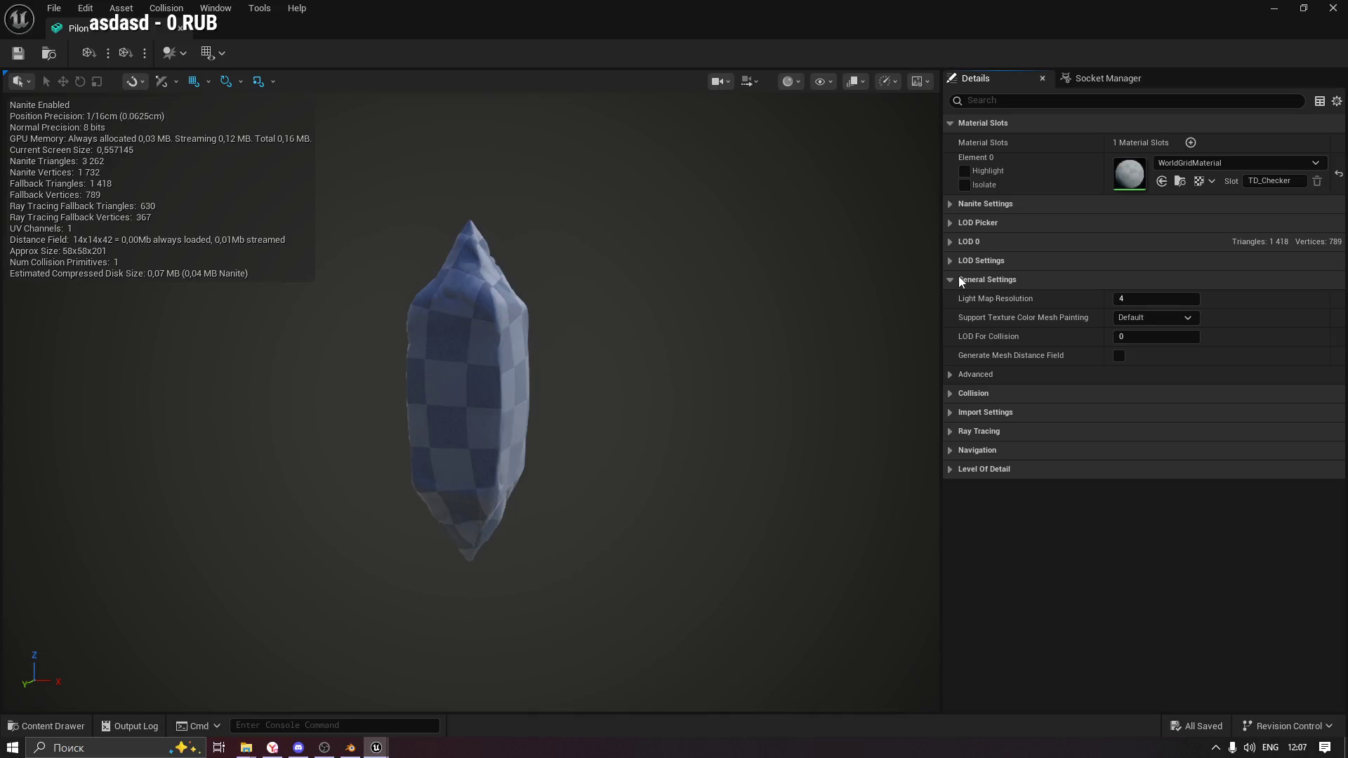
Expand Pilon's Import Settings, Asset Import Data, Interchange and File Path details.
left_click(952, 414)
left_click(953, 429)
left_click(961, 450)
left_click(959, 450)
left_click(960, 469)
left_click(962, 470)
Check the Ray Tracing settings and the empty socket list, then close the Pilon editor.
left_click(949, 489)
left_click(950, 489)
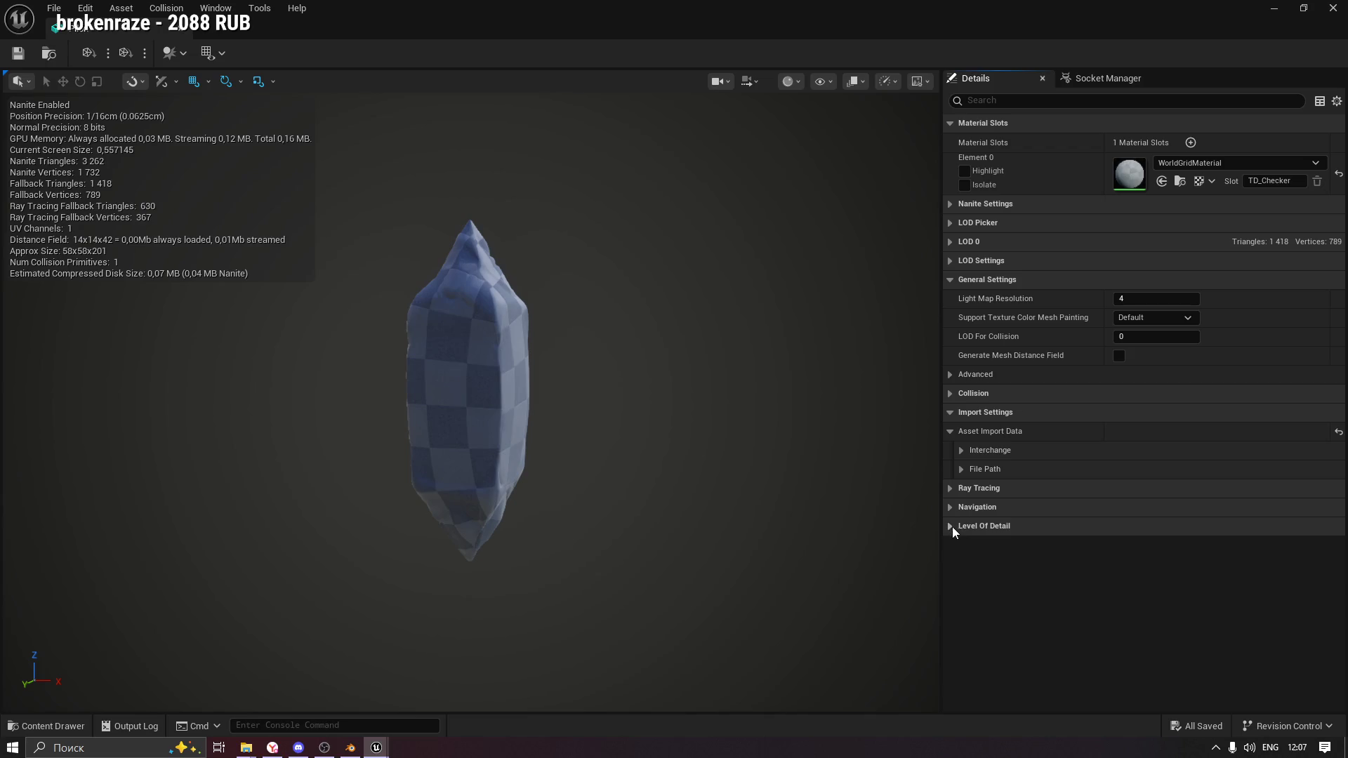
left_click(1096, 79)
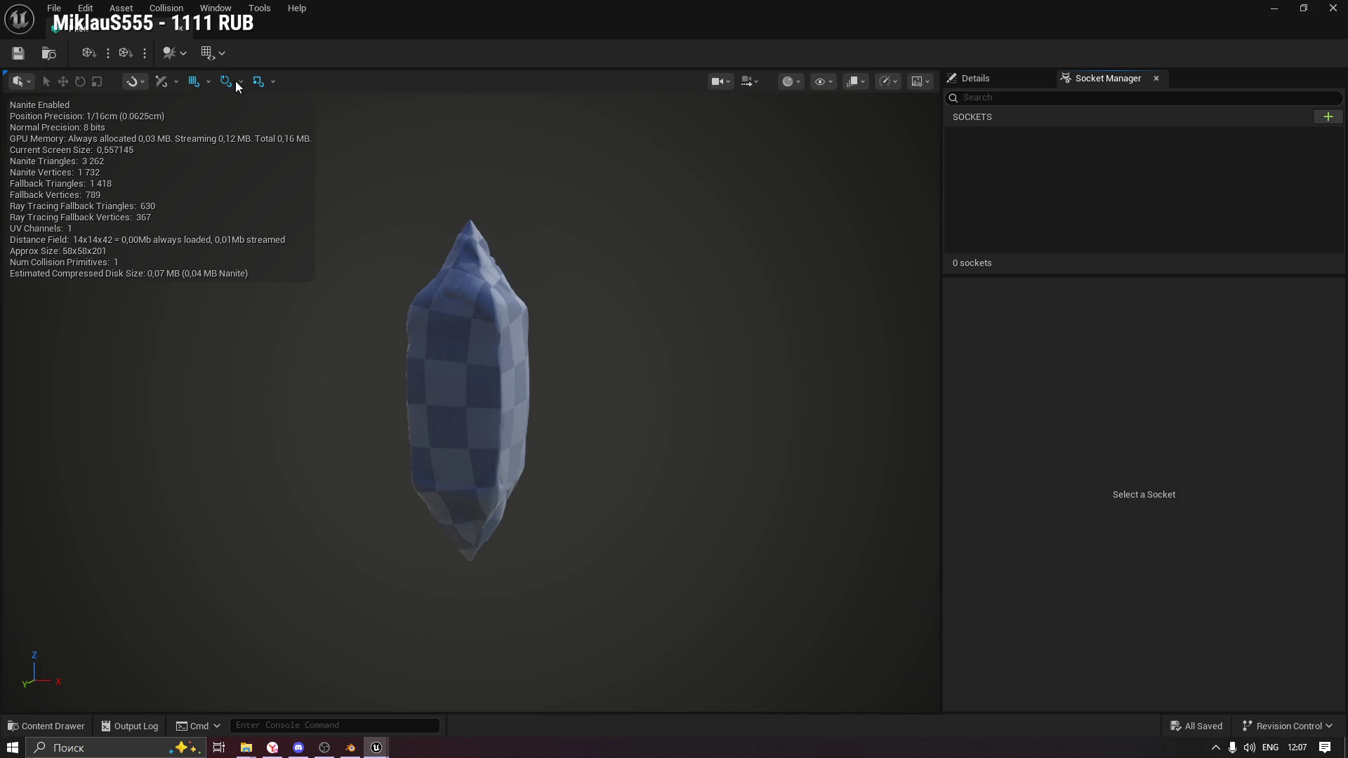
left_click(182, 27)
Reimport the Pilon static mesh from its source via the Content Drawer.
left_click(46, 726)
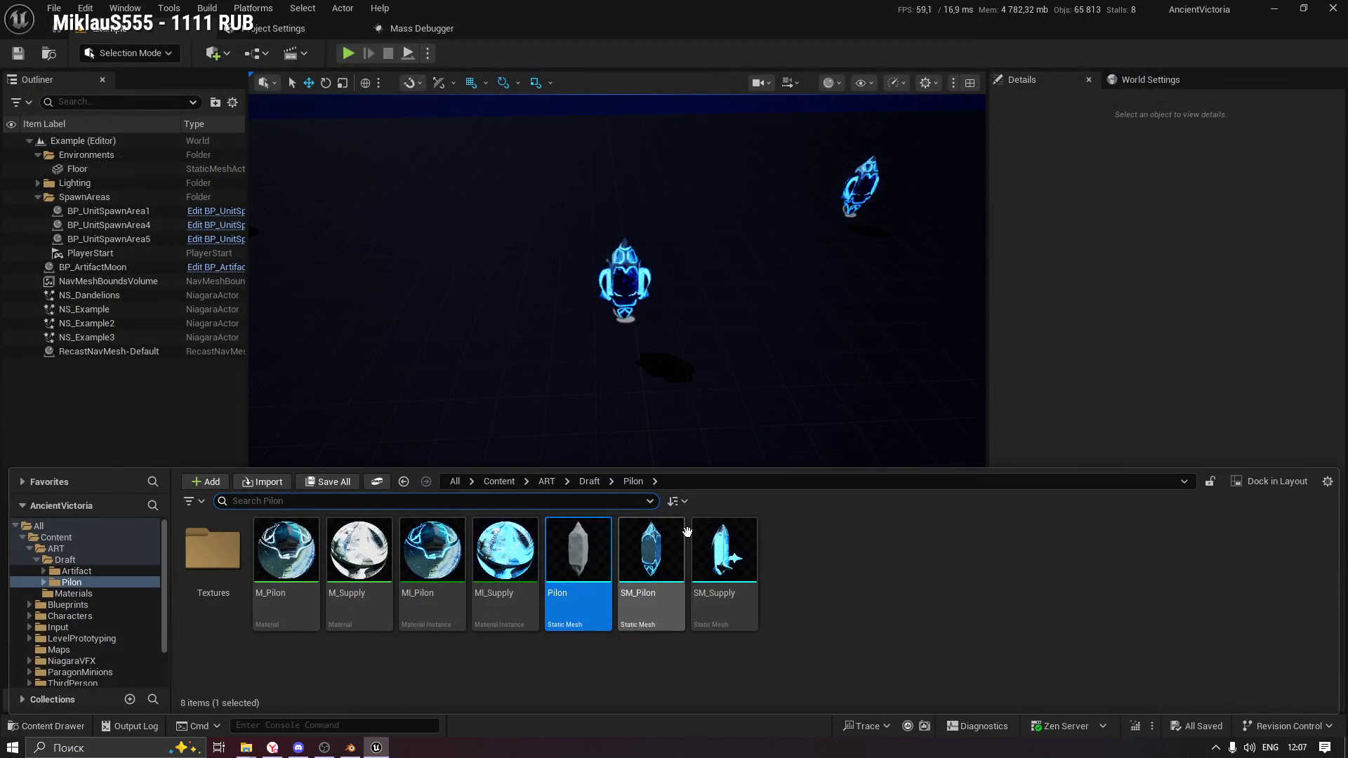
left_click(599, 627)
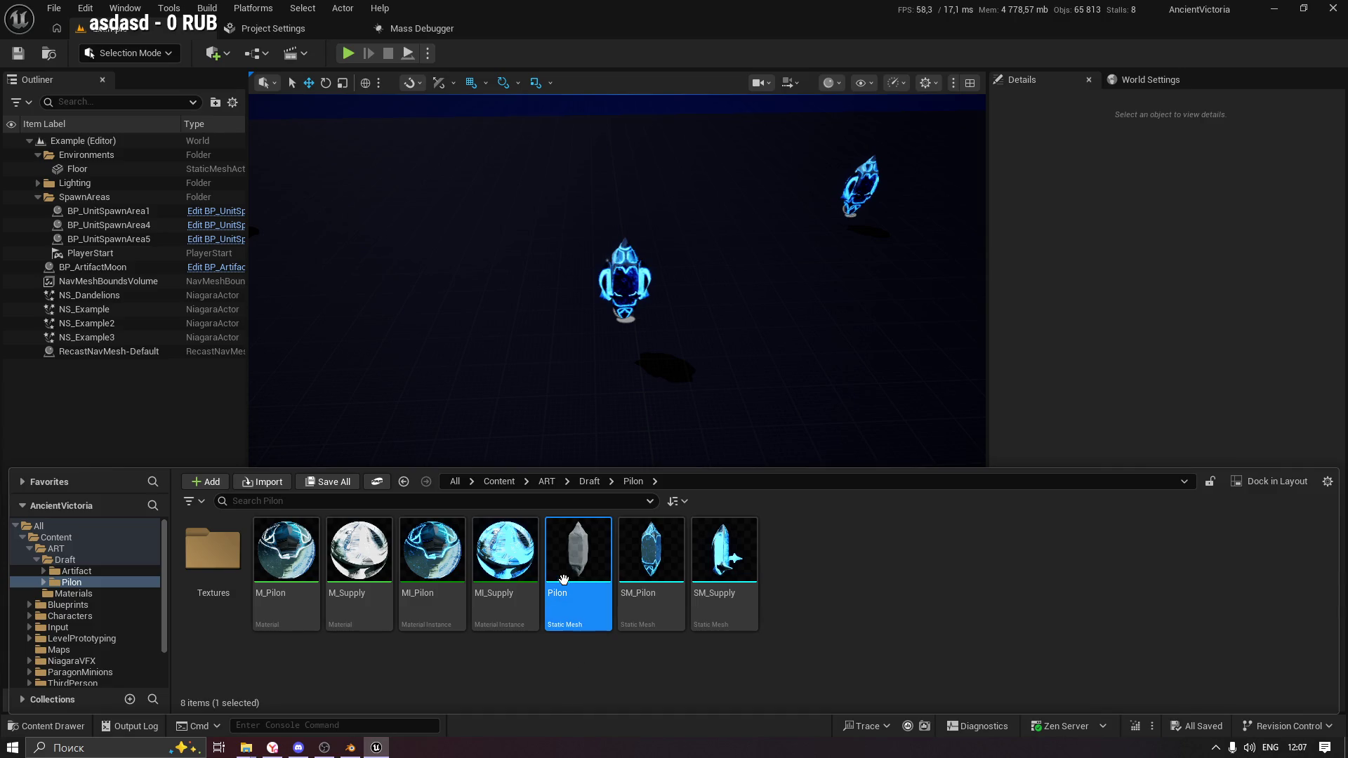
right_click(580, 562)
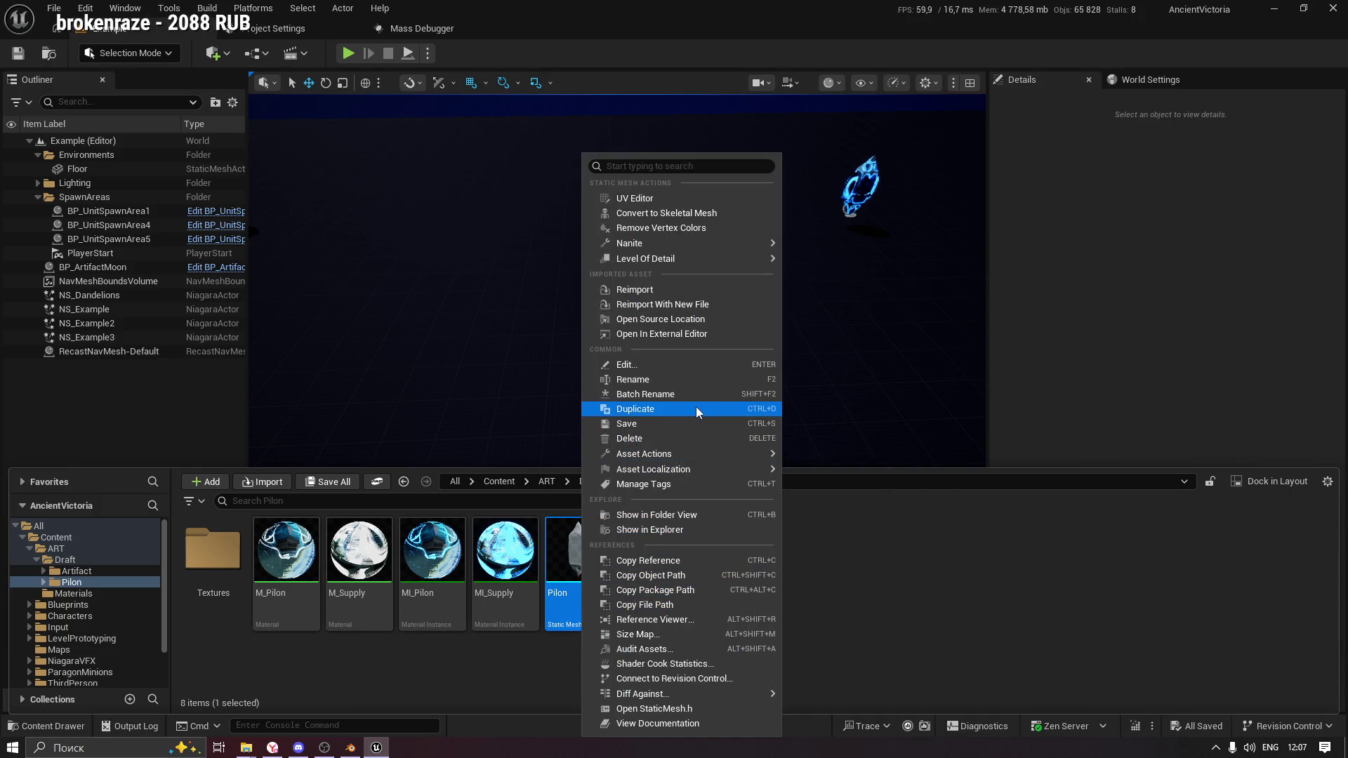
left_click(664, 293)
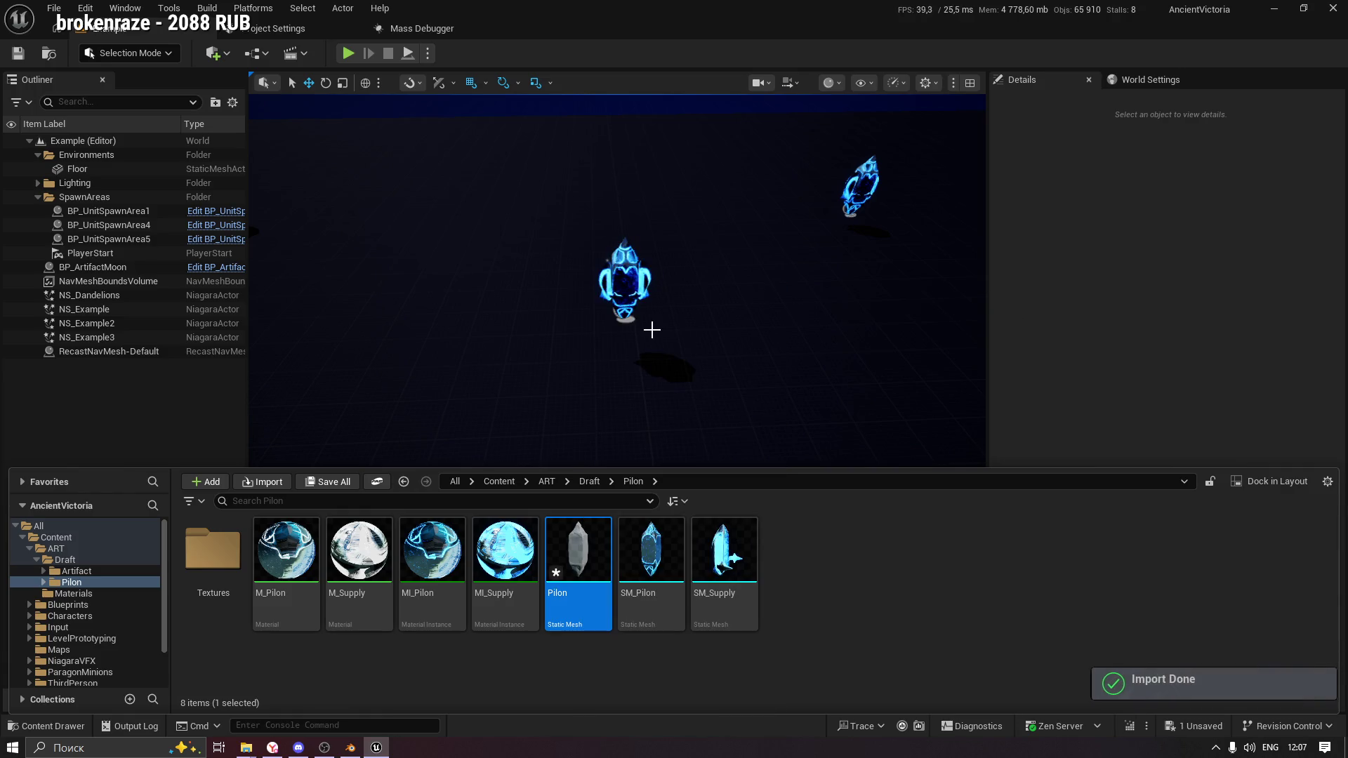
Reimport Pilon with the new source file Pilon.fbx and reopen it in the mesh editor.
right_click(588, 554)
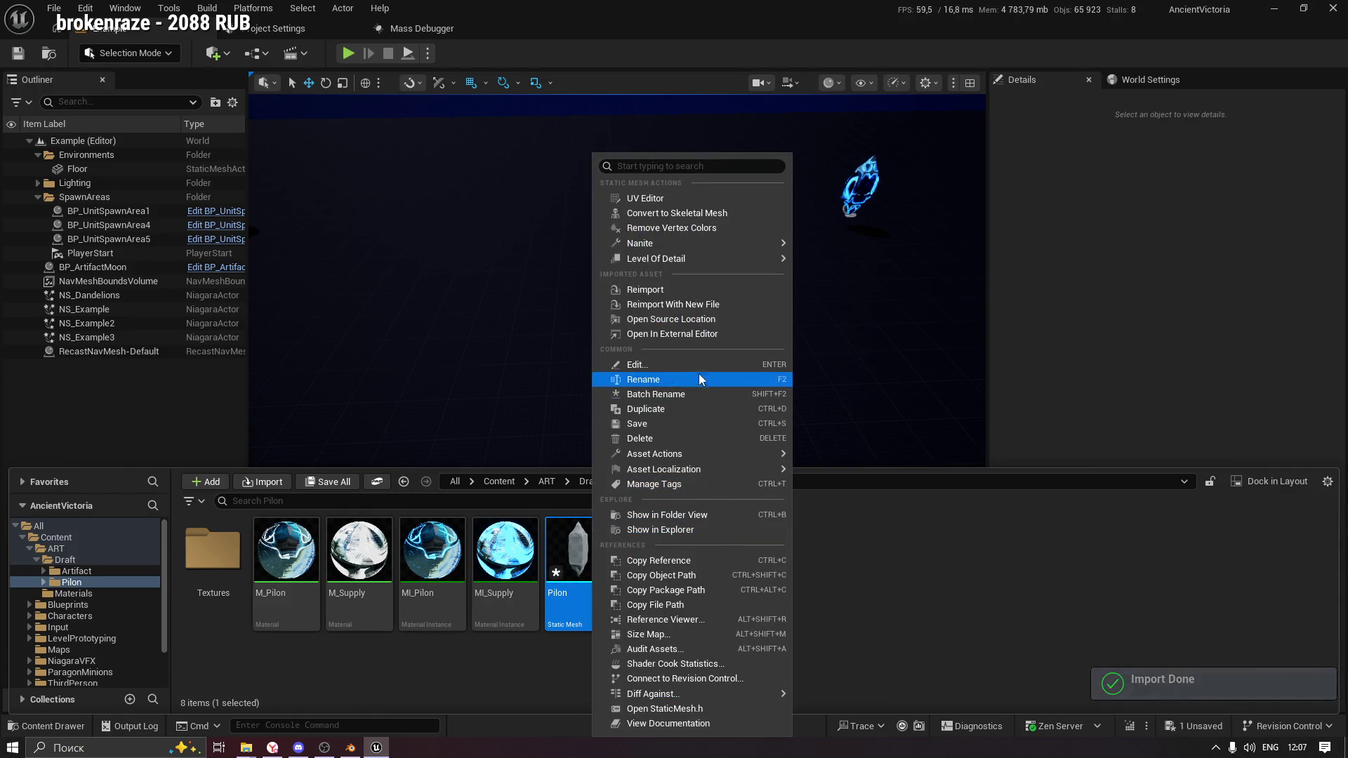
left_click(741, 305)
double_click(484, 197)
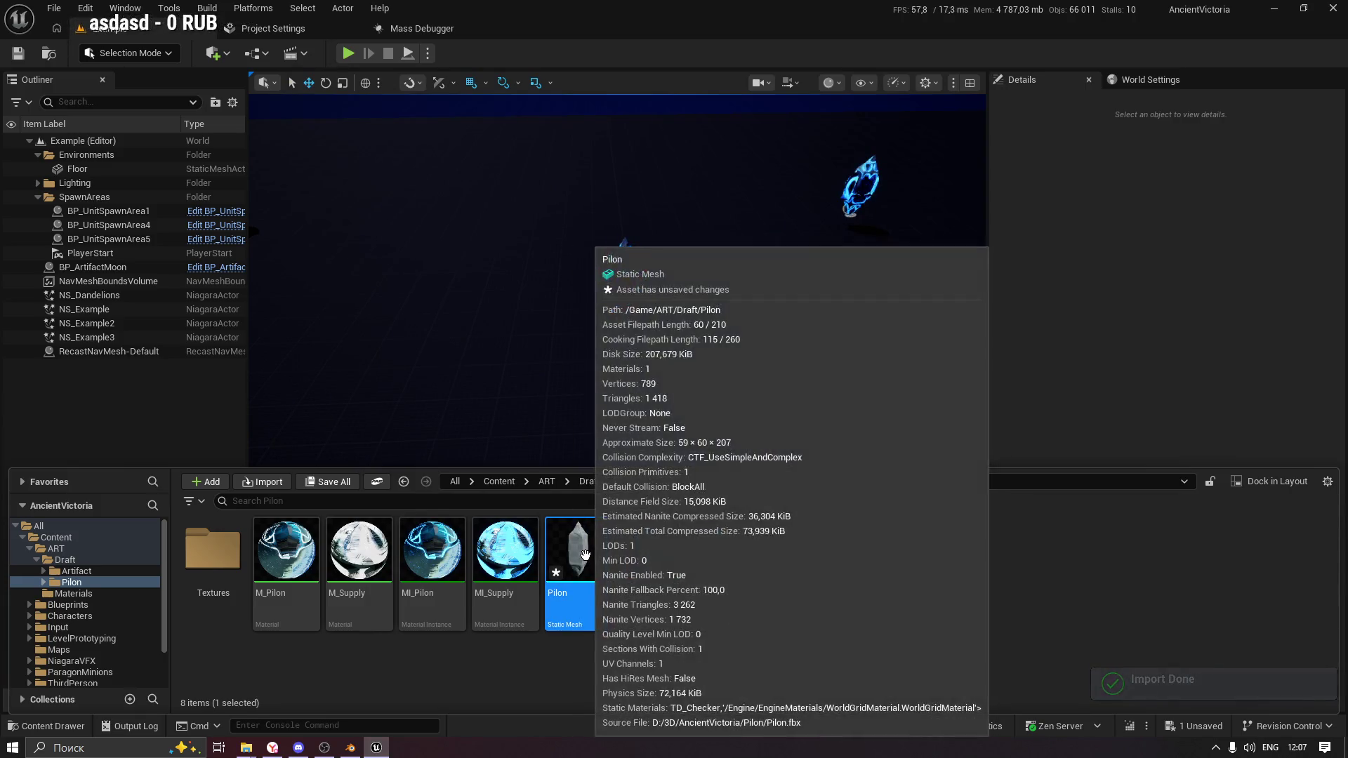
double_click(587, 561)
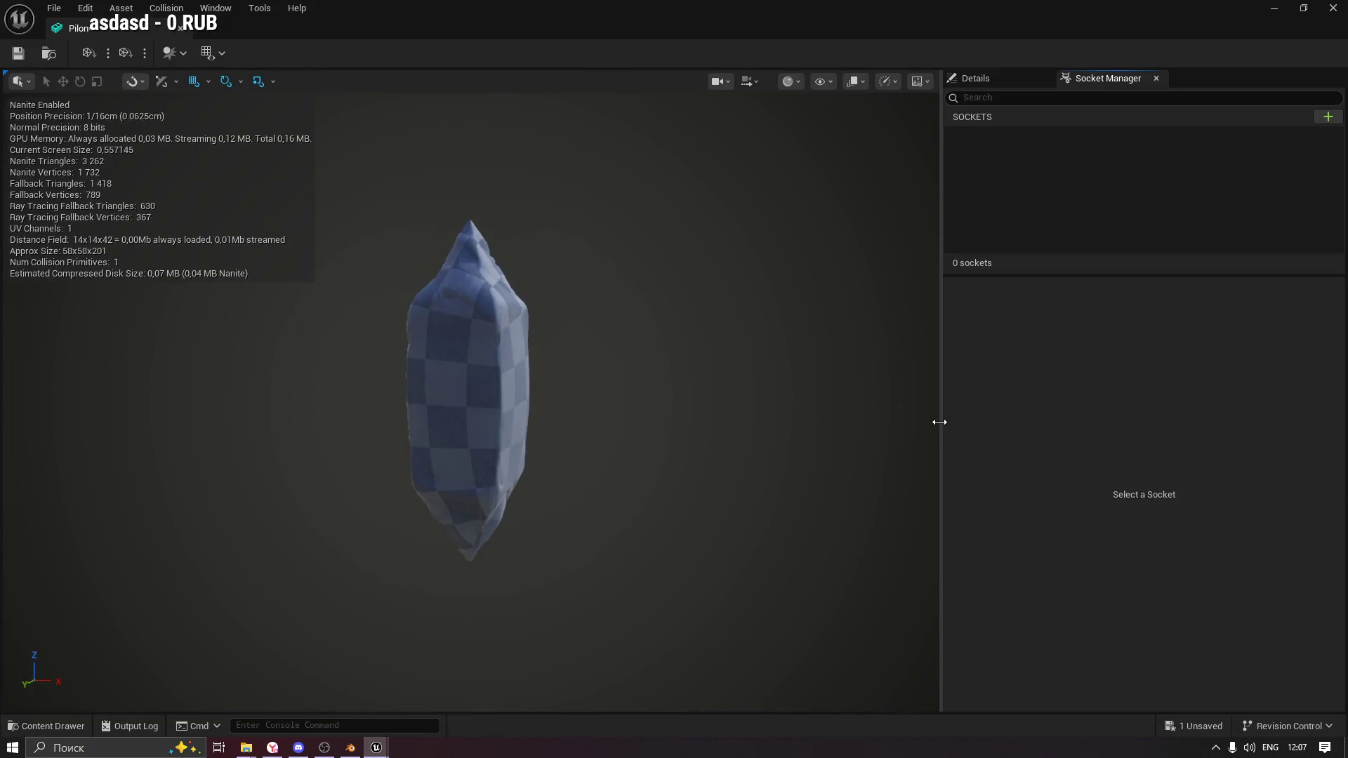
Inspect Pilon's source file path in the Interchange import details, then return to the Content Drawer.
left_click(980, 78)
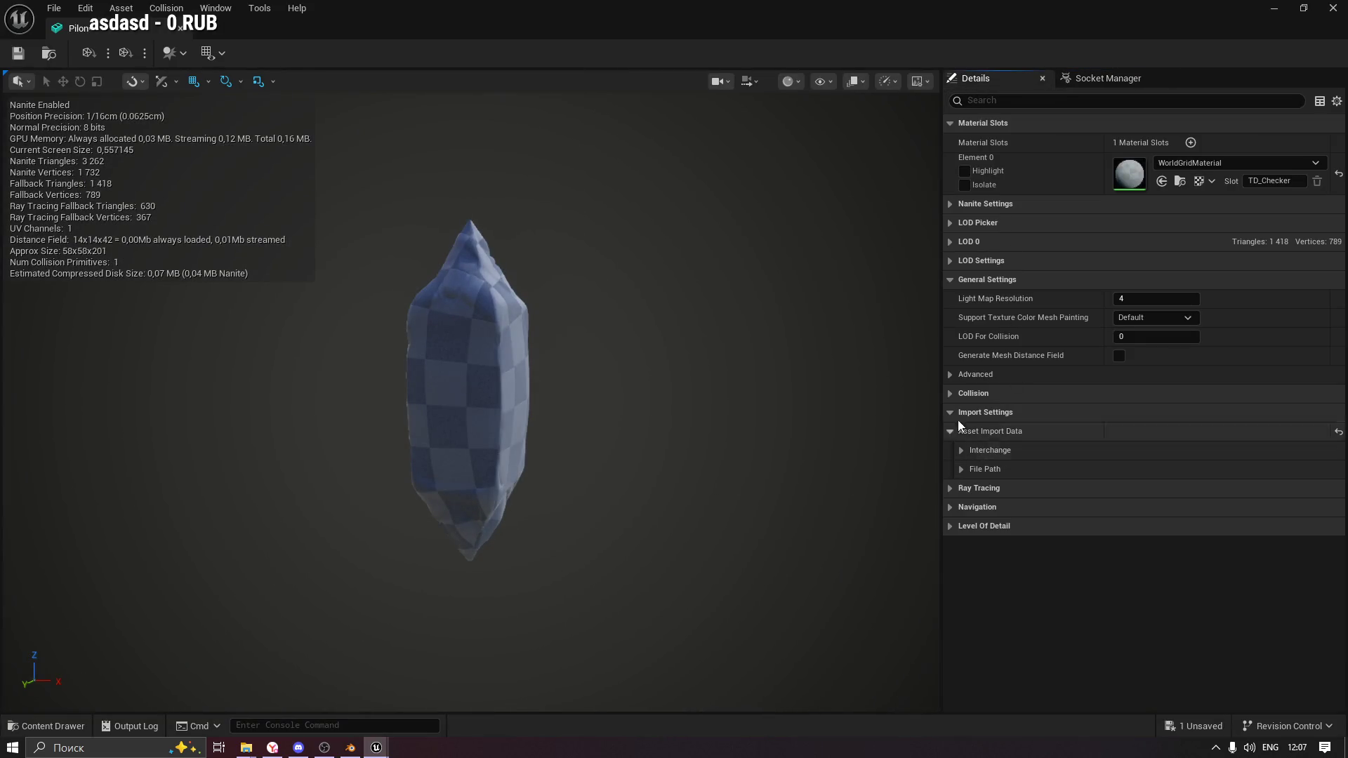
left_click(963, 450)
left_click(972, 470)
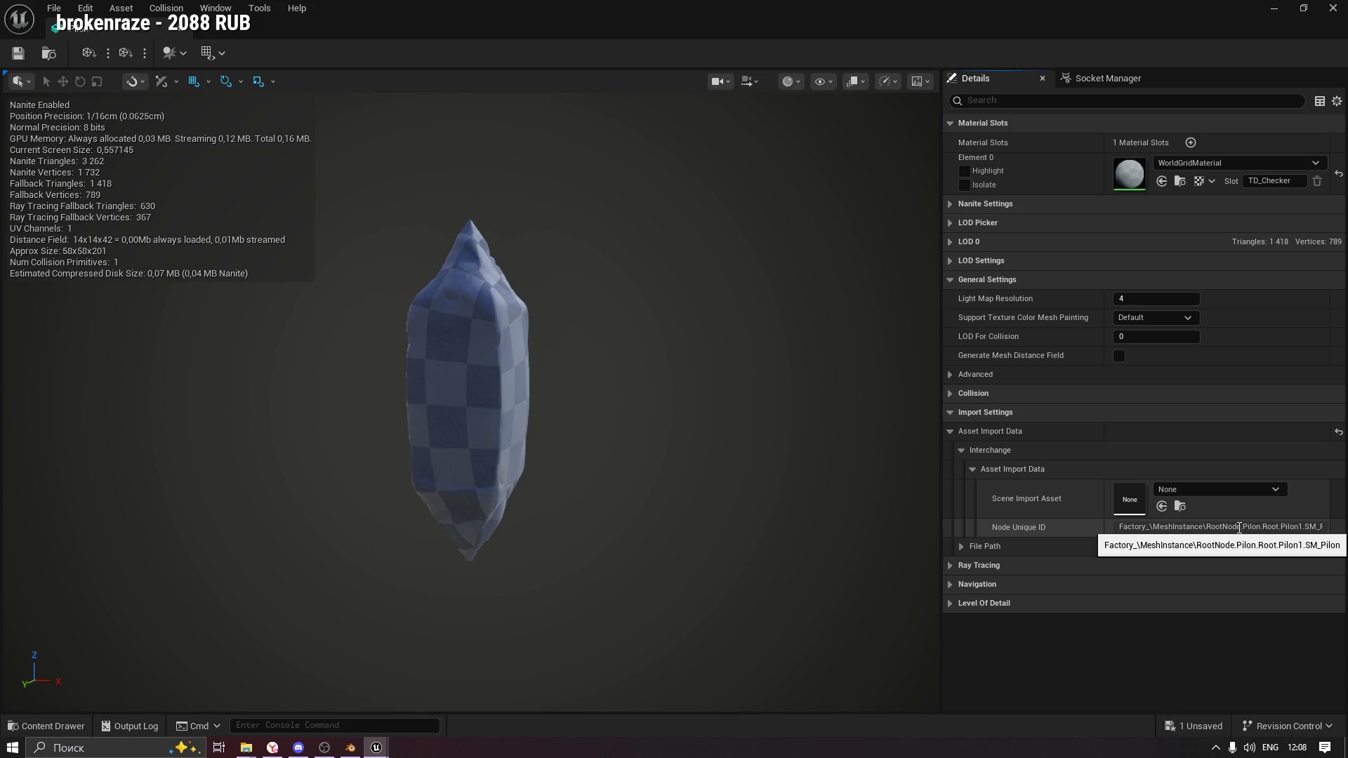
left_click(961, 546)
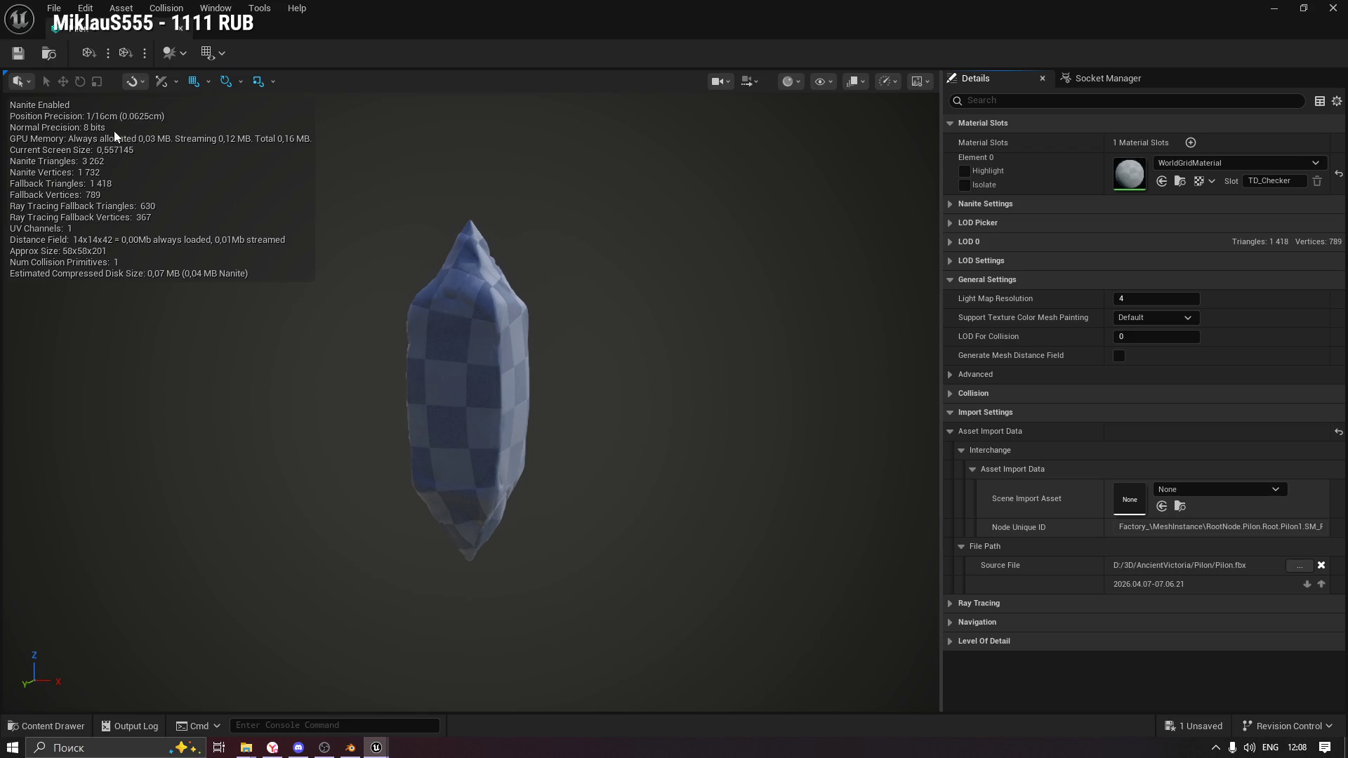
left_click(176, 31)
left_click(33, 729)
left_click(658, 668)
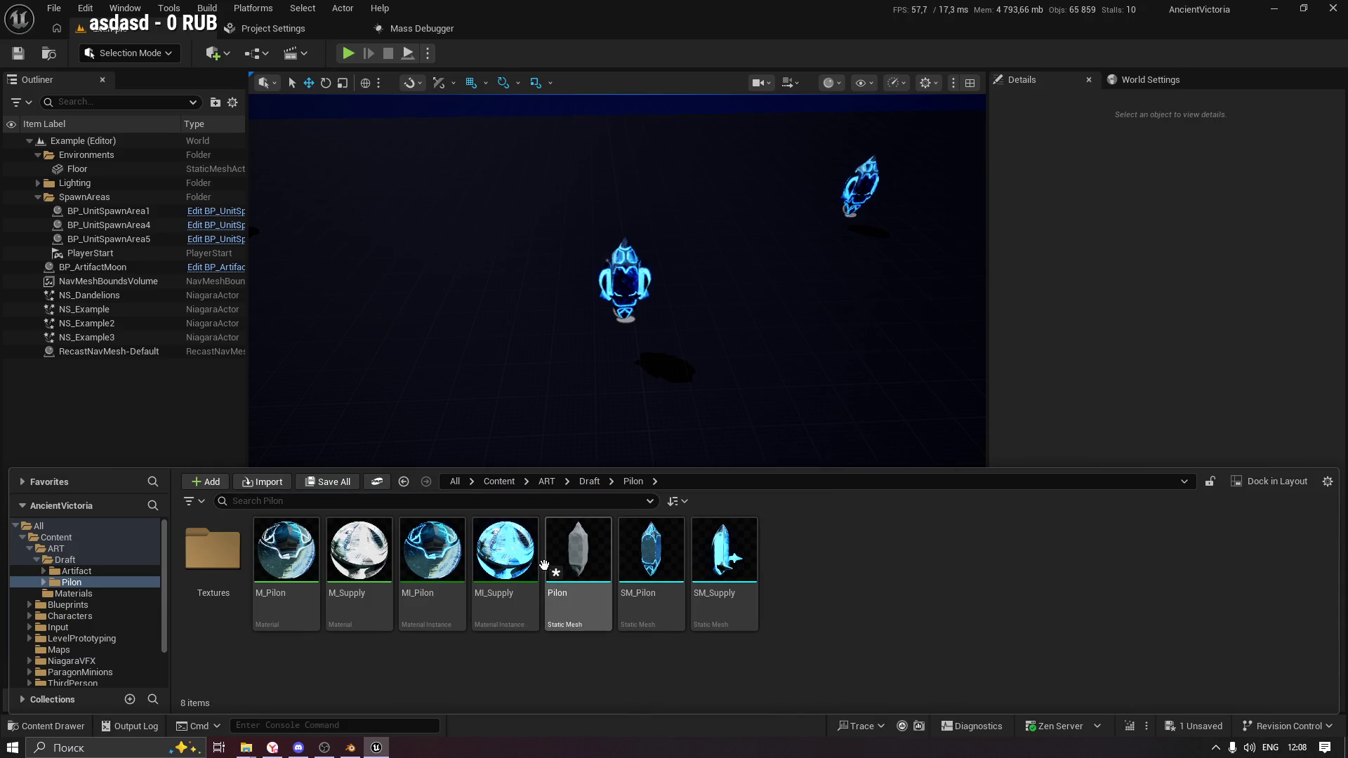
Choose Convert to Skeletal Mesh from the Pilon asset's context menu.
mouse_move(569, 562)
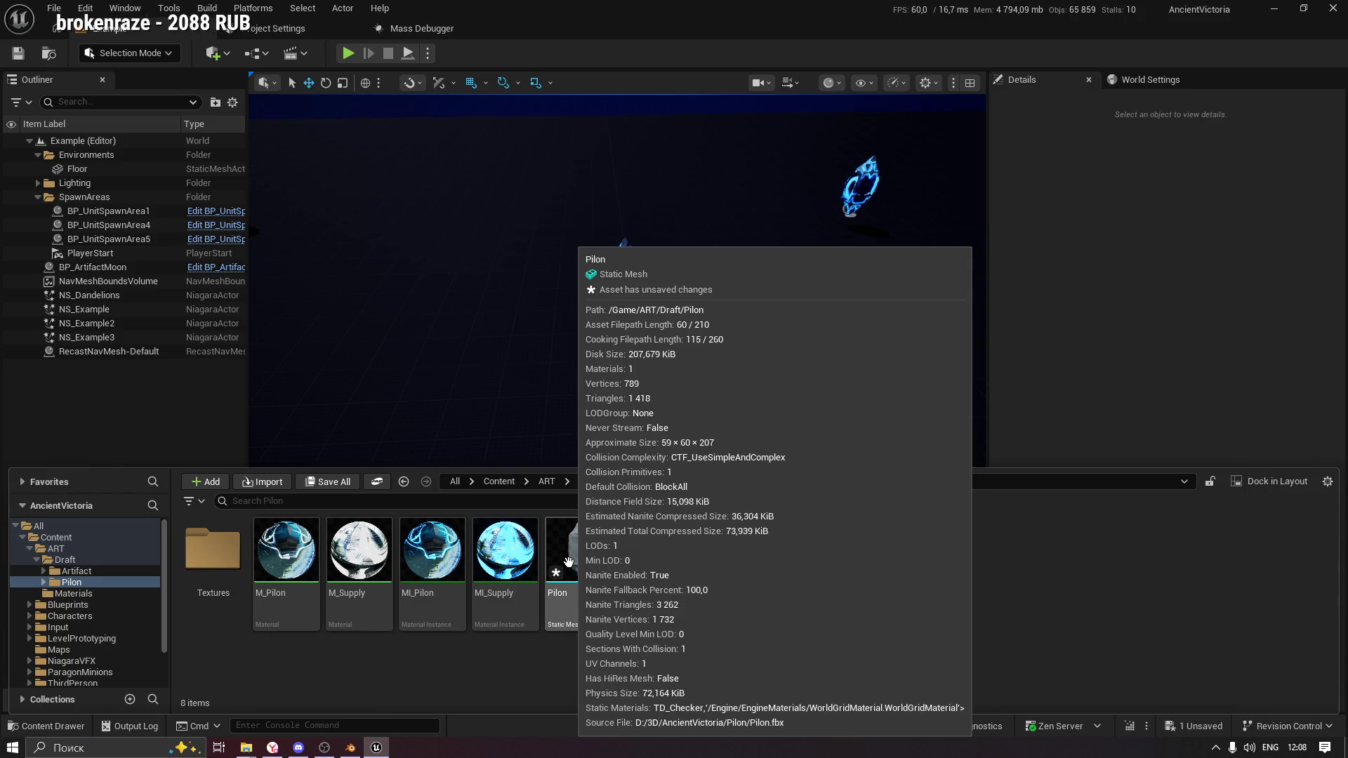
right_click(569, 562)
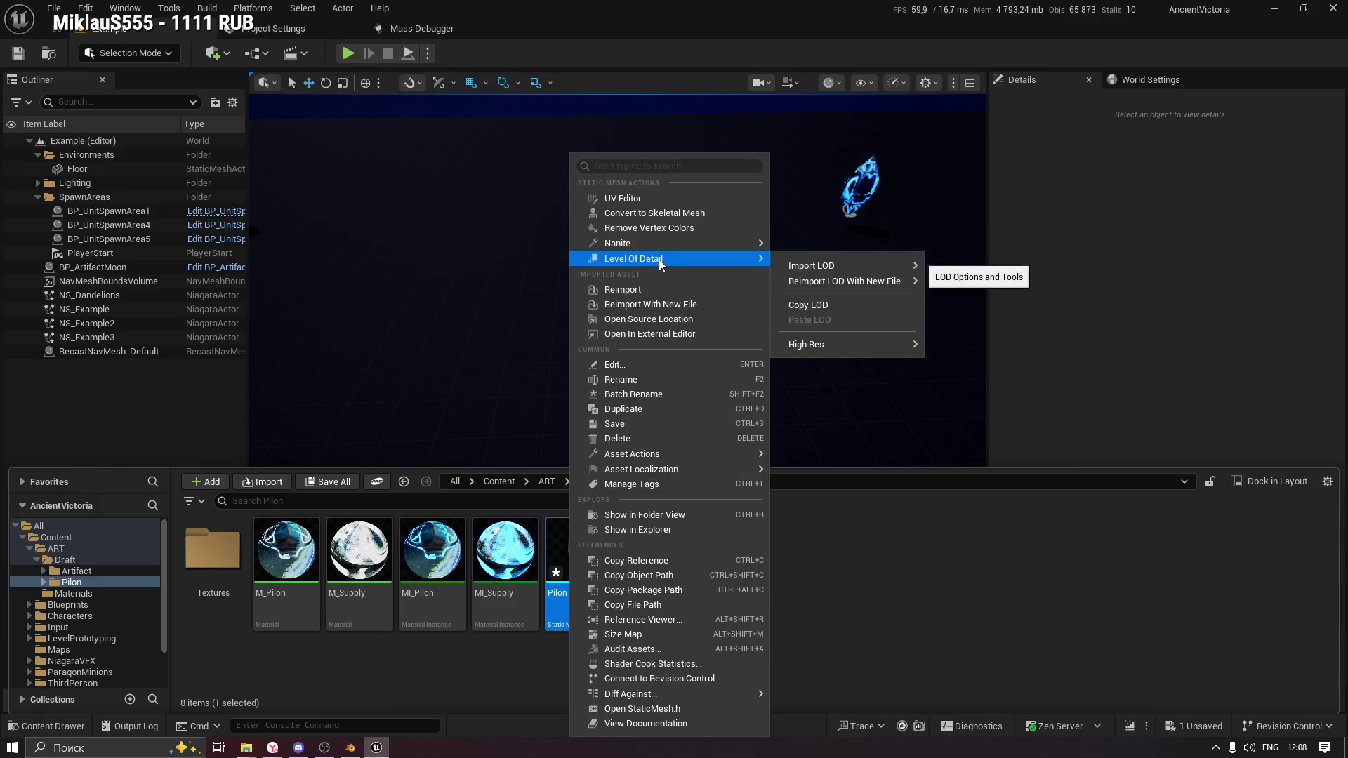
mouse_move(668, 241)
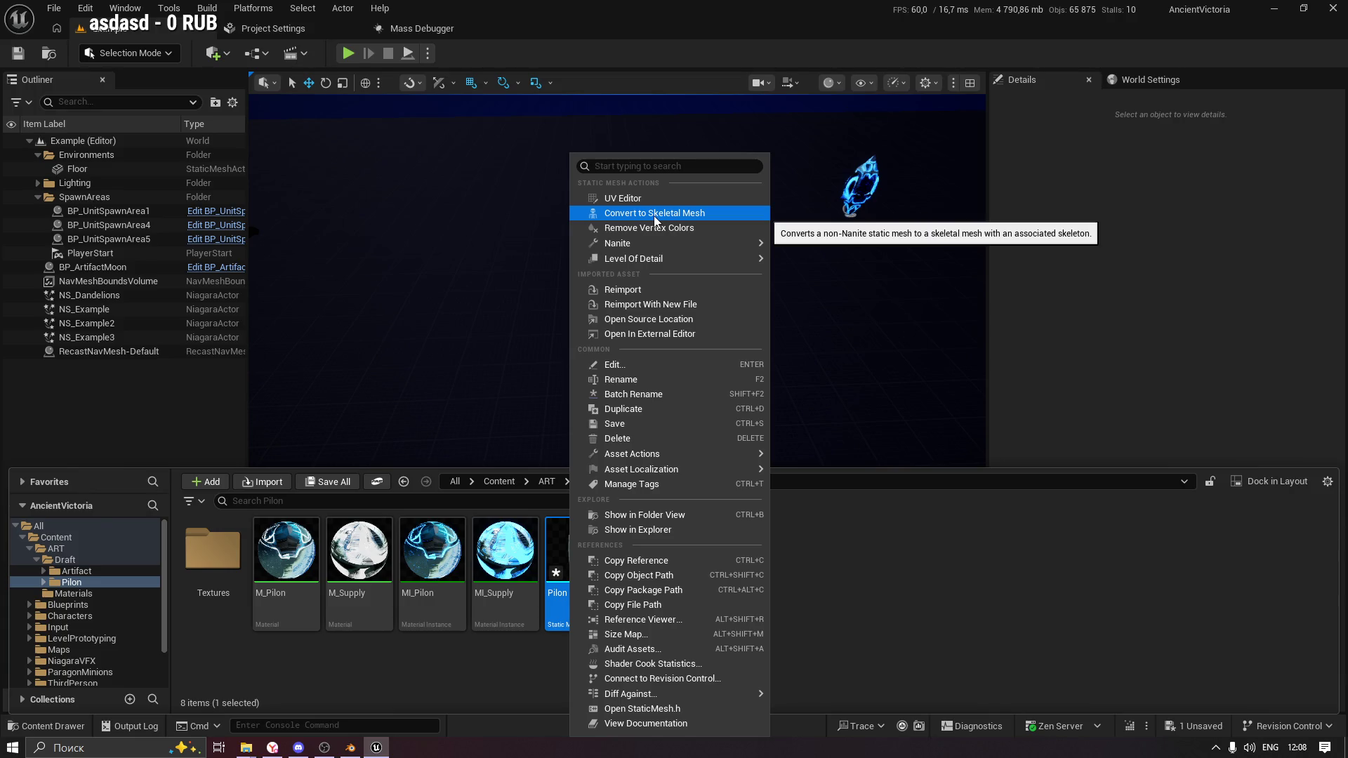
left_click(655, 214)
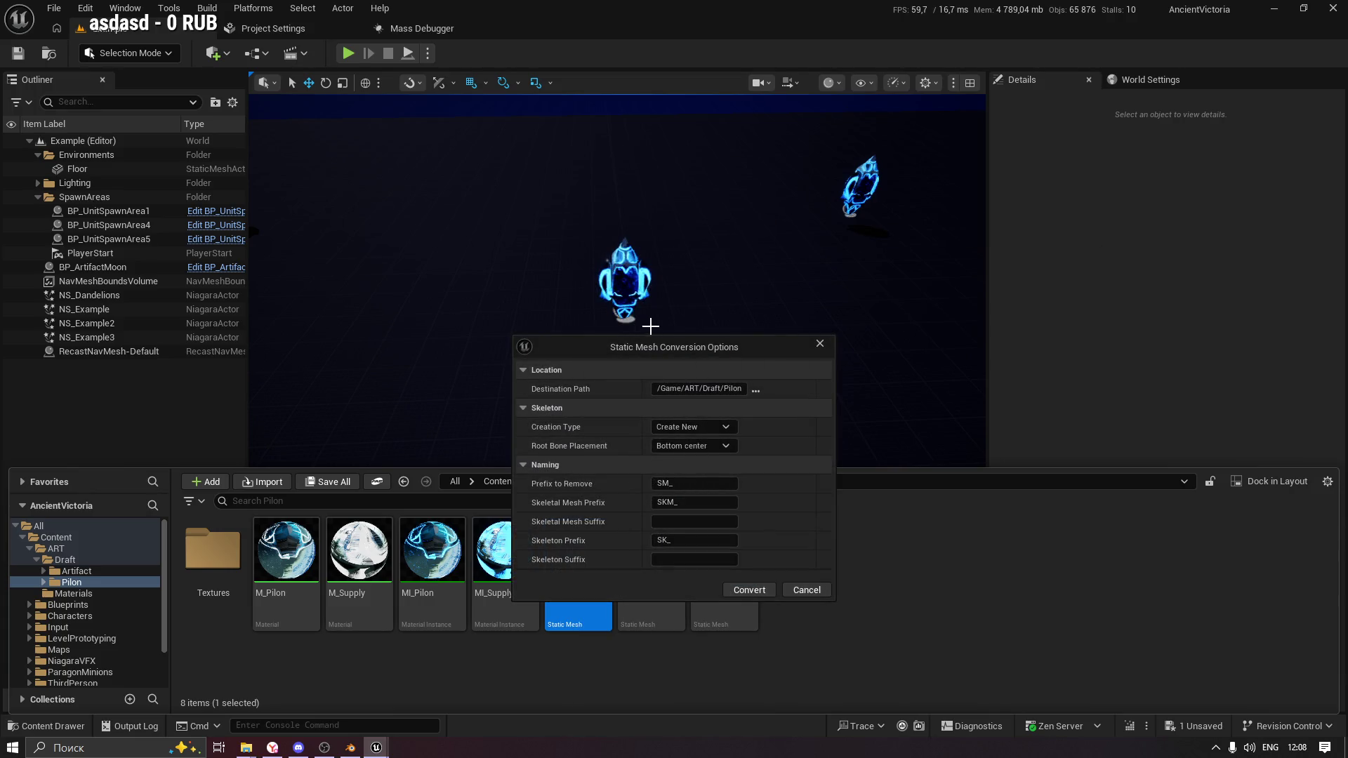
Convert Pilon with Create New skeleton and Origin root placement, then open SKM_Pilon.
left_click_drag(667, 345, 655, 238)
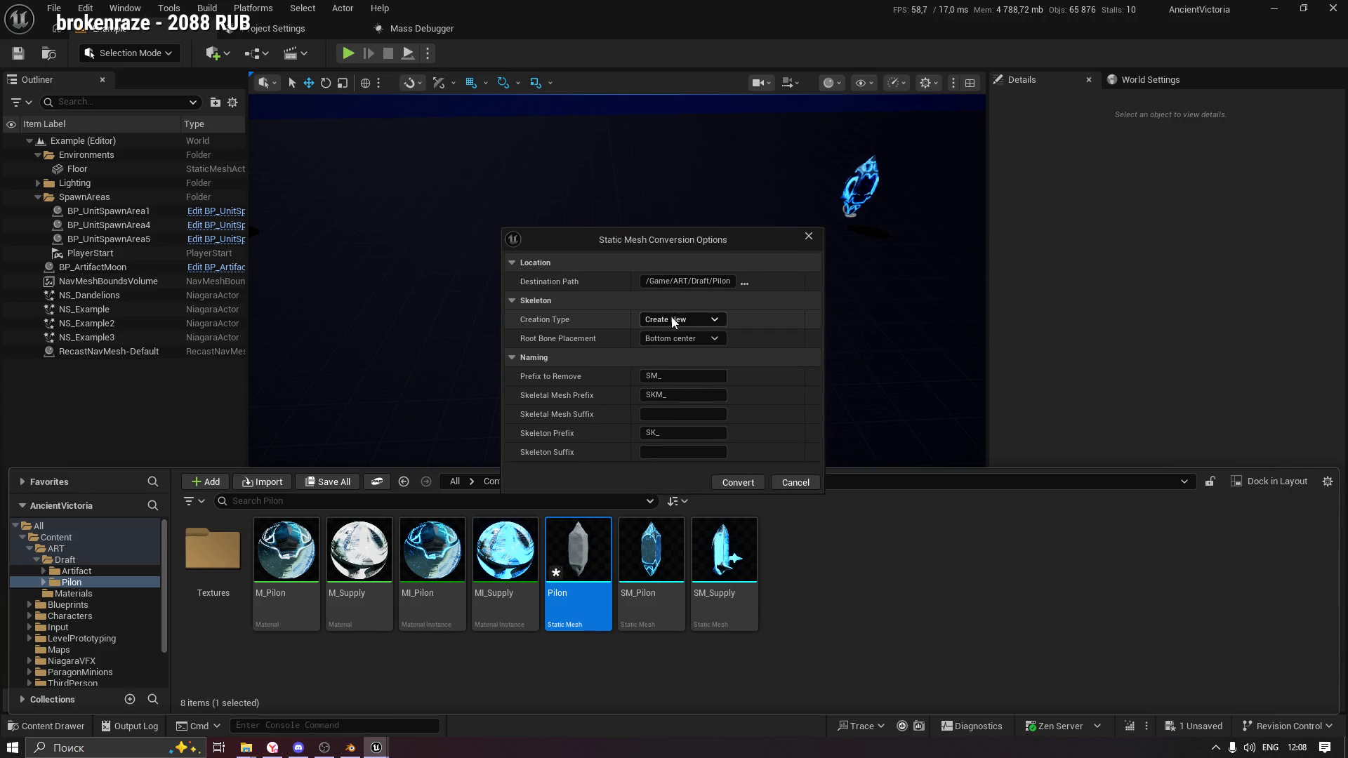
left_click(674, 321)
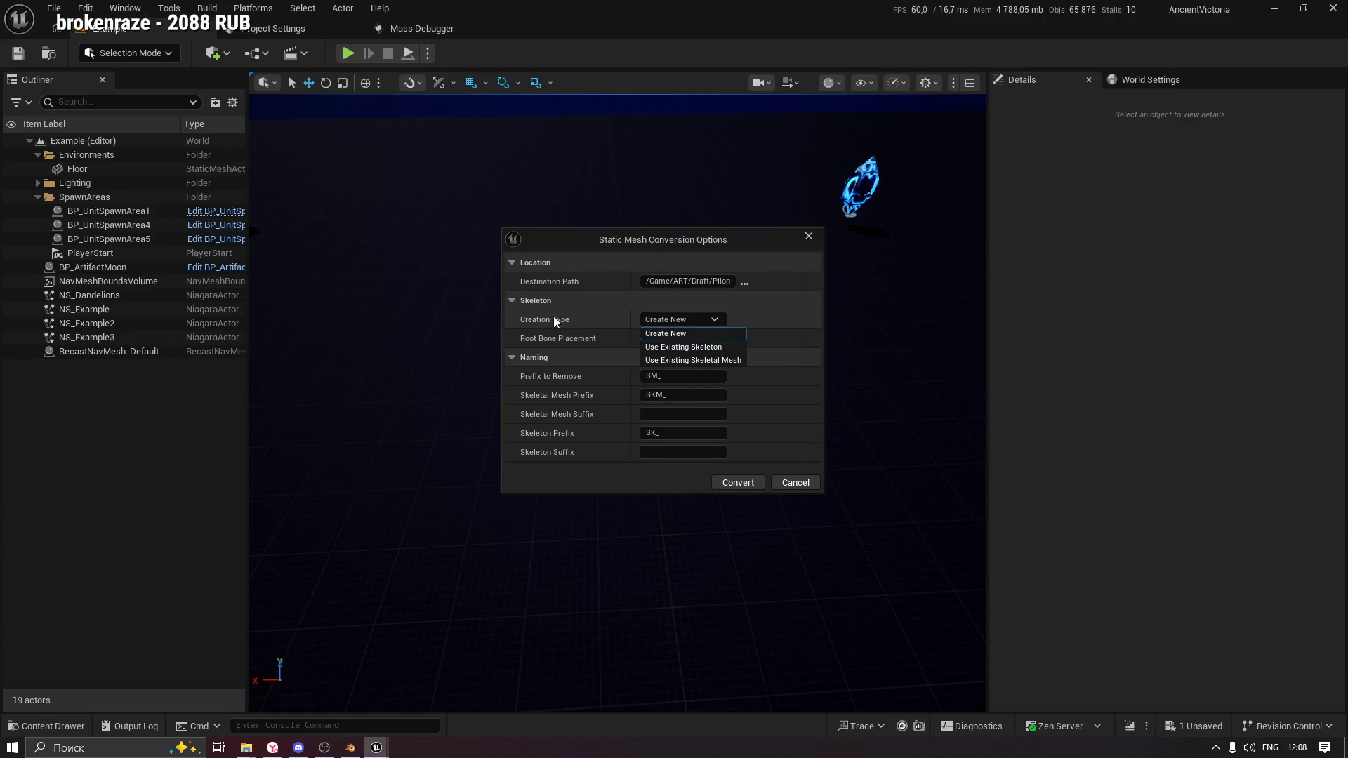
left_click(692, 334)
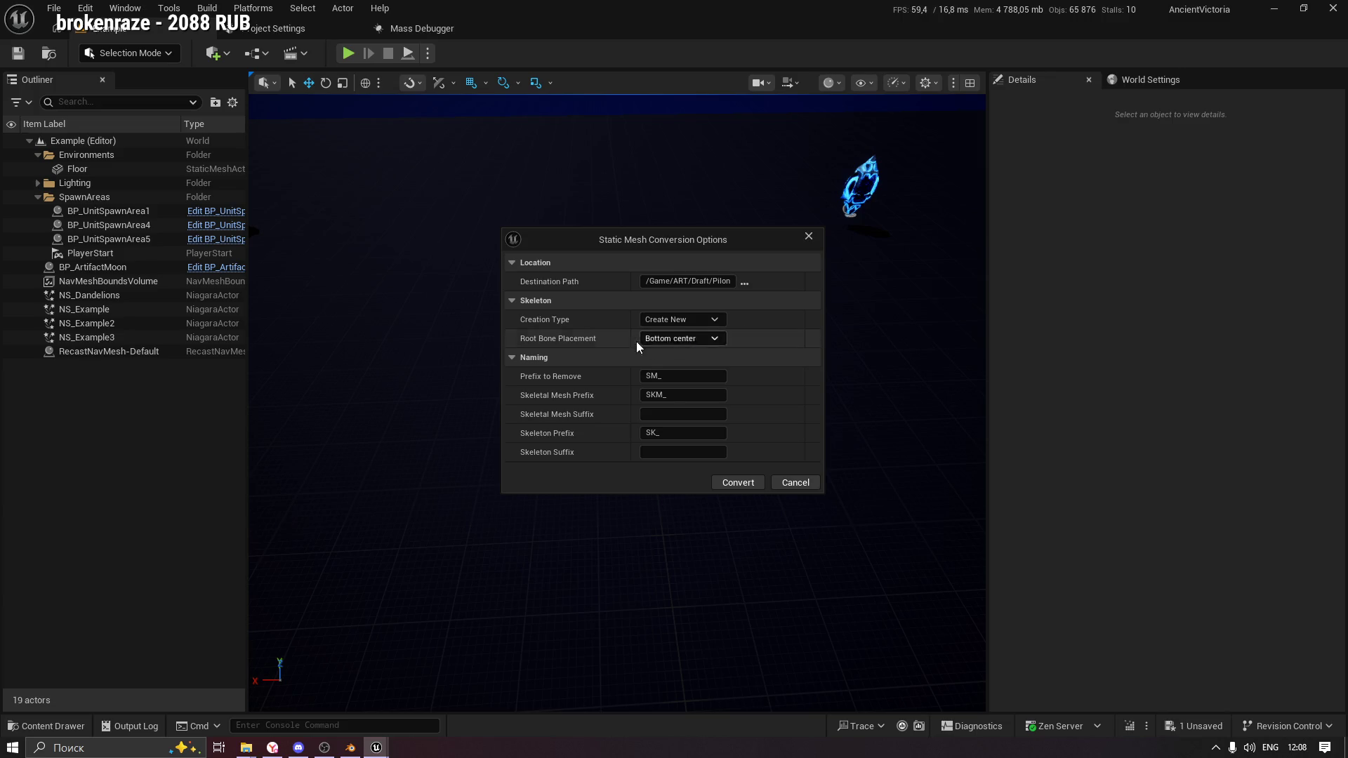
left_click(661, 340)
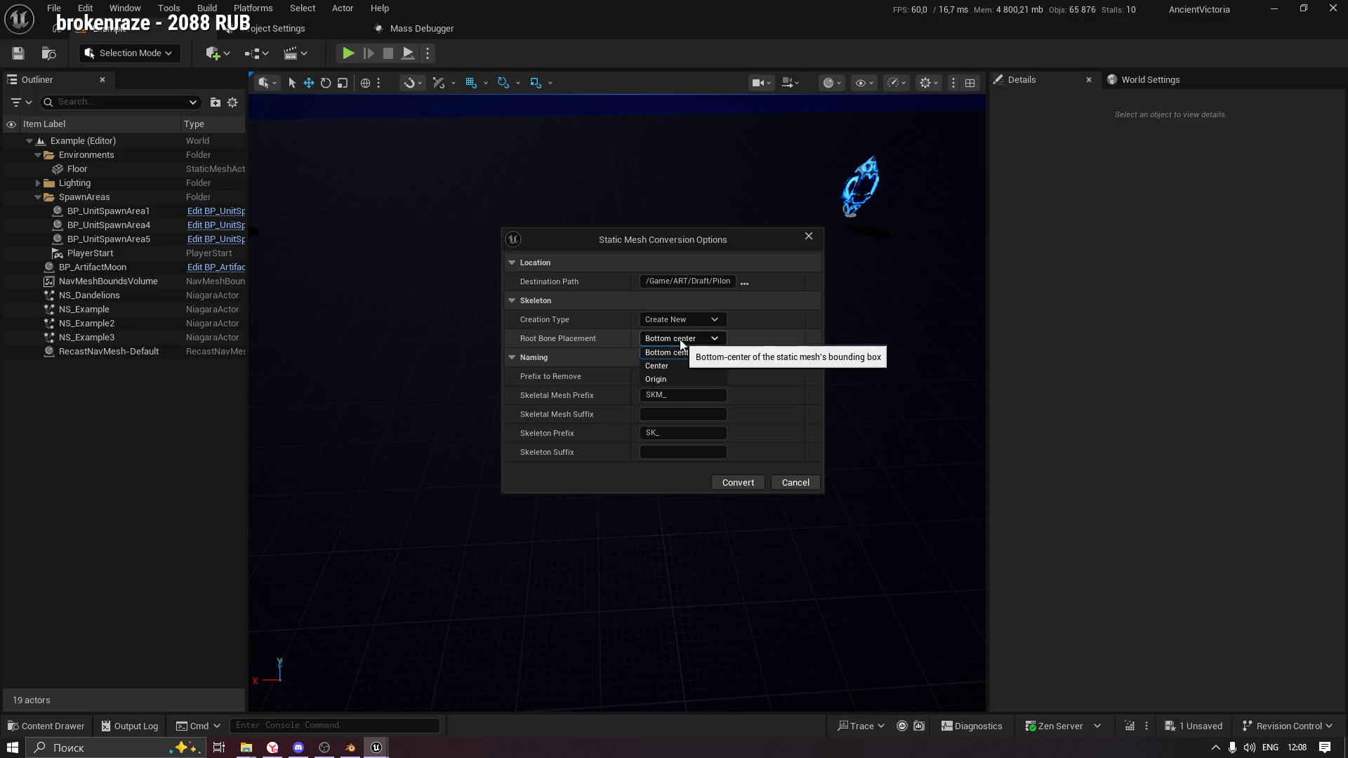
left_click(699, 381)
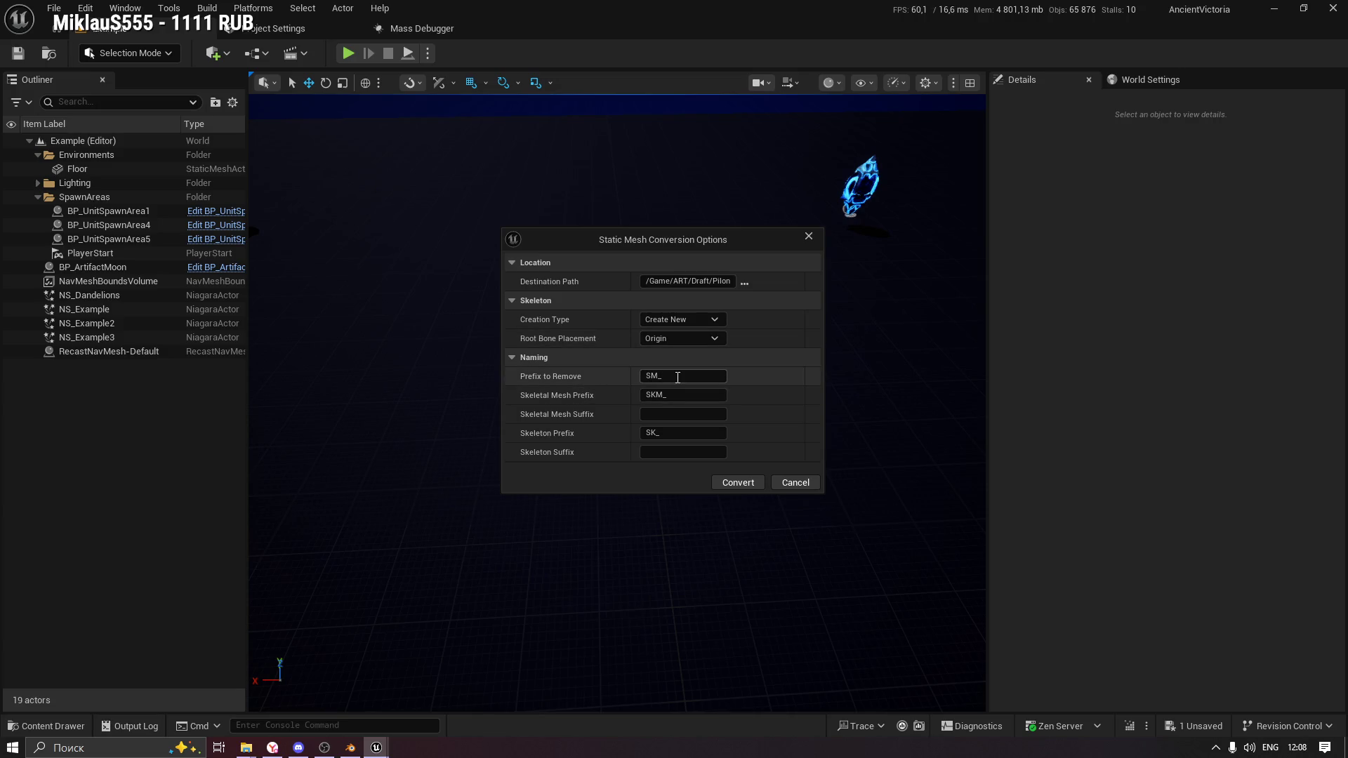
left_click(728, 486)
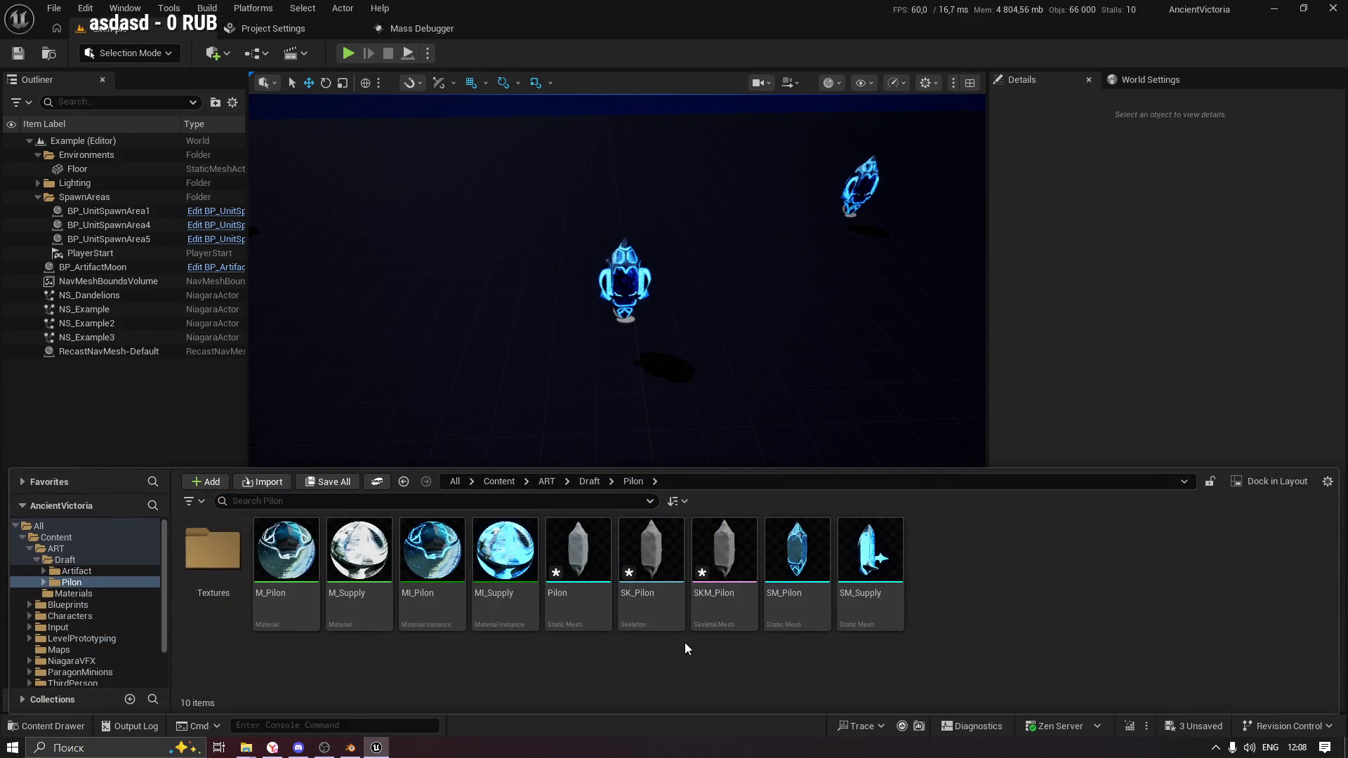
left_click(728, 552)
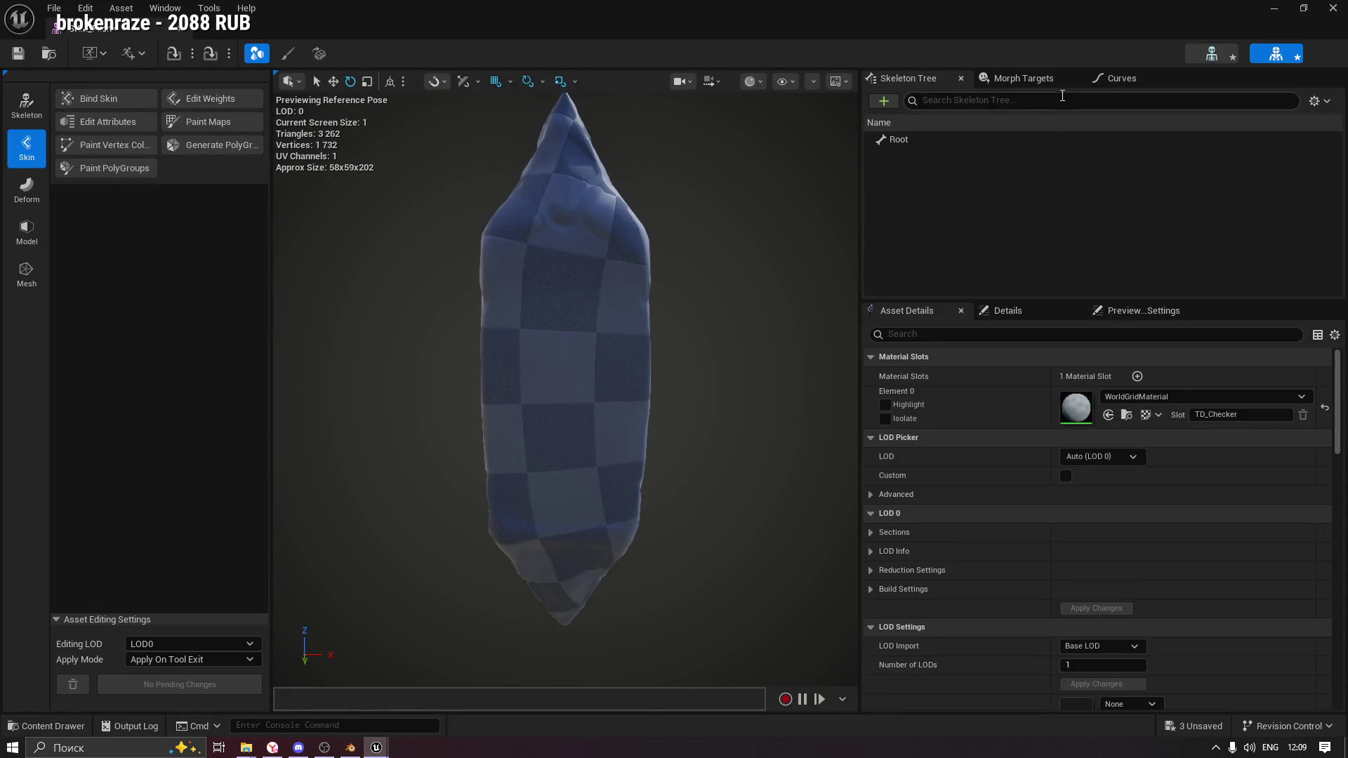
Select the Root bone in SKM_Pilon's Skeleton Tree and bring up Add Virtual Bone.
left_click(903, 142)
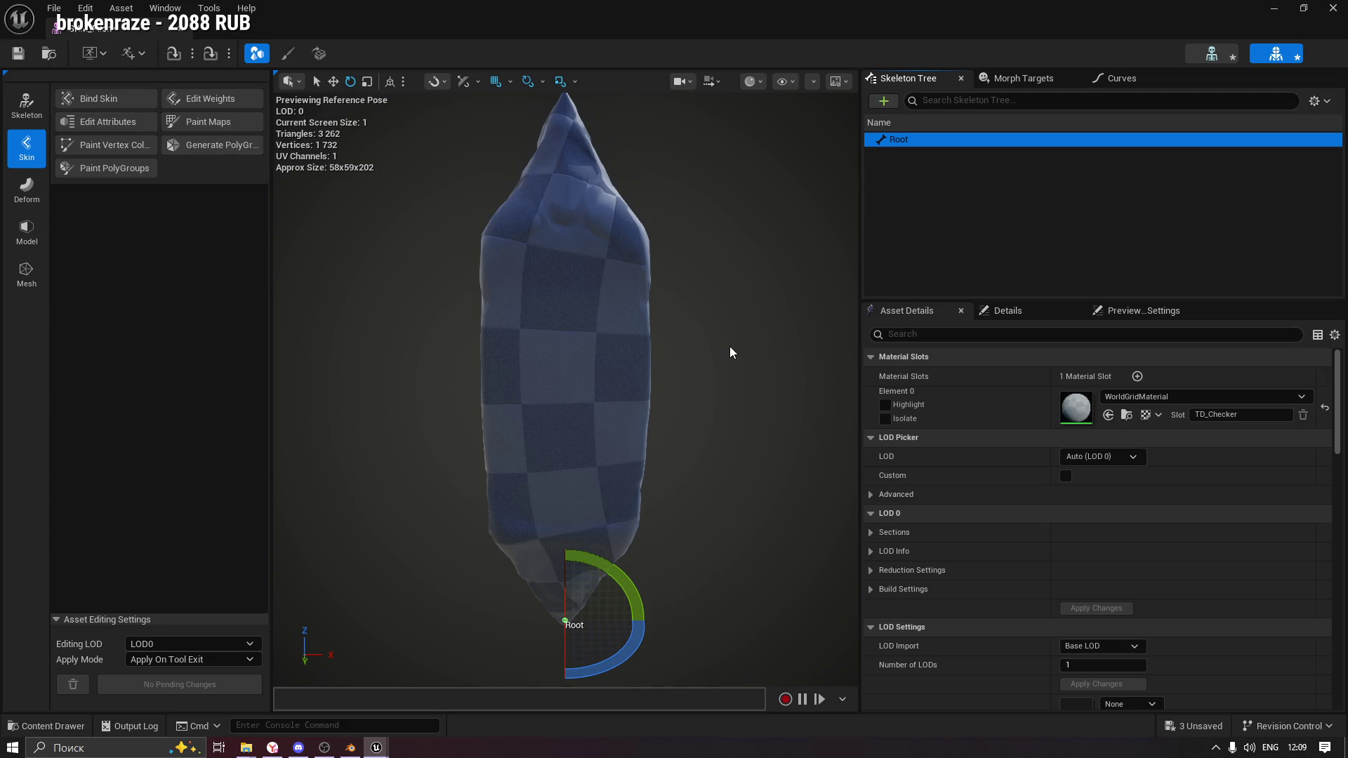
scroll(730, 349, "down", 3)
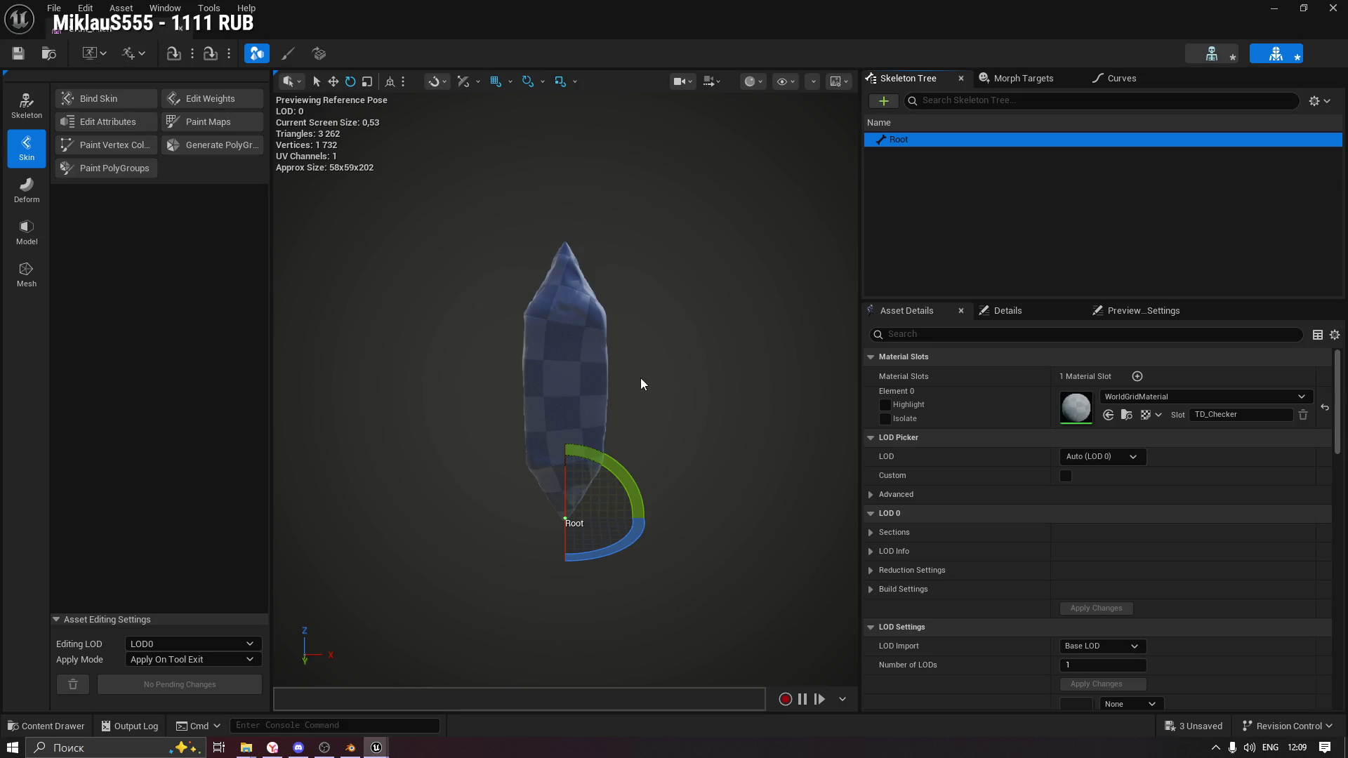
left_click(888, 100)
mouse_move(951, 149)
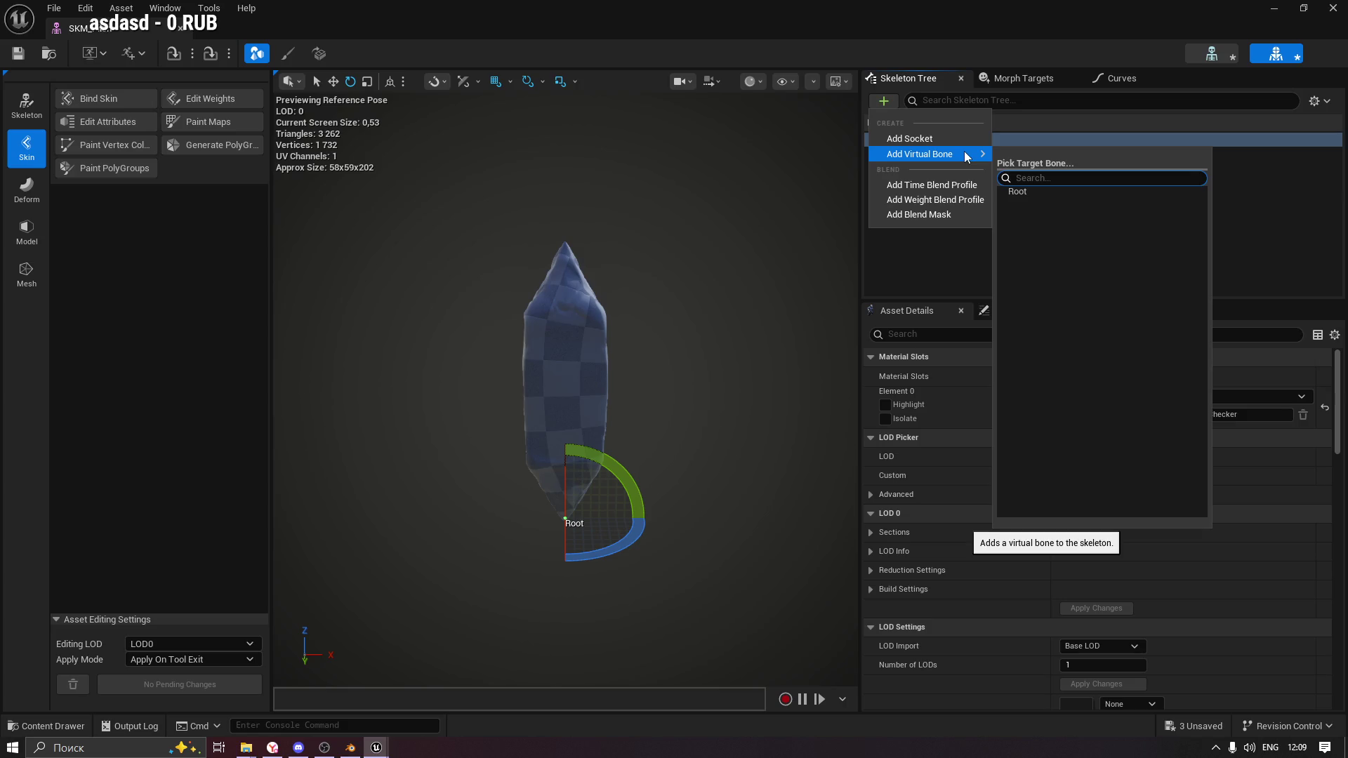
Add a virtual bone targeting Root, name it VB Pilon, and view its transform details.
left_click(1022, 193)
type("Pilo")
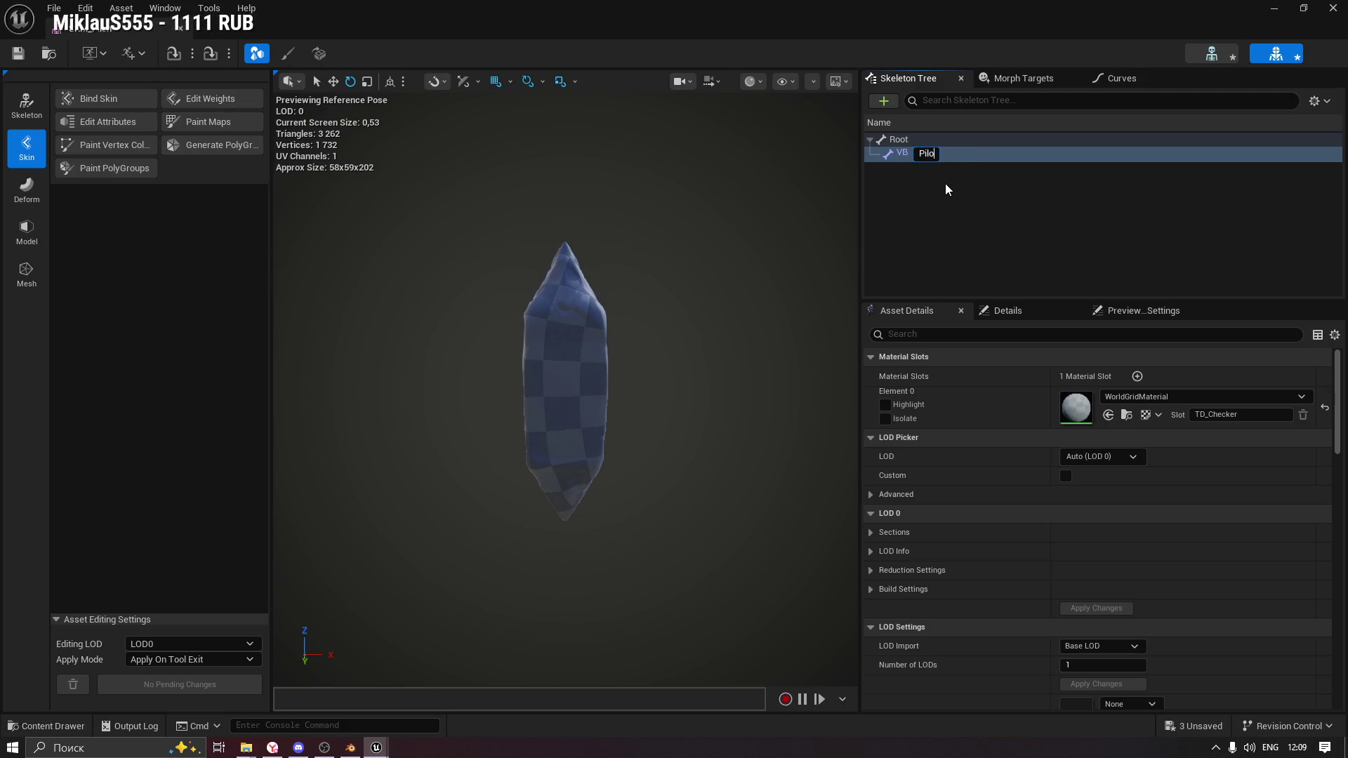
type("n")
key("Return")
left_click(913, 155)
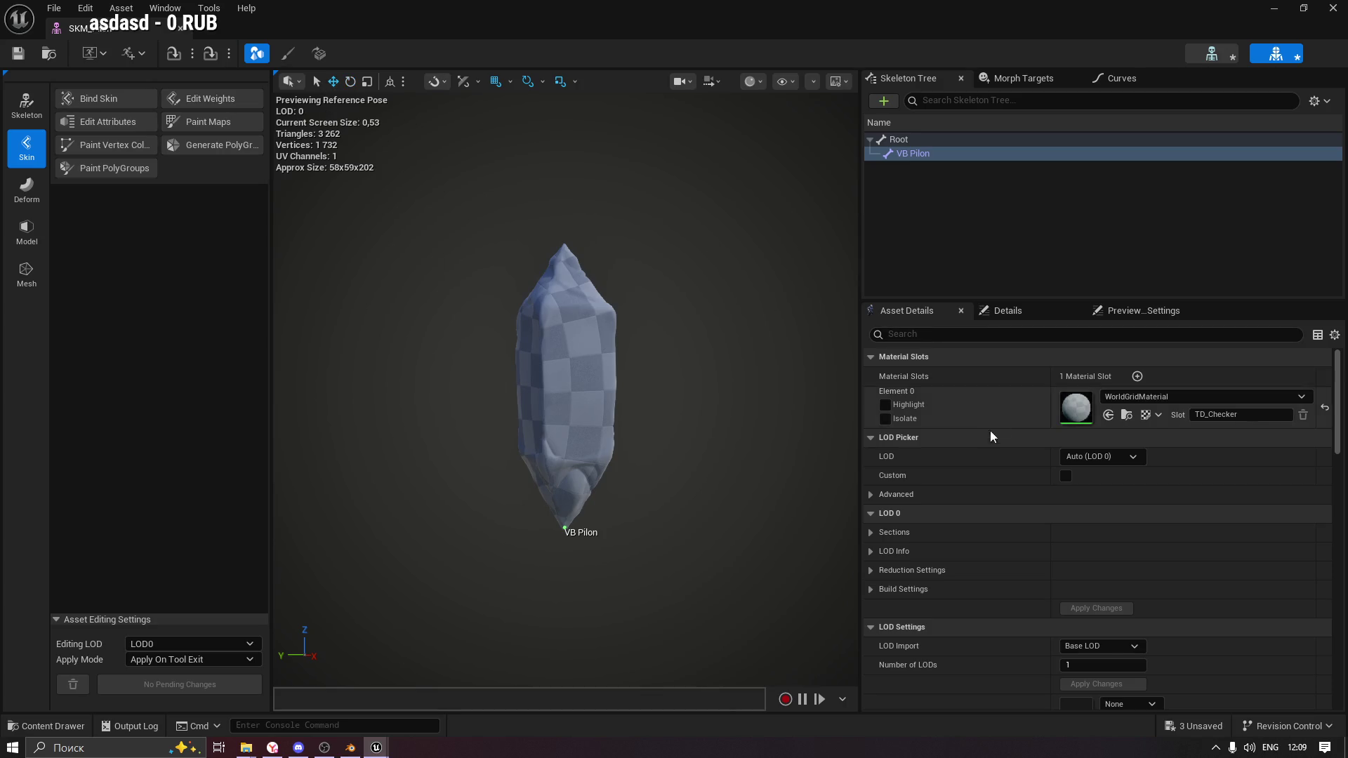
scroll(983, 396, "down", 4)
scroll(983, 402, "up", 4)
left_click(1001, 312)
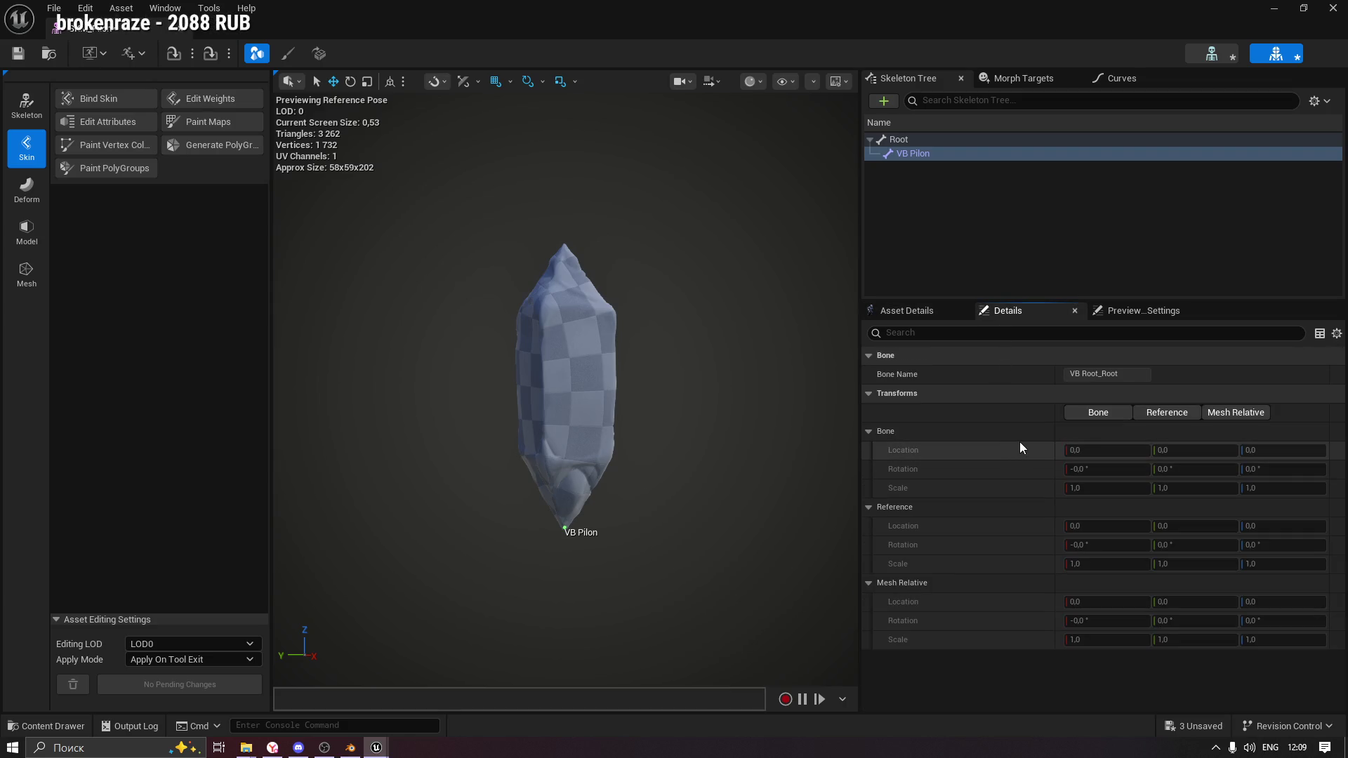
Show the Bone, Reference and Mesh Relative transform sections together in Details.
left_click(1241, 414)
left_click(1166, 411)
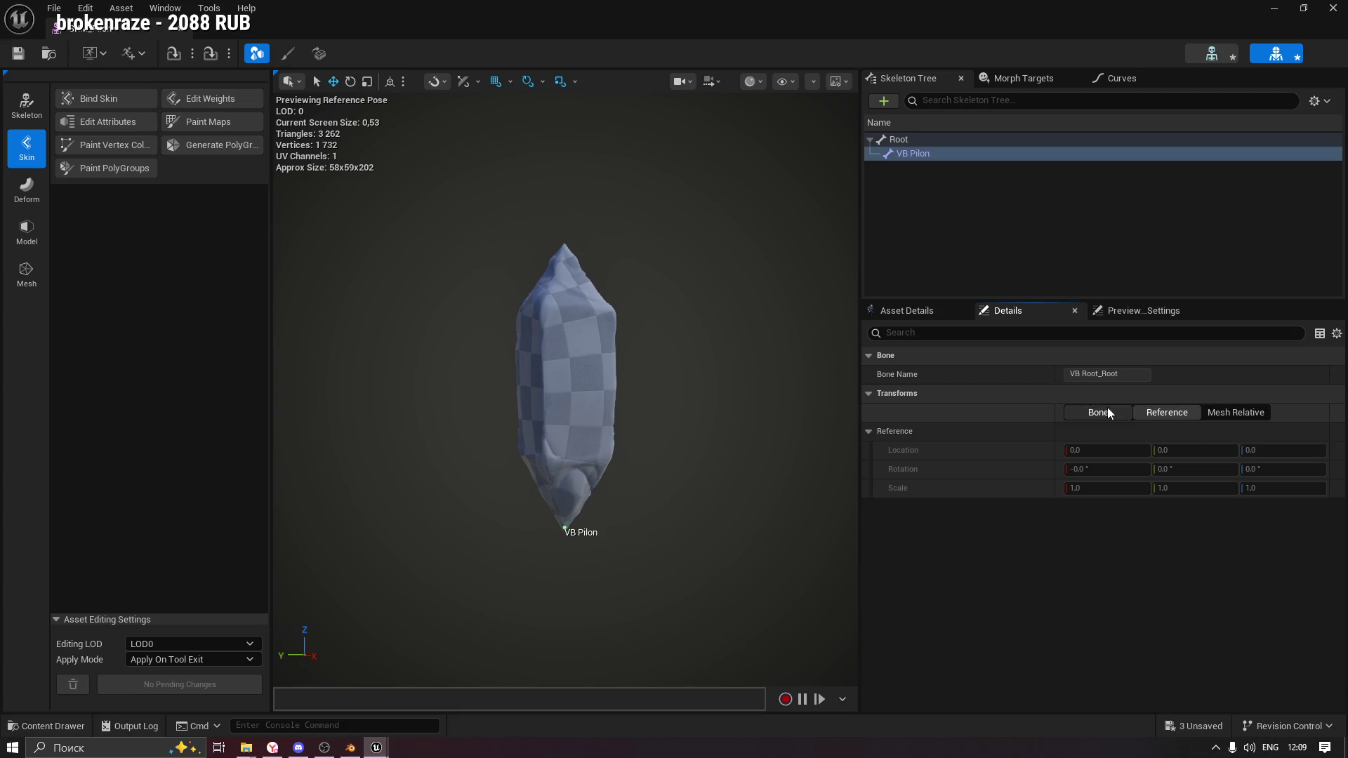
left_click(1166, 415)
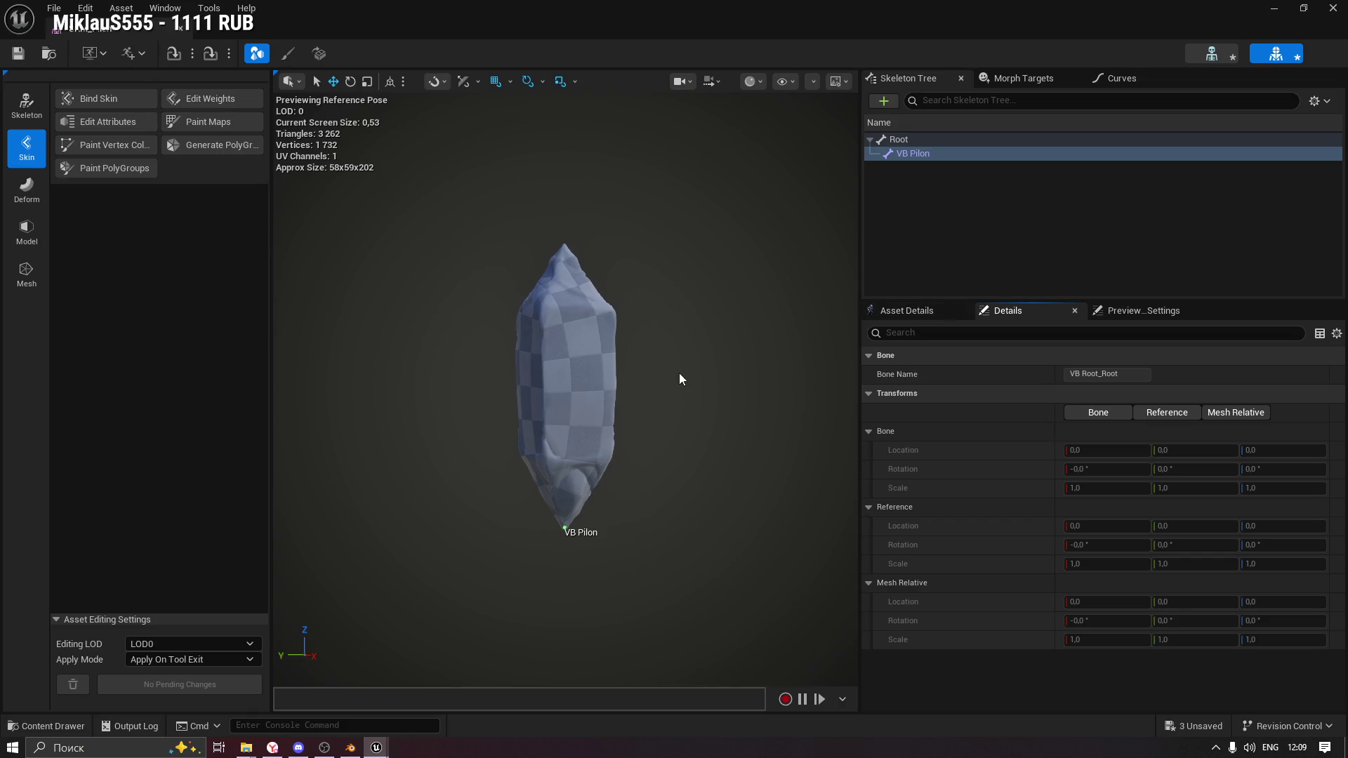
Open and complete the Edit Attributes tool, then go to the Skeleton tool category.
left_click(103, 125)
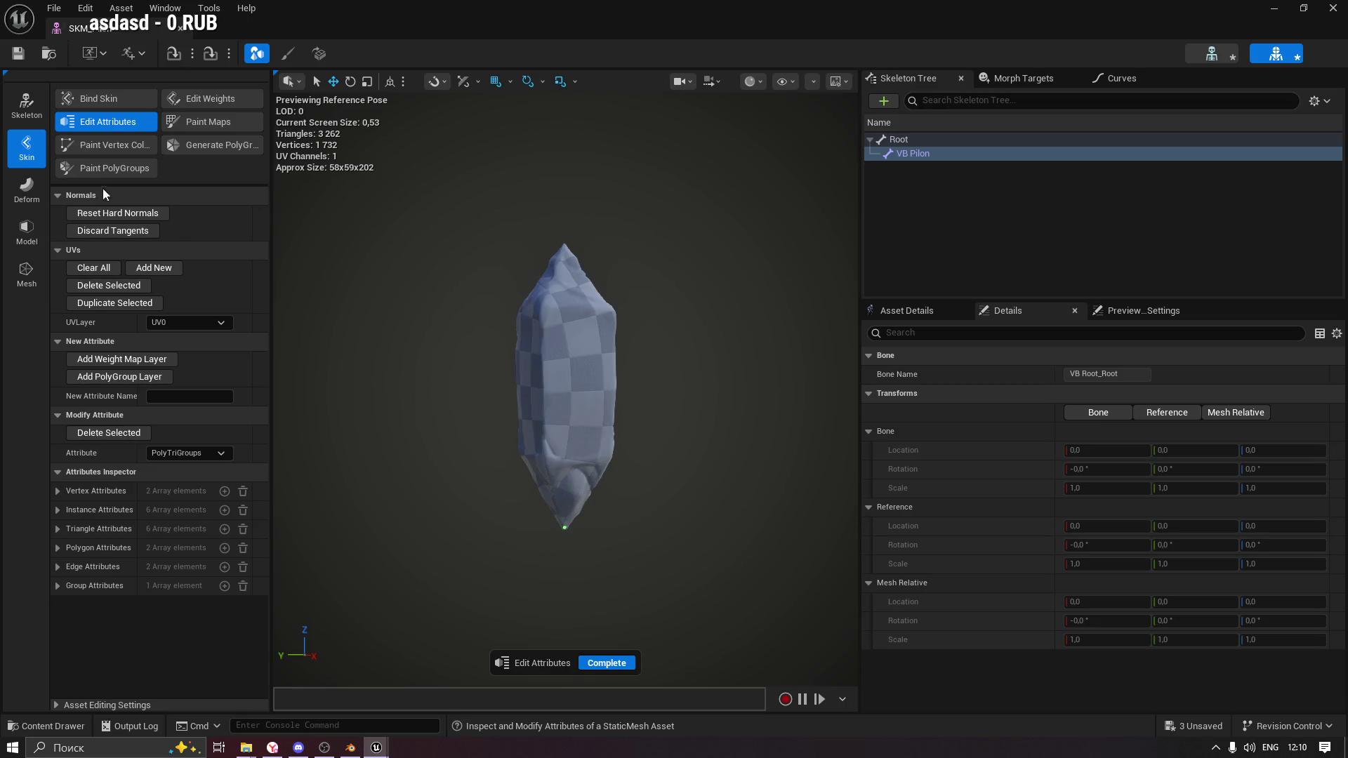
left_click_drag(640, 412, 663, 411)
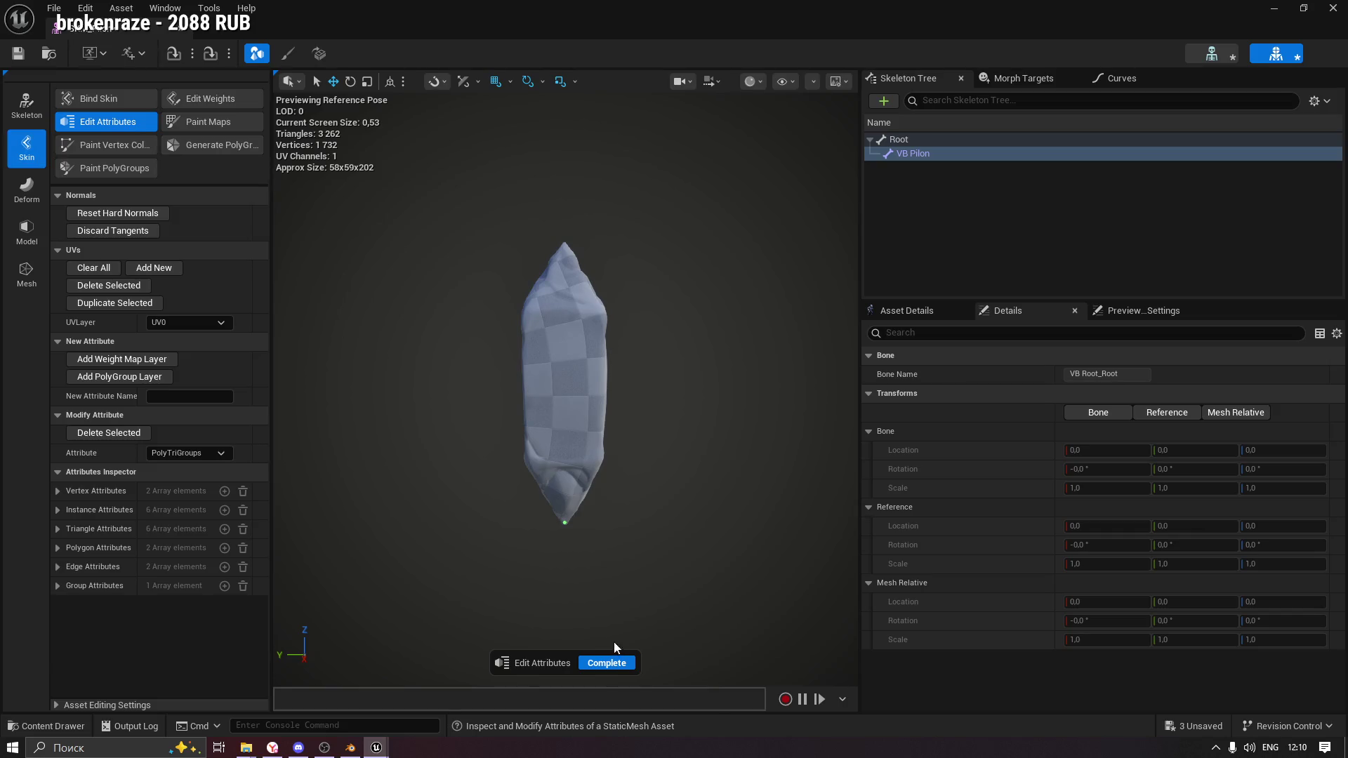
left_click(607, 663)
left_click(26, 103)
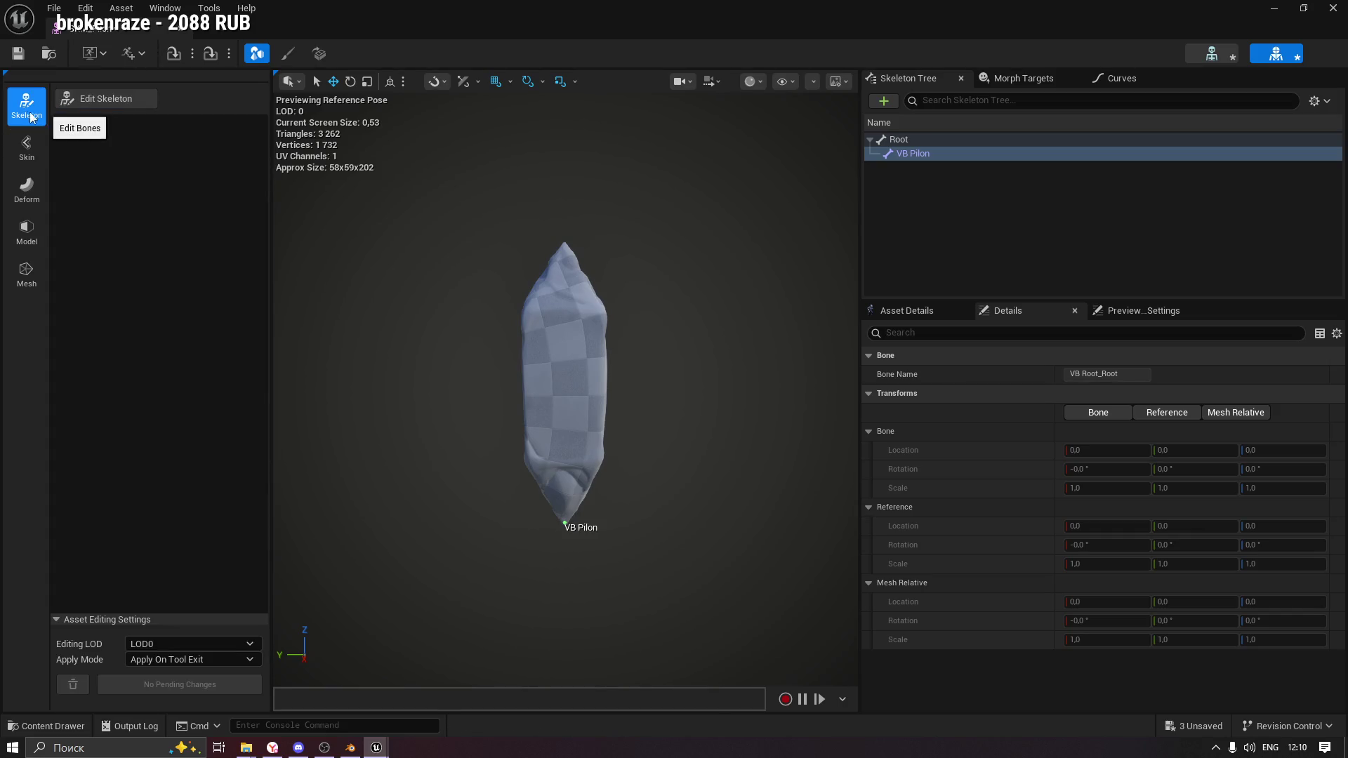
Start an Edit Skeleton session on SKM_Pilon with Root selected, in bone-adding mode.
left_click(106, 102)
left_click_drag(475, 400, 503, 405)
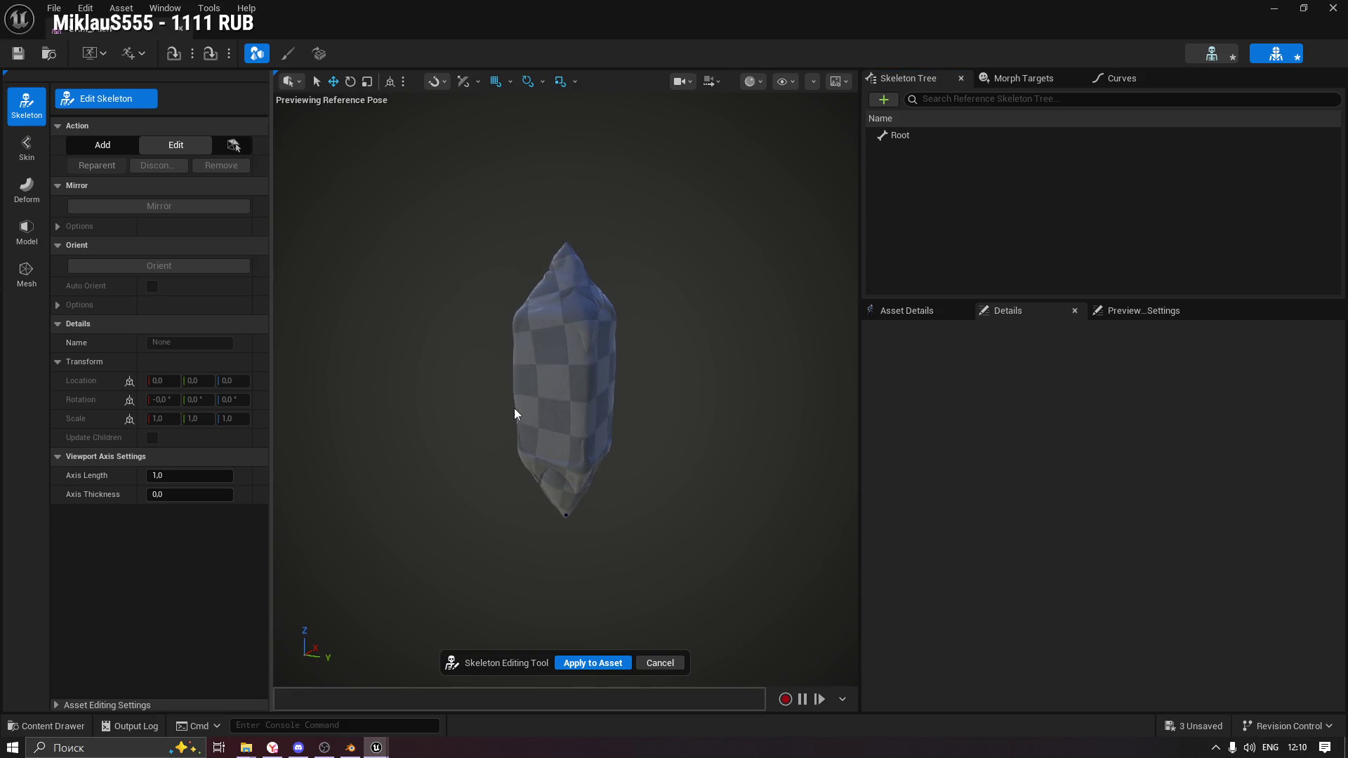
scroll(519, 387, "up", 5)
left_click(910, 134)
left_click_drag(737, 463, 791, 466)
scroll(638, 473, "down", 4)
left_click_drag(638, 472, 677, 450)
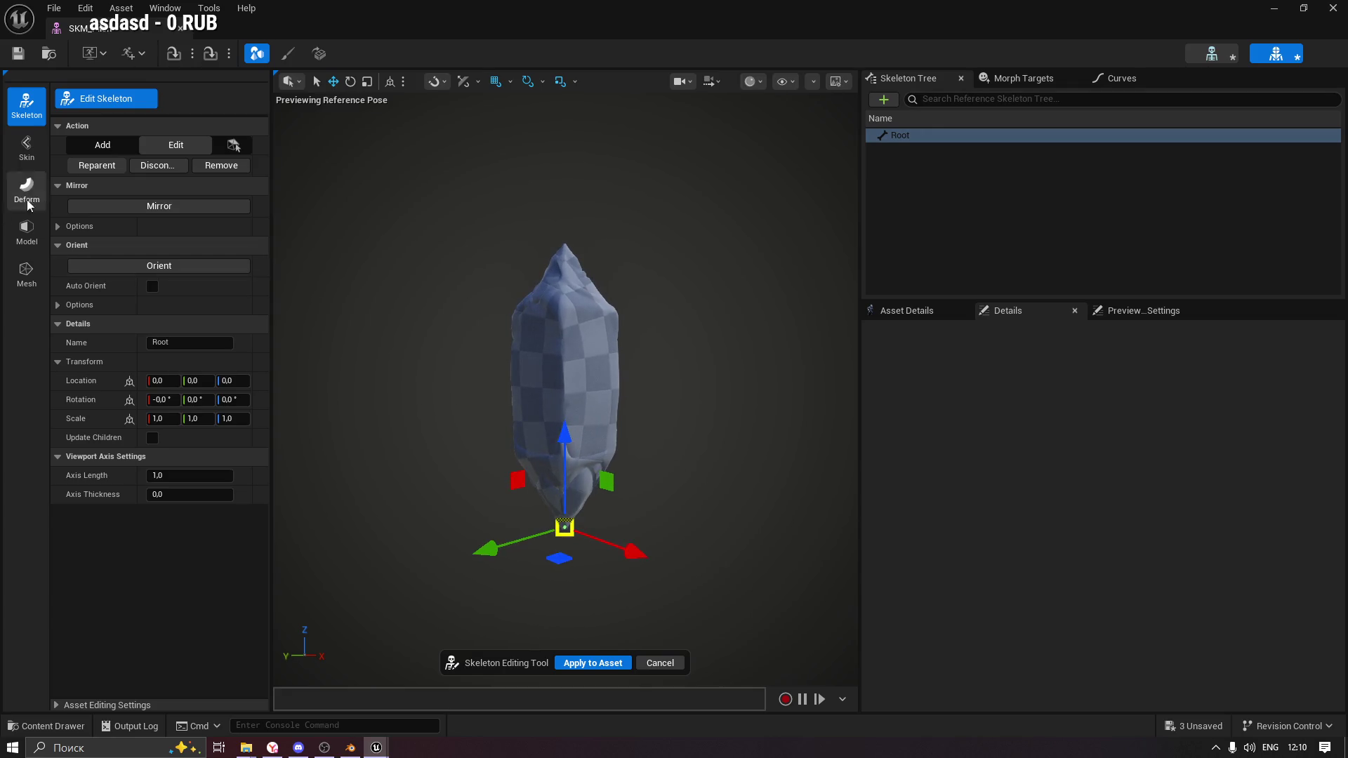
left_click(61, 226)
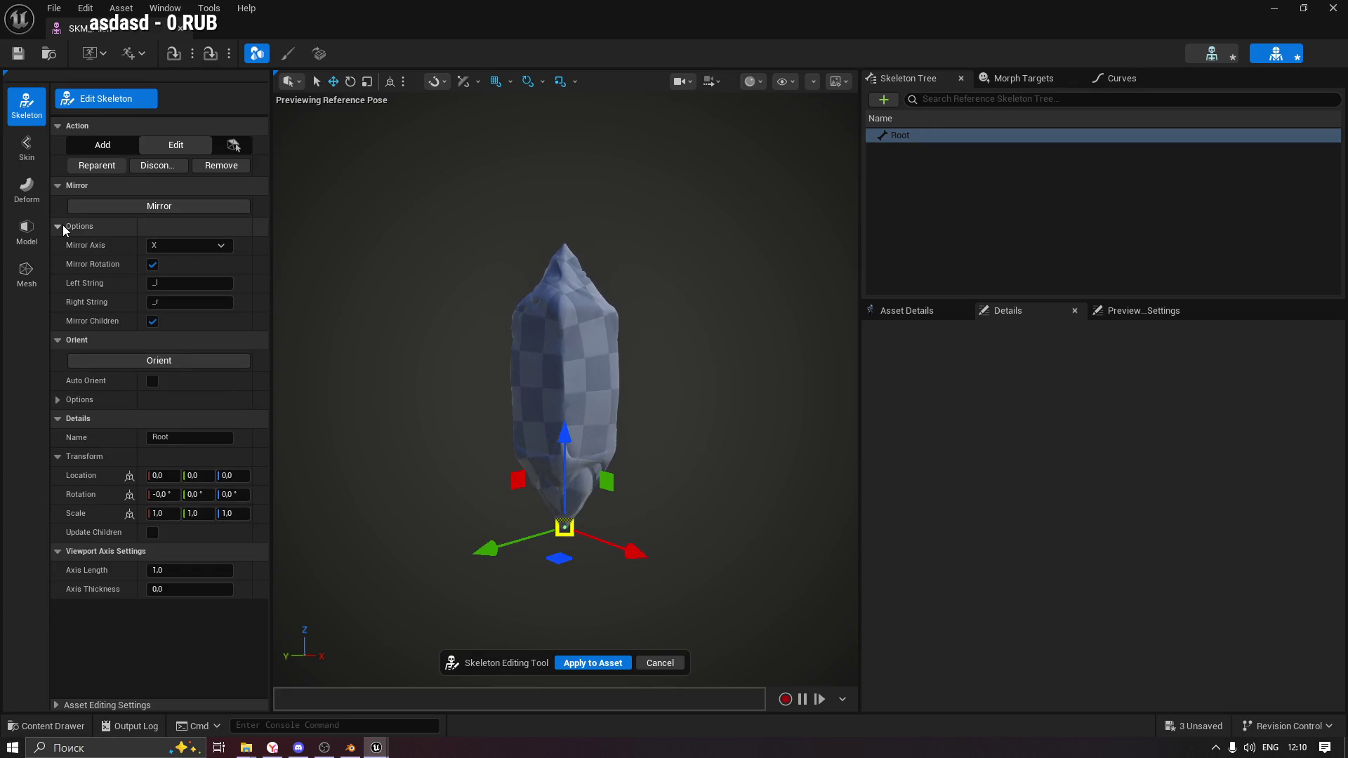
left_click(62, 226)
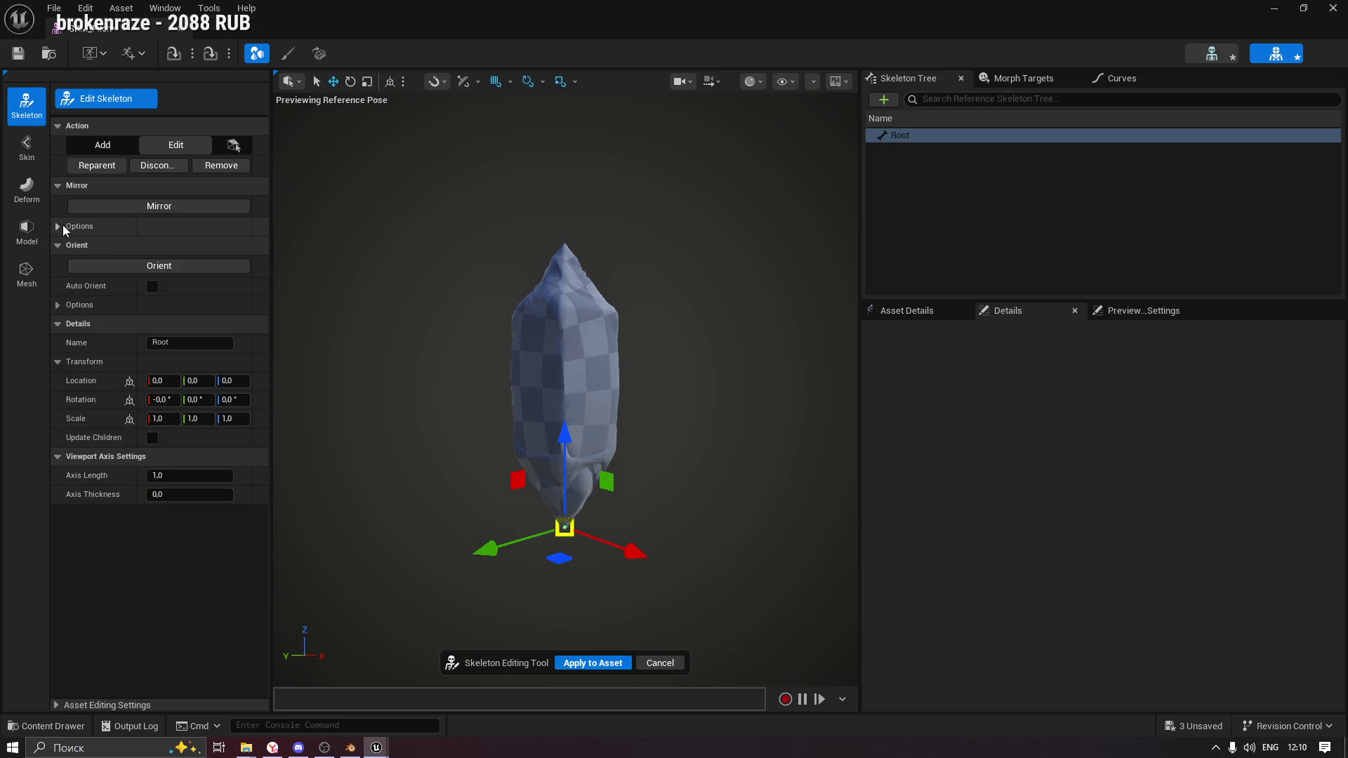
left_click(107, 145)
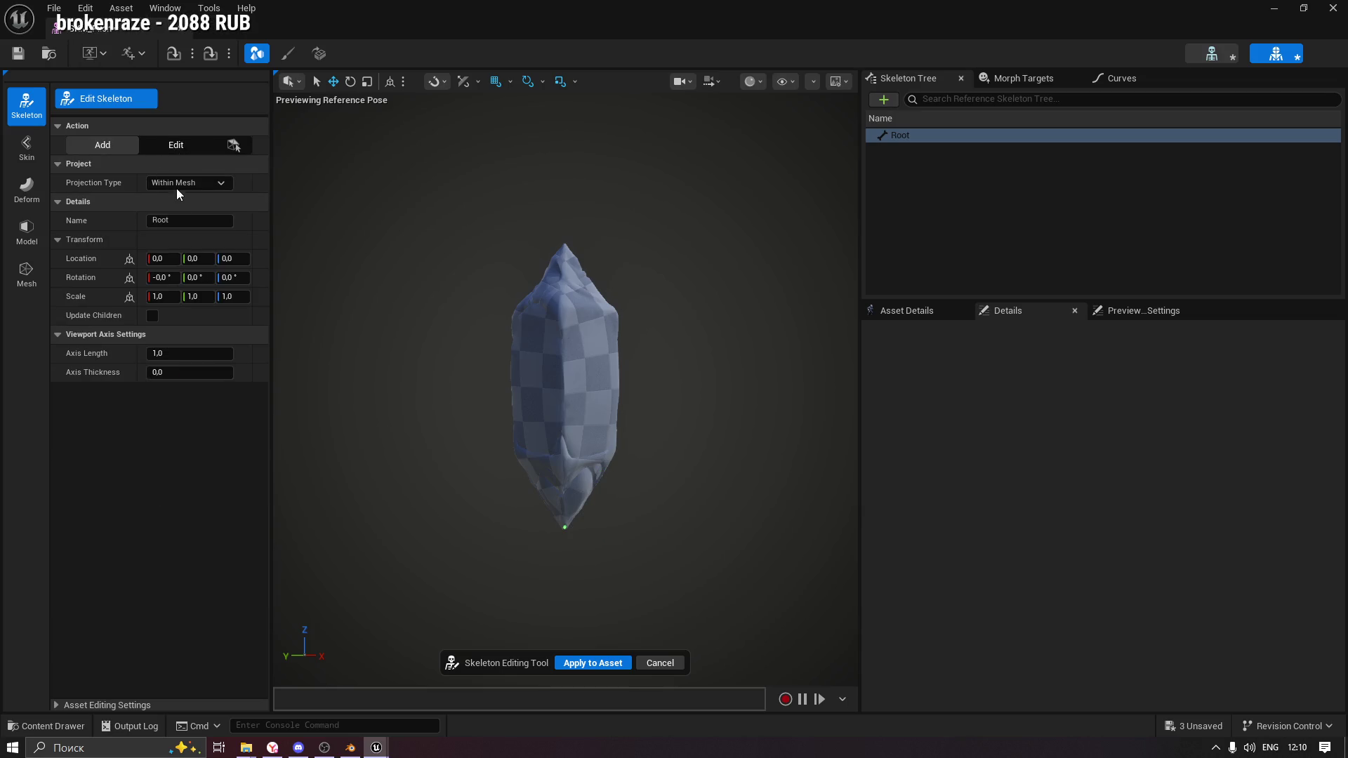
Draw a new bone through the mesh and set its location to 0, 0, 200.
mouse_move(560, 500)
left_mouse_down()
mouse_move(549, 331)
mouse_move(572, 313)
left_mouse_up()
left_click_drag(576, 315, 568, 317)
left_click(157, 259)
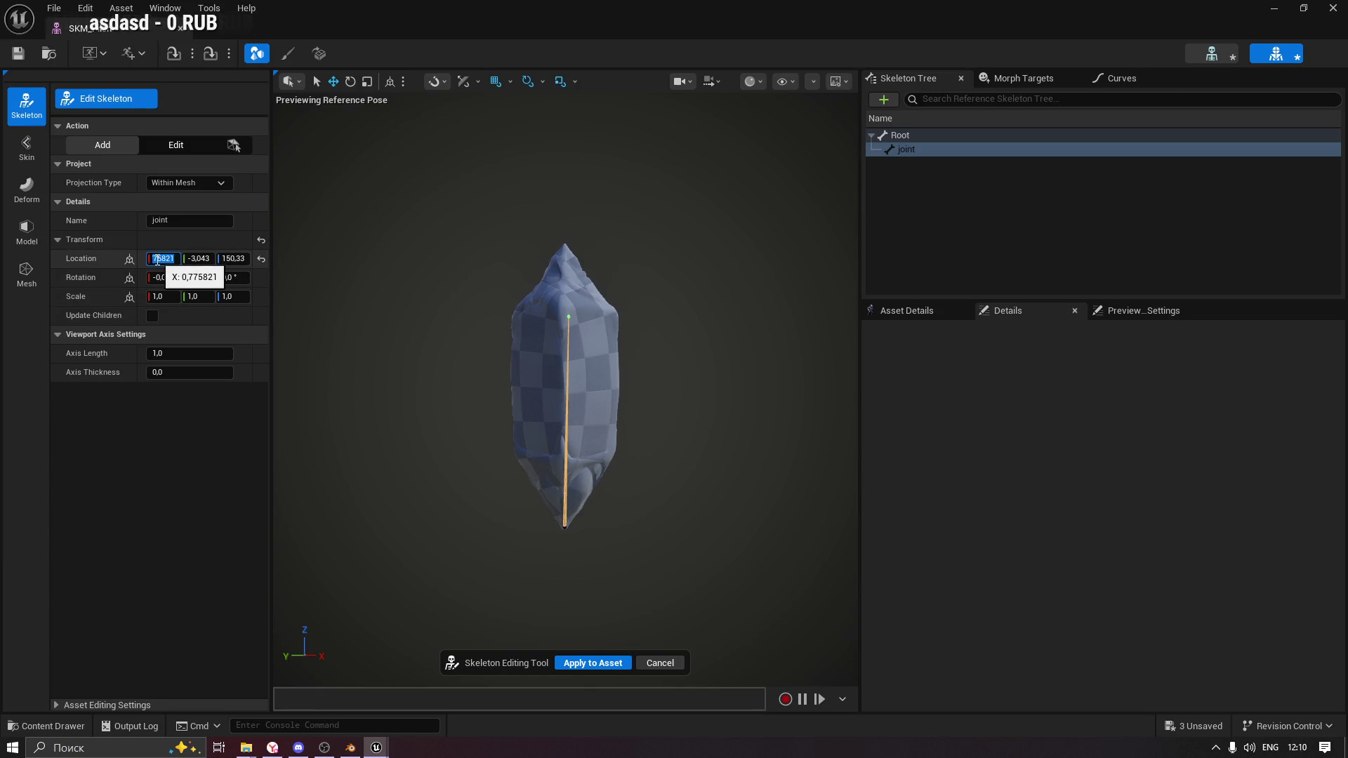
type("0")
left_click(197, 258)
type("0")
key("Return")
left_click(242, 260)
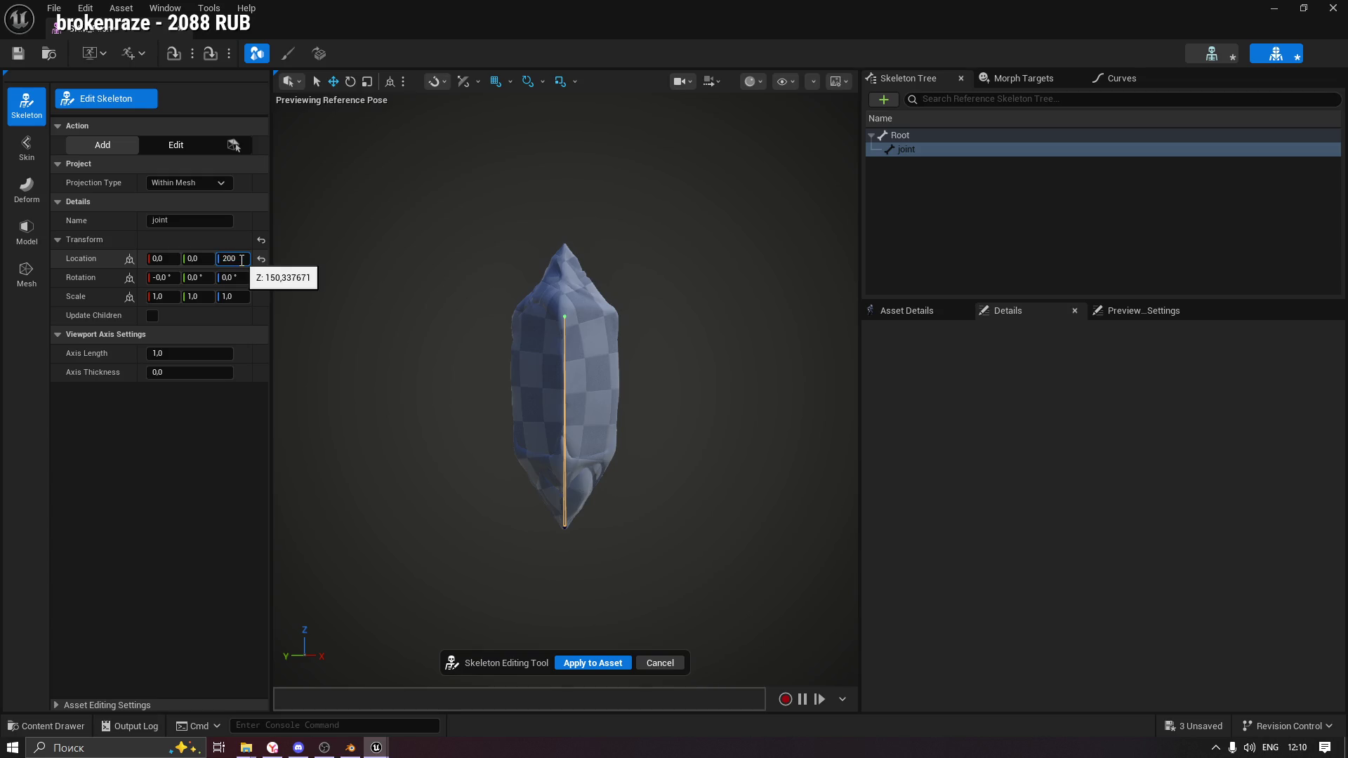
key("Return")
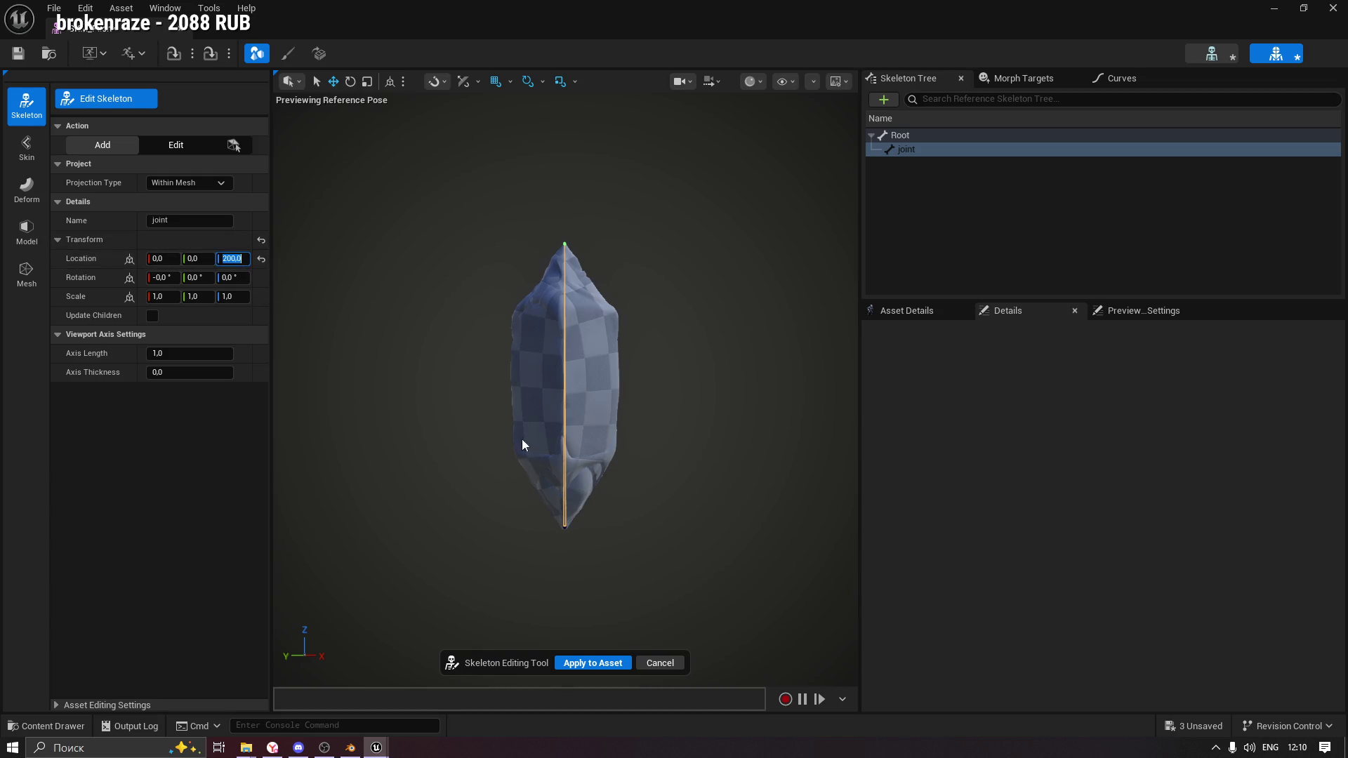
Rename the new bone to Pilon in the Skeleton Tree.
scroll(552, 400, "up", 2)
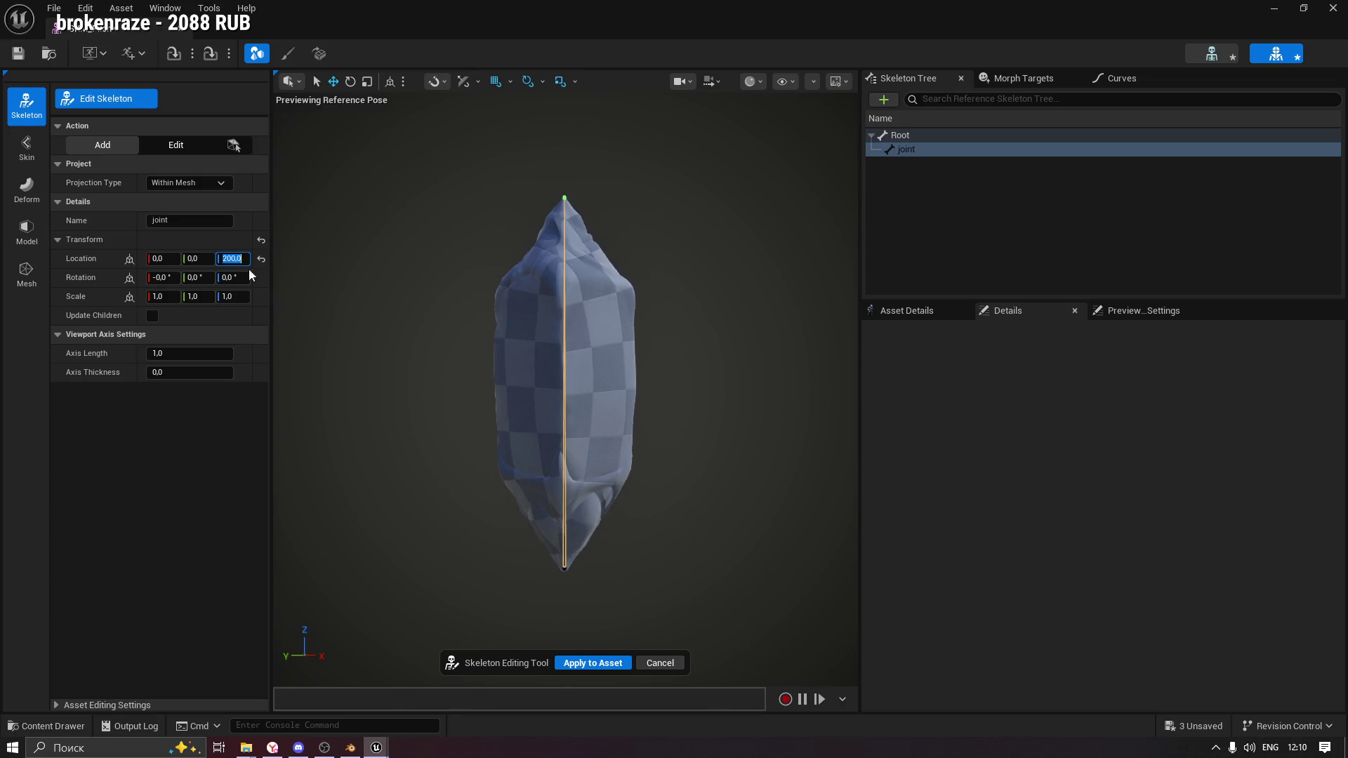
left_click(909, 150)
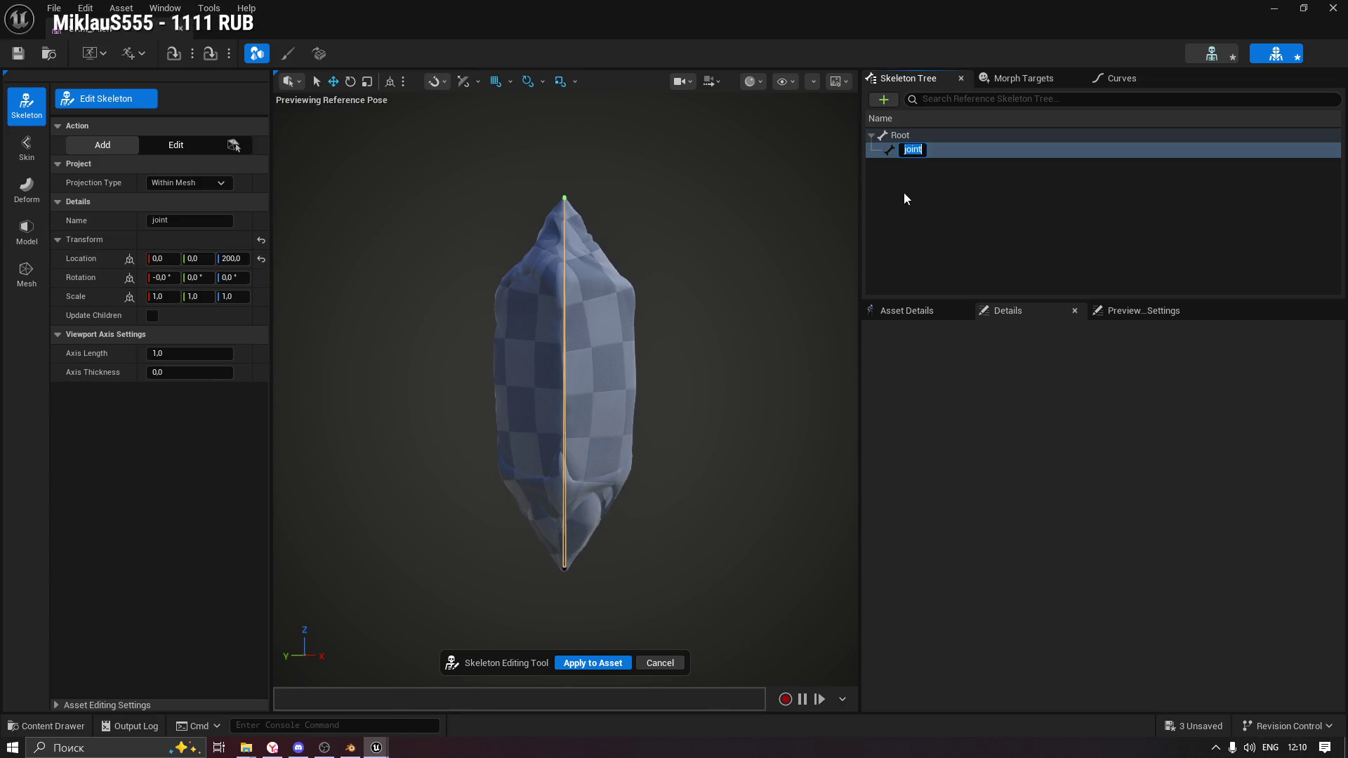
type("Pilon")
key("Return")
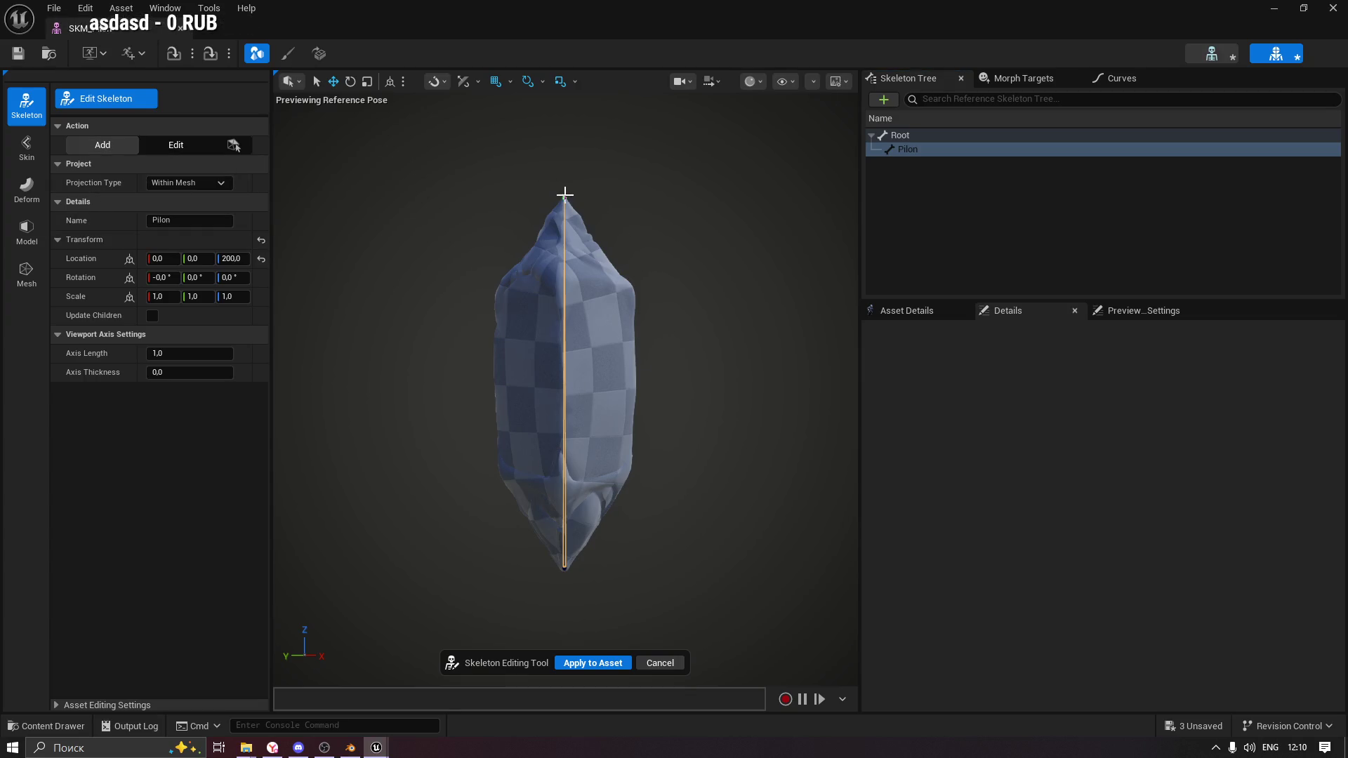
scroll(555, 216, "down", 2)
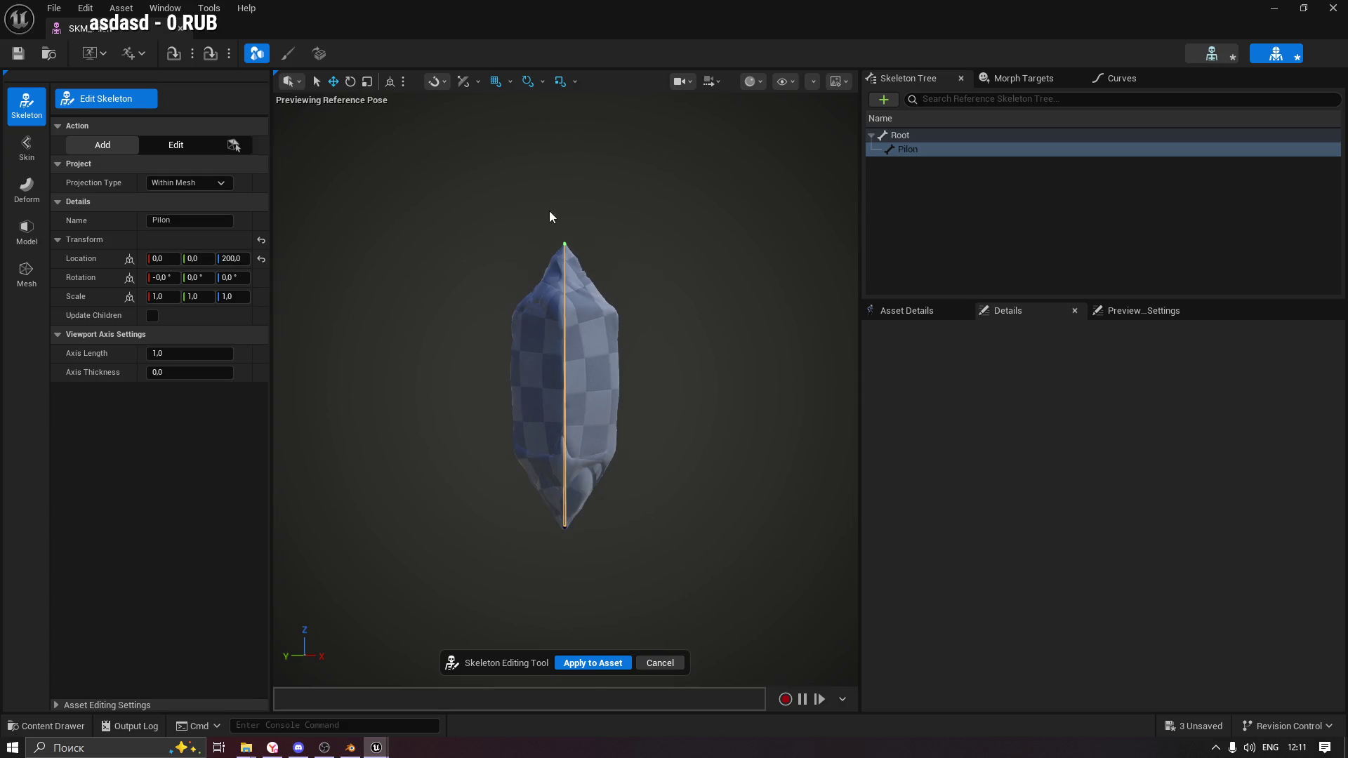
scroll(596, 274, "up", 6)
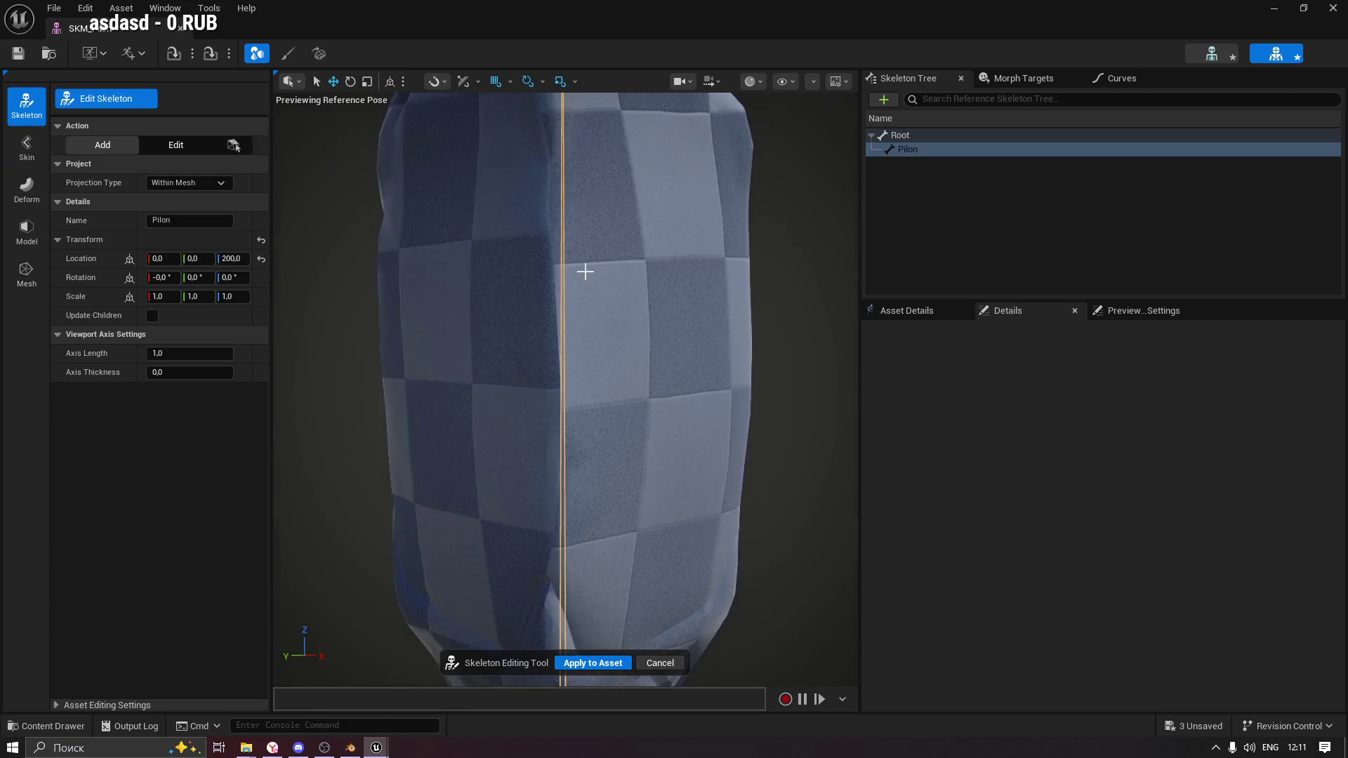
scroll(585, 271, "down", 4)
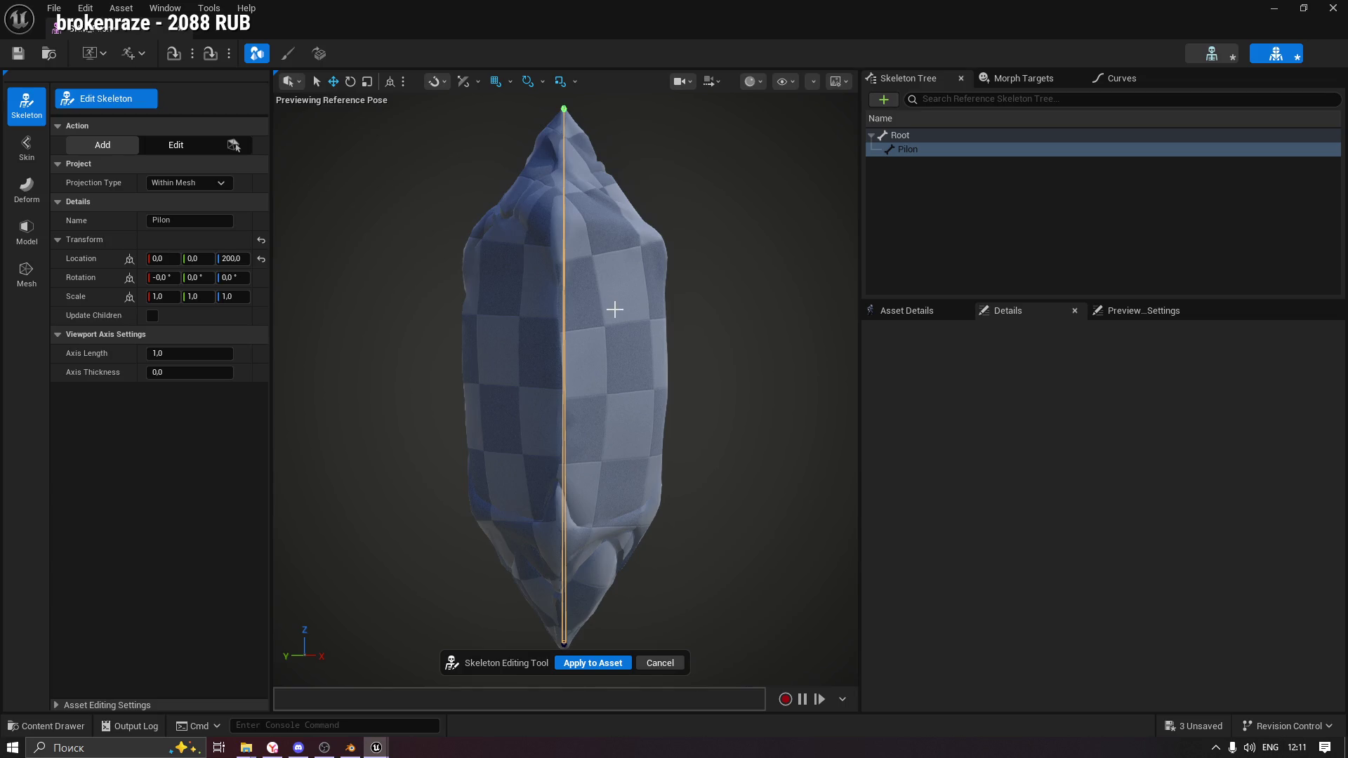
Add a child joint bone under Pilon, keeping Within Mesh projection.
left_click_drag(619, 355, 653, 303)
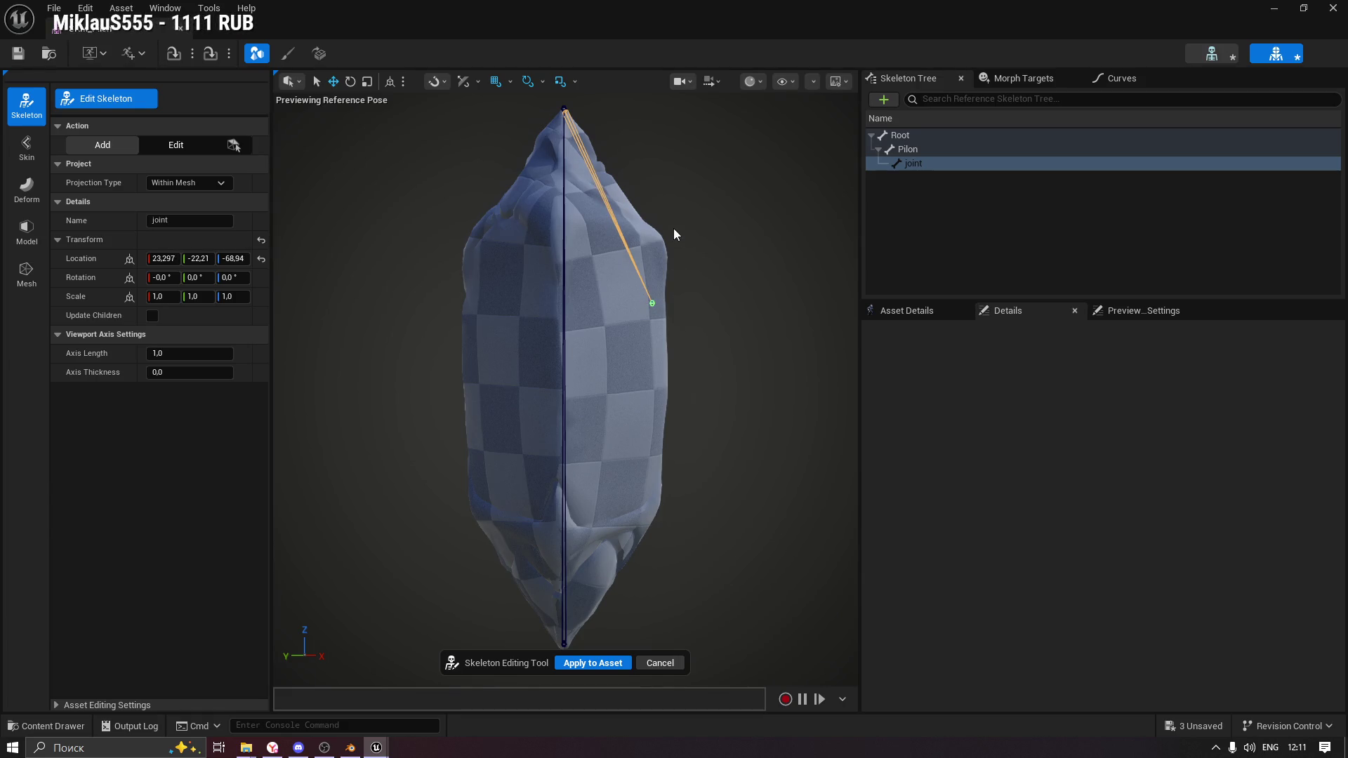
scroll(673, 229, "down", 2)
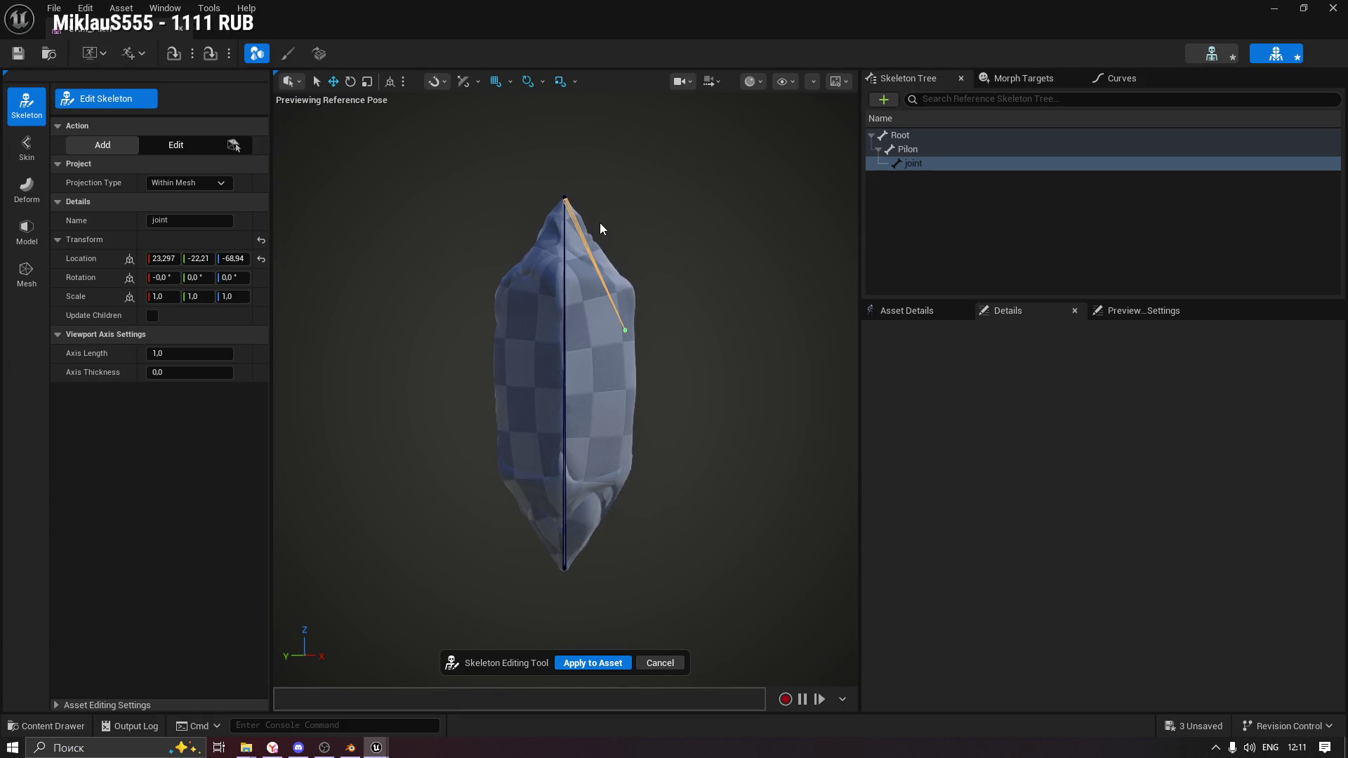
scroll(601, 223, "up", 2)
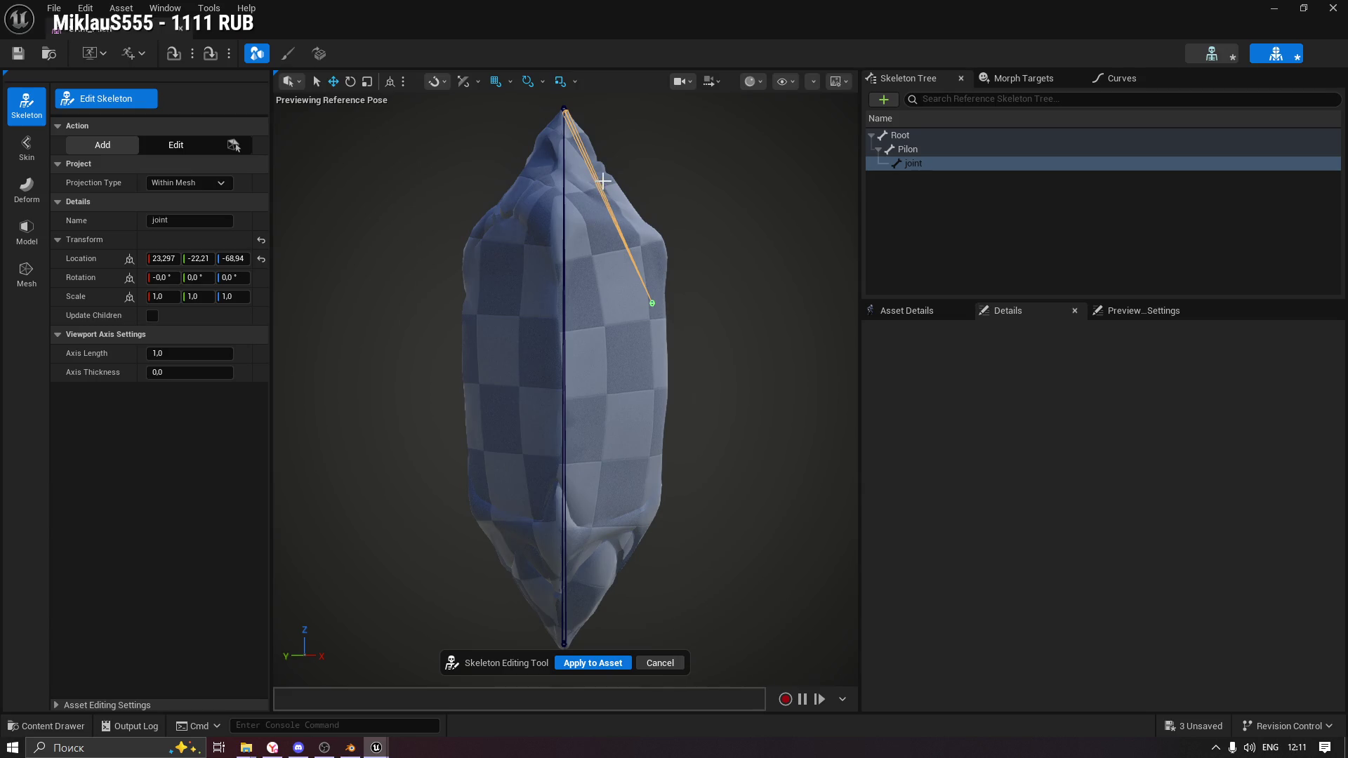
left_click(200, 184)
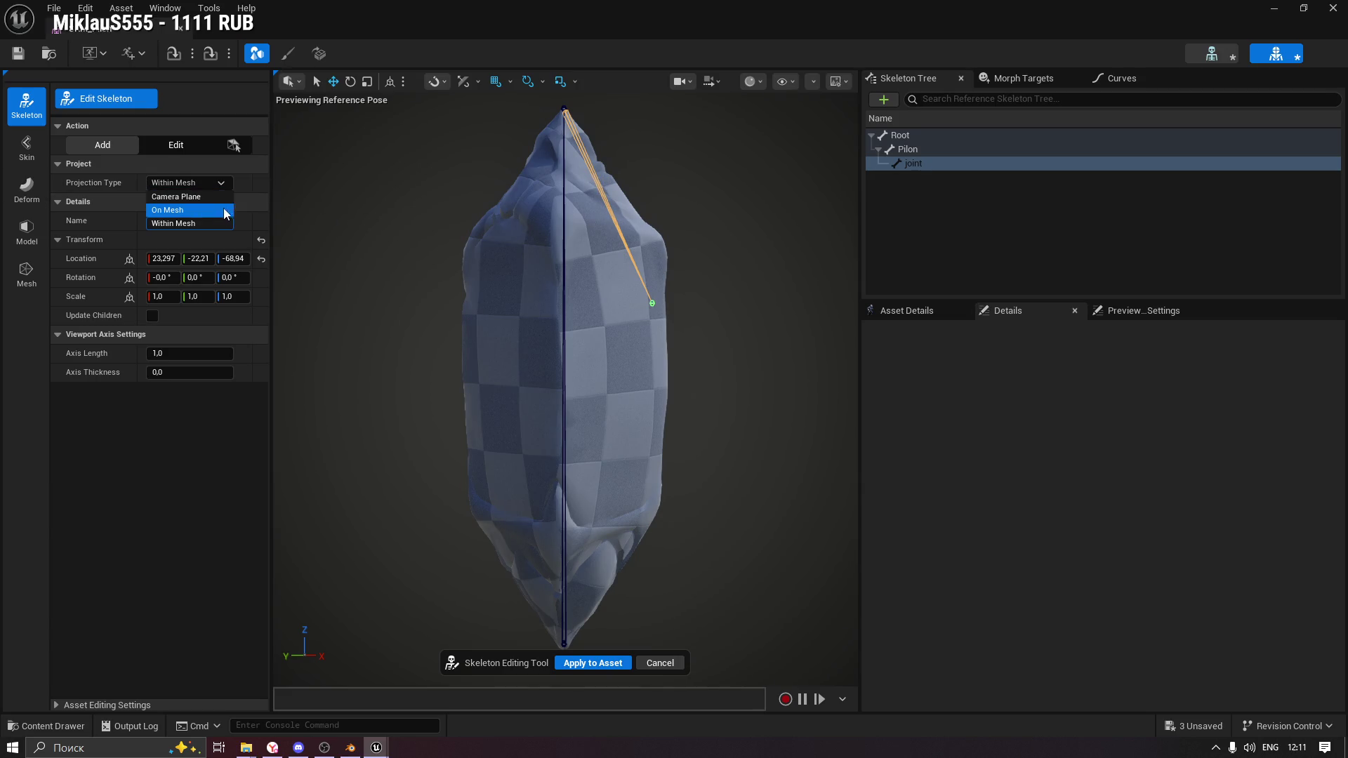
left_click(114, 180)
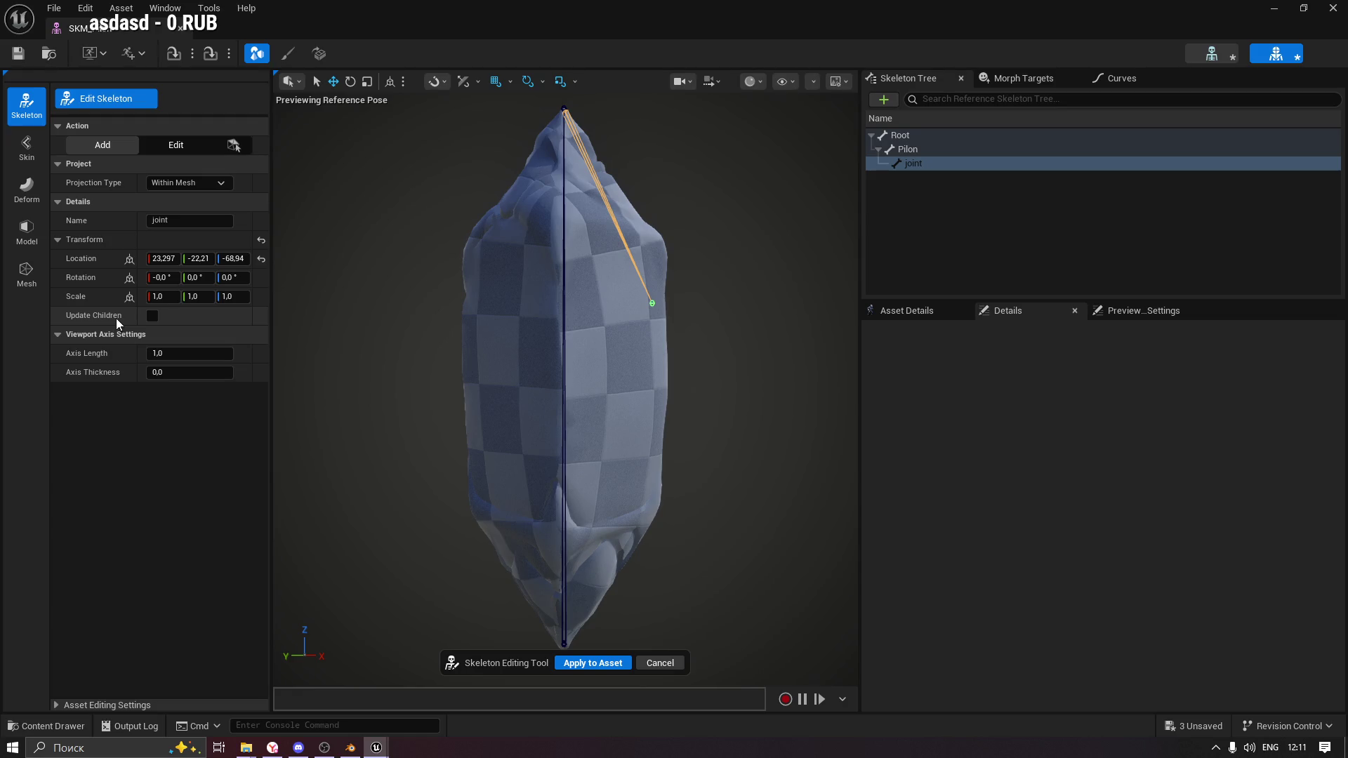
left_click(176, 144)
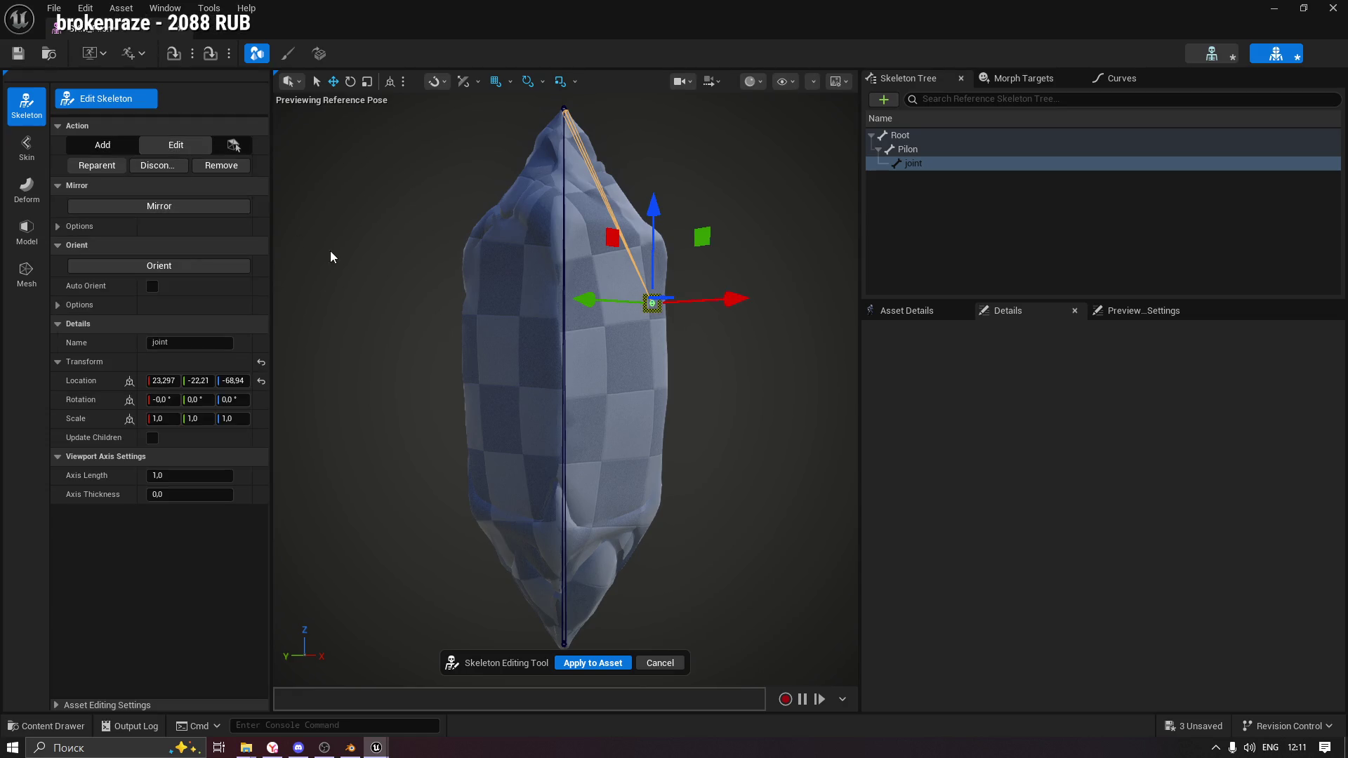
Unparent the joint bone from Pilon, then make it a child of Pilon again.
left_click(160, 167)
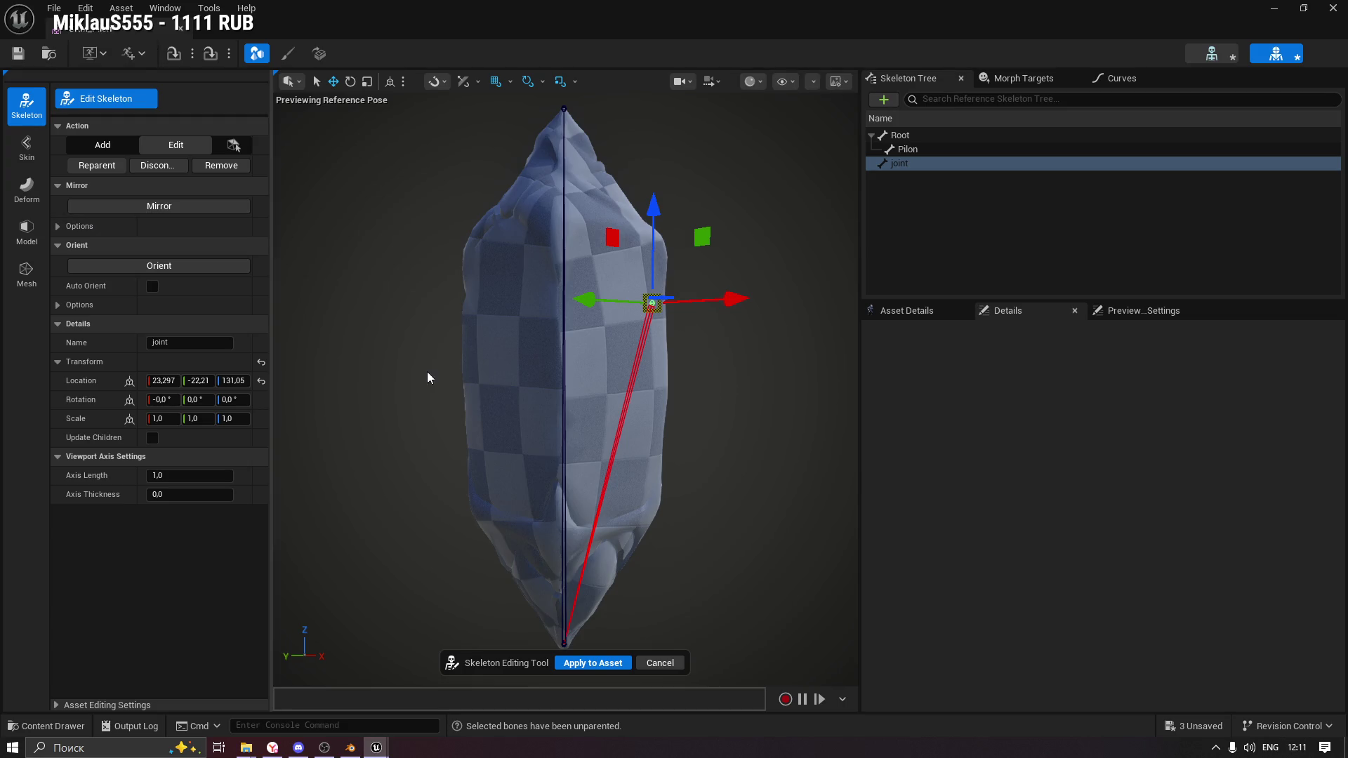
mouse_move(763, 232)
left_mouse_down()
mouse_move(744, 242)
mouse_move(762, 231)
left_mouse_up()
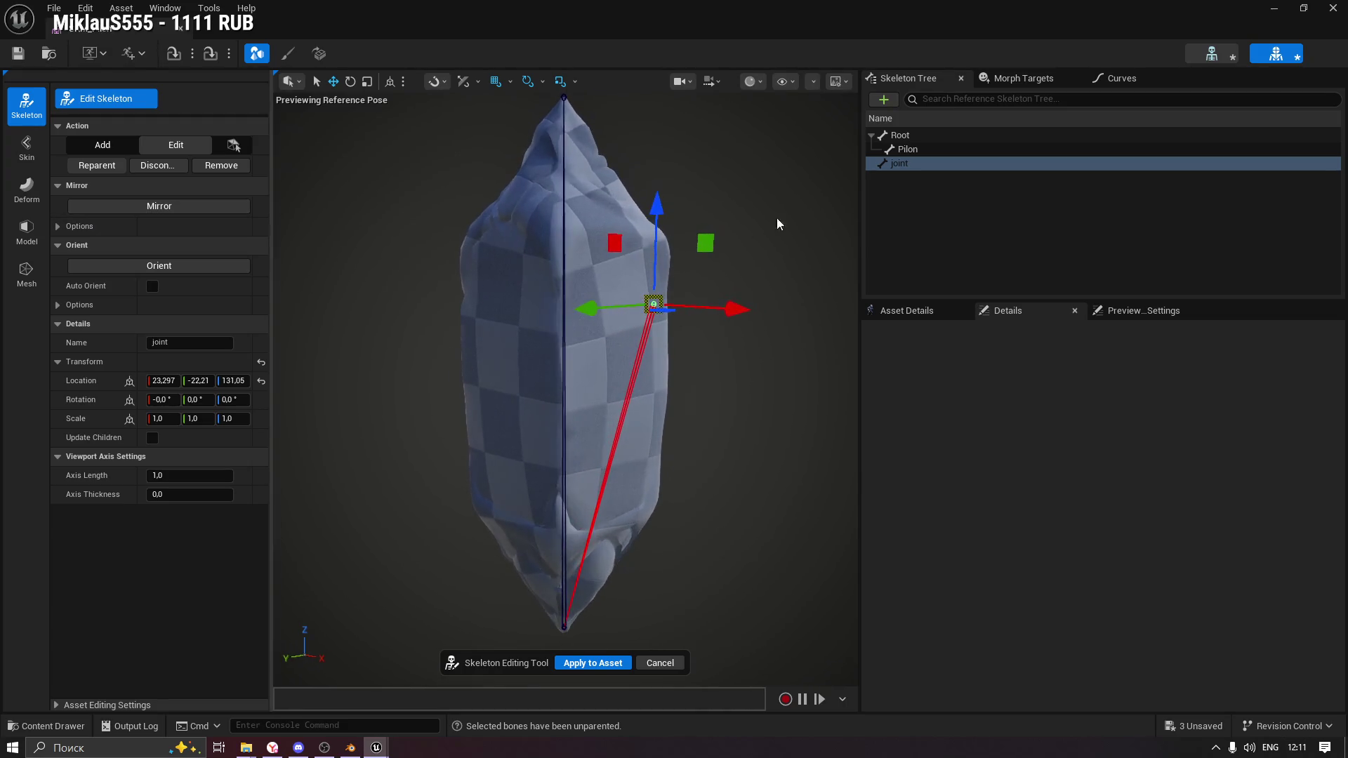
left_click_drag(895, 171, 909, 149)
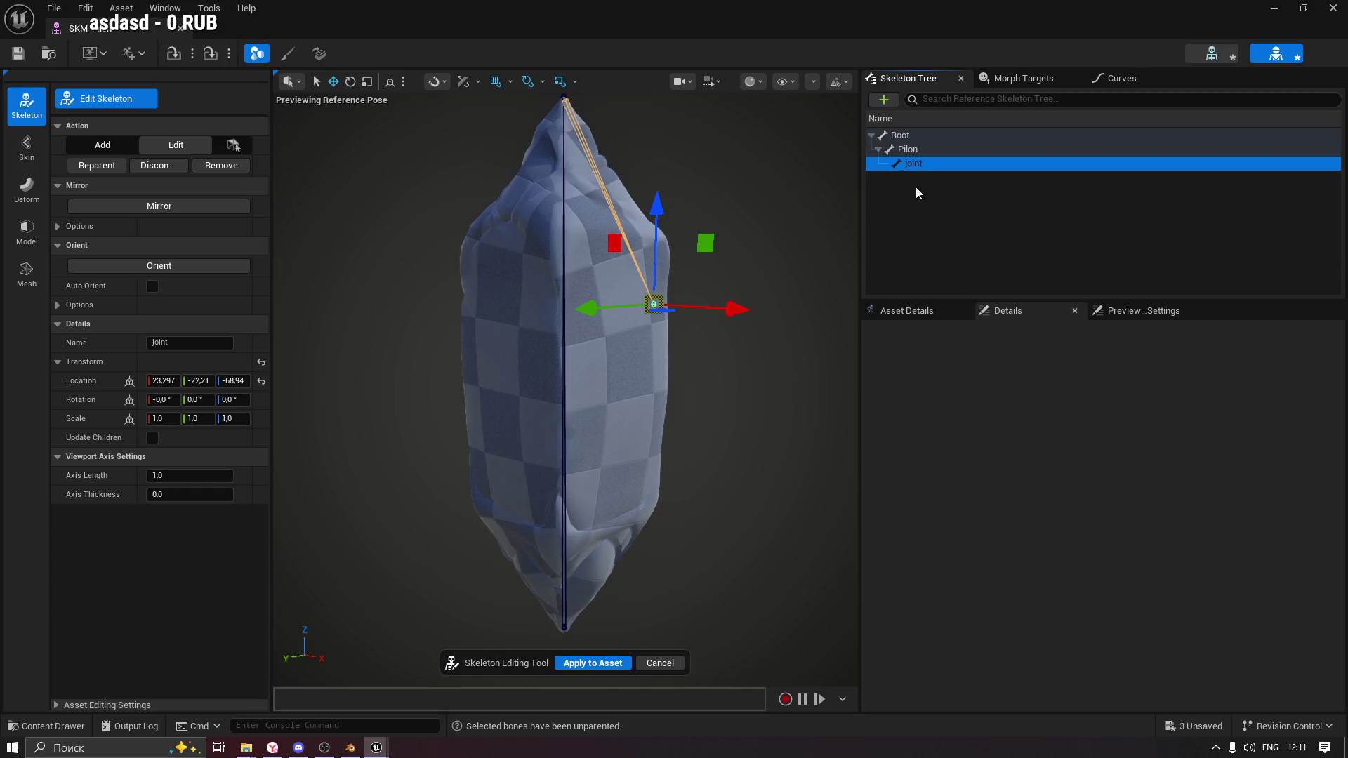
left_click_drag(728, 263, 712, 272)
Set the joint bone's location to 0, 0, 0.
left_click(164, 383)
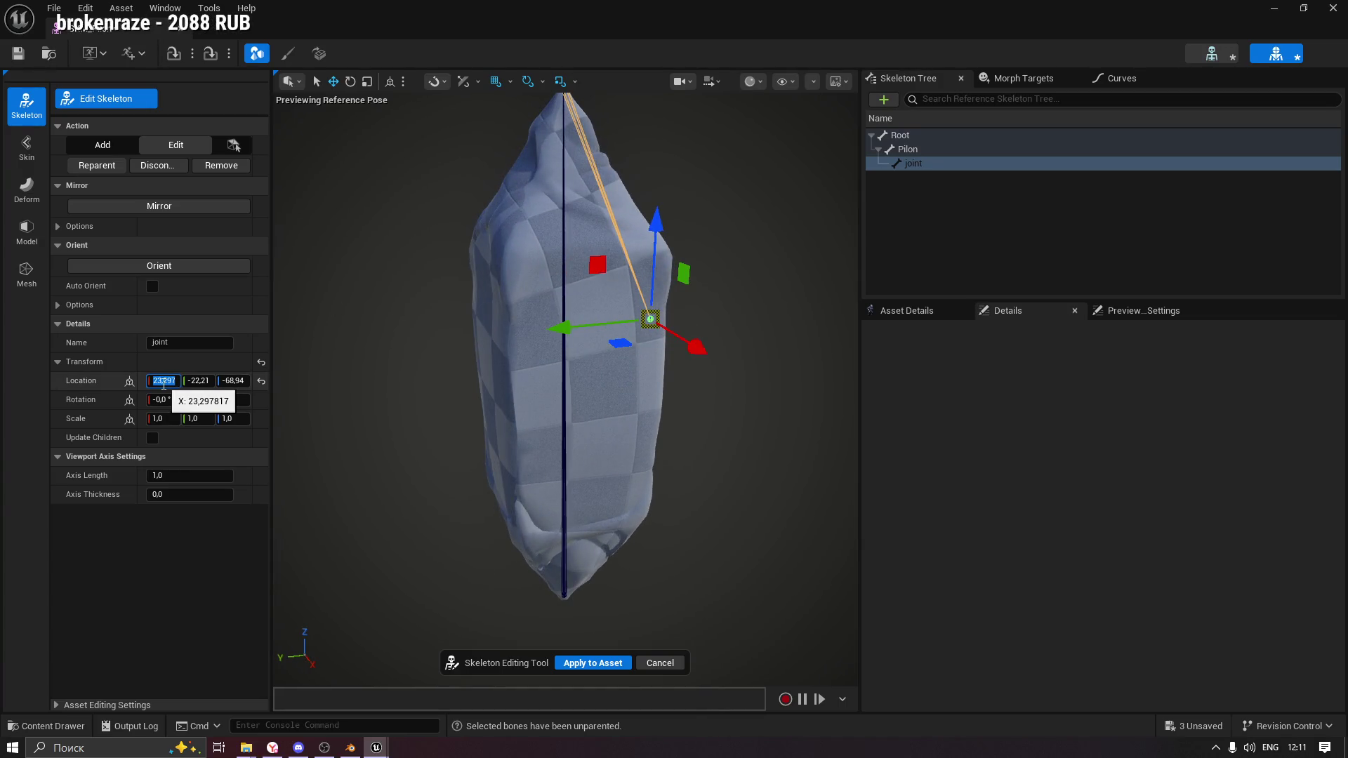
type("0")
key("Tab")
type("0")
key("Tab")
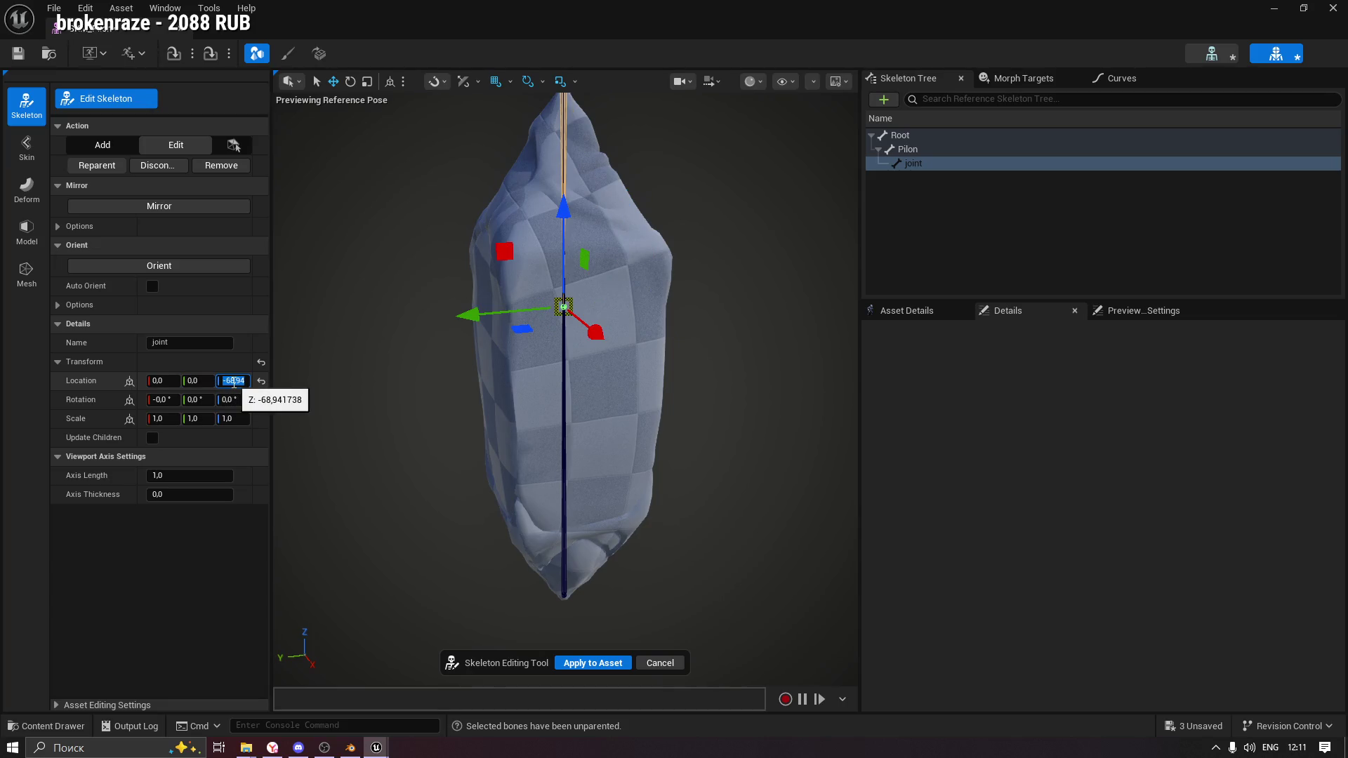
left_click_drag(486, 346, 482, 346)
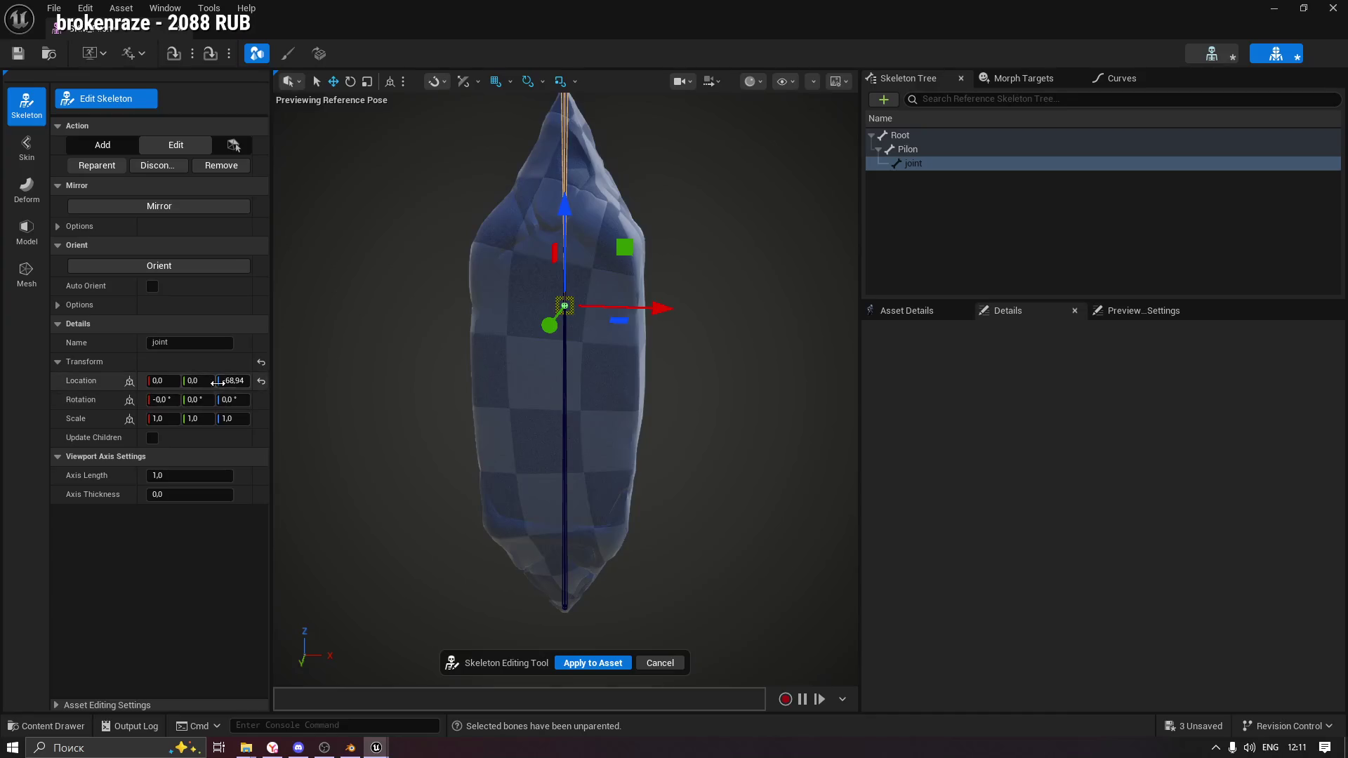
left_click(236, 381)
type("0")
key("Return")
Try raising the joint's Z location, frame the joint, then reset its location to zero.
type("0,15")
key("Return")
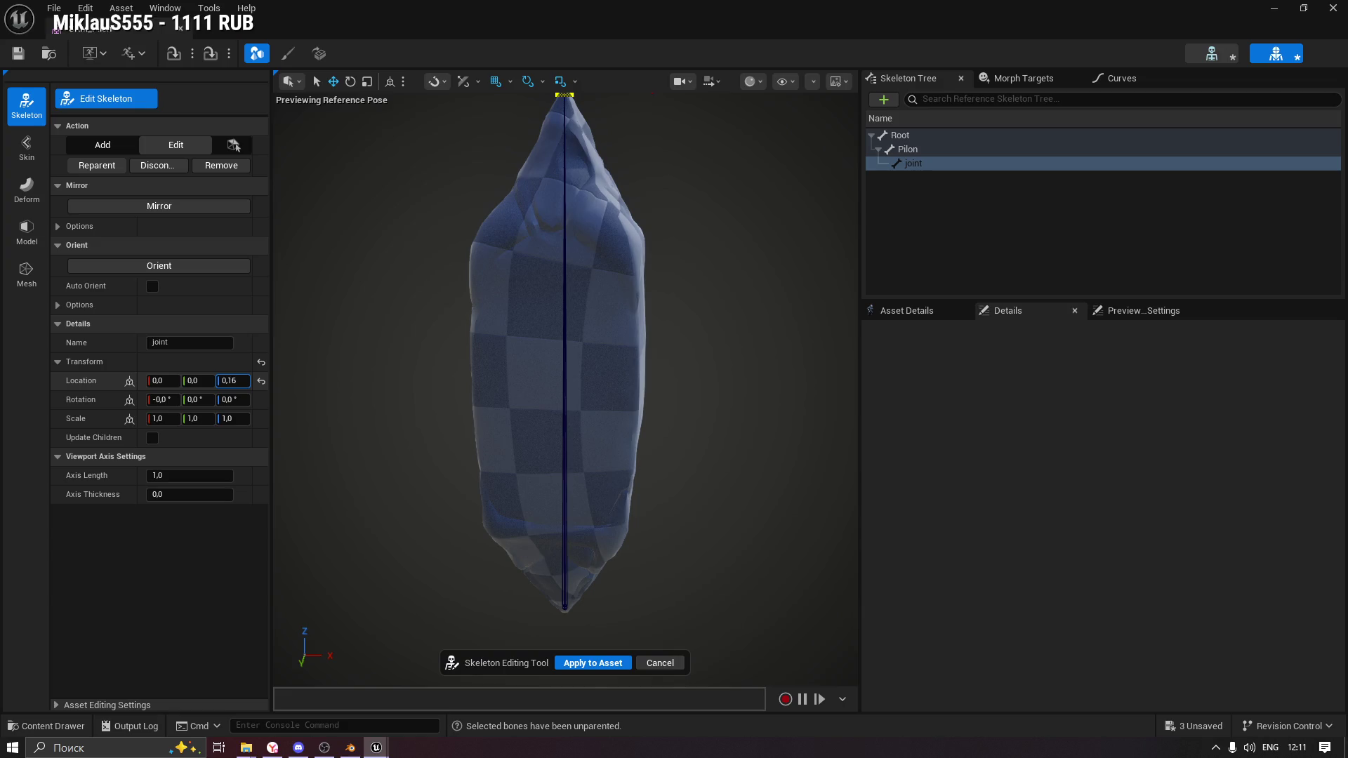
left_click_drag(235, 381, 242, 381)
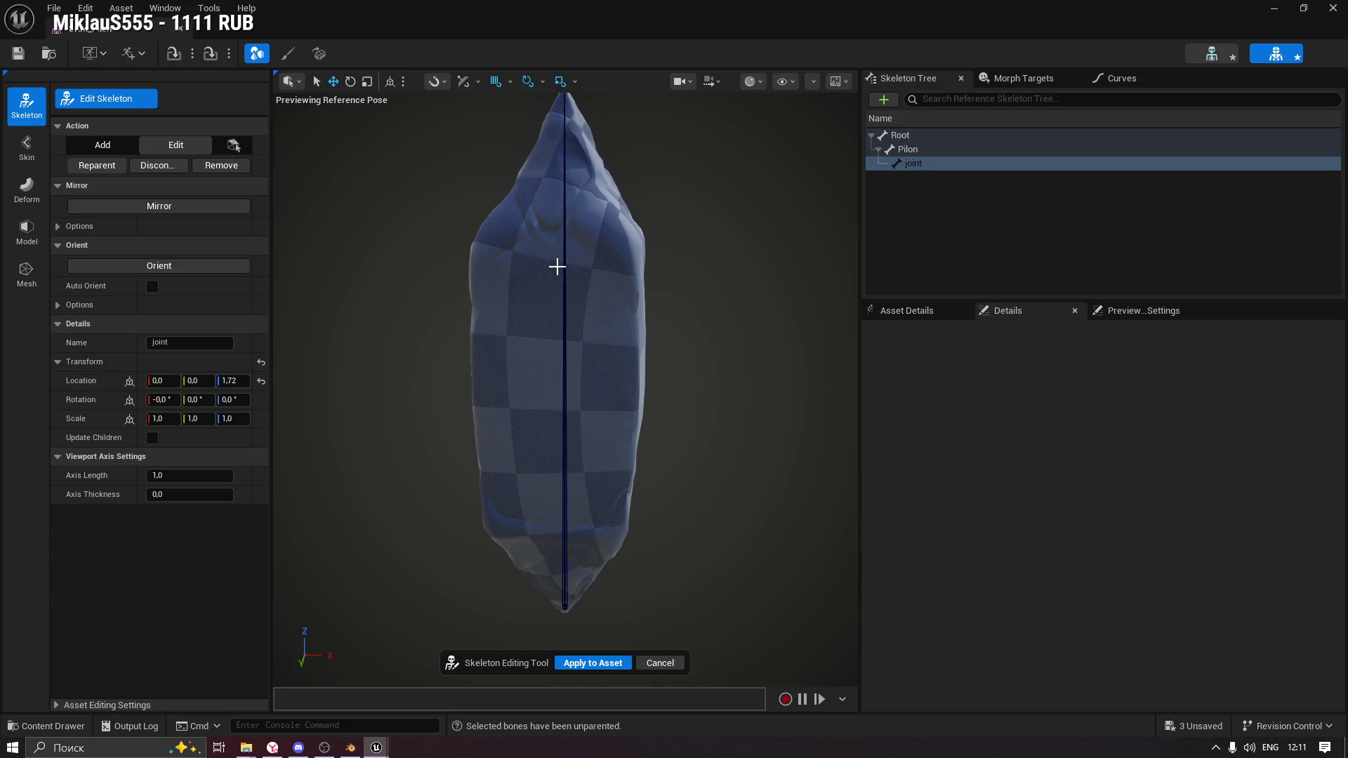
key("f")
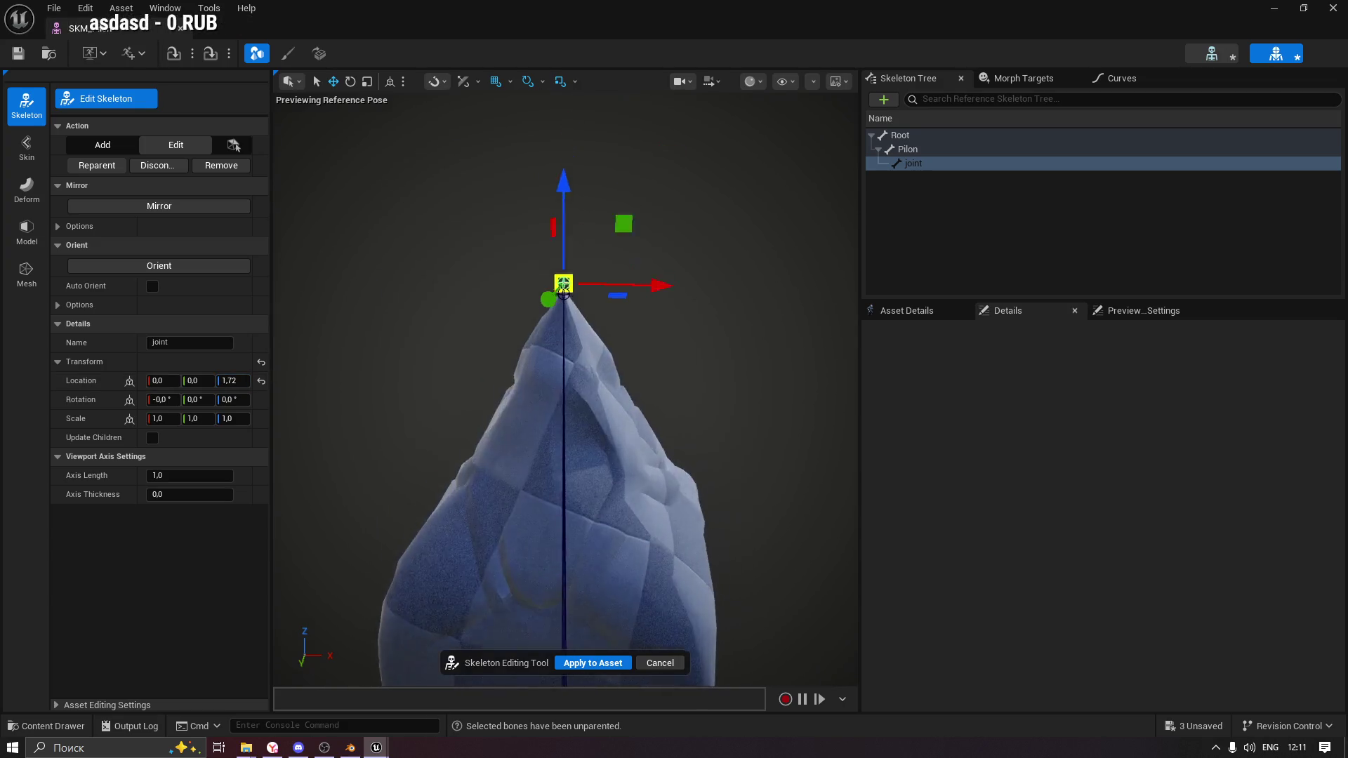
left_click(265, 383)
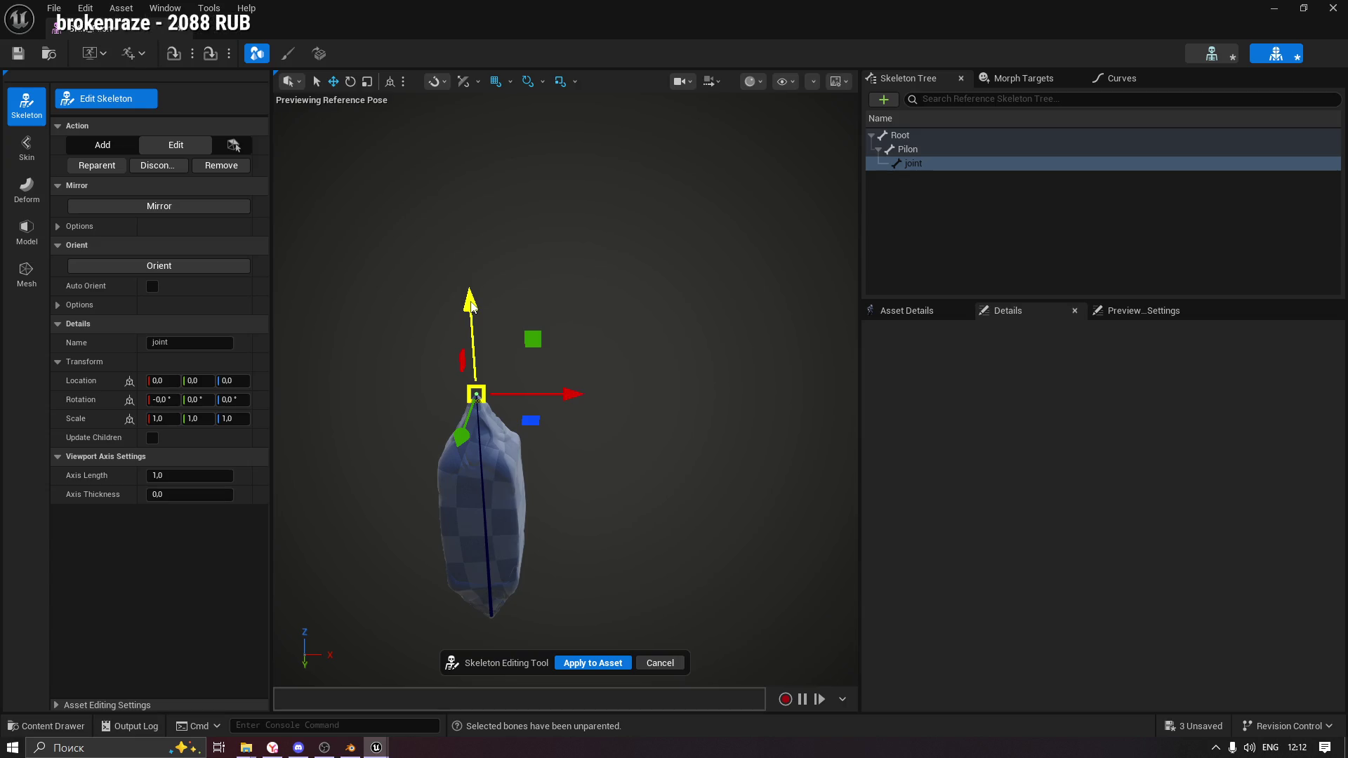
Move the joint to the mesh's lower right (57.93, 0, -104.29) and apply the skeleton edits.
left_click_drag(471, 306, 477, 445)
mouse_move(576, 520)
left_mouse_down()
mouse_move(681, 507)
mouse_move(657, 511)
left_mouse_up()
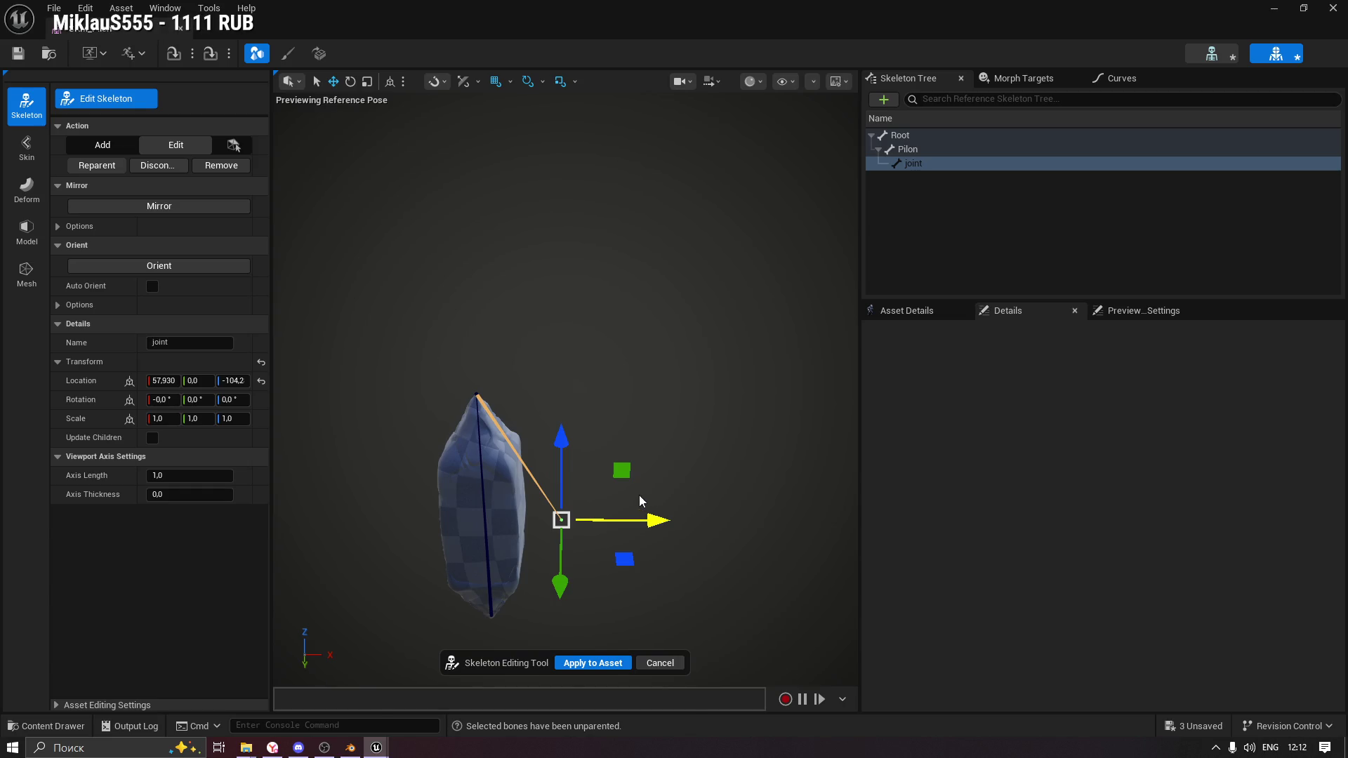
left_click_drag(486, 523, 545, 621)
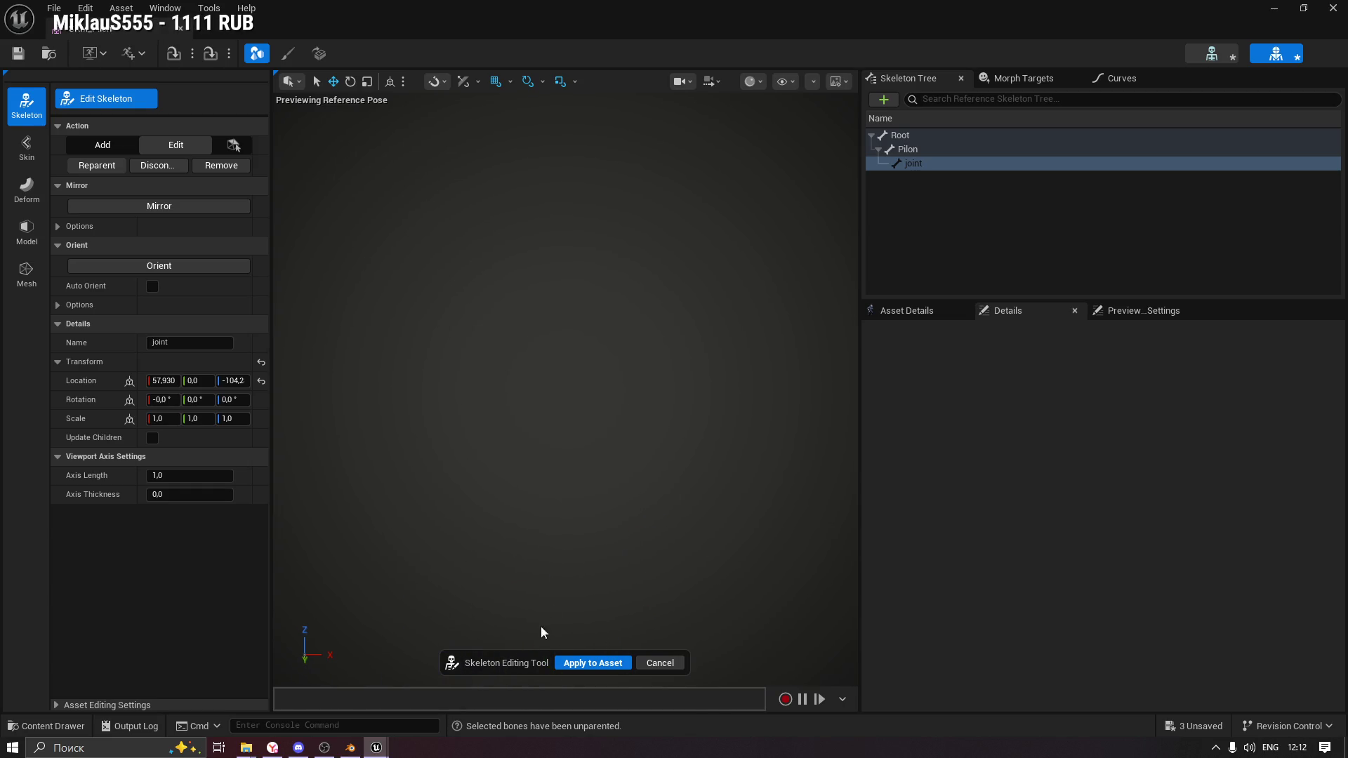
mouse_move(659, 371)
left_mouse_down()
mouse_move(663, 354)
mouse_move(670, 382)
mouse_move(638, 400)
left_mouse_up()
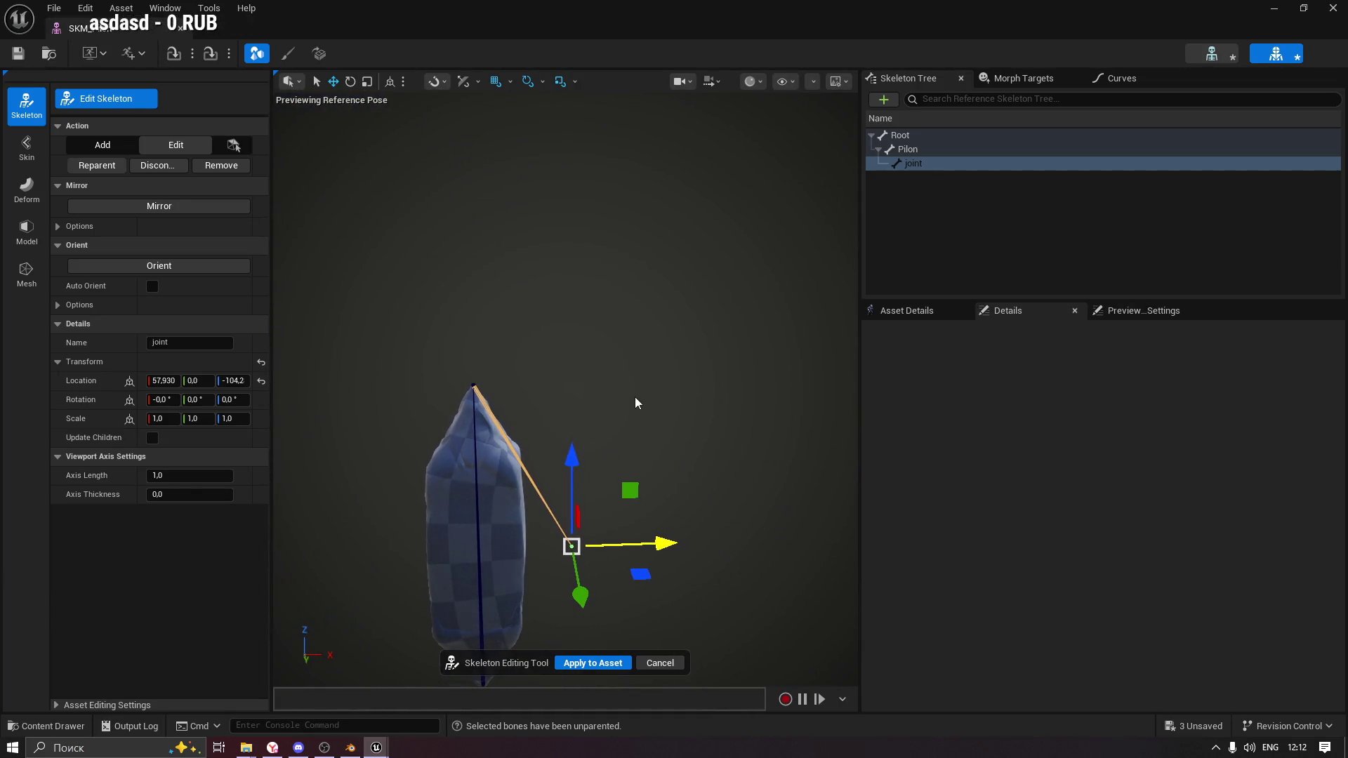
left_click(593, 663)
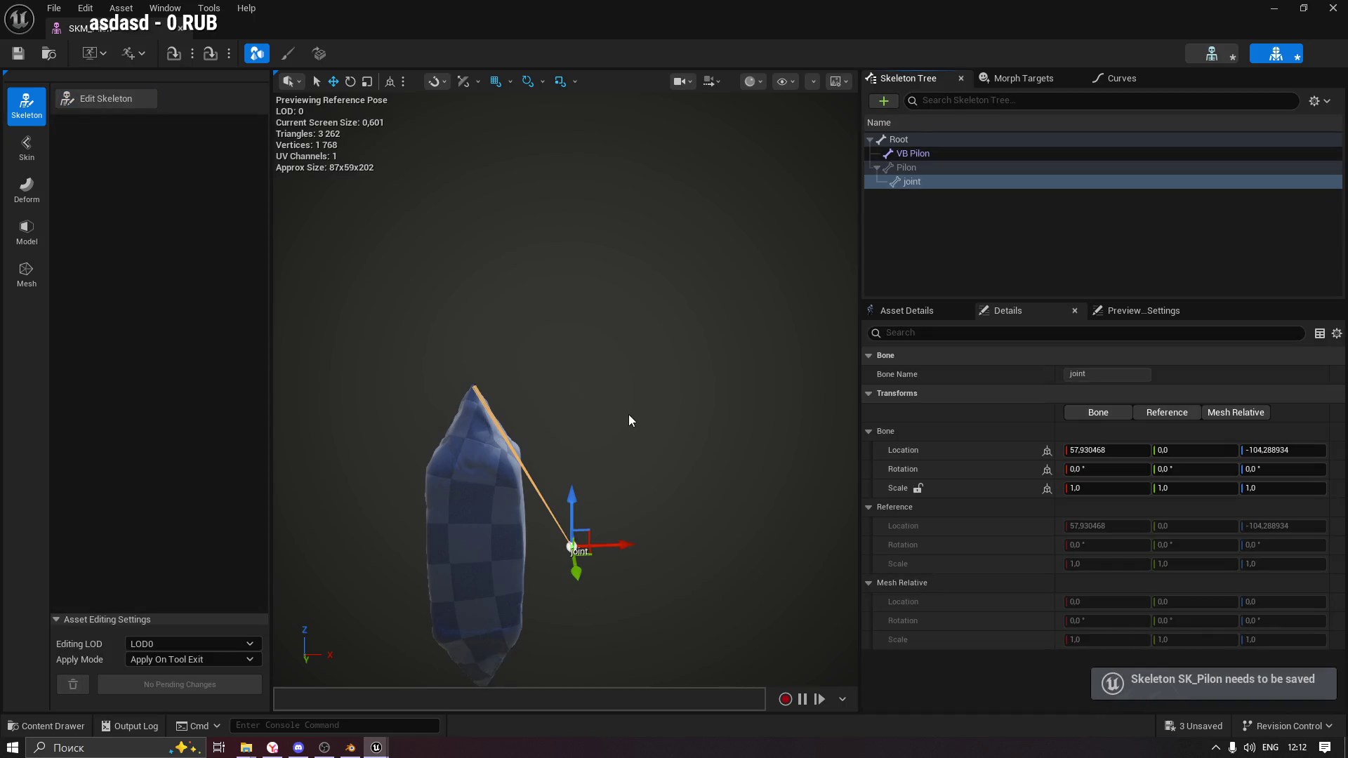
Delete the VB Pilon bone and select the joint bone.
left_click(948, 154)
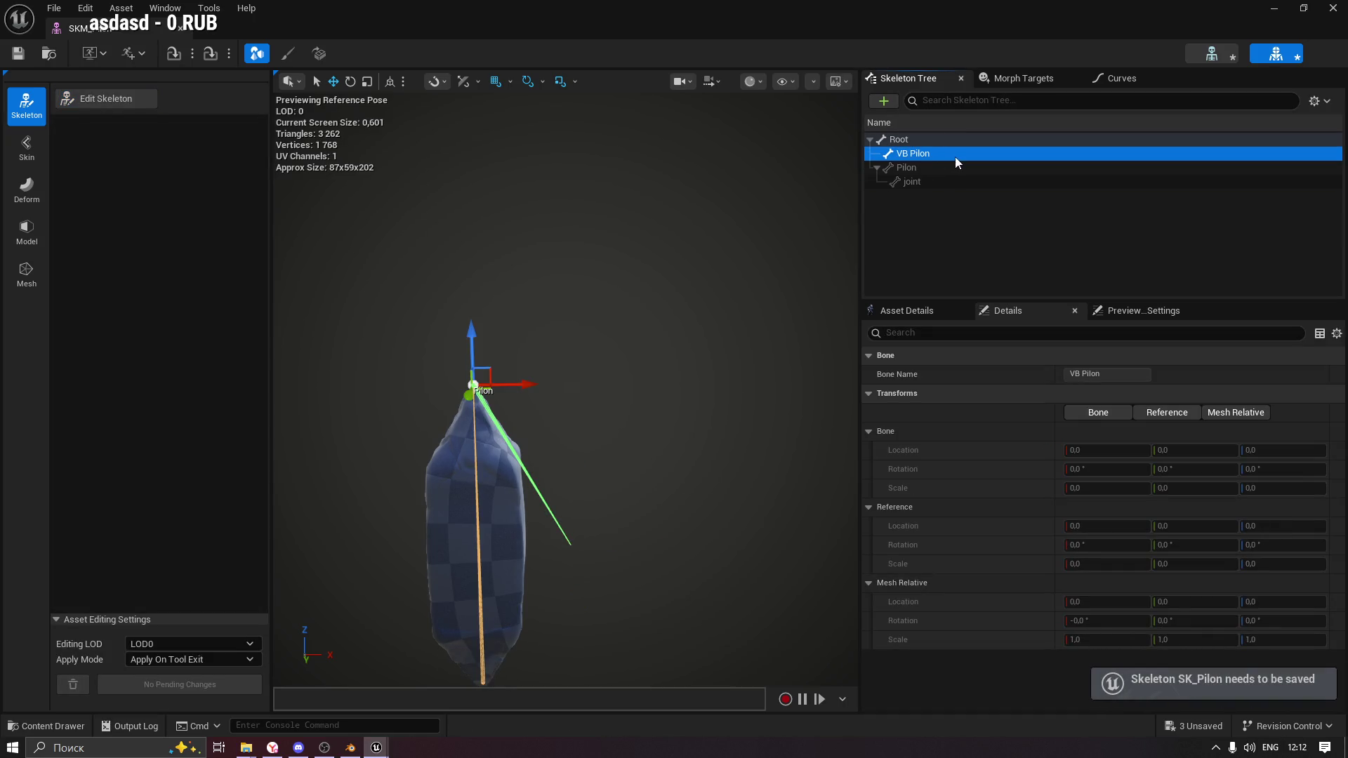
key("Delete")
left_click(921, 143)
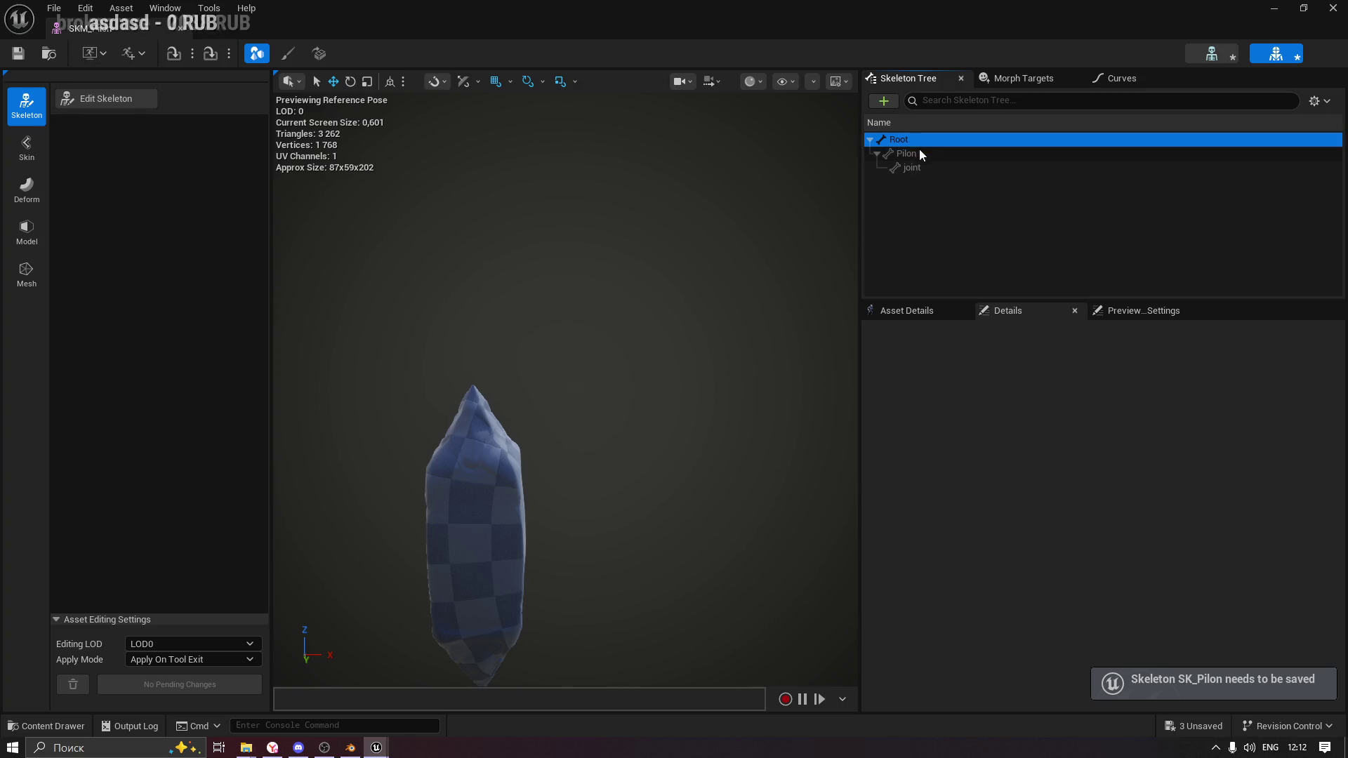
left_click(917, 153)
left_click(921, 164)
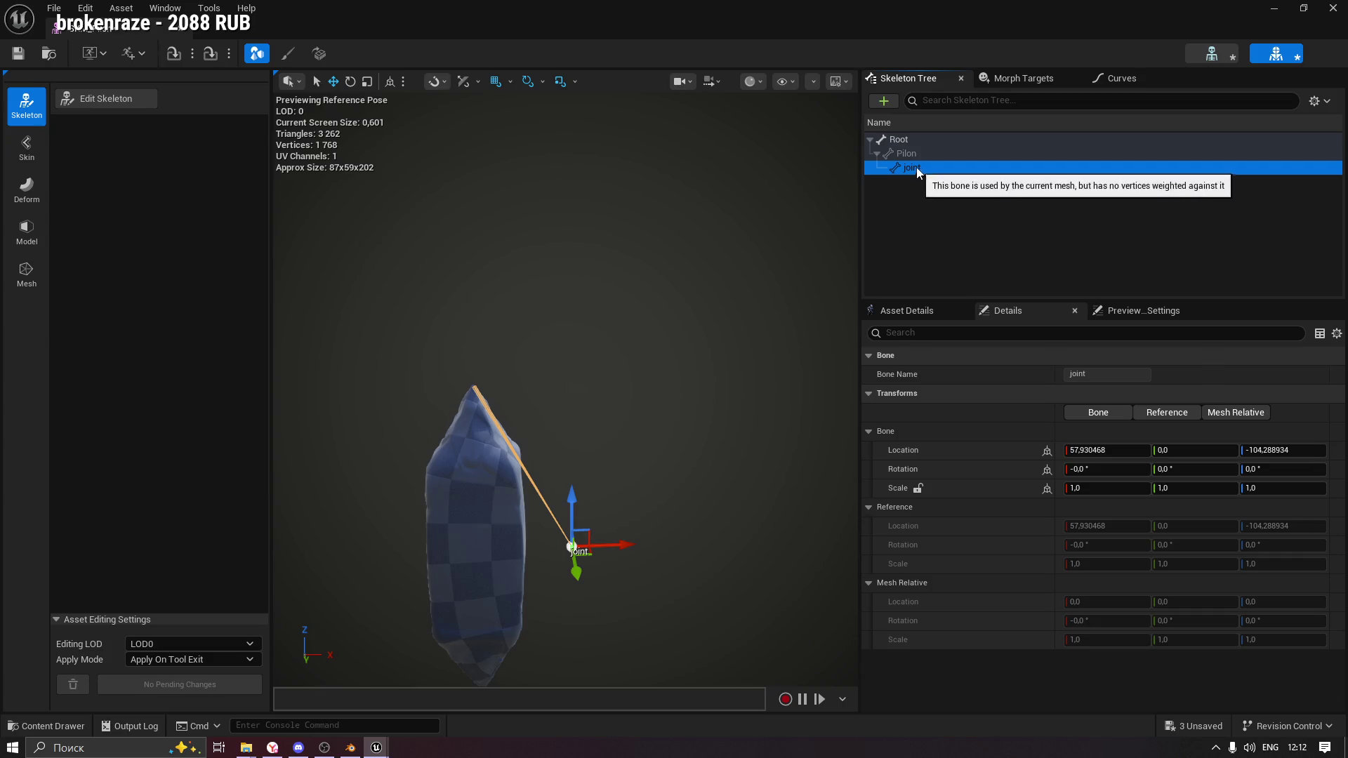
Rename the joint bone to Supply in Edit Skeleton mode and apply it to the asset.
left_click(140, 99)
key("F2")
type("Supply")
key("Return")
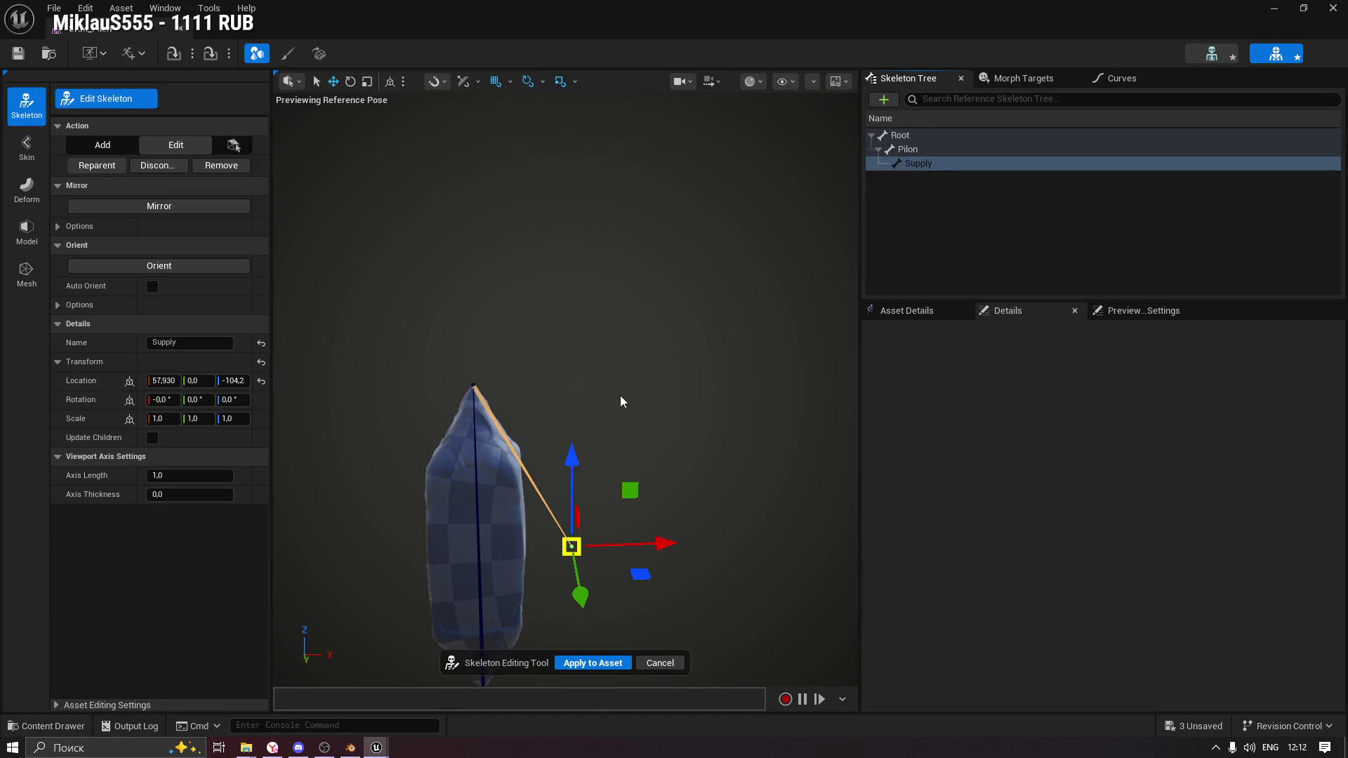
left_click(590, 663)
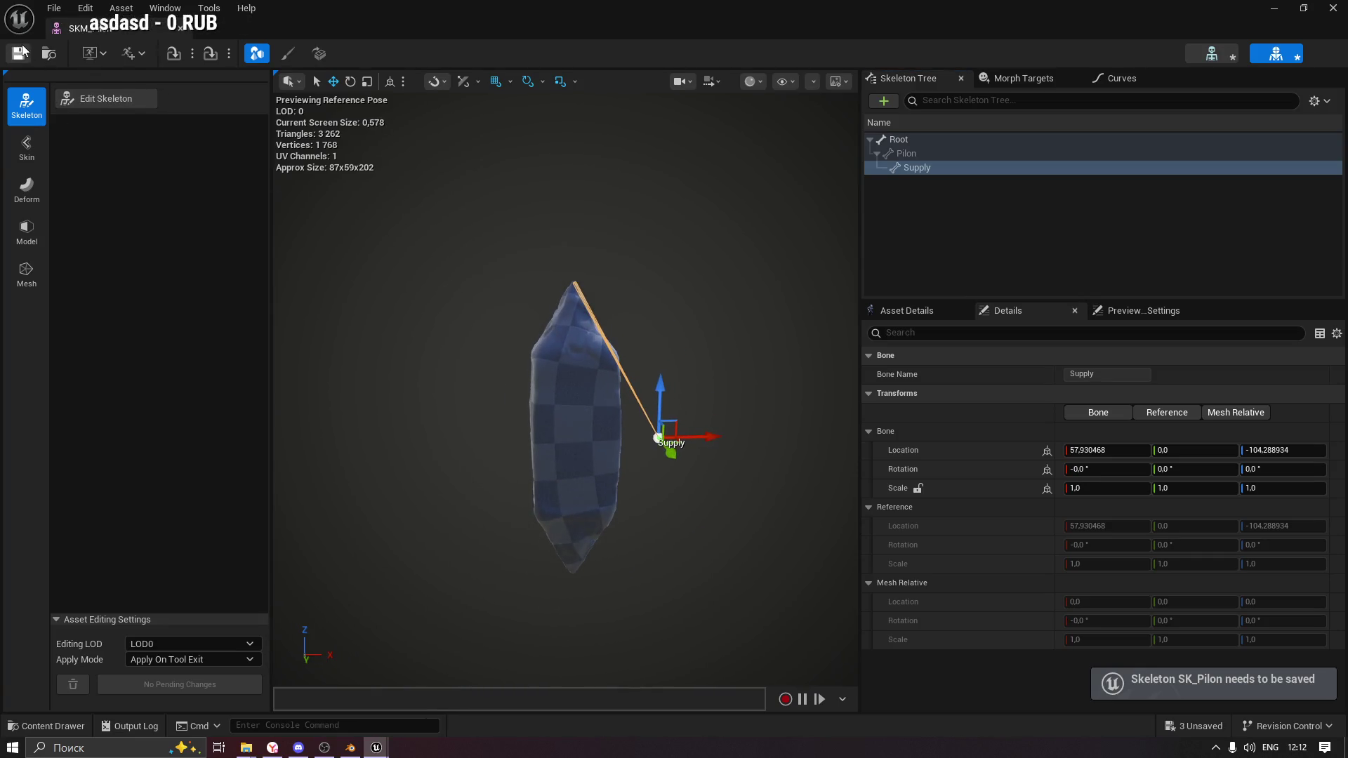
Look through the asset creation list, close it, and switch to the Skin tools.
left_click(137, 53)
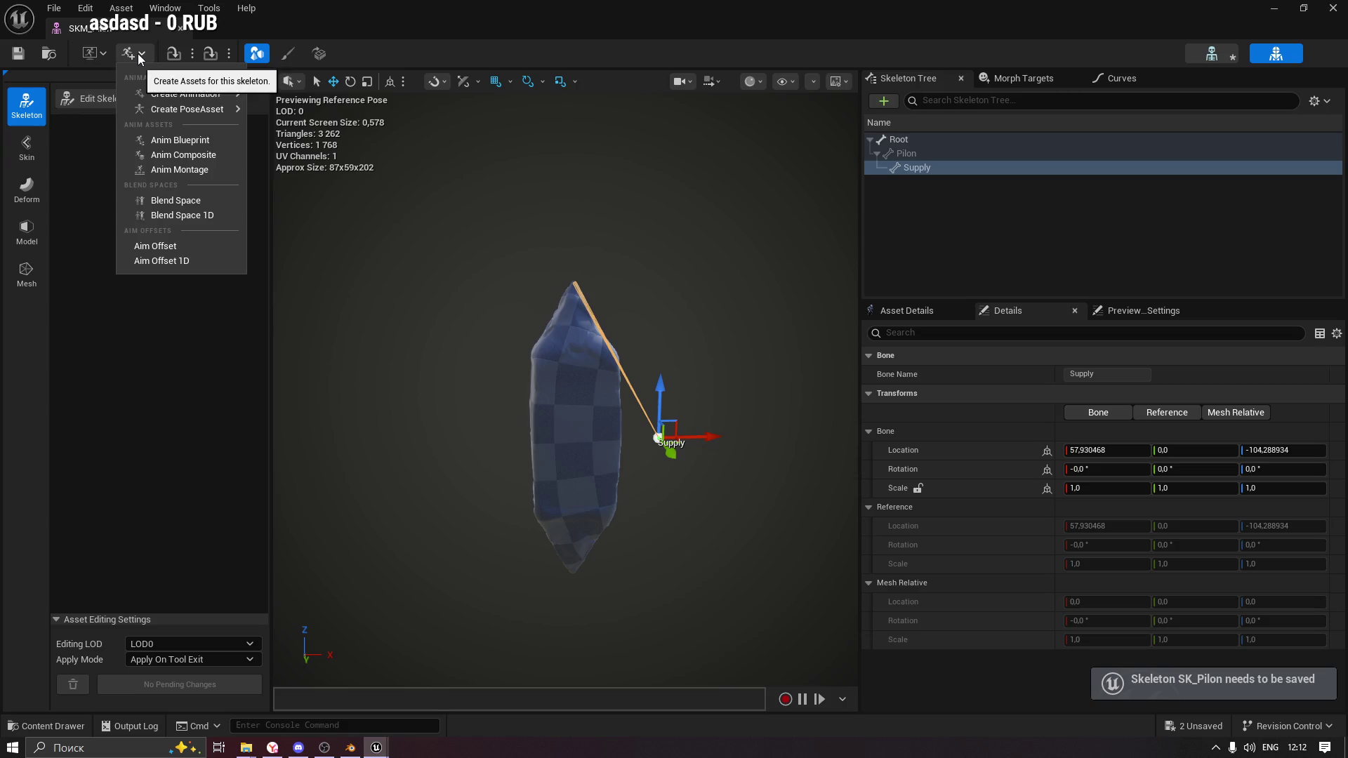
mouse_move(211, 93)
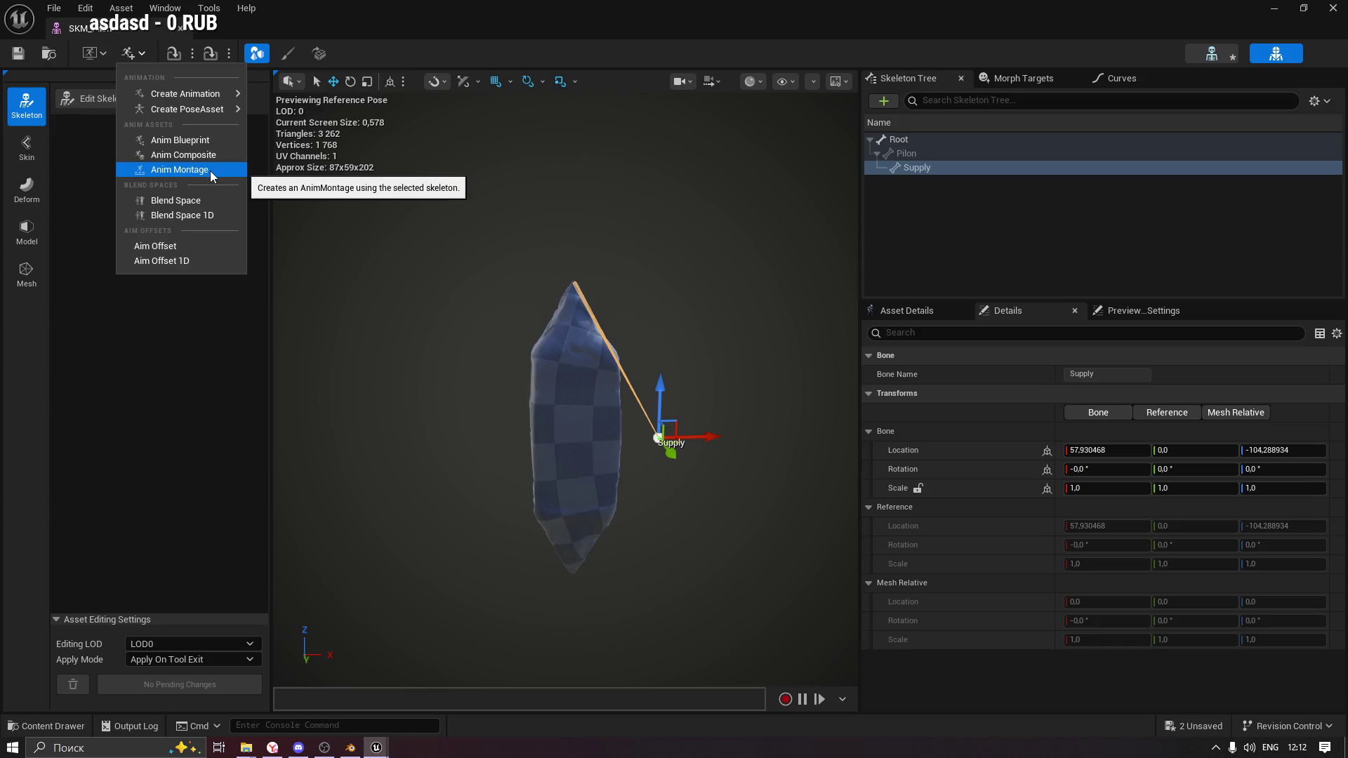
left_click(352, 28)
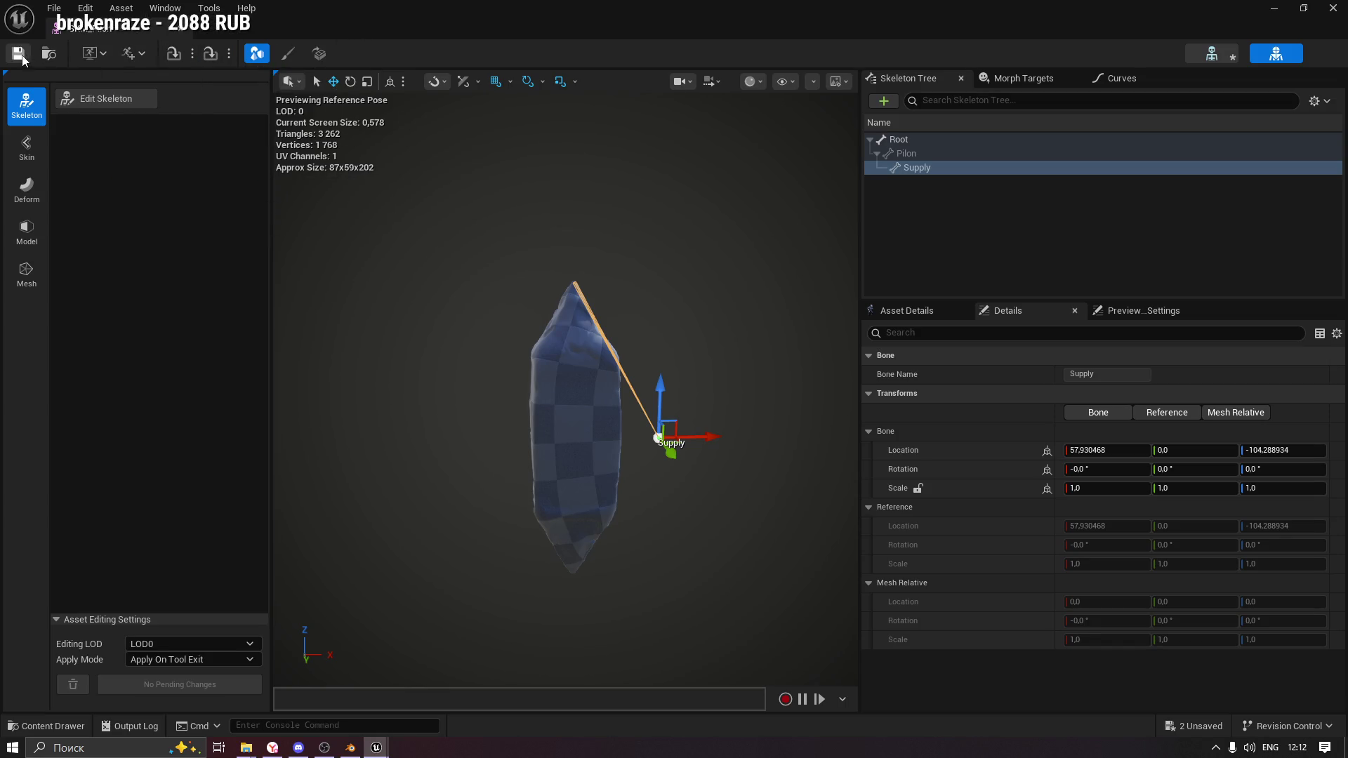
left_click(27, 148)
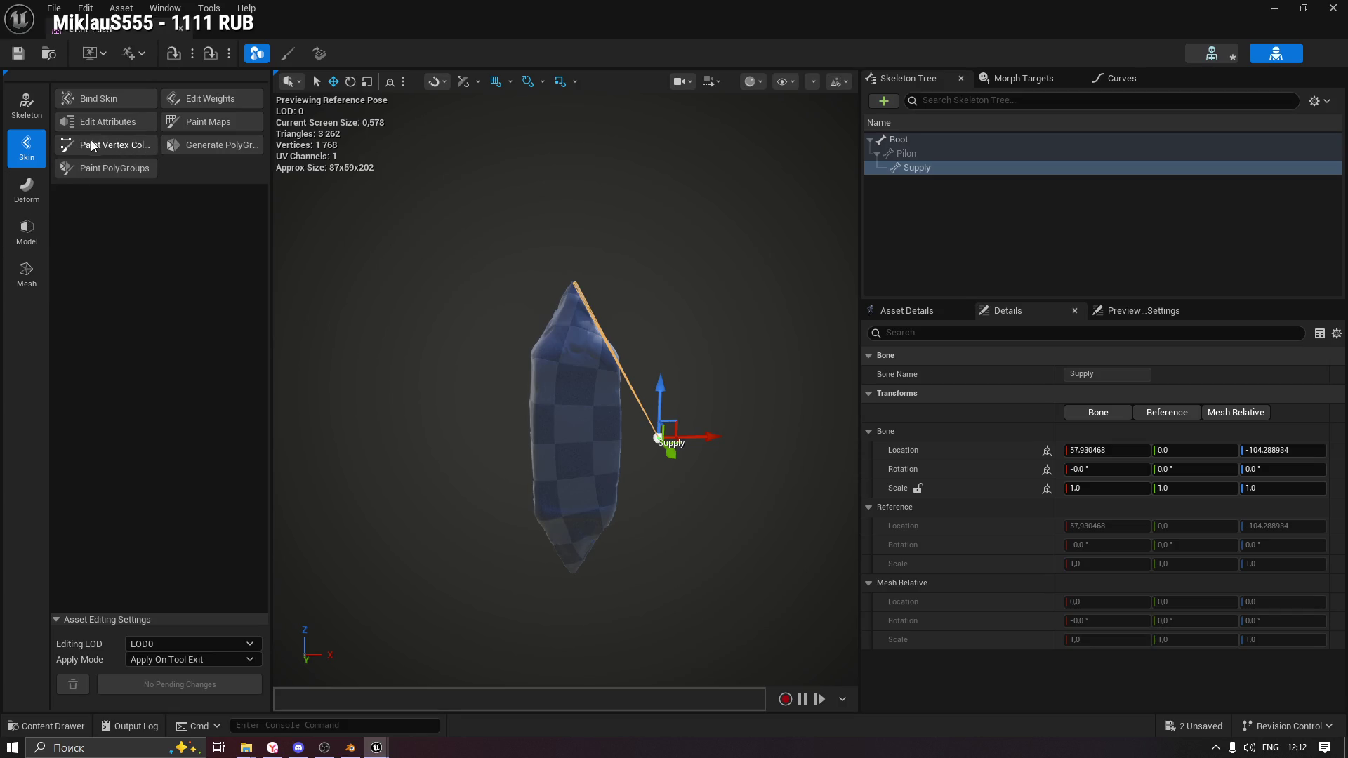
Bind SKM_Pilon's skin with Geodesic Voxel binding, apply it, and save the asset.
left_click(108, 101)
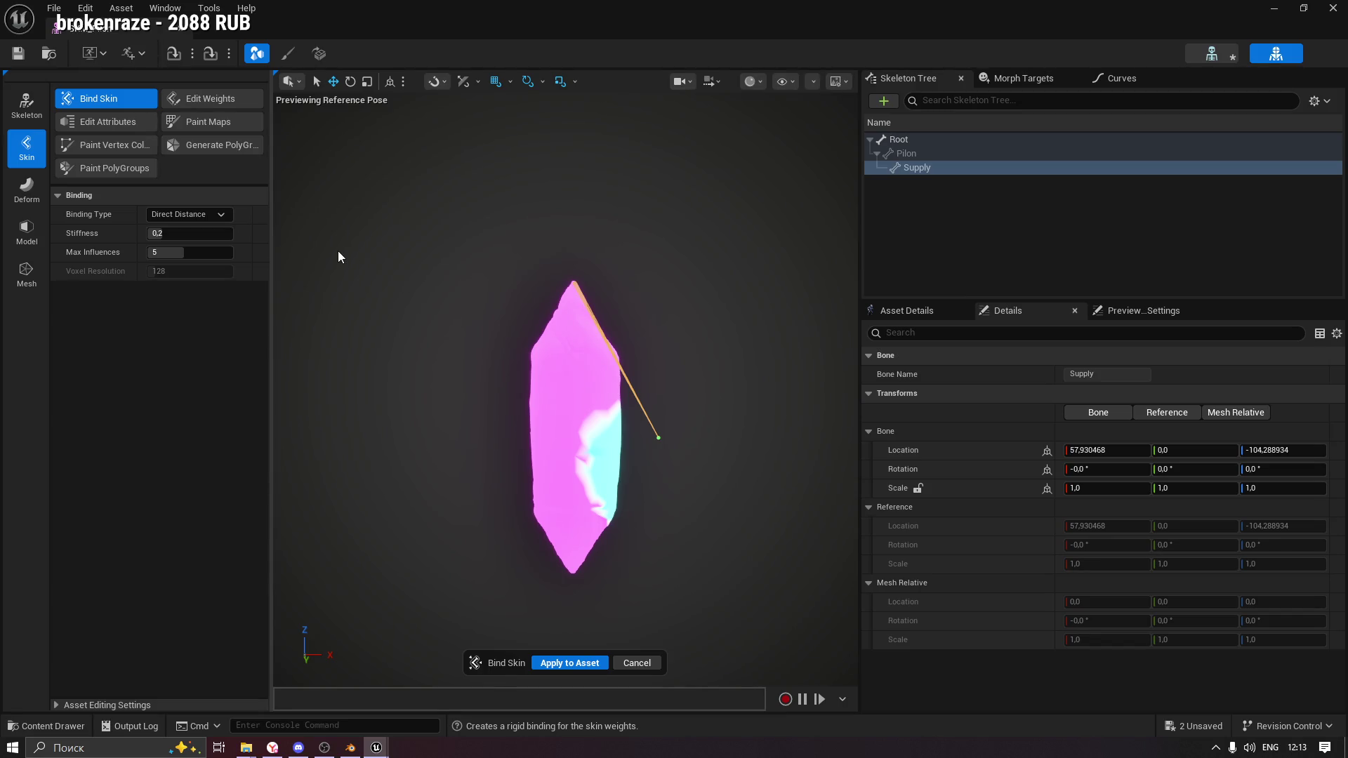
left_click(215, 215)
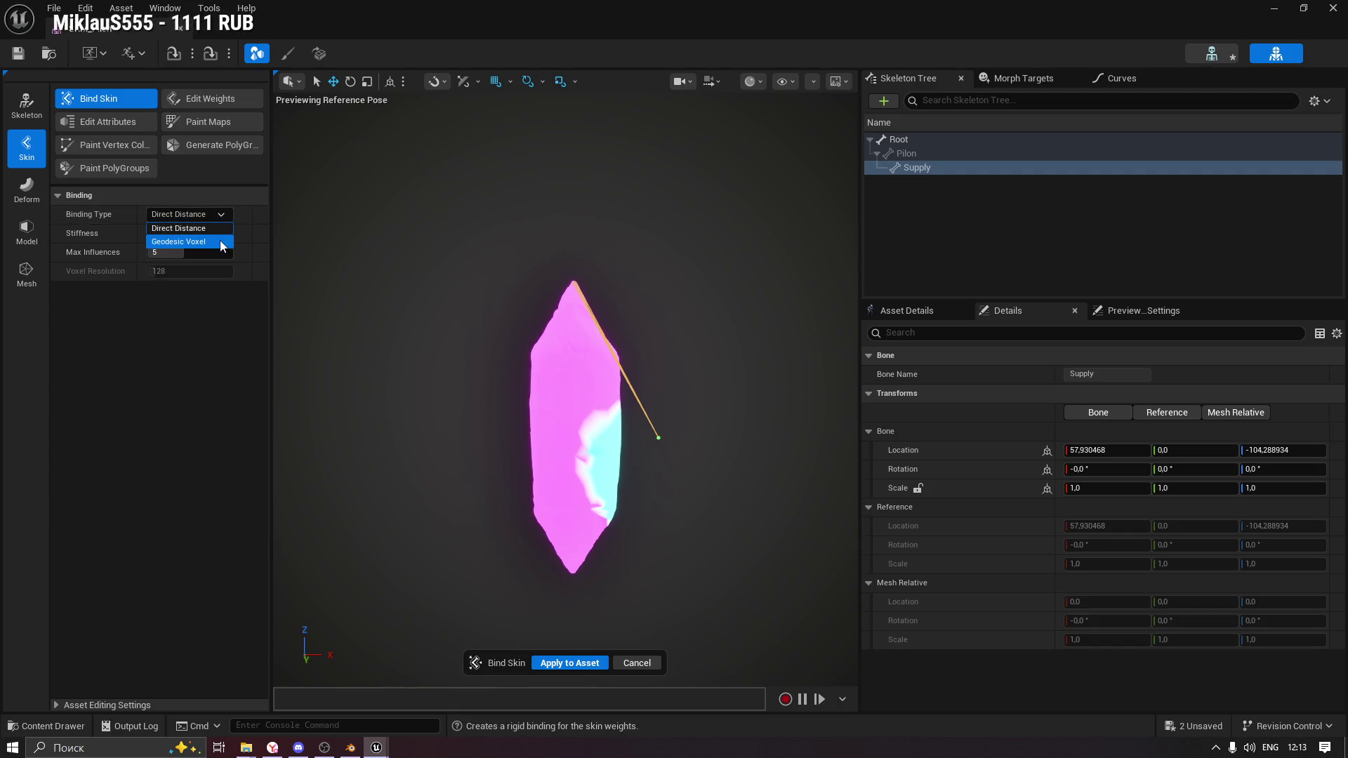
left_click(220, 241)
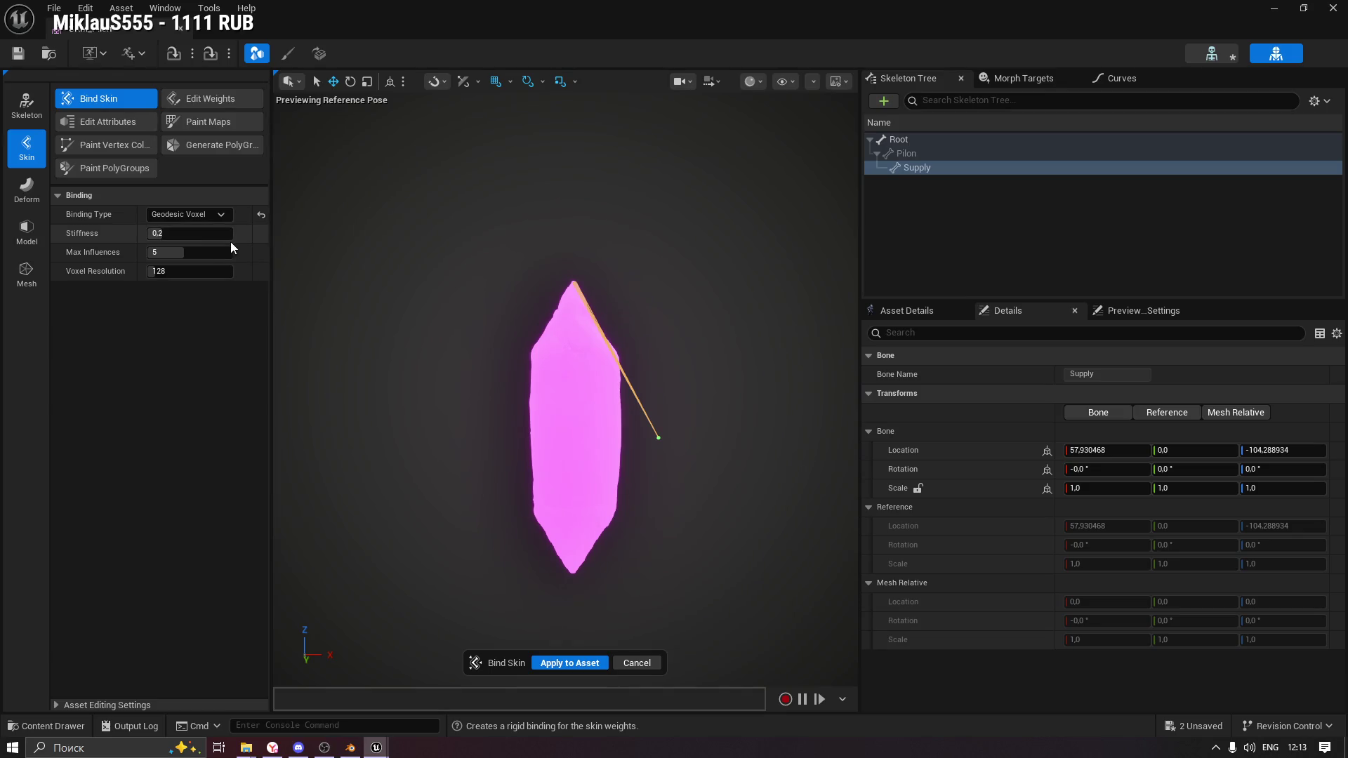
left_click_drag(563, 375, 836, 375)
left_click(568, 663)
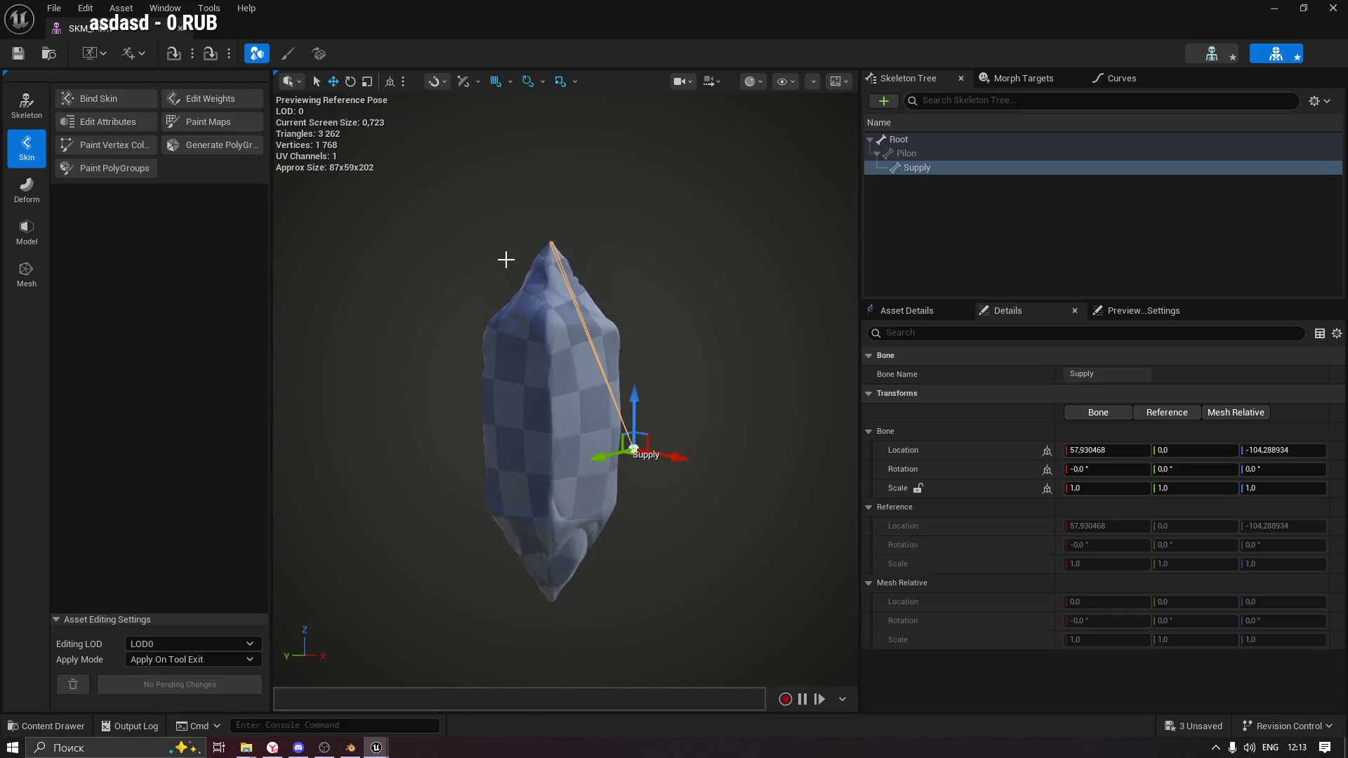
key("ctrl+s")
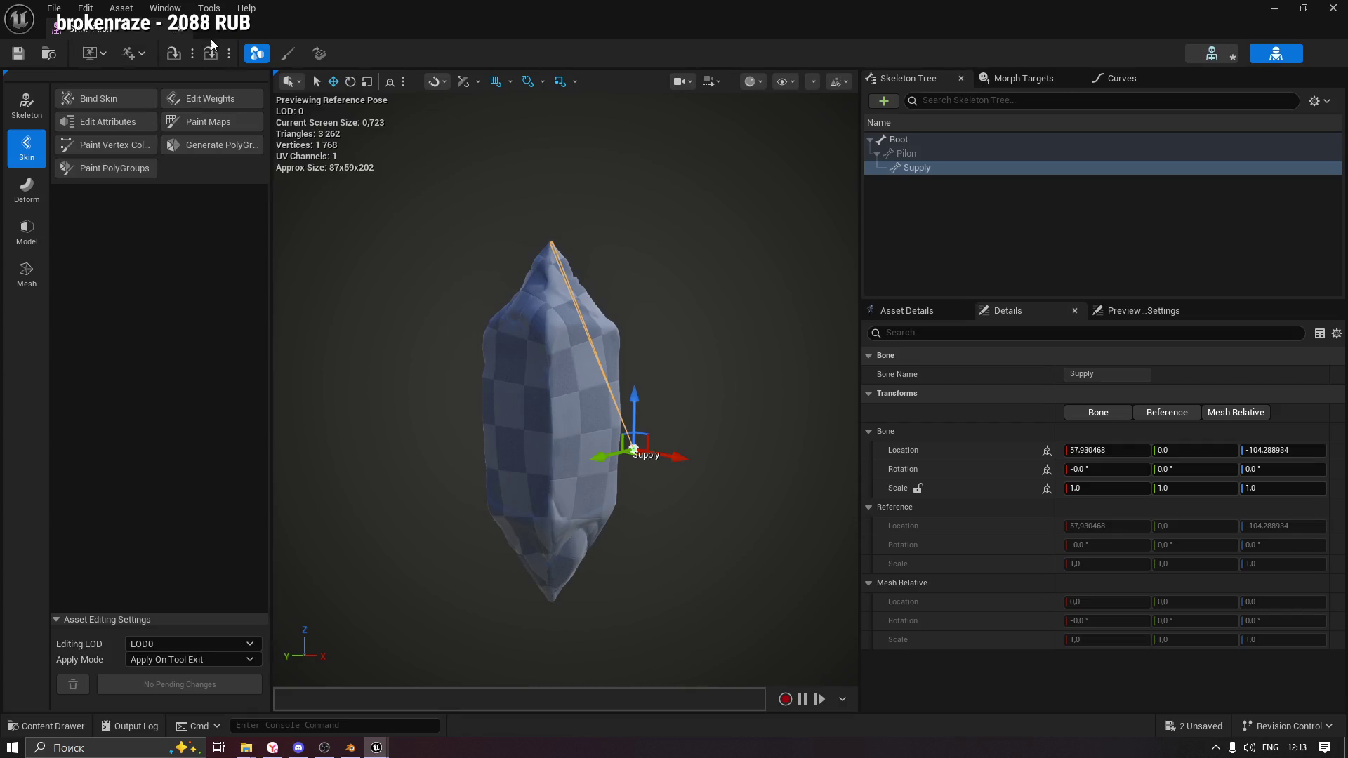
Show the morph targets, open the skeleton editor, and test-rotate the Supply bone.
left_click(1026, 78)
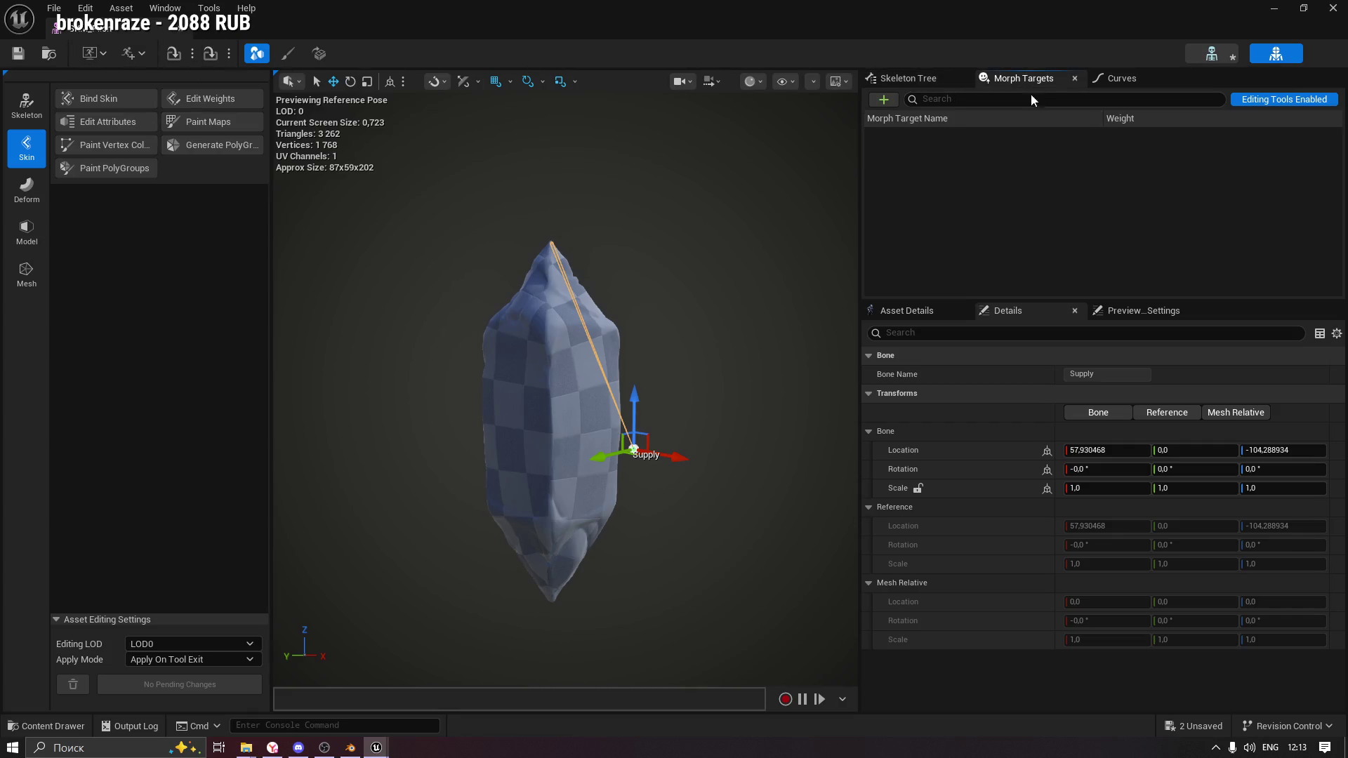
left_click(1212, 53)
left_click_drag(666, 329, 820, 233)
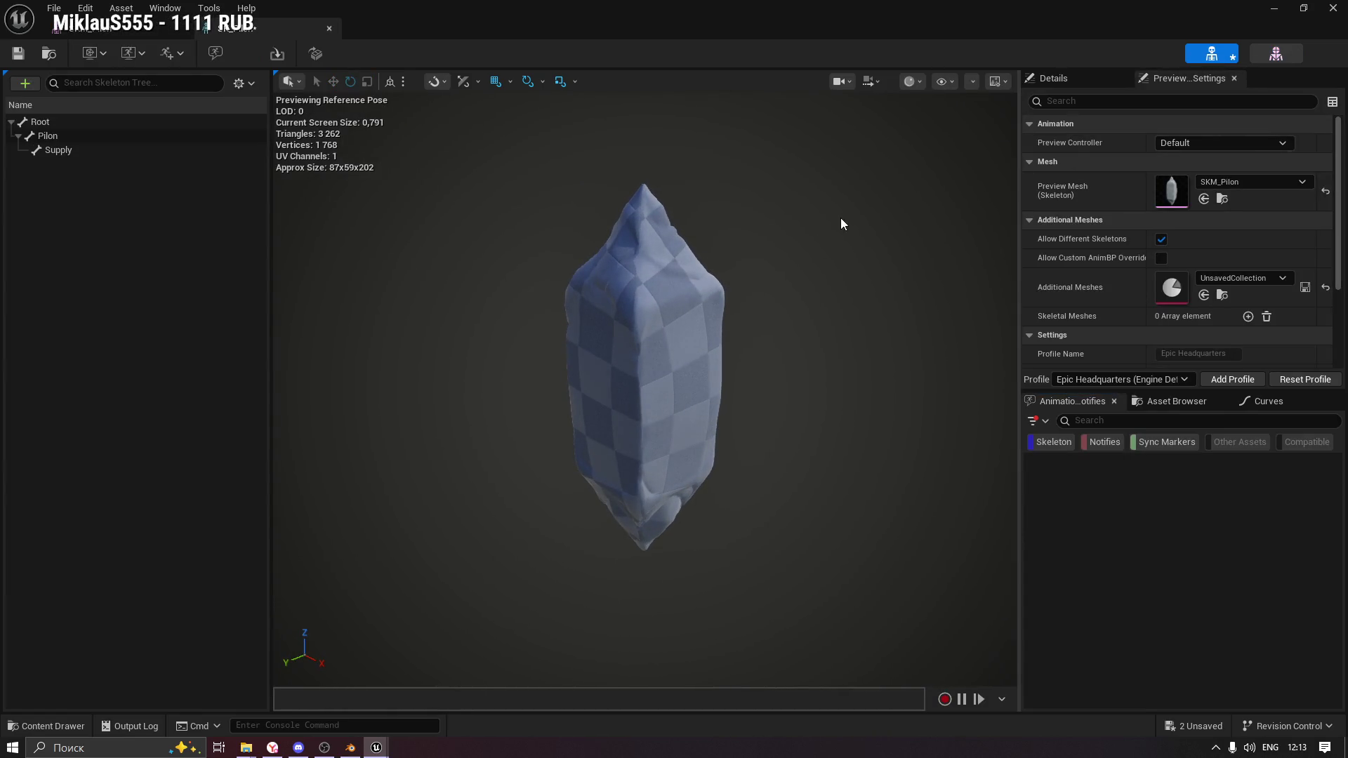
left_click(68, 150)
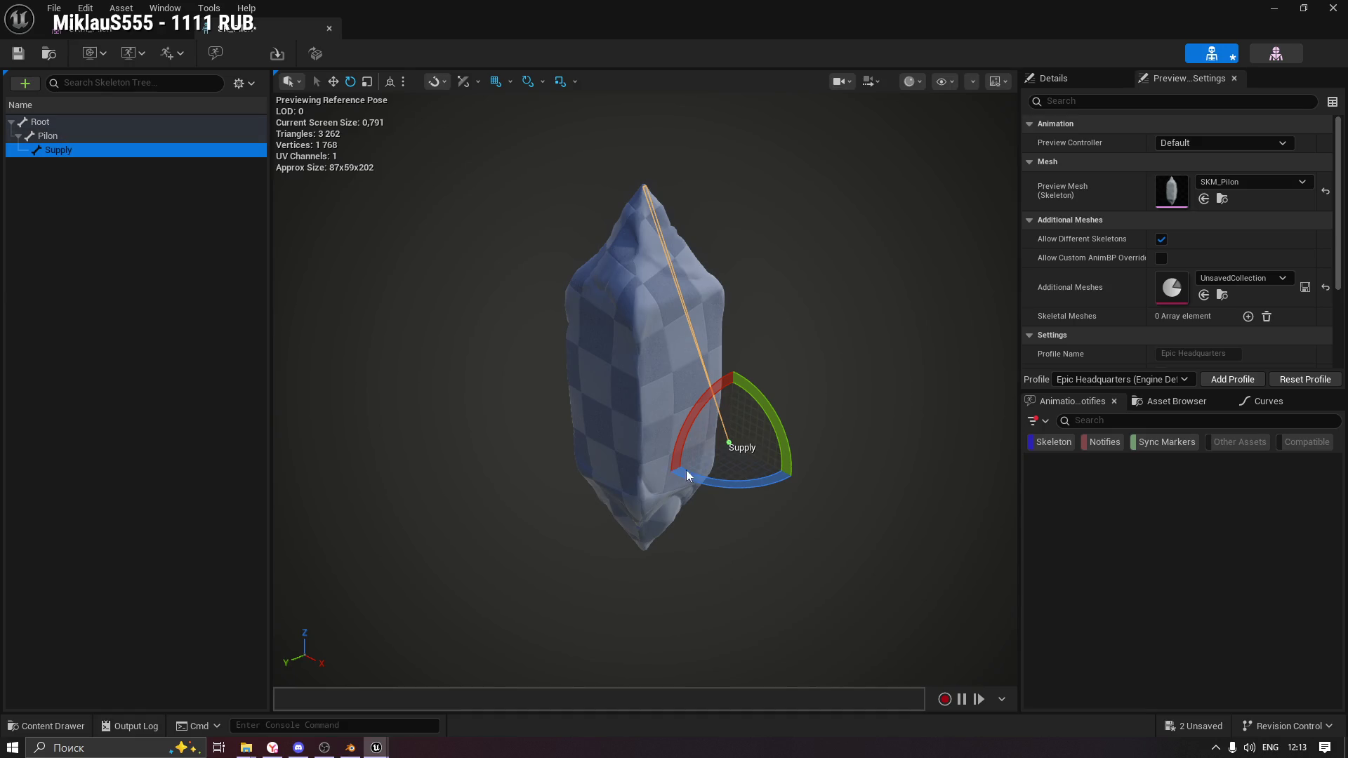
mouse_move(806, 471)
left_mouse_down()
mouse_move(813, 453)
mouse_move(806, 469)
left_mouse_up()
Test-rotate the Pilon and Root bones, undoing each rotation to restore the pose.
left_click(48, 137)
key("ctrl+z")
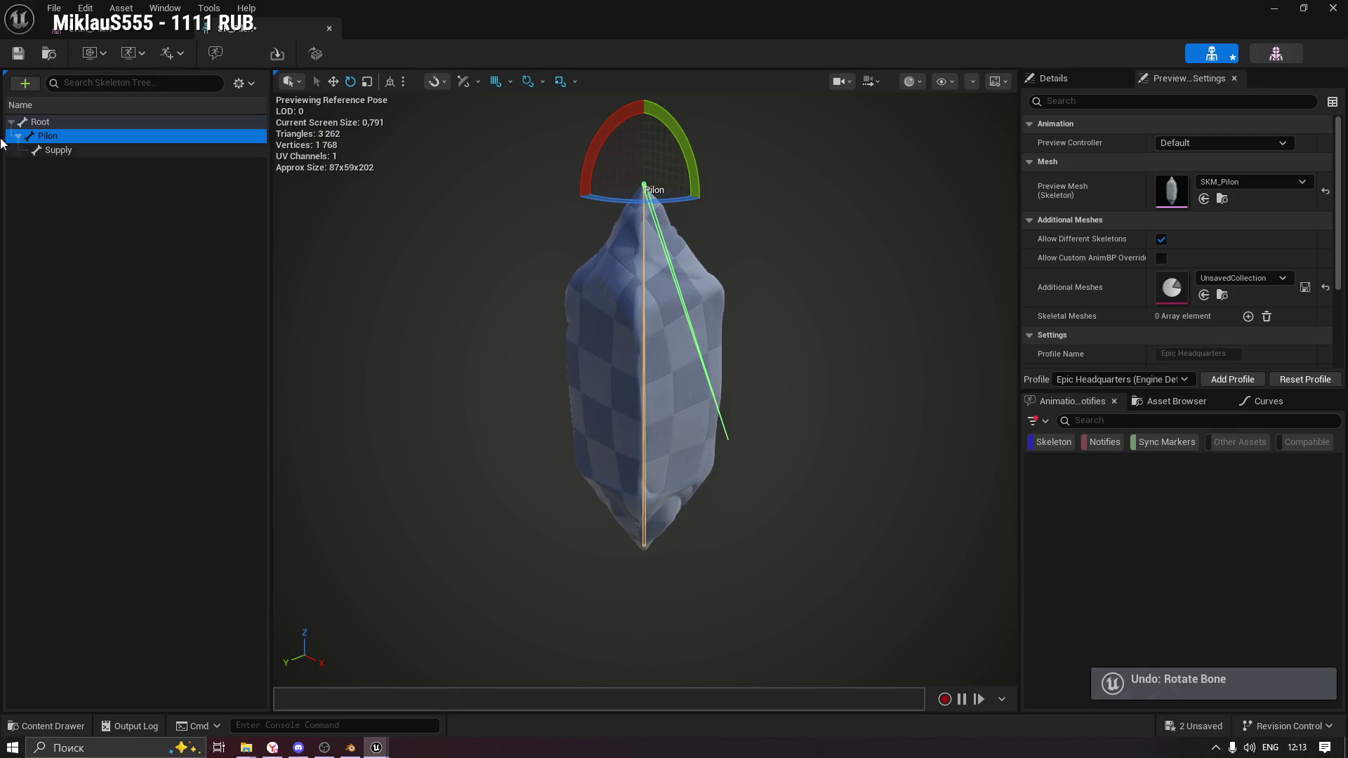
mouse_move(619, 201)
left_mouse_down()
mouse_move(682, 201)
mouse_move(527, 184)
mouse_move(723, 197)
mouse_move(667, 193)
left_mouse_up()
mouse_move(556, 355)
left_mouse_down()
mouse_move(583, 355)
mouse_move(490, 325)
left_mouse_up()
key("ctrl+z")
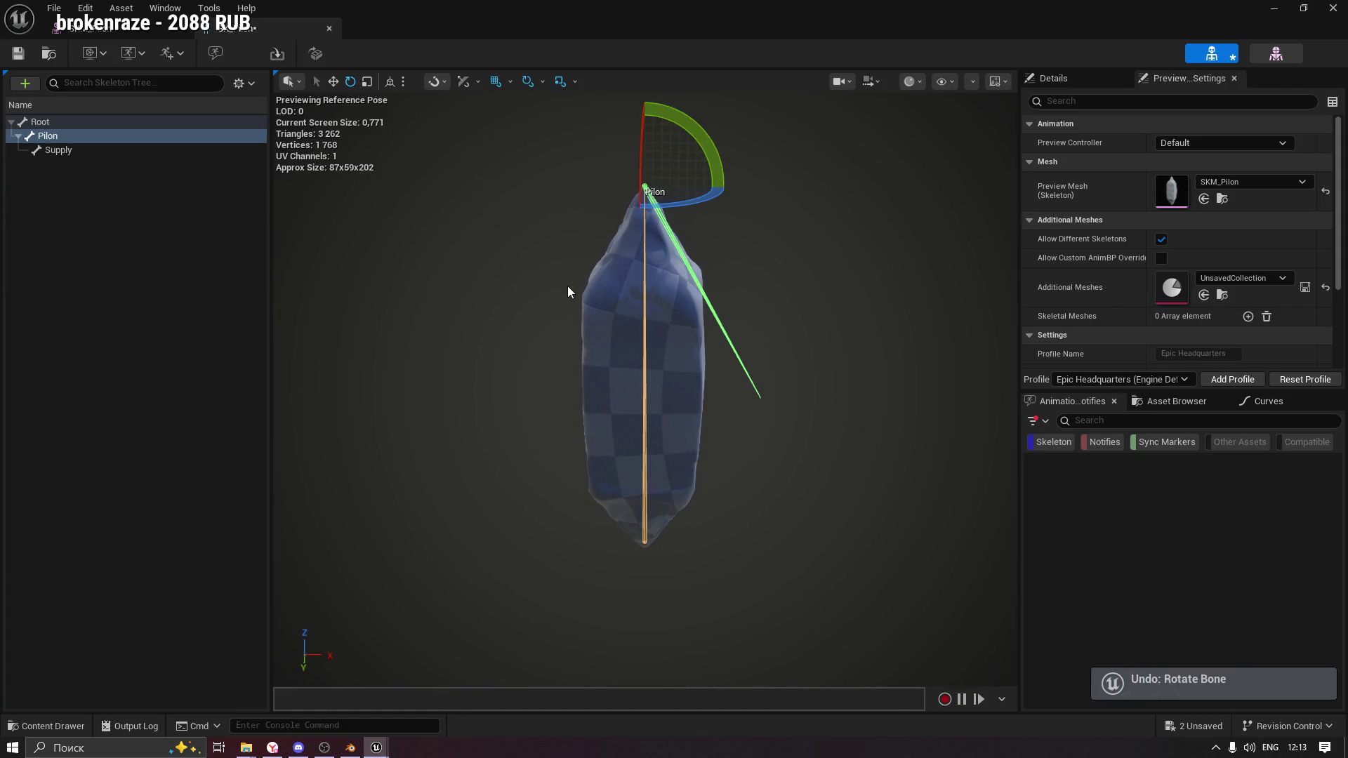
key("ctrl+z")
left_click(40, 121)
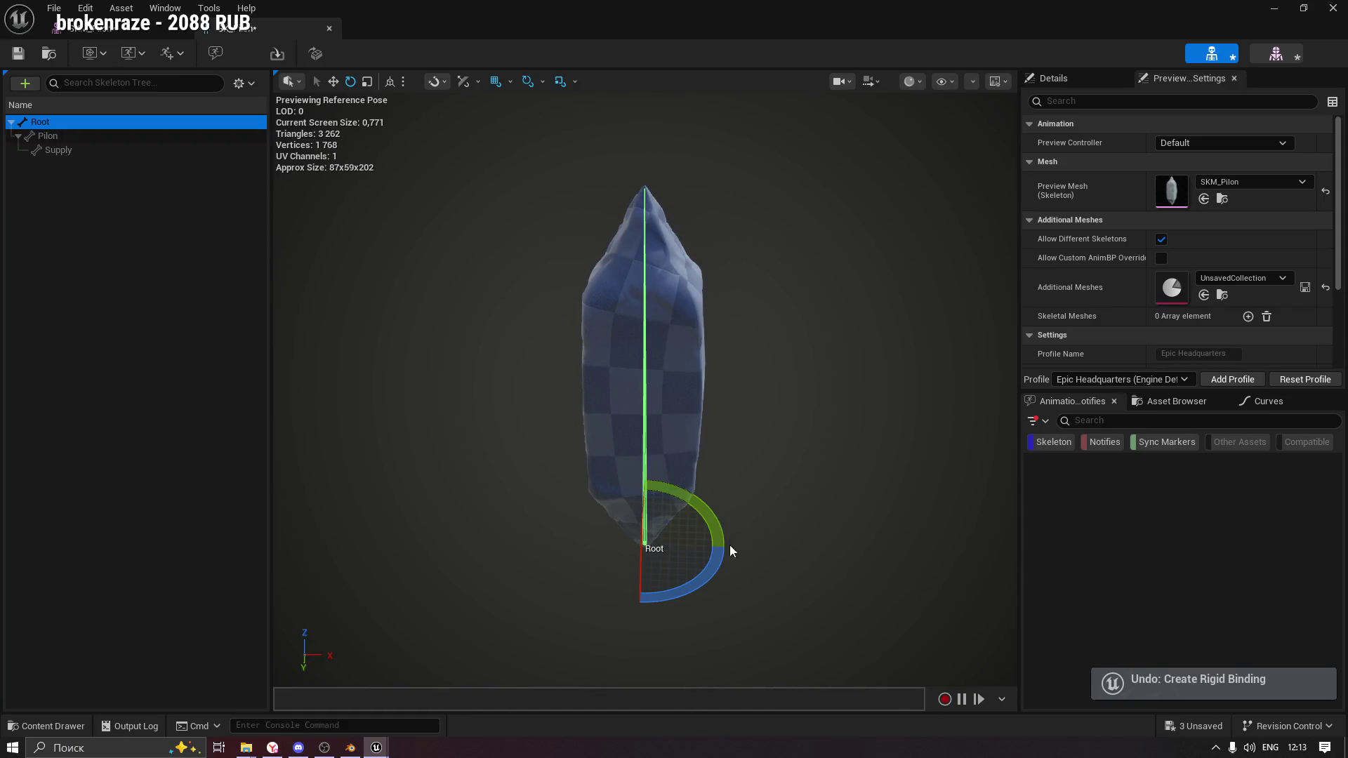
mouse_move(693, 593)
left_mouse_down()
mouse_move(736, 532)
mouse_move(724, 518)
mouse_move(618, 618)
mouse_move(724, 518)
left_mouse_up()
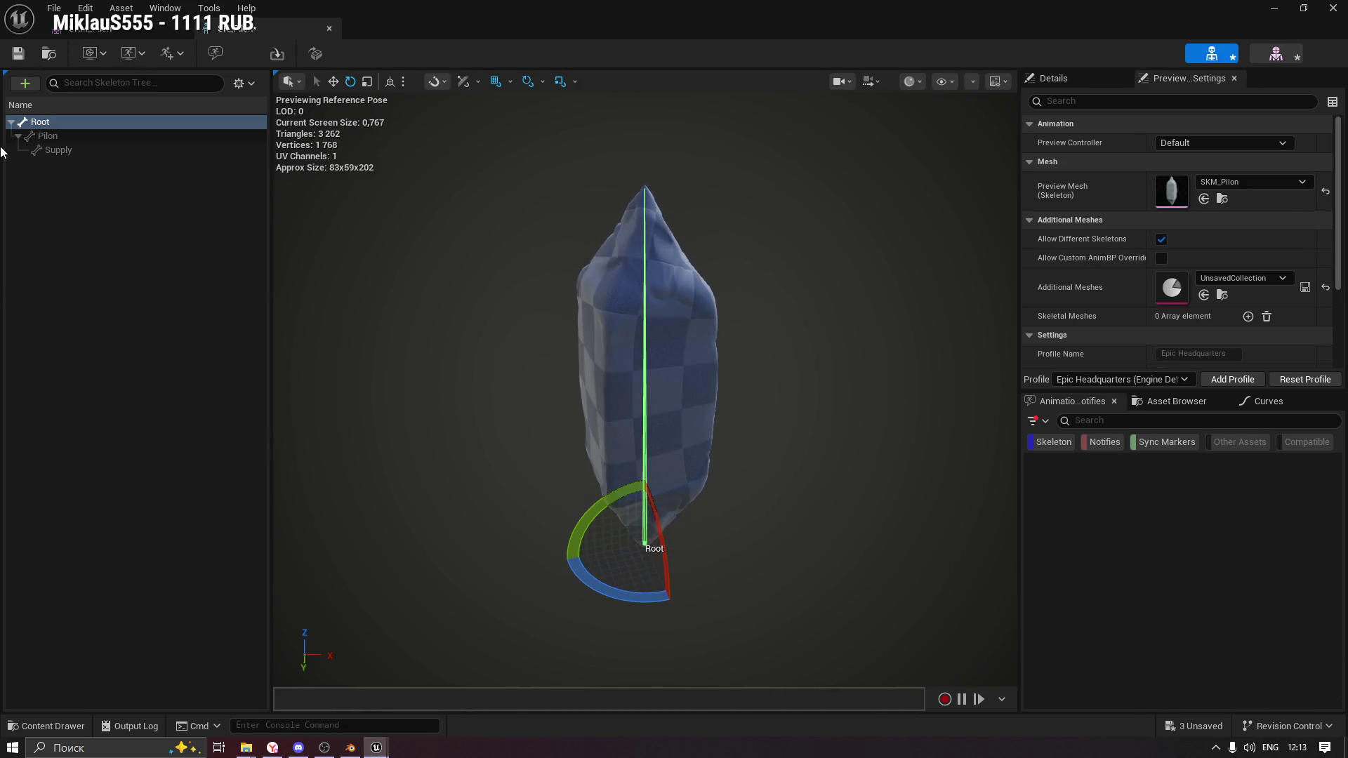
left_click(48, 137)
key("ctrl+z")
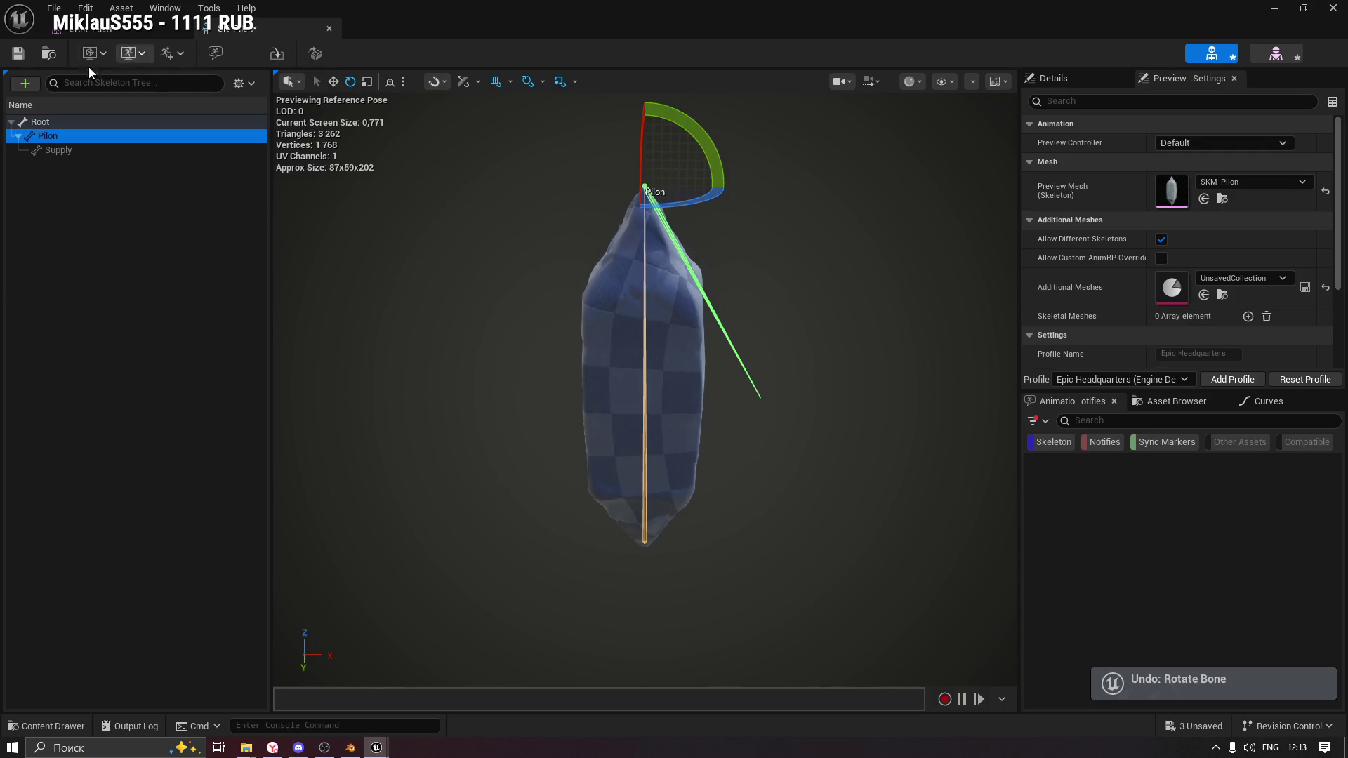
Return to the mesh editor and select the Root bone in the Skeleton Tree to view its transforms.
left_click(103, 55)
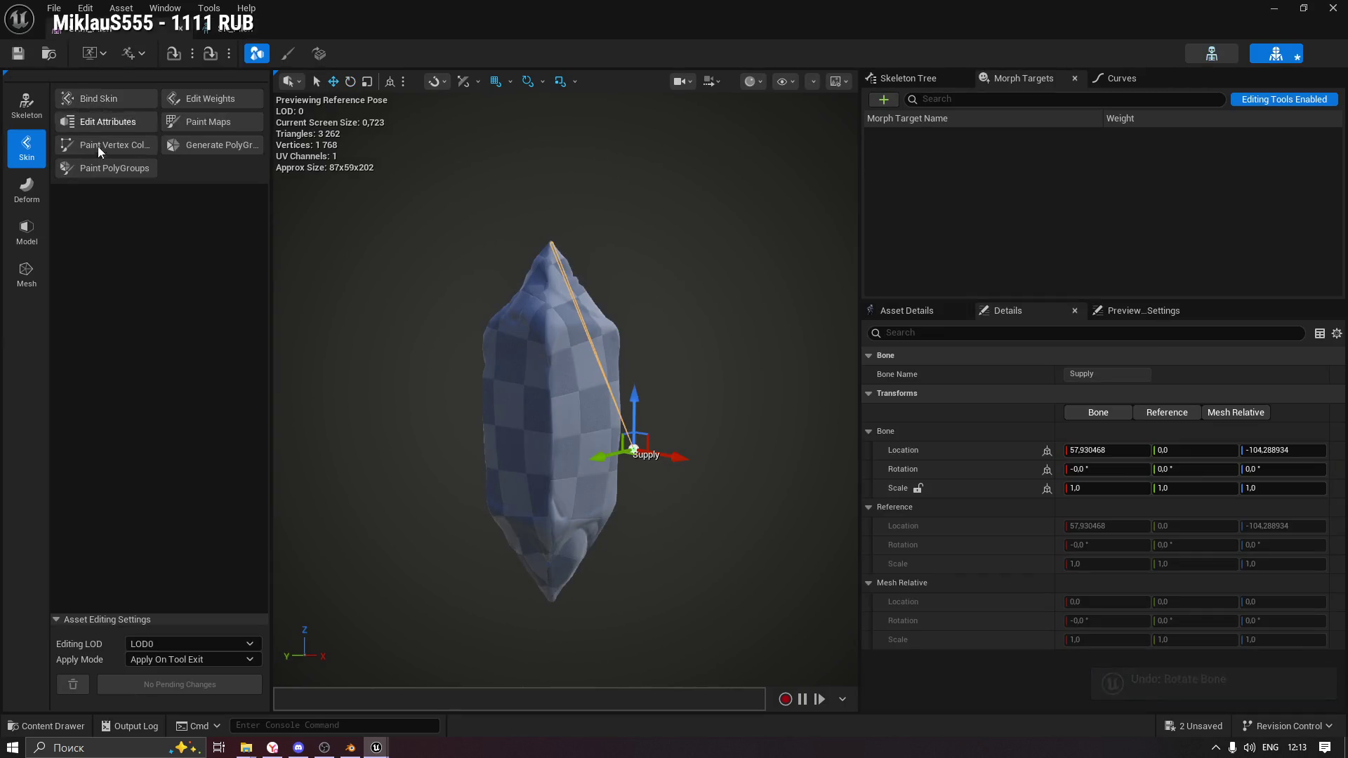
left_click(908, 78)
left_click(905, 143)
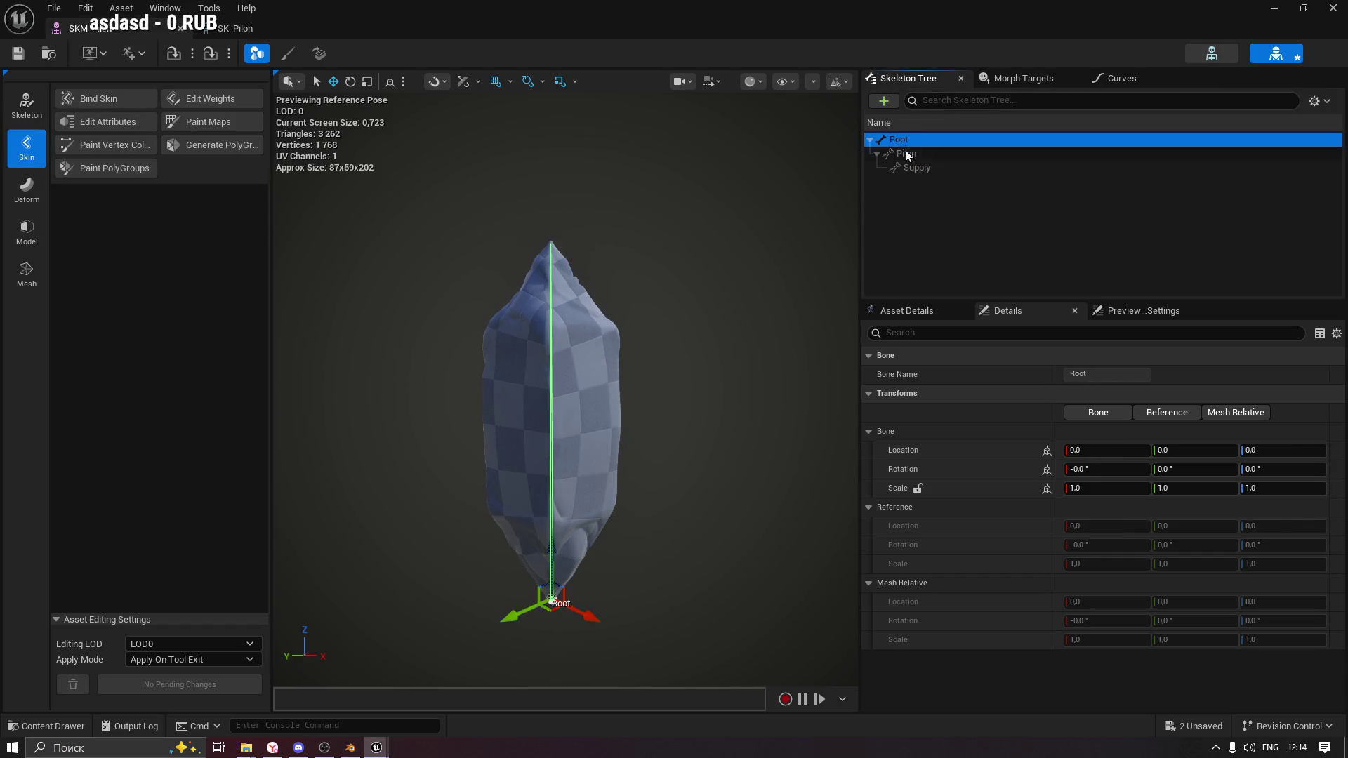
Start editing weights, try Mesh and Bones modes with Pilon selected, ending in Mesh mode.
left_click(208, 102)
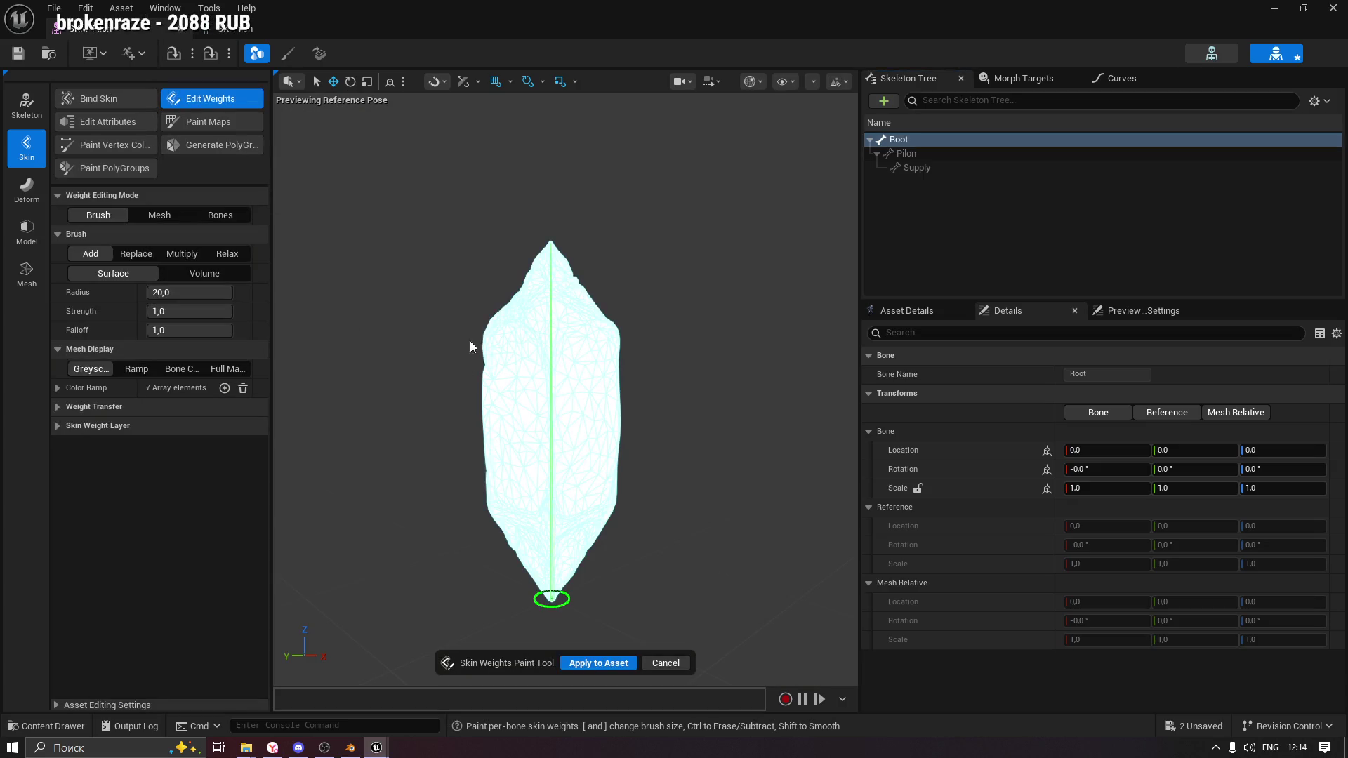
left_click(144, 216)
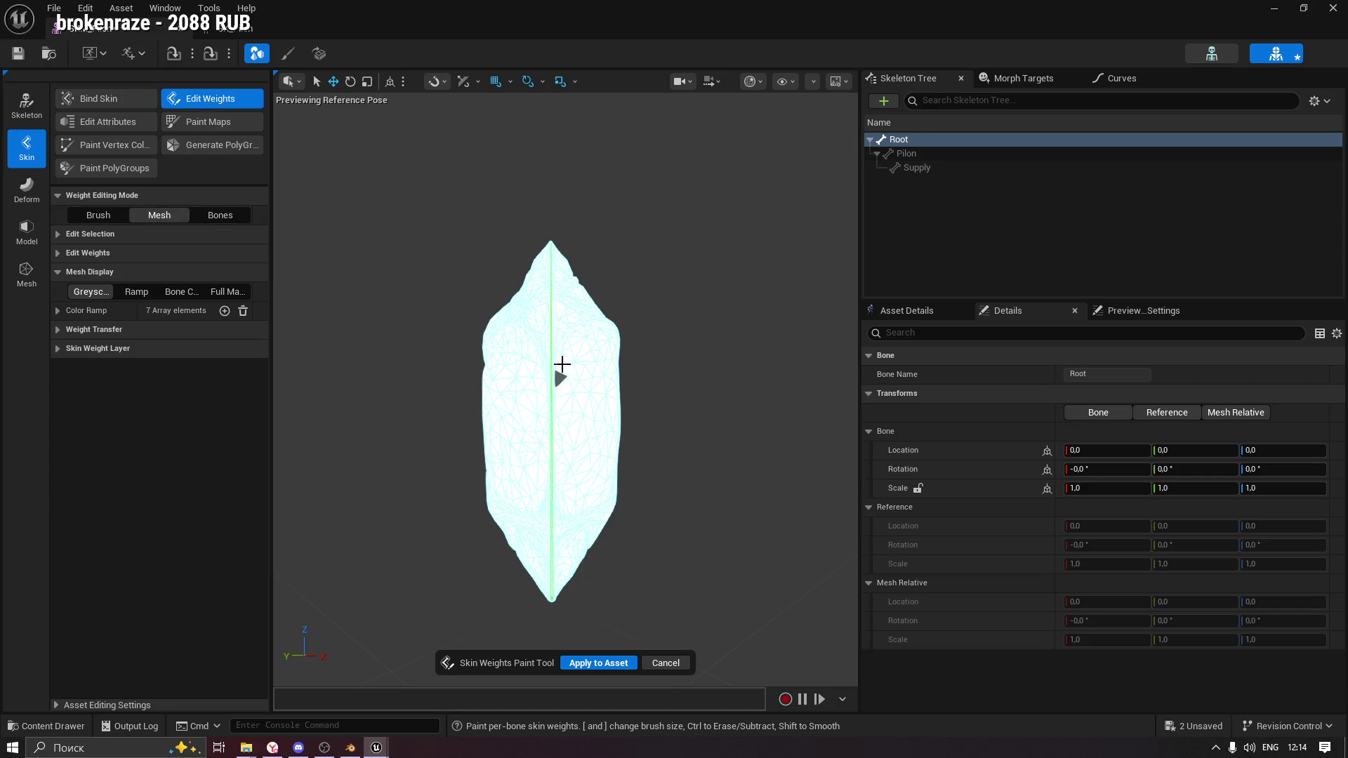
left_click(220, 217)
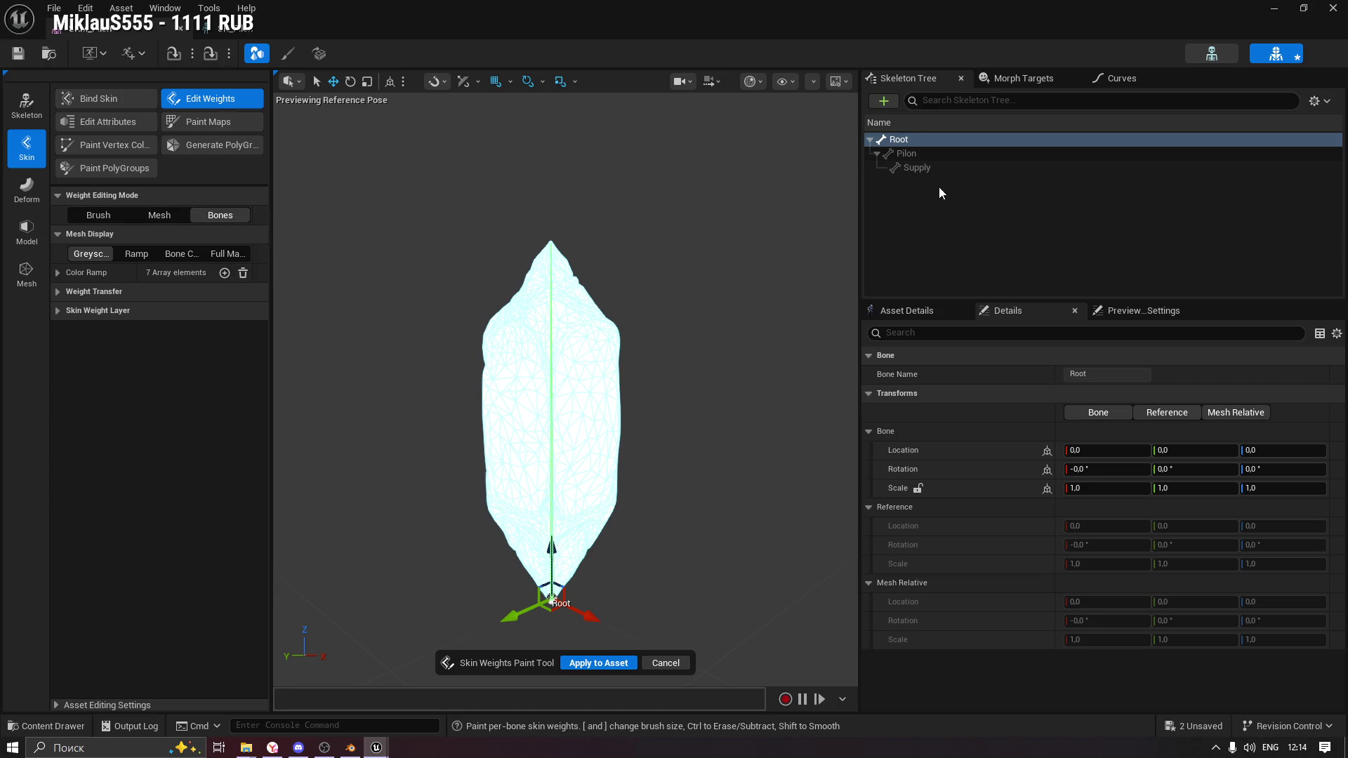
left_click(915, 156)
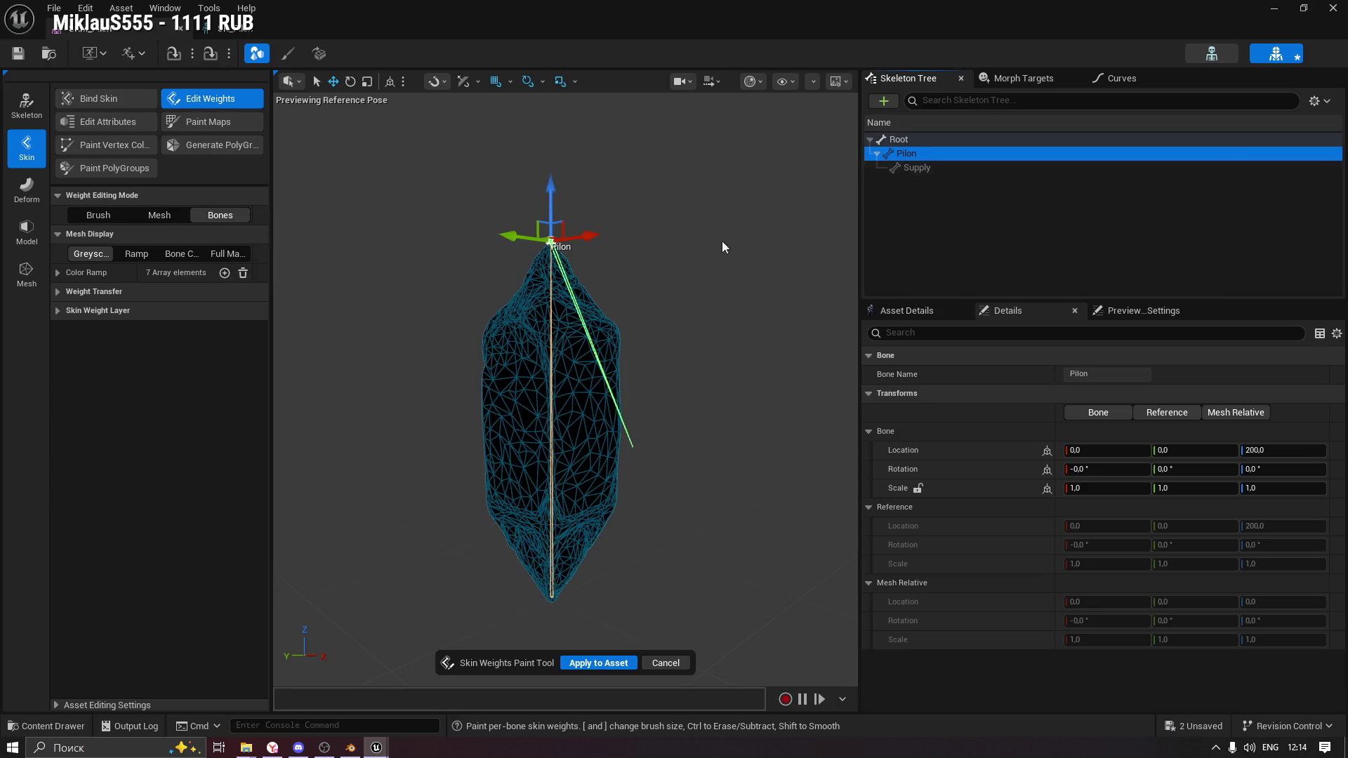
left_click_drag(548, 335, 561, 345)
left_click(159, 215)
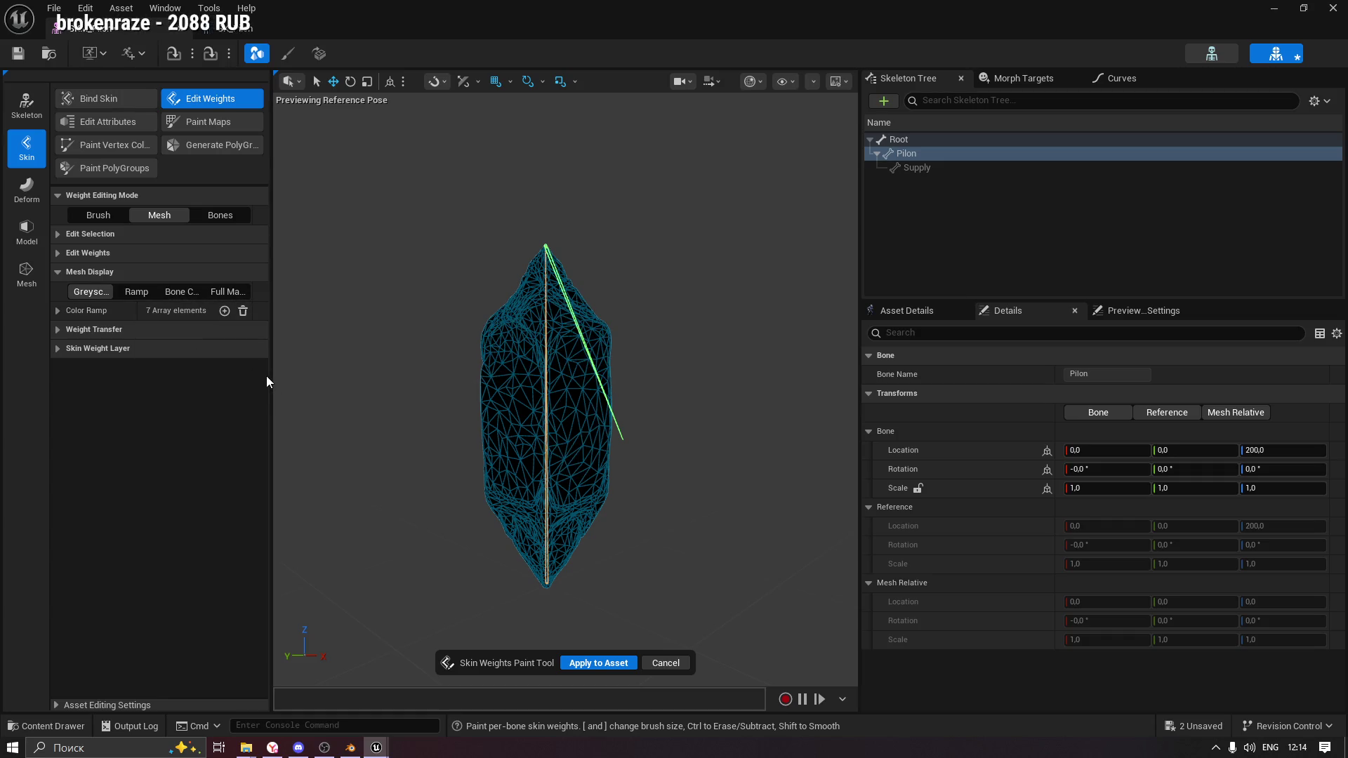
Toggle the Edit Selection options and widen the tool panel and viewport.
left_click(68, 236)
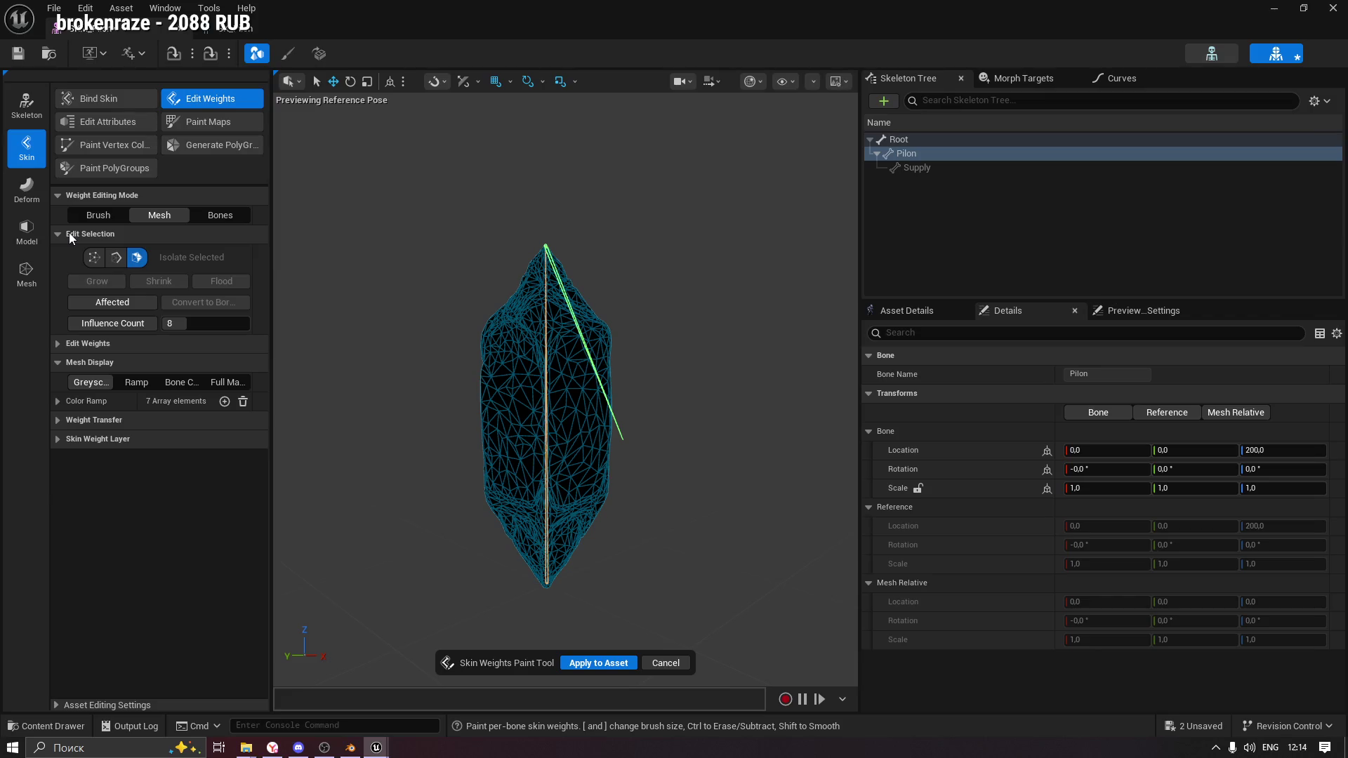
left_click(69, 233)
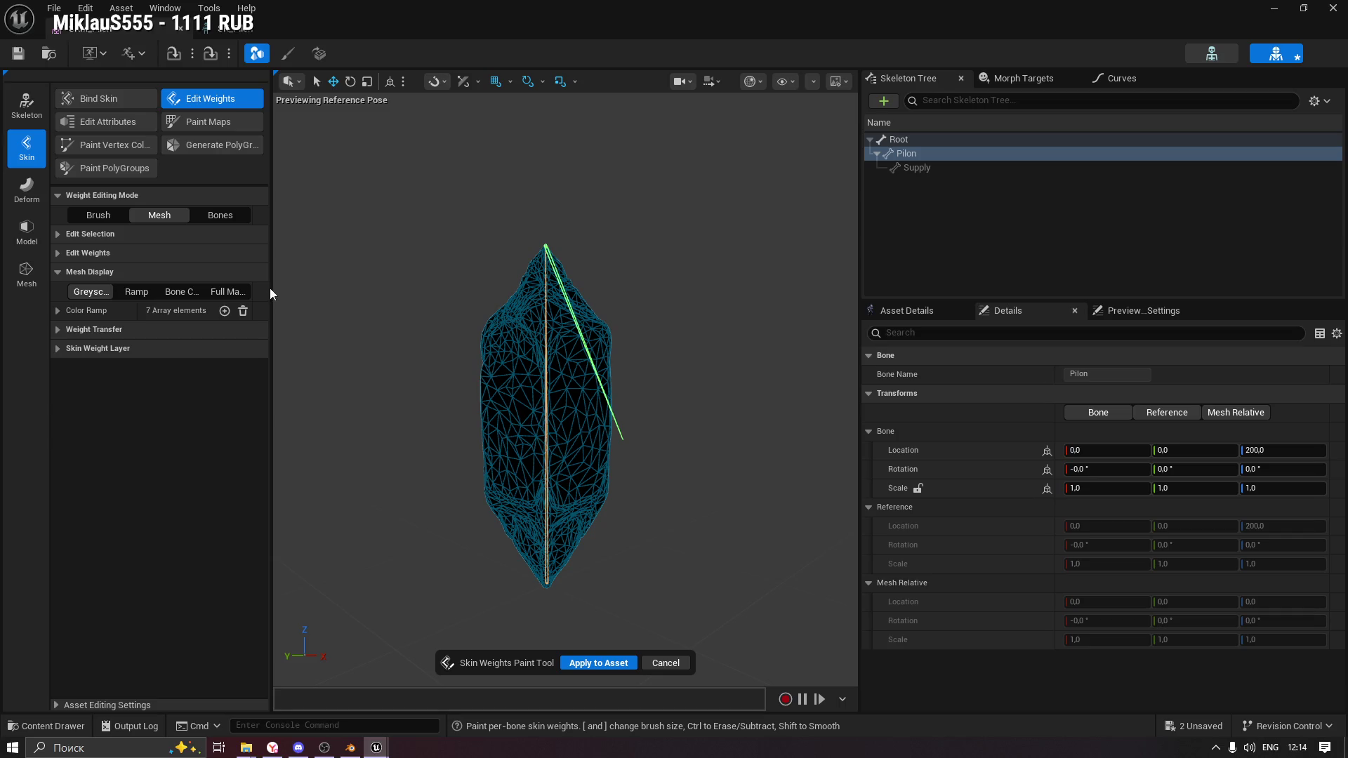
left_click_drag(271, 285, 379, 286)
left_click_drag(861, 232, 1032, 227)
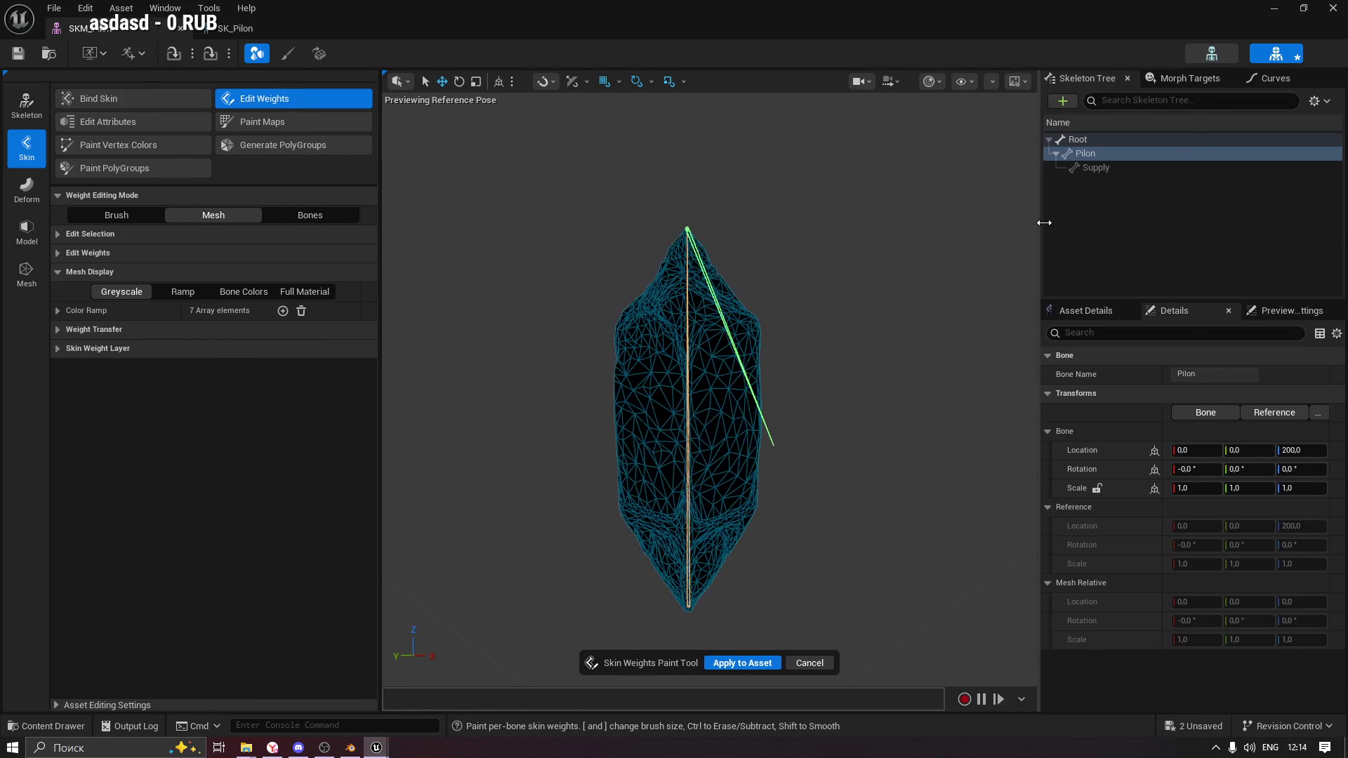
Expand Weight Transfer and browse the Source Skeletal Mesh list without choosing one.
left_click_drag(708, 276, 670, 290)
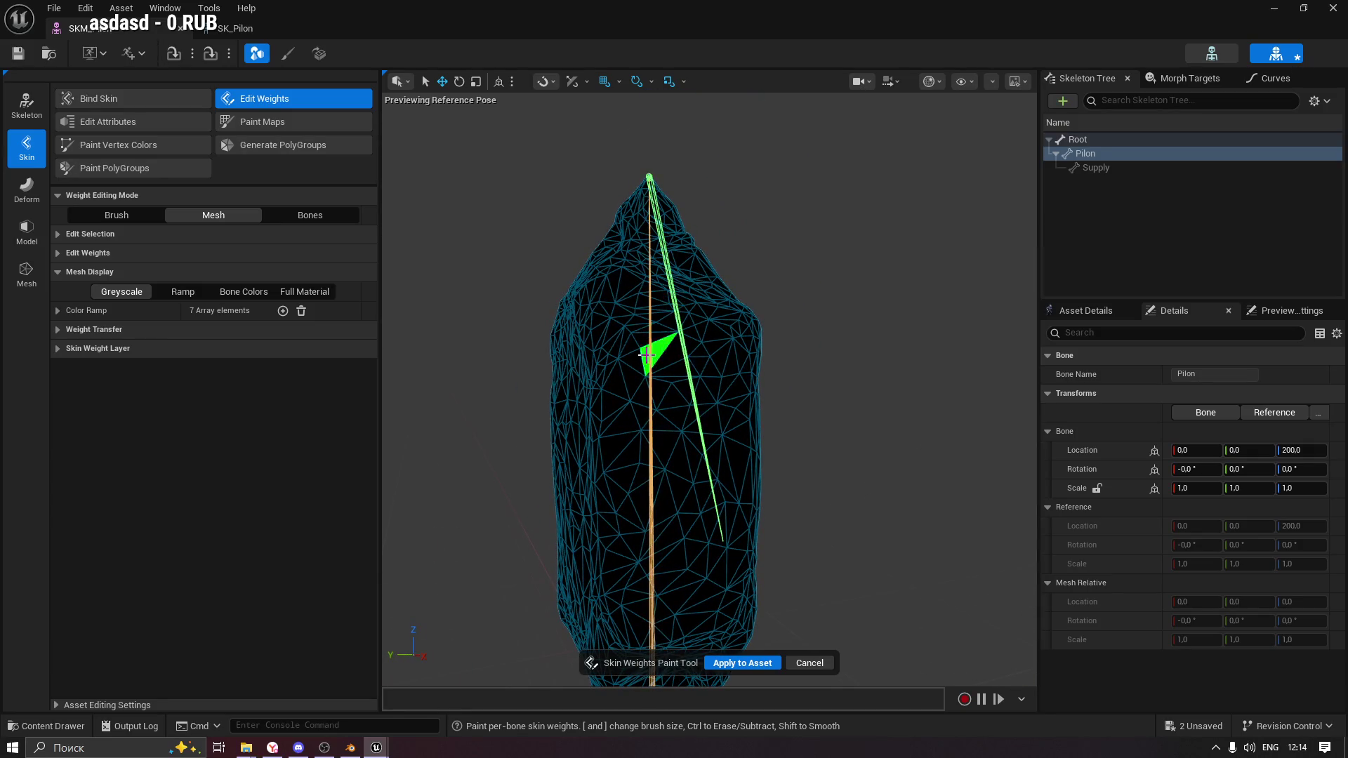
left_click(67, 334)
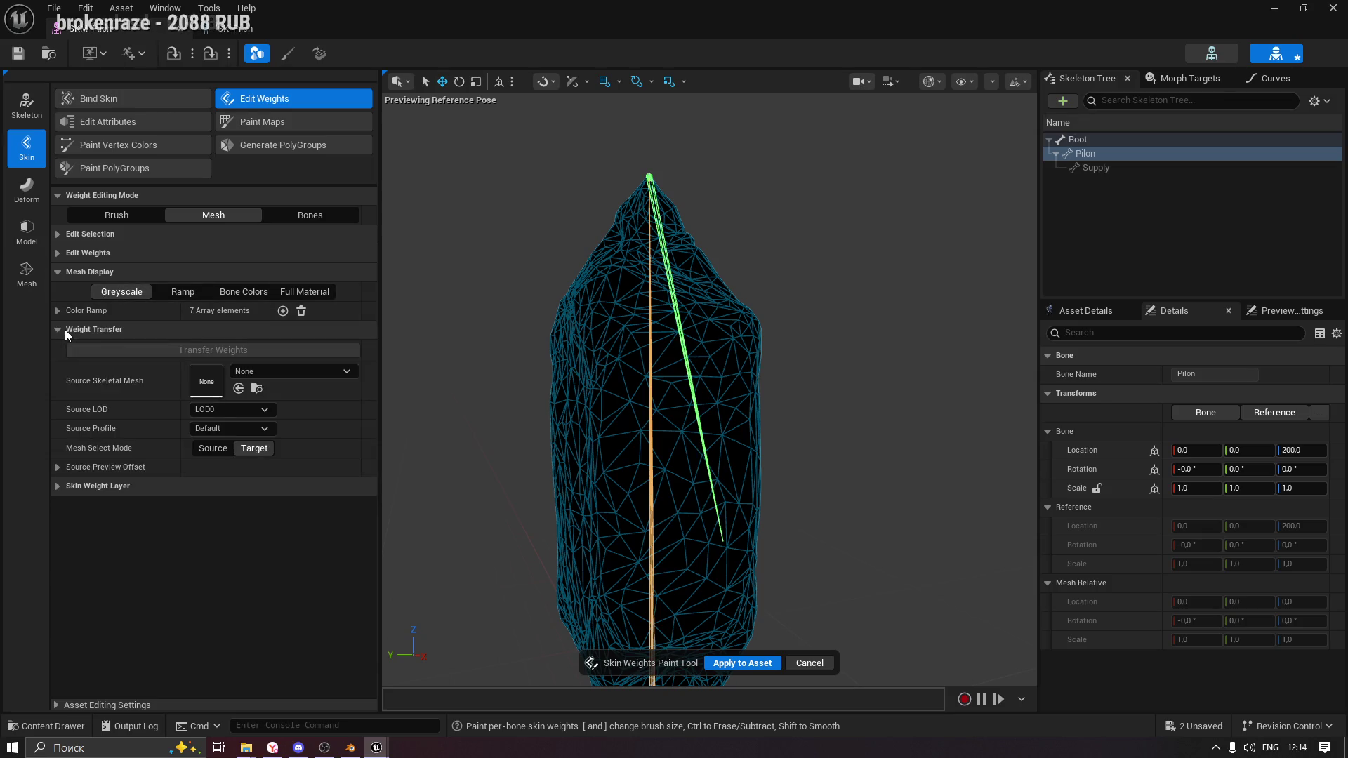
left_click(67, 334)
left_click(68, 335)
left_click(264, 376)
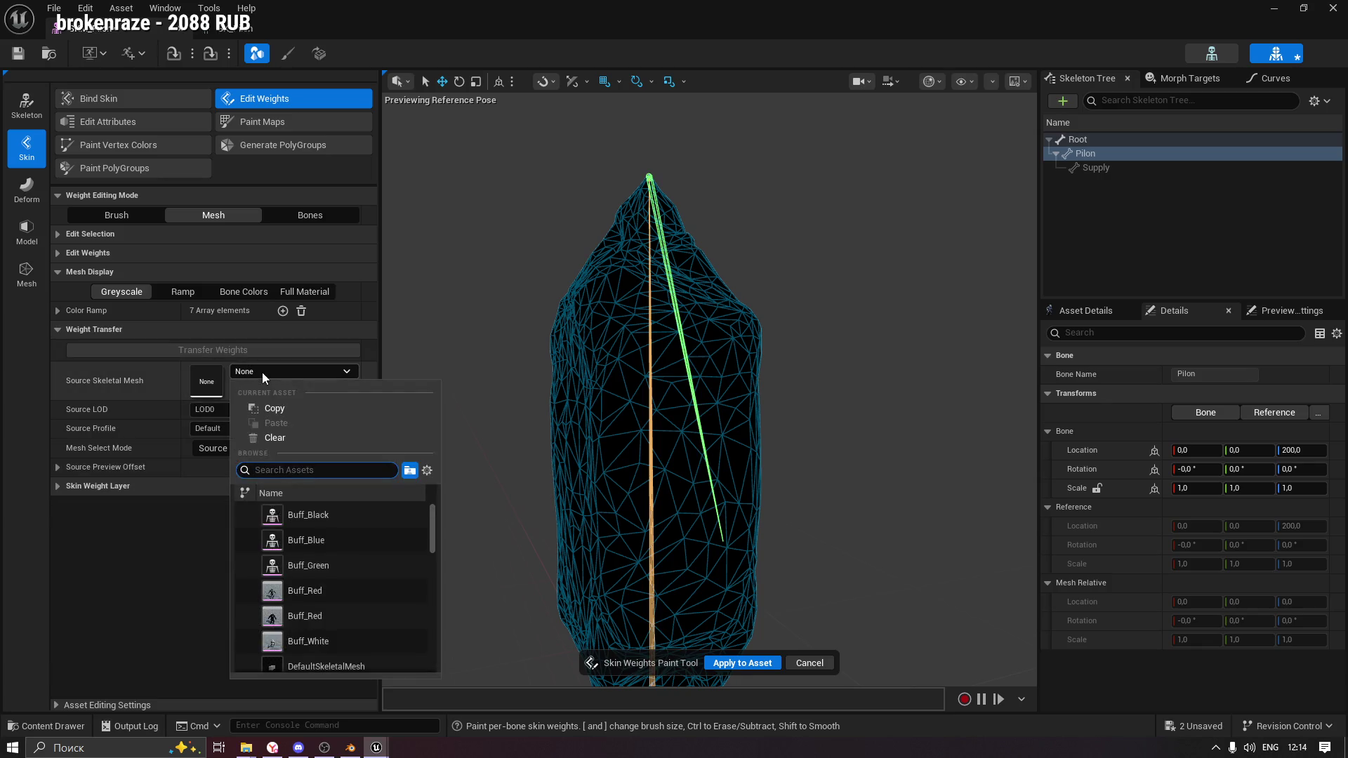
left_click(67, 329)
left_click(68, 329)
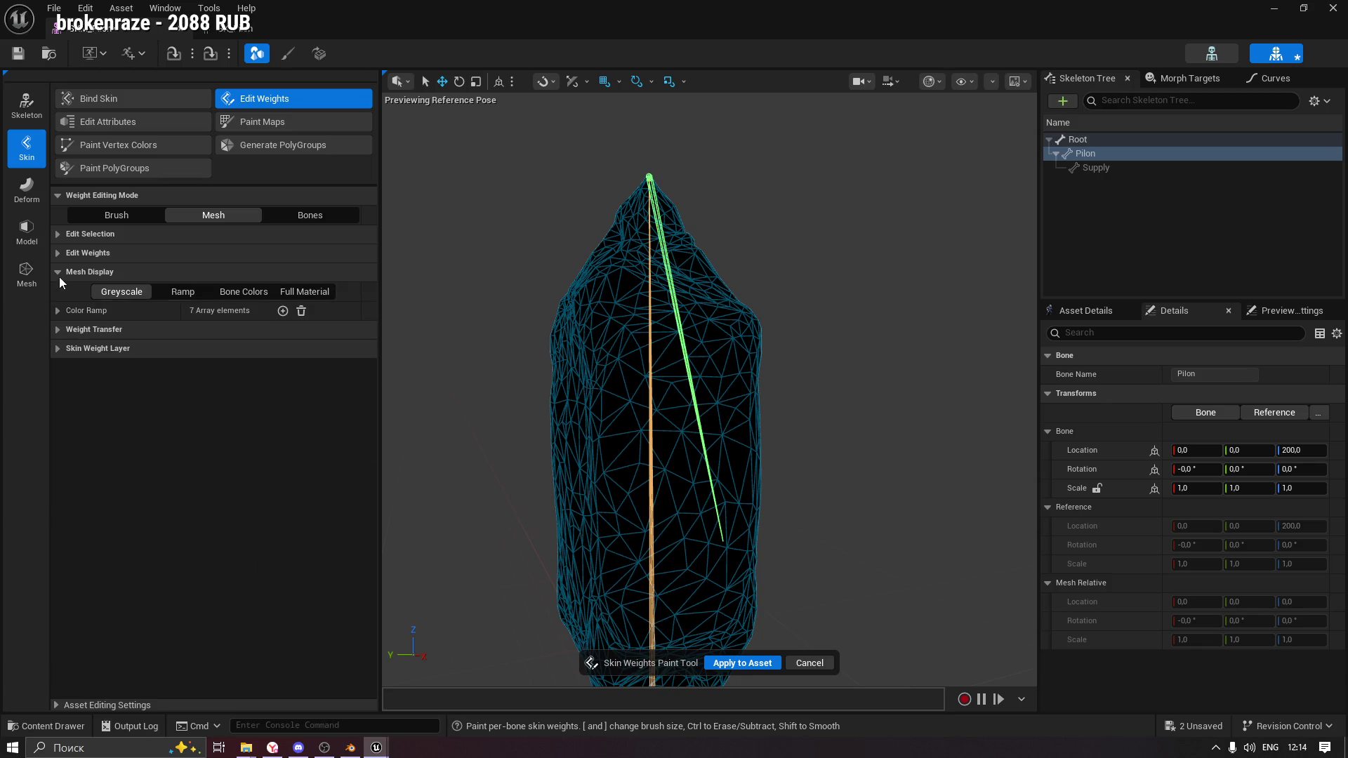
left_click(60, 333)
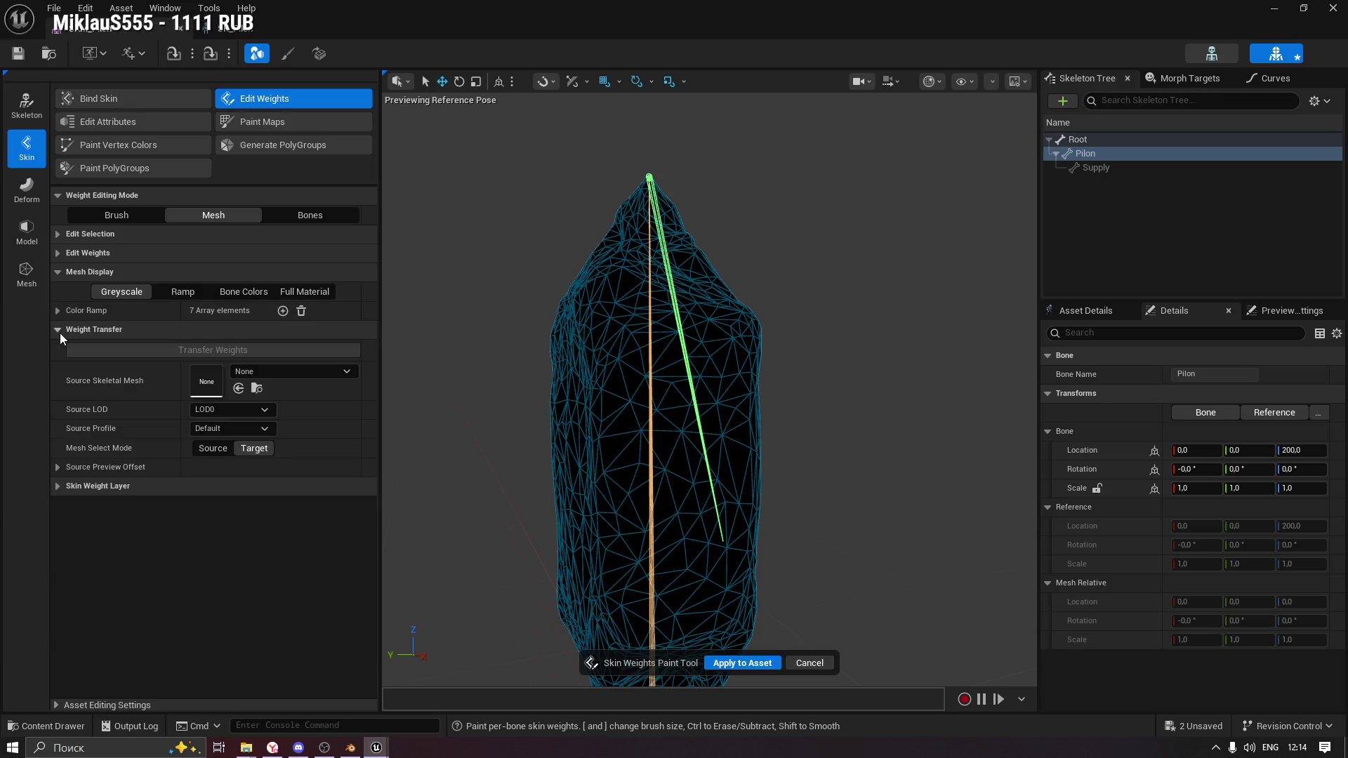
left_click(59, 330)
Switch weight editing to Bones mode and display the mesh with Full Material.
left_click(310, 215)
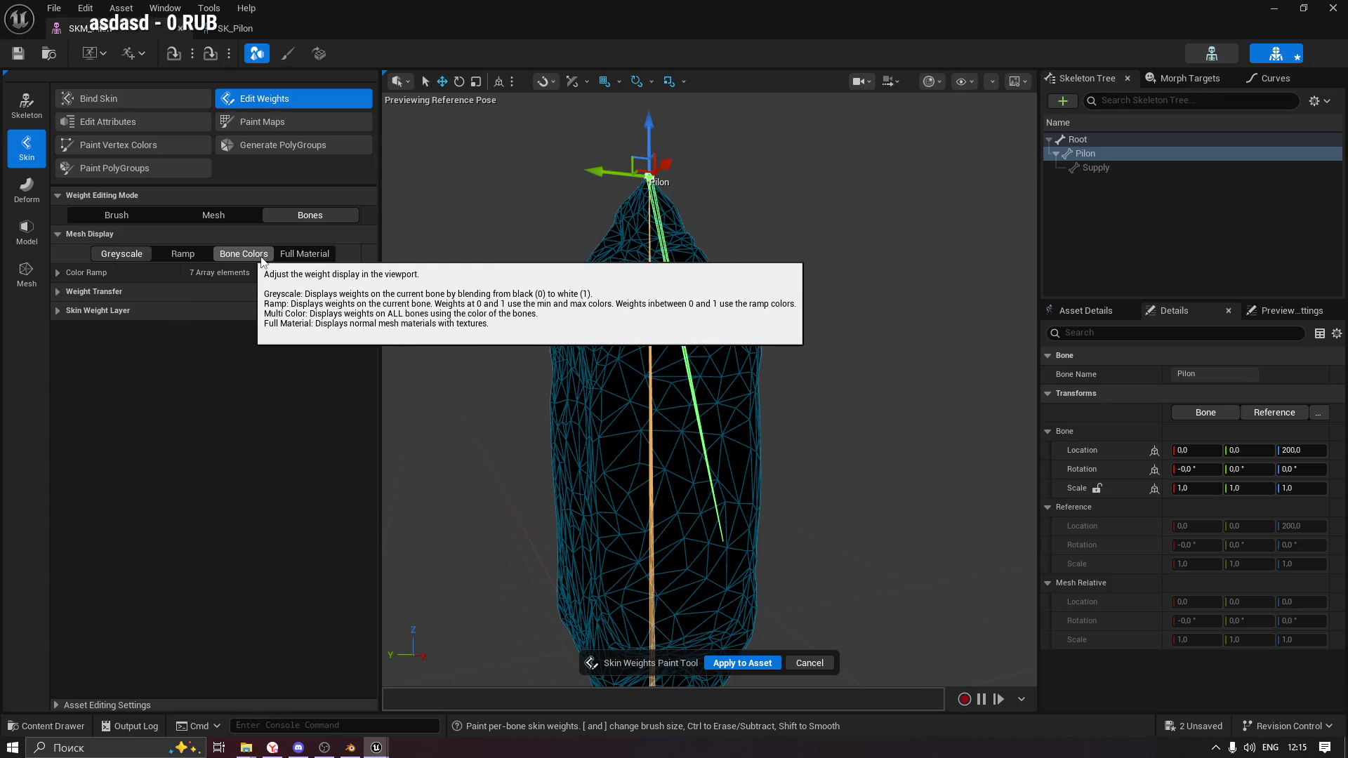
left_click(302, 254)
left_click_drag(544, 461, 506, 456)
scroll(545, 403, "down", 5)
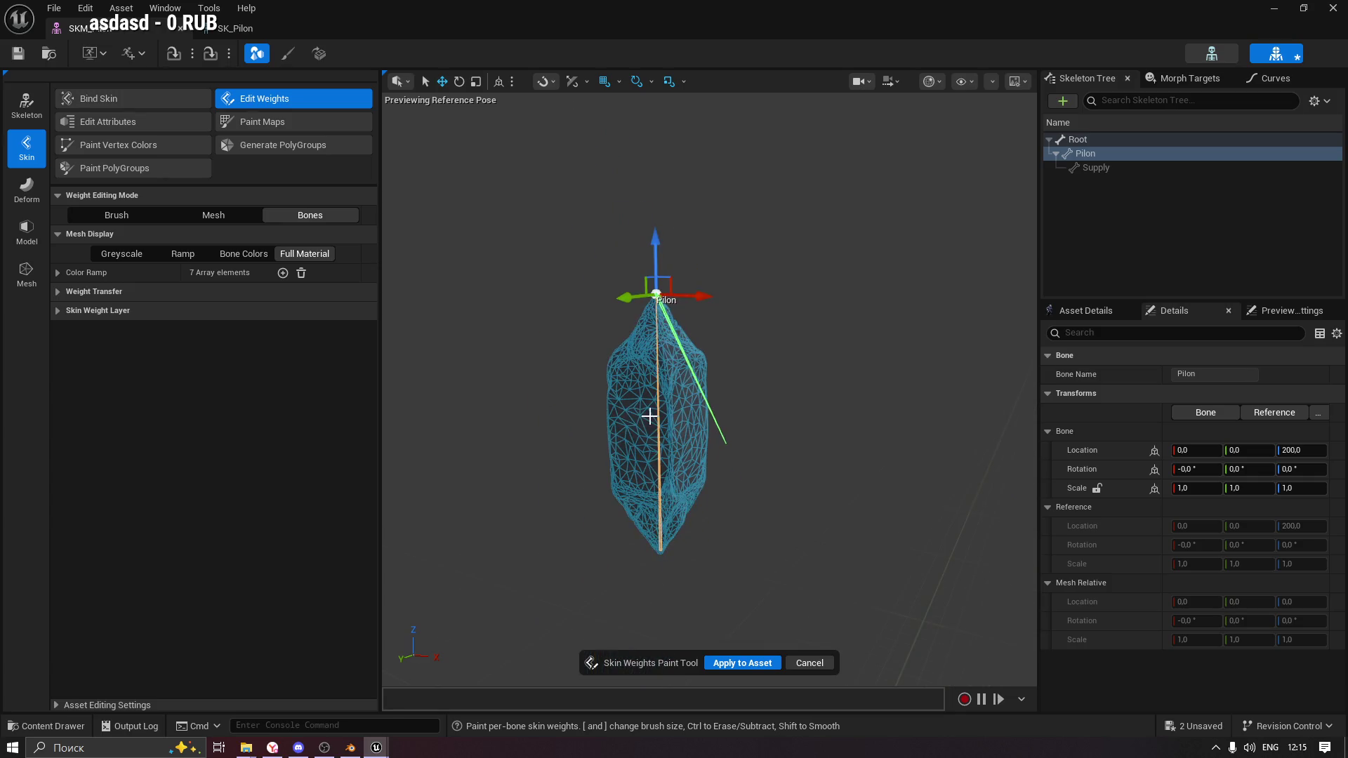
scroll(647, 416, "up", 1)
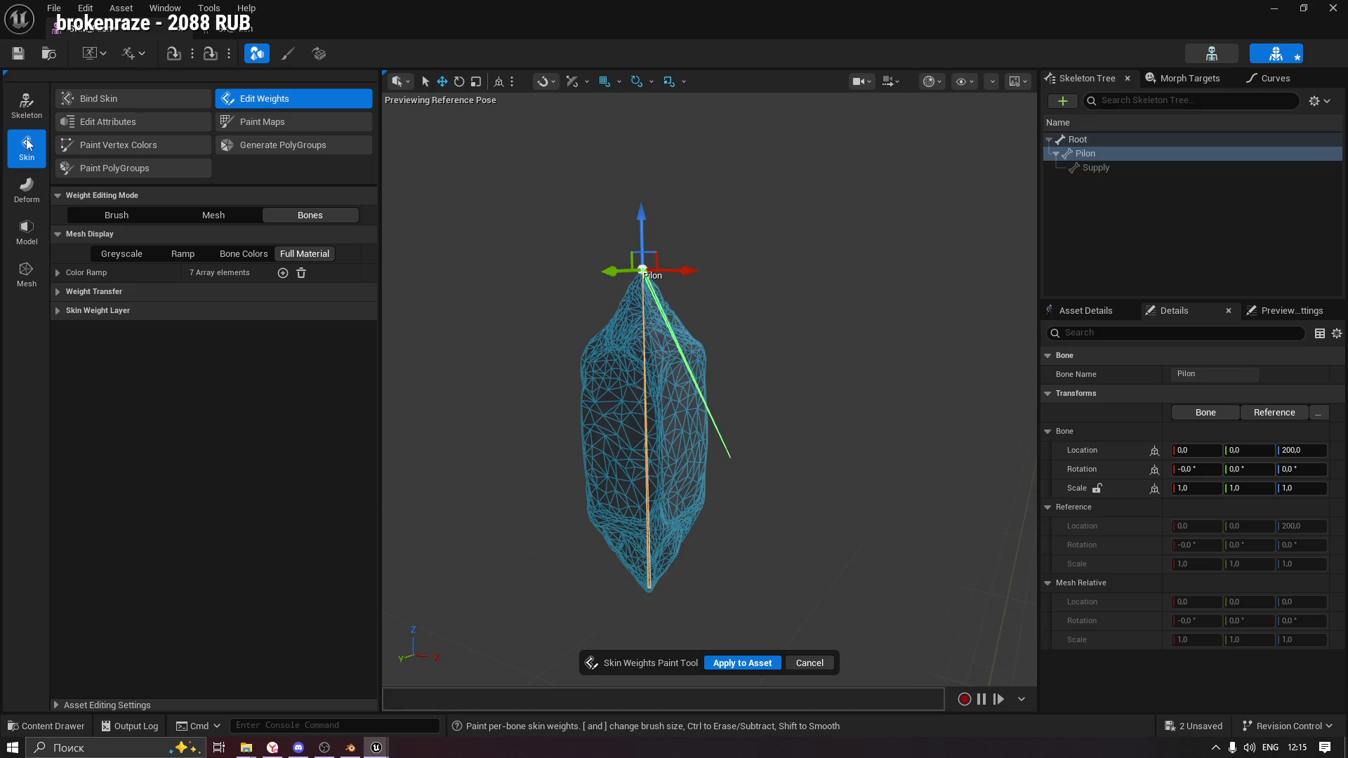
Apply the edited skin weights to SKM_Pilon and leave Skin mode for the skeleton editor.
left_click(732, 668)
left_click(1088, 159)
left_click(257, 53)
Test-rotate the Pilon, Supply (10 degrees) and Root bones, undoing the Root rotation.
left_click(52, 139)
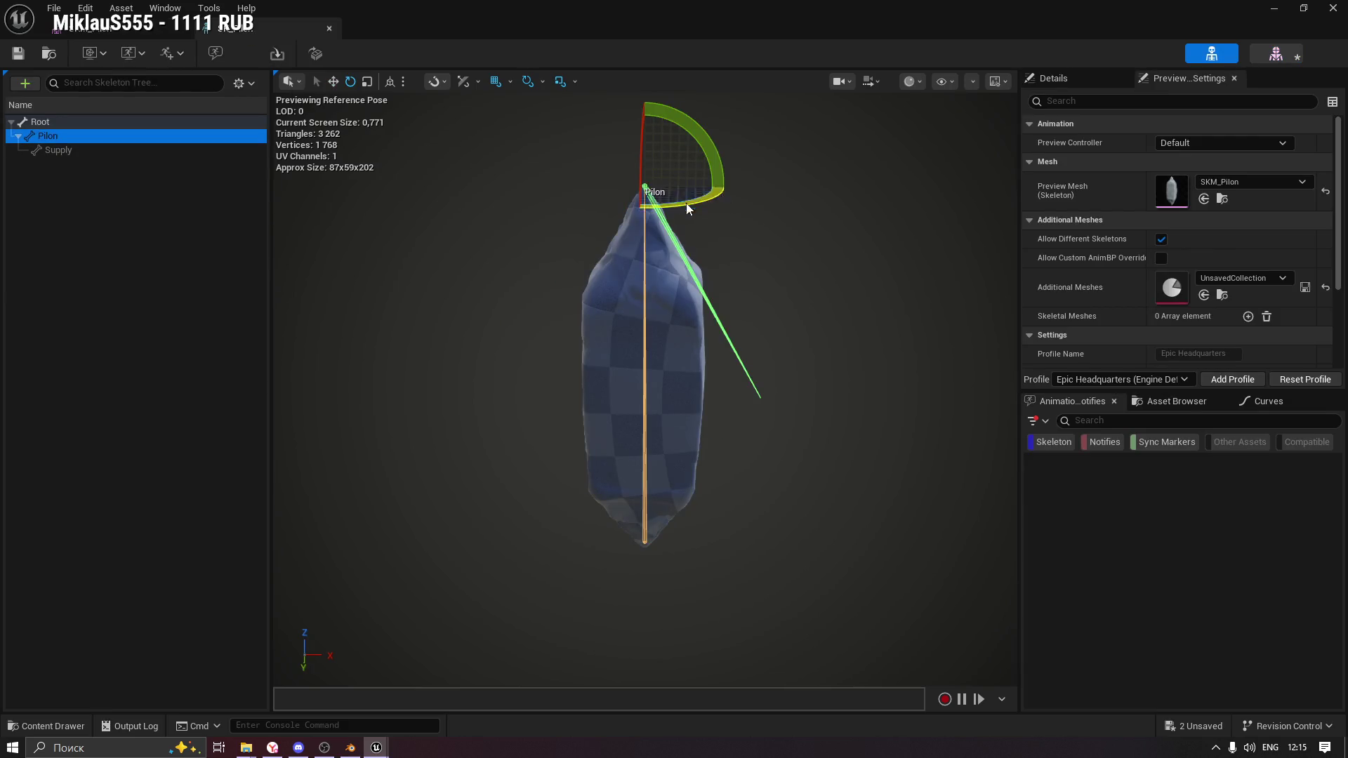
mouse_move(692, 202)
left_mouse_down()
mouse_move(746, 198)
mouse_move(559, 210)
mouse_move(737, 181)
mouse_move(714, 201)
left_mouse_up()
left_click(59, 141)
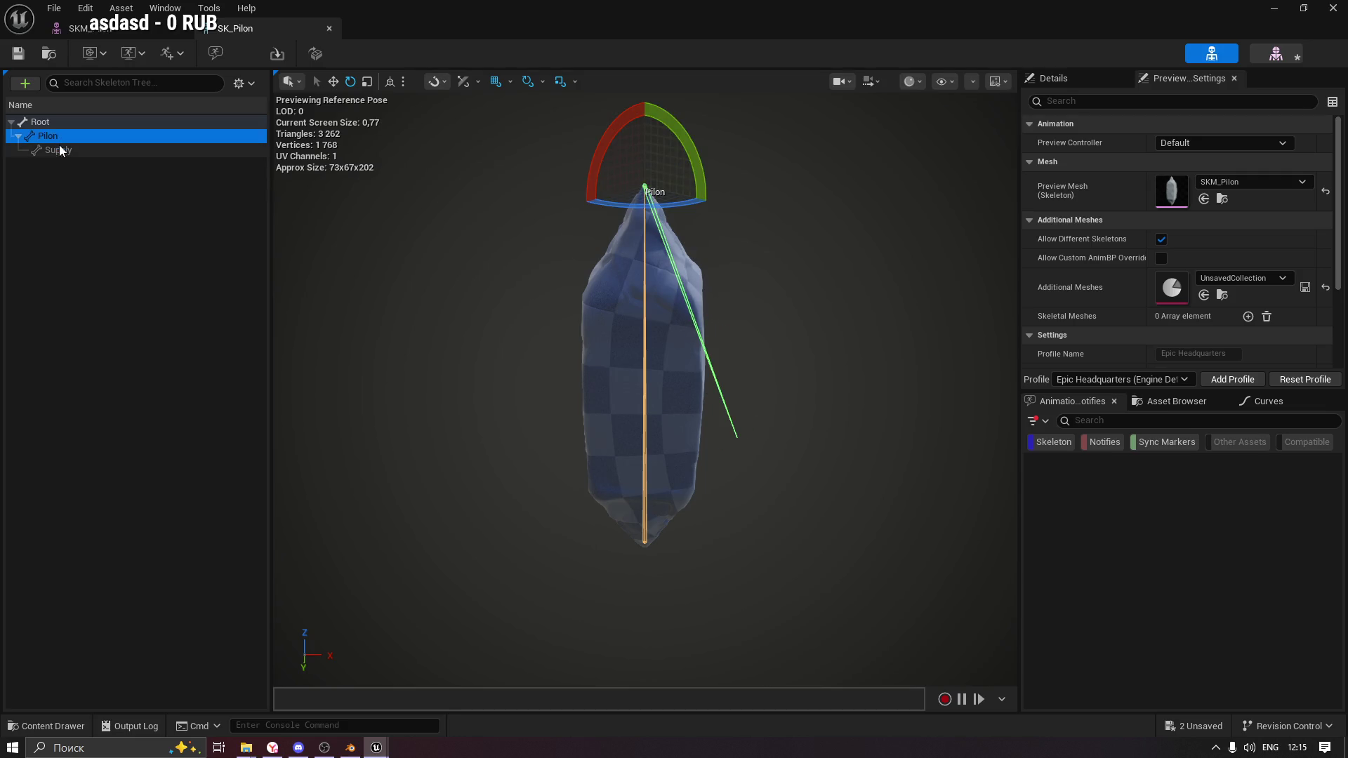
mouse_move(627, 205)
left_mouse_down()
mouse_move(737, 200)
mouse_move(646, 207)
left_mouse_up()
left_click(60, 148)
left_click_drag(744, 485, 807, 477)
left_click(40, 122)
left_click_drag(714, 604, 755, 502)
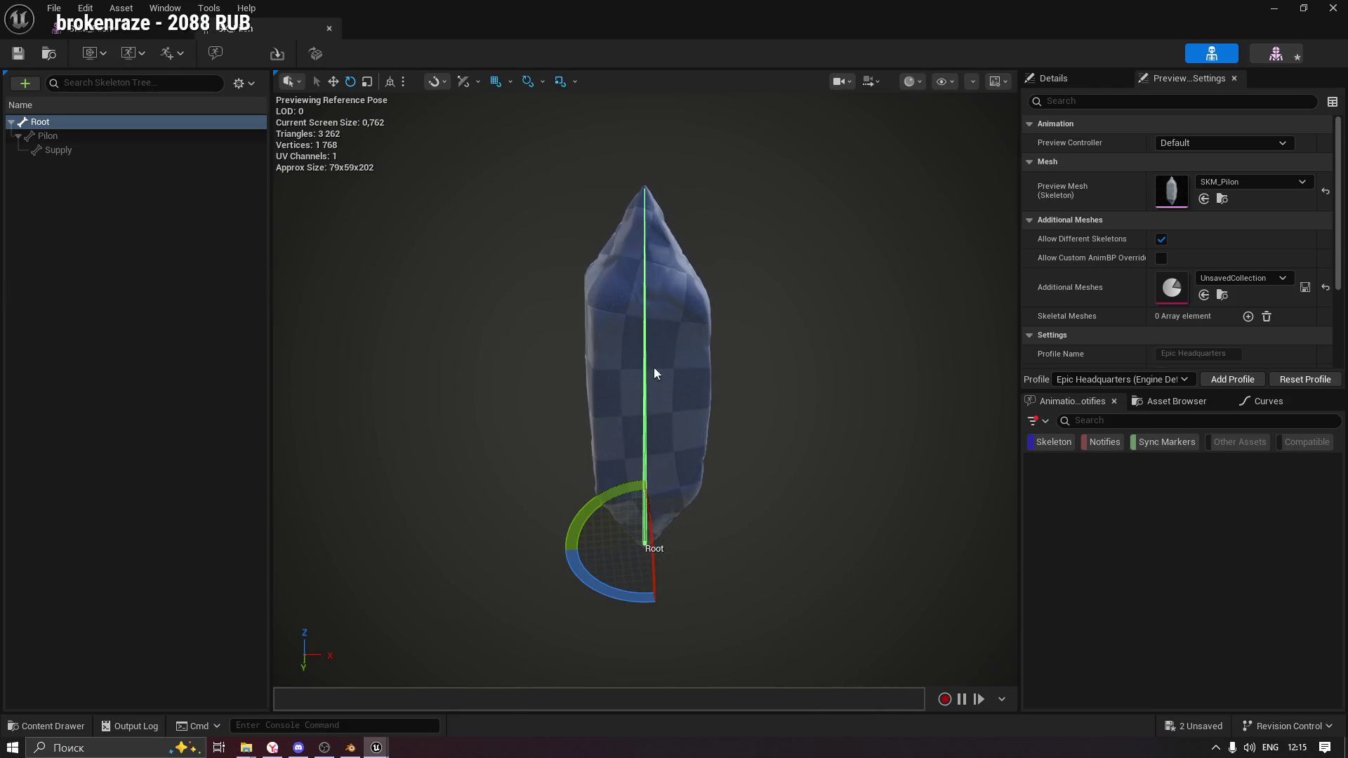
key("ctrl+z")
Rotate the Pilon bone 30 degrees and re-test it after switching between skin tools and skeleton editor.
left_click(46, 137)
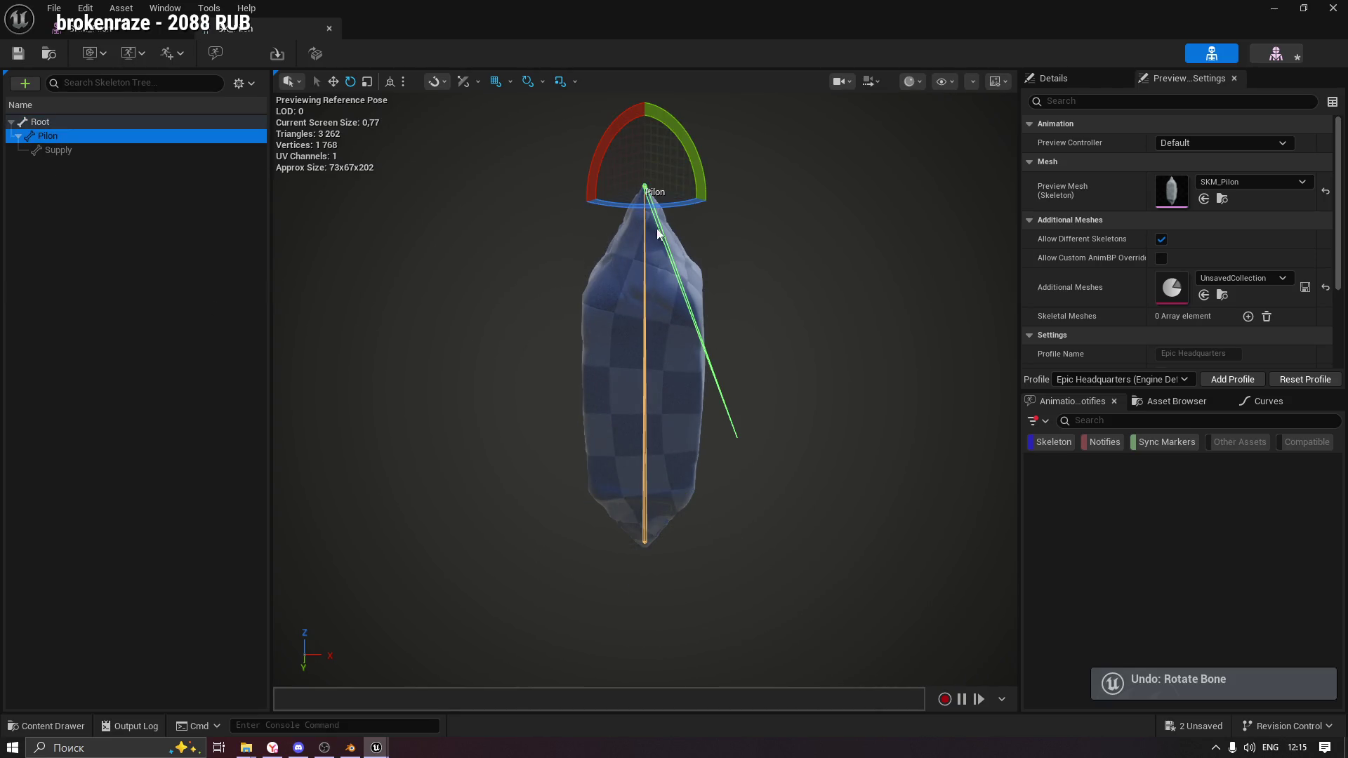
mouse_move(660, 205)
left_mouse_down()
mouse_move(744, 191)
mouse_move(678, 217)
mouse_move(695, 211)
left_mouse_up()
left_click(112, 27)
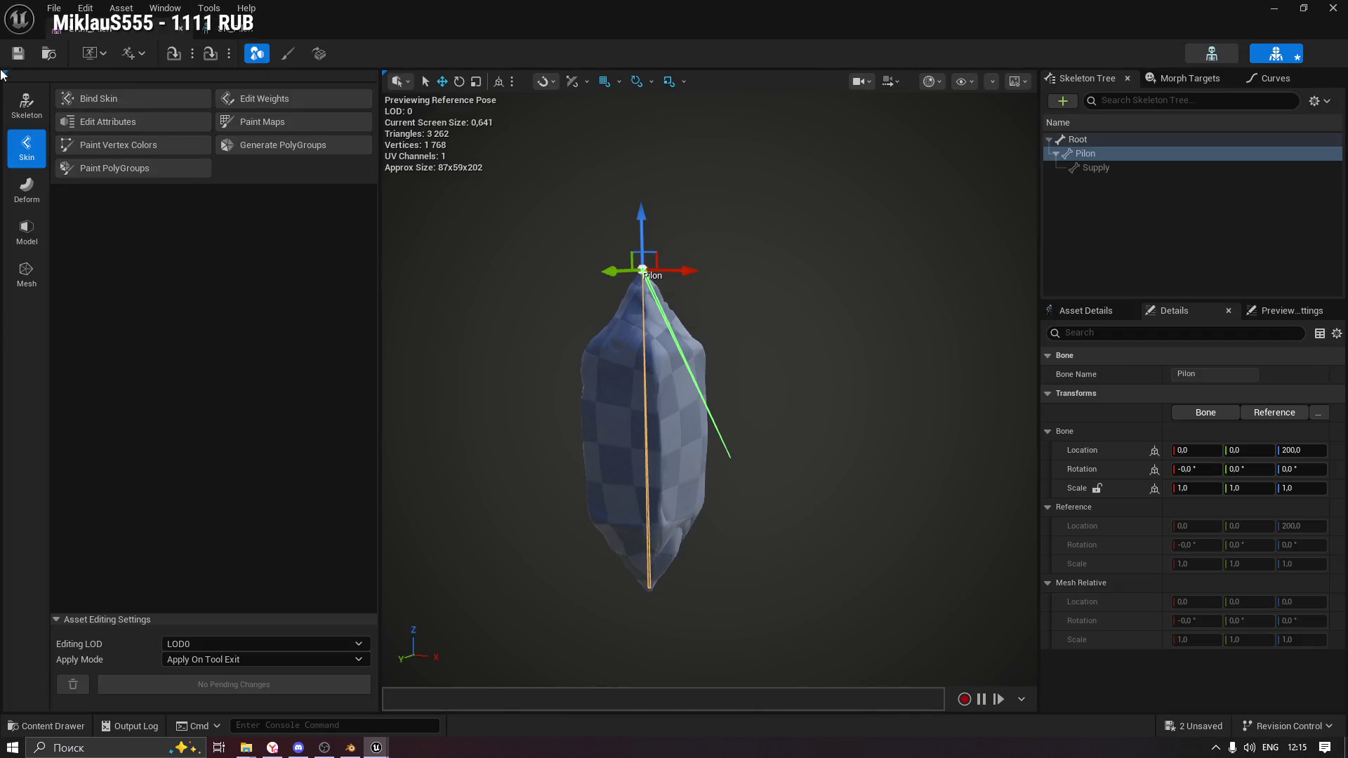
left_click(246, 32)
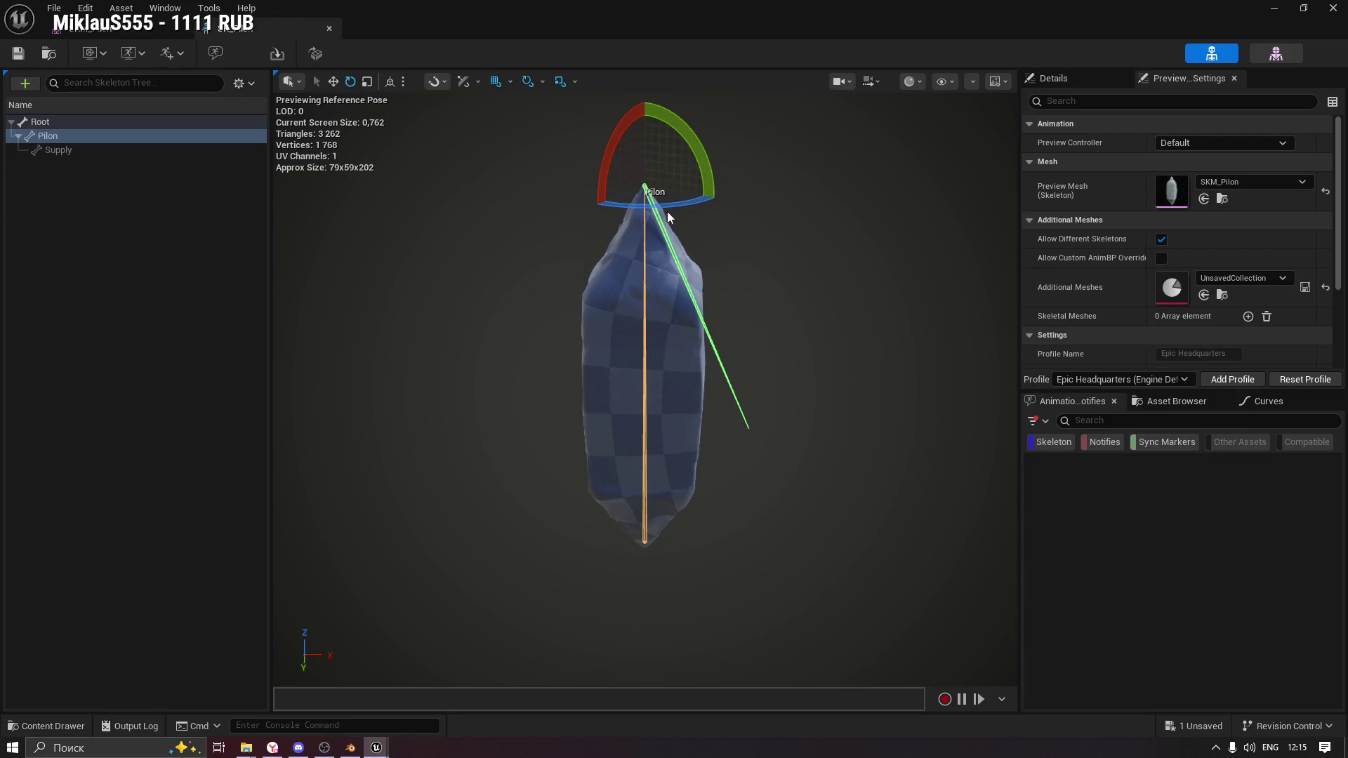
left_click_drag(660, 203, 748, 200)
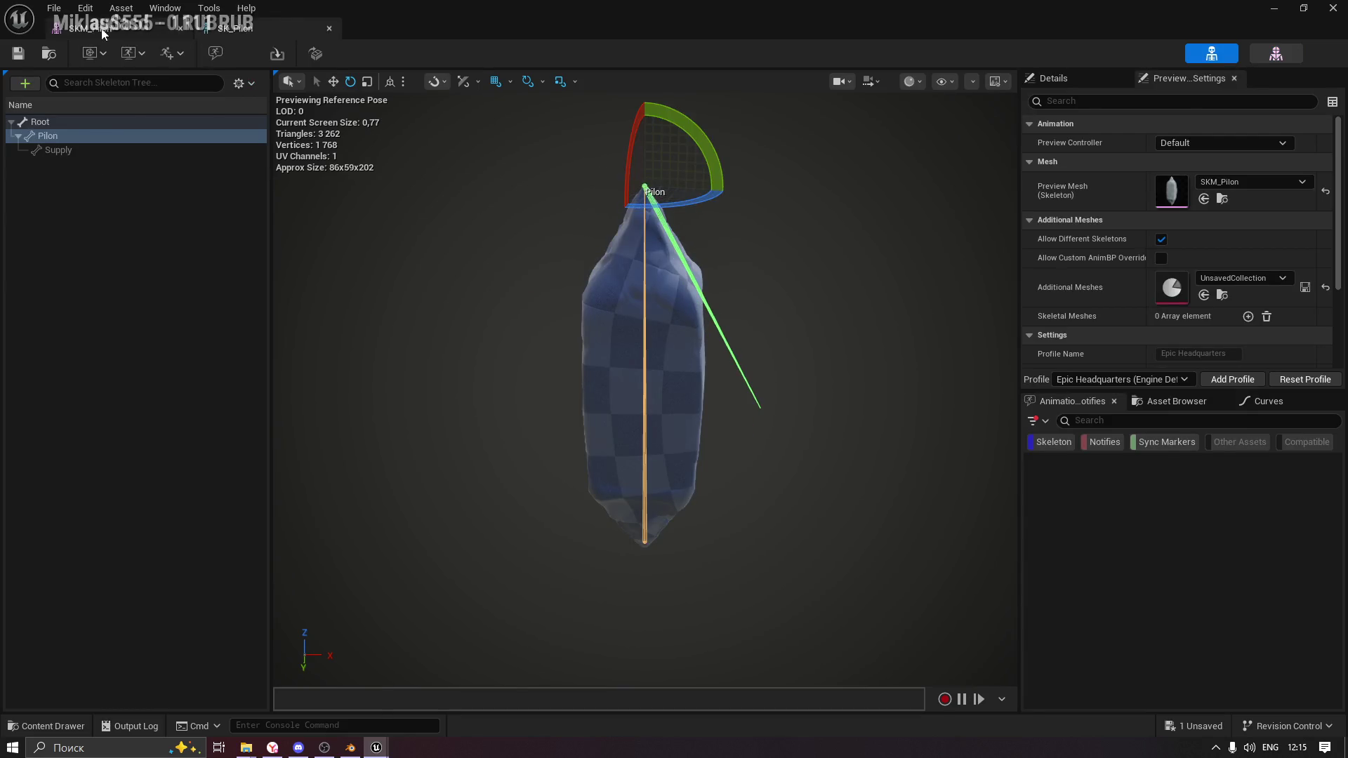
left_click(105, 28)
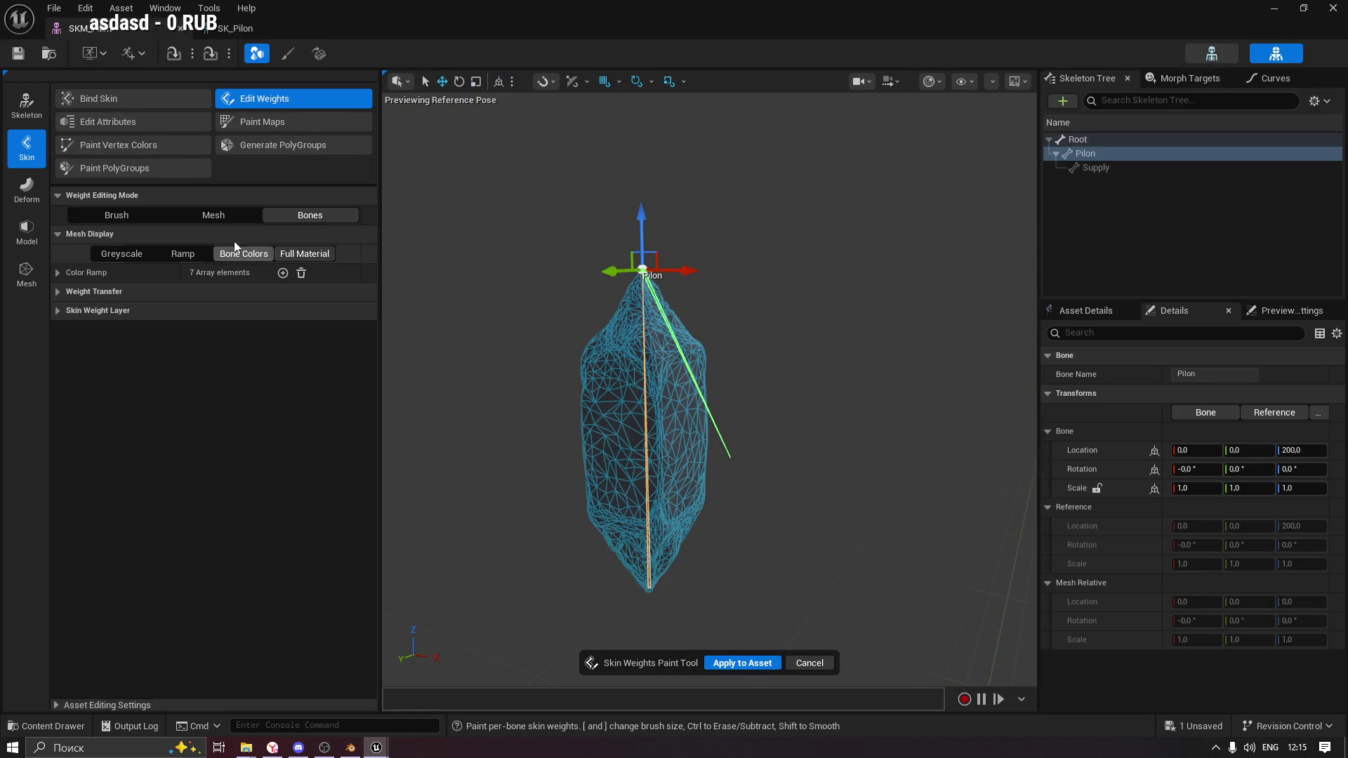
Reselect the Pilon bone, switch the weight display to Greyscale, and expand the colour ramp.
scroll(646, 406, "up", 5)
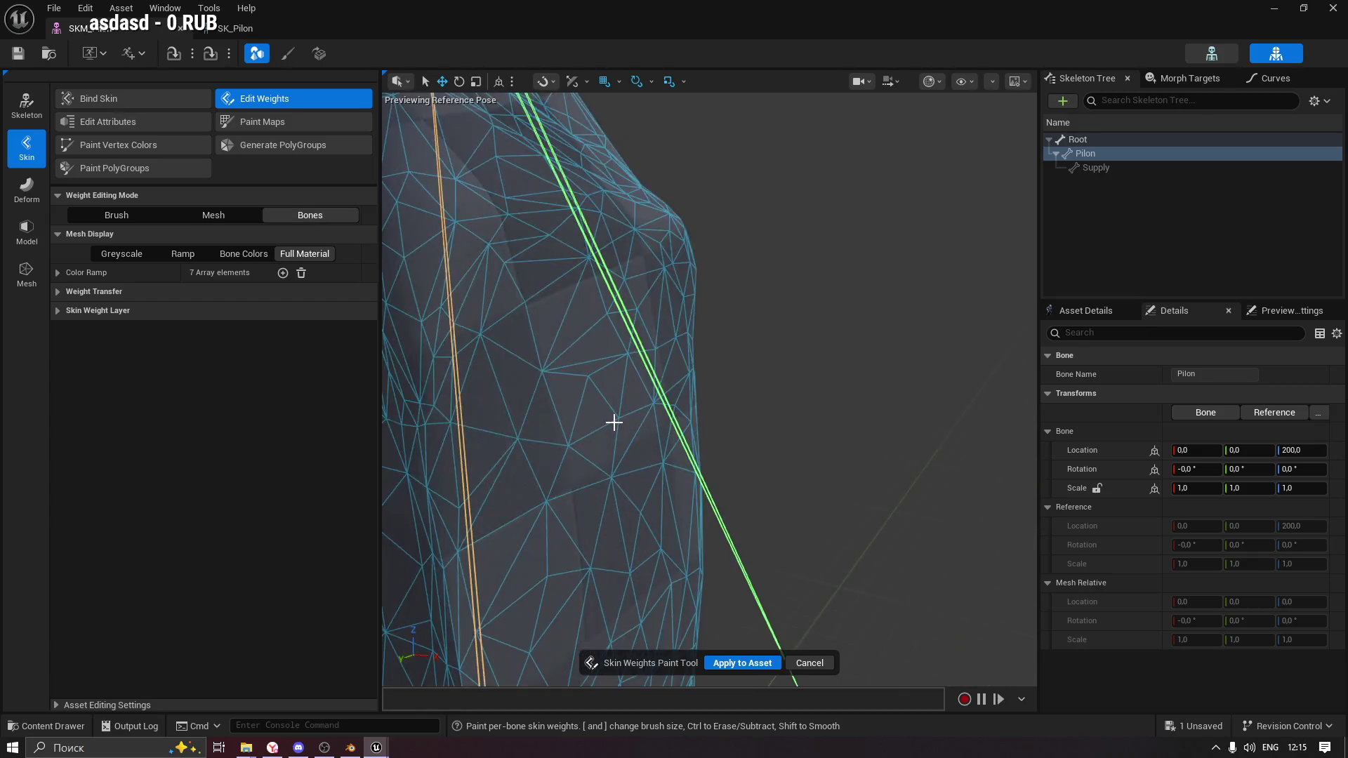
scroll(615, 422, "down", 5)
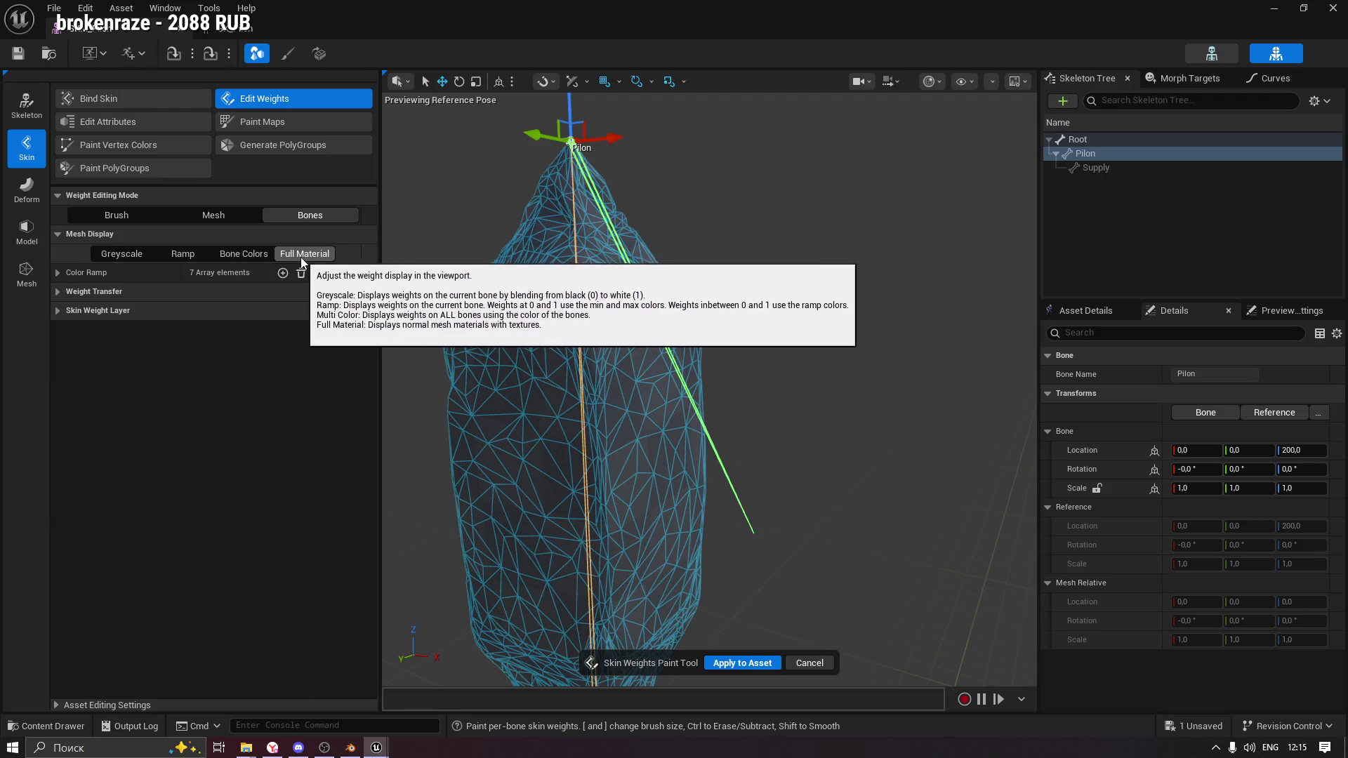
left_click(615, 363)
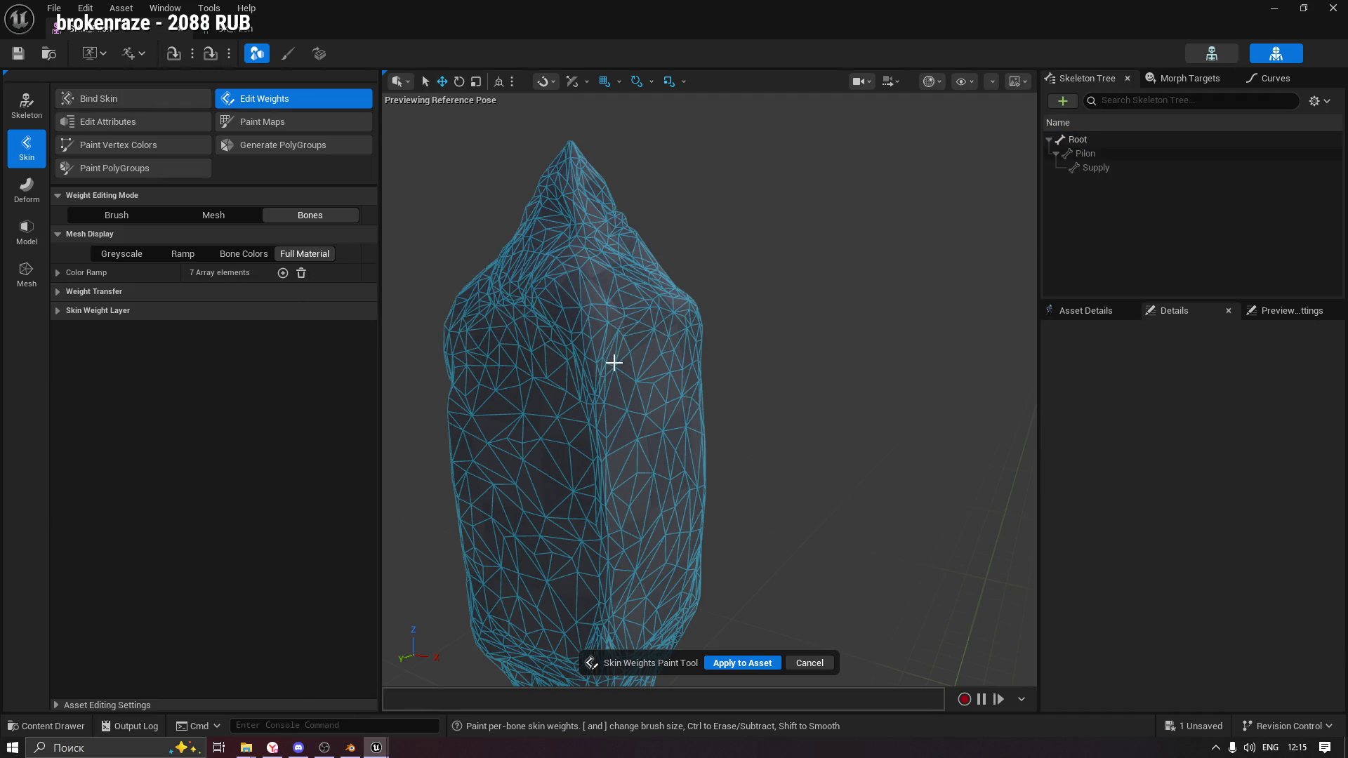
left_click(1097, 153)
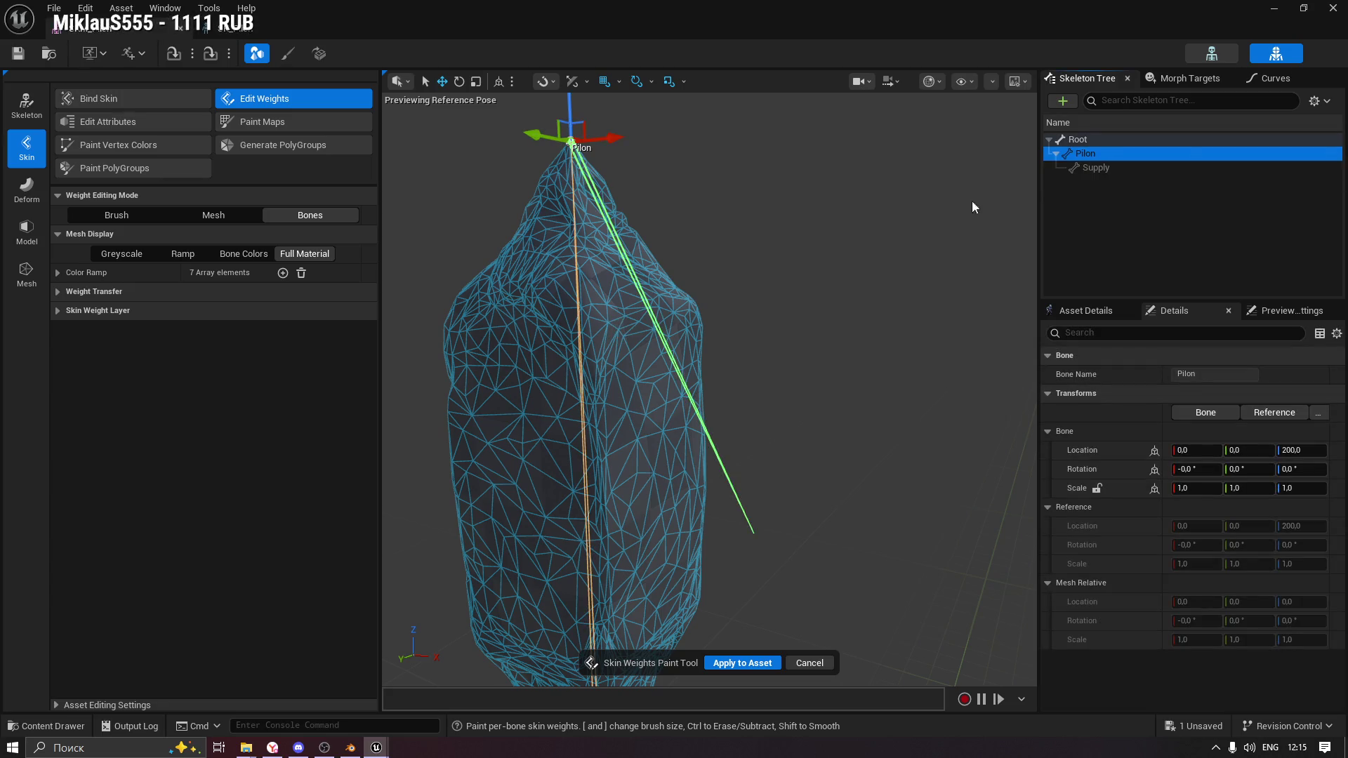
left_click(125, 254)
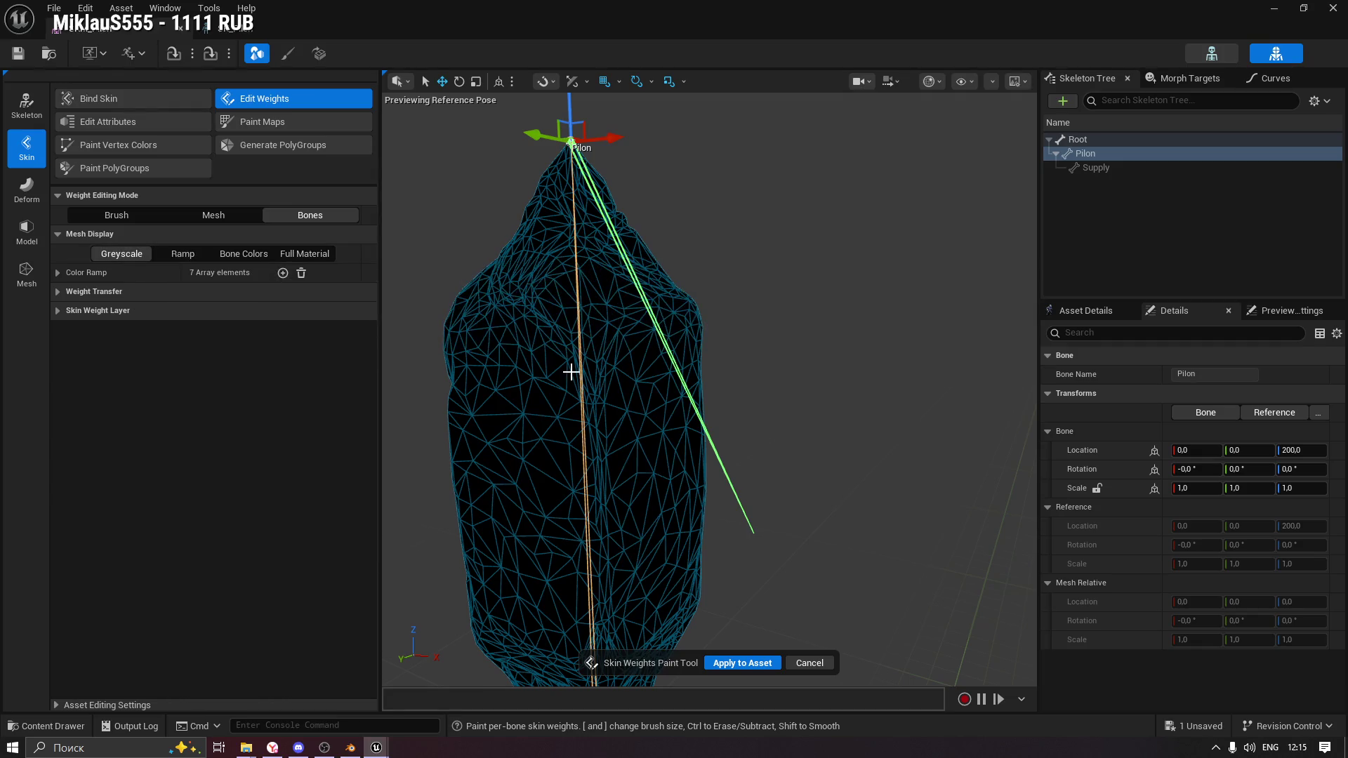
left_click_drag(611, 347, 713, 347)
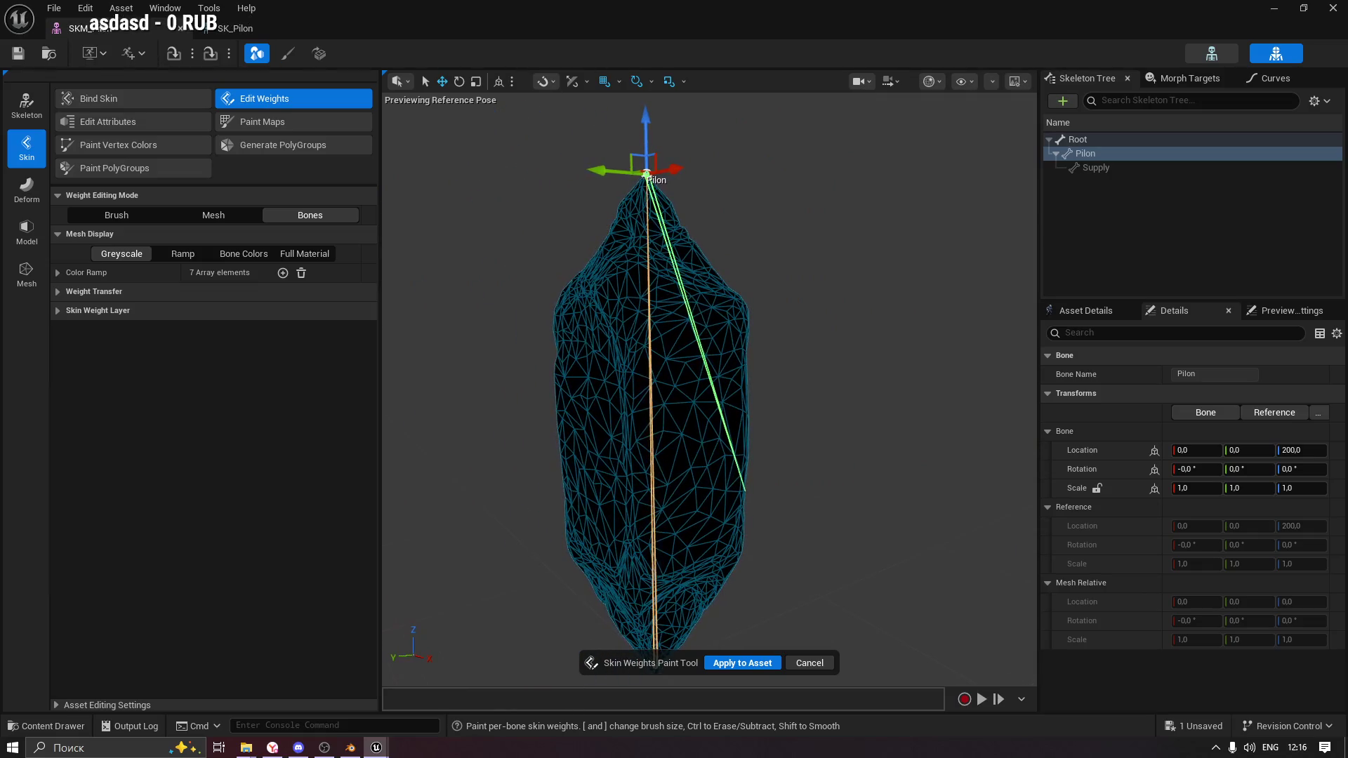
left_click(57, 273)
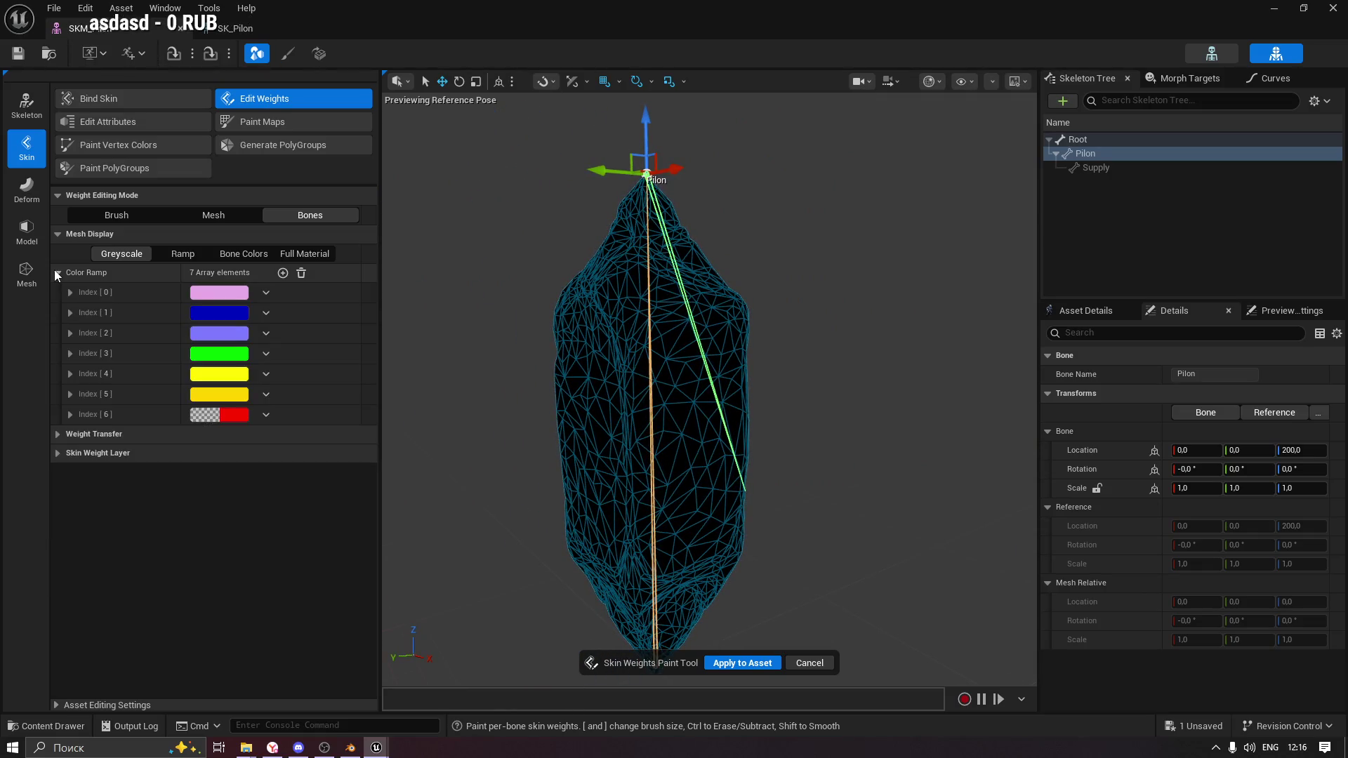
Collapse Weight Transfer and keep the Default profile in the Skin Weight Layer settings.
left_click(68, 434)
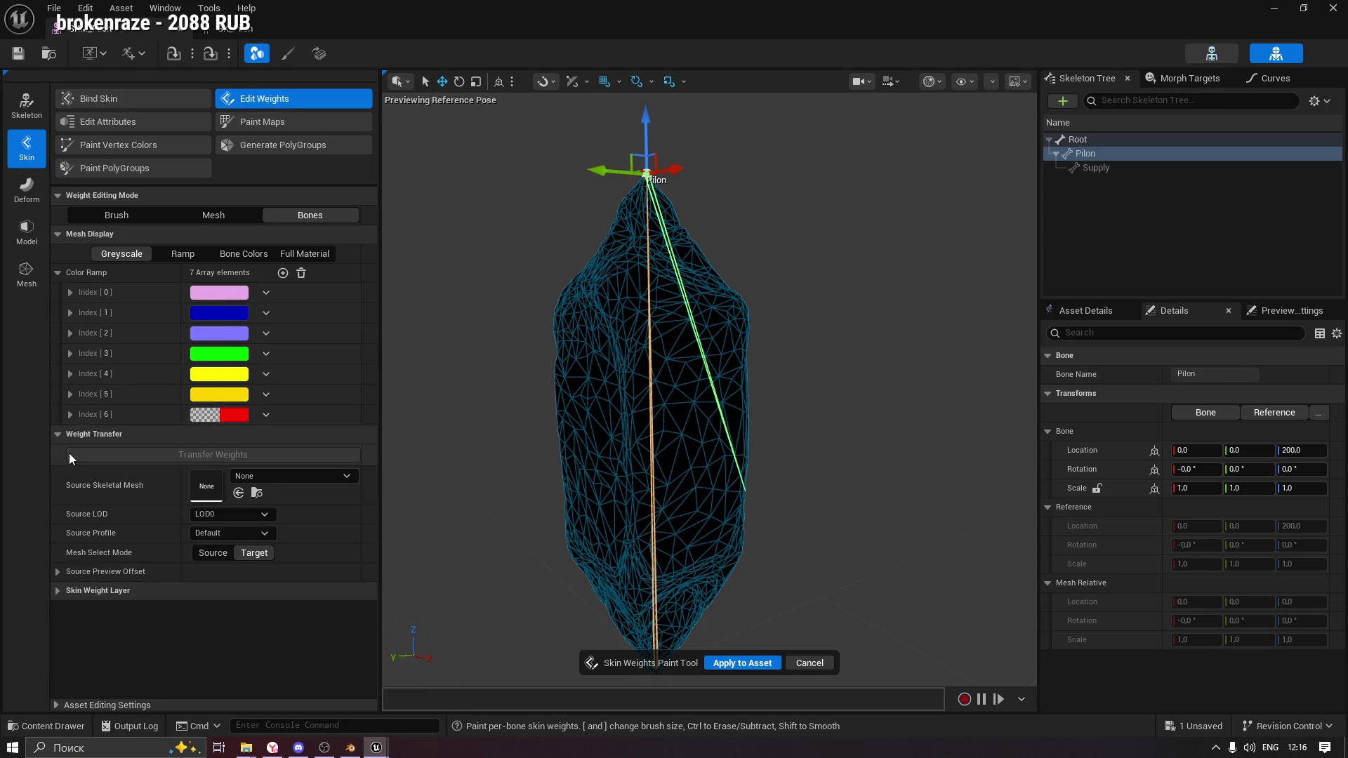
left_click(70, 435)
left_click(70, 455)
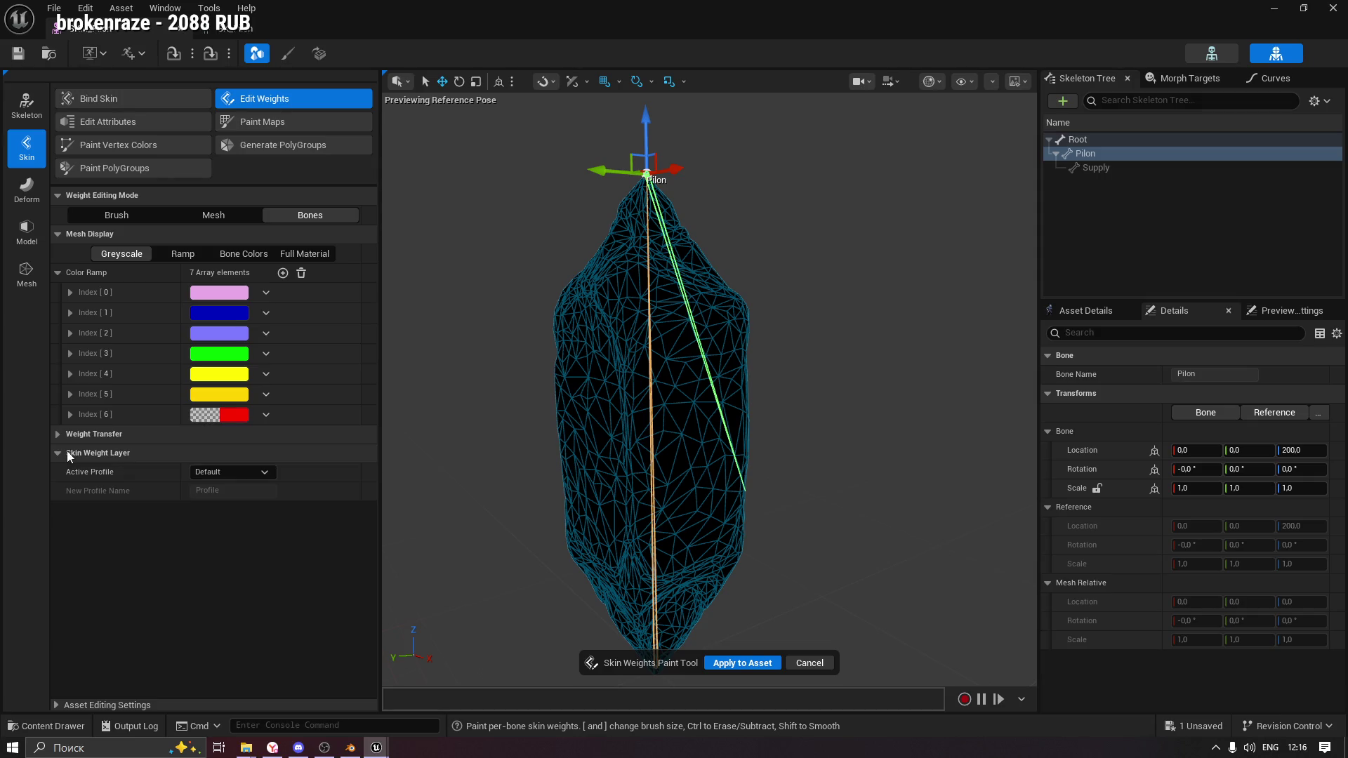
left_click(238, 474)
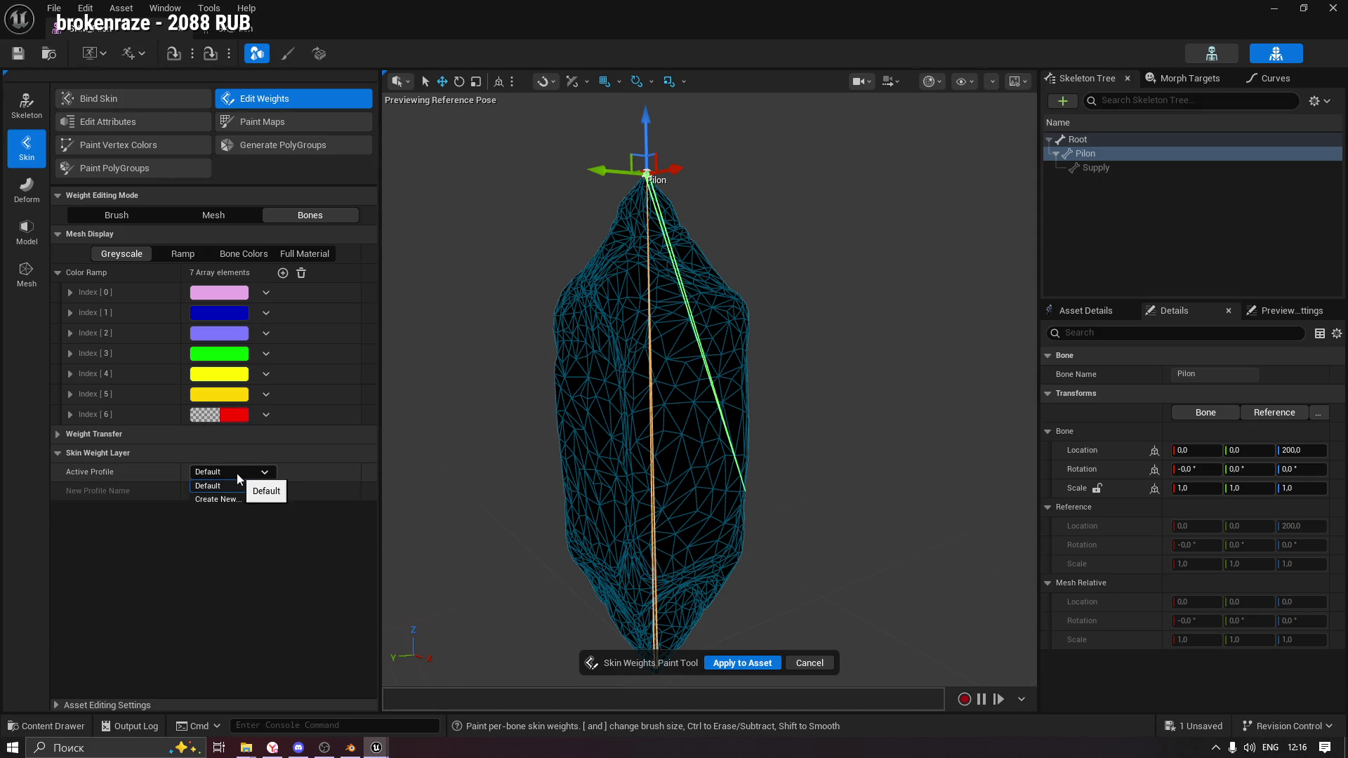
left_click(237, 475)
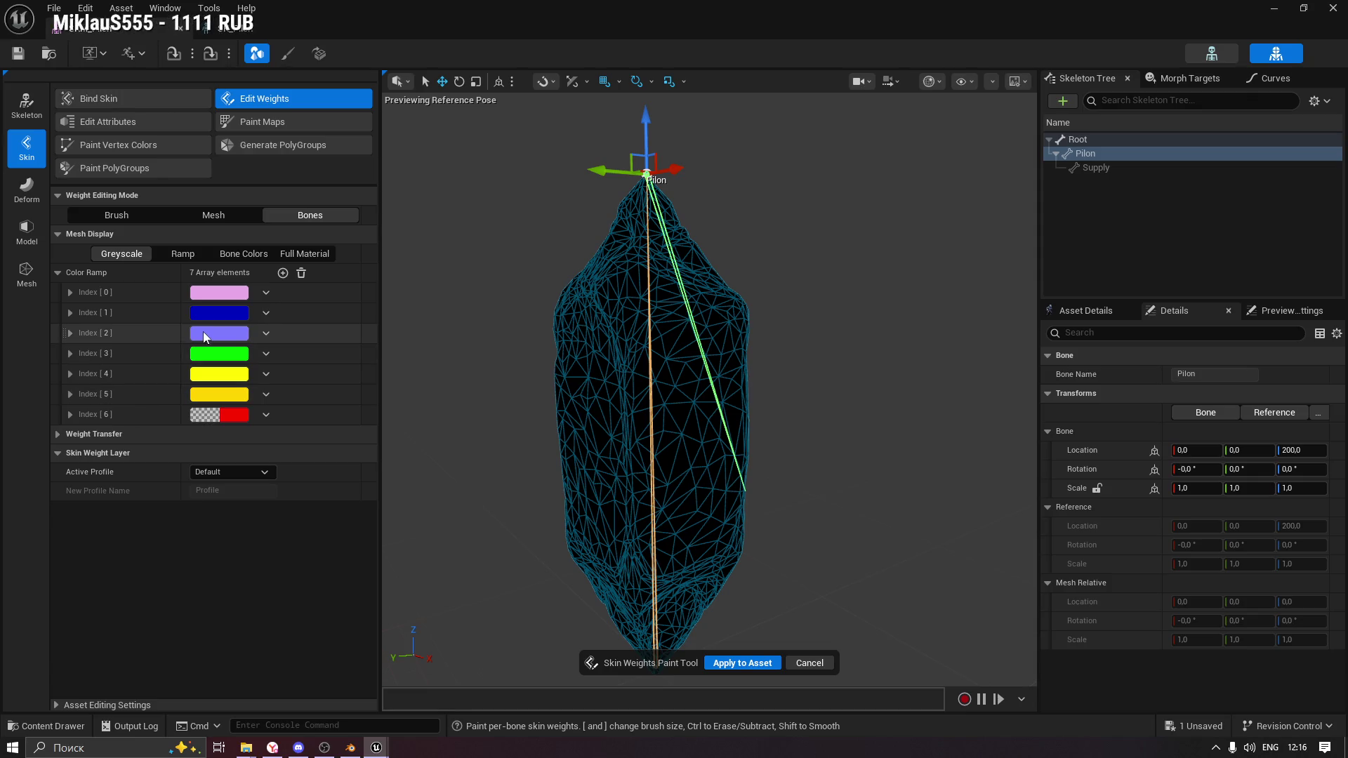
Set Weight Editing Mode to Mesh and expand the Edit Selection and weight editing options.
left_click(205, 220)
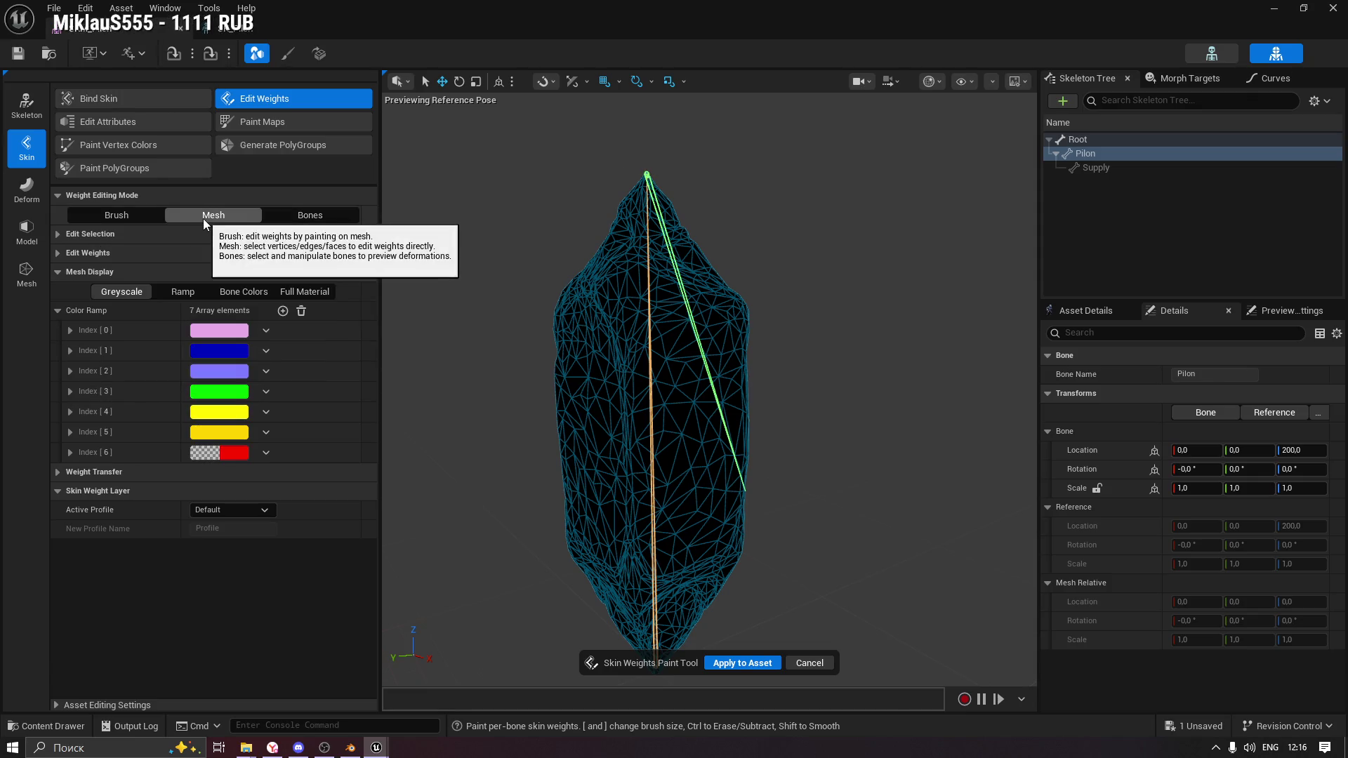
left_click(87, 236)
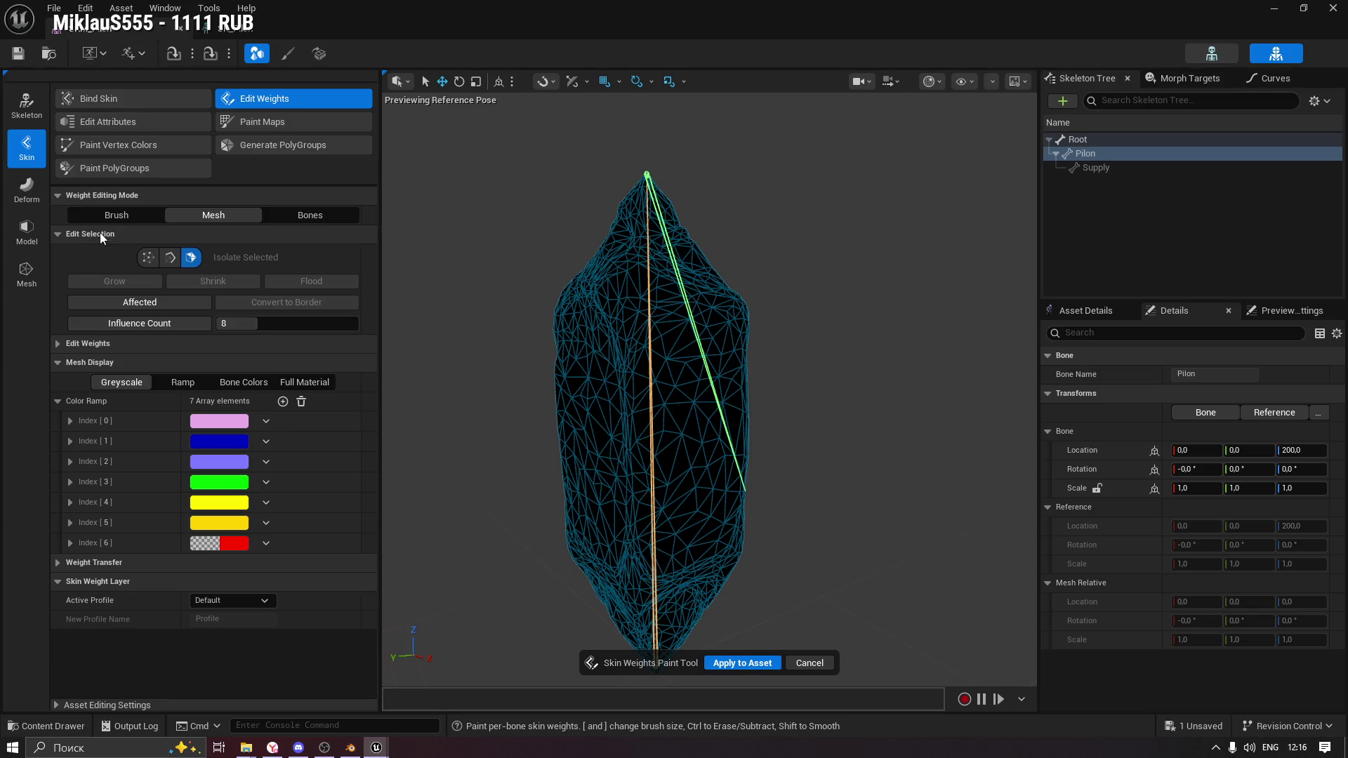
left_click(82, 344)
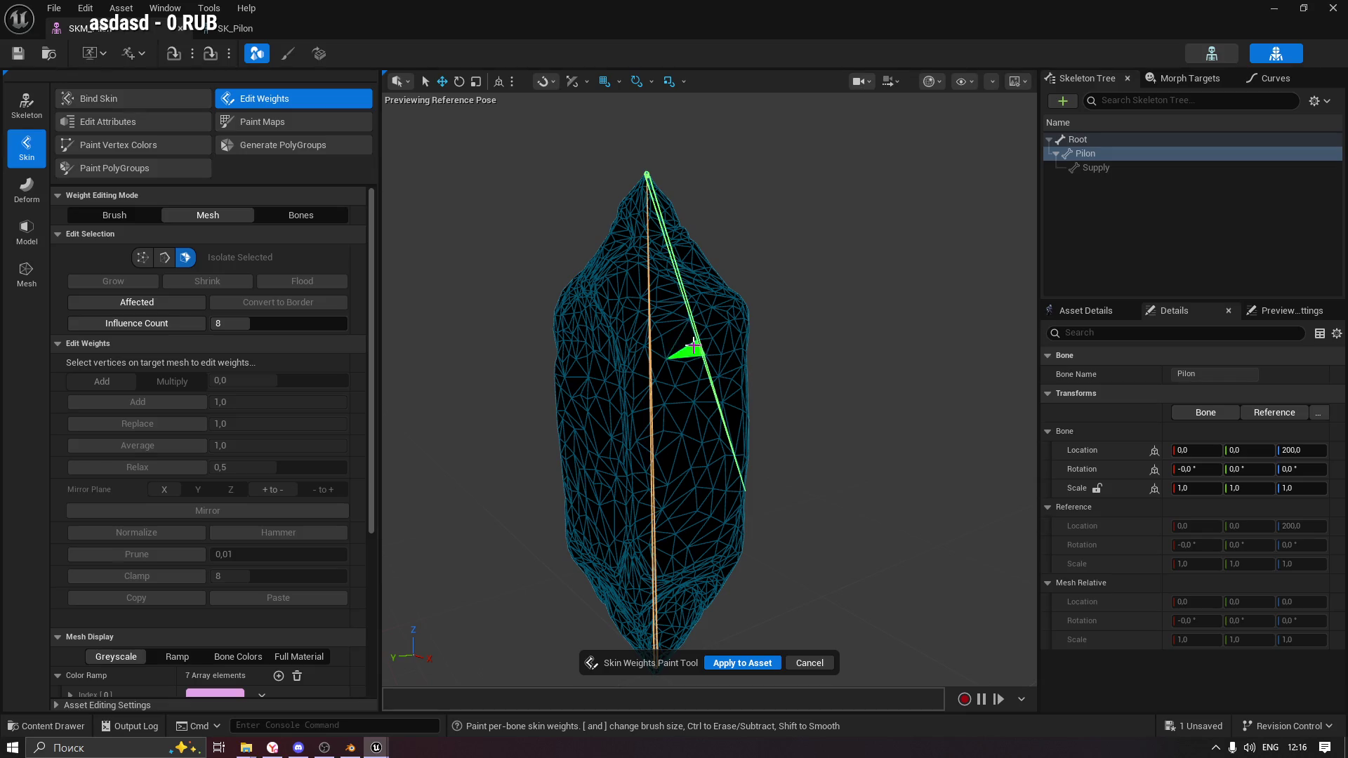
Select a triangle near the mesh's middle to see it fully weighted to Root (1.0).
left_click(679, 356)
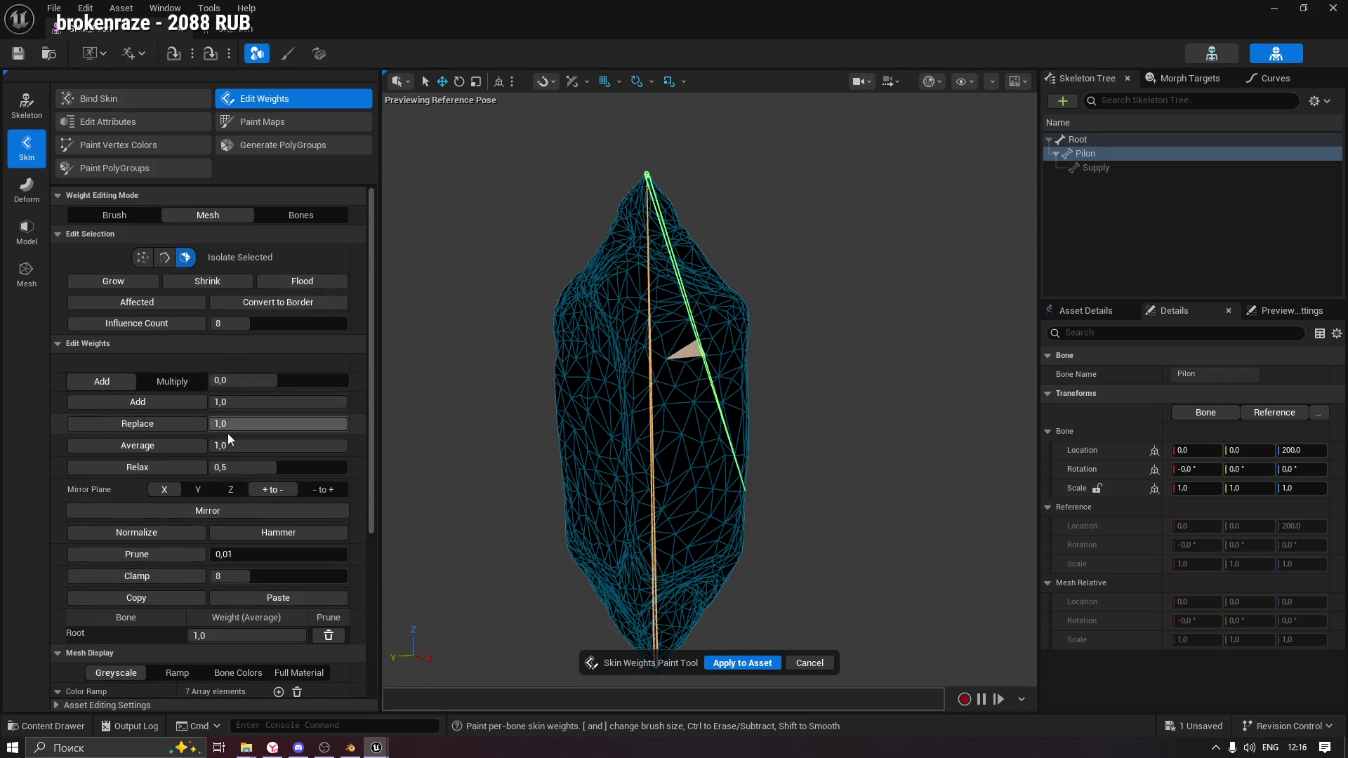
scroll(232, 442, "down", 2)
scroll(181, 578, "down", 4)
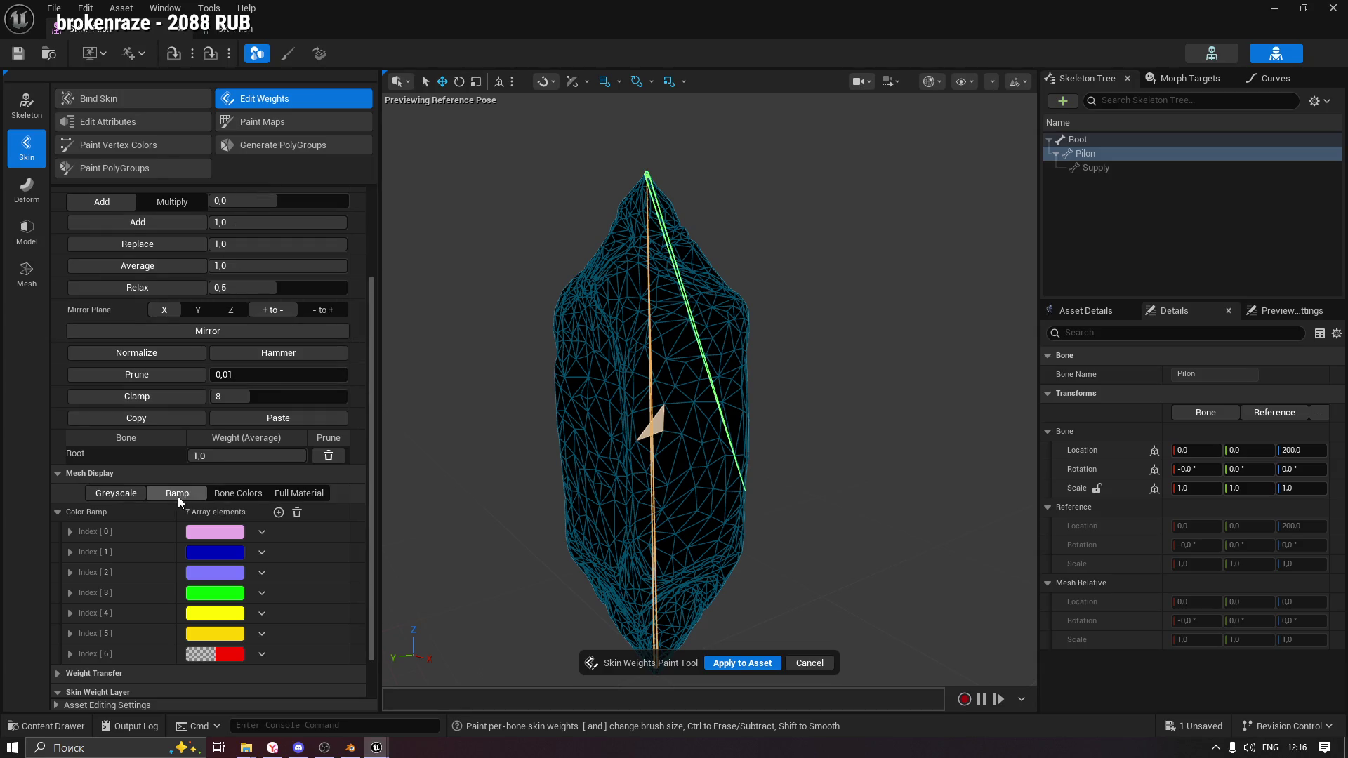
Compare the Bone Colors, Greyscale, Ramp and Full Material weight displays, ending on Greyscale.
left_click(252, 494)
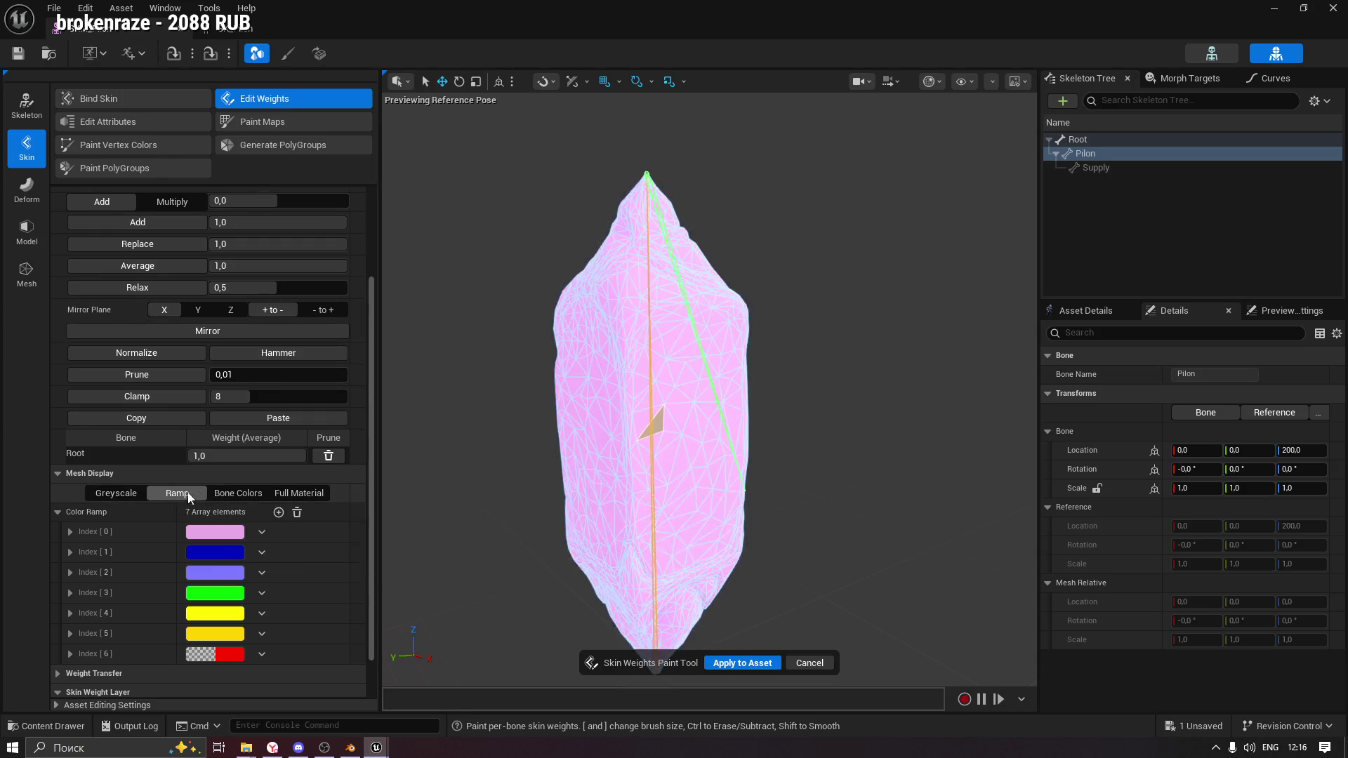
left_click(131, 496)
left_click(177, 493)
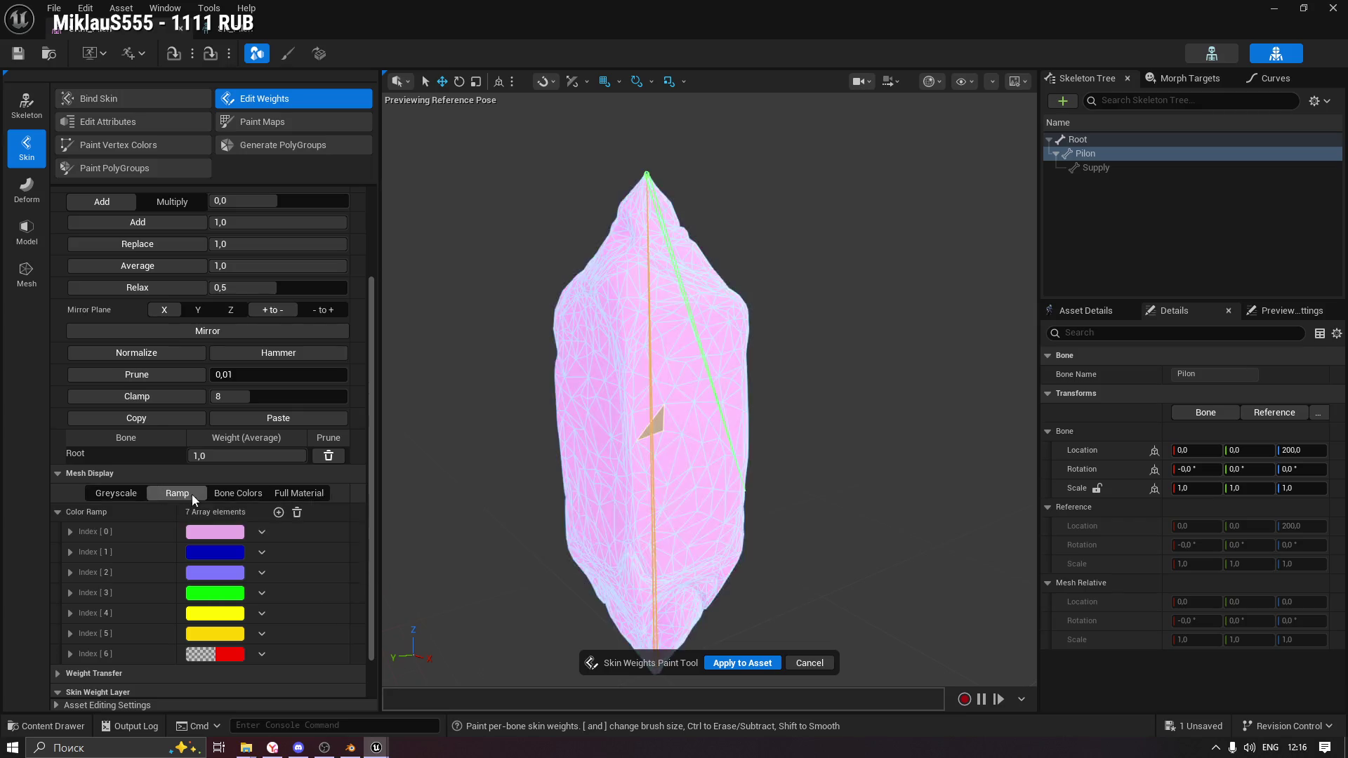
left_click(238, 494)
left_click(284, 495)
left_click(177, 494)
left_click(120, 496)
left_click(177, 494)
left_click(246, 495)
left_click(286, 495)
left_click(239, 495)
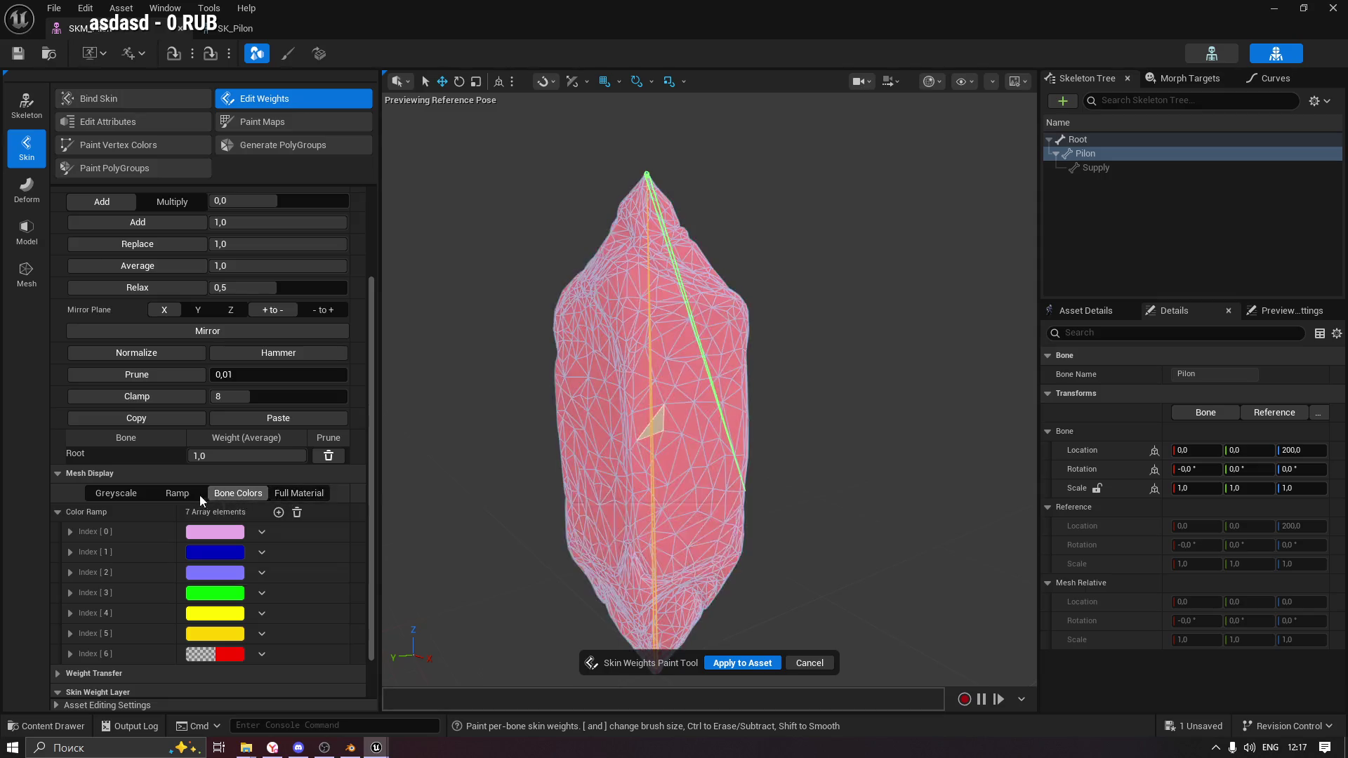
left_click(177, 494)
left_click(119, 495)
left_click(165, 495)
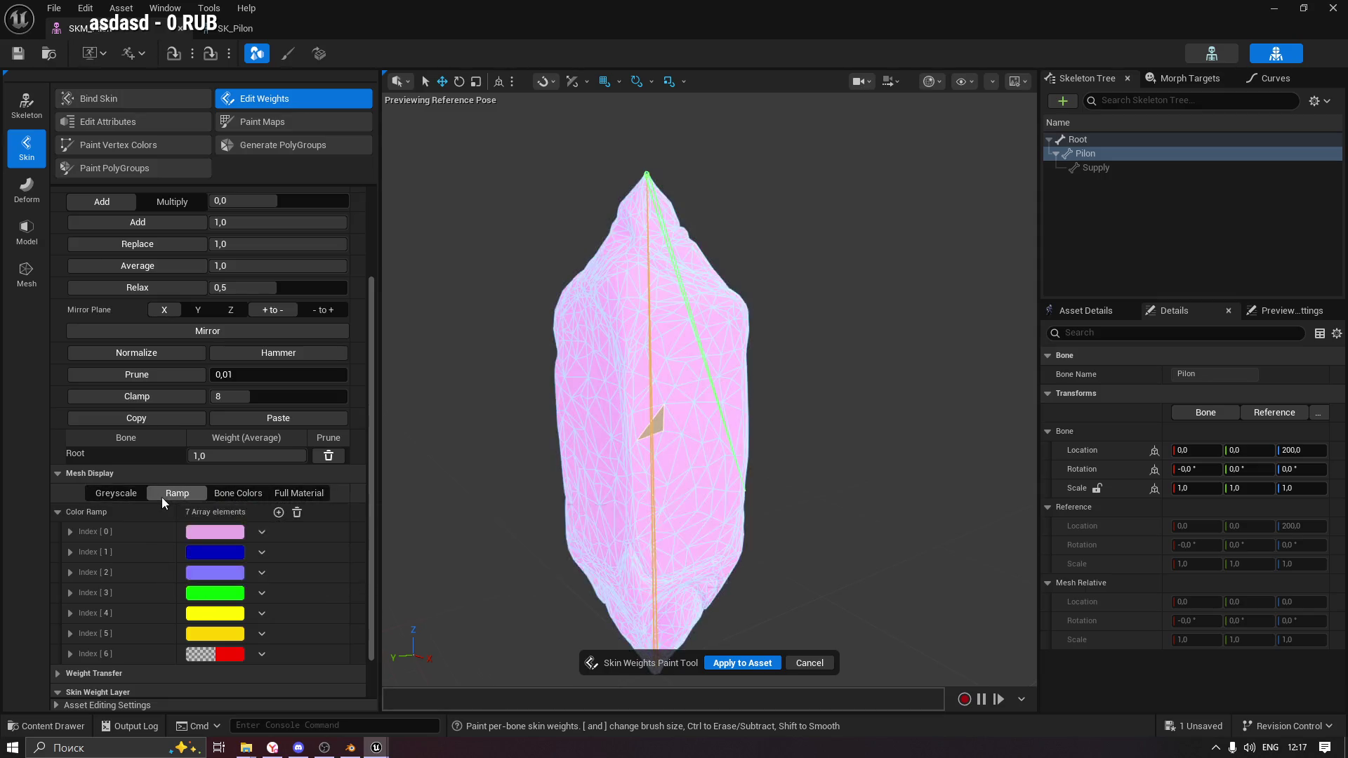
left_click(118, 495)
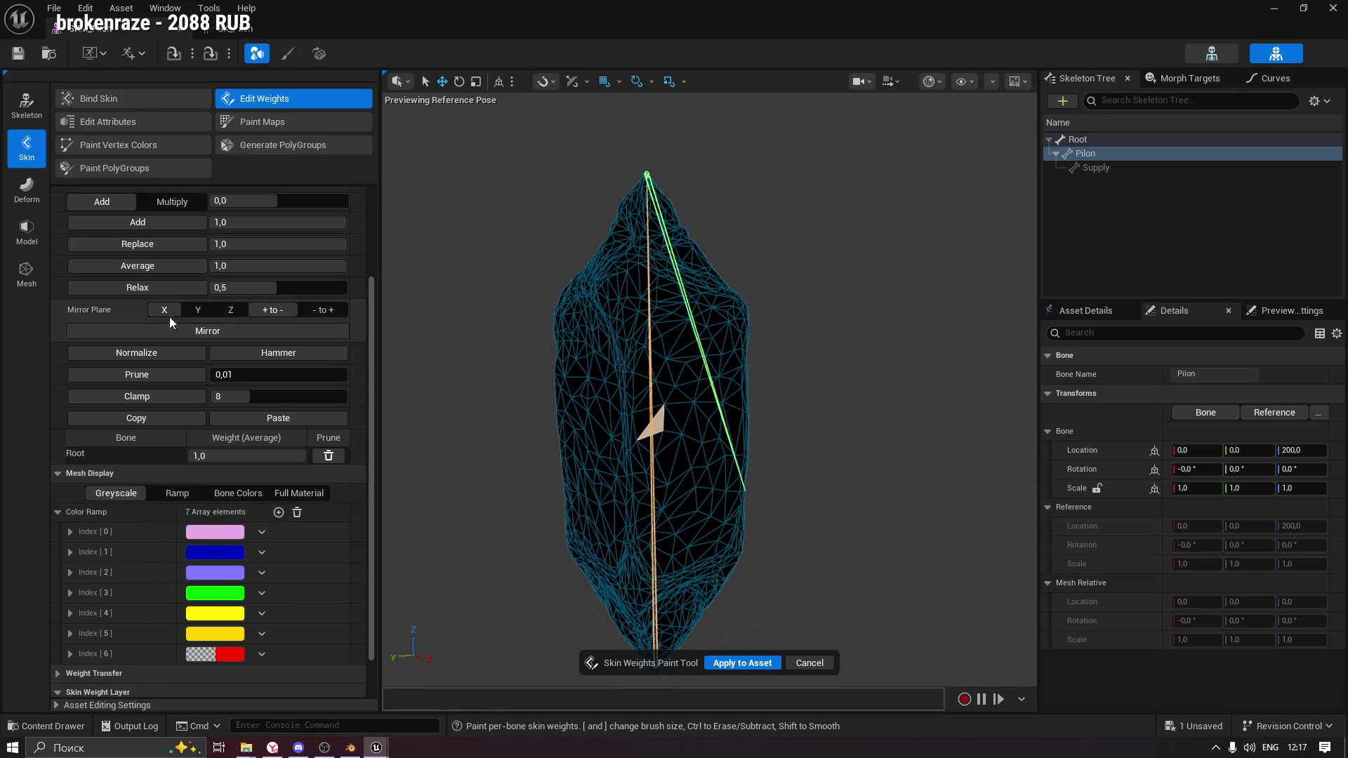
Grow the selection to neighbouring faces, switch to Bones mode and return the display to Greyscale.
scroll(179, 340, "up", 2)
scroll(179, 340, "up", 3)
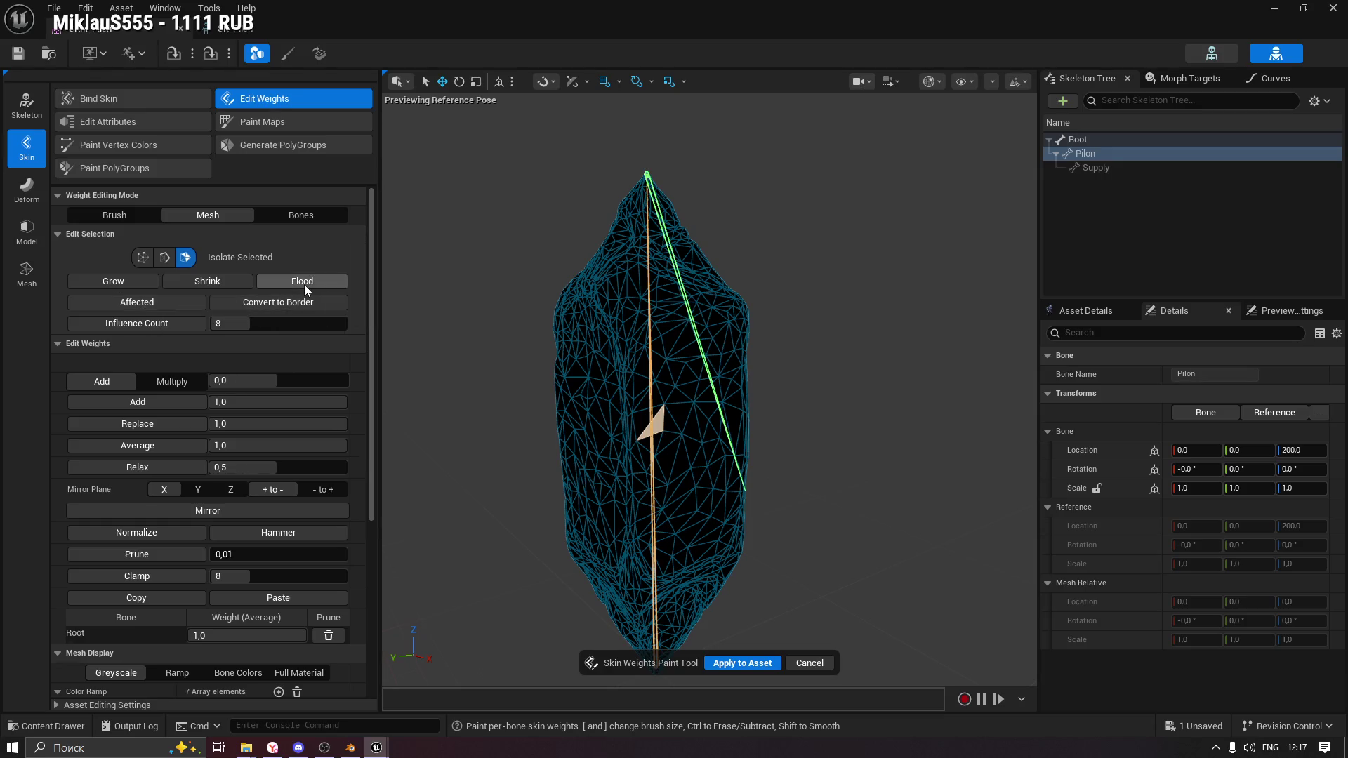
left_click(112, 282)
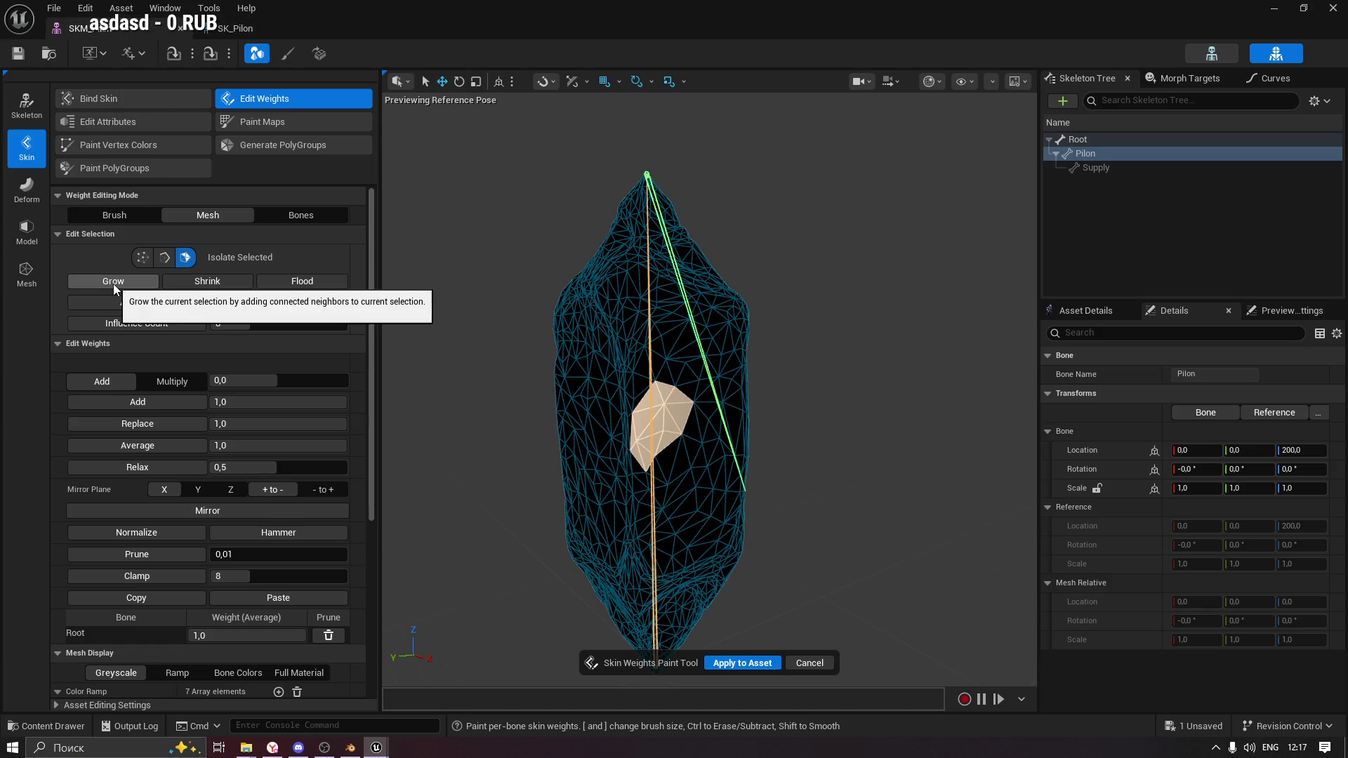
left_click(289, 216)
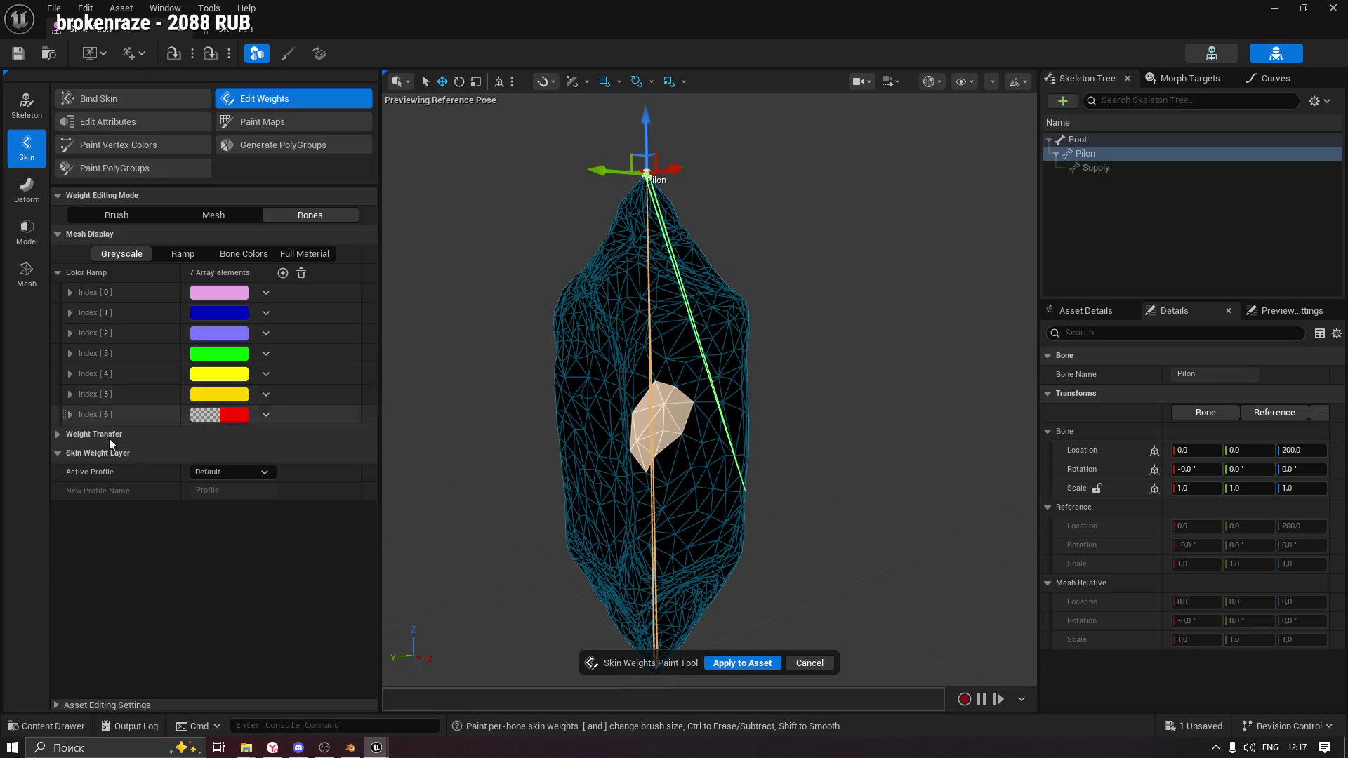
left_click(229, 259)
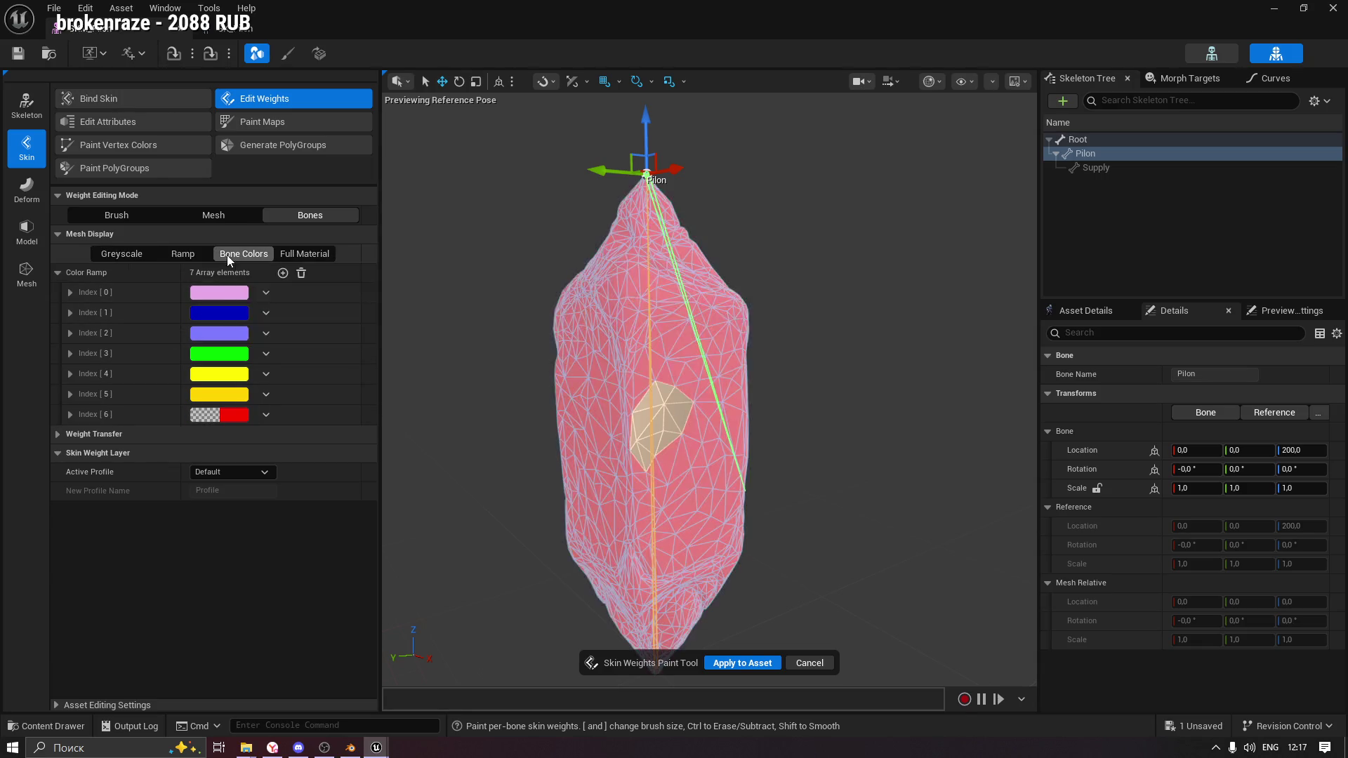
left_click(184, 253)
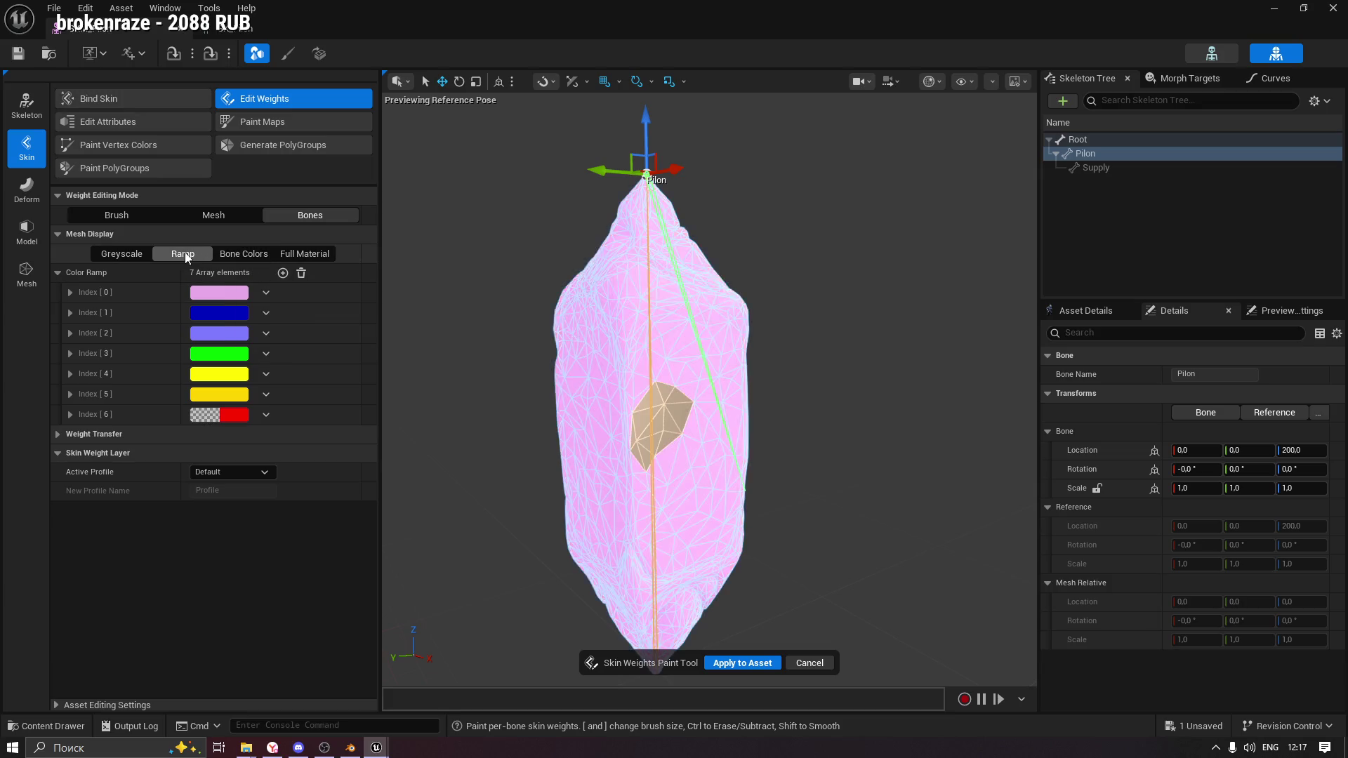
left_click(129, 254)
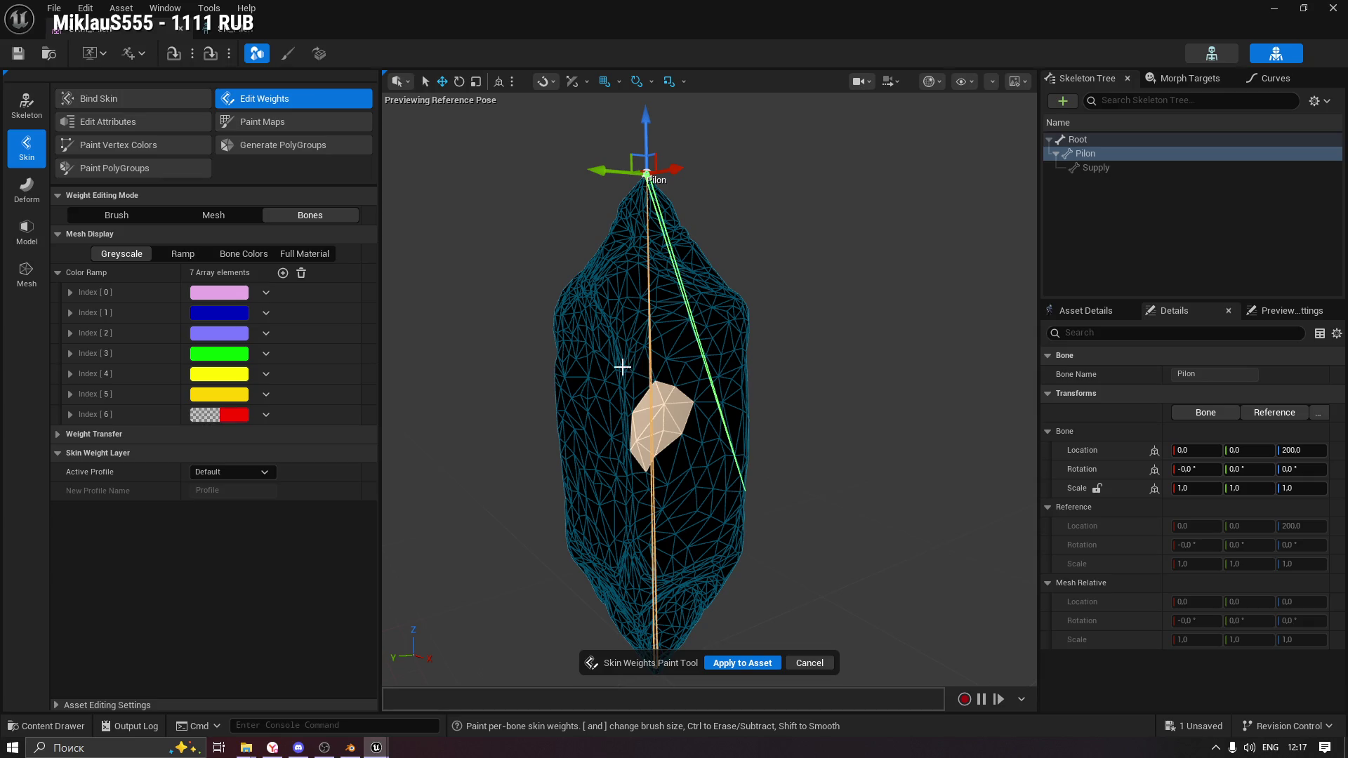
Reselect the Pilon bone in the Skeleton Tree and apply the weights to the asset.
left_click(623, 367)
left_click(1087, 153)
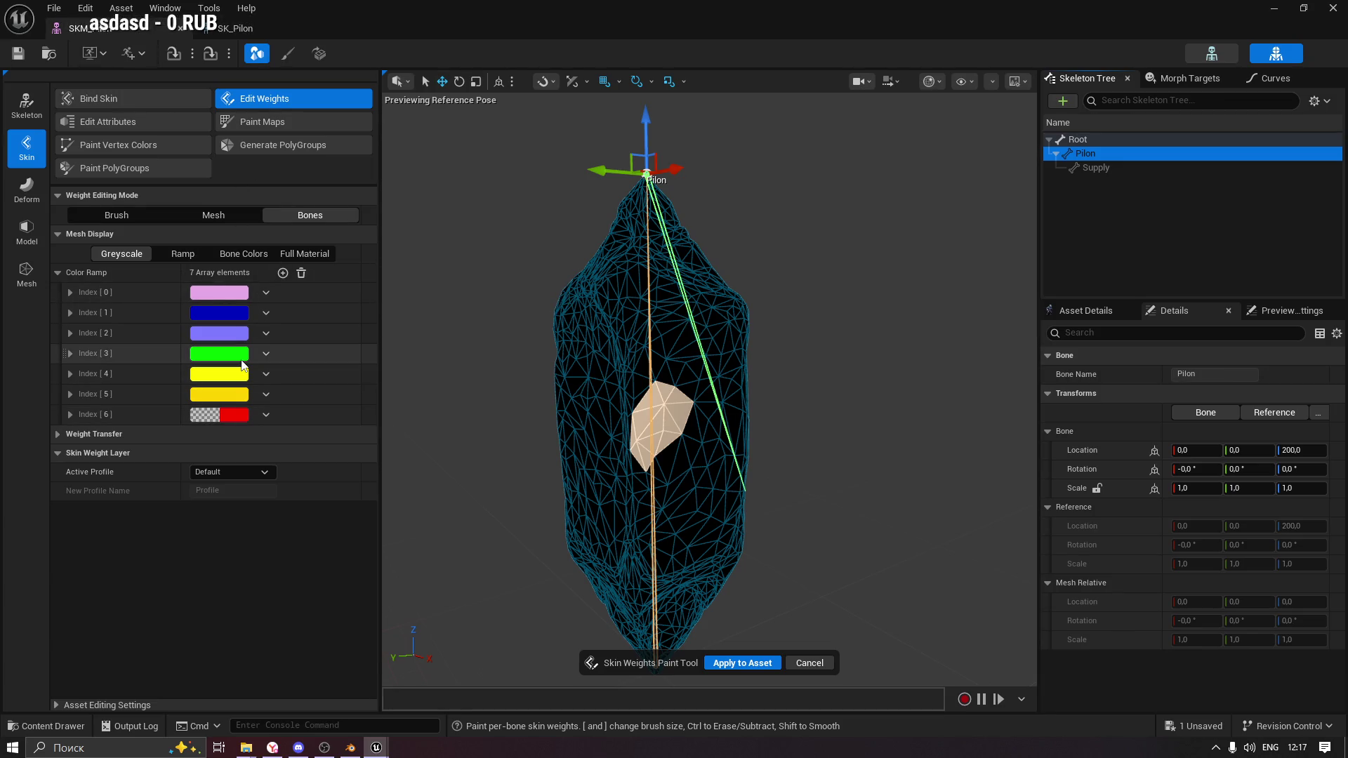
left_click(743, 663)
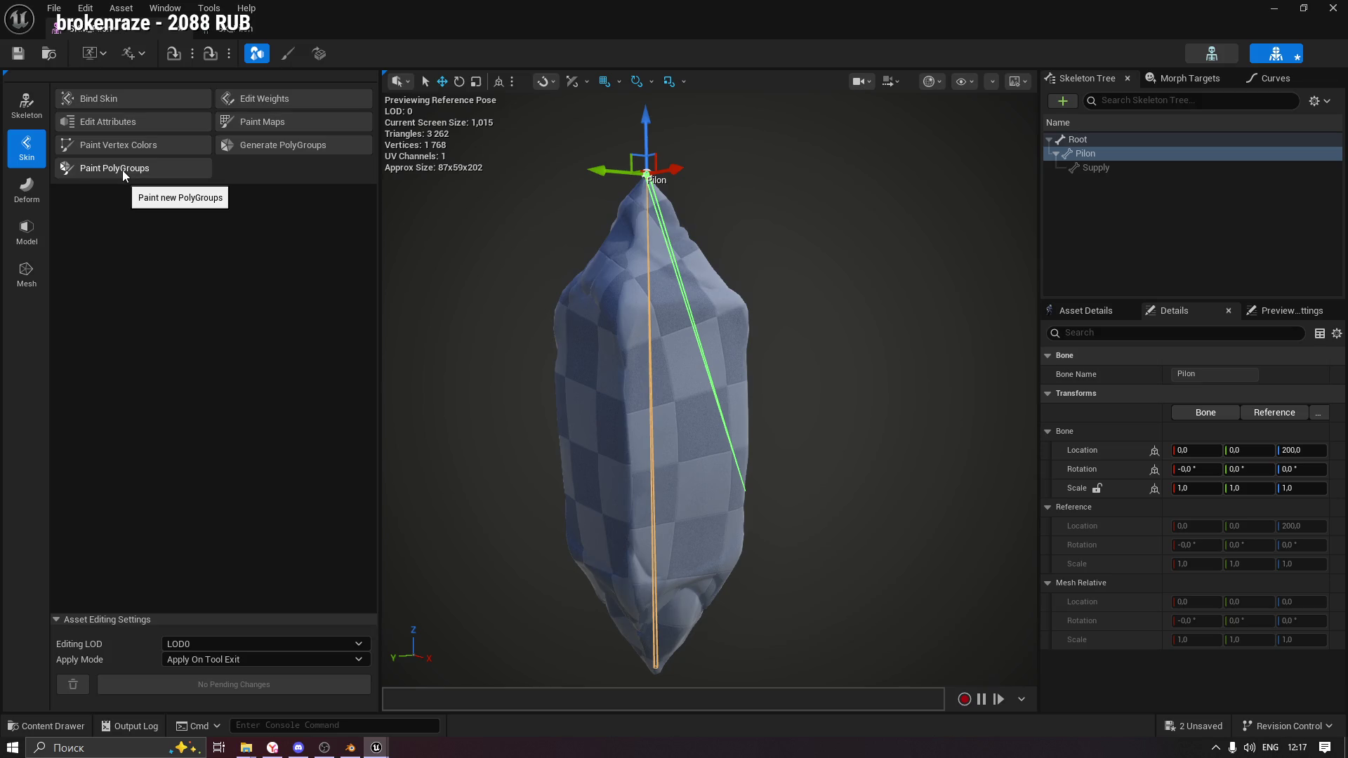
Paint a new polygroup over the Pilon mesh body and orbit around the result.
left_click(122, 170)
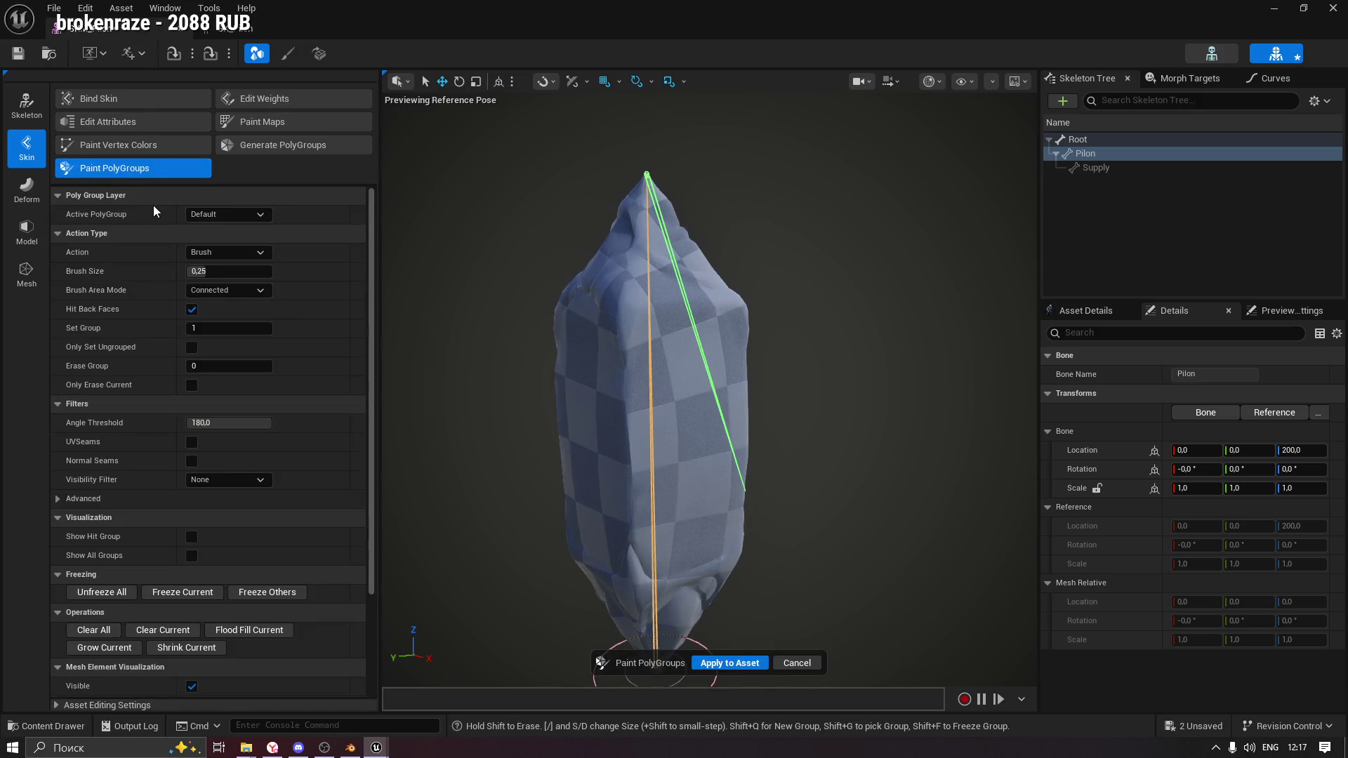
mouse_move(653, 337)
left_mouse_down()
mouse_move(626, 330)
mouse_move(617, 166)
mouse_move(695, 355)
mouse_move(687, 440)
mouse_move(767, 496)
mouse_move(804, 557)
mouse_move(967, 560)
mouse_move(811, 453)
mouse_move(662, 316)
mouse_move(618, 450)
mouse_move(605, 554)
mouse_move(638, 536)
mouse_move(653, 495)
mouse_move(896, 518)
mouse_move(808, 554)
mouse_move(667, 574)
mouse_move(521, 519)
mouse_move(535, 373)
mouse_move(540, 507)
left_mouse_up()
scroll(662, 316, "down", 3)
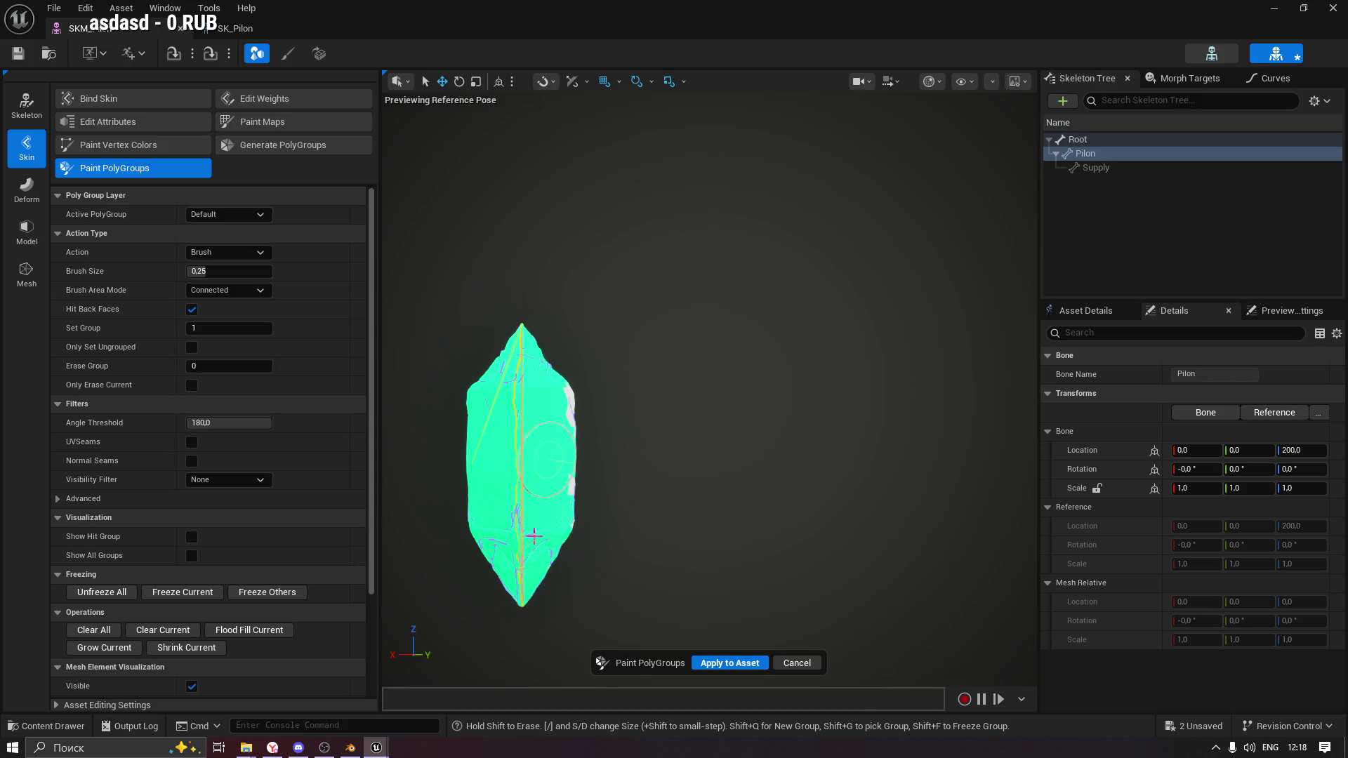
mouse_move(788, 381)
left_mouse_down()
mouse_move(903, 497)
mouse_move(632, 421)
mouse_move(699, 481)
mouse_move(677, 333)
mouse_move(698, 451)
mouse_move(726, 474)
left_mouse_up()
mouse_move(854, 404)
left_mouse_down()
mouse_move(650, 422)
mouse_move(639, 452)
mouse_move(607, 347)
left_mouse_up()
mouse_move(616, 464)
left_mouse_down()
mouse_move(635, 394)
mouse_move(618, 393)
mouse_move(576, 454)
mouse_move(643, 309)
mouse_move(617, 482)
mouse_move(481, 557)
mouse_move(457, 301)
mouse_move(656, 419)
left_mouse_up()
scroll(656, 419, "up", 5)
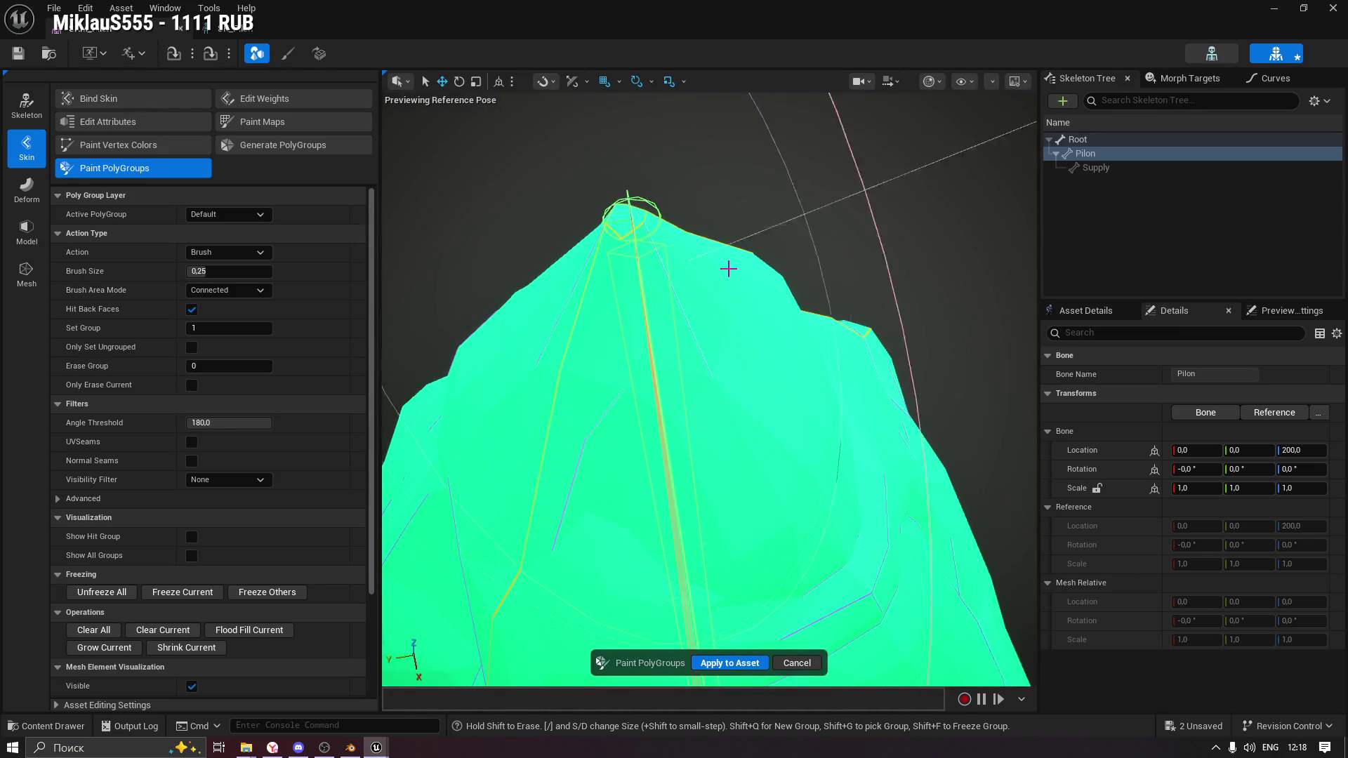
mouse_move(728, 269)
left_mouse_down()
mouse_move(808, 211)
mouse_move(745, 267)
mouse_move(703, 273)
mouse_move(728, 302)
left_mouse_up()
scroll(702, 316, "up", 3)
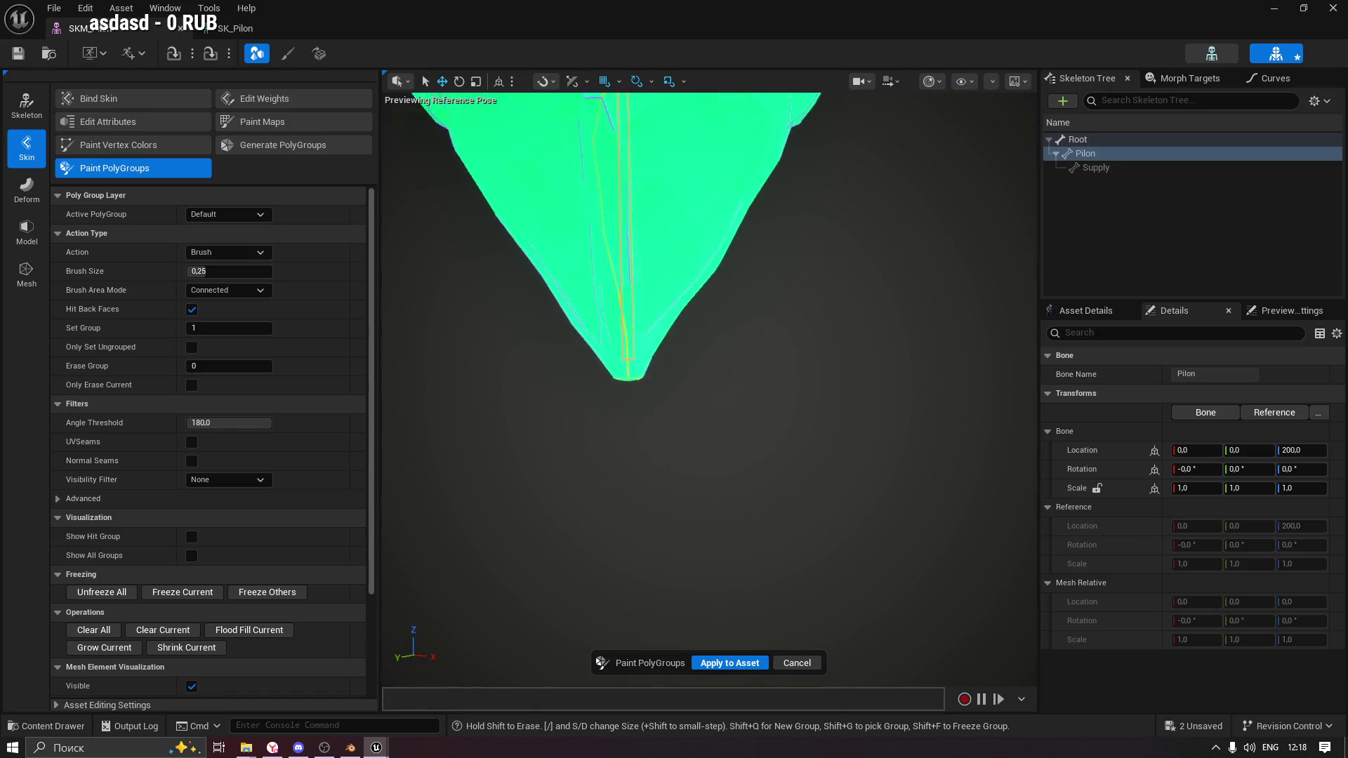
Check the viewport camera speed settings and exit the Paint PolyGroups tool.
left_click(861, 81)
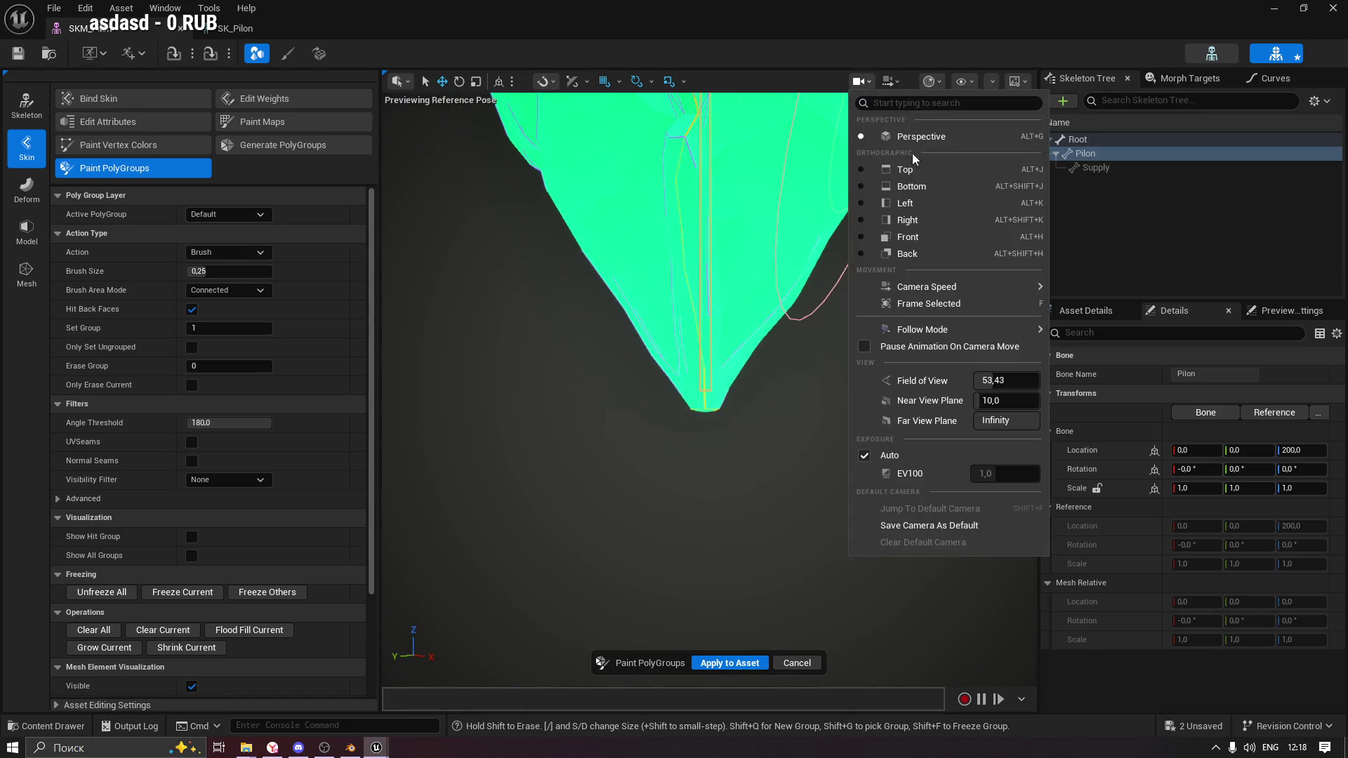
left_click(889, 80)
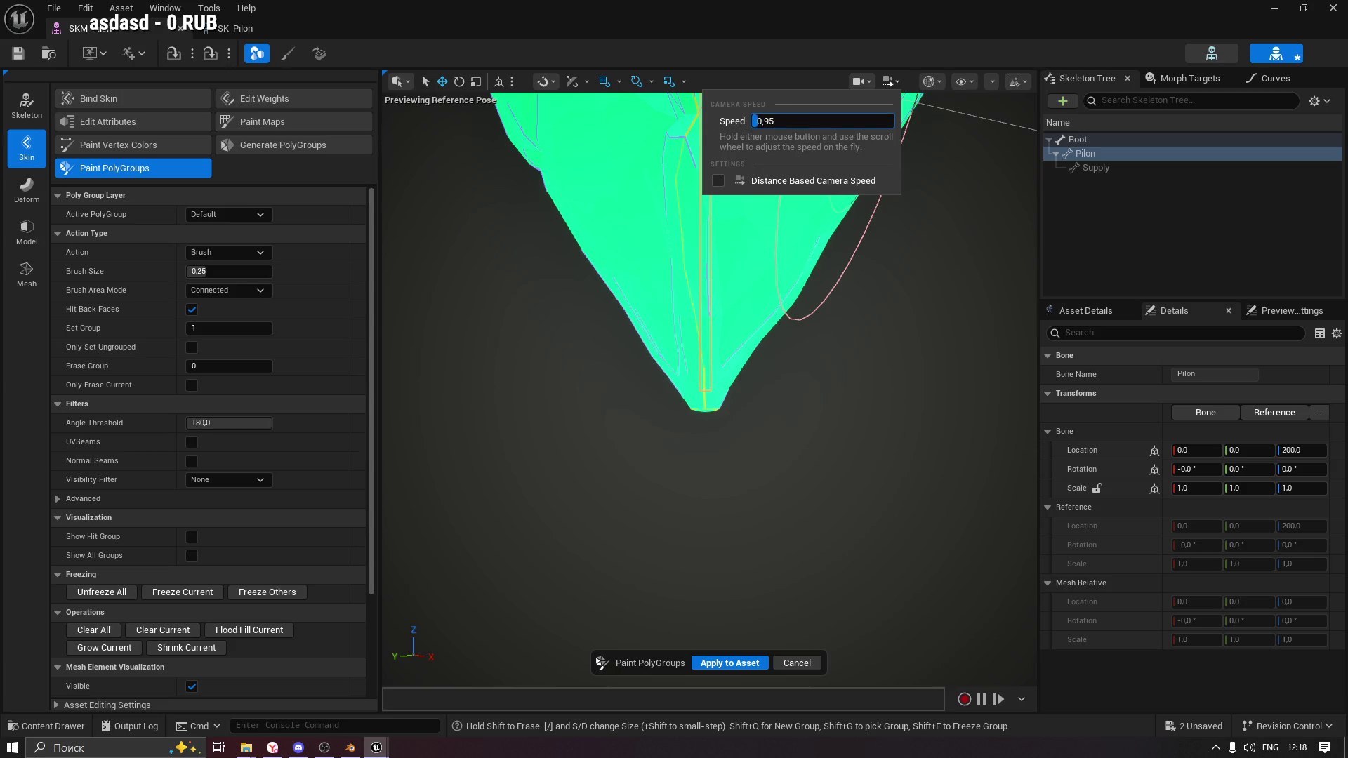
scroll(737, 377, "up", 5)
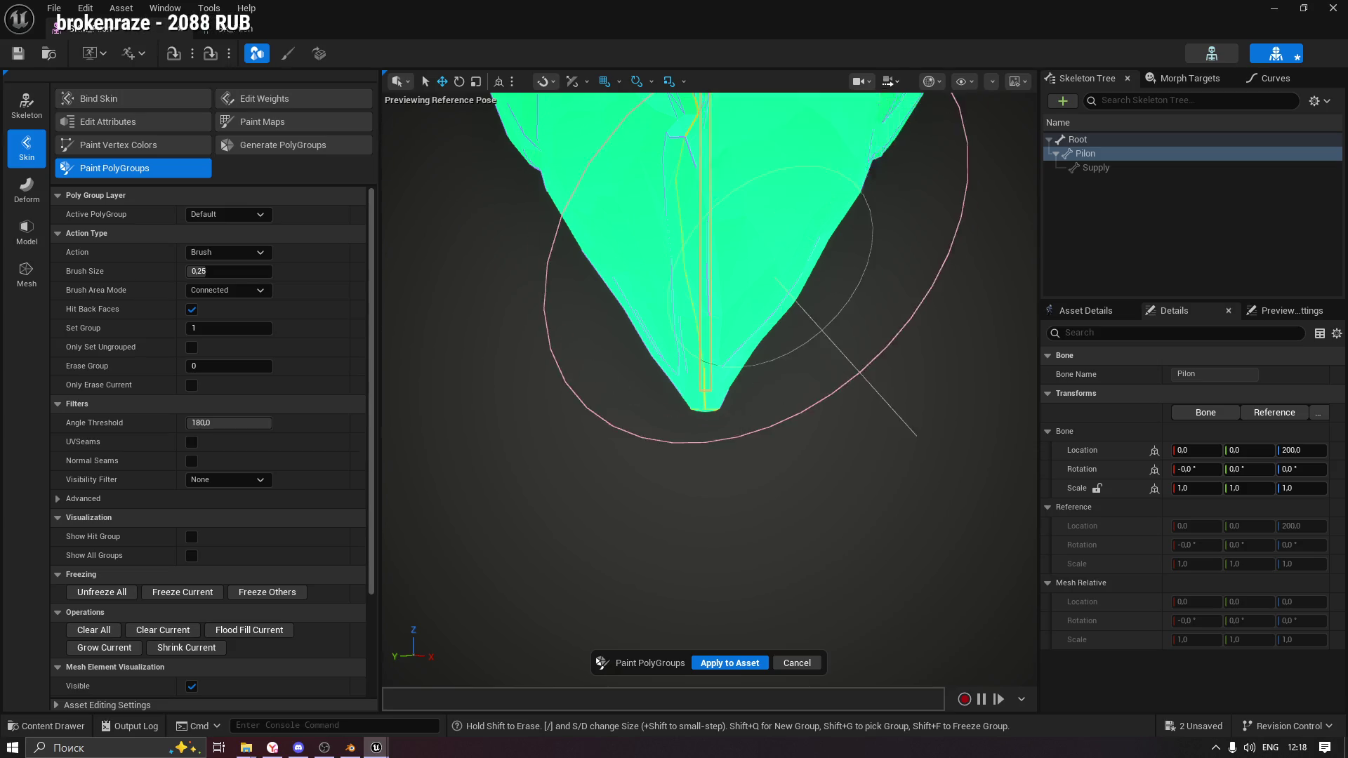
scroll(676, 507, "up", 5)
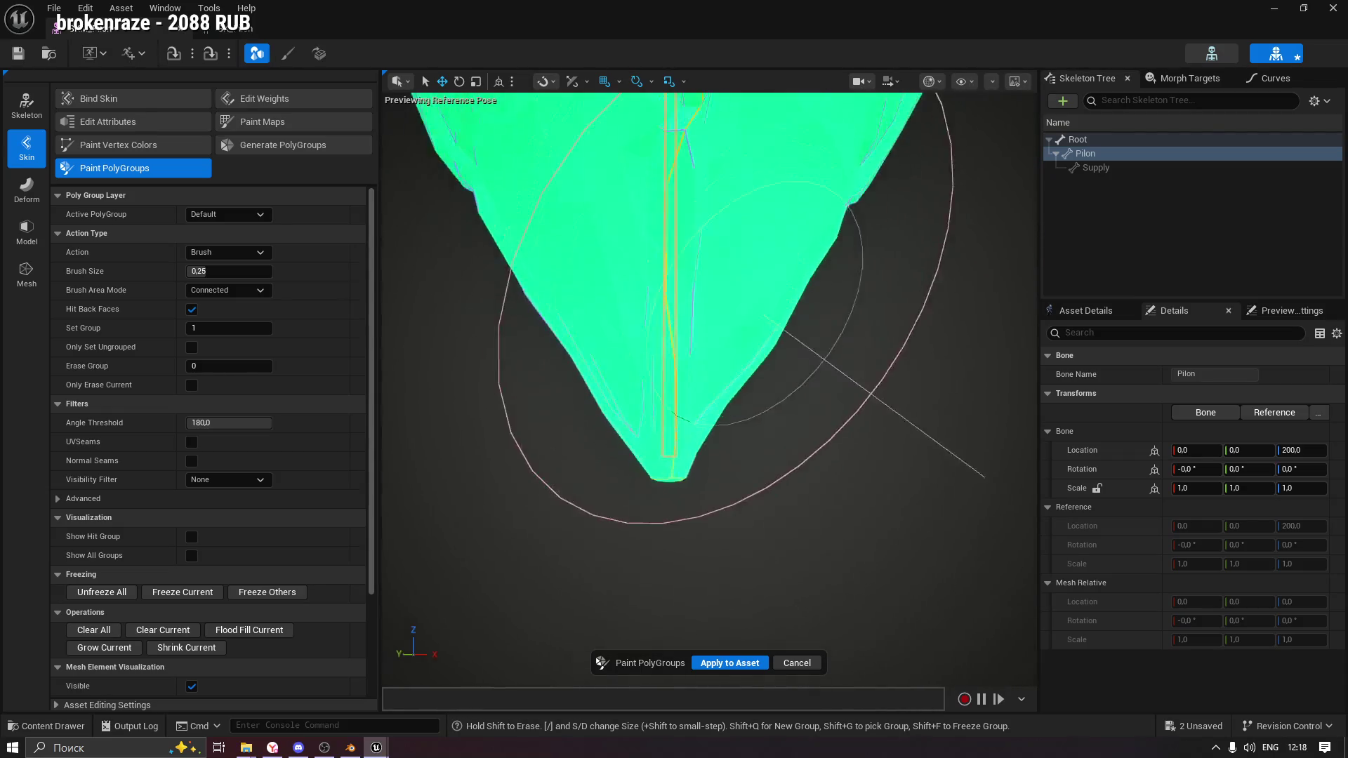
scroll(676, 507, "up", 5)
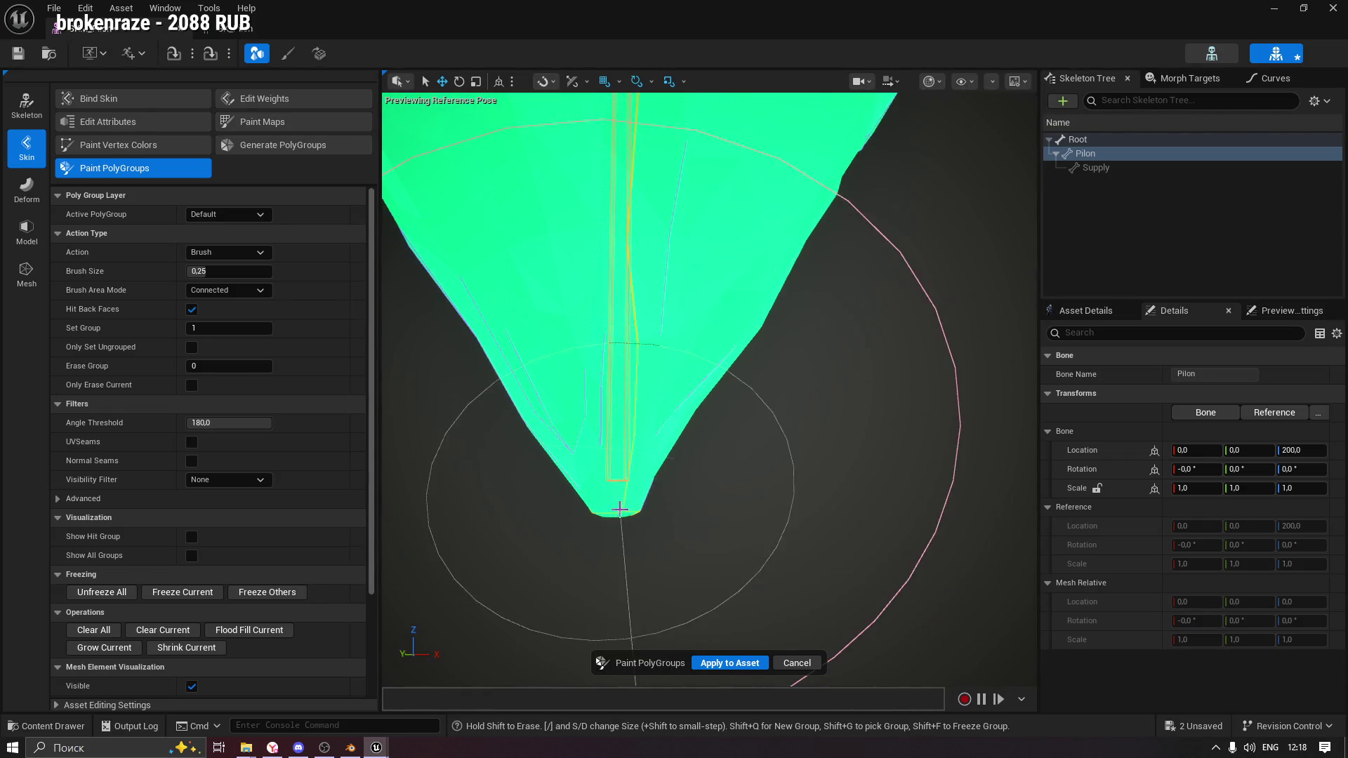
scroll(612, 510, "down", 10)
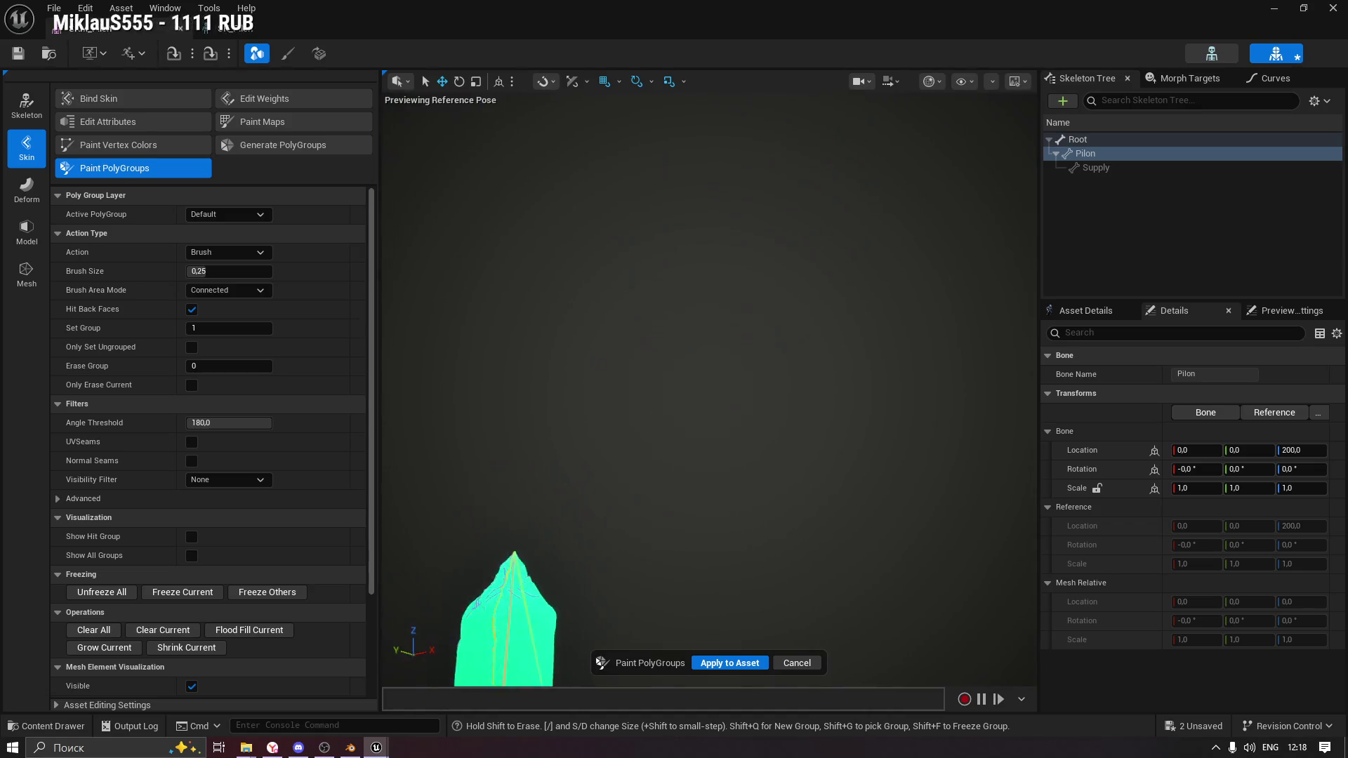
scroll(623, 610, "up", 3)
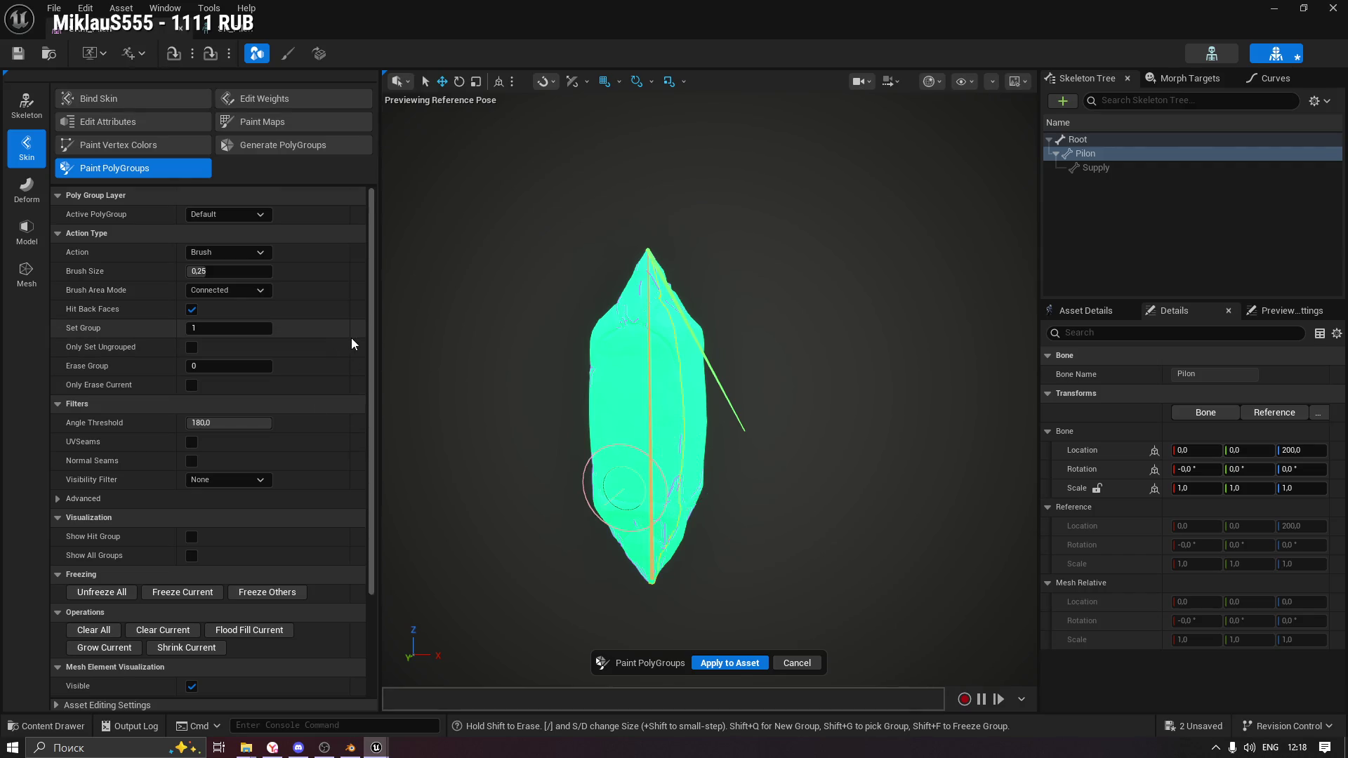
scroll(354, 344, "down", 3)
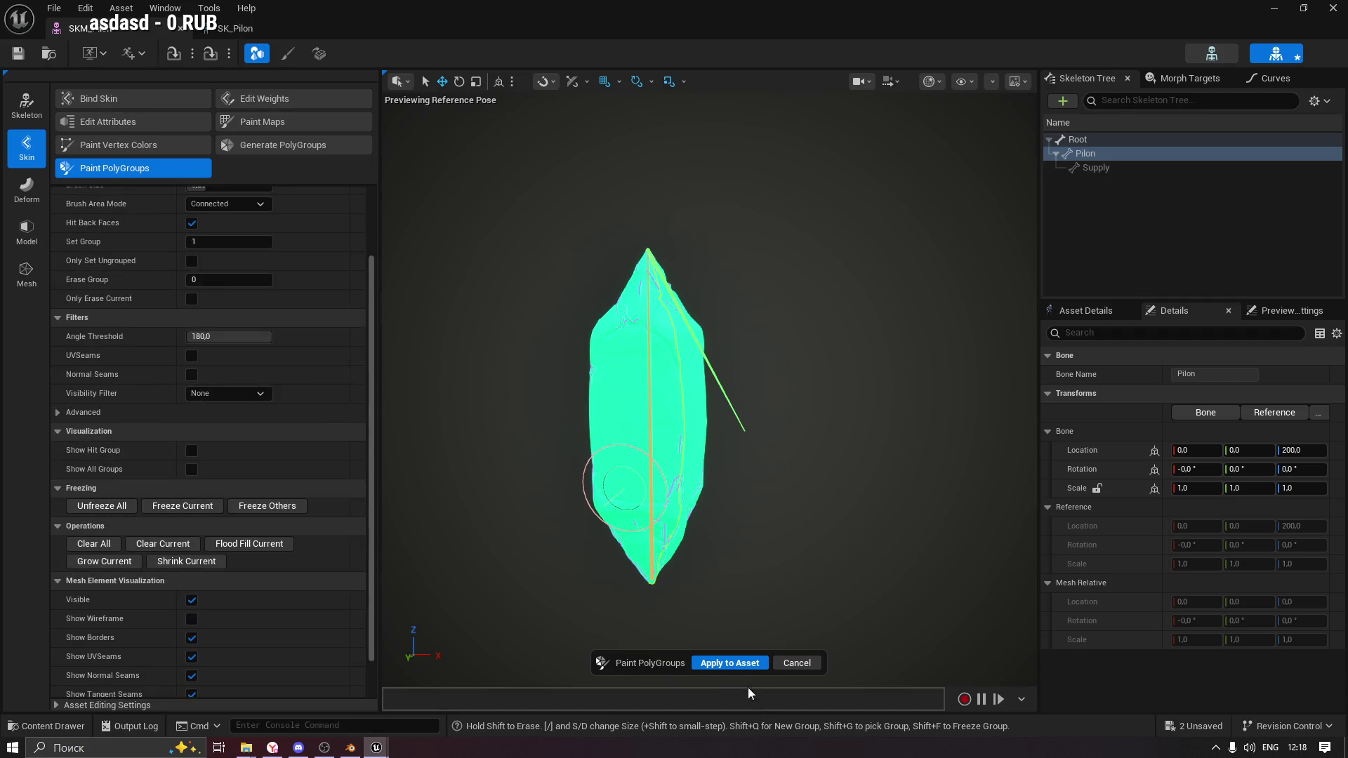
left_click(730, 663)
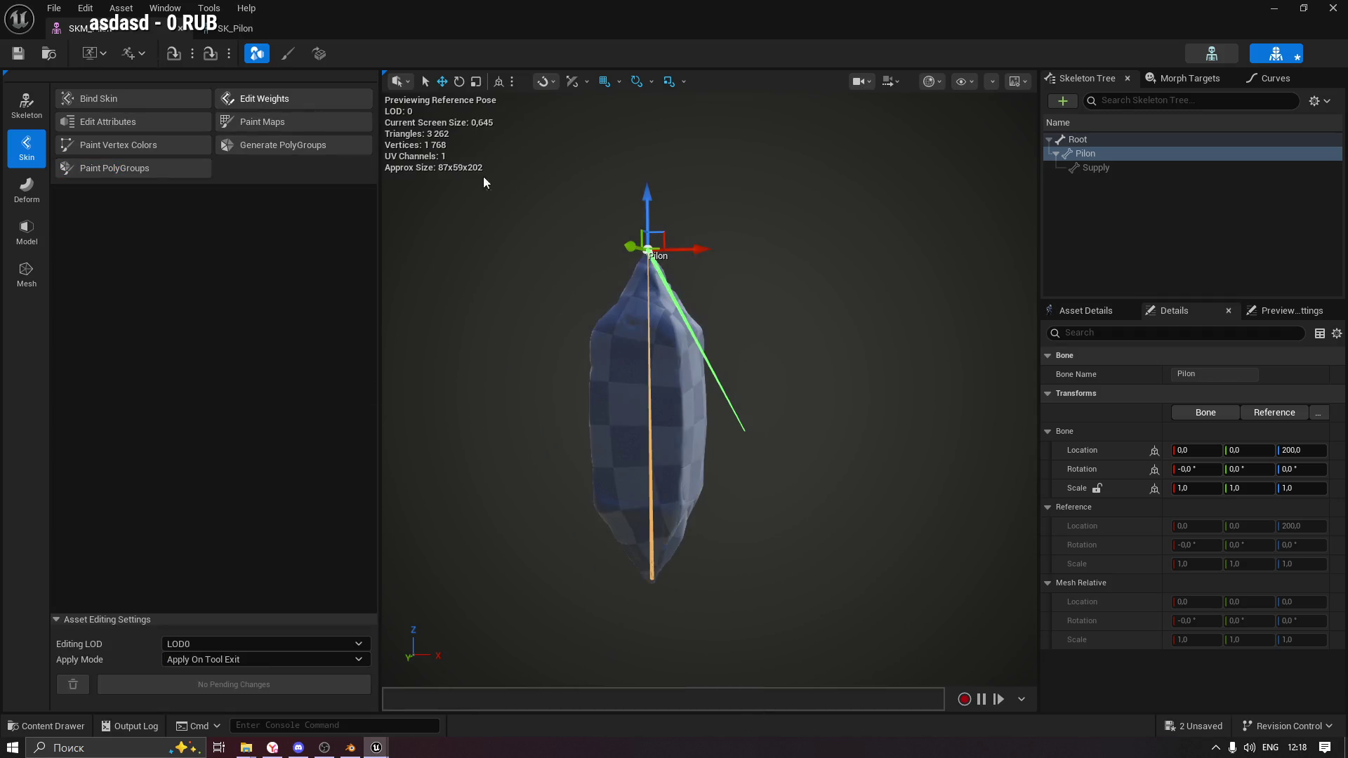
Start skin weight editing, select the Pilon bone and view the weights as a colour ramp.
left_click(279, 99)
left_click(1094, 156)
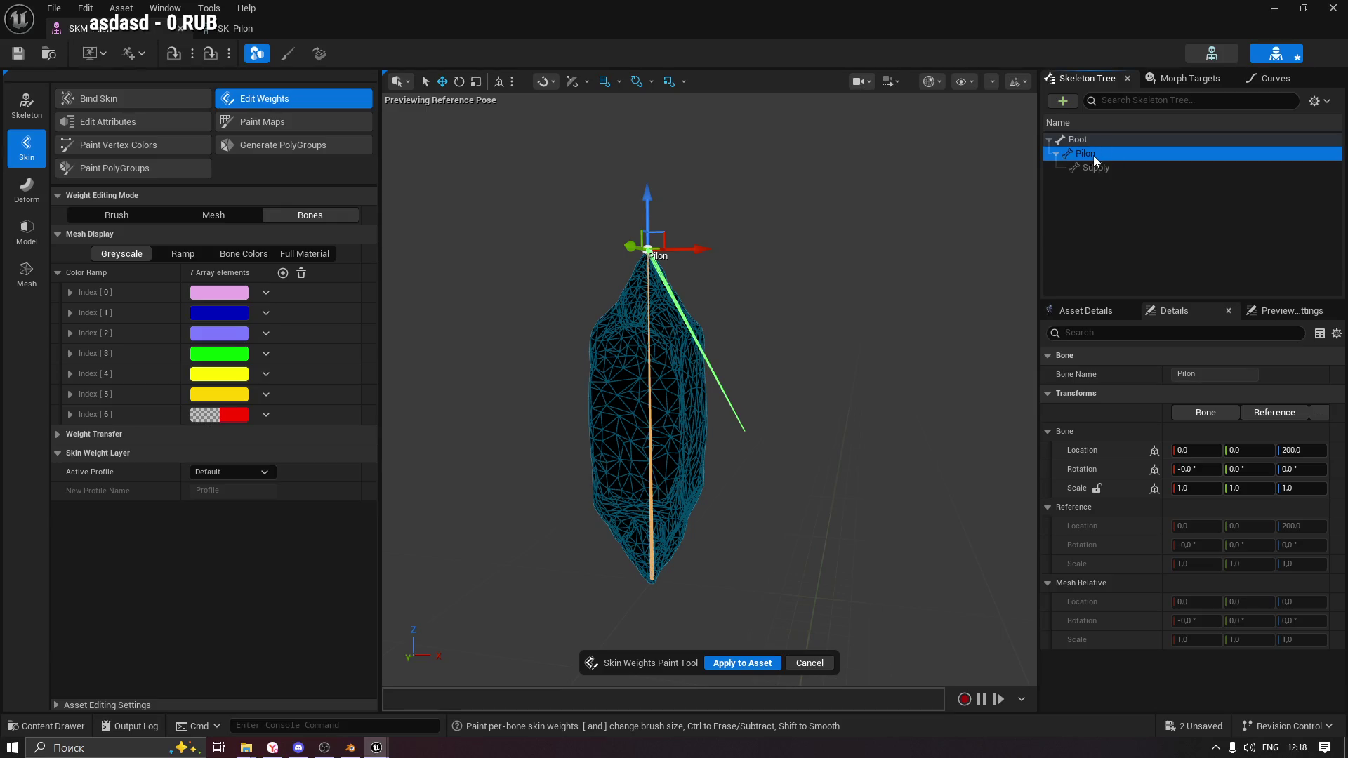
scroll(701, 268, "up", 5)
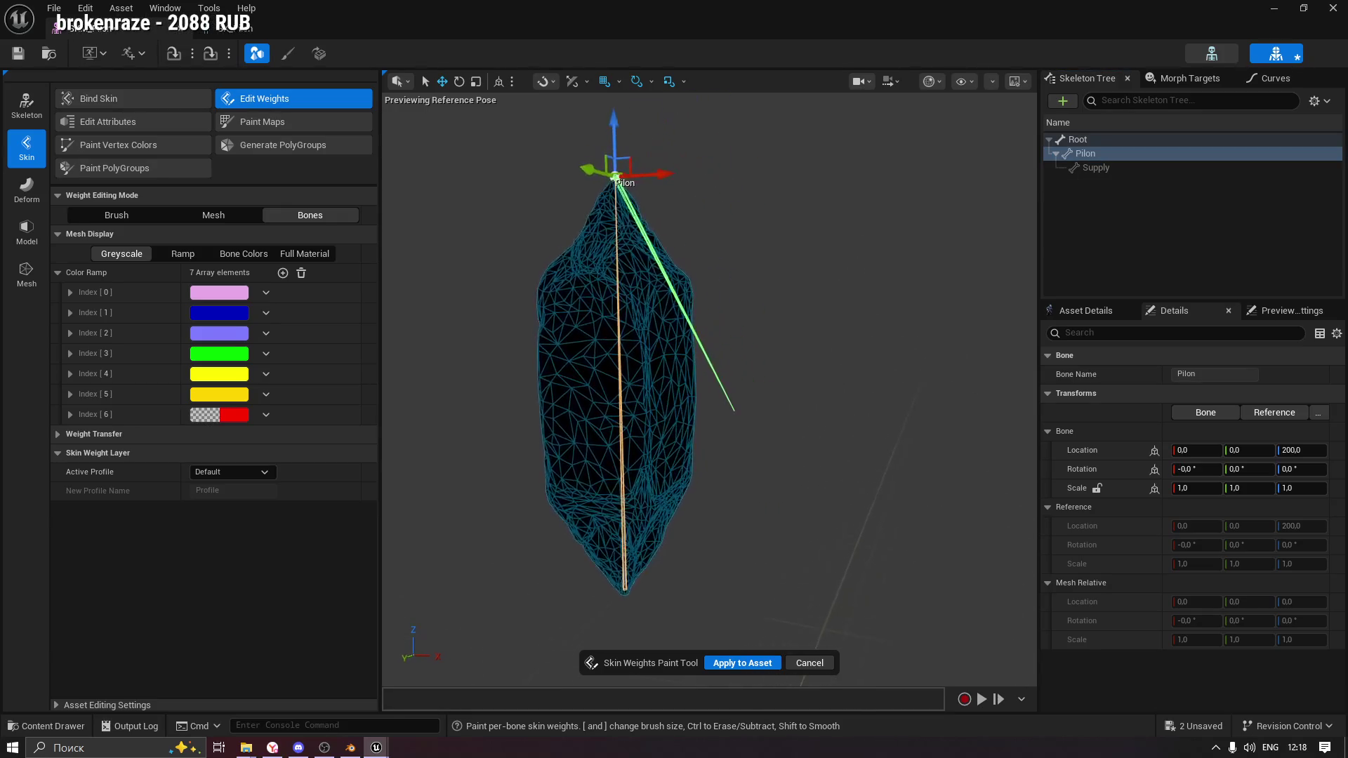
left_click(184, 255)
left_click(83, 434)
left_click(83, 431)
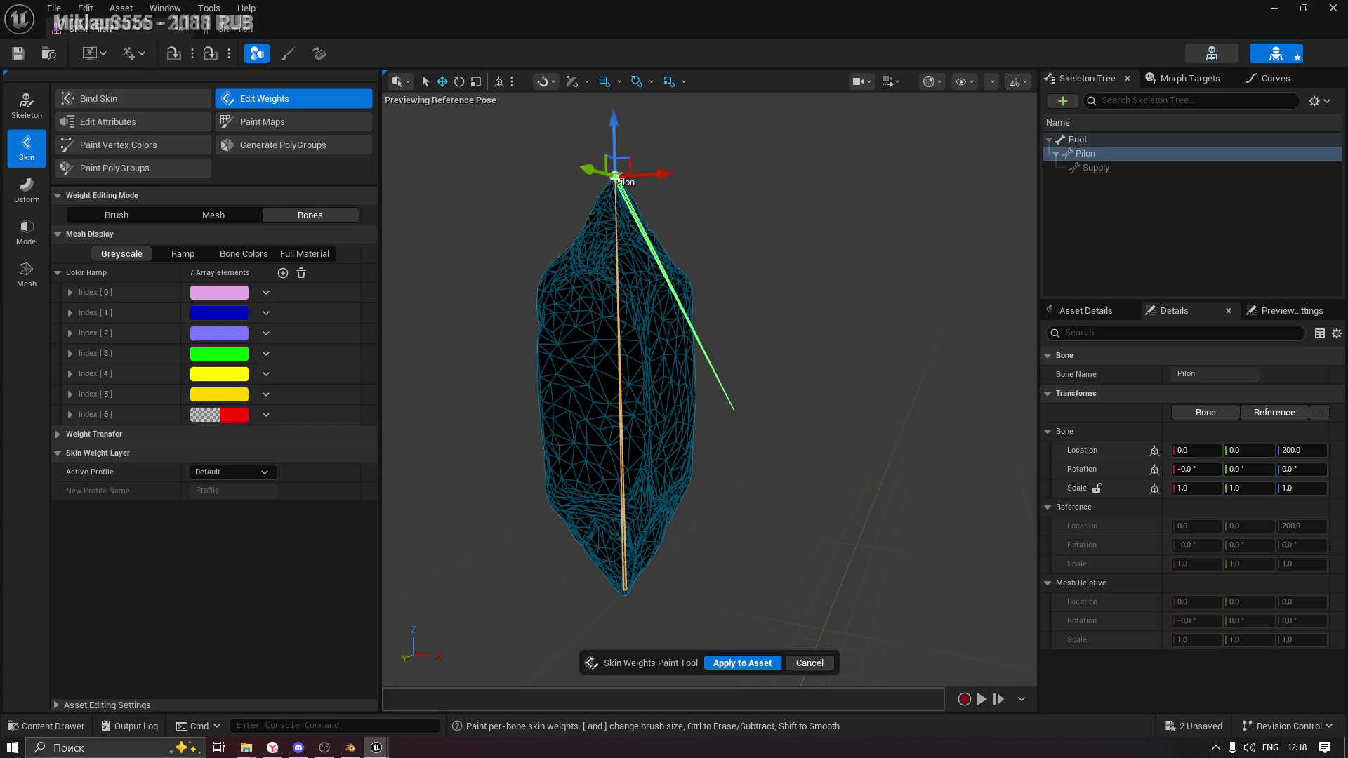
Select the Supply, Root and Pilon bones in turn to check their weights.
left_click(1097, 168)
left_click(1095, 153)
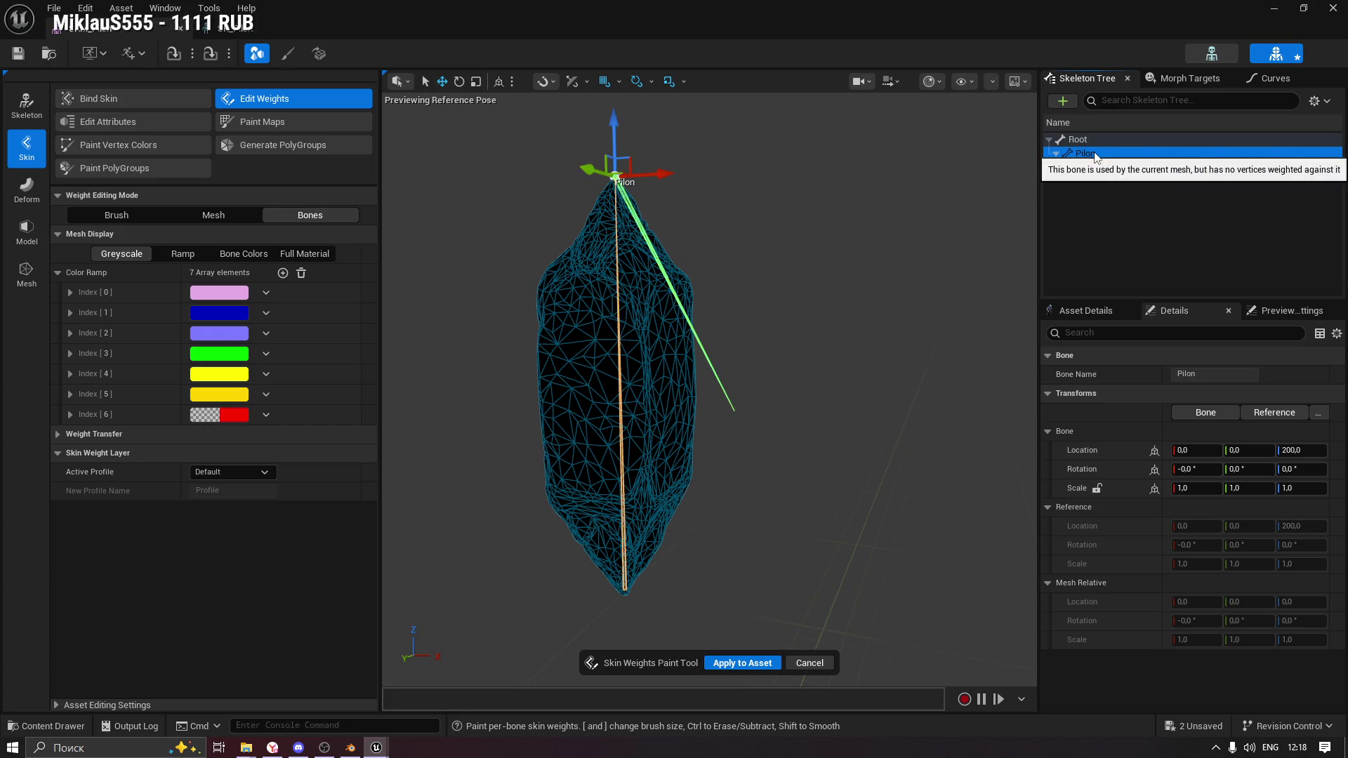
left_click(1102, 170)
left_click(1086, 141)
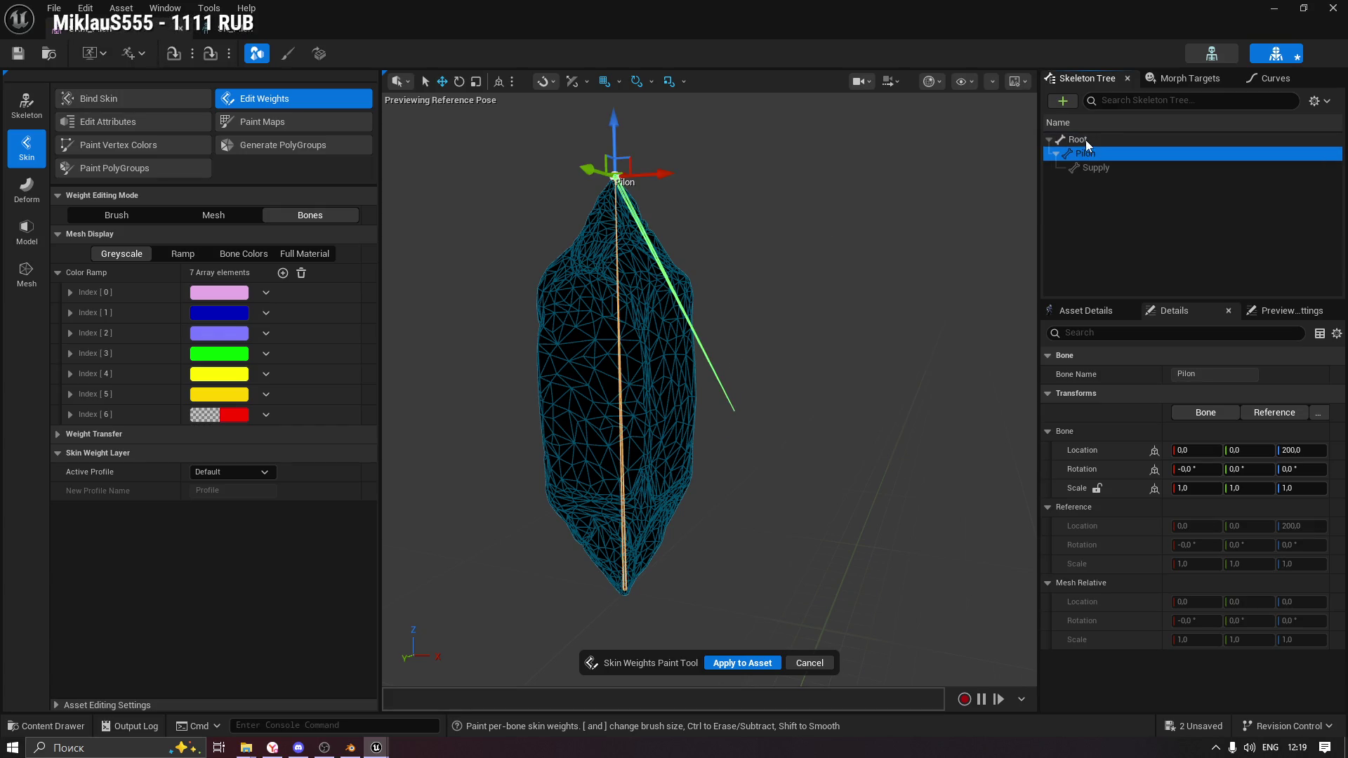
left_click(1085, 153)
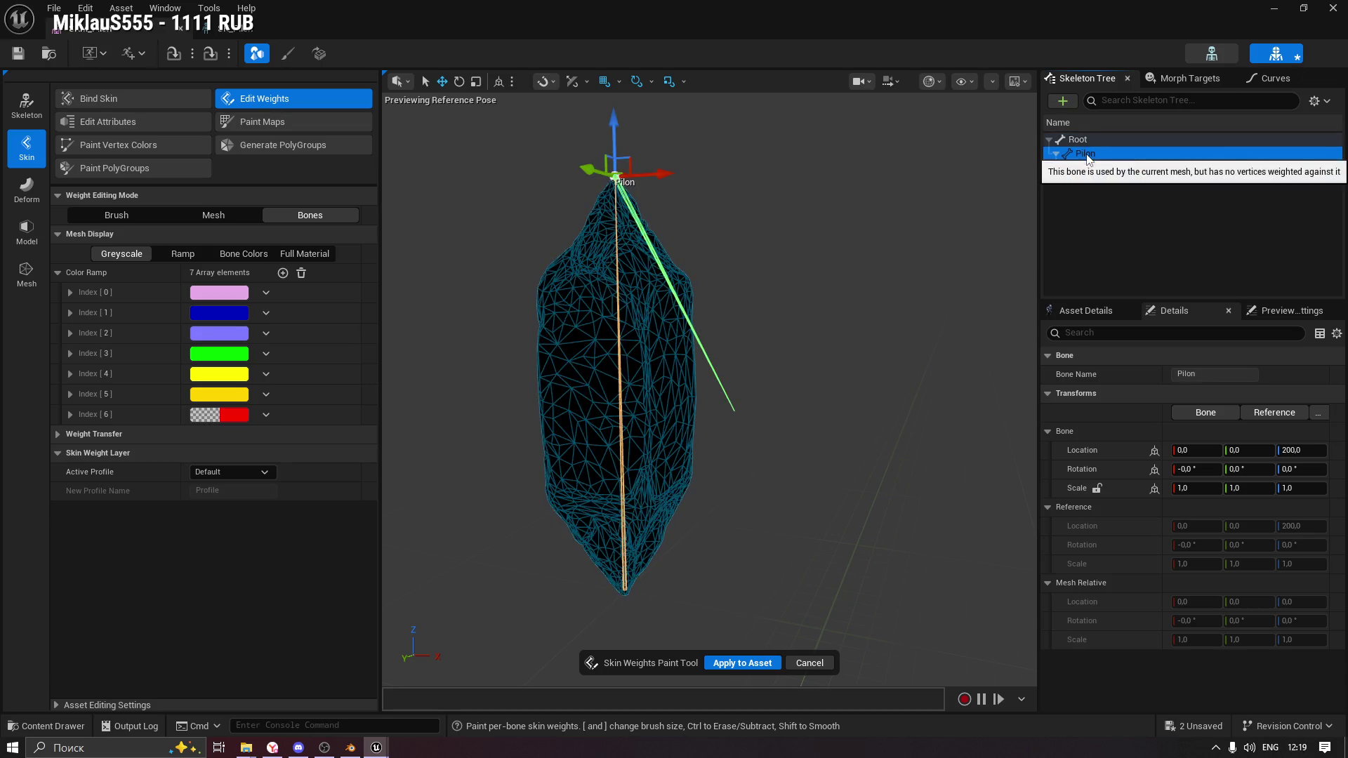
key("space")
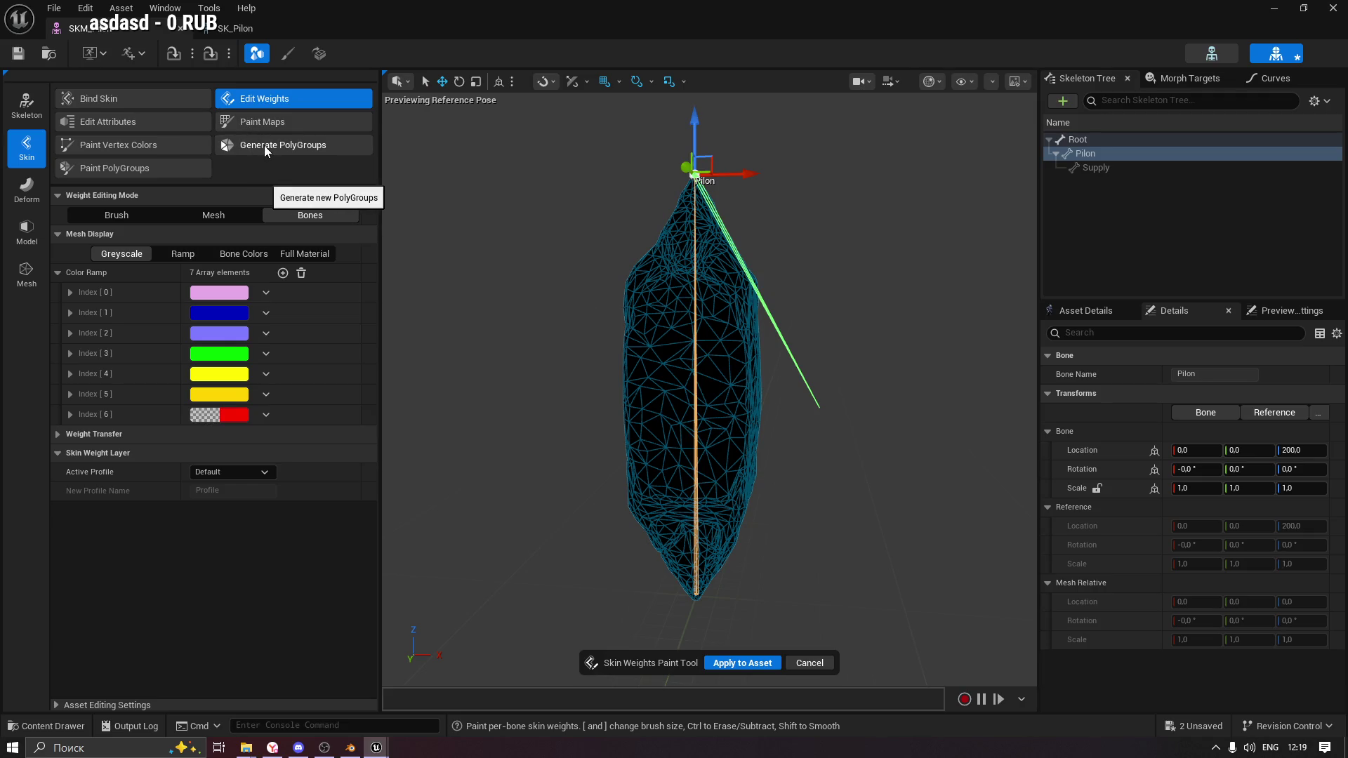
Set Weight Editing Mode to Mesh, inspect the asset settings, then switch back to Bones.
left_click(219, 224)
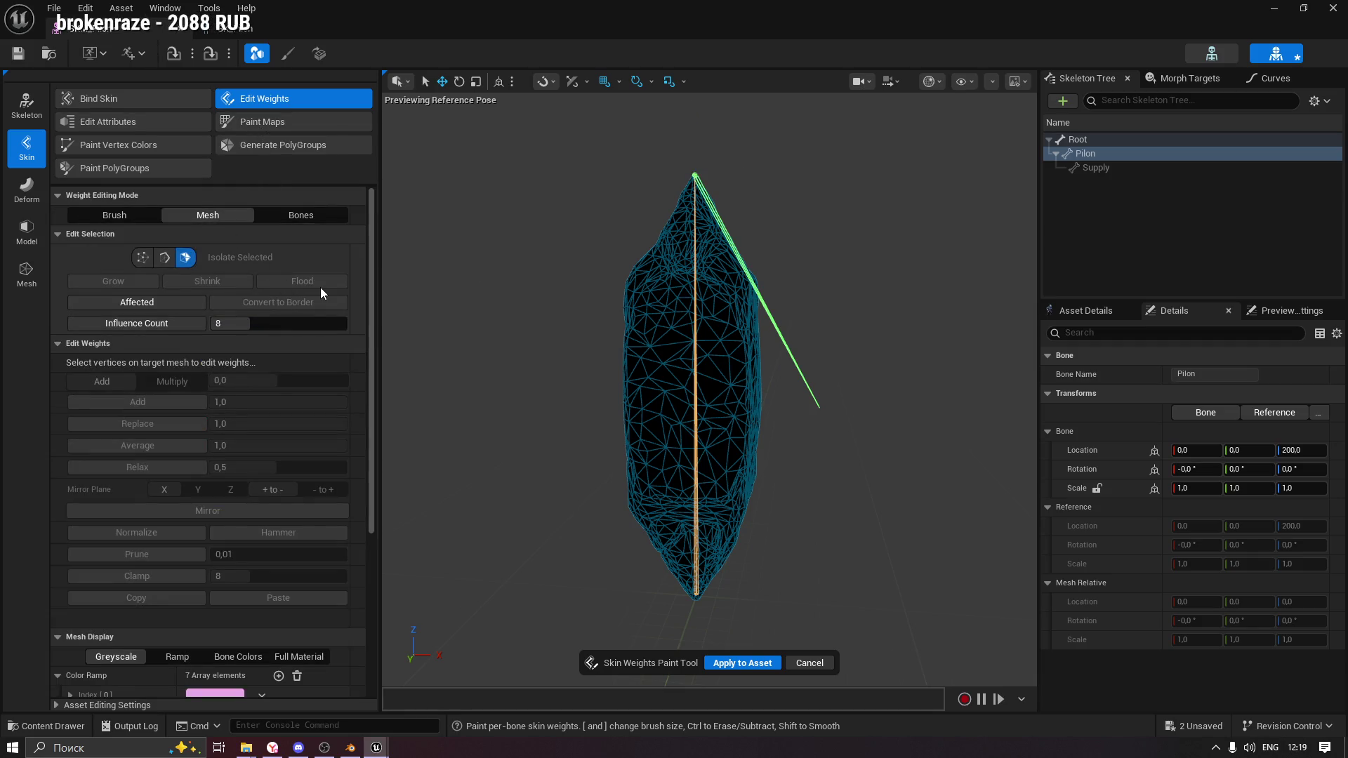
scroll(321, 309, "down", 1)
scroll(323, 310, "down", 5)
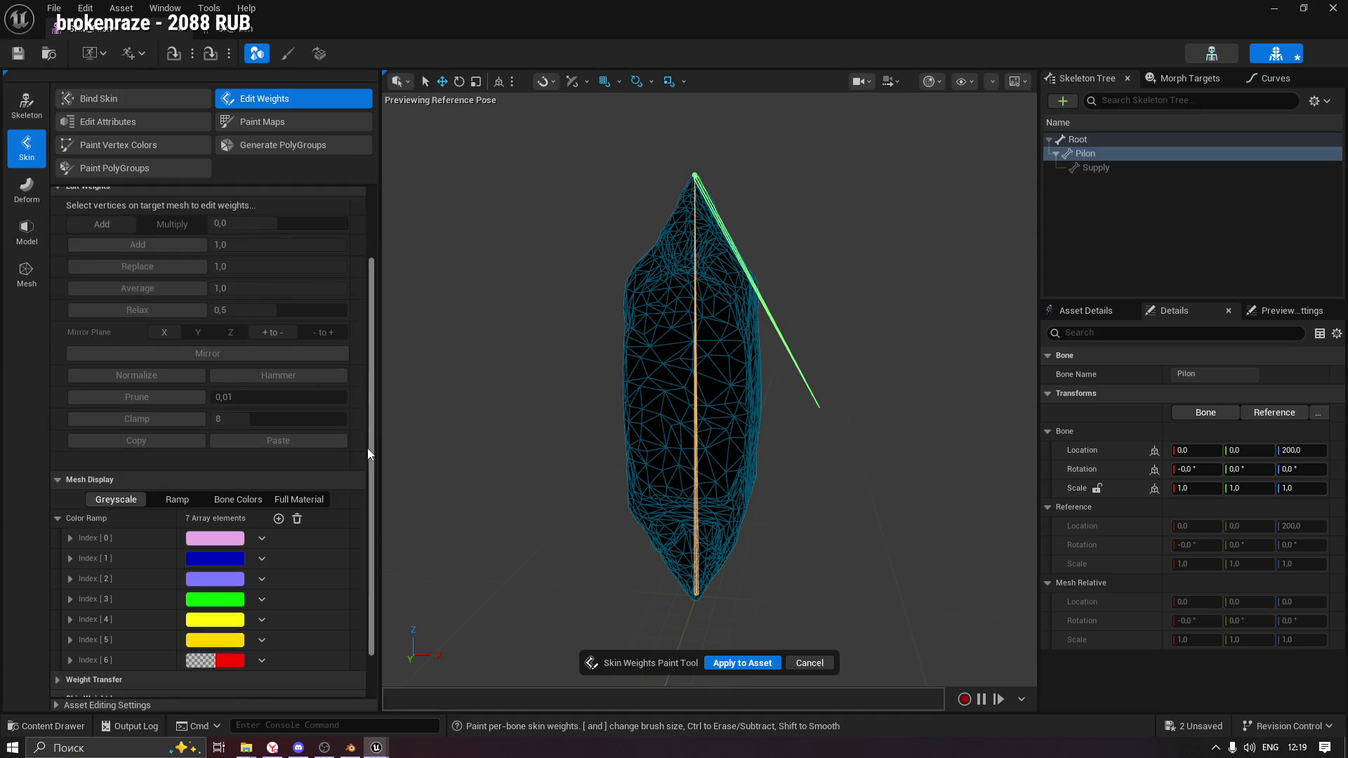
scroll(372, 497, "down", 1)
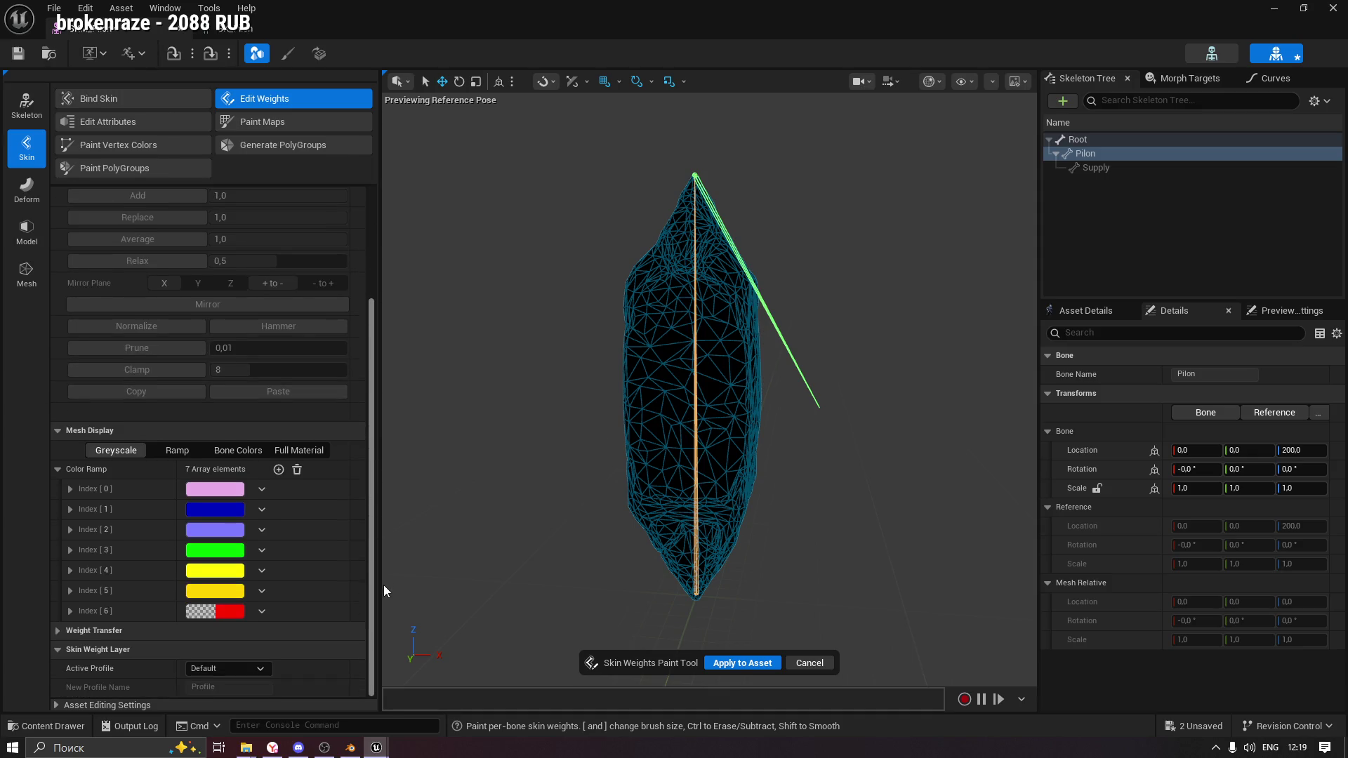
scroll(166, 698, "up", 1)
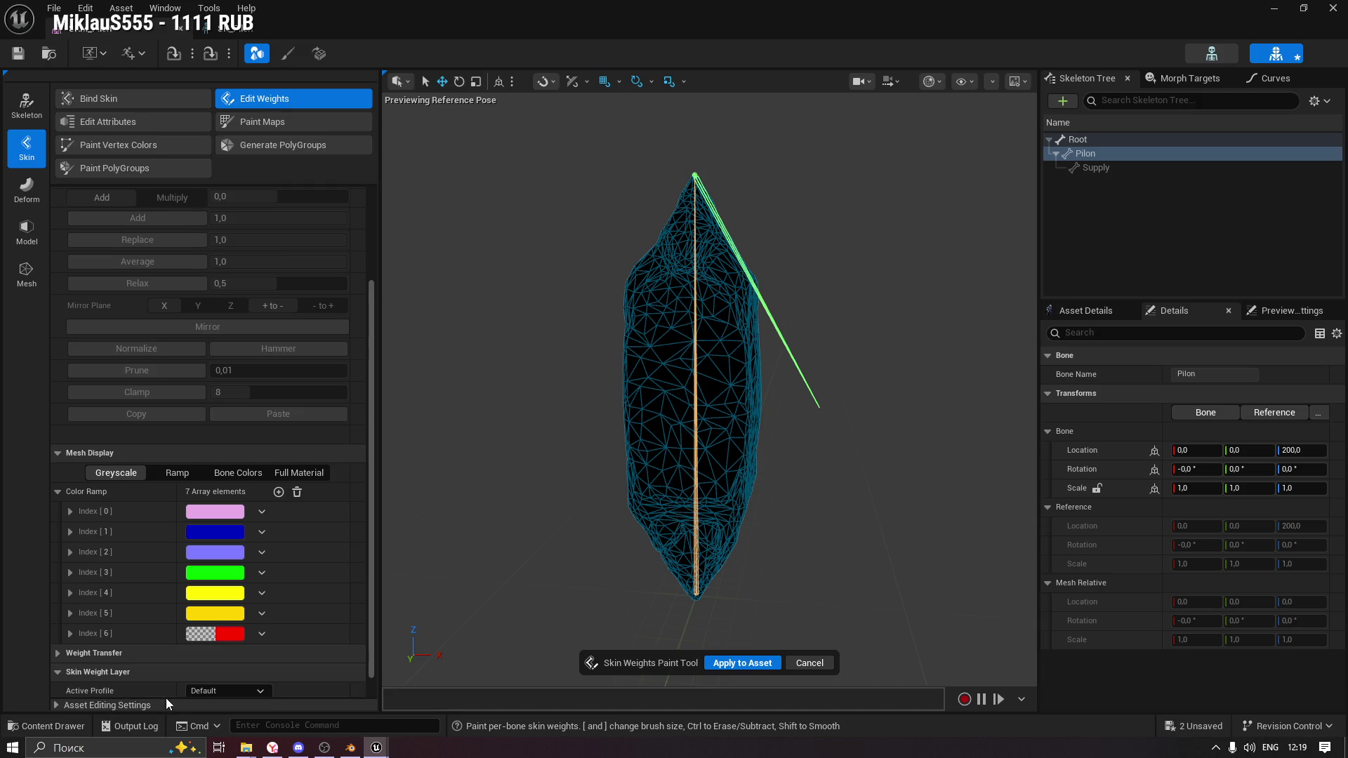
left_click(56, 705)
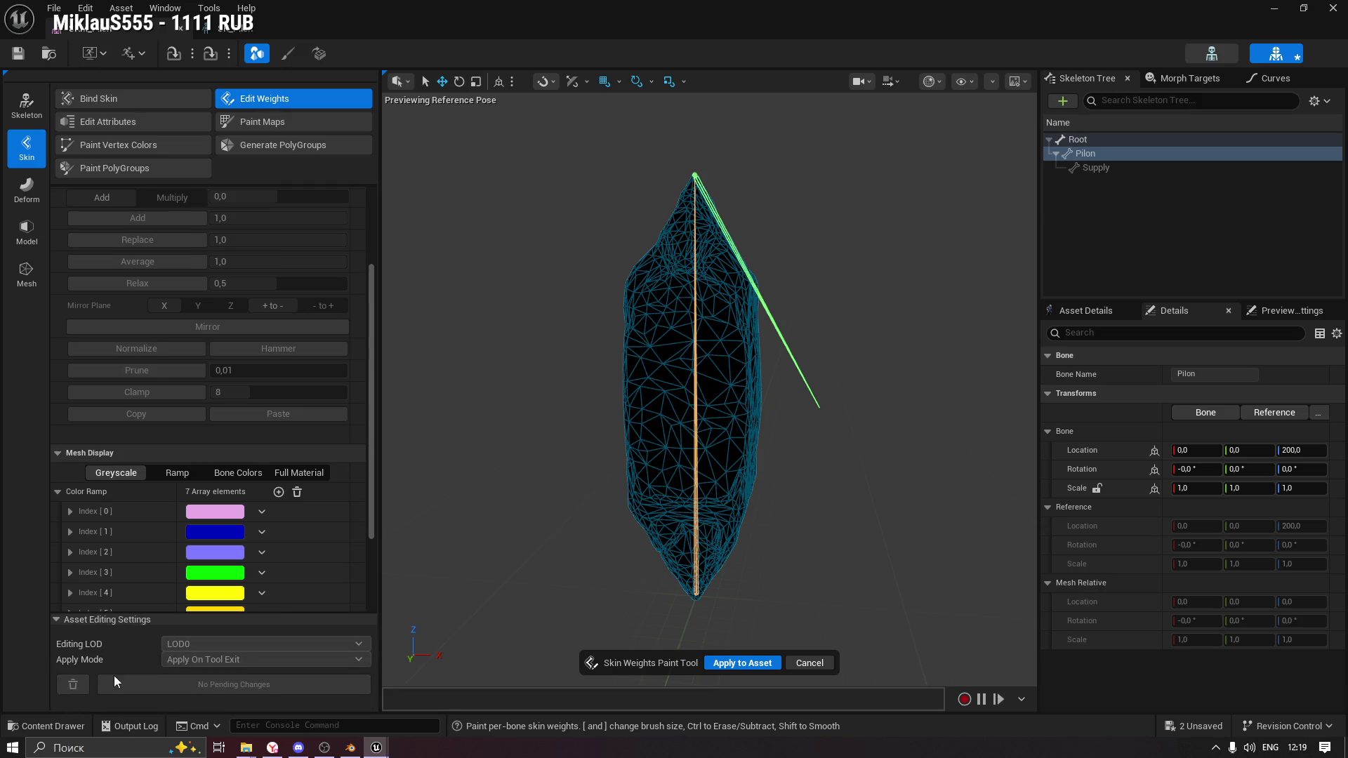
left_click(55, 620)
scroll(264, 423, "up", 2)
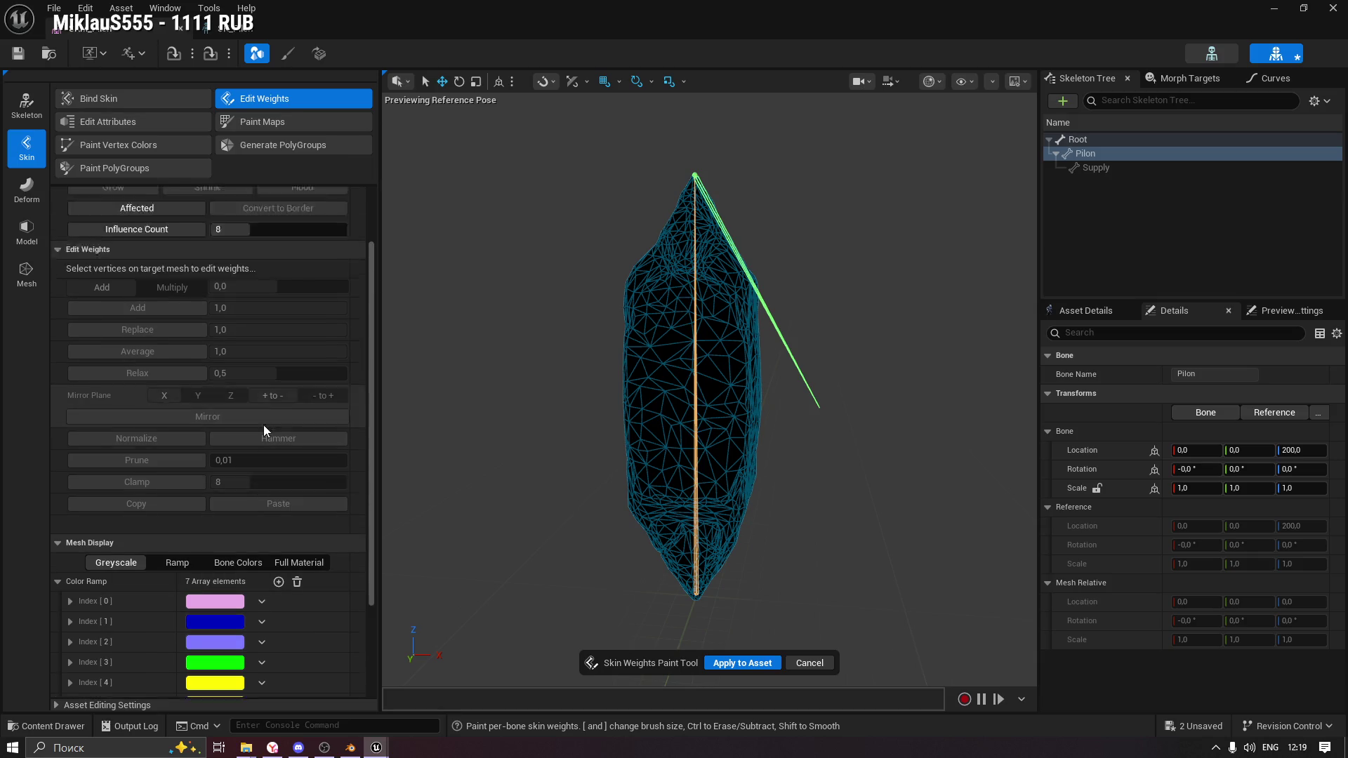
scroll(256, 408, "up", 2)
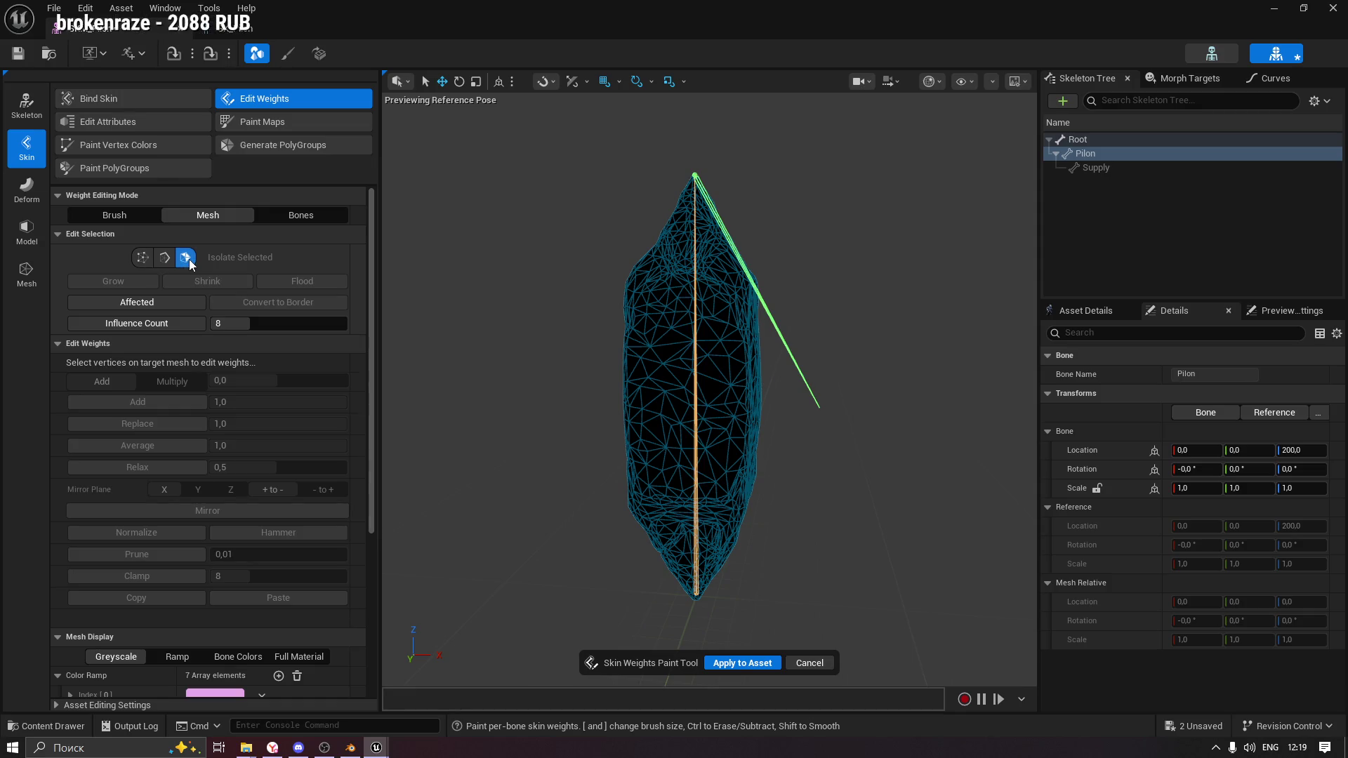
left_click(287, 215)
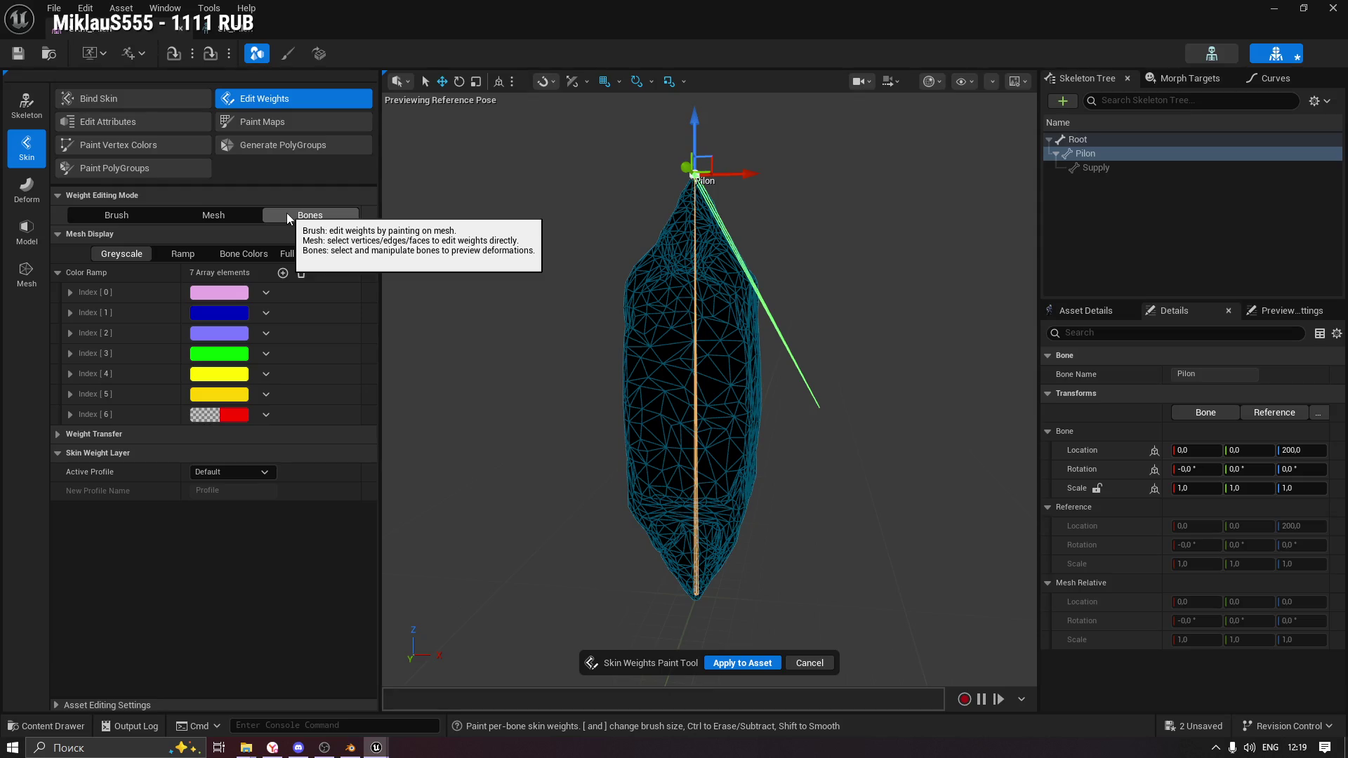
Show weights as a Ramp and rotate the Pilon bone -10° in the SK_Pilon skeleton editor.
left_click(172, 259)
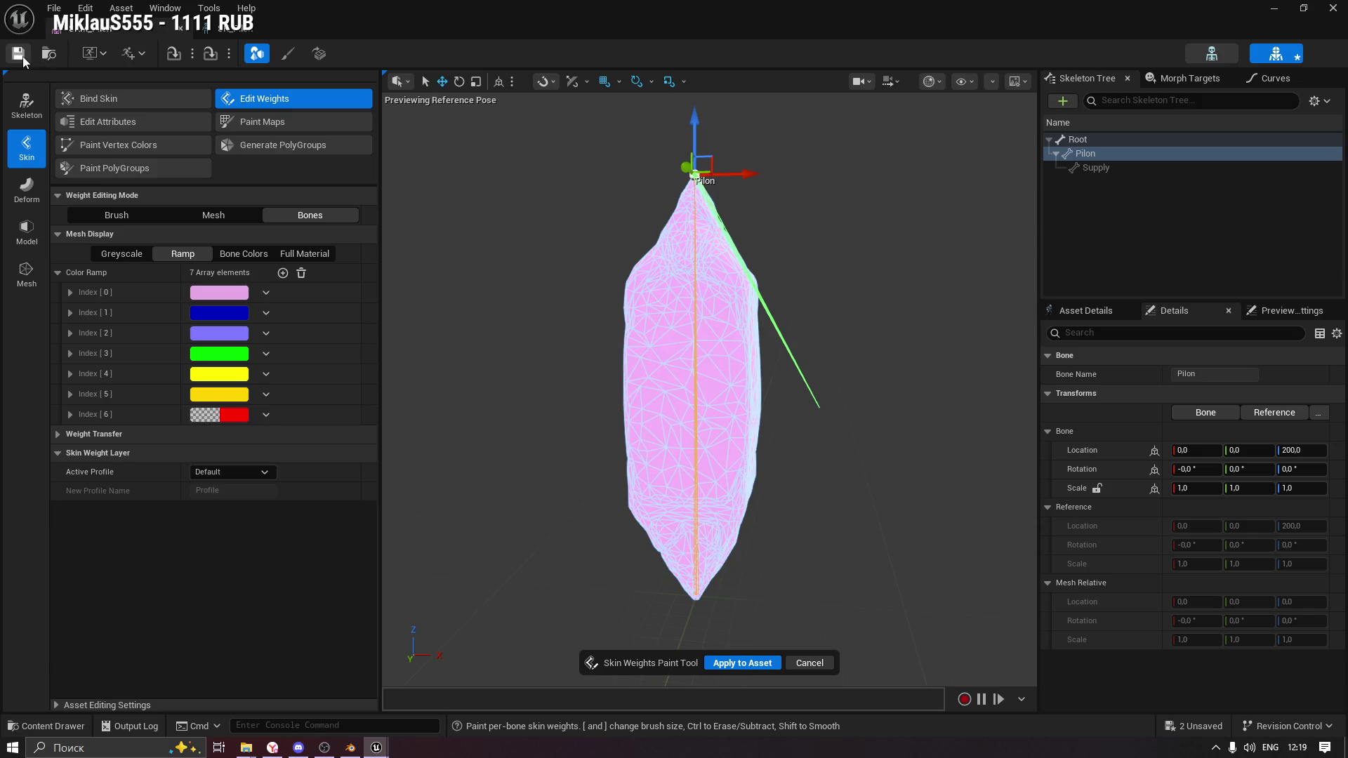
left_click(235, 28)
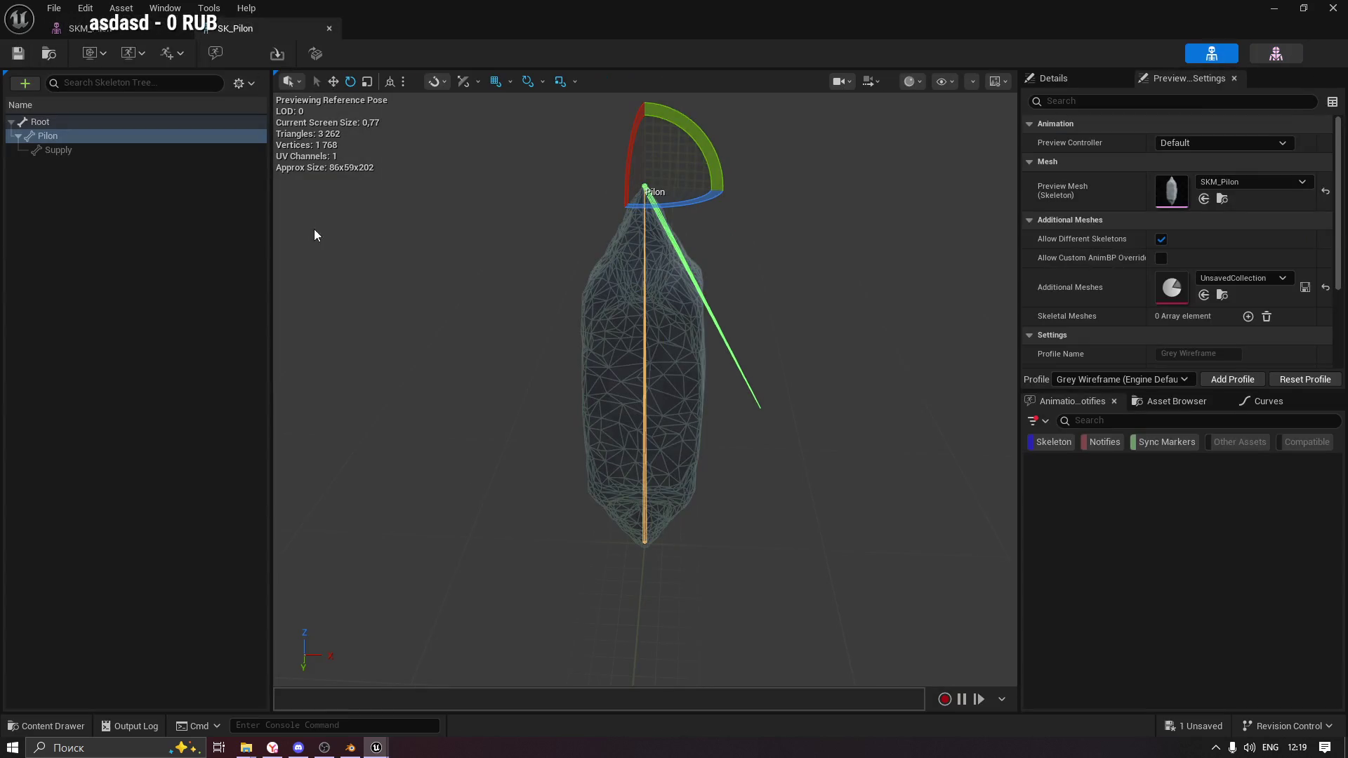
left_click(63, 140)
mouse_move(681, 206)
left_mouse_down()
mouse_move(709, 210)
mouse_move(730, 191)
left_mouse_up()
left_click(81, 28)
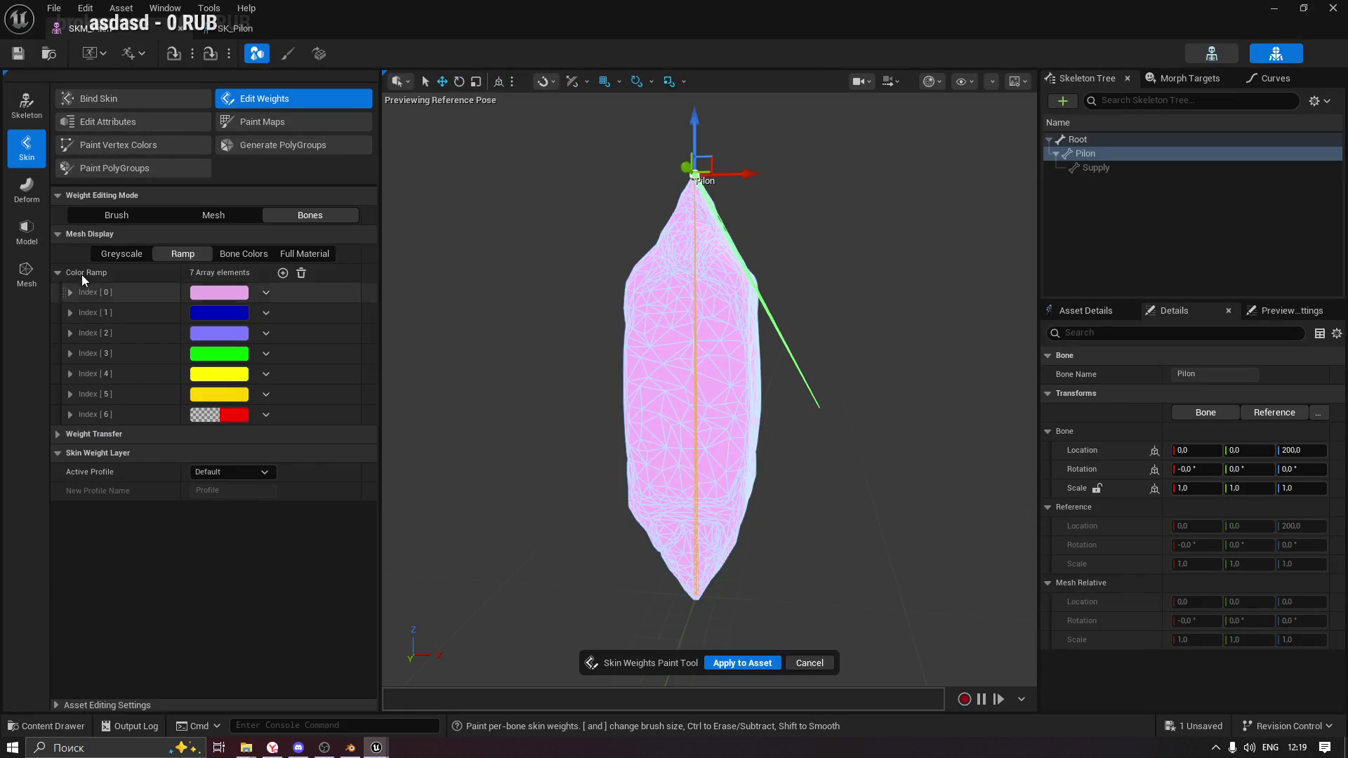
Browse the Weight Transfer source mesh options, then return the weight display to Greyscale.
left_click(57, 434)
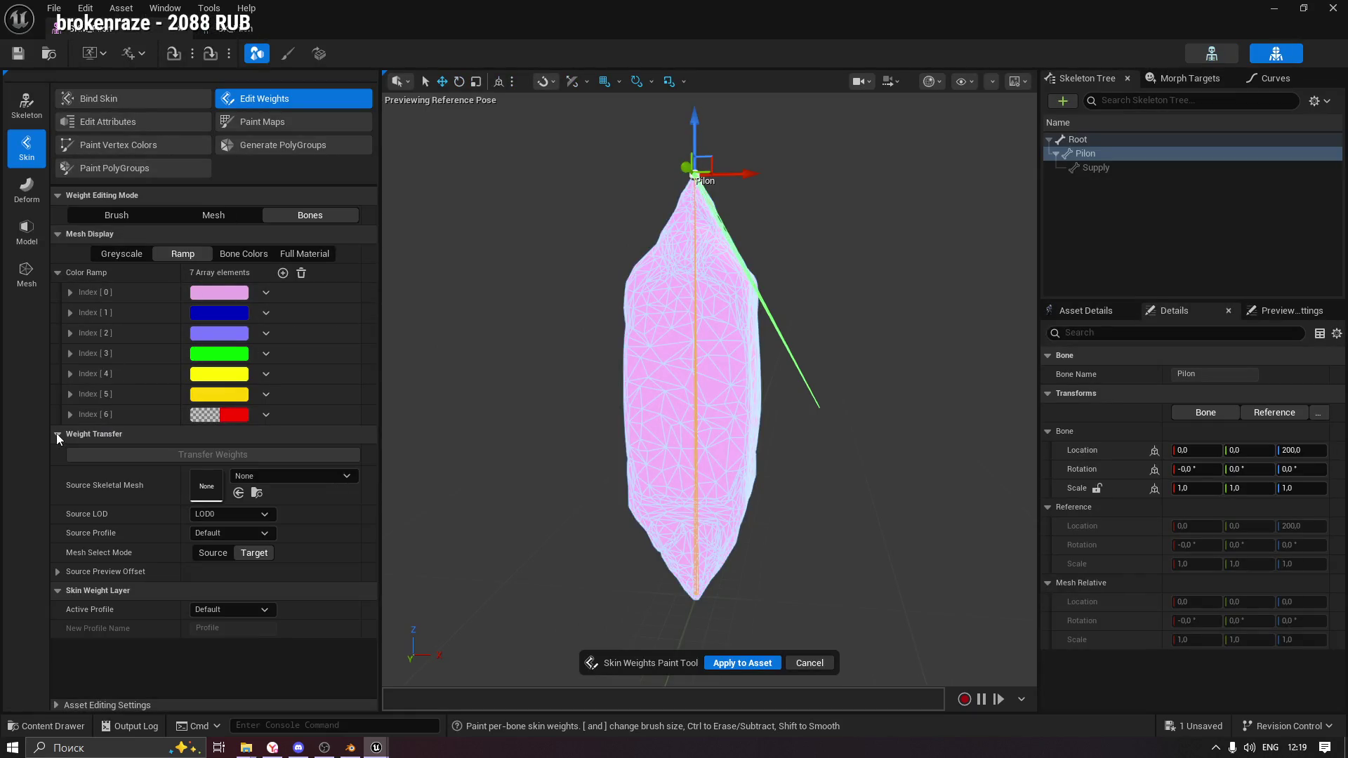
left_click(265, 475)
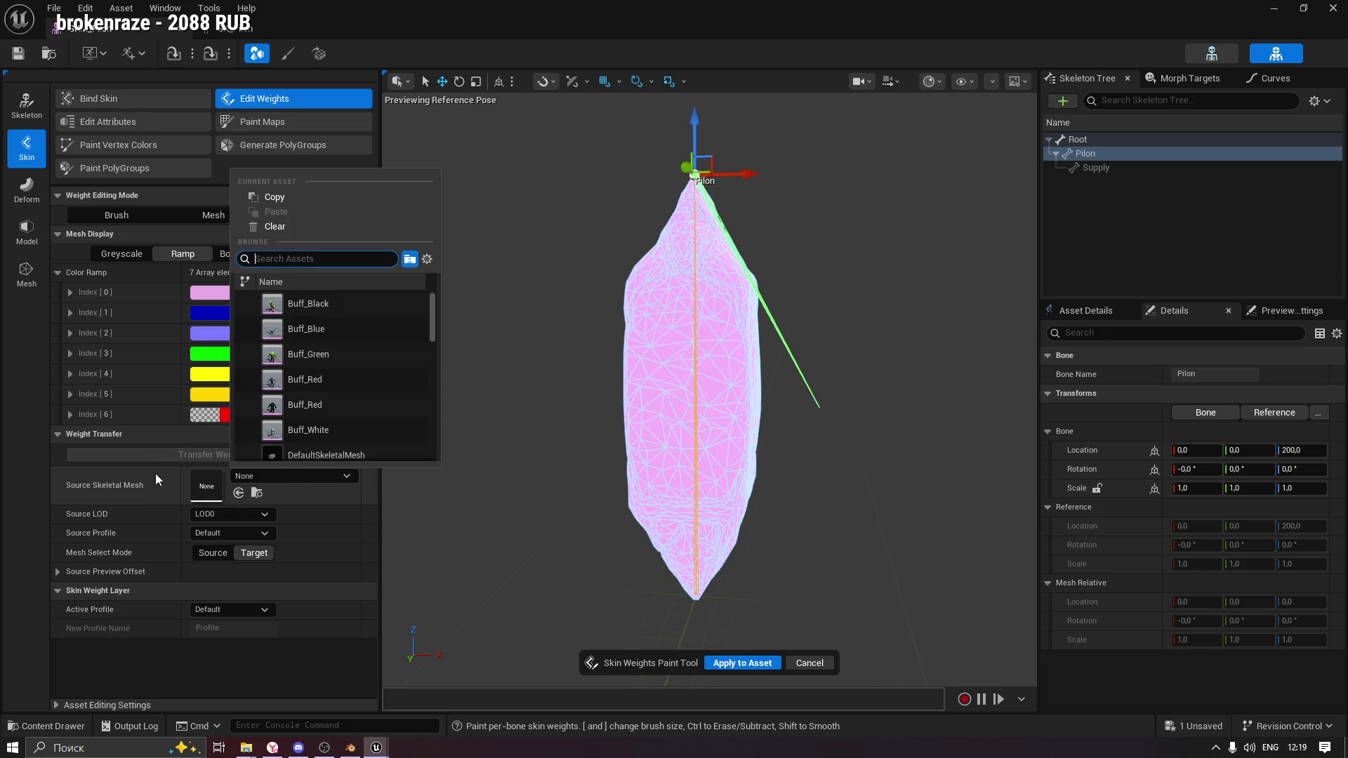
left_click(52, 430)
left_click(53, 431)
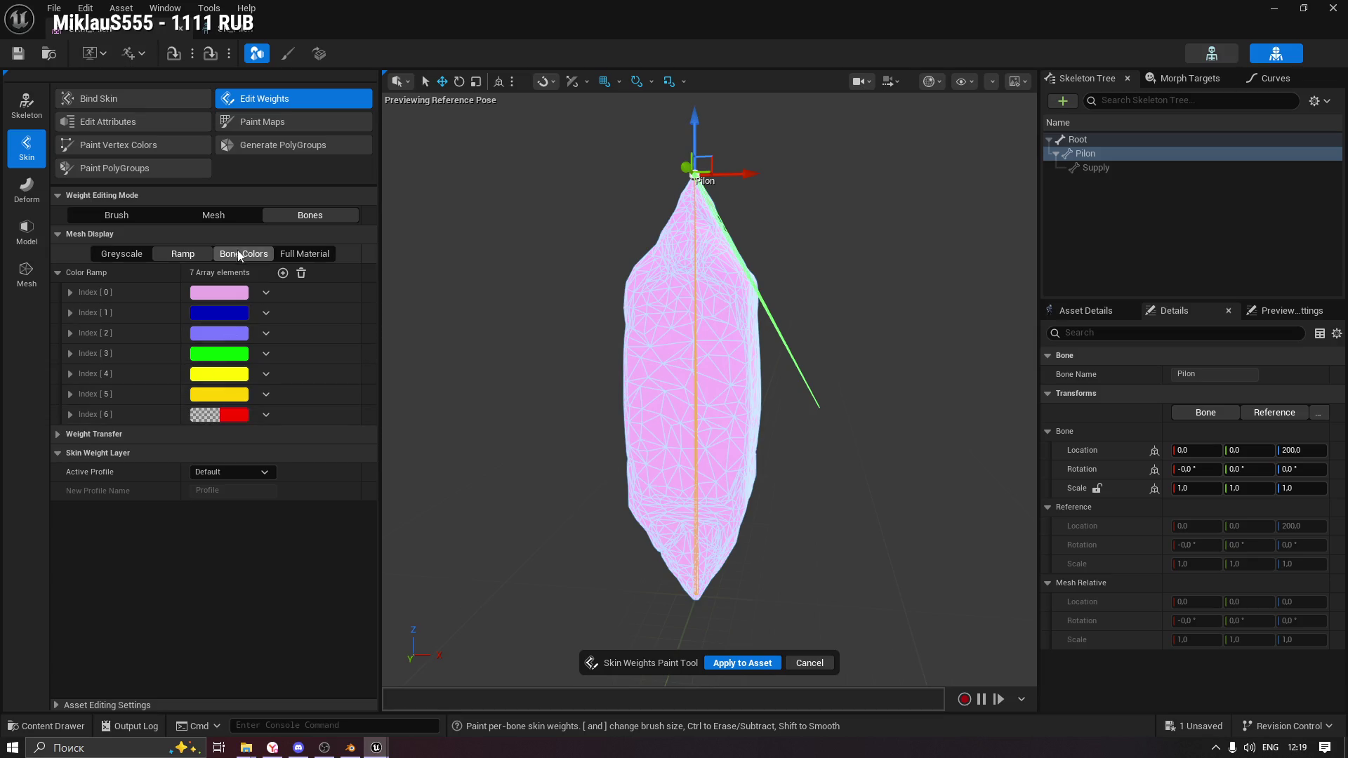
left_click(172, 254)
left_click(132, 256)
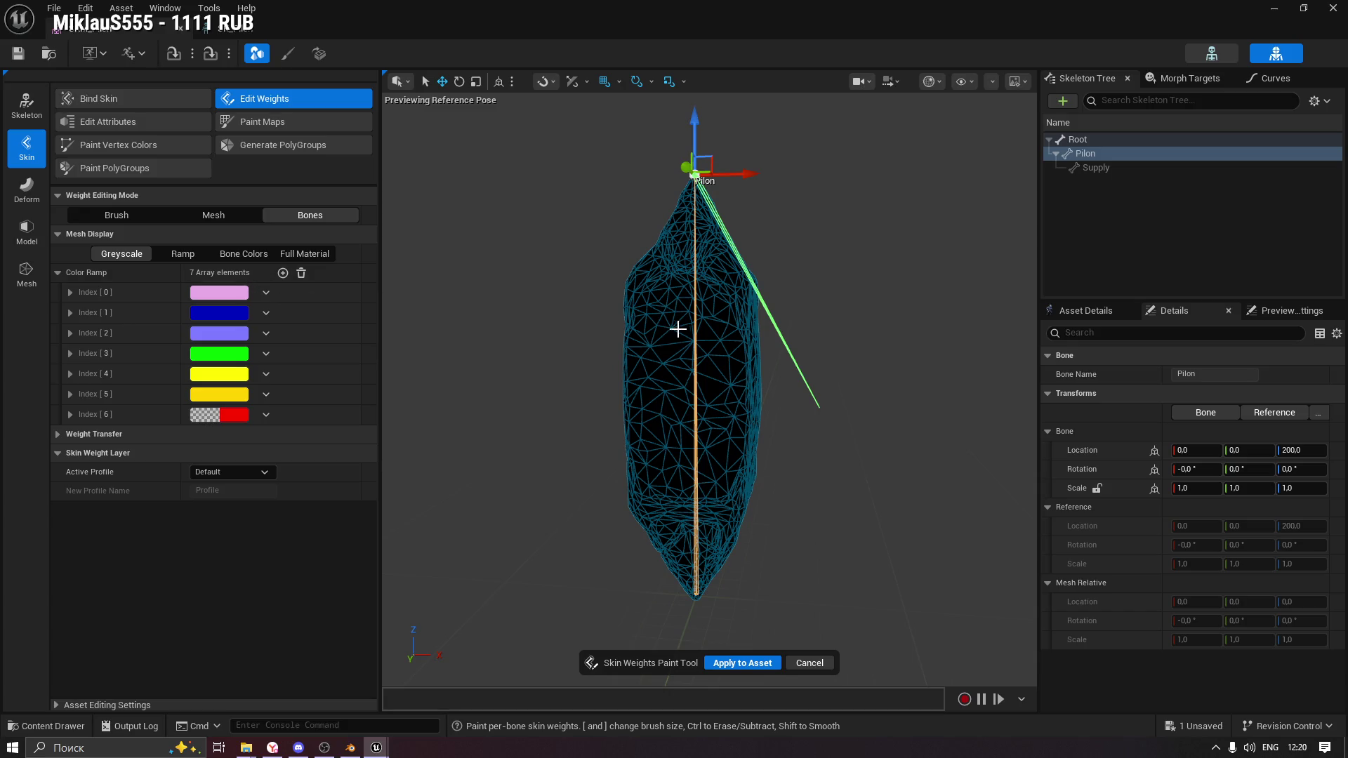
Open the Clothing painting panel and move its window slightly aside.
scroll(679, 376, "up", 5)
scroll(679, 375, "down", 5)
scroll(788, 293, "up", 2)
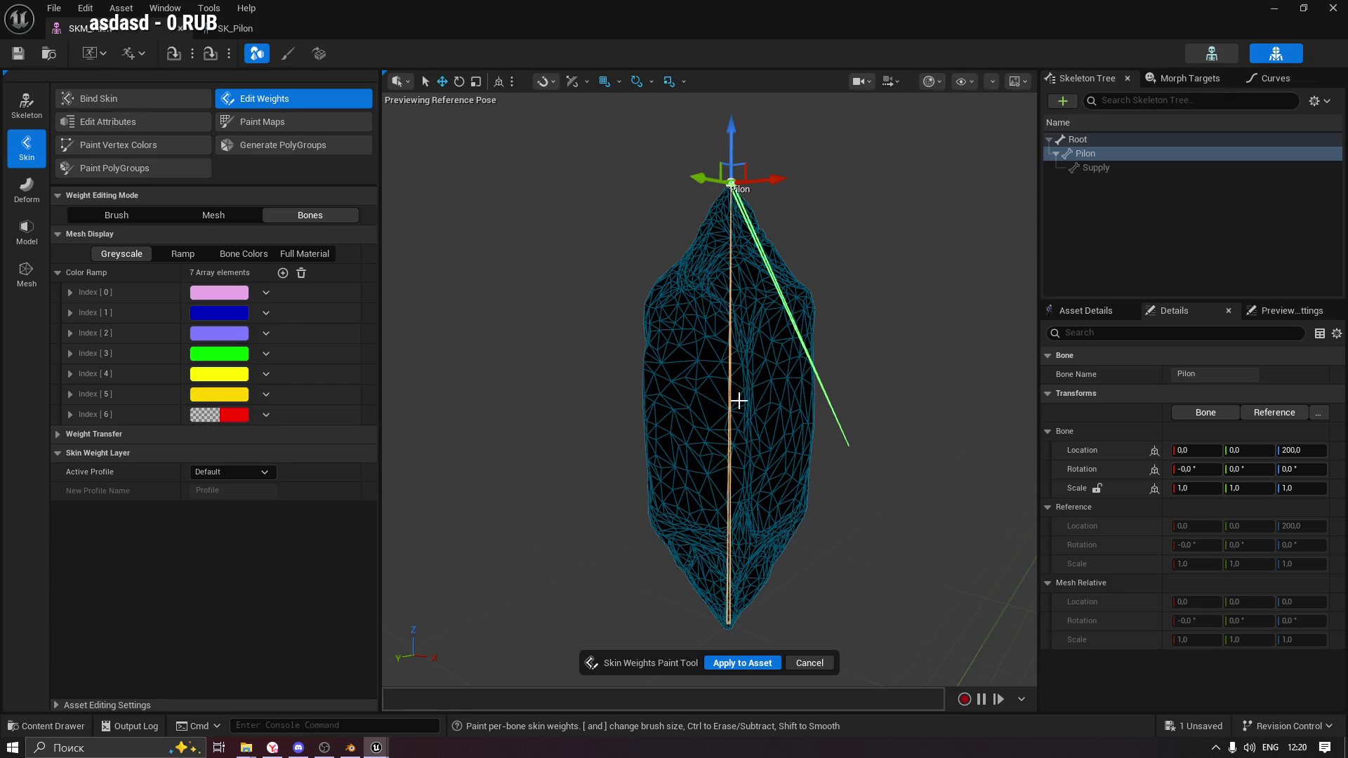
scroll(518, 222, "up", 3)
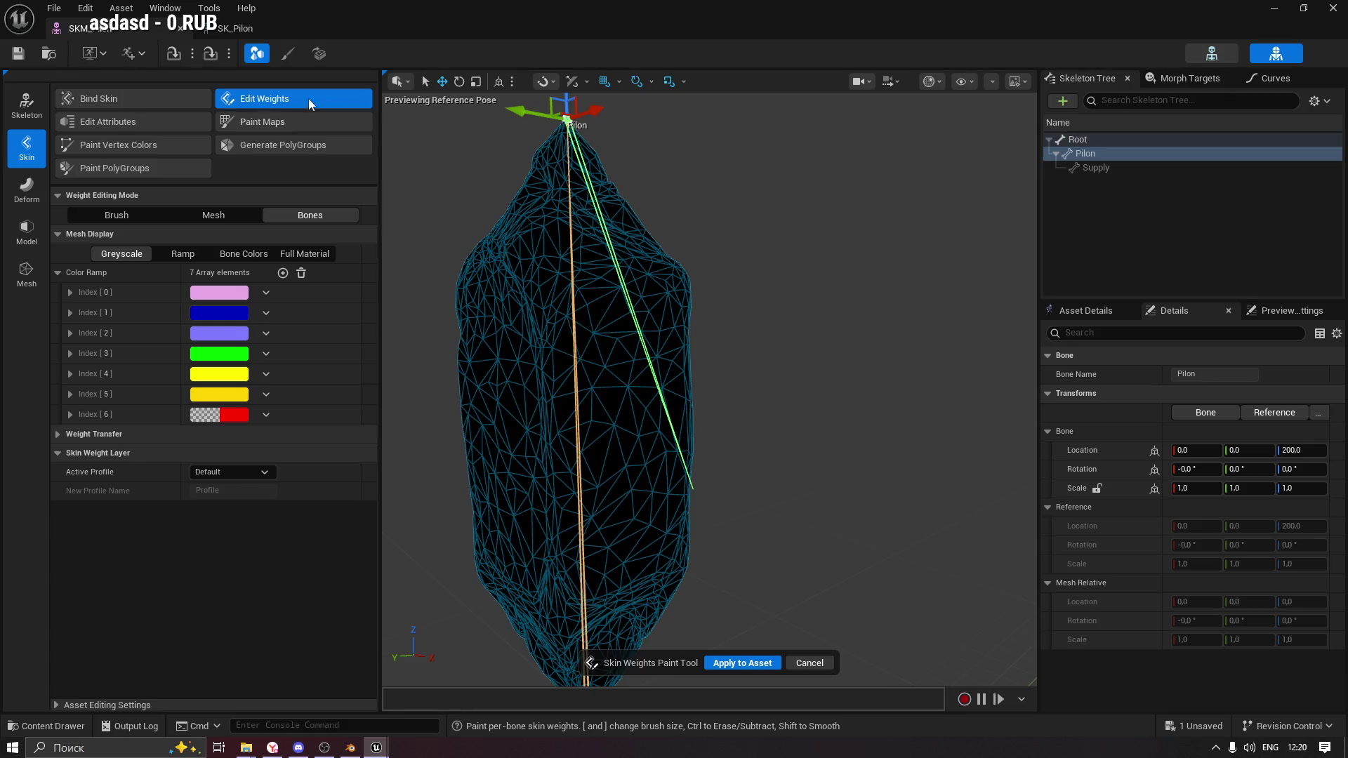
left_click(288, 55)
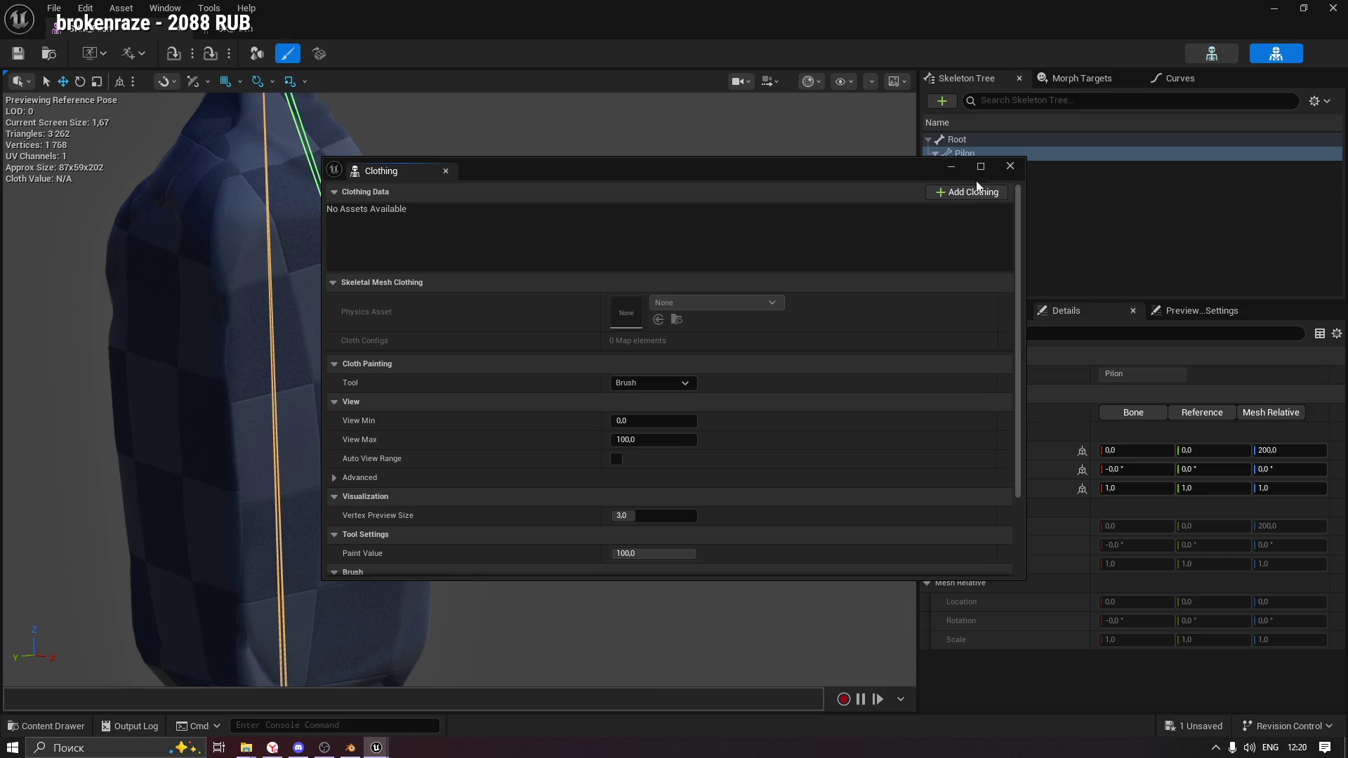
left_click_drag(840, 170, 849, 185)
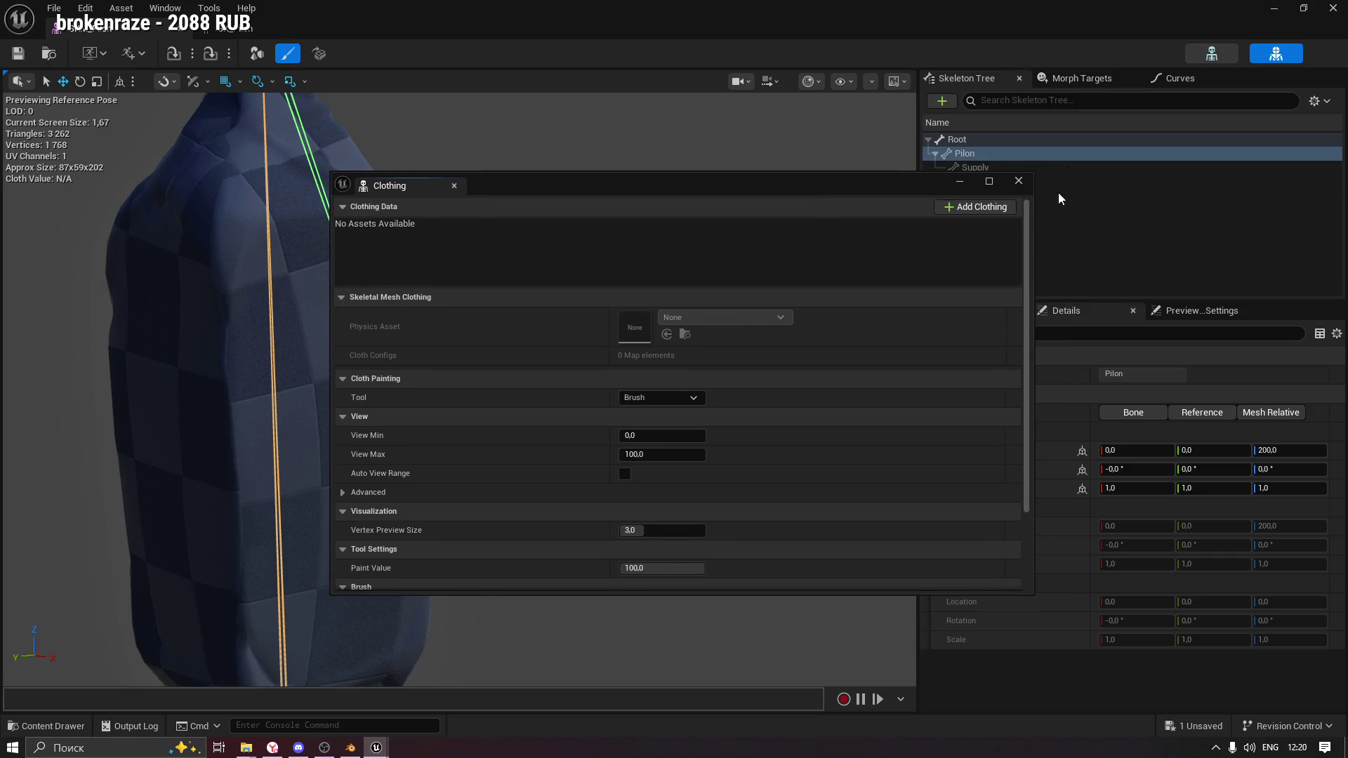
Close the Clothing window, restart skin weight editing and select the Pilon bone.
left_click(1019, 181)
left_click(257, 54)
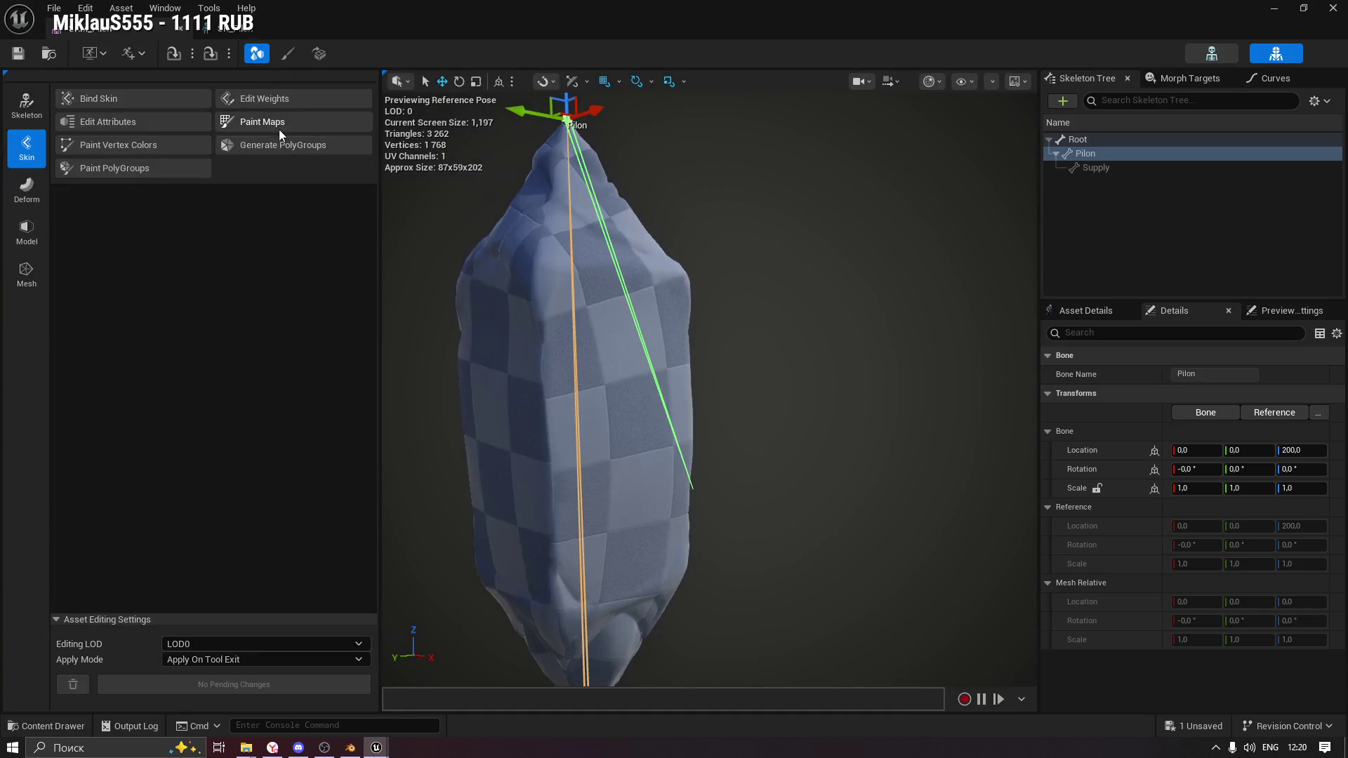
left_click(271, 102)
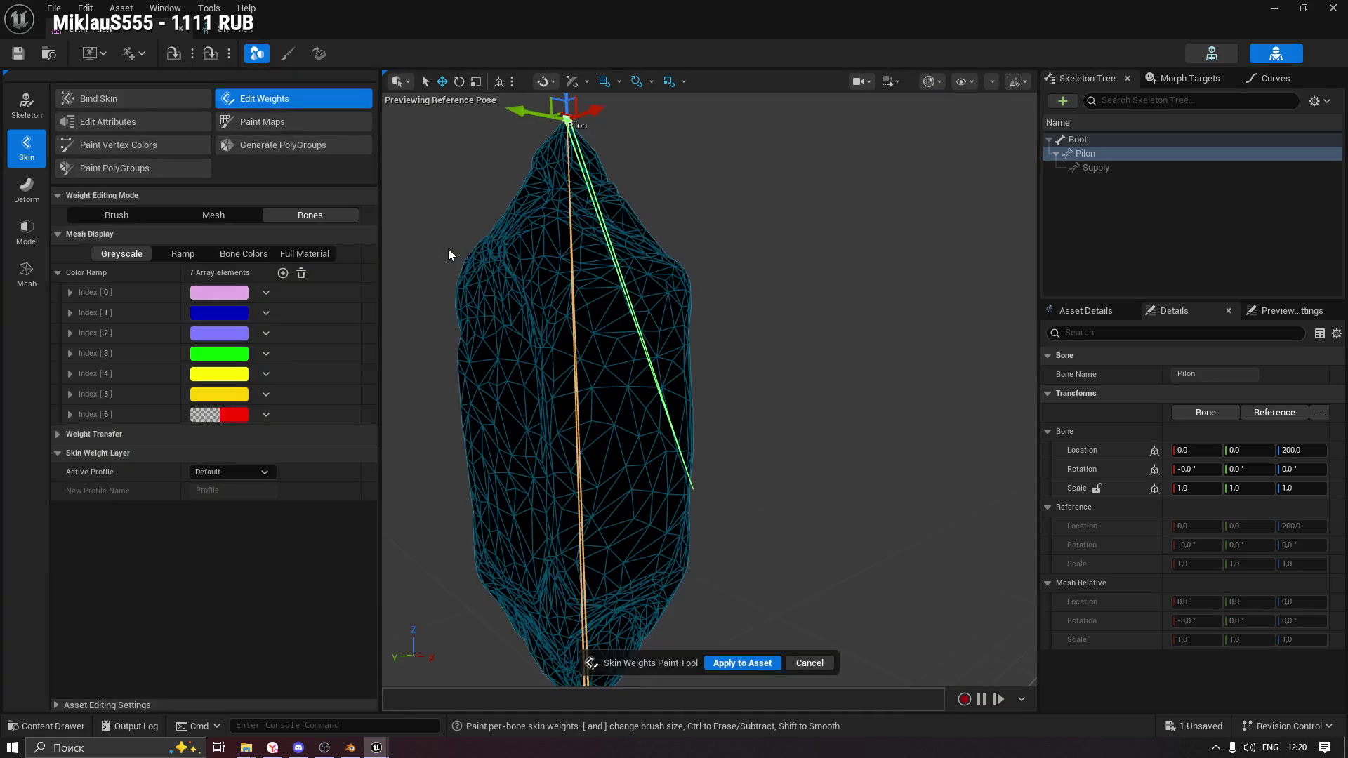
left_click(1081, 154)
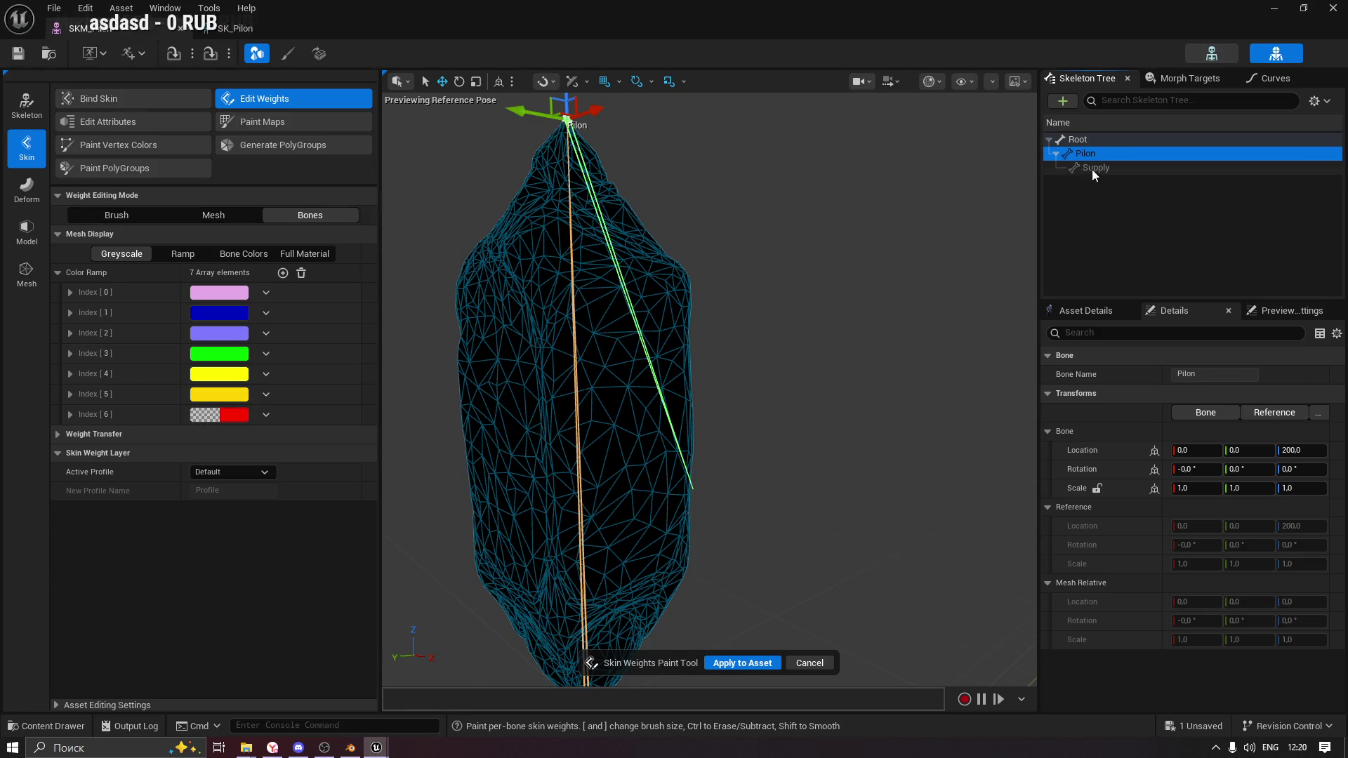
left_click(1093, 169)
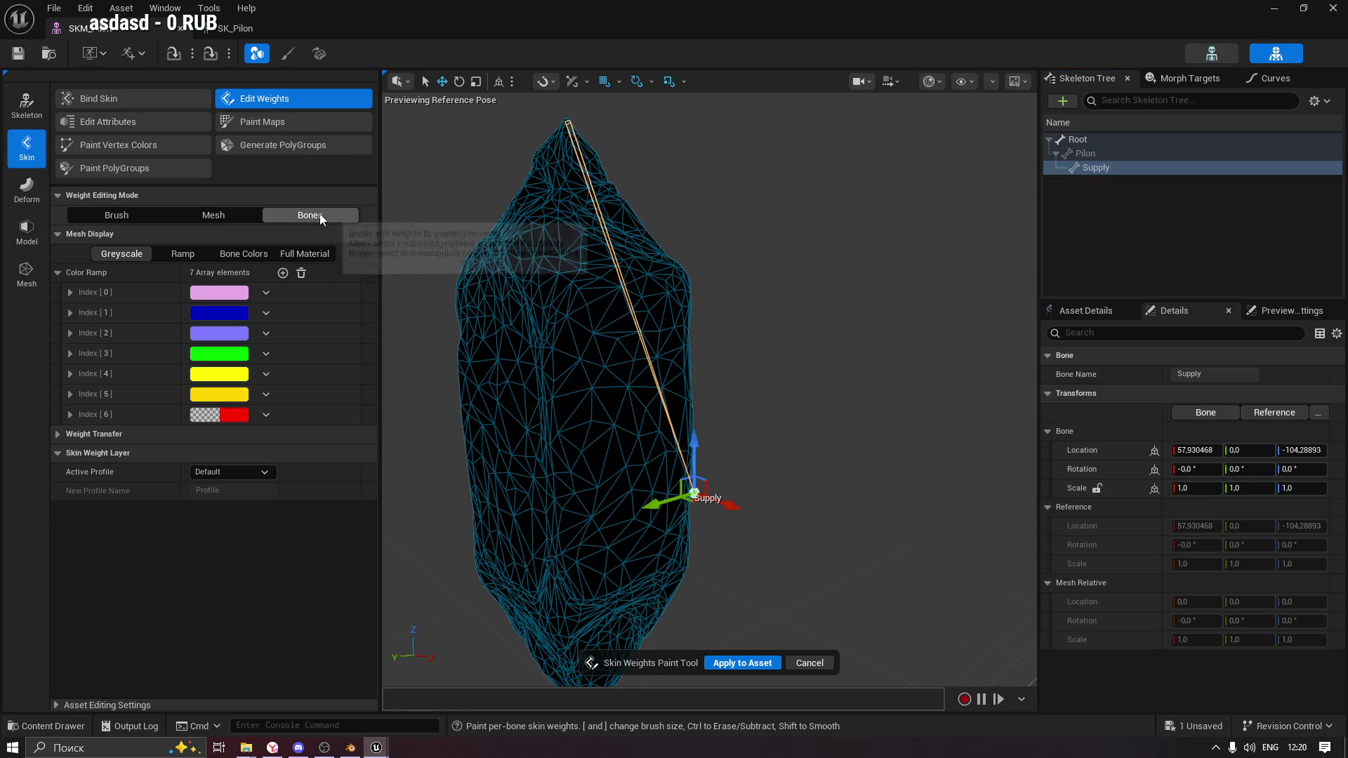
left_click(1084, 154)
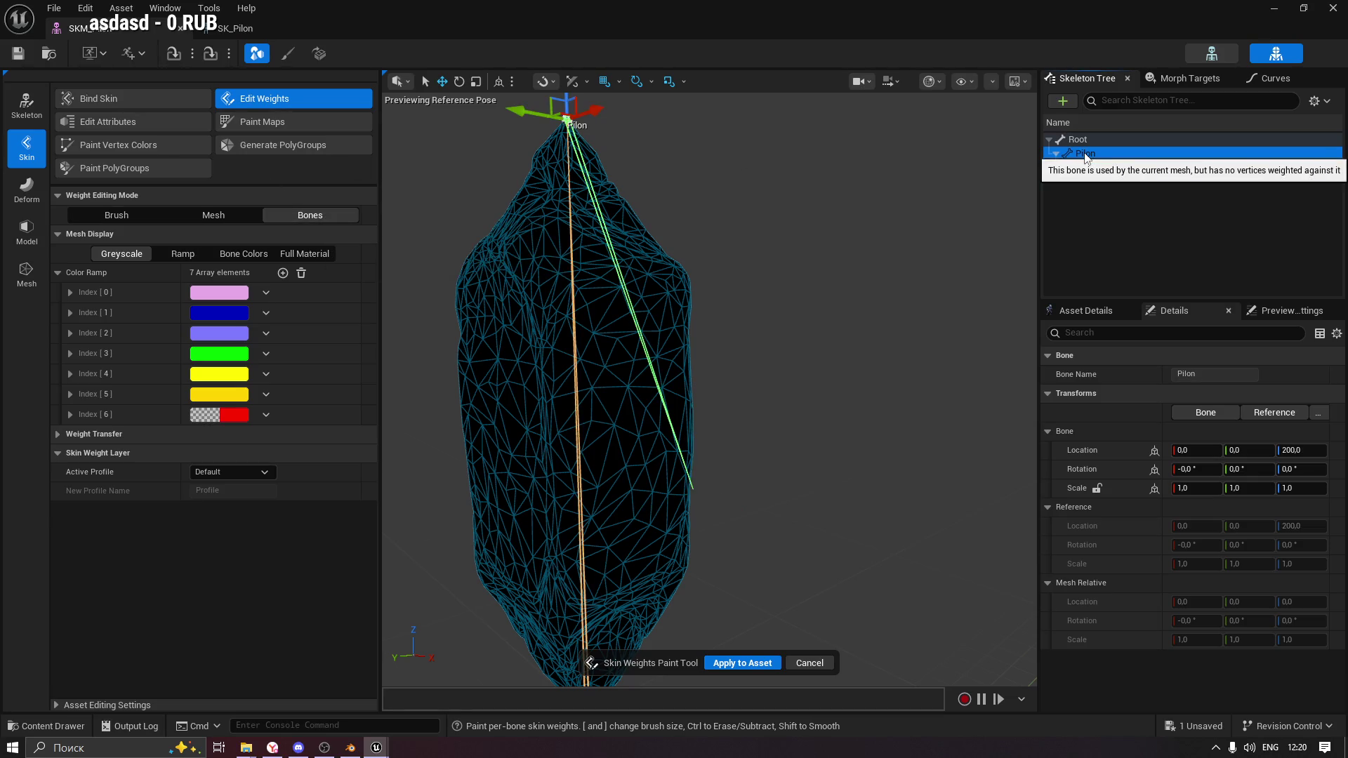
Widen the right panel, browse its Details, Morph Targets and Curves tabs, then reselect Pilon.
left_click_drag(1038, 374, 895, 378)
left_click_drag(1031, 374, 1019, 369)
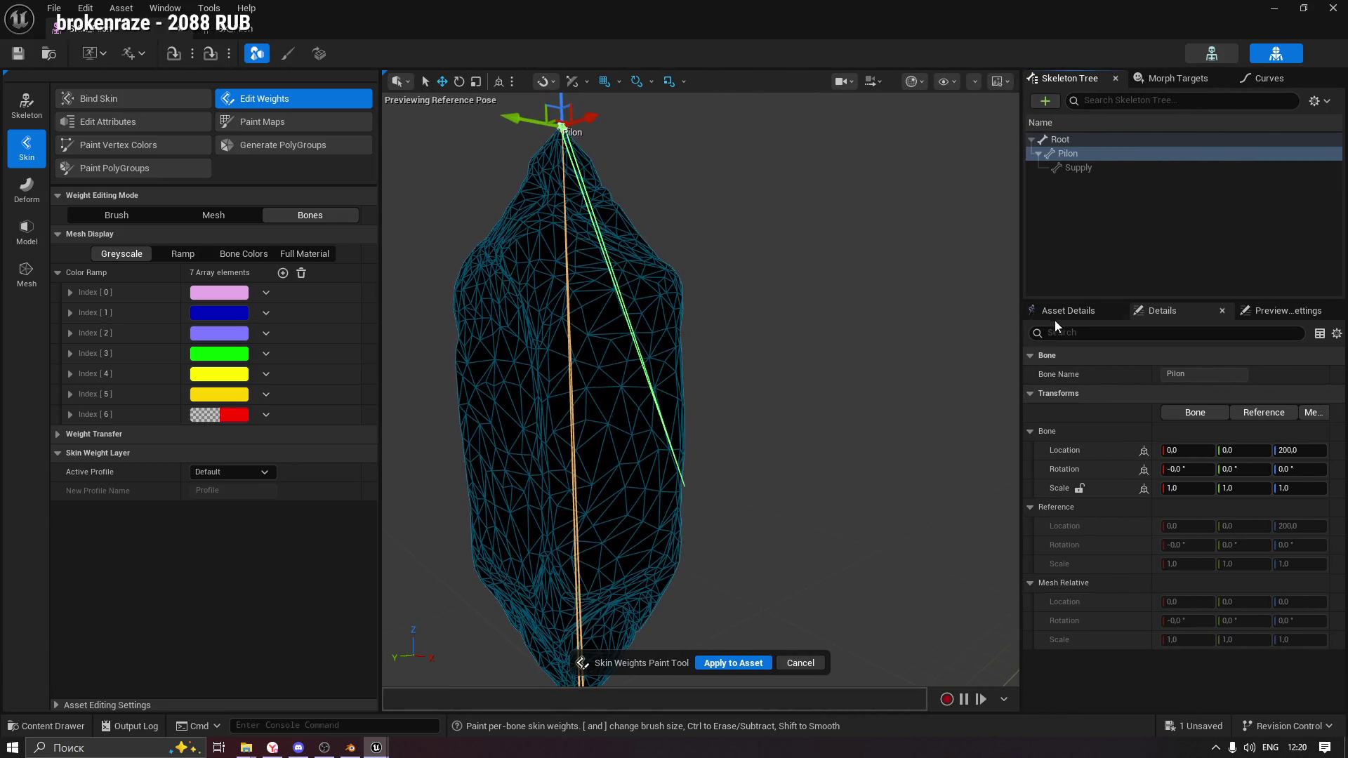
left_click(1056, 318)
left_click(1171, 313)
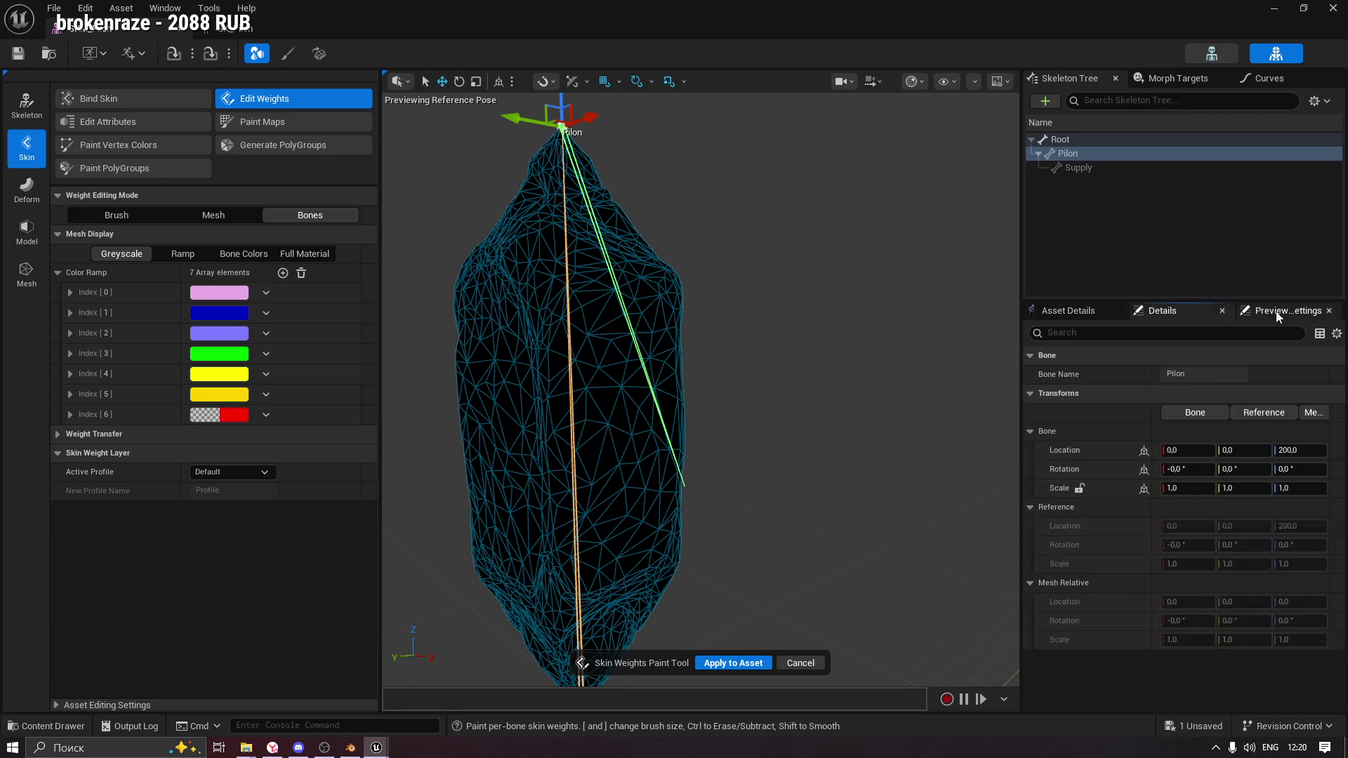
left_click(1165, 79)
left_click(1264, 79)
left_click(1198, 78)
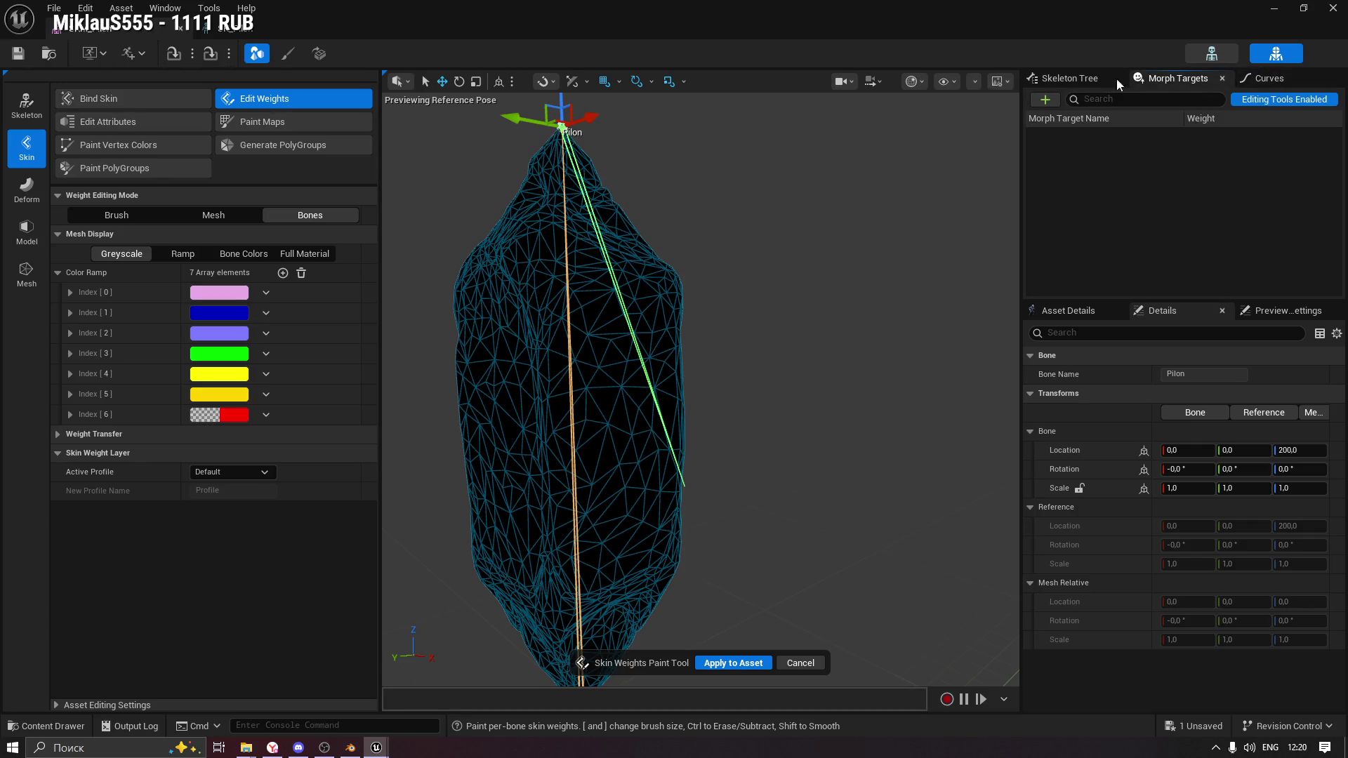
left_click(1073, 82)
left_click(1070, 156)
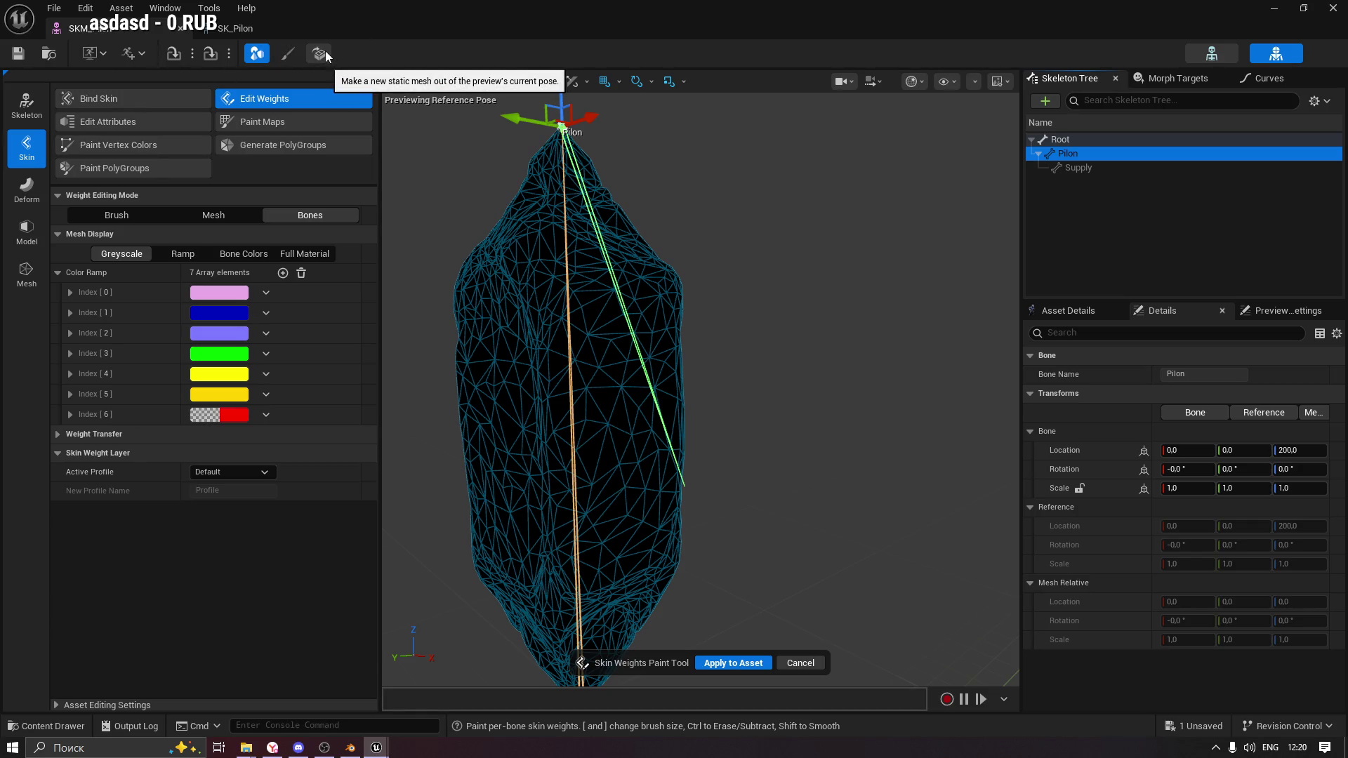
mouse_move(482, 368)
left_mouse_down()
mouse_move(485, 331)
mouse_move(506, 323)
mouse_move(488, 309)
left_mouse_up()
mouse_move(644, 310)
left_mouse_down()
mouse_move(624, 278)
mouse_move(676, 229)
left_mouse_up()
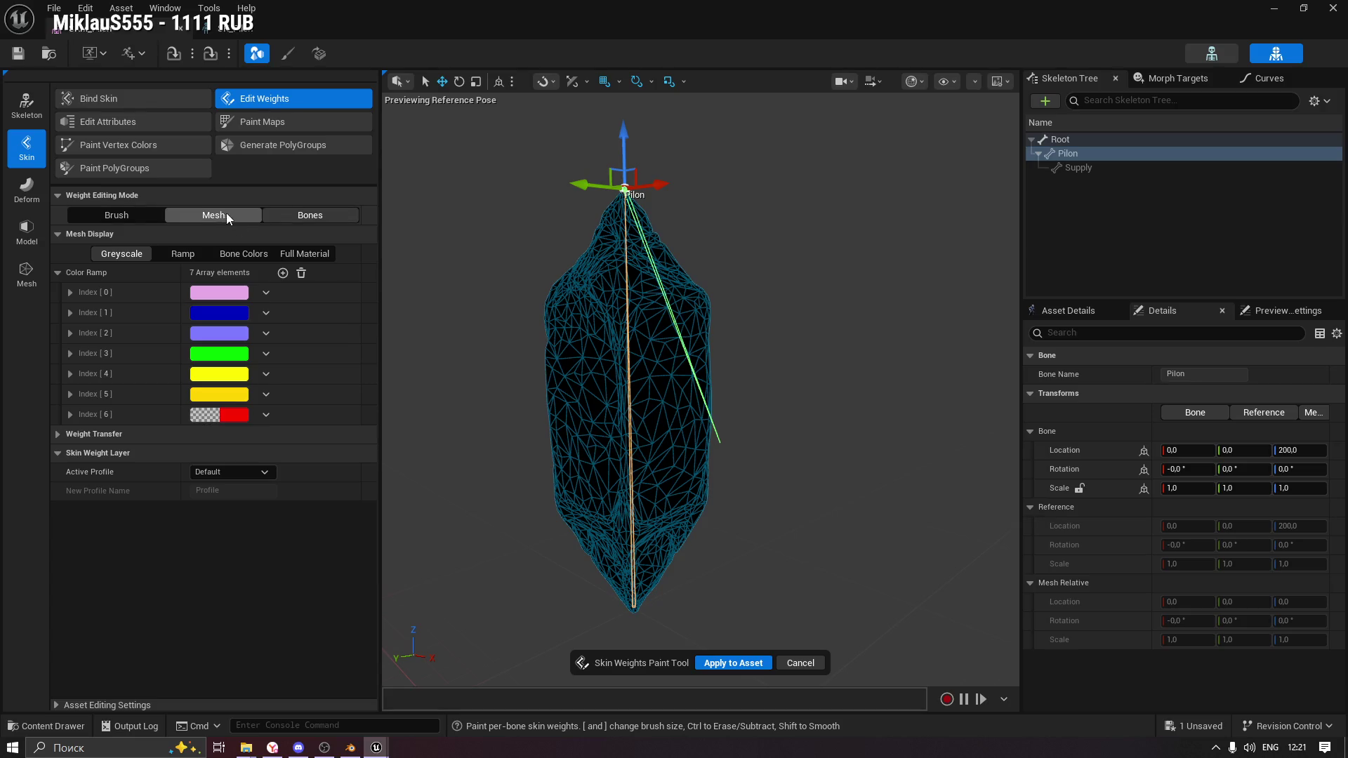
Try Full Material, Ramp and Bone Colors displays, settle on Greyscale, then edit weights by Mesh.
left_click(306, 254)
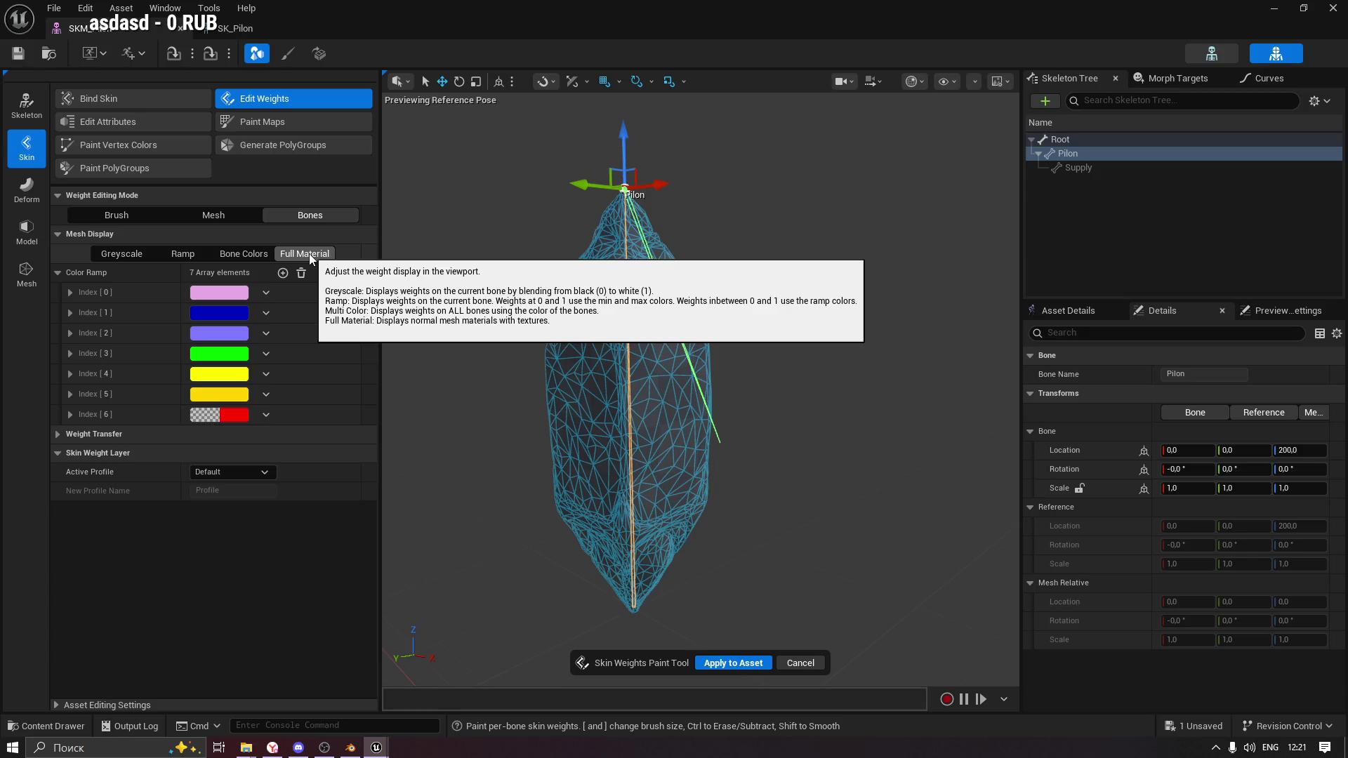
left_click(183, 255)
left_click(128, 255)
left_click(238, 252)
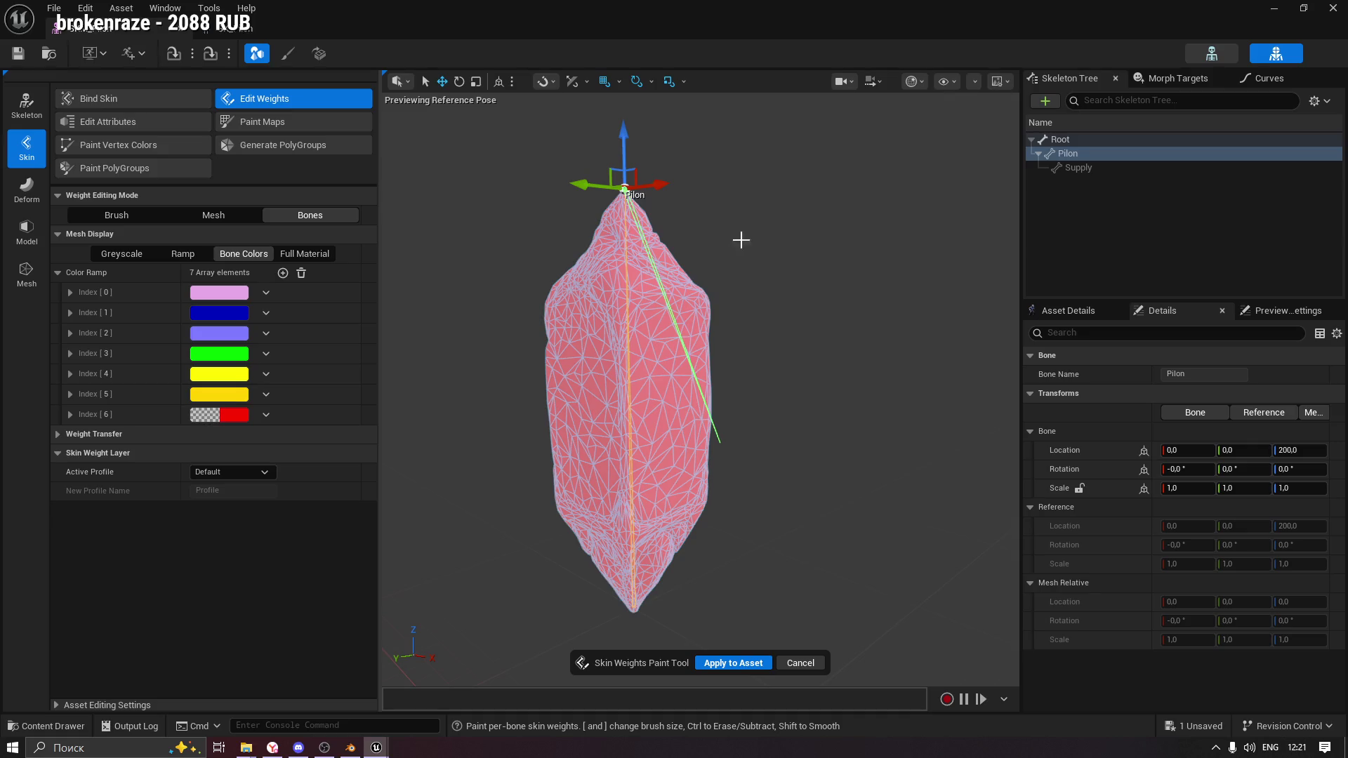
left_click_drag(739, 243, 739, 278)
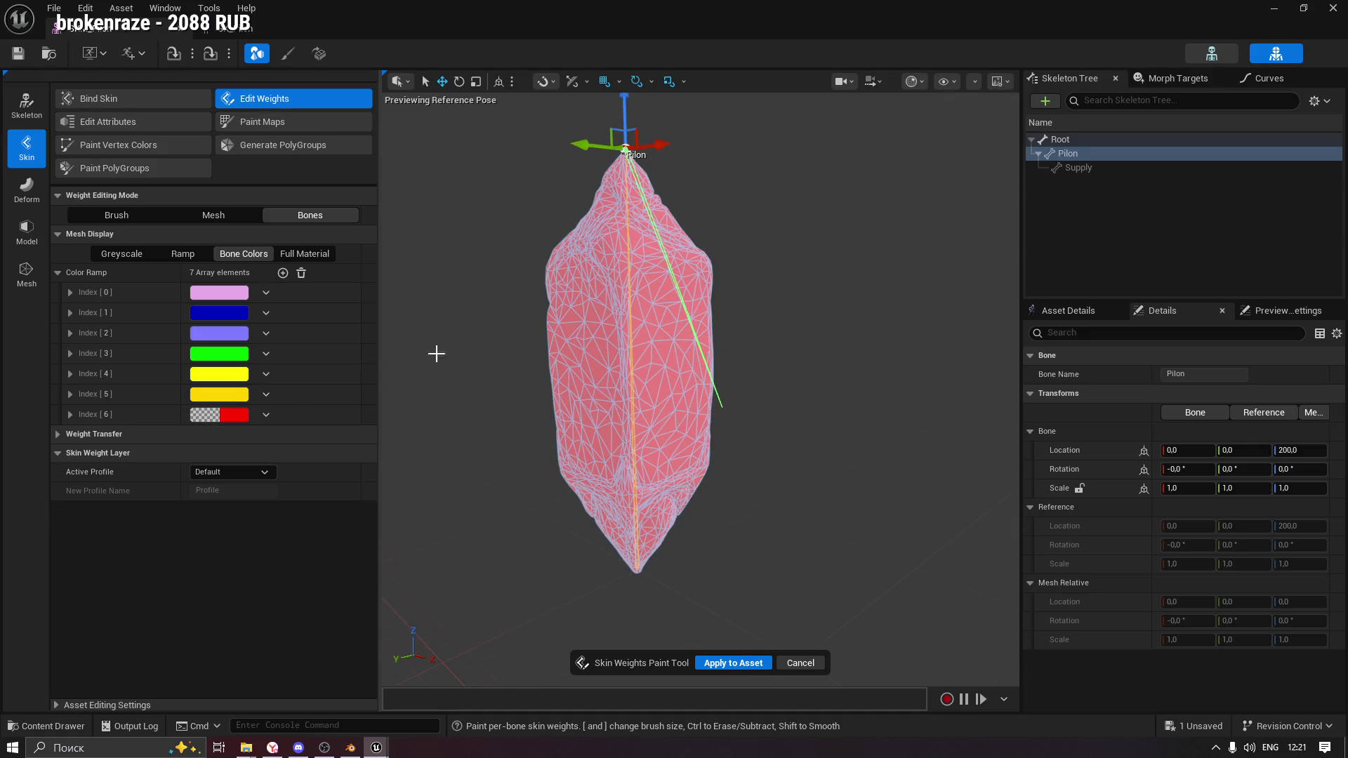
left_click(70, 415)
left_click(70, 415)
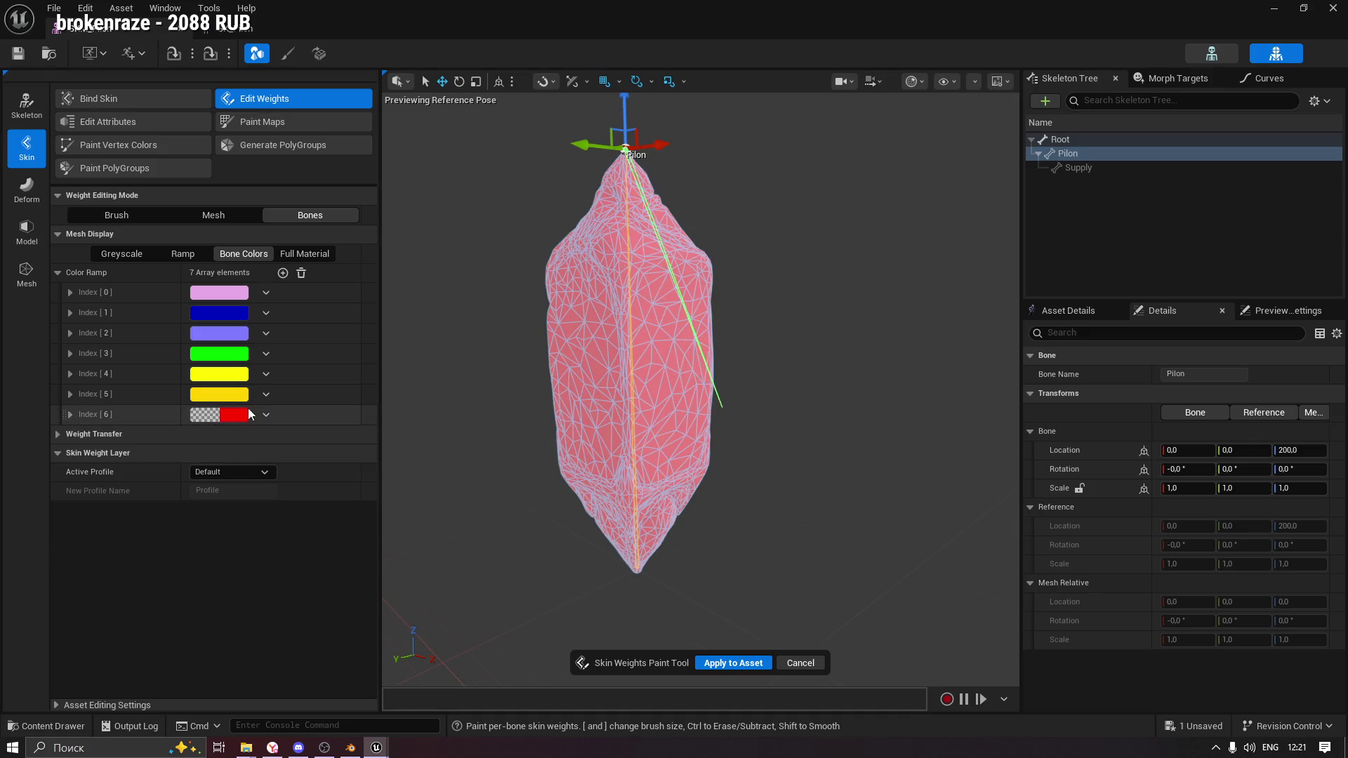
left_click(123, 255)
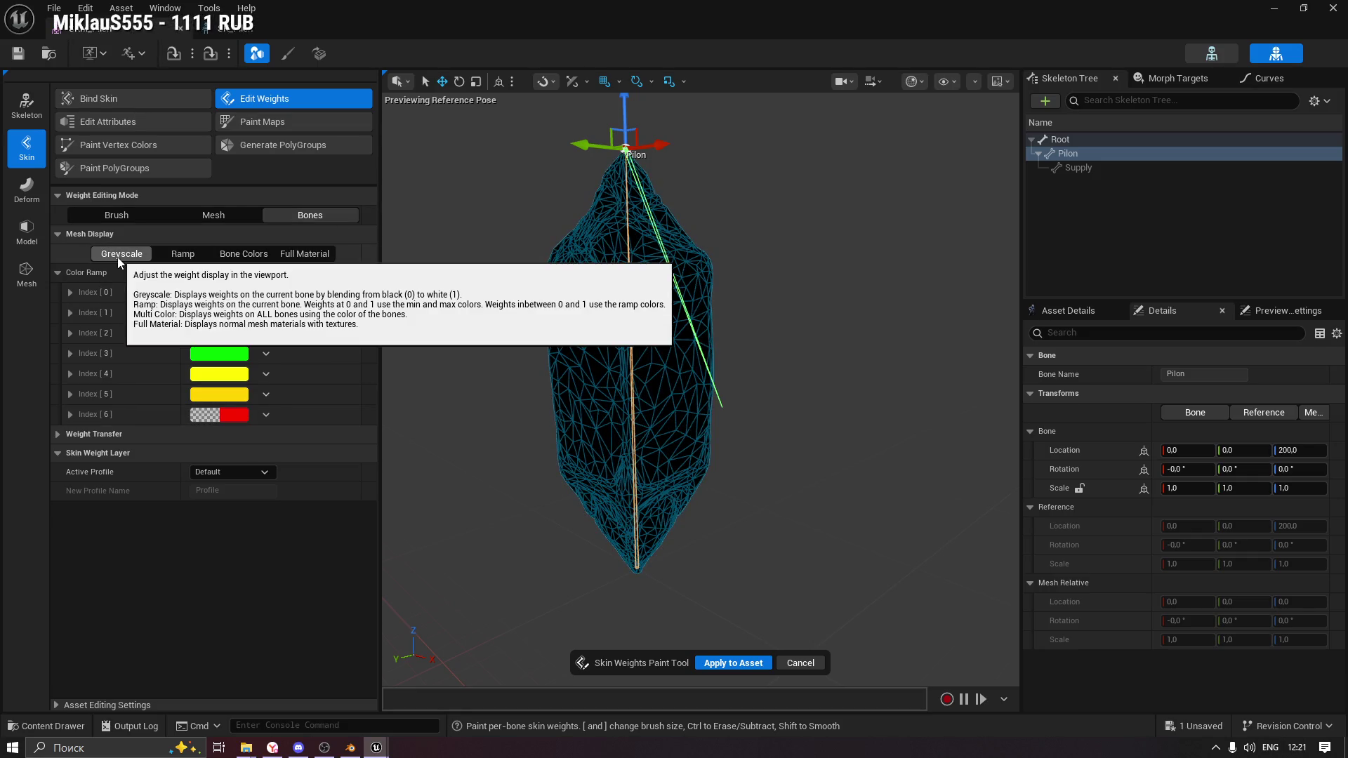
left_click(179, 256)
left_click(128, 256)
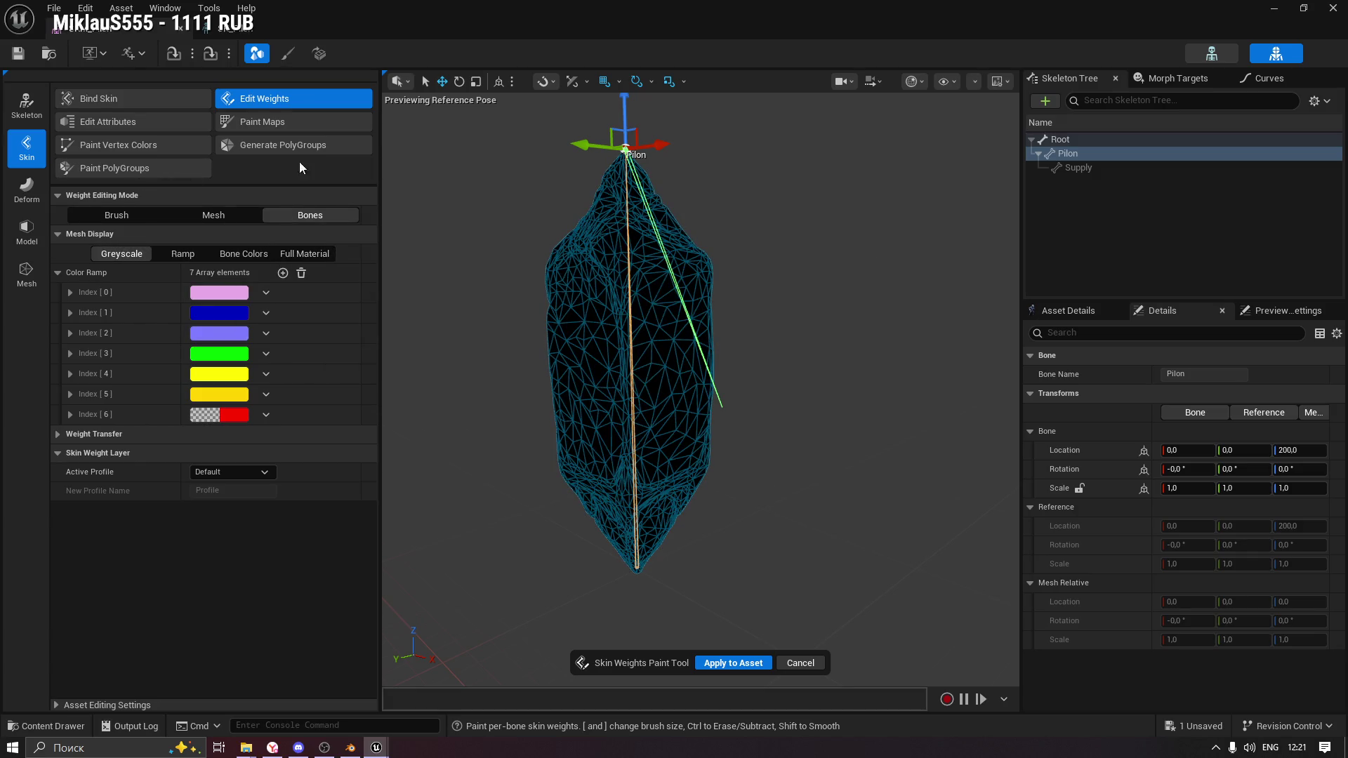
left_click(217, 218)
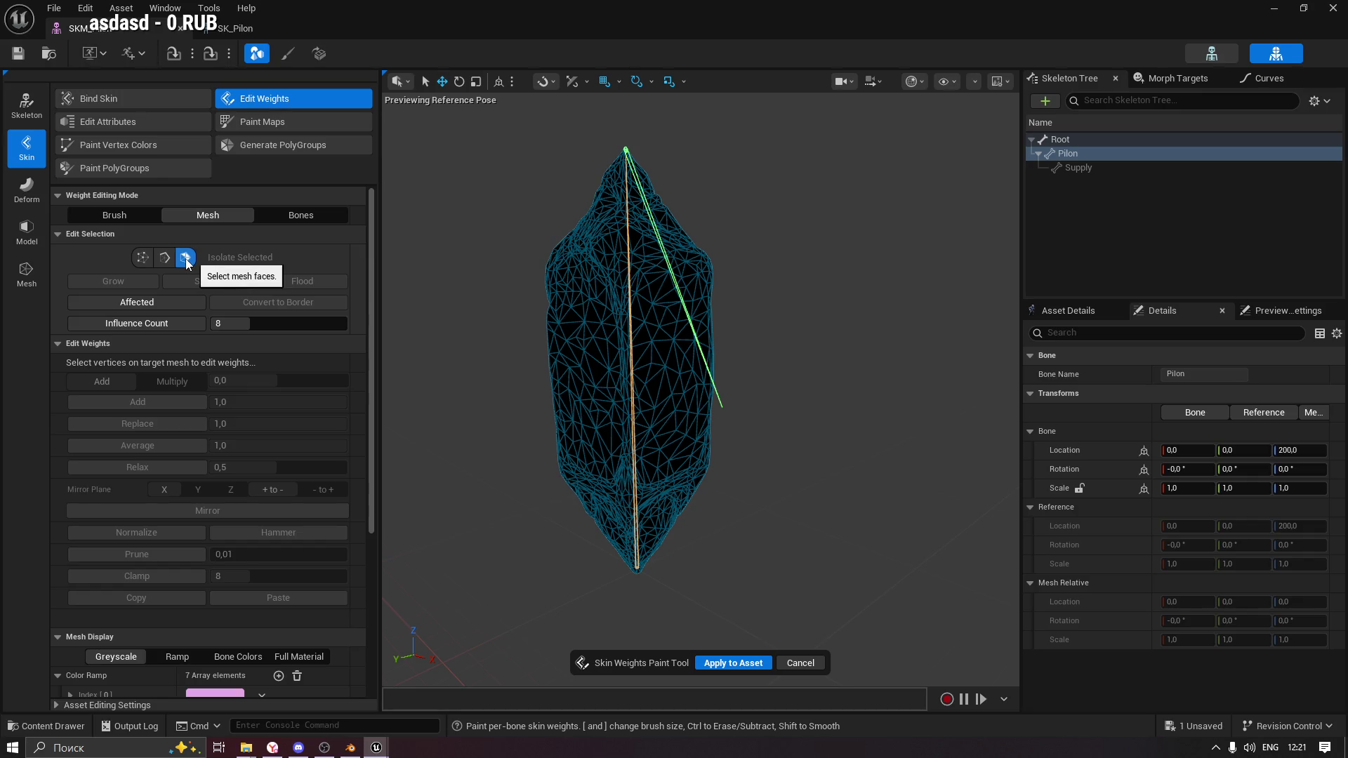
Select a mesh face, flood the selection to the whole Pilon mesh, and switch to the browser.
left_click(571, 381)
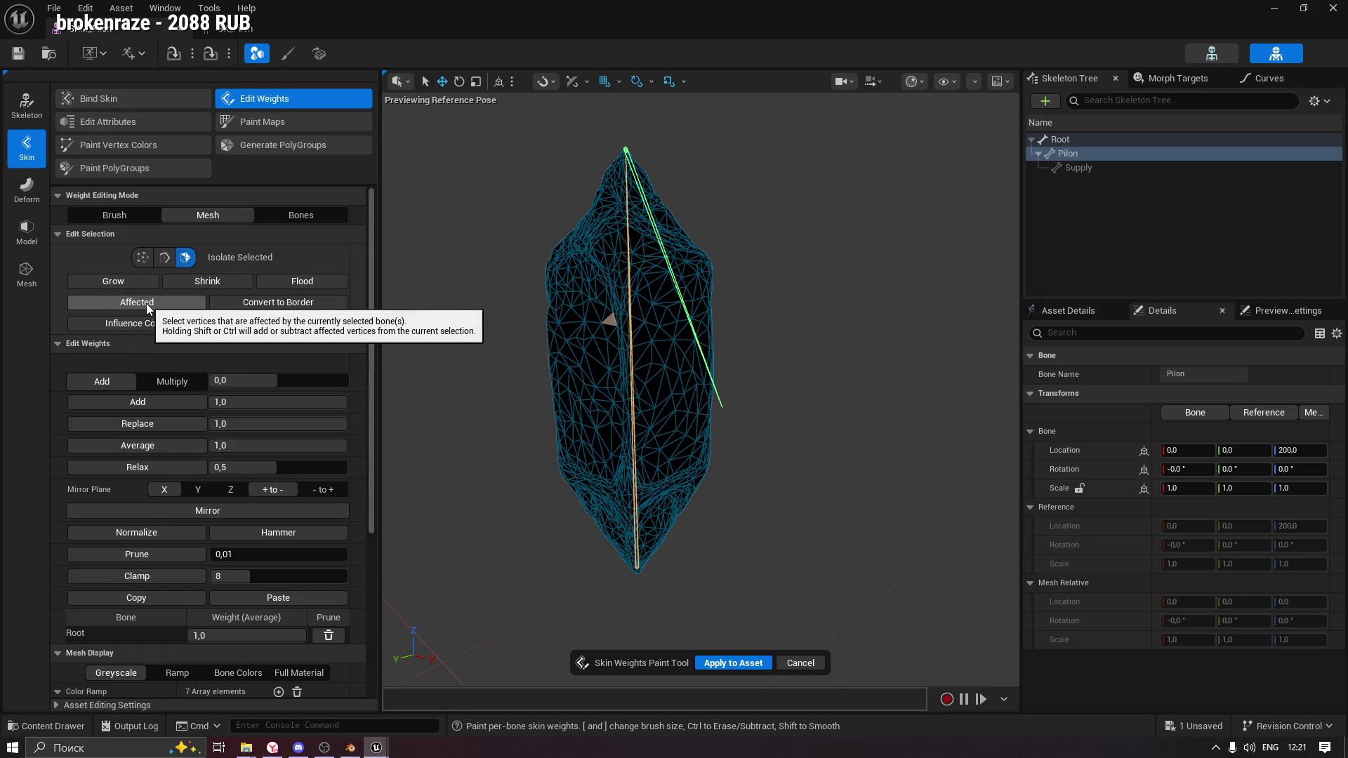
left_click(293, 280)
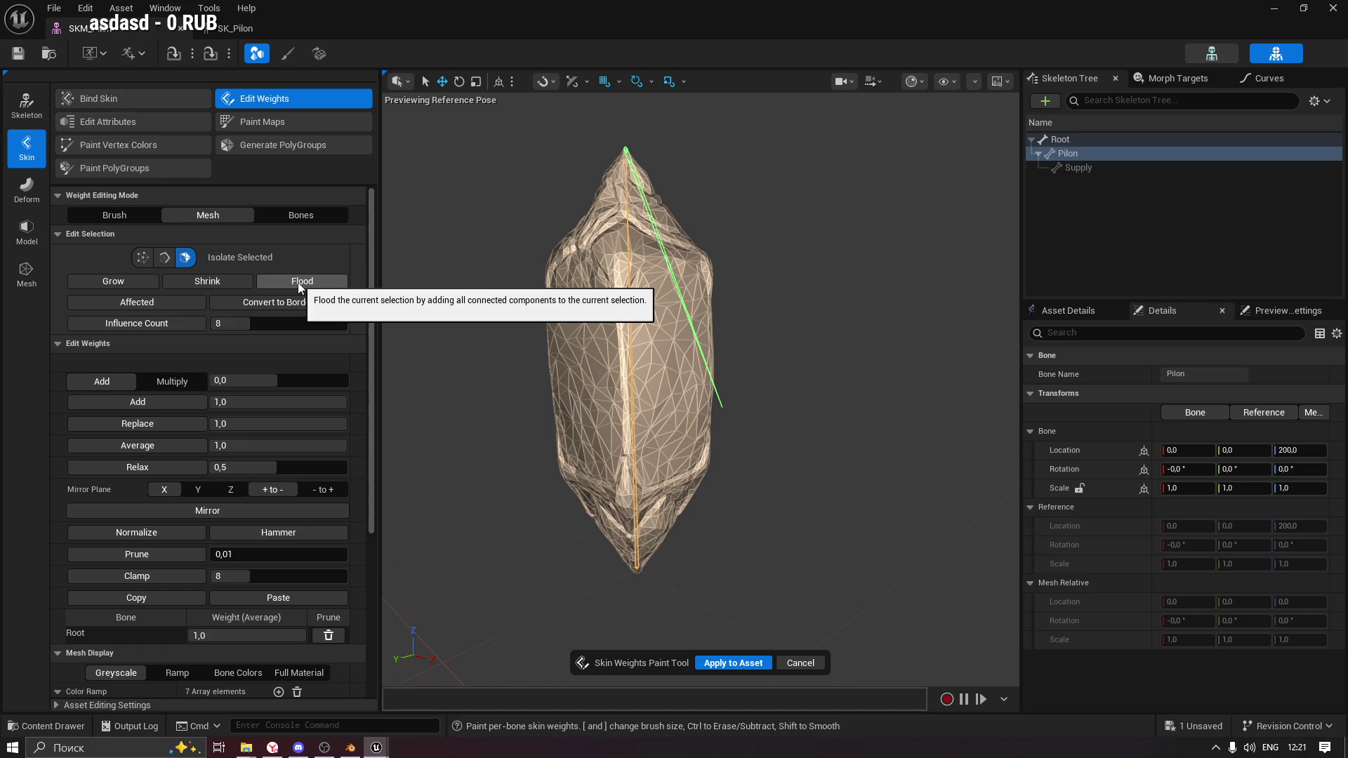
left_click(272, 748)
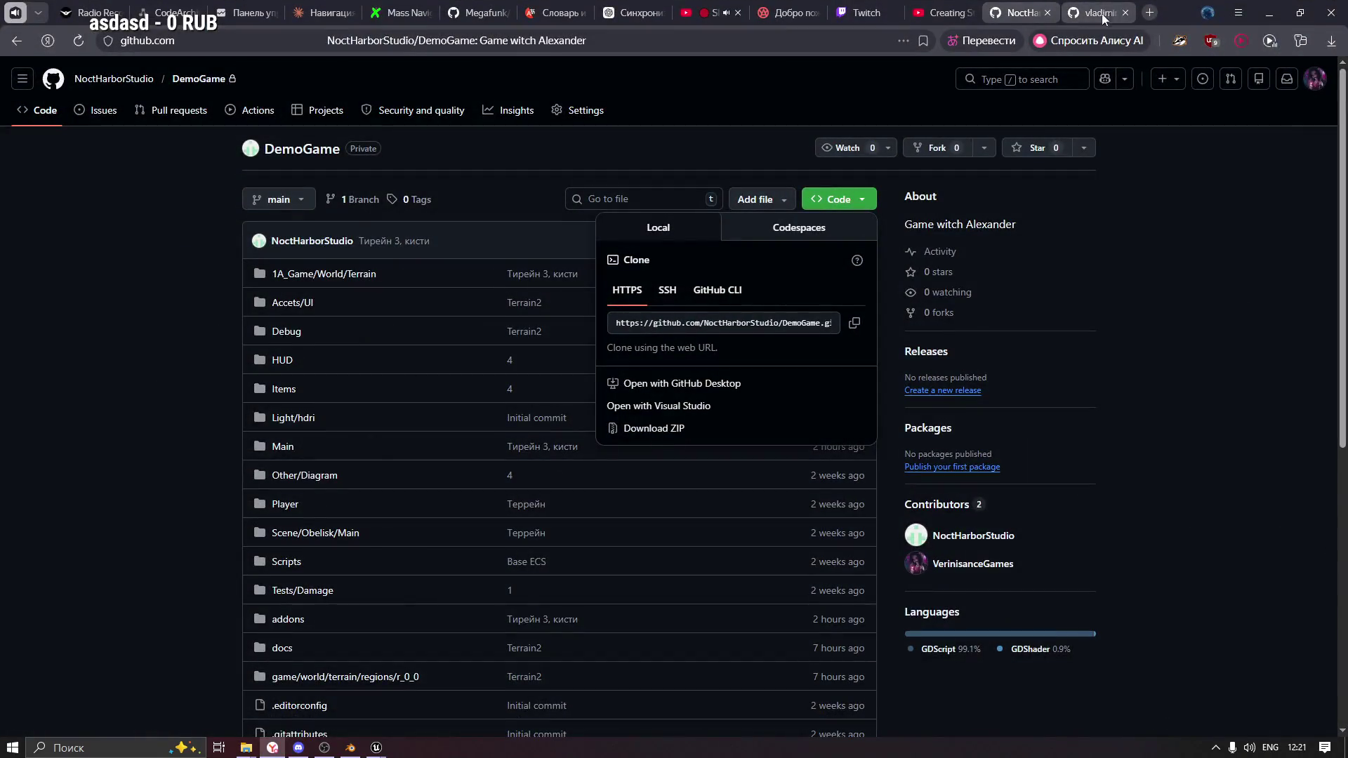
Open translate.yandex.ru from the address bar and close an unneeded tab.
left_click(749, 40)
type("translate.yandex.ru")
key("Return")
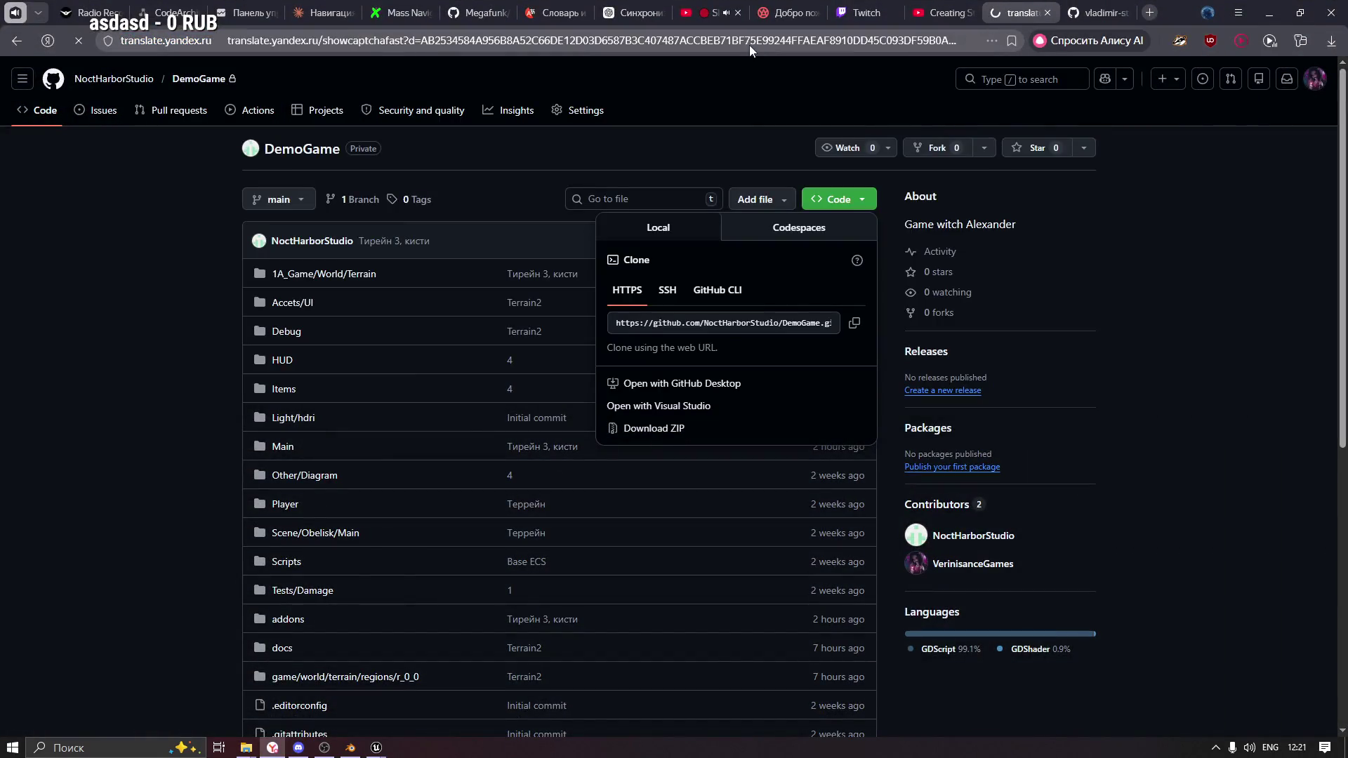
left_click(1127, 13)
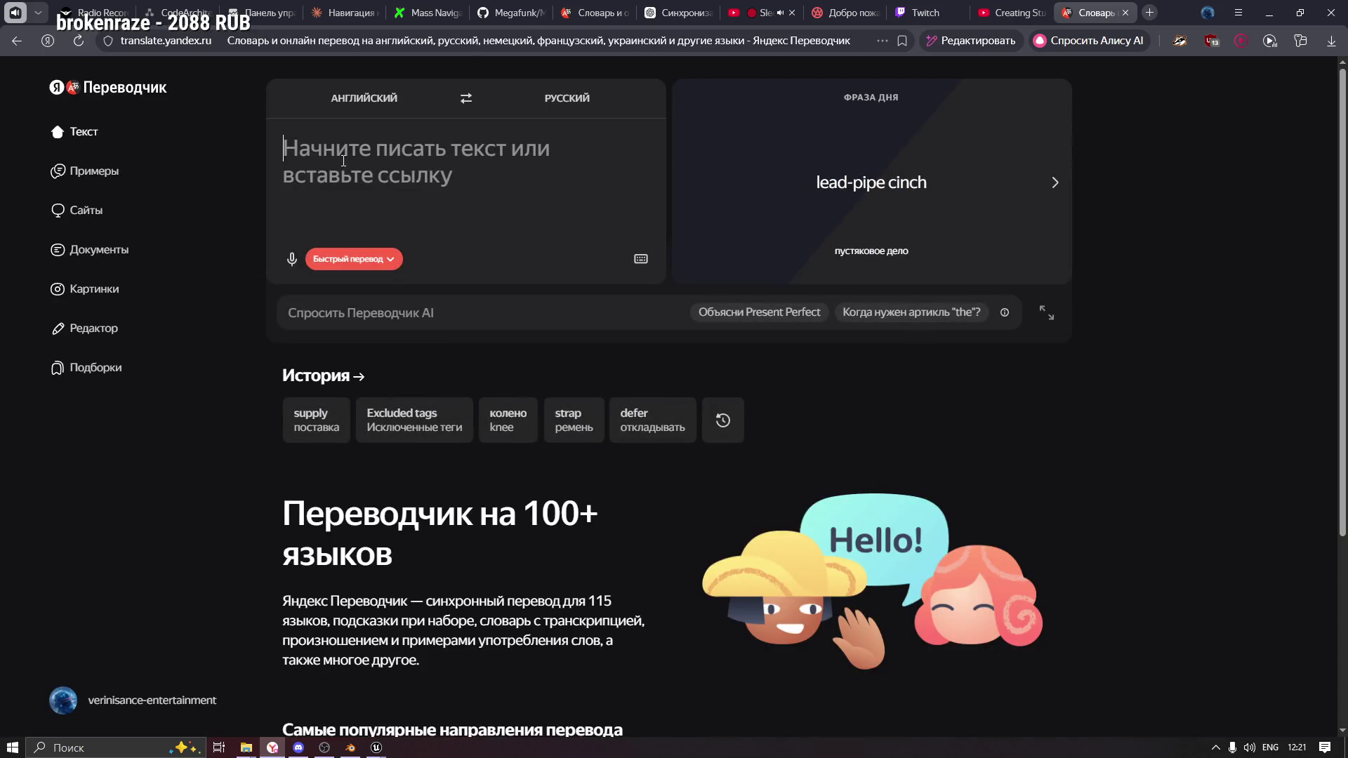
Translate 'flood' as наводнение, read through the example sentences, and close the translator tab.
type("flood")
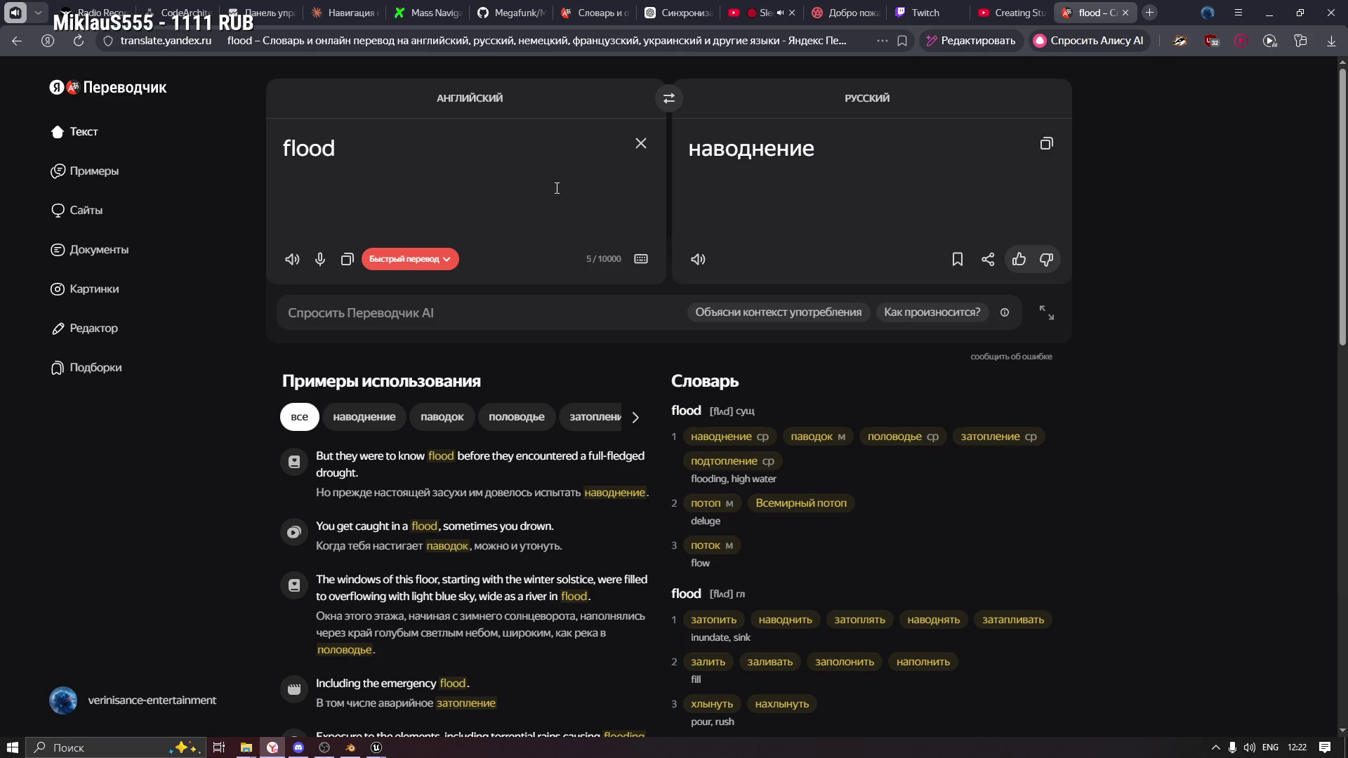
scroll(808, 448, "down", 2)
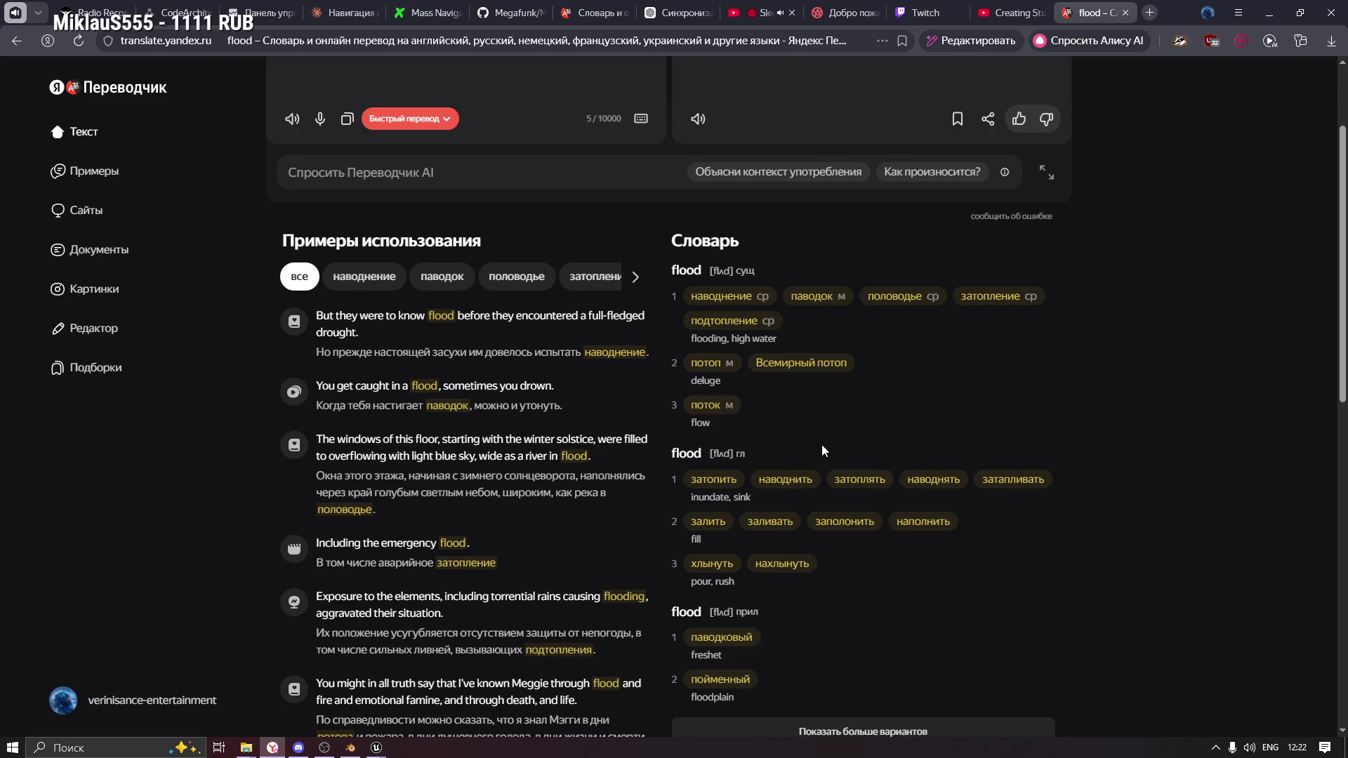
scroll(822, 445, "down", 2)
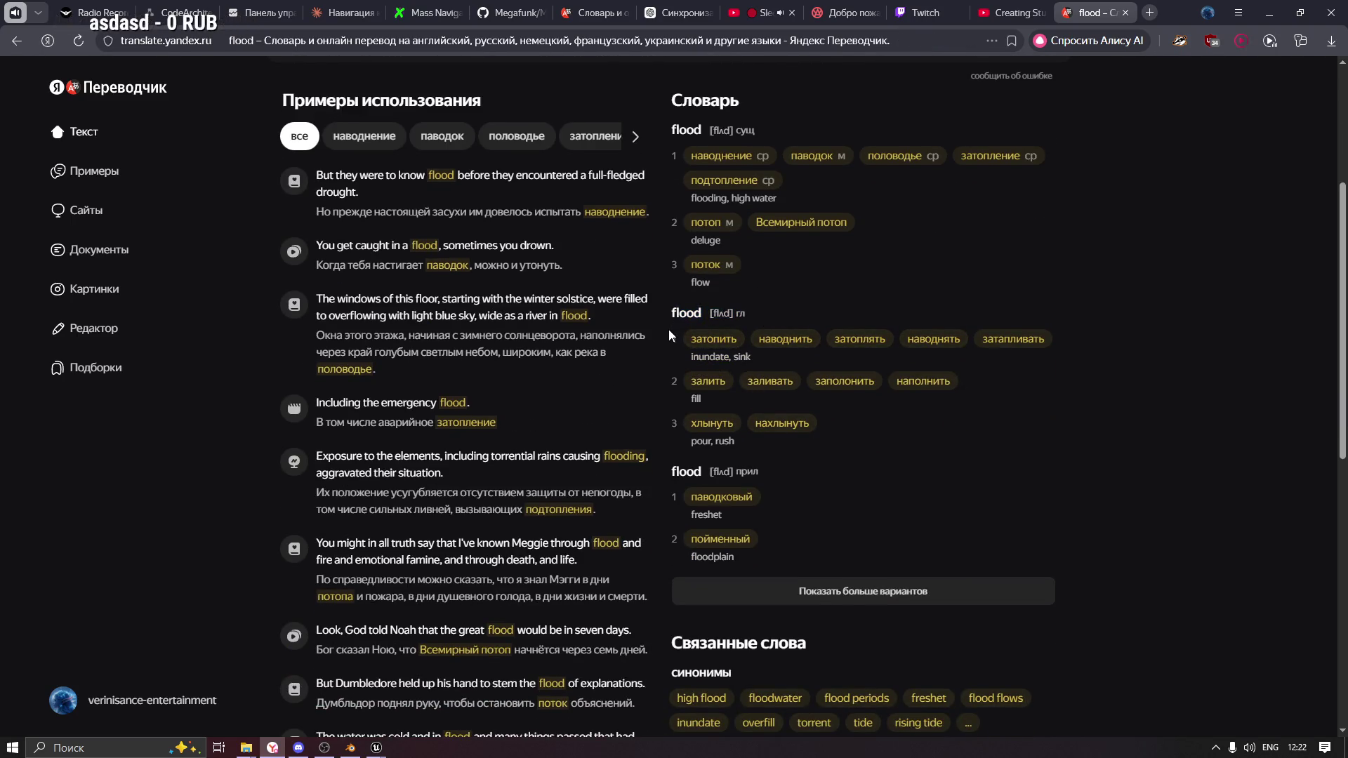
mouse_move(716, 382)
left_mouse_down()
mouse_move(727, 369)
mouse_move(664, 353)
mouse_move(319, 369)
left_mouse_up()
mouse_move(333, 212)
left_mouse_down()
mouse_move(629, 221)
mouse_move(590, 215)
left_mouse_up()
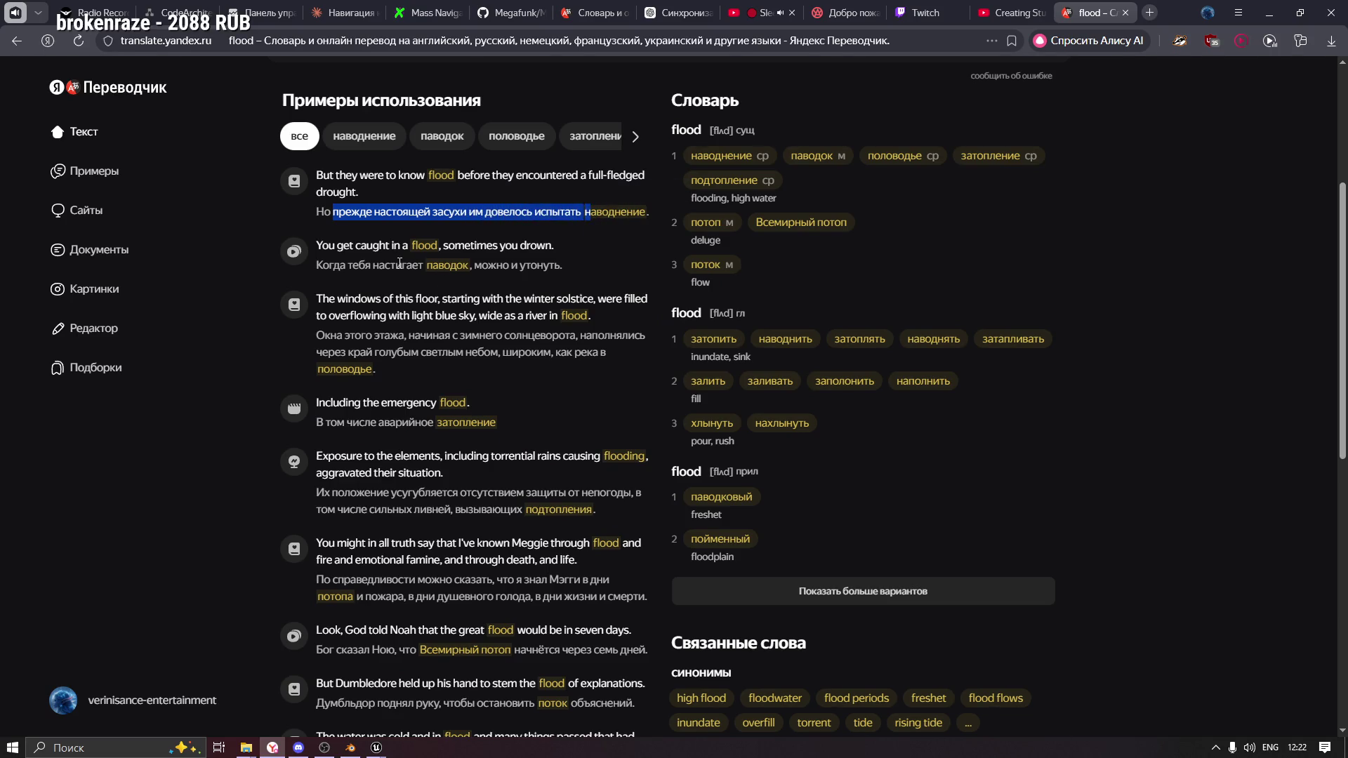
left_click_drag(320, 353, 468, 353)
left_click(1126, 13)
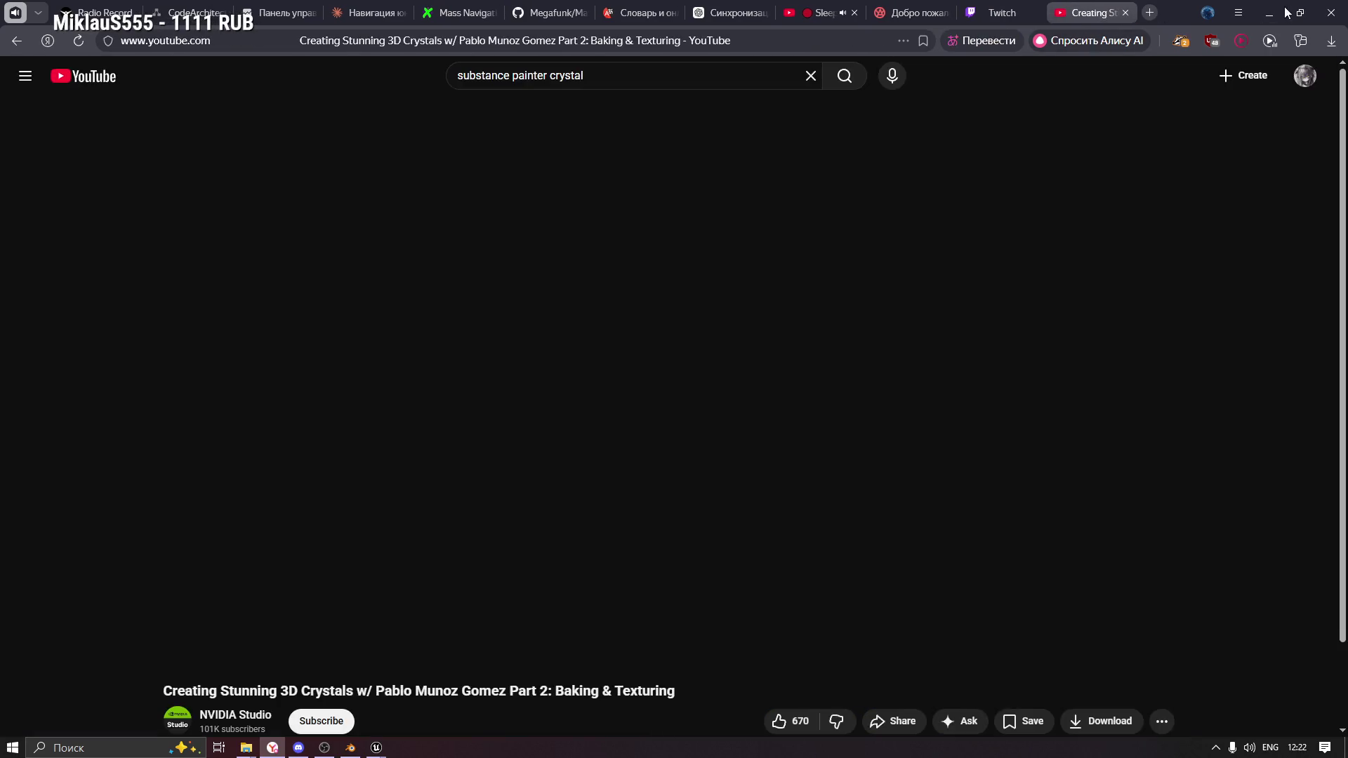
Minimize the browser to bring the Unreal Engine weight editor back.
left_click(1283, 12)
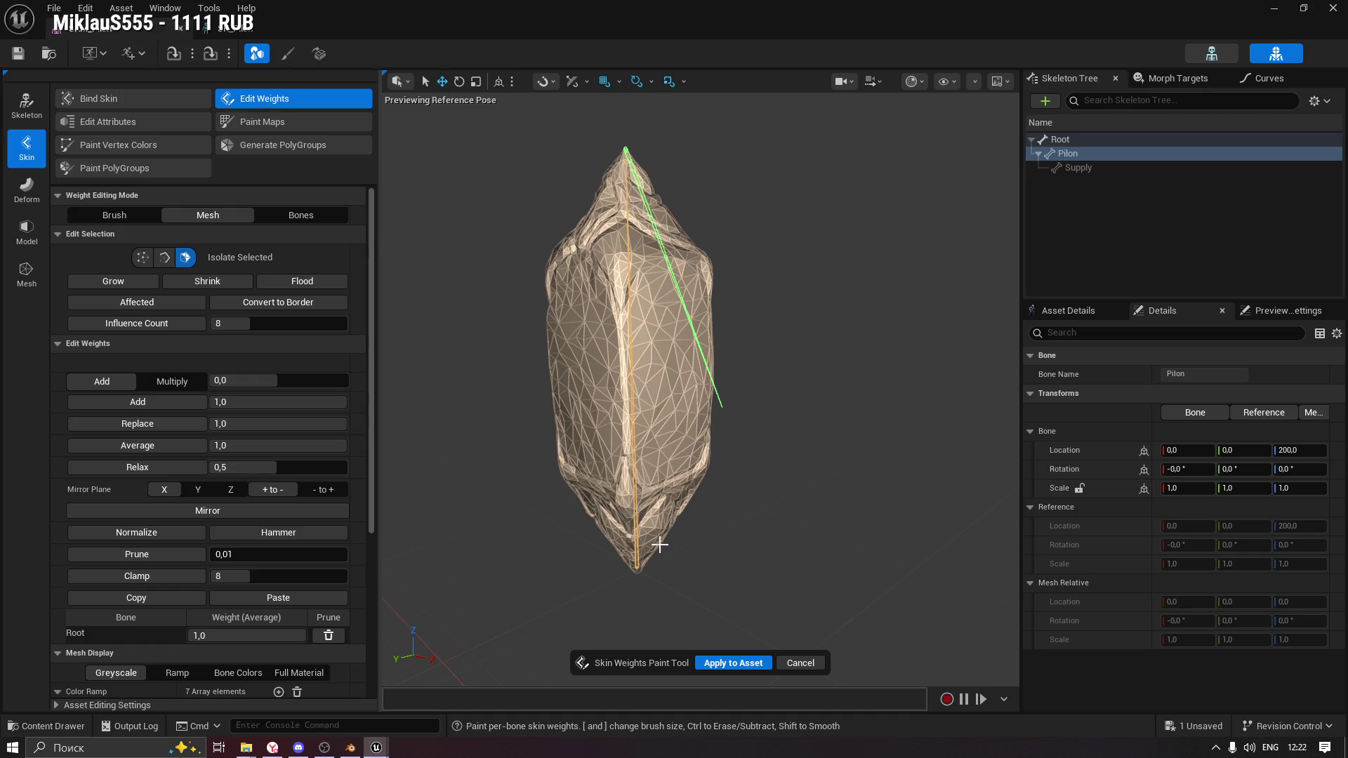
Apply the weights to SKM_Pilon and test-rotate the Pilon bone in the SK_Pilon editor.
left_click(714, 658)
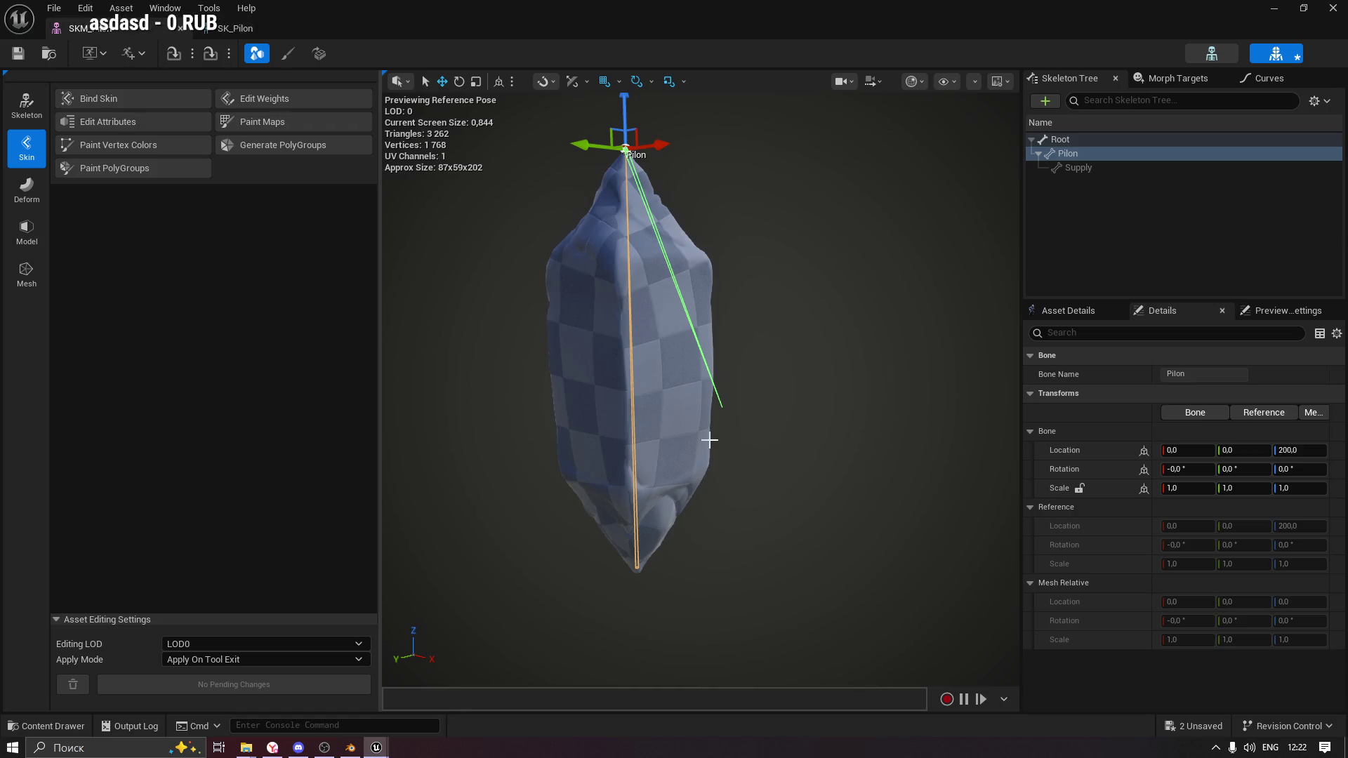
left_click(243, 28)
mouse_move(700, 201)
left_mouse_down()
mouse_move(745, 194)
mouse_move(699, 210)
mouse_move(737, 194)
mouse_move(692, 199)
left_mouse_up()
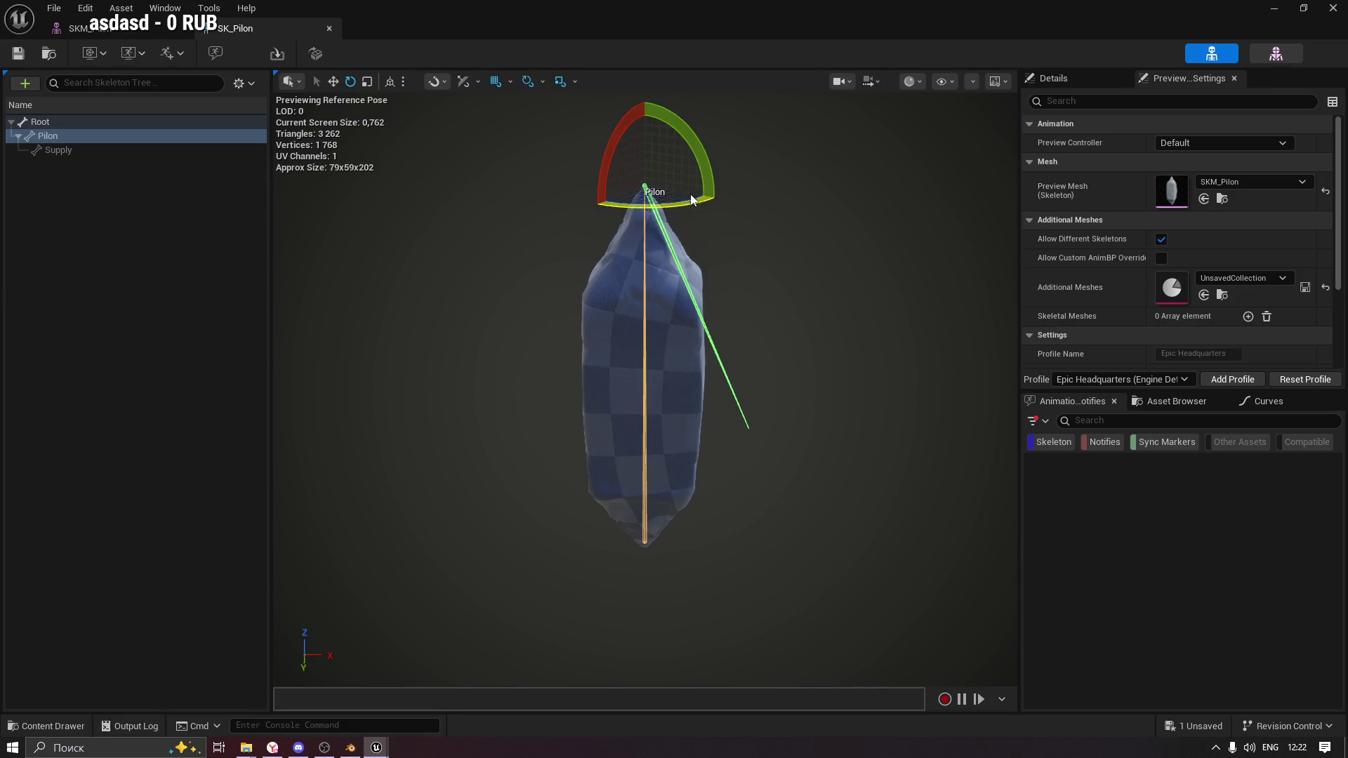
left_click(59, 150)
left_click(59, 135)
left_click(83, 31)
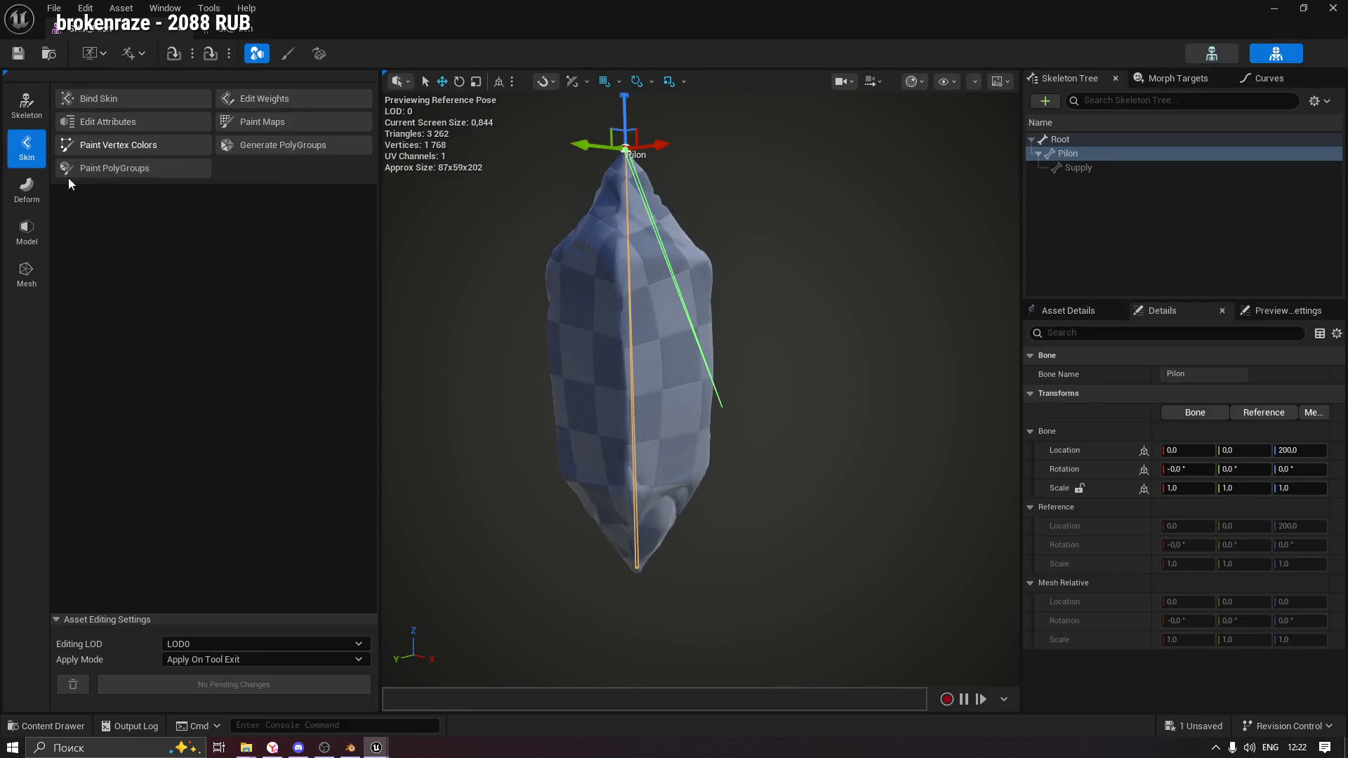
left_click(25, 190)
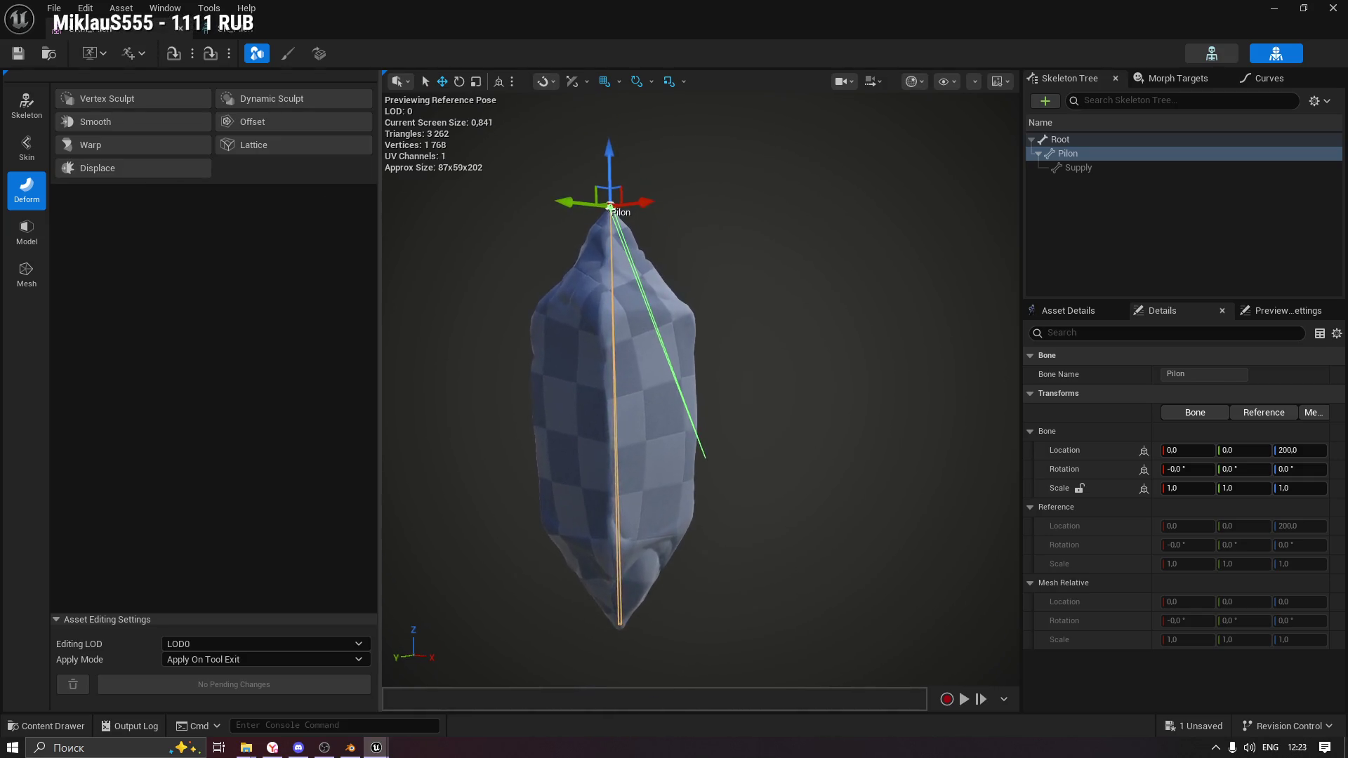
Apply an Iterative Offset deformation to the Pilon mesh from the Supply bone, then reselect the Pilon bone.
left_click(253, 123)
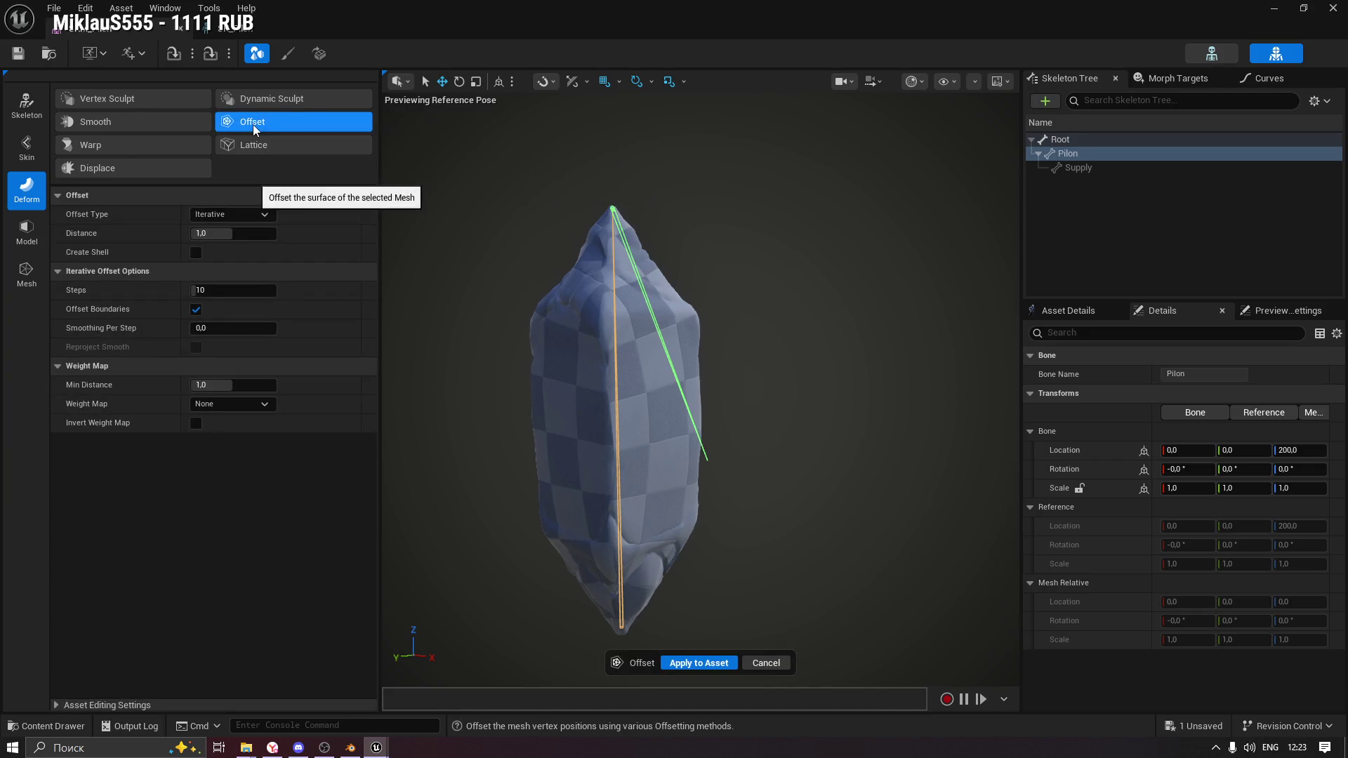
left_click(1107, 169)
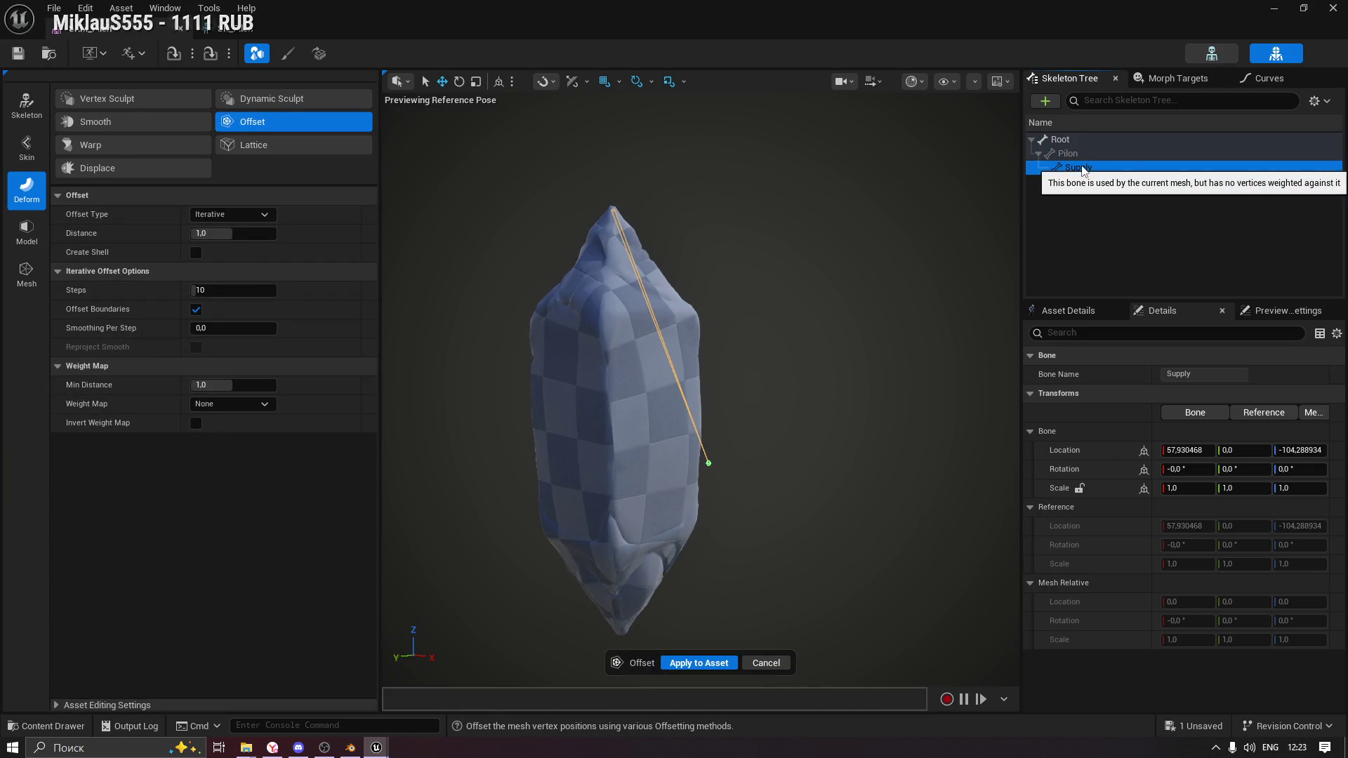
left_click(261, 127)
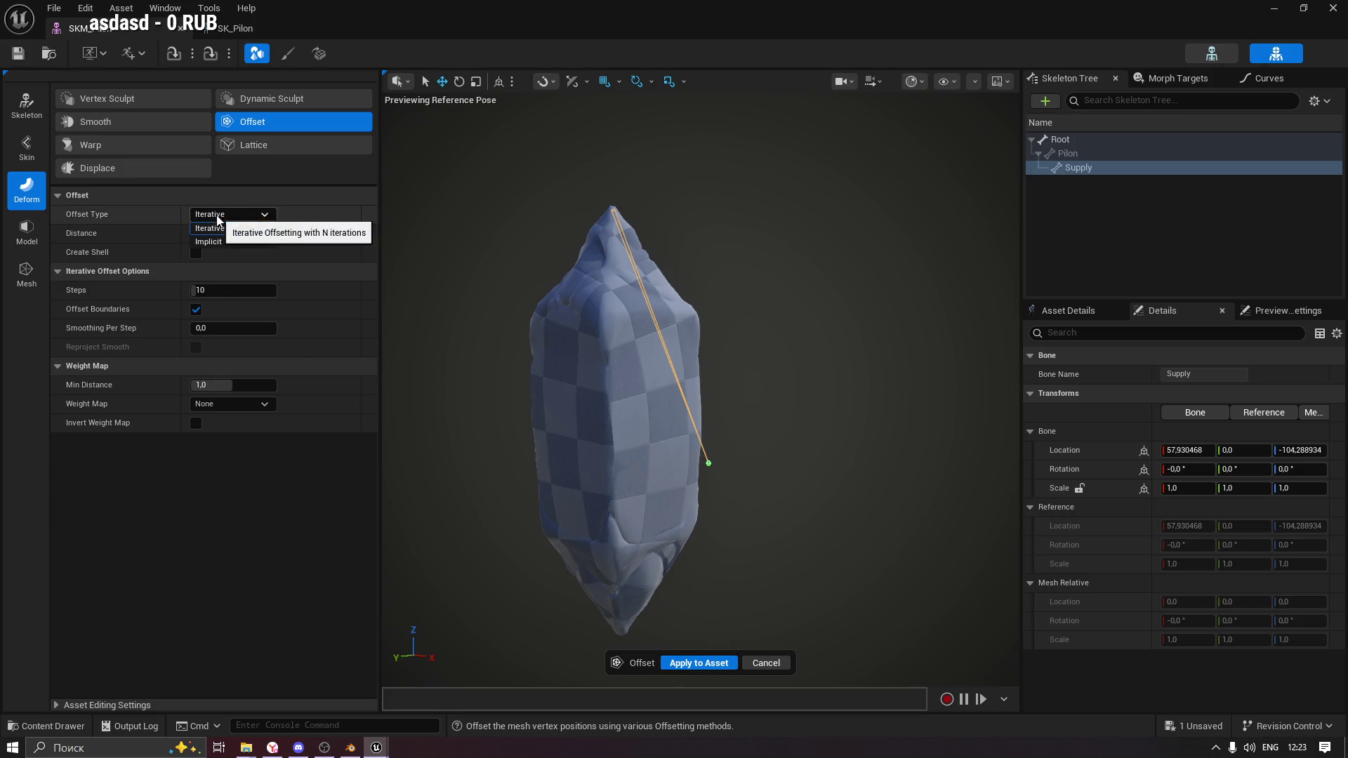
left_click(682, 663)
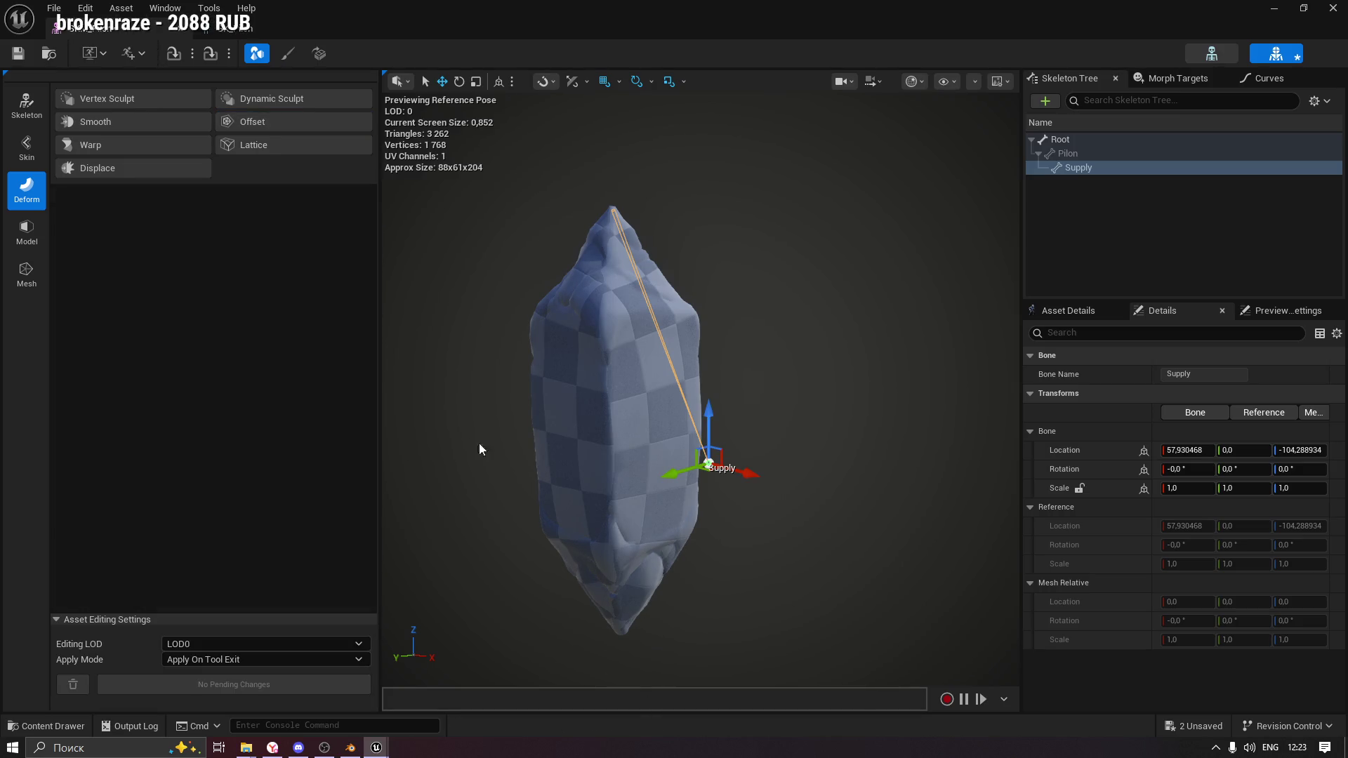
left_click(1069, 153)
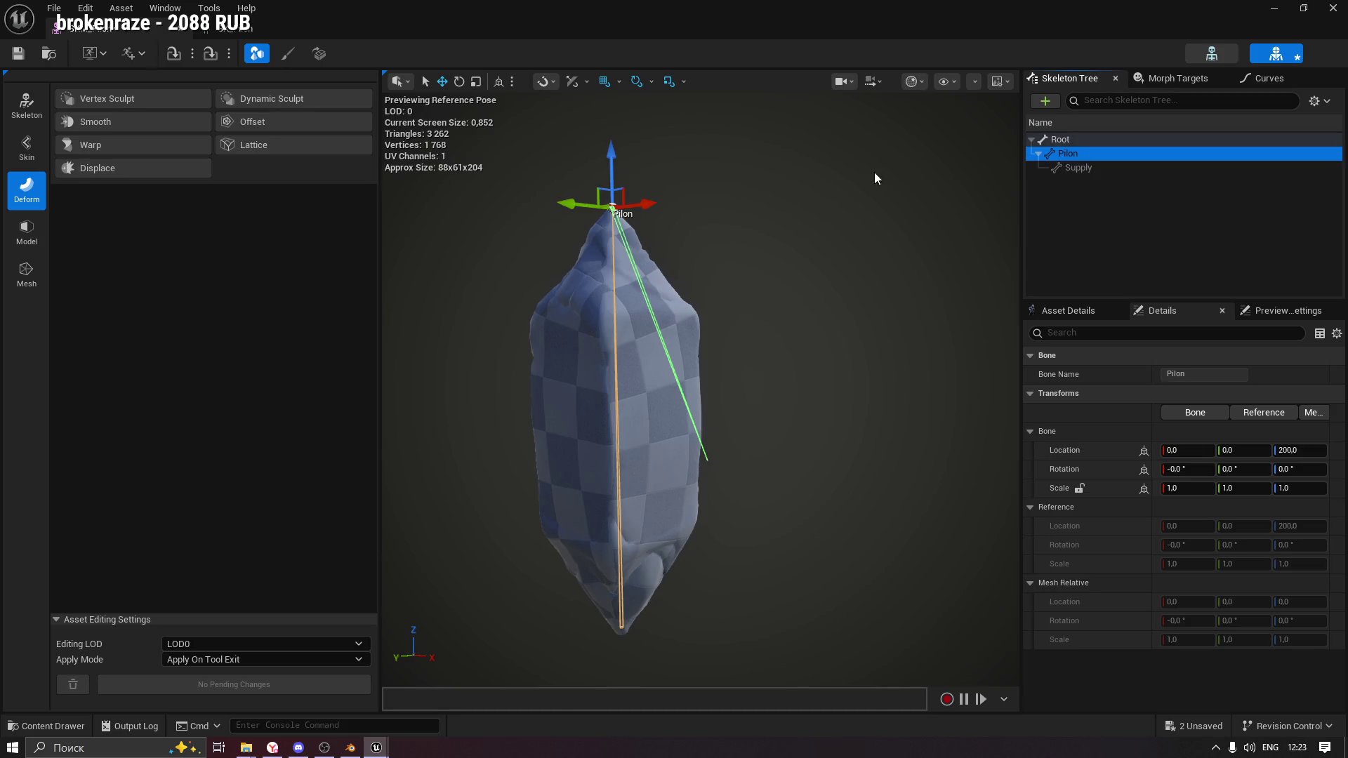
In the SK_Pilon skeleton, rotate the Pilon bone around its vertical axis and inspect its transform details.
left_click(267, 28)
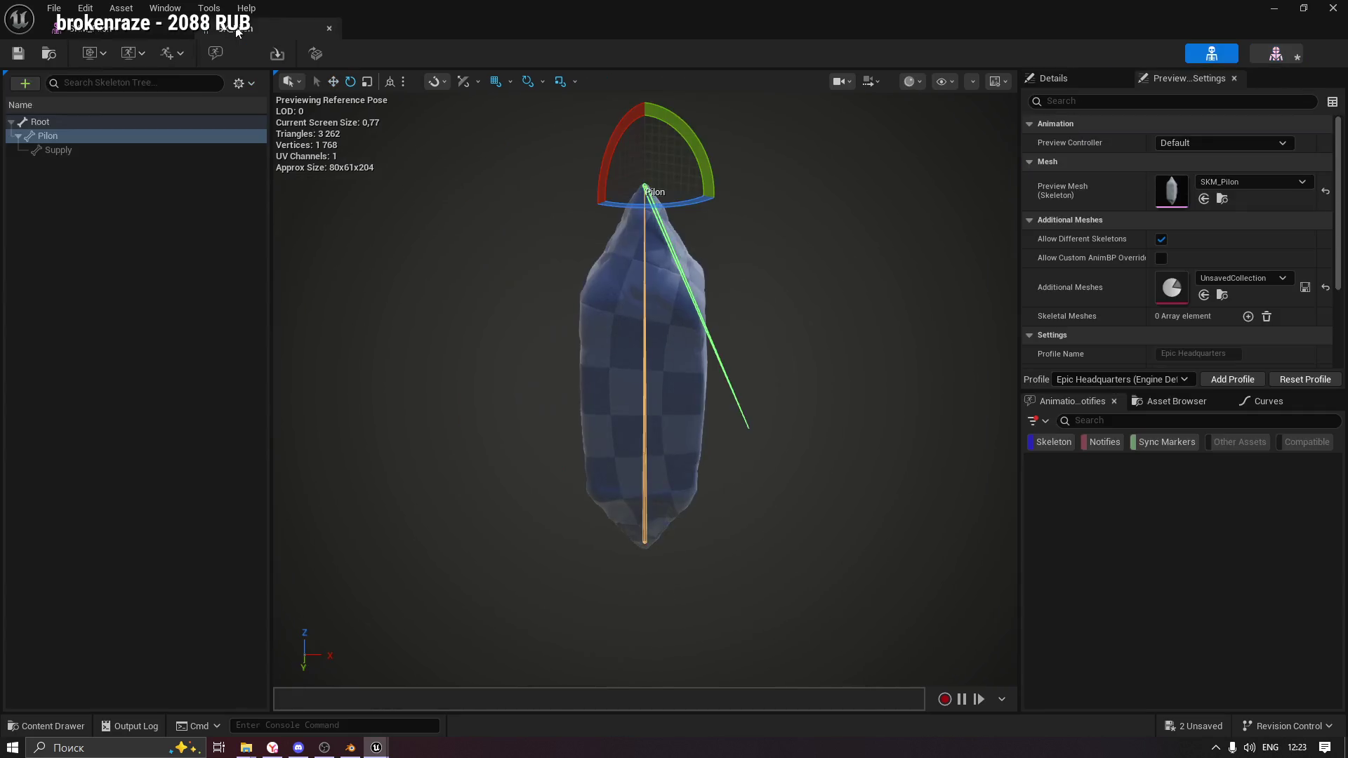
left_click_drag(626, 217, 626, 172)
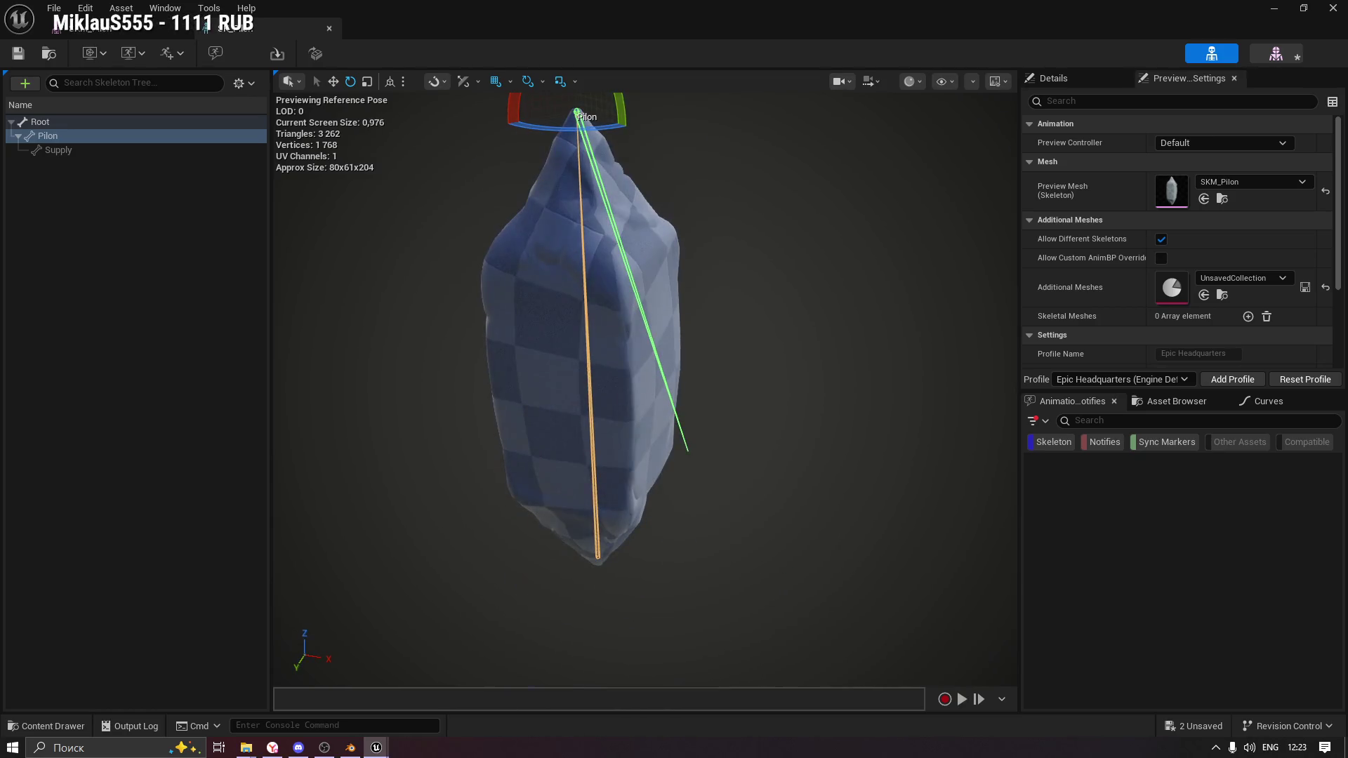
mouse_move(546, 135)
left_mouse_down()
mouse_move(583, 135)
mouse_move(534, 135)
mouse_move(611, 135)
left_mouse_up()
mouse_move(632, 394)
left_mouse_down()
mouse_move(632, 372)
mouse_move(632, 421)
left_mouse_up()
left_click_drag(733, 311, 734, 261)
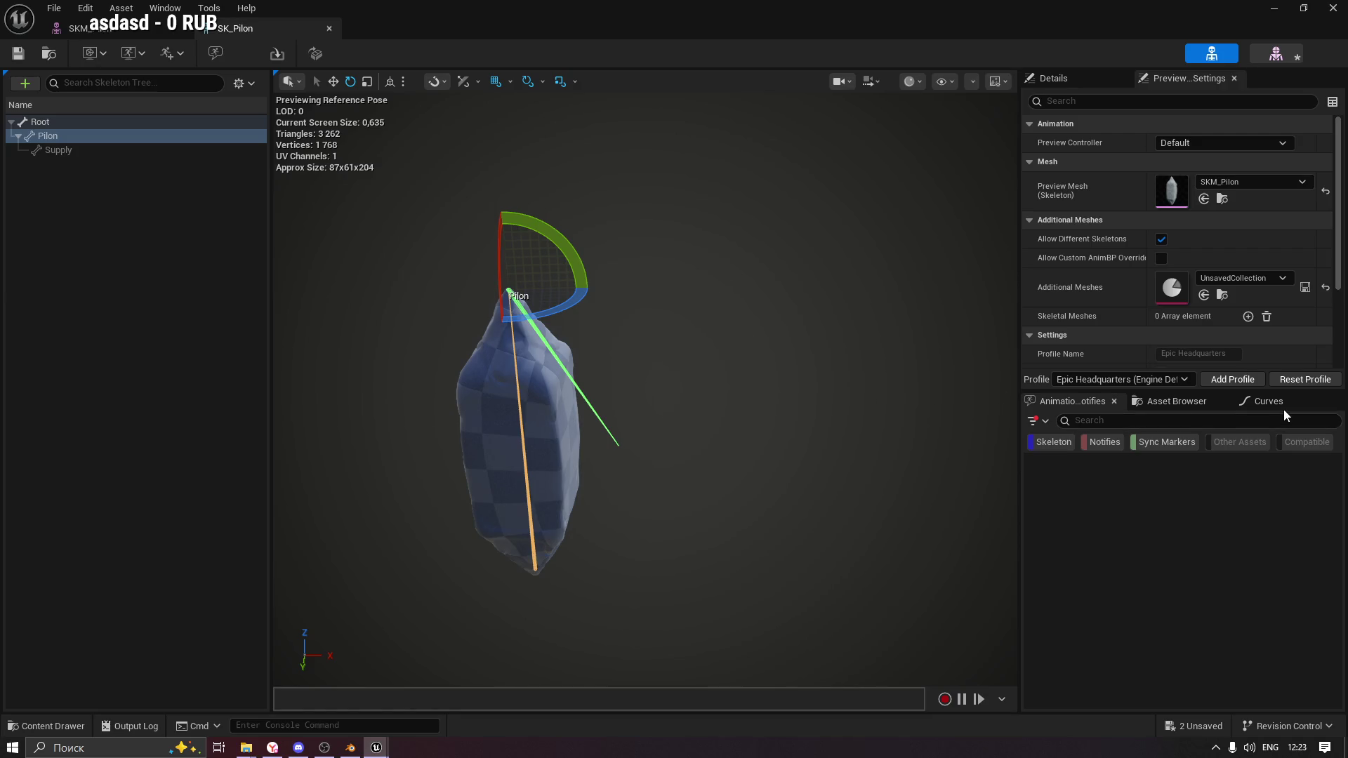
left_click(1177, 401)
left_click(1047, 404)
left_click_drag(1078, 392, 1078, 508)
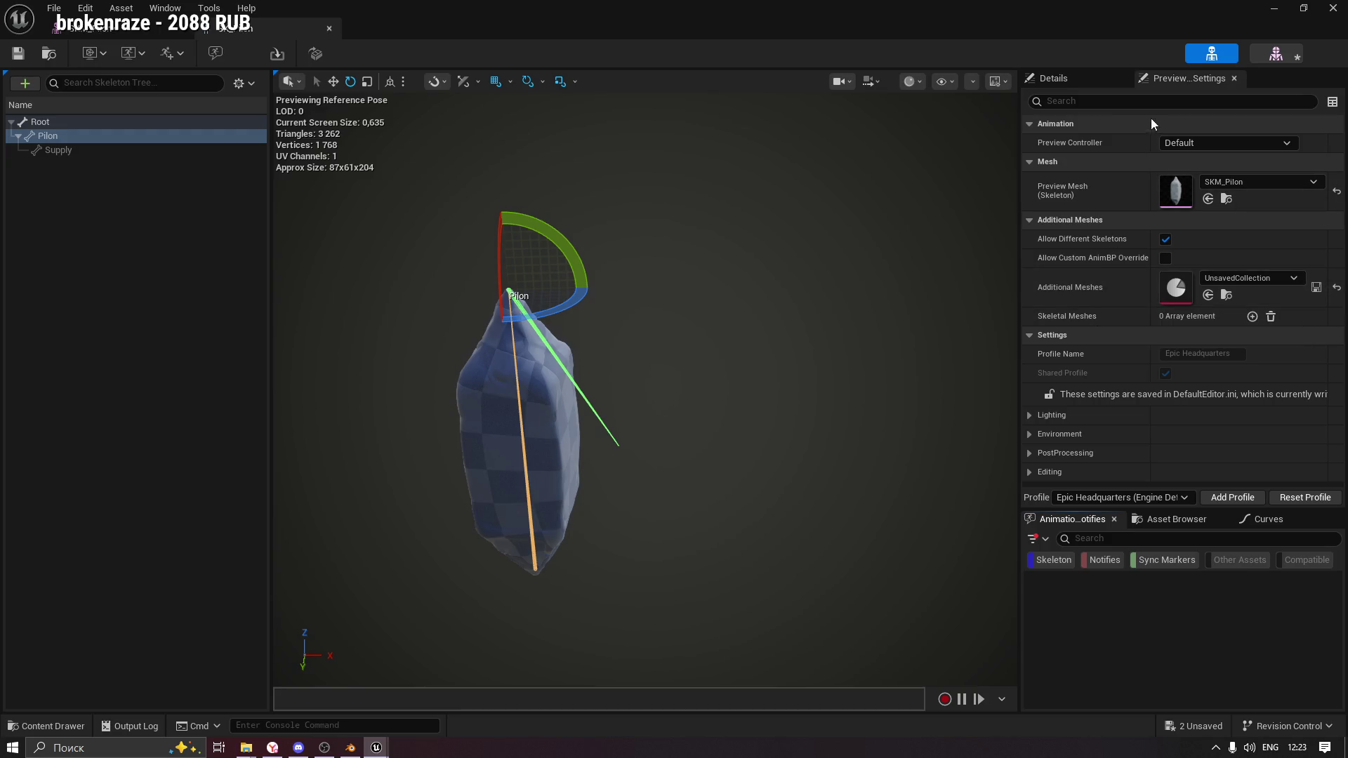
left_click(1069, 78)
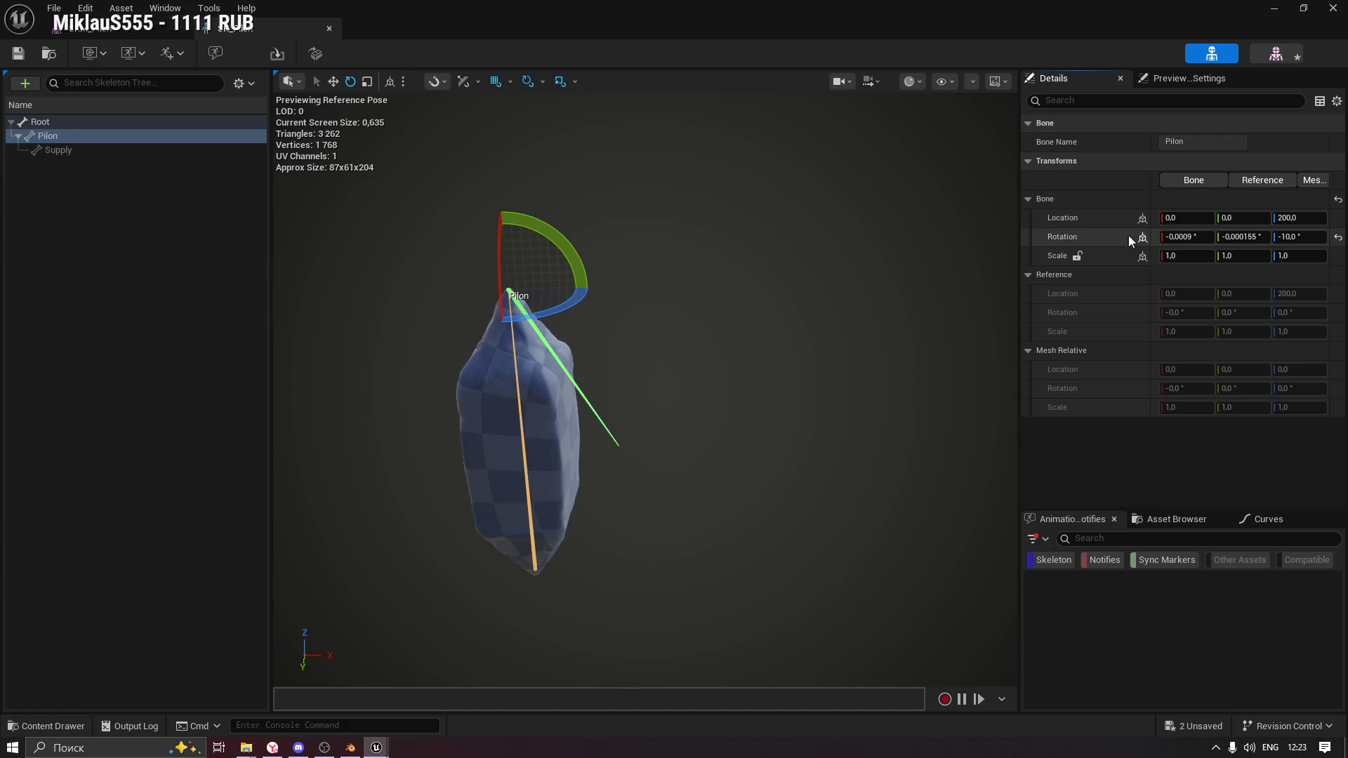
left_click(1285, 55)
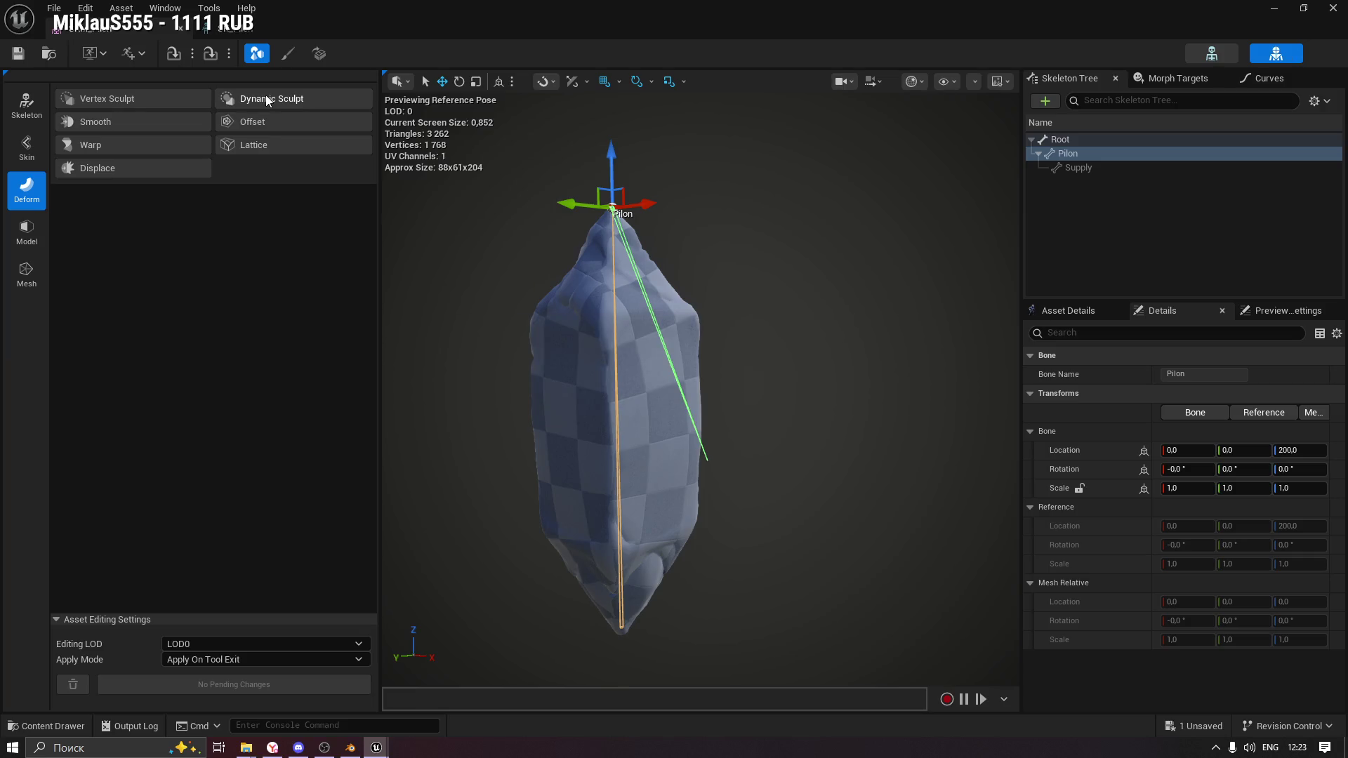
Rotate the Pilon bone to −10°, test-rotate Supply about 10°, then undo the Supply rotation.
left_click(225, 28)
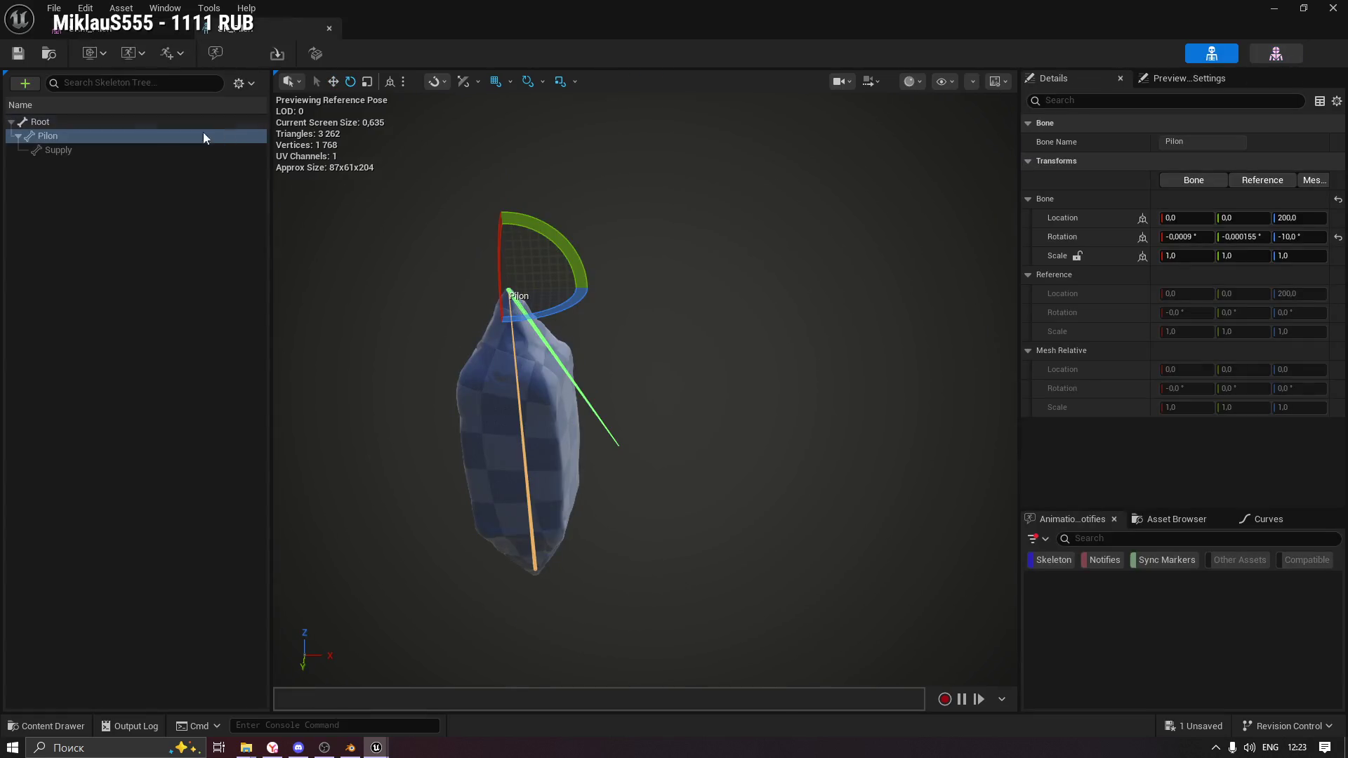
left_click(49, 137)
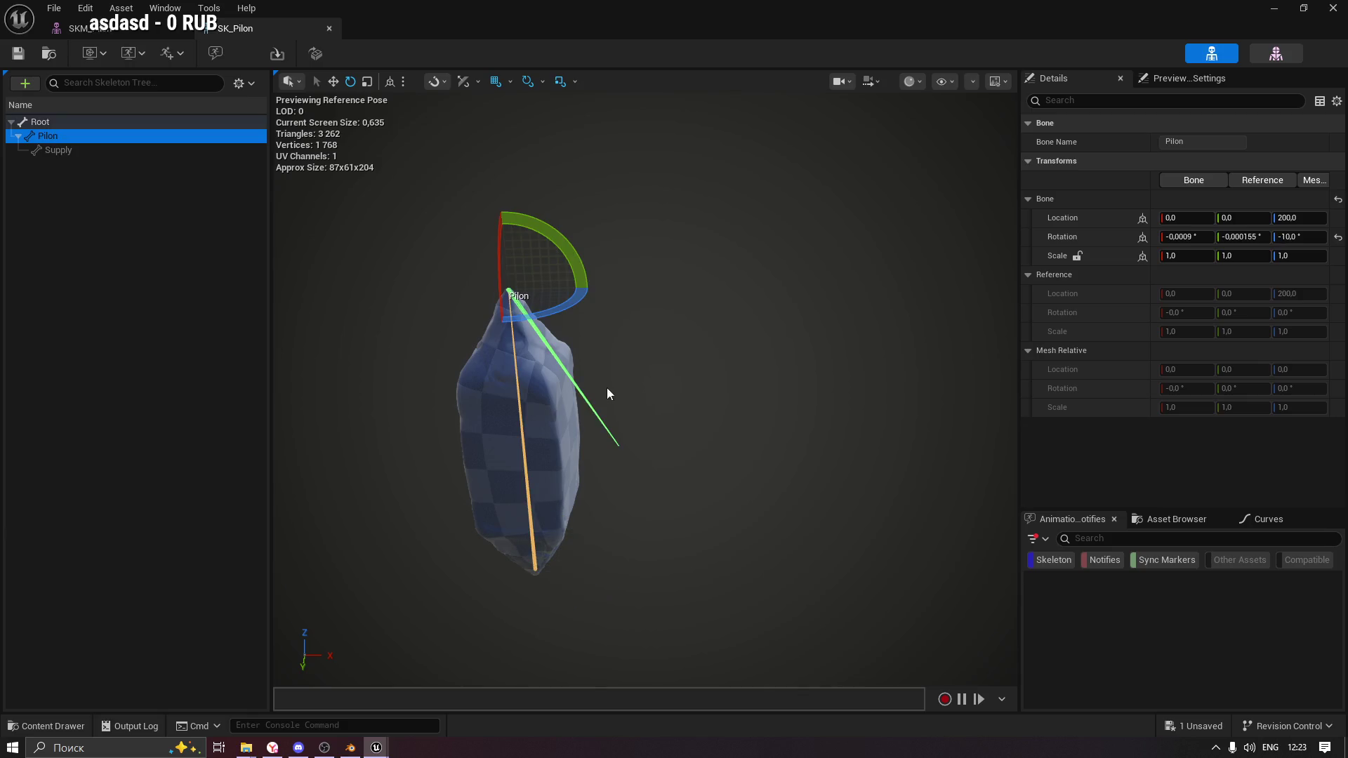
left_click_drag(564, 319, 550, 351)
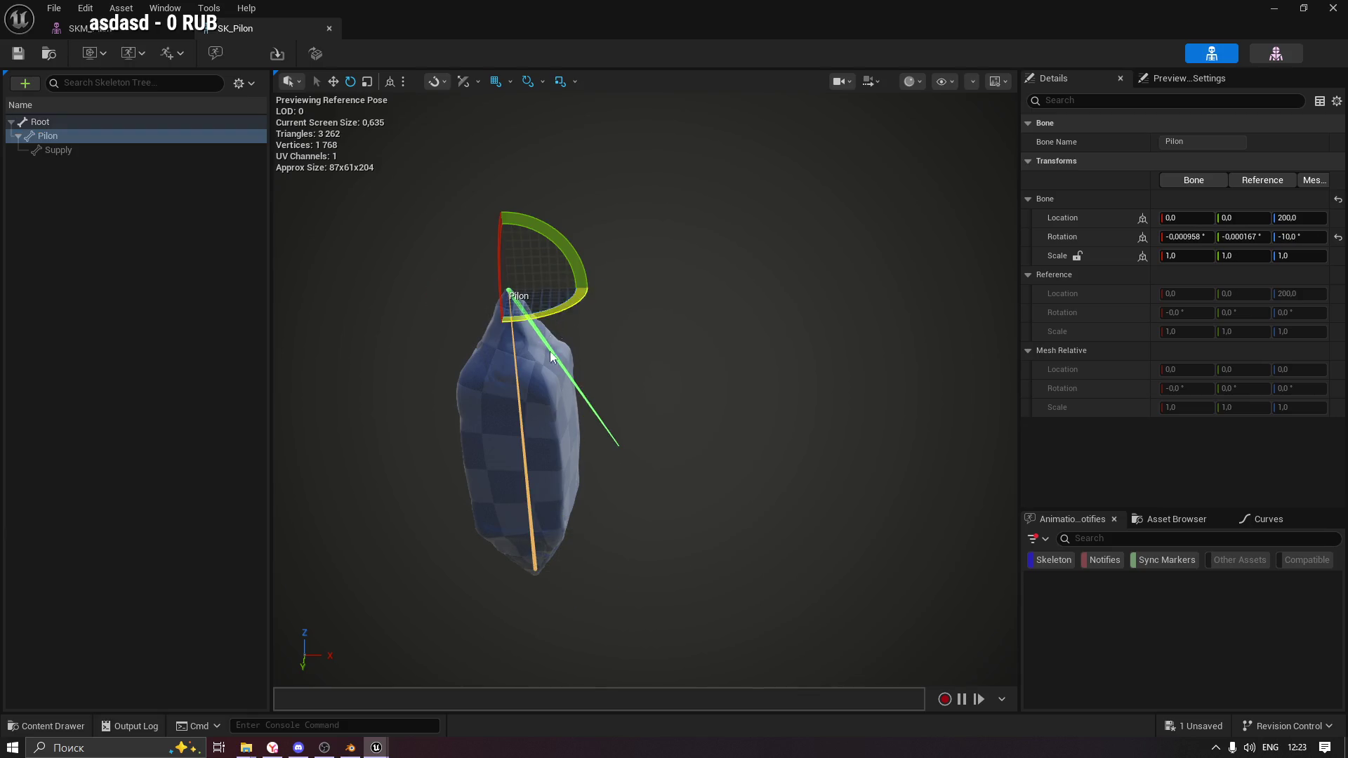
left_click(48, 152)
mouse_move(642, 424)
left_mouse_down()
mouse_move(609, 351)
mouse_move(611, 457)
left_mouse_up()
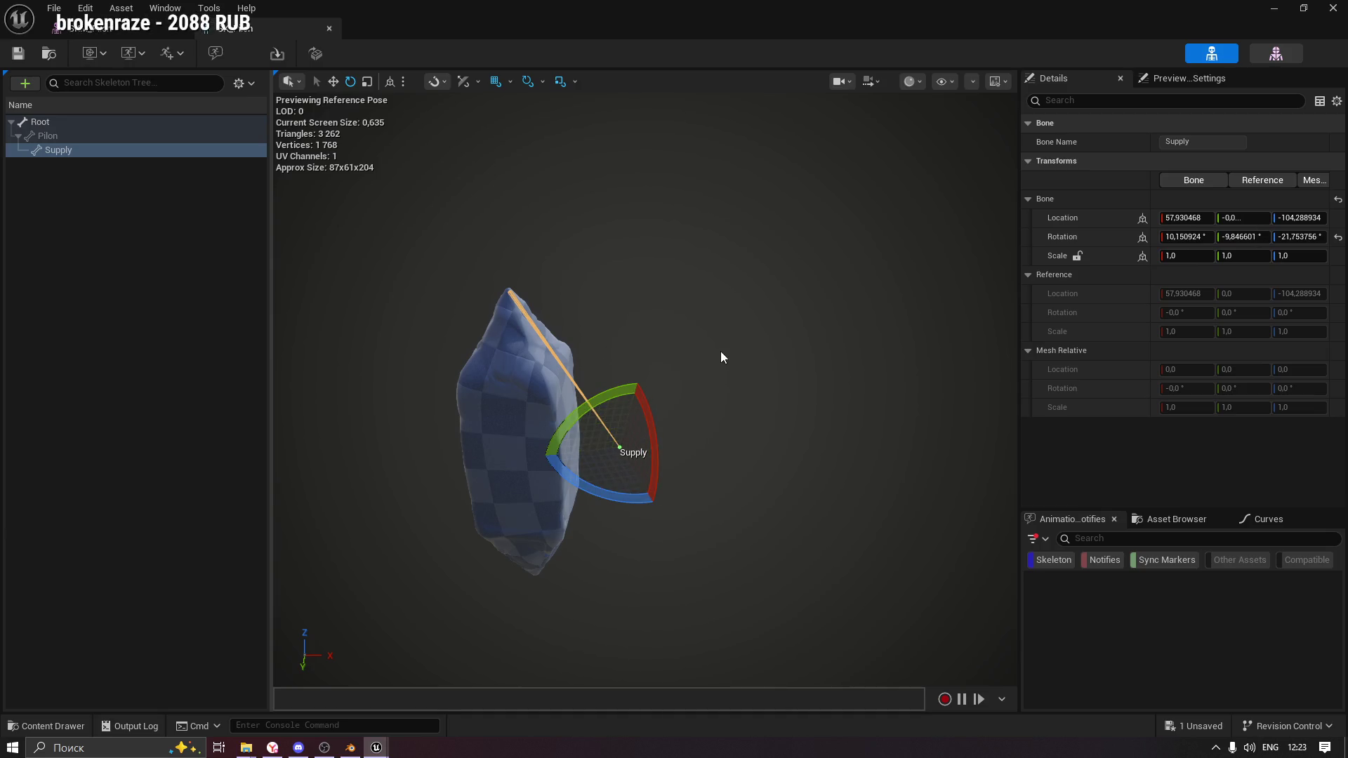
key("ctrl+z")
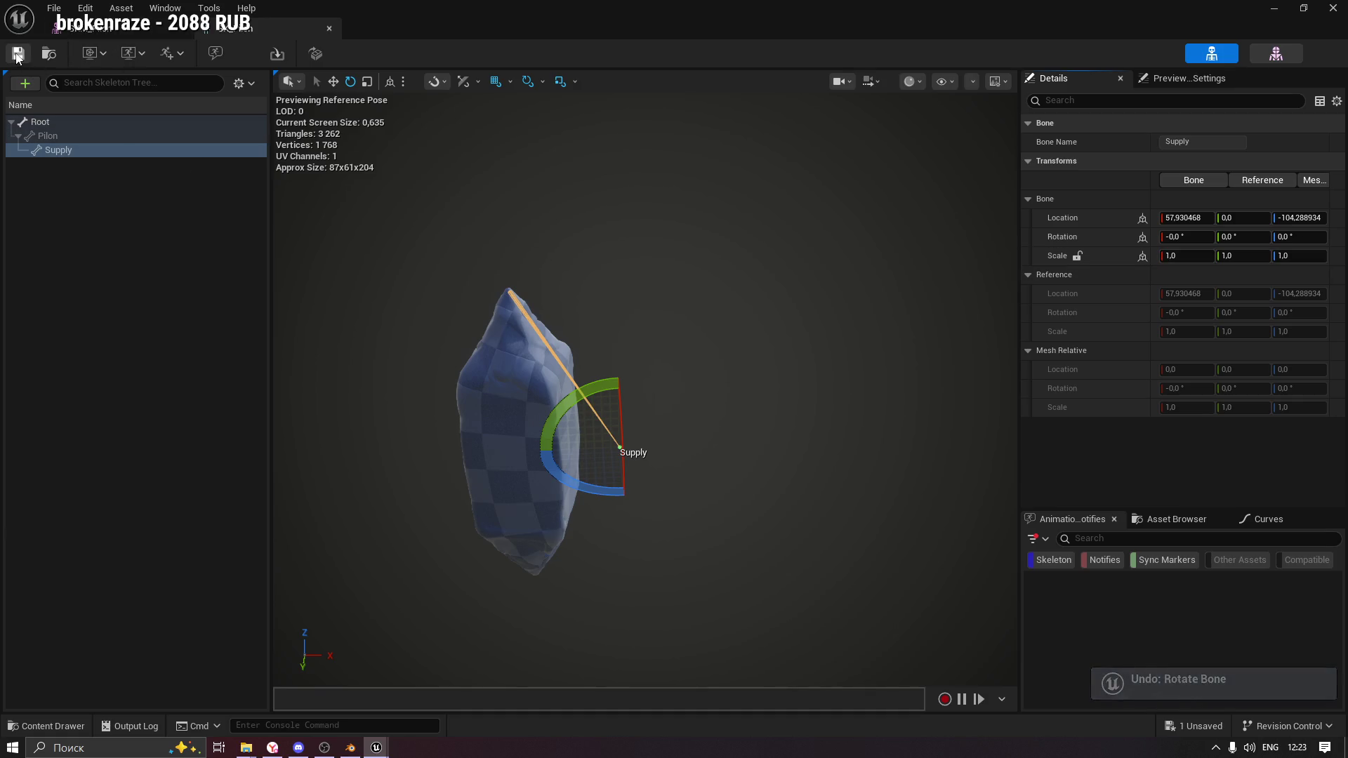
left_click(118, 33)
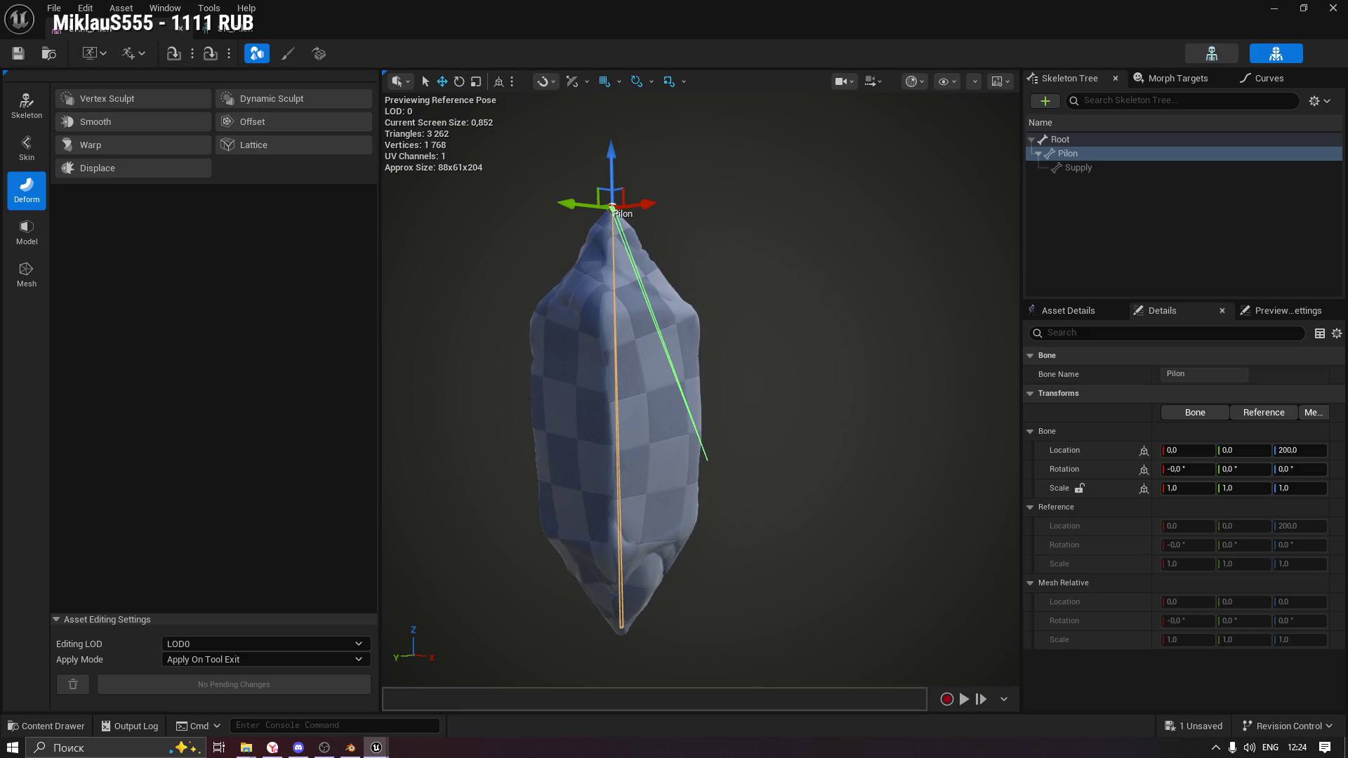
Bind the Pilon mesh skin with Direct Distance binding (stiffness 0.2, 5 influences) and apply it to the asset.
left_click(1073, 154)
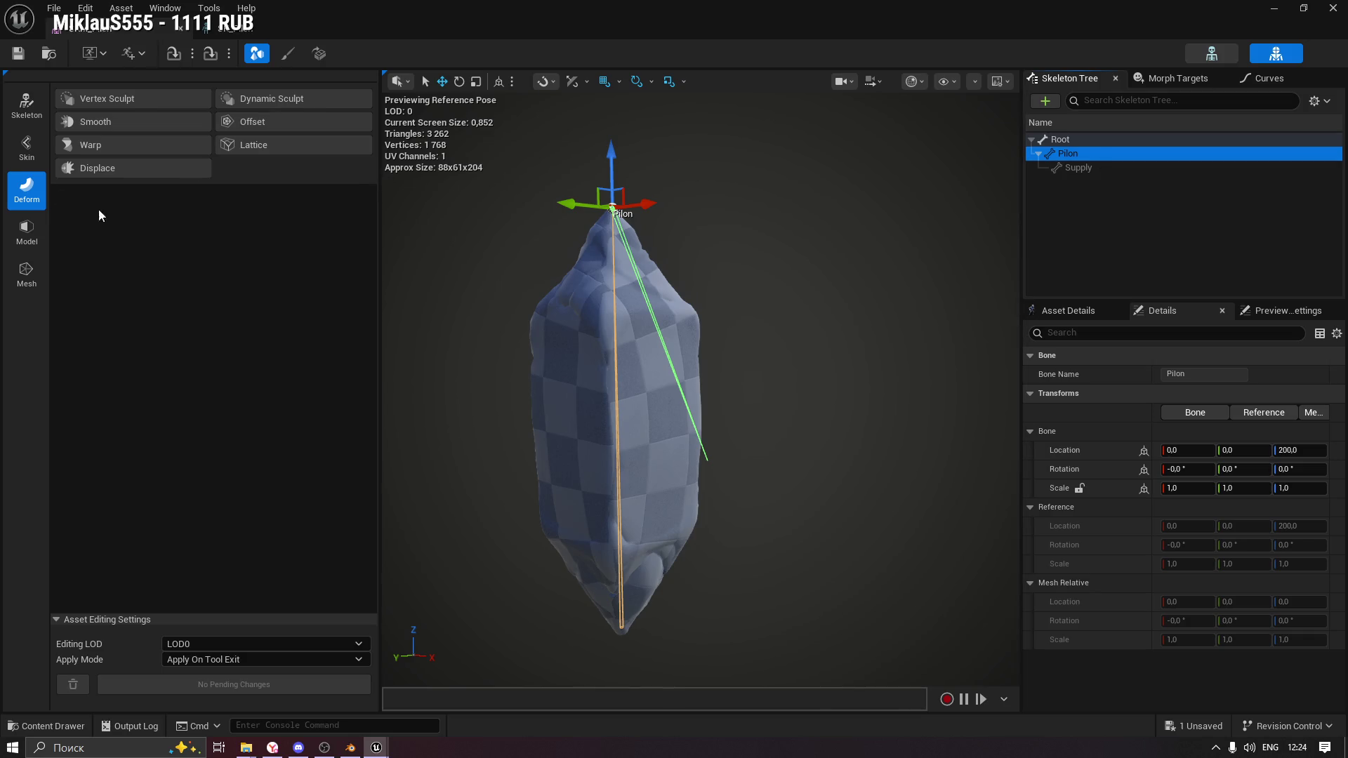
left_click(27, 148)
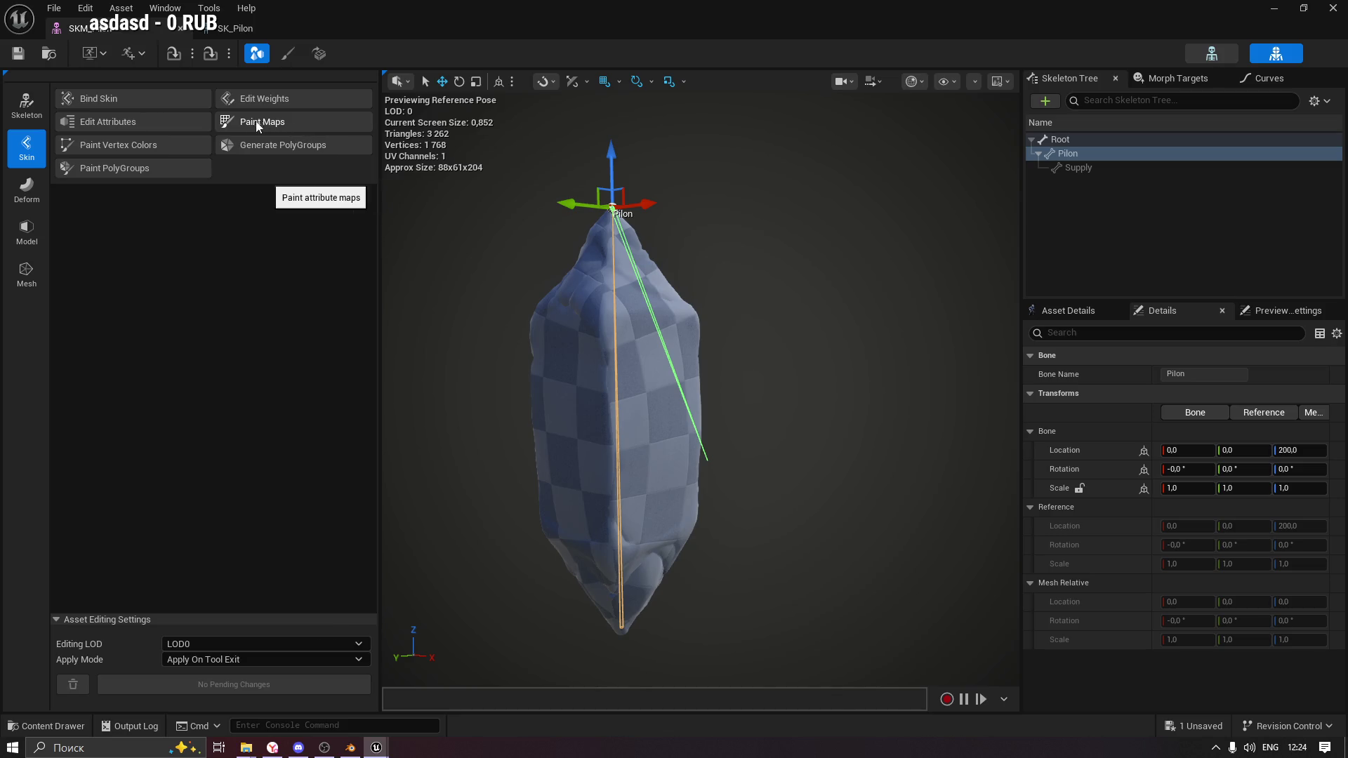
left_click(157, 104)
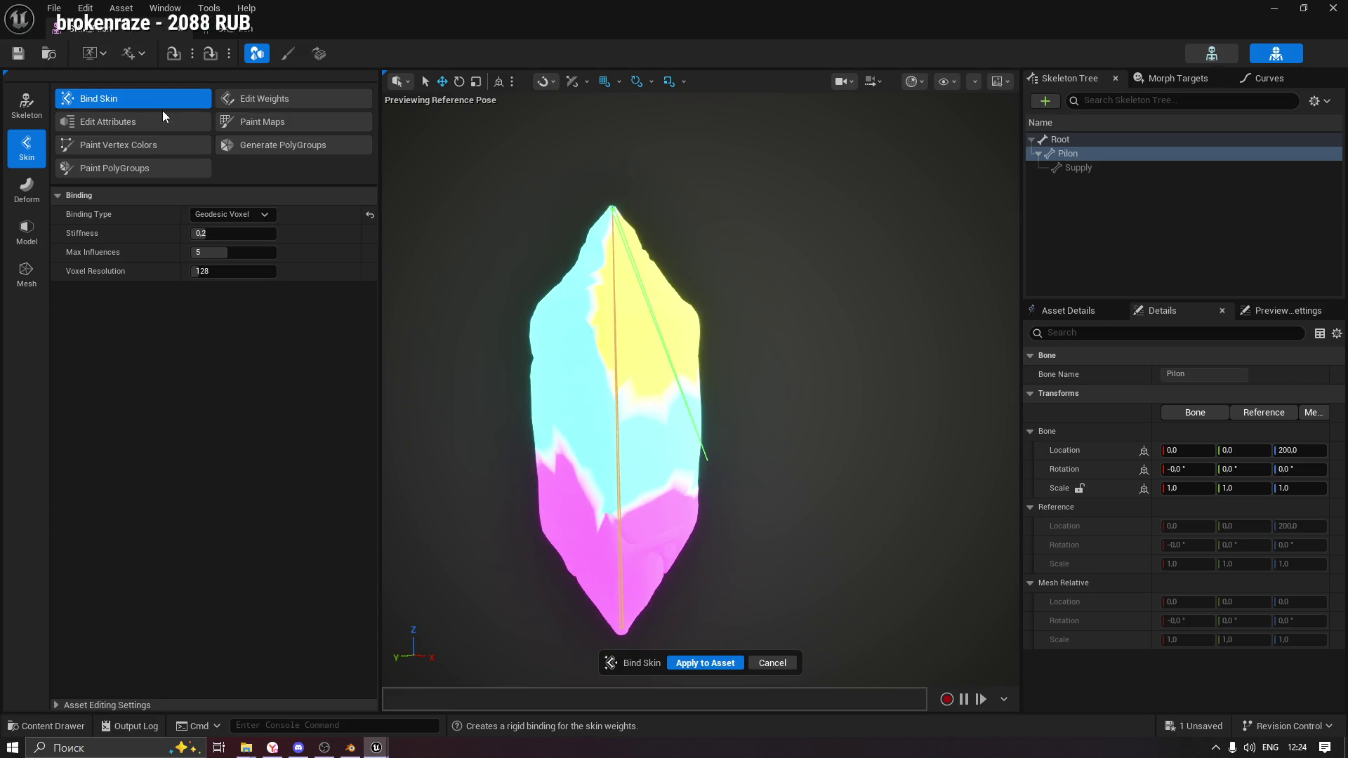
left_click(259, 100)
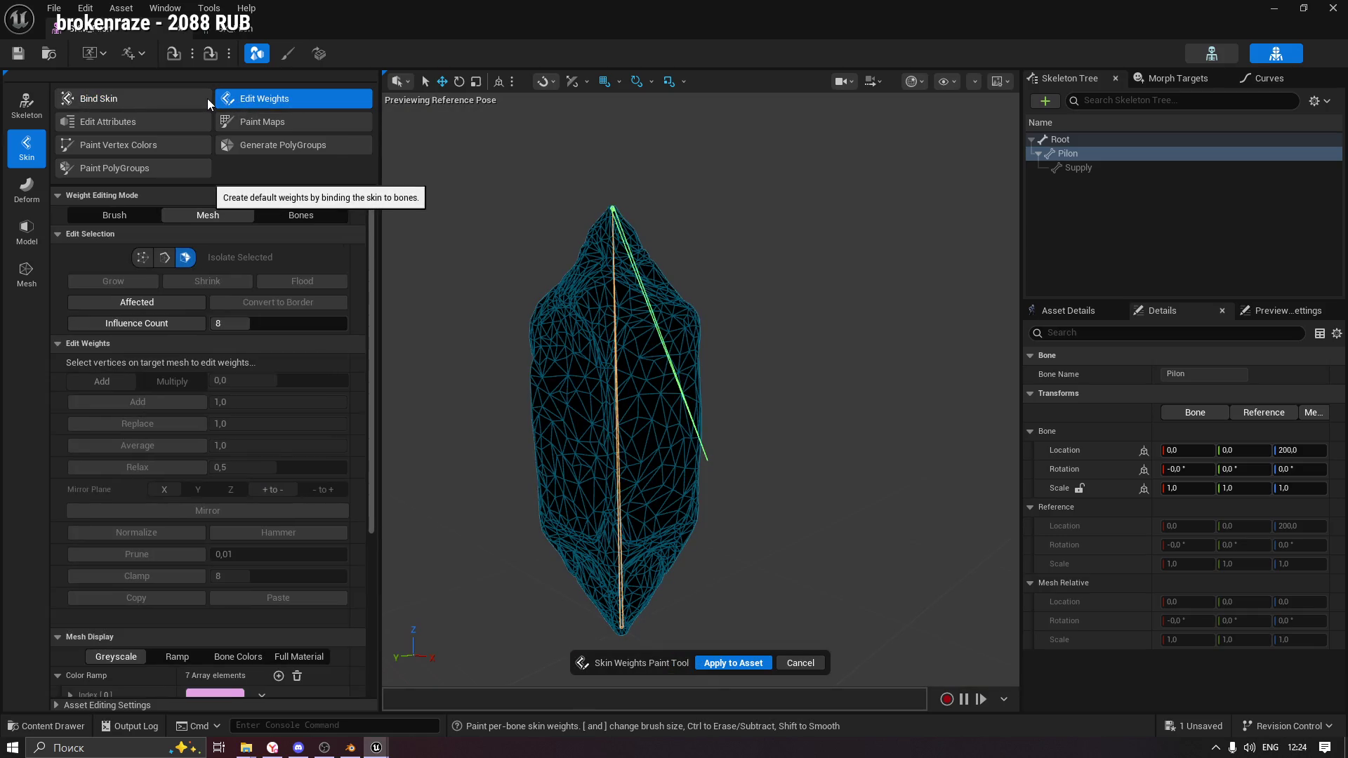
left_click(151, 99)
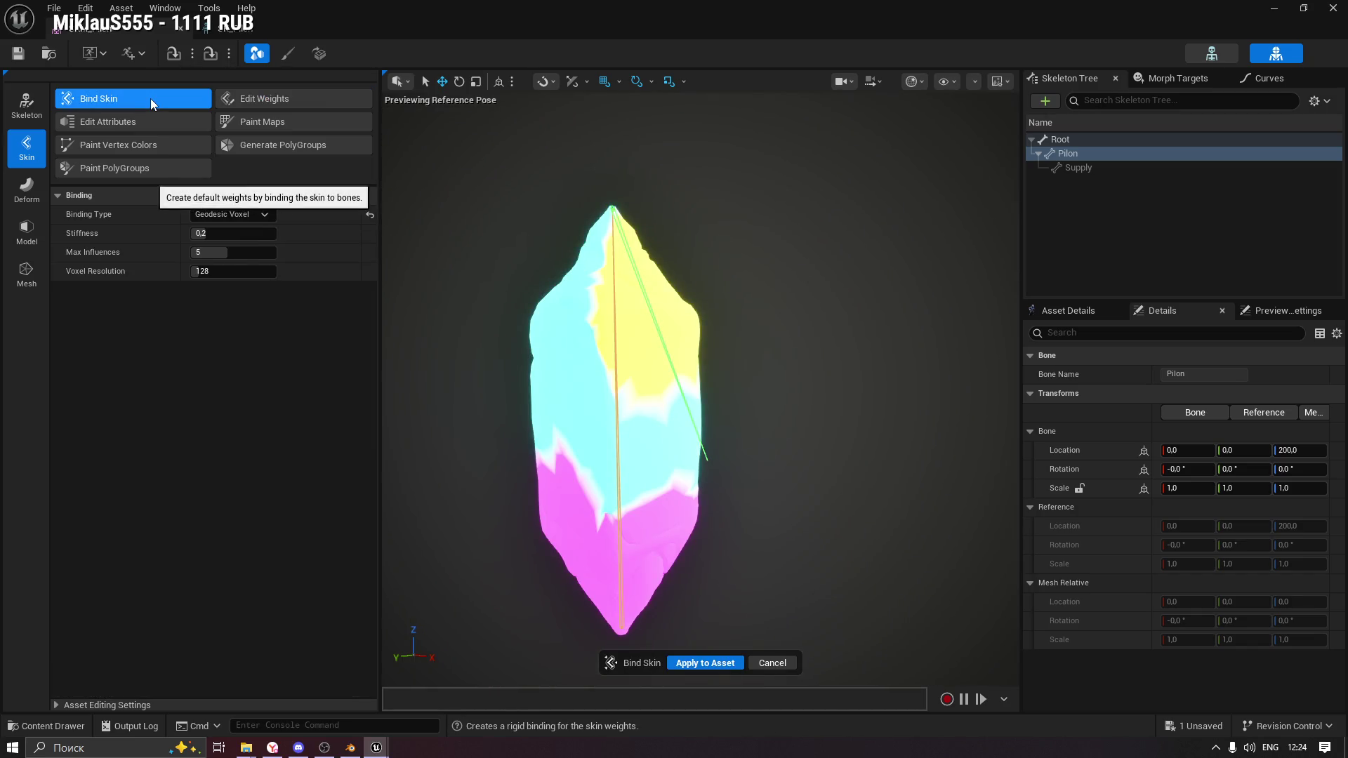
left_click(215, 215)
left_click(248, 243)
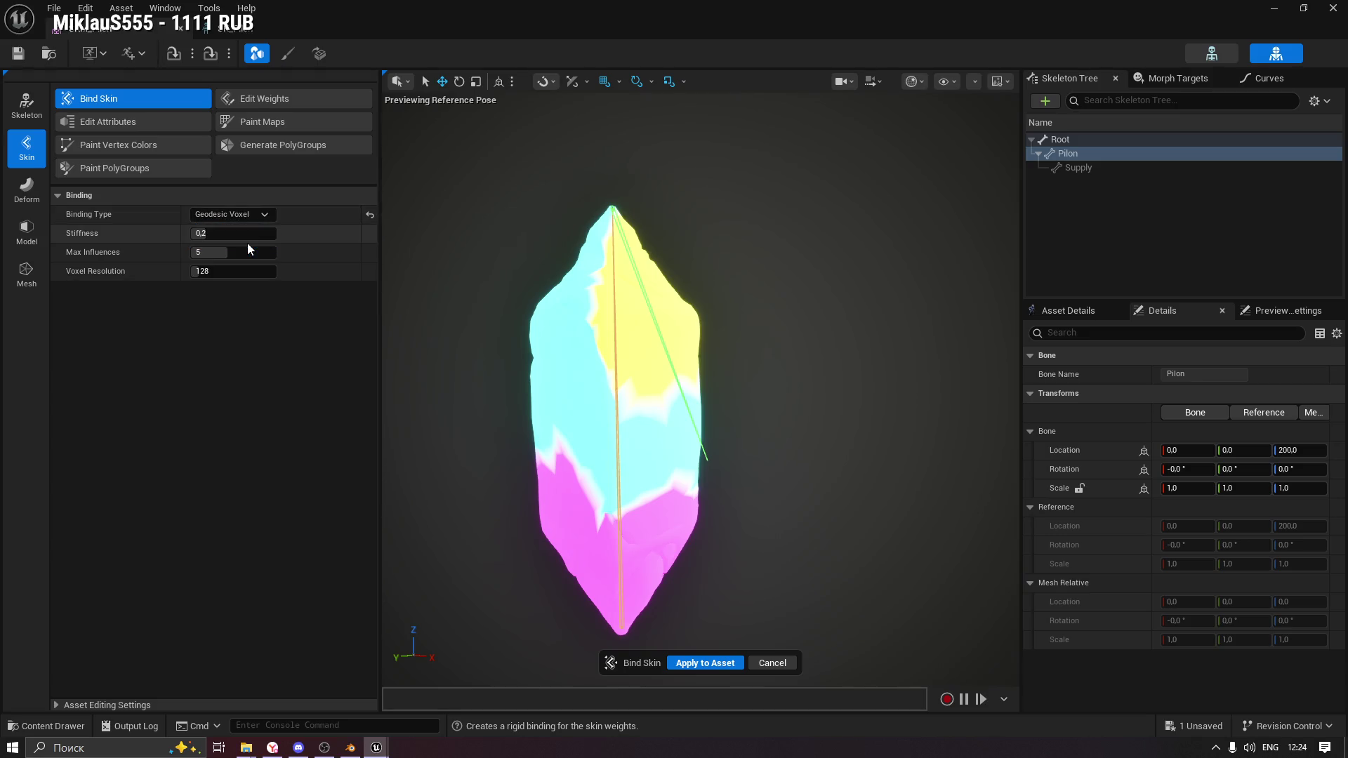
left_click(226, 216)
left_click(232, 228)
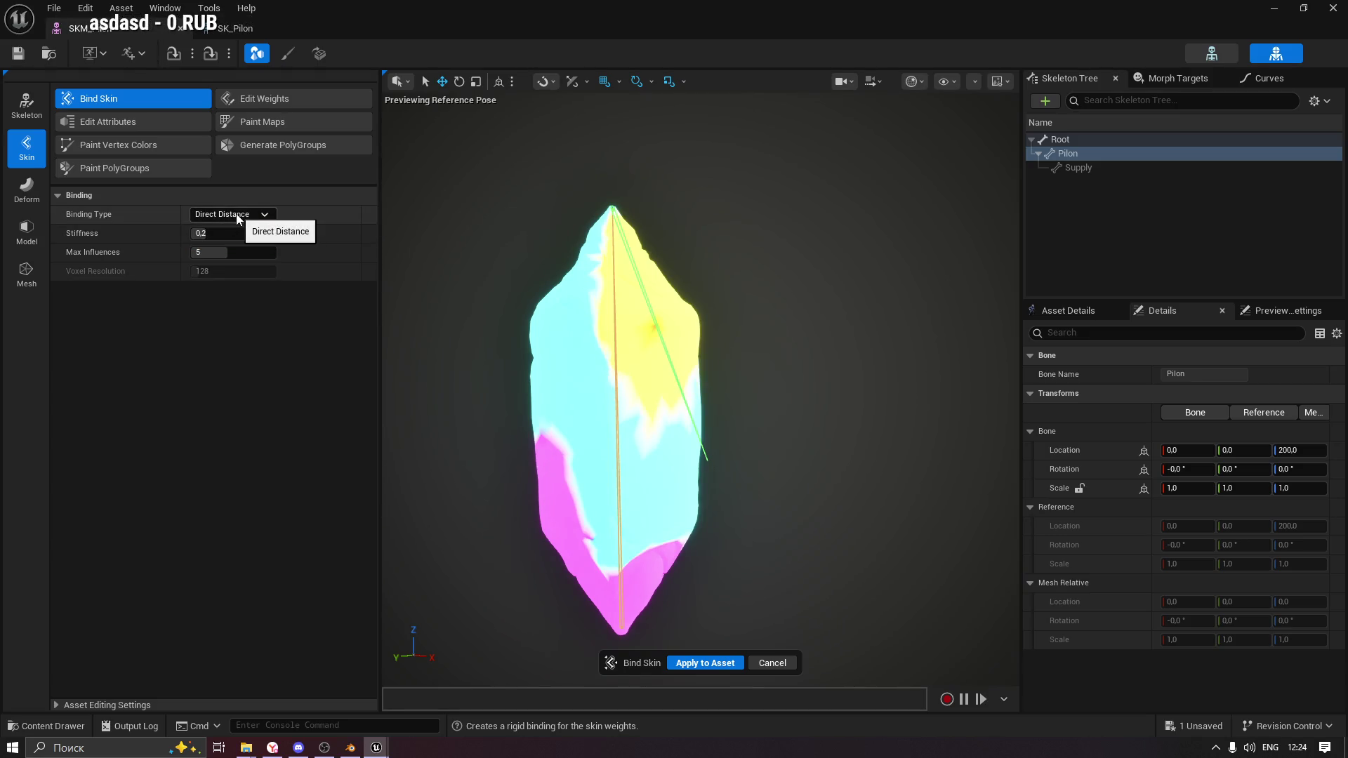
left_click(705, 665)
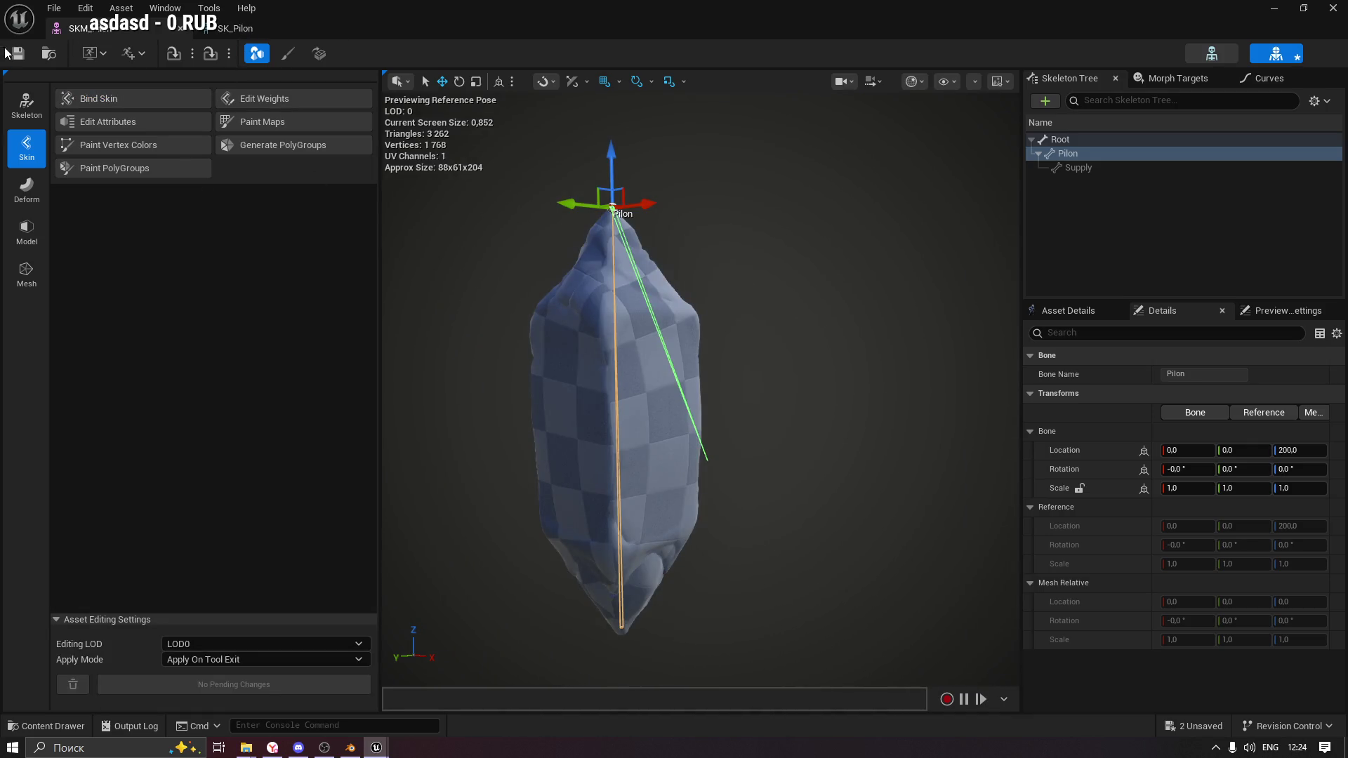
Reselect the Pilon bone in the skeleton editor and open the Edit Weights tool.
left_click(225, 30)
left_click(48, 136)
left_click(78, 28)
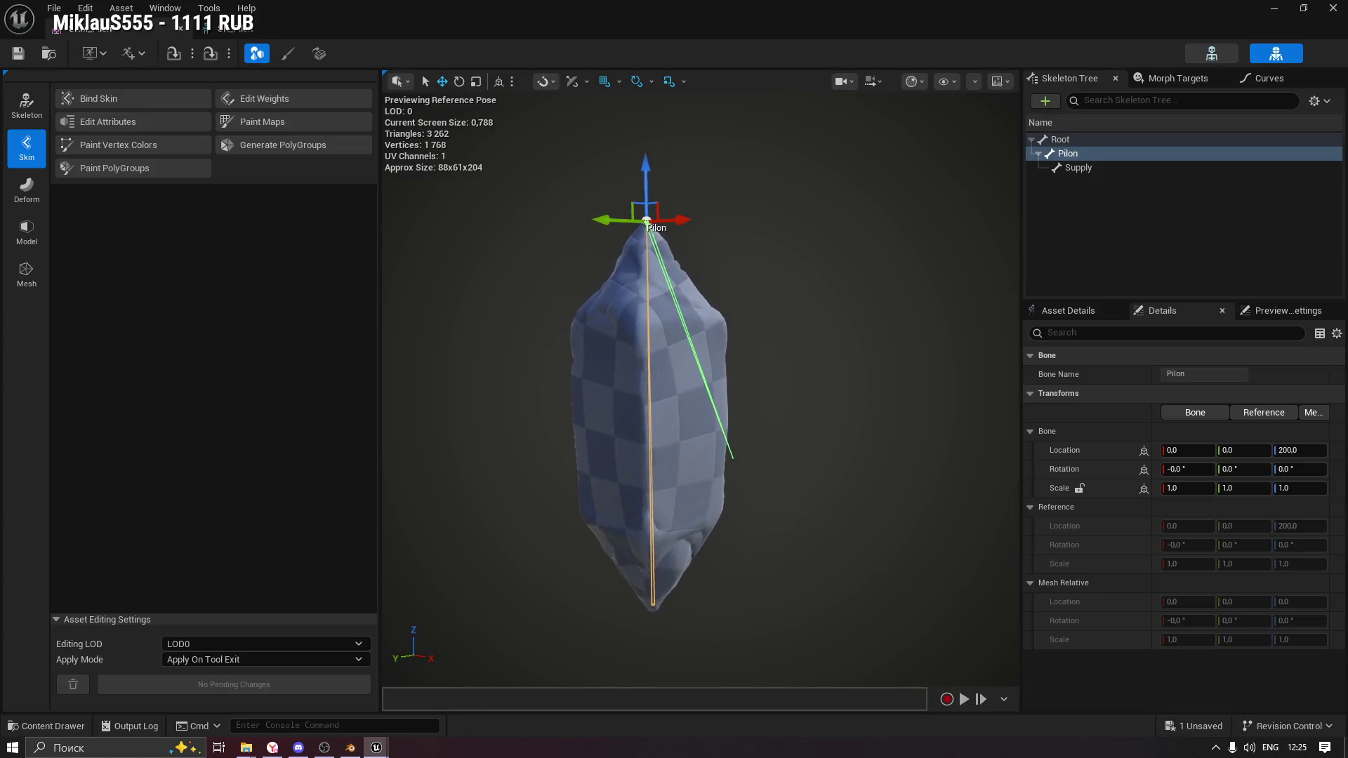
left_click(268, 104)
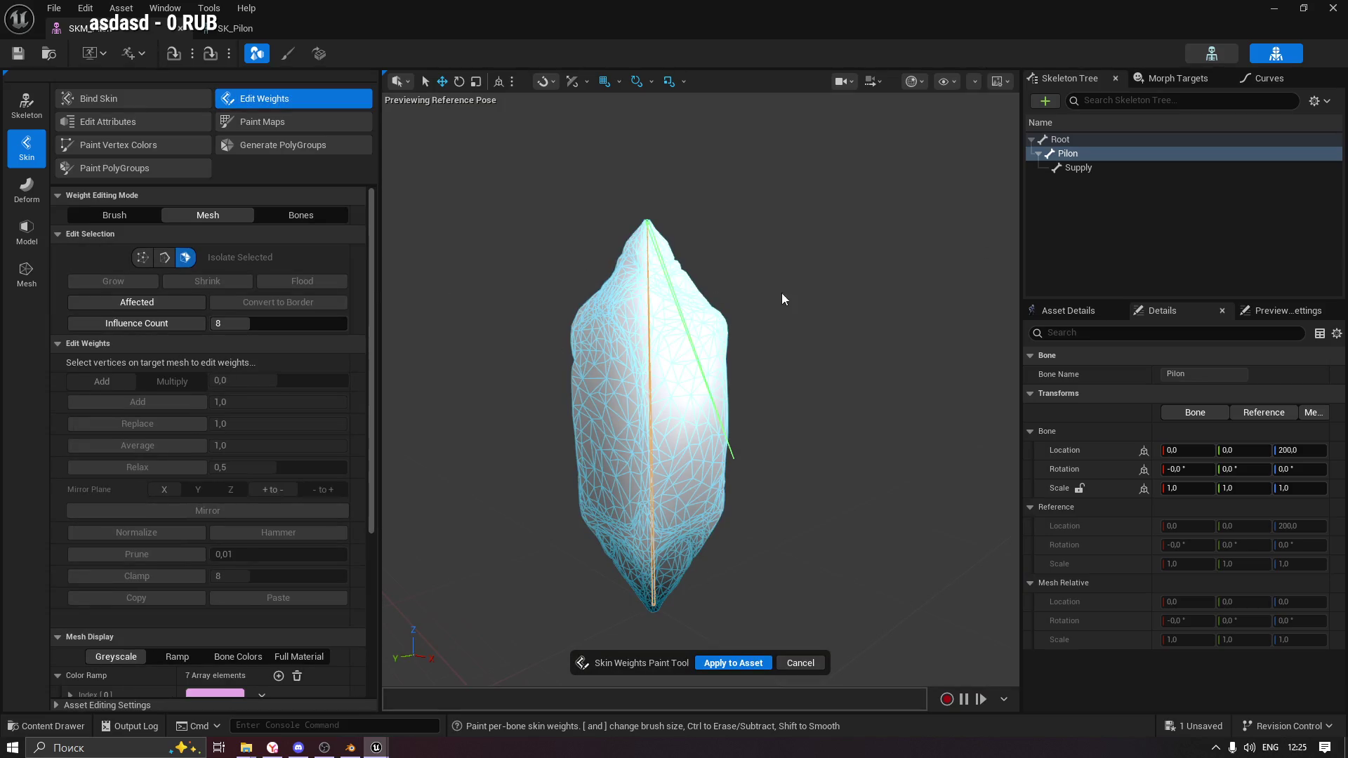
Pick a vertex and flood-select the whole connected Pilon mesh for weight editing.
scroll(279, 408, "down", 2)
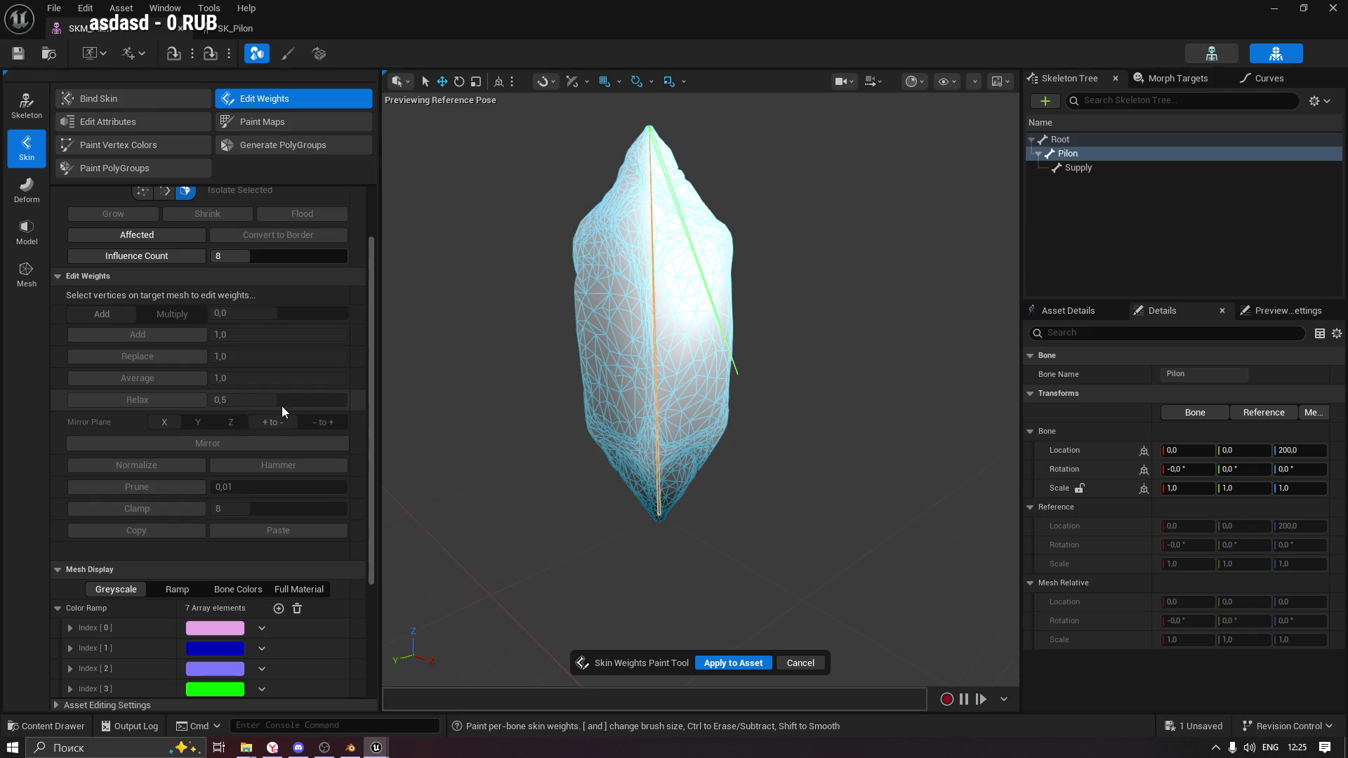
scroll(281, 406, "up", 1)
scroll(282, 406, "down", 2)
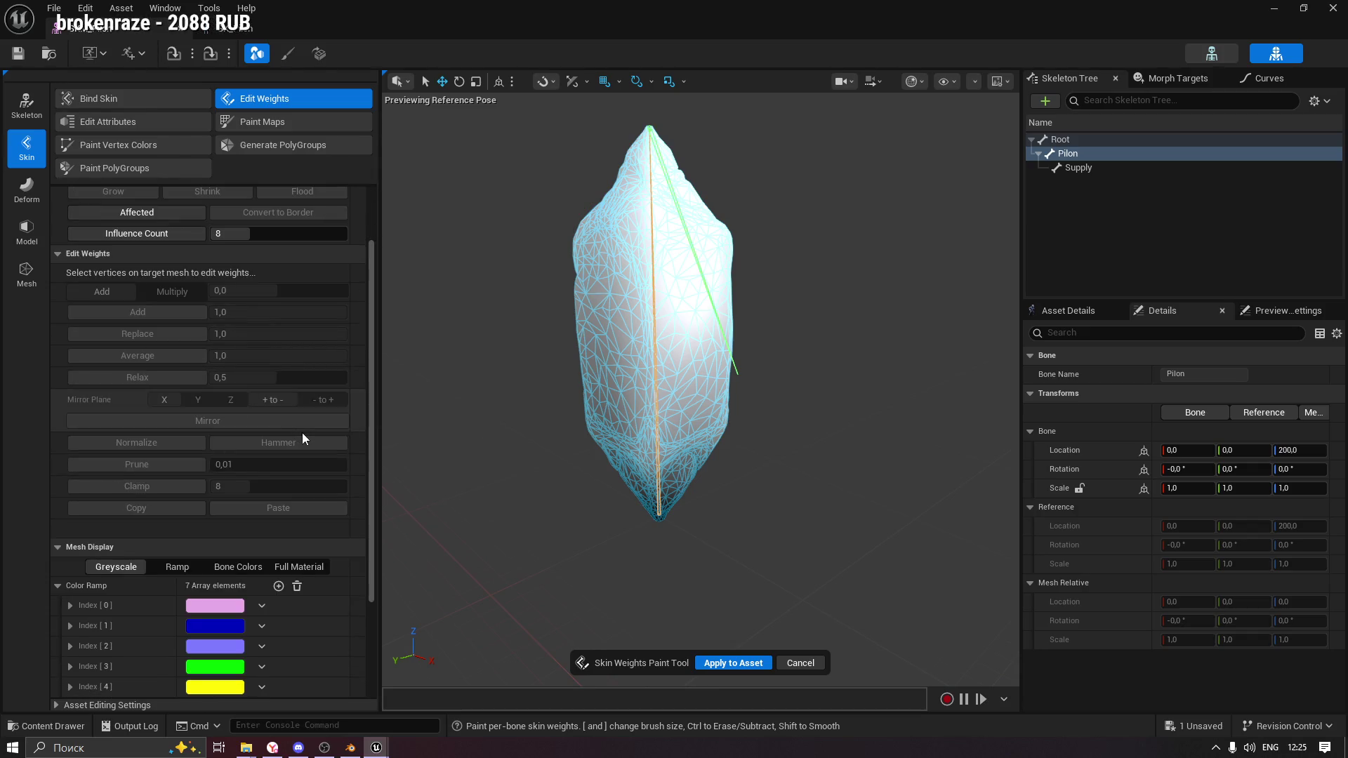
scroll(301, 433, "down", 4)
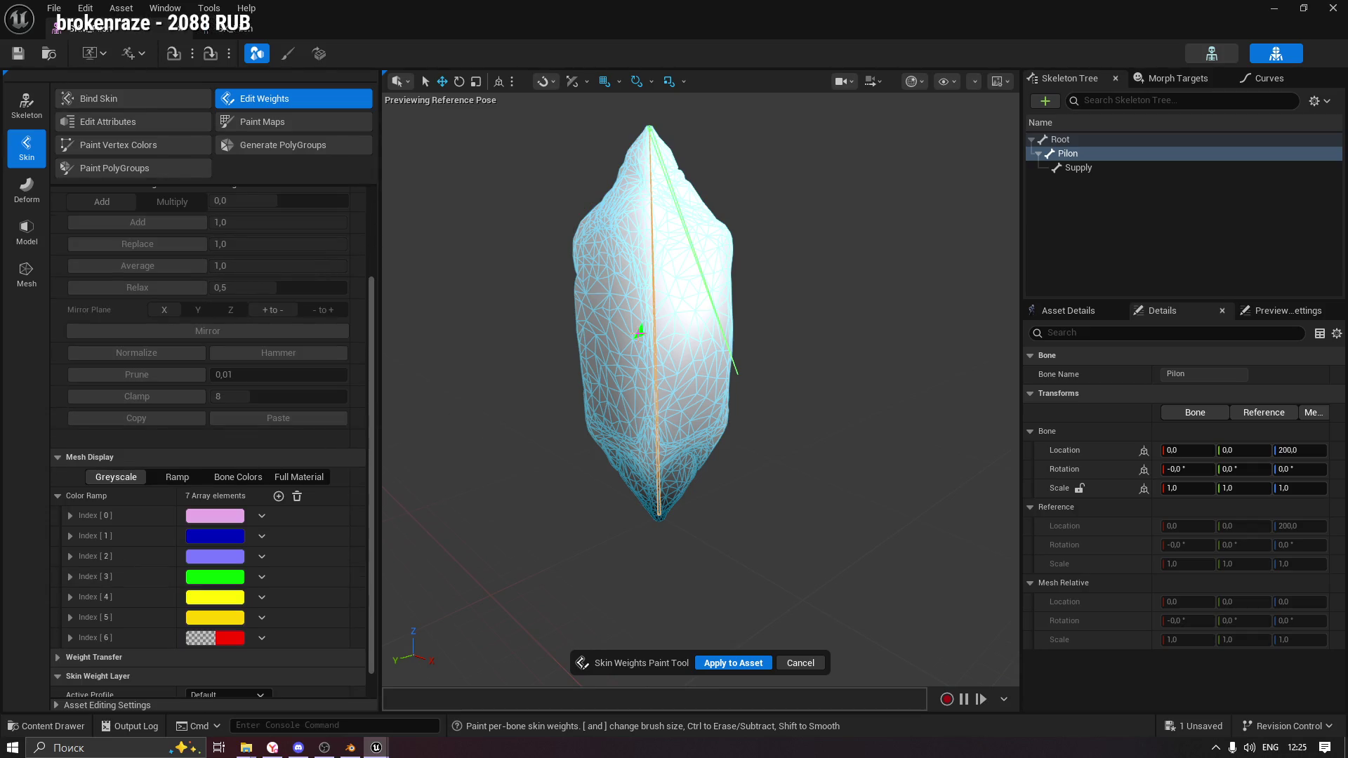
left_click(682, 288)
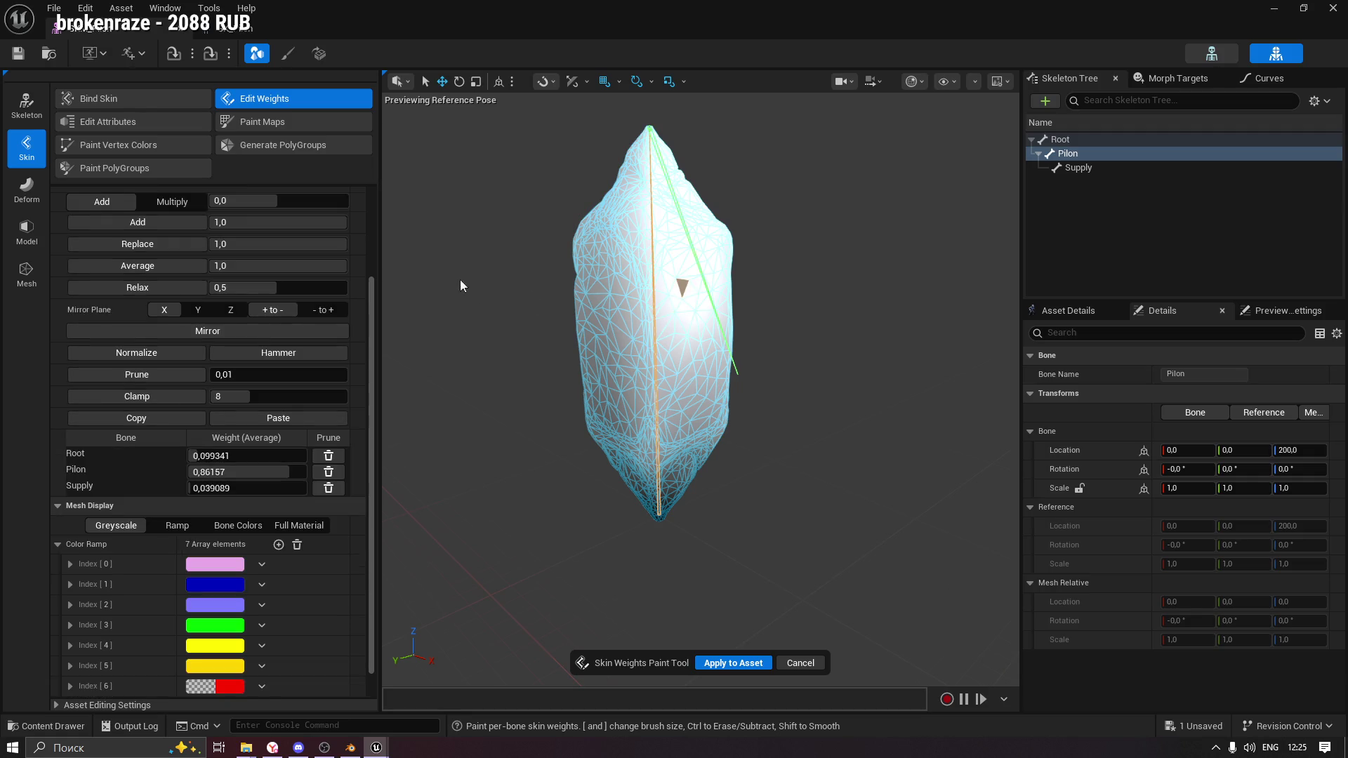
scroll(225, 187, "up", 8)
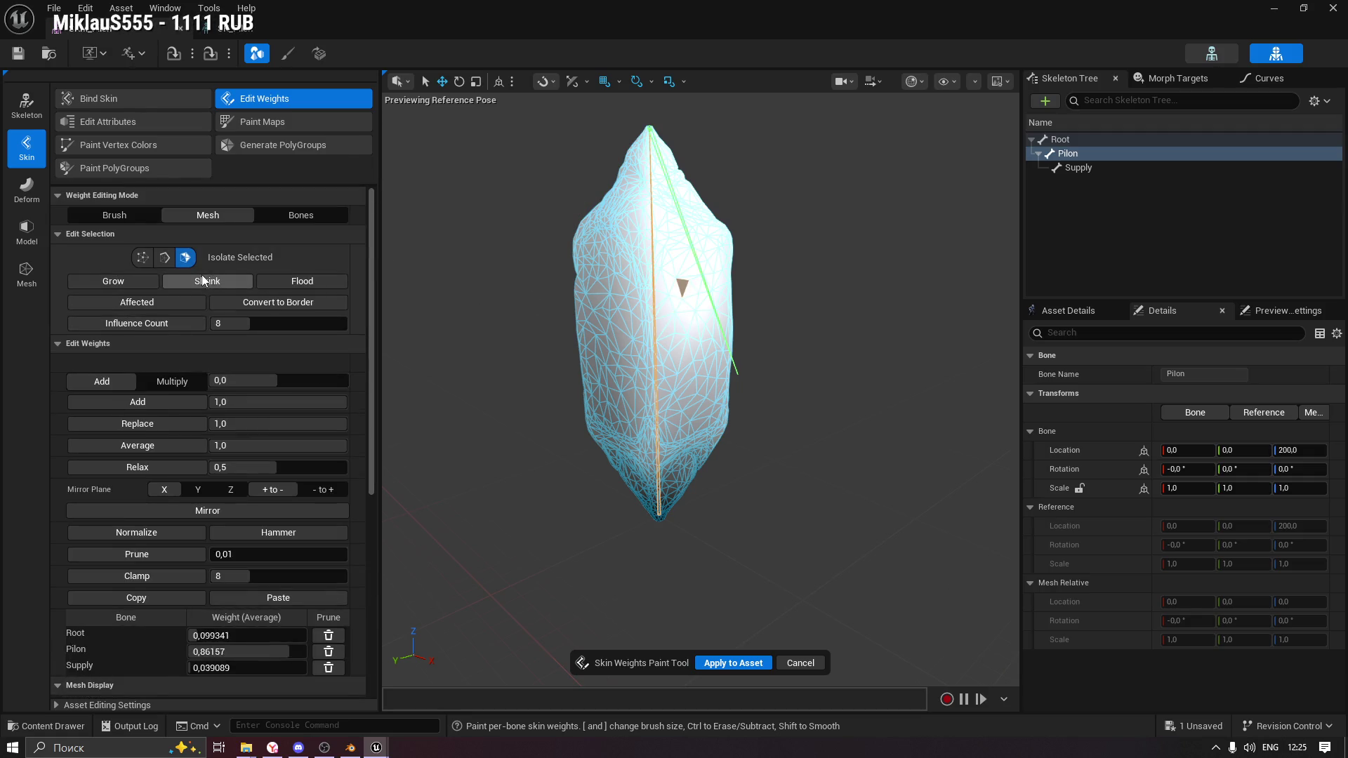
left_click(315, 282)
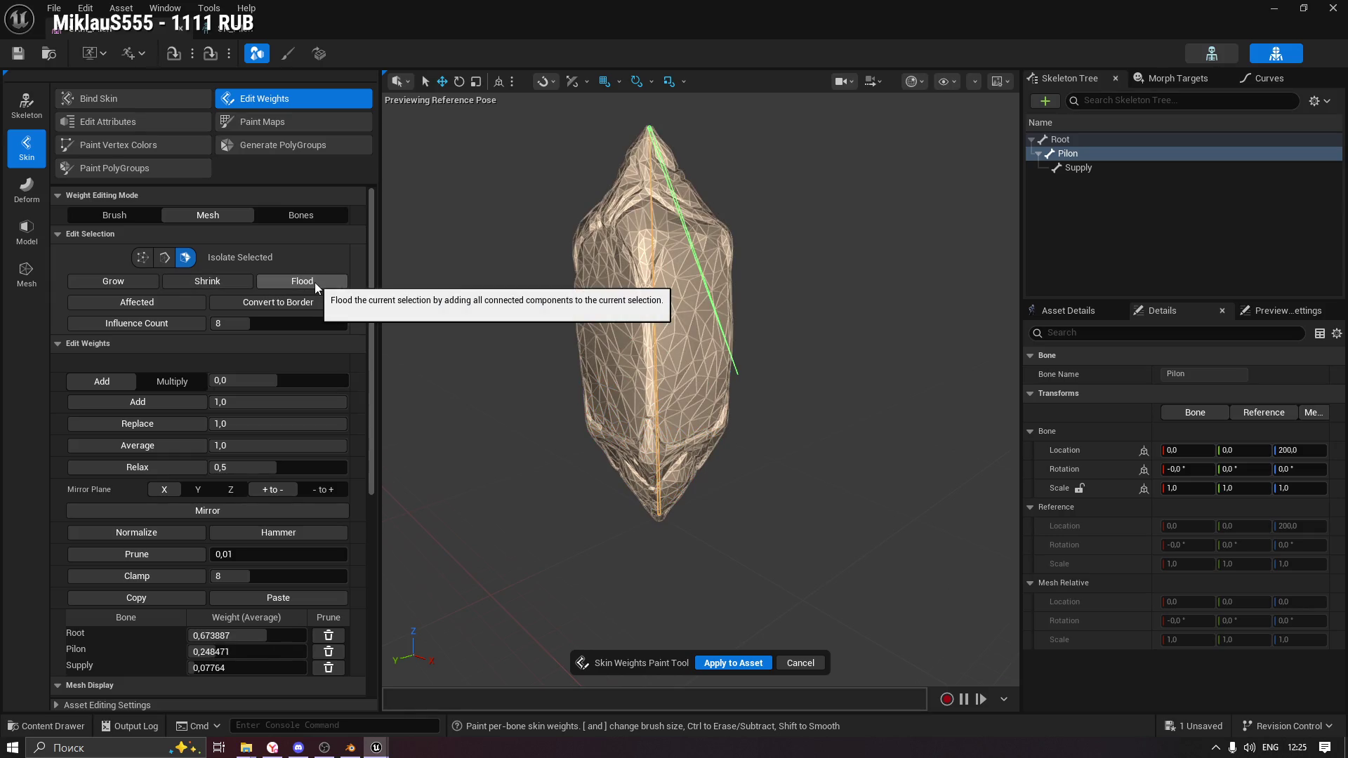
Review the averaged bone weights (Root 0,673887, Pilon 0,248471, Supply 0,07764) and prune Supply's influence.
scroll(353, 357, "down", 9)
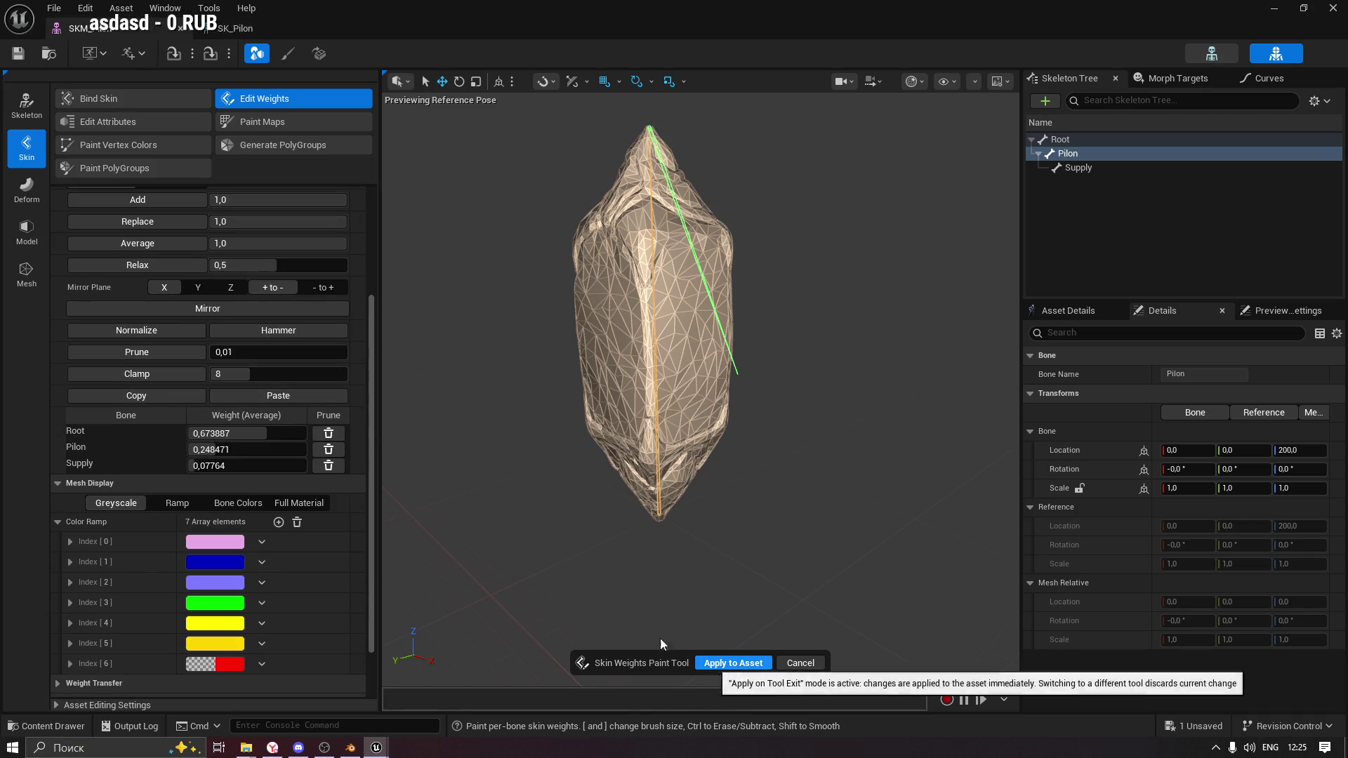
scroll(375, 393, "up", 2)
scroll(375, 436, "down", 4)
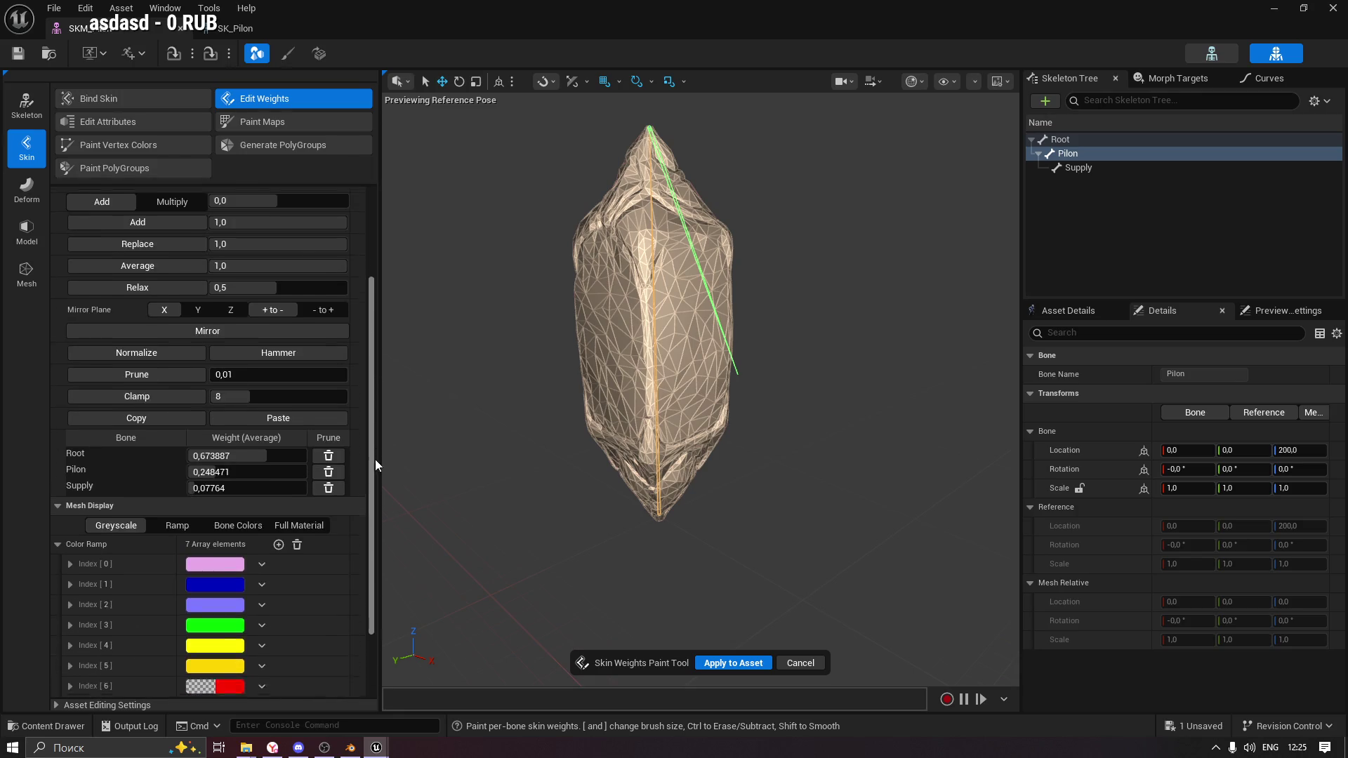
scroll(375, 534, "down", 1)
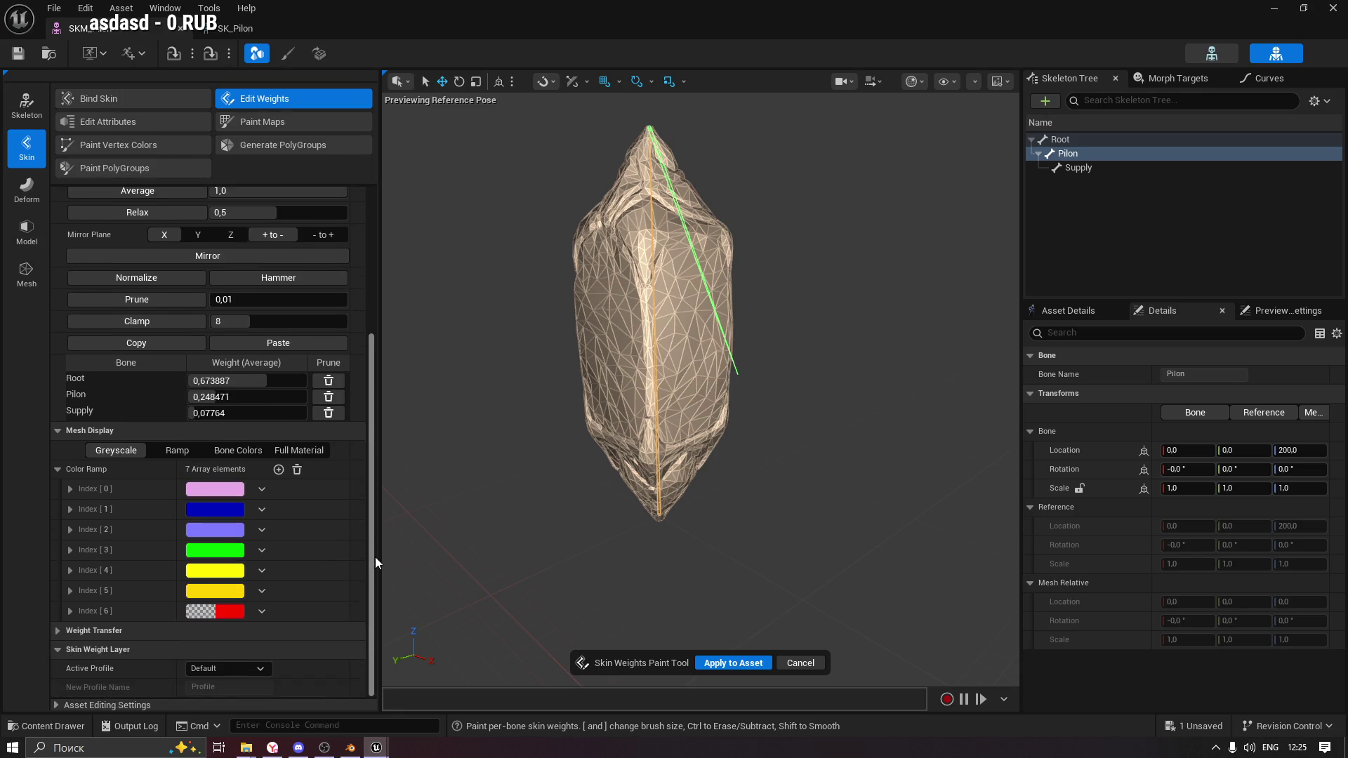
scroll(373, 506, "up", 3)
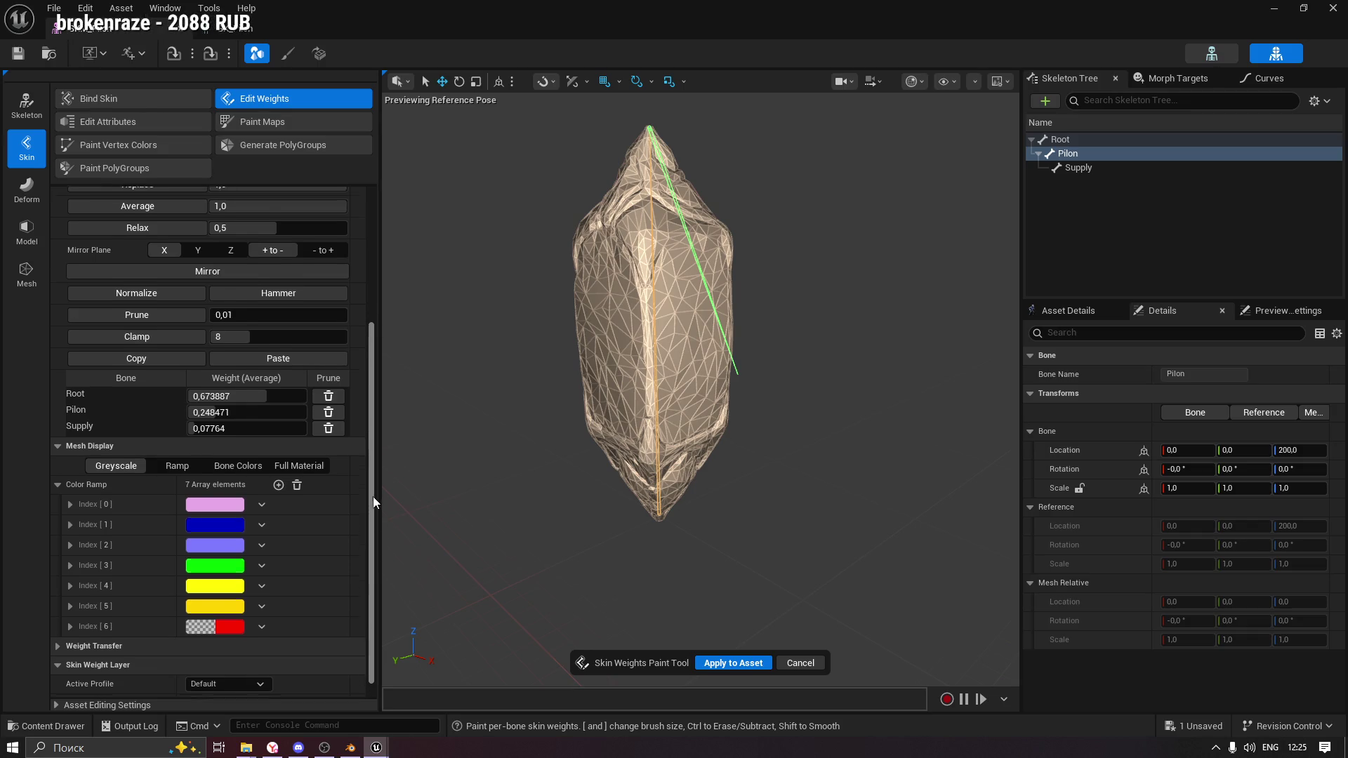
scroll(371, 456, "up", 6)
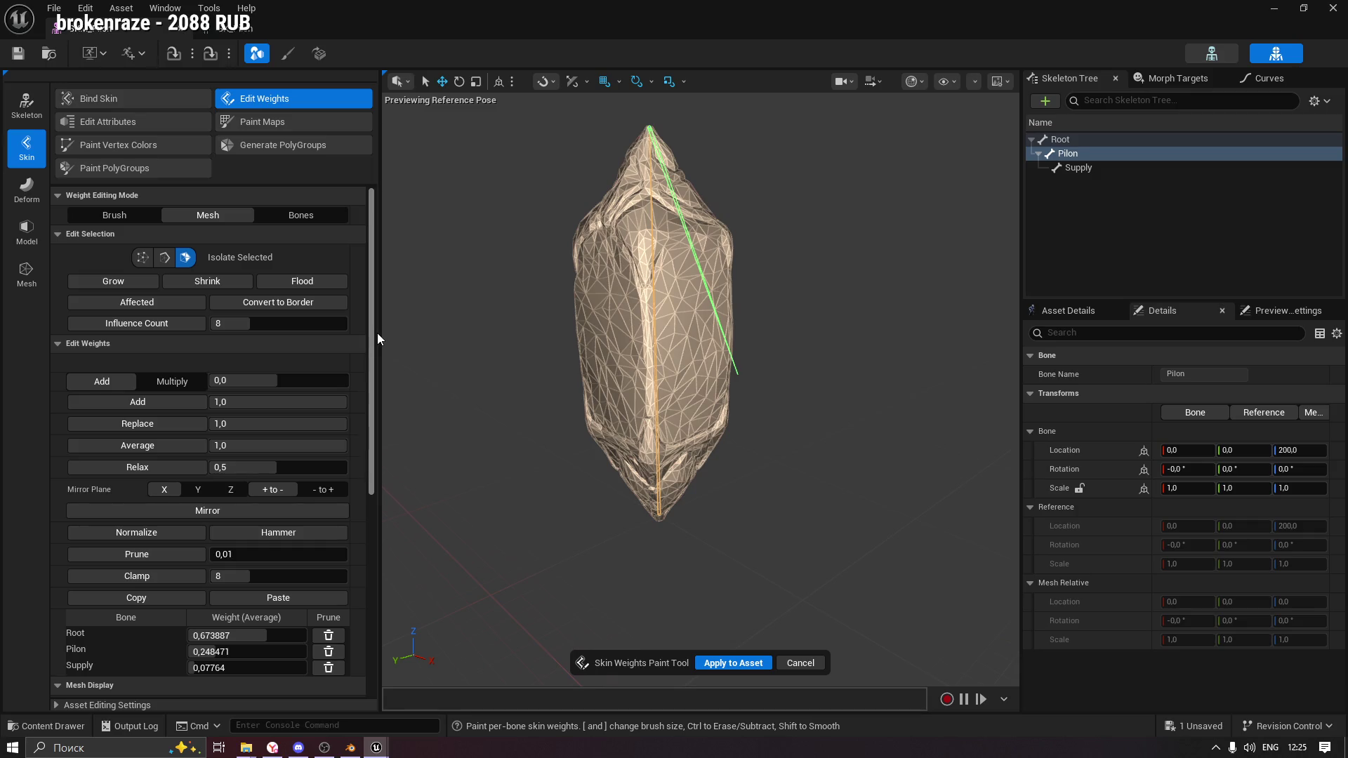
scroll(377, 337, "down", 2)
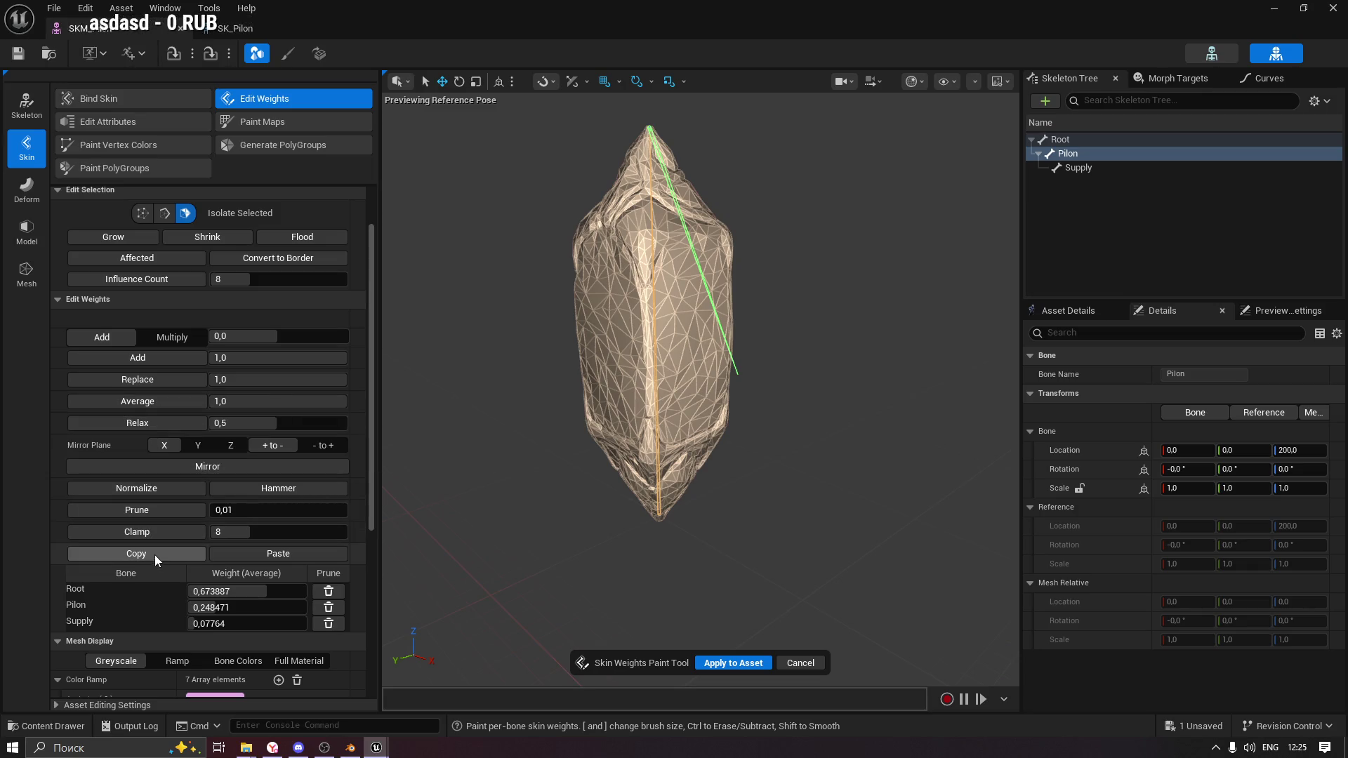
scroll(162, 571, "down", 2)
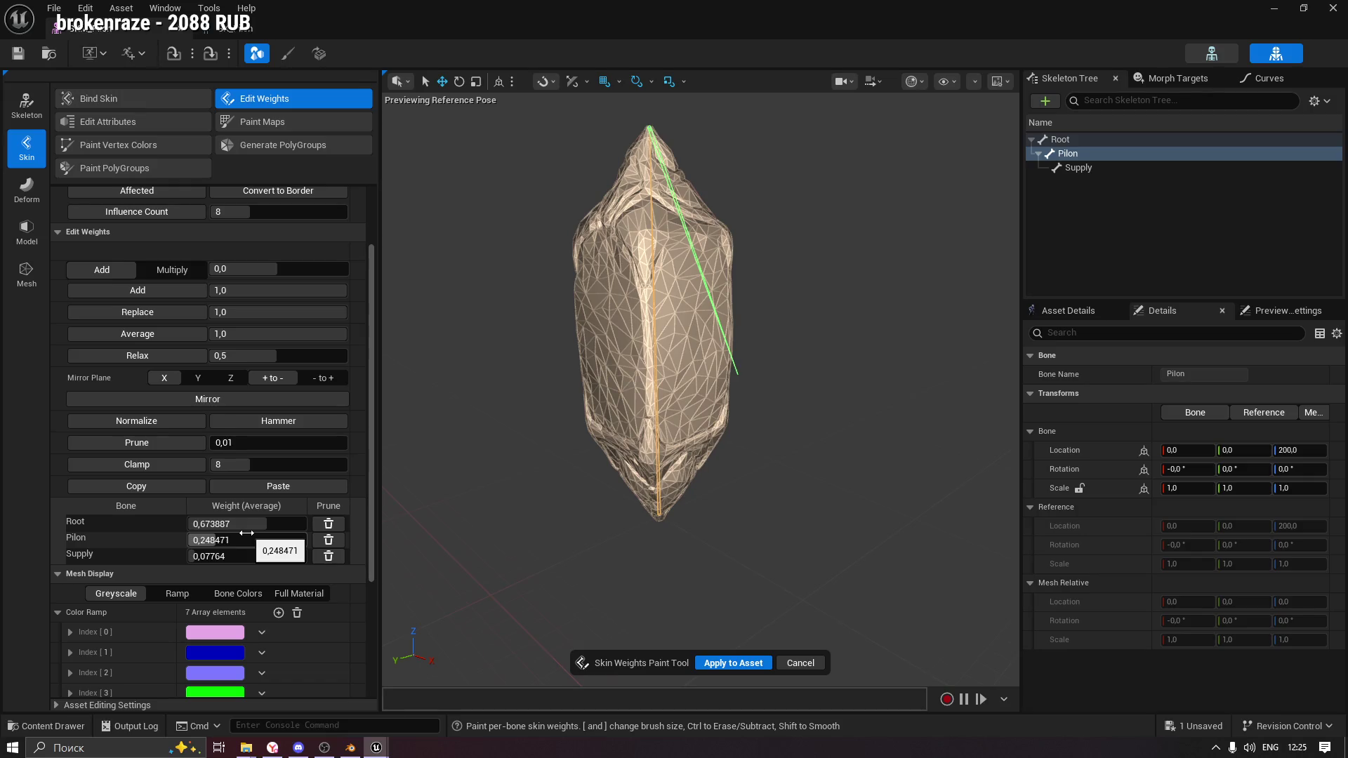
left_click(328, 558)
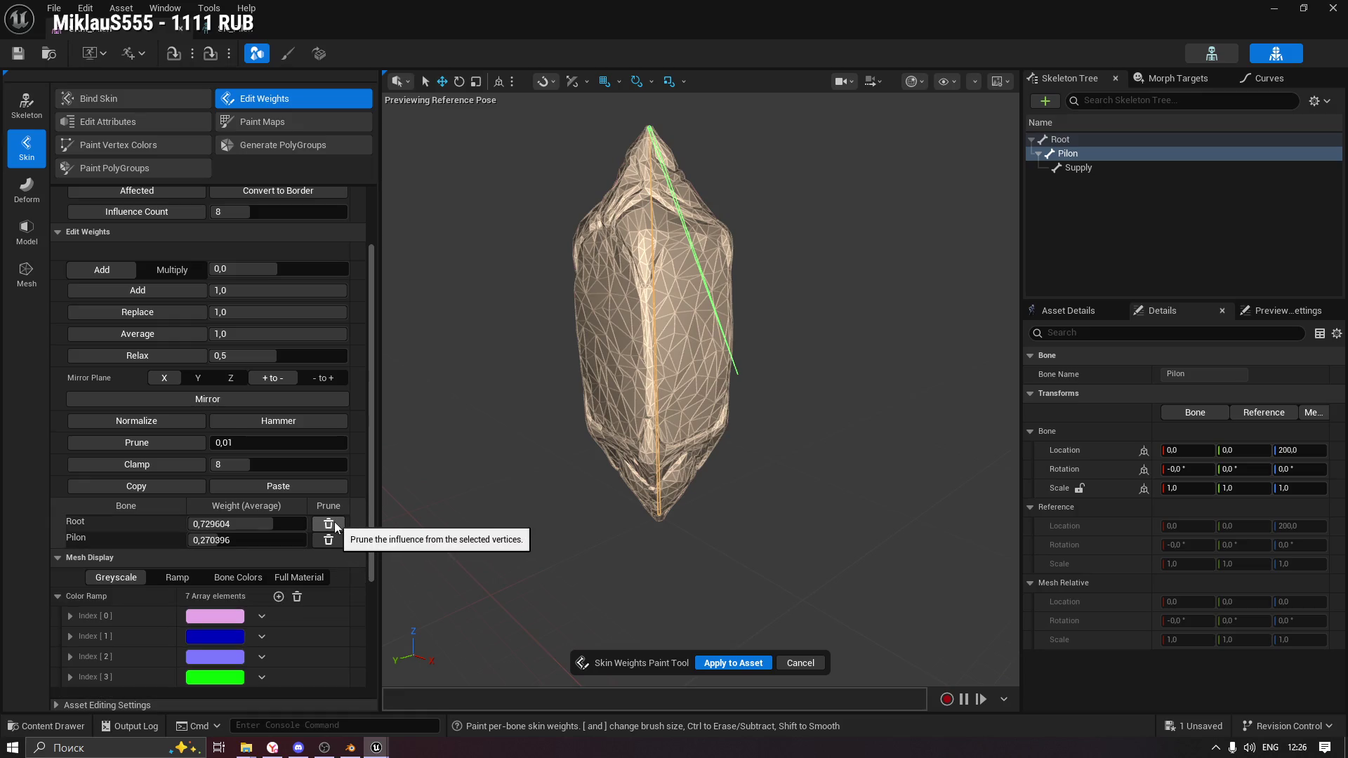
Set the Pilon bone weight to 1,0 for the entire mesh and apply the new weights to the asset.
left_click_drag(211, 540, 307, 540)
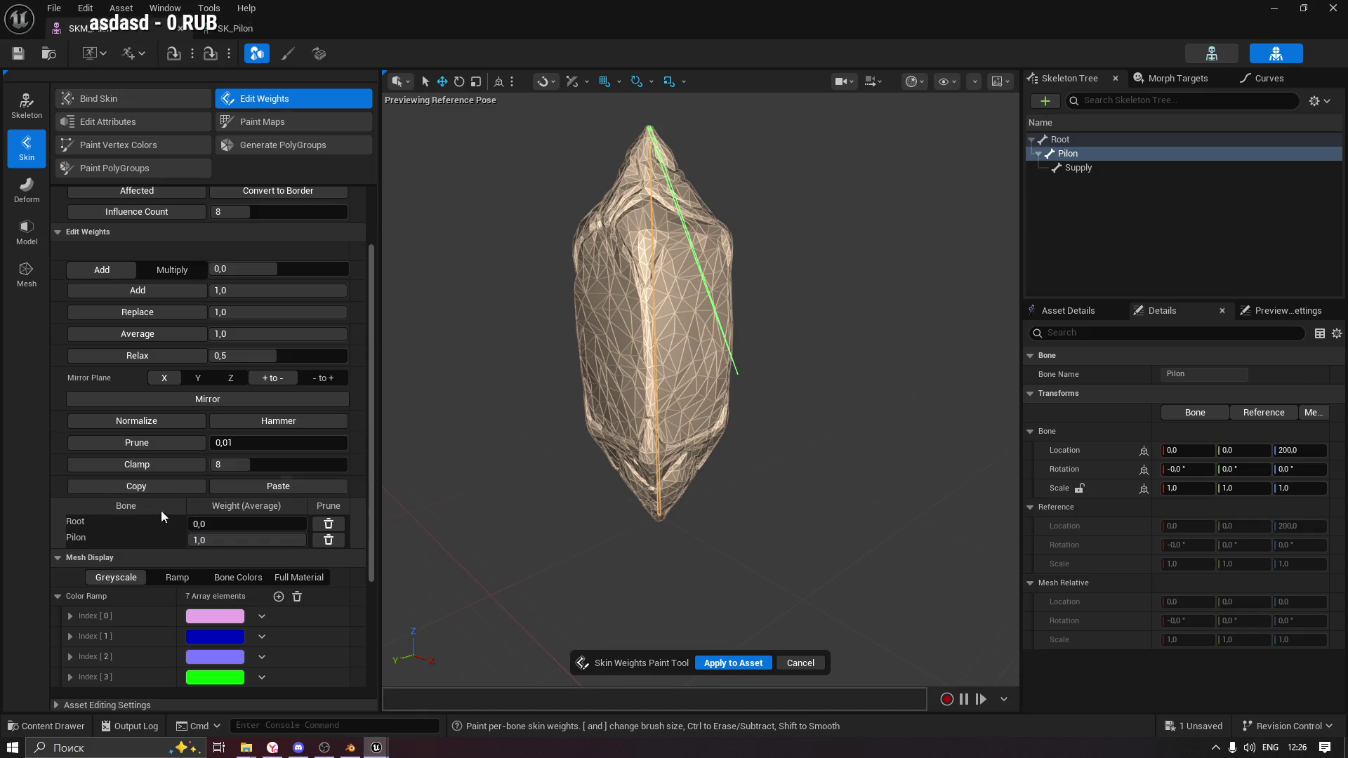
left_click_drag(207, 524, 307, 523)
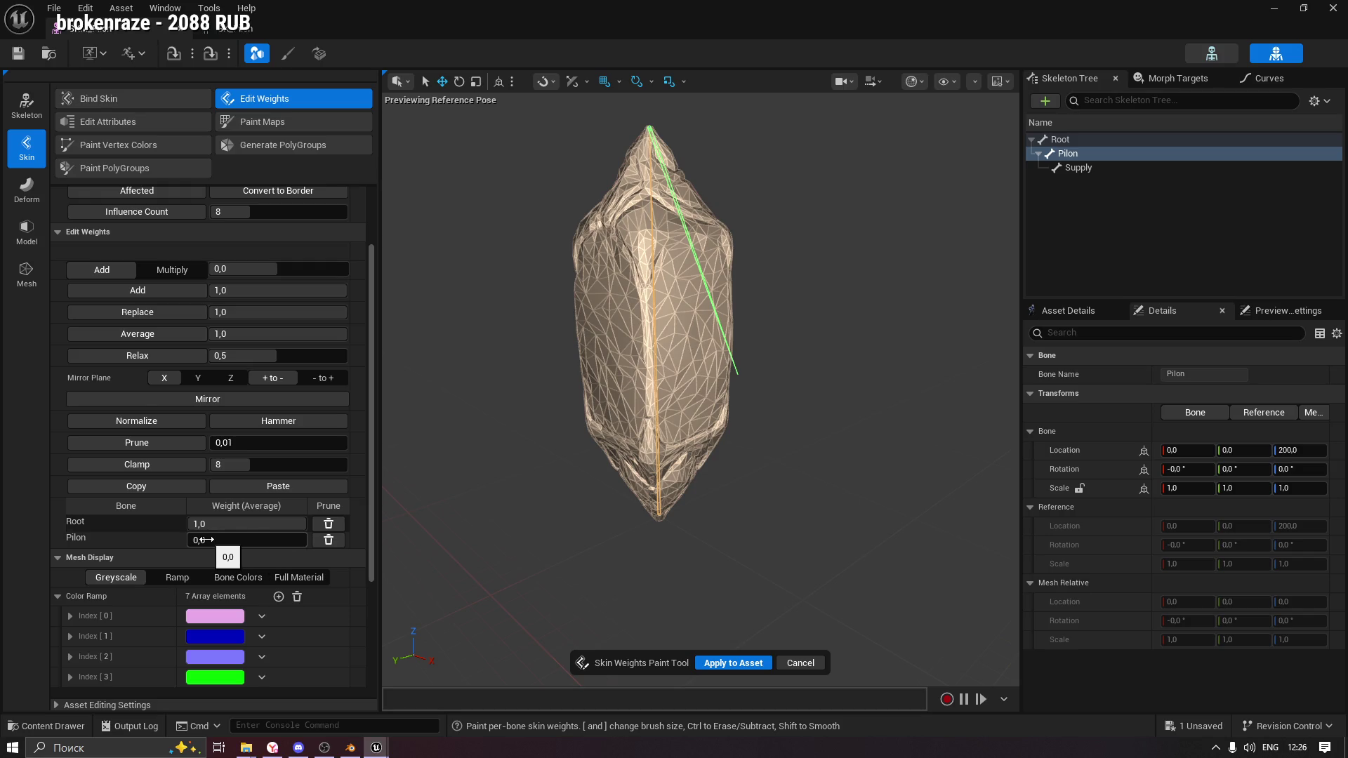
left_click_drag(202, 540, 308, 540)
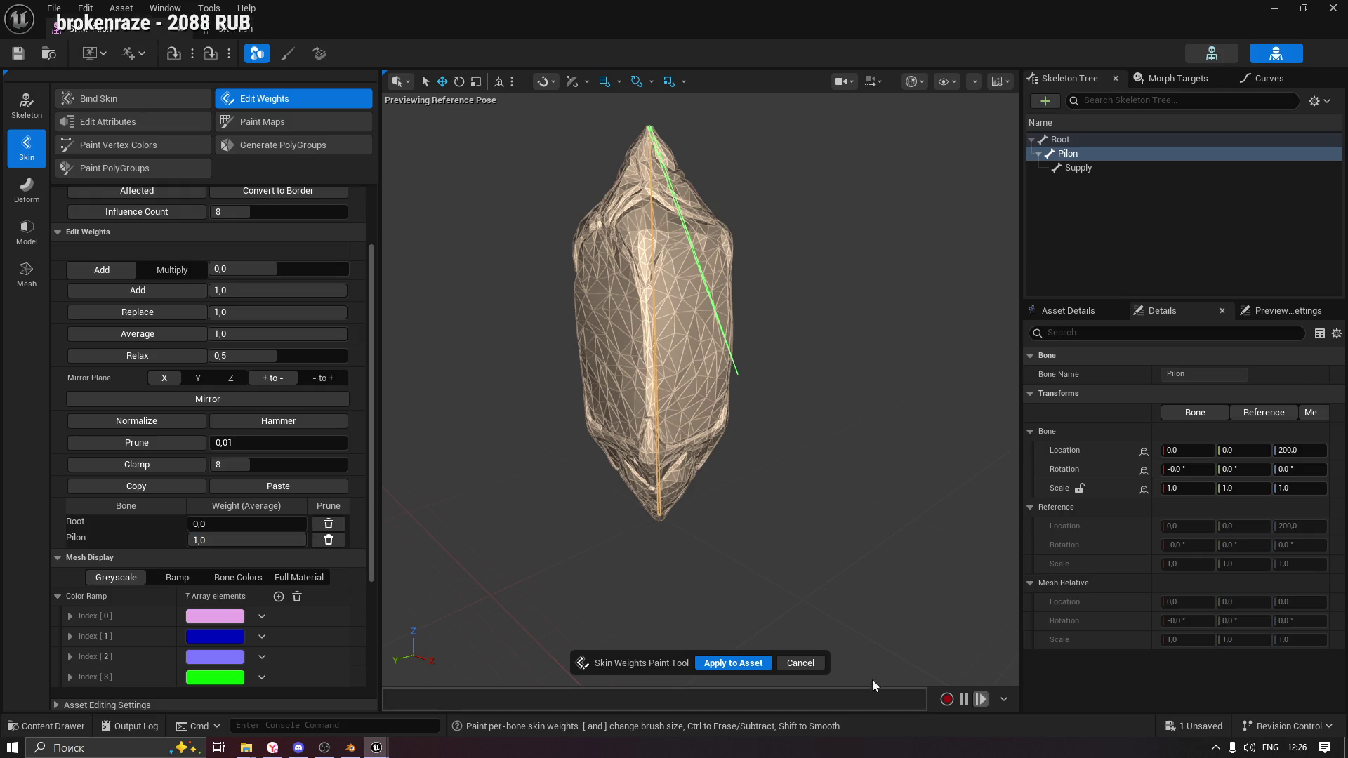
left_click(737, 663)
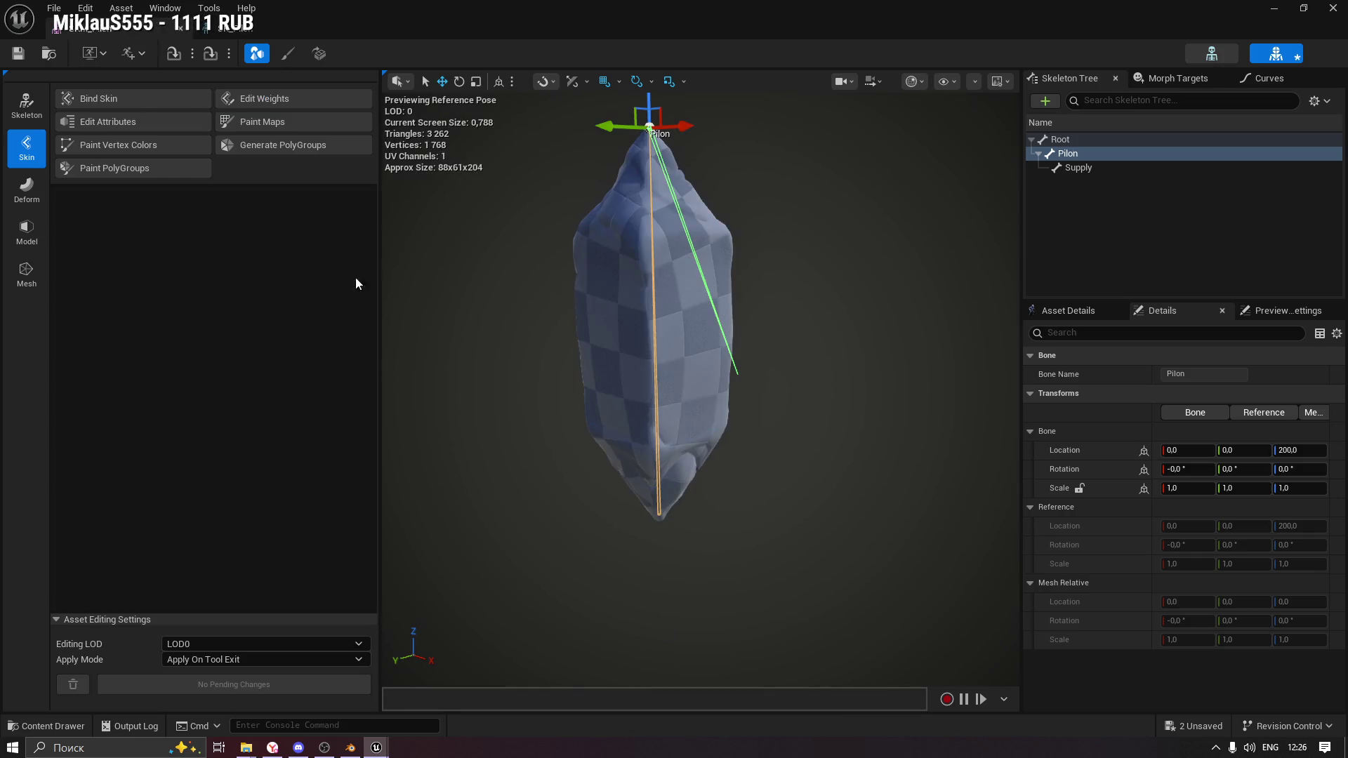
In the skeleton editor, test-rotate the Root bone about 50° and undo it.
left_click(226, 29)
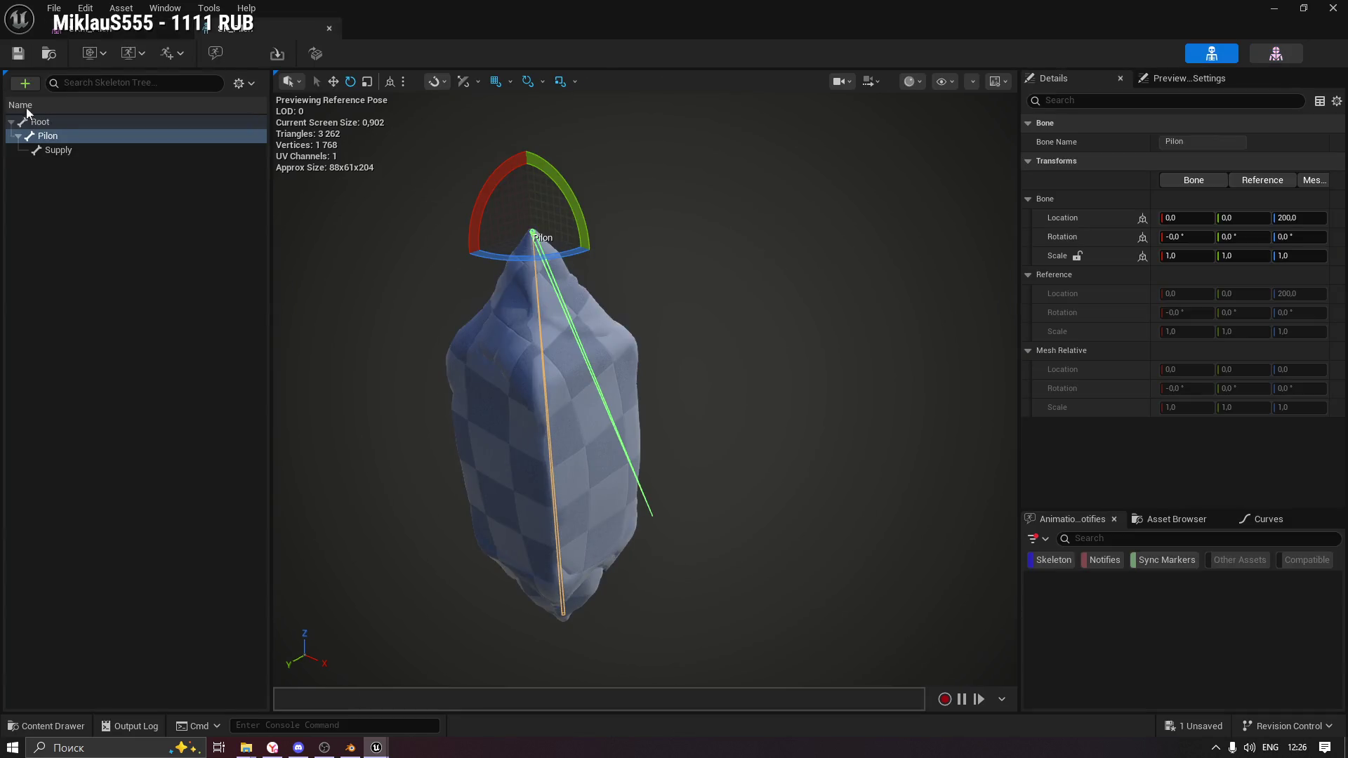
left_click_drag(506, 264, 19, 224)
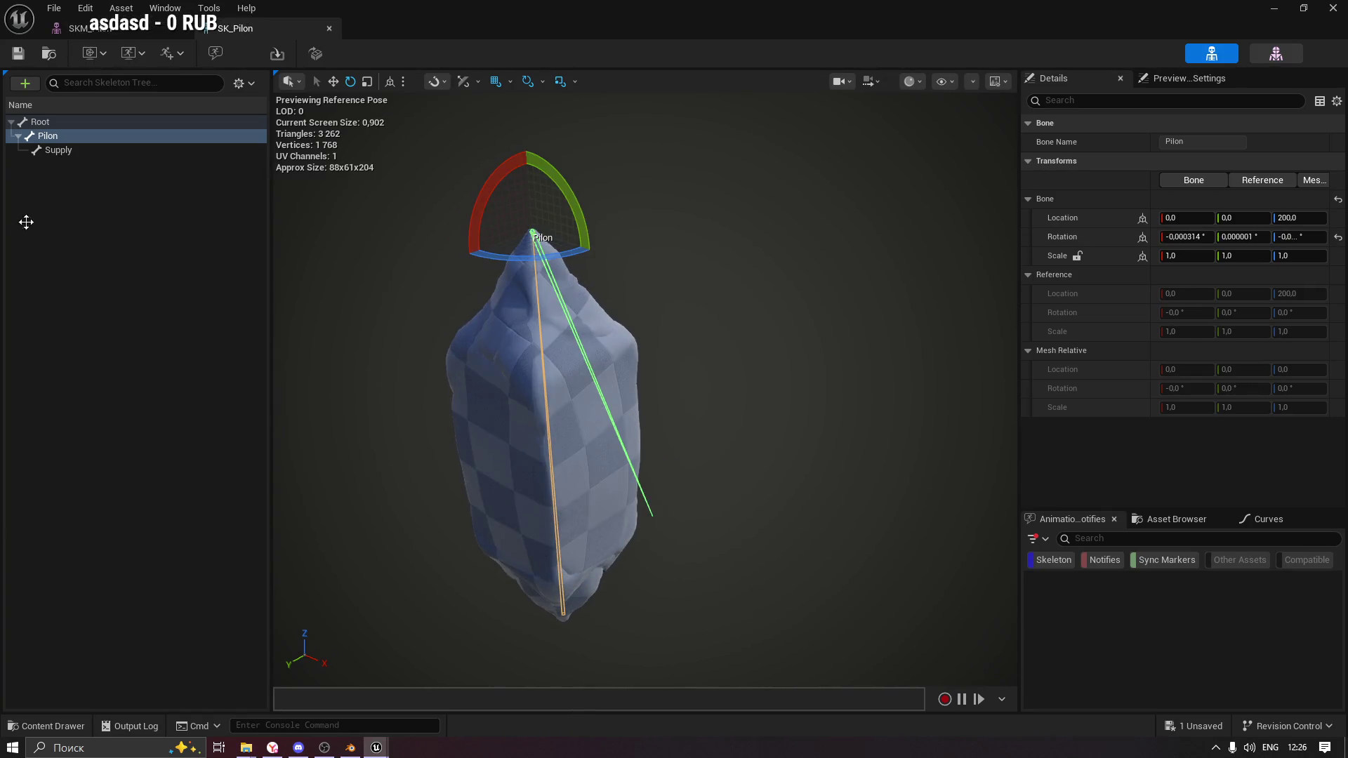
left_click(42, 122)
key("ctrl+z")
mouse_move(610, 629)
left_mouse_down()
mouse_move(587, 674)
mouse_move(971, 517)
left_mouse_up()
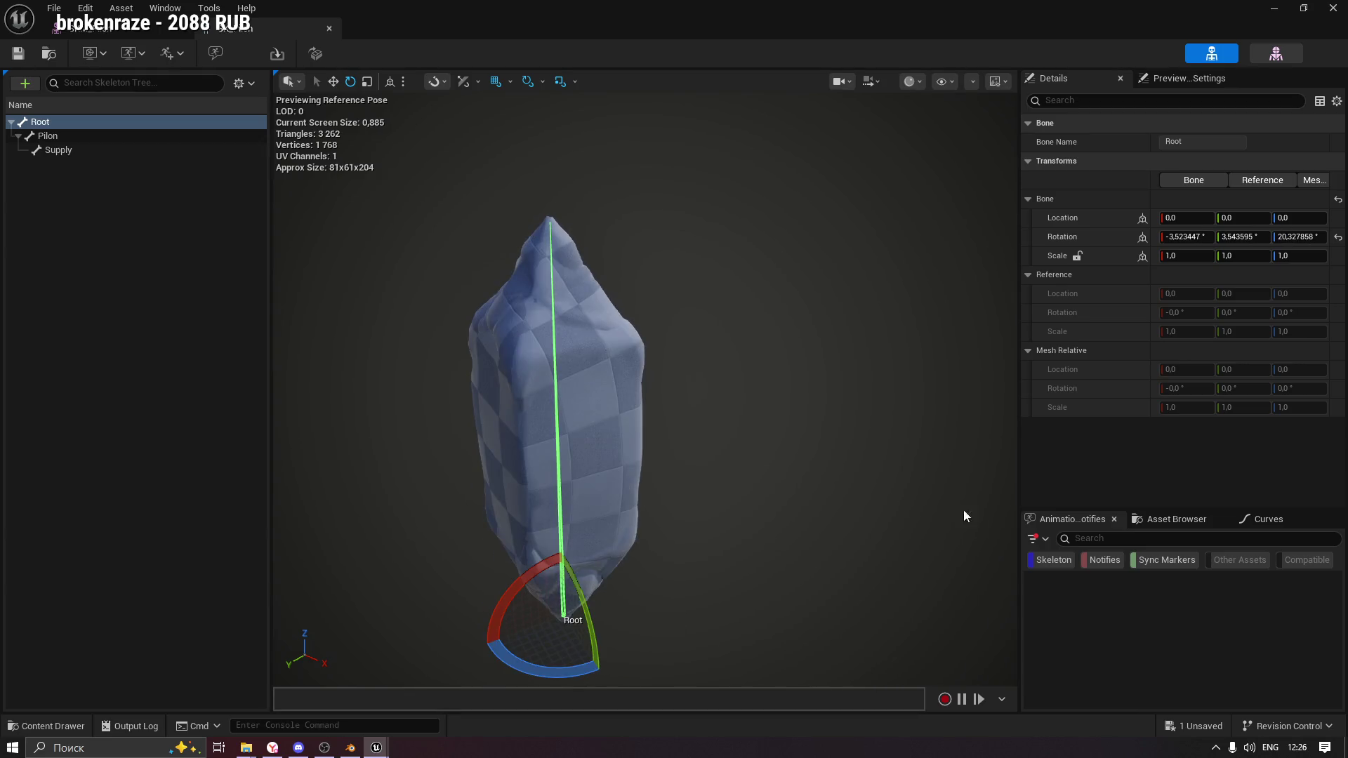
key("ctrl+z")
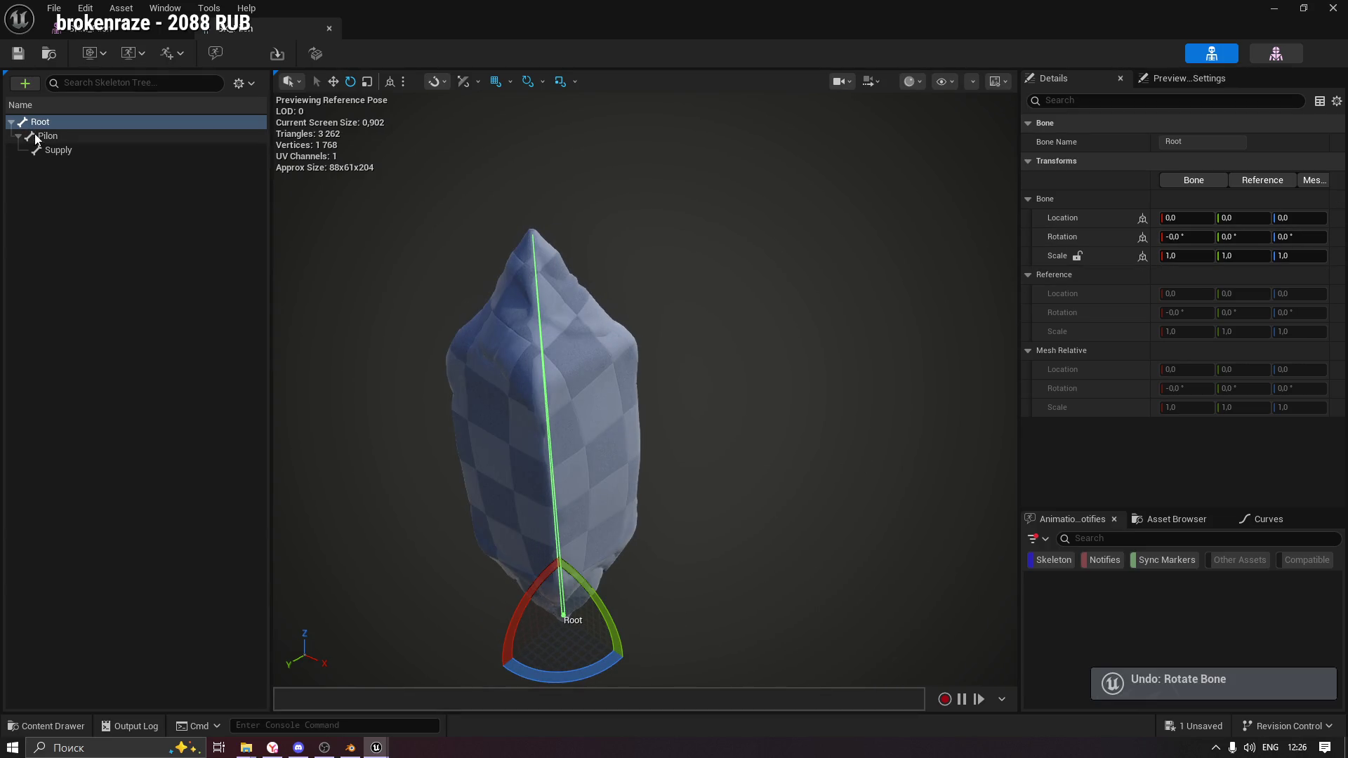
Test the new weights by rotating the Pilon bone −10°, undo it, and orbit around the mesh.
left_click(46, 135)
mouse_move(521, 255)
left_mouse_down()
mouse_move(615, 254)
mouse_move(597, 266)
left_mouse_up()
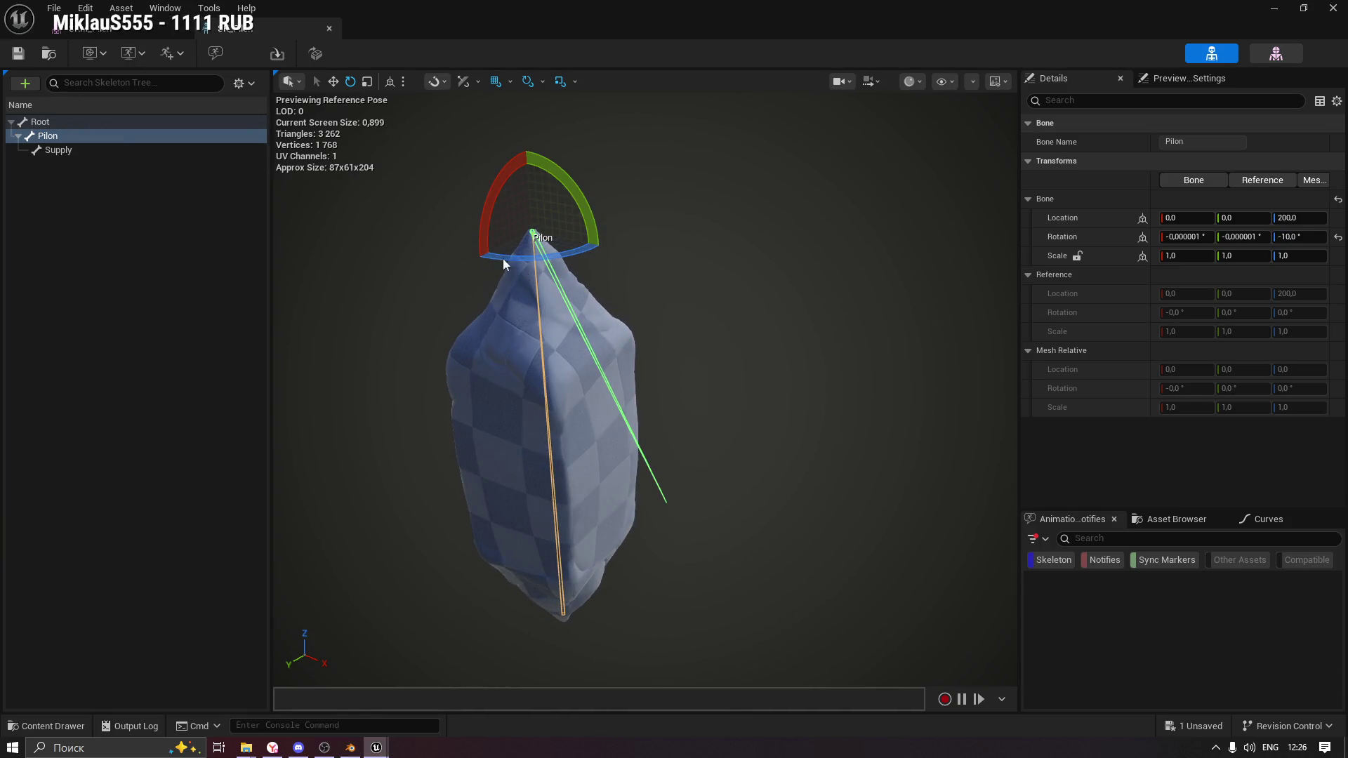
key("ctrl+z")
left_click_drag(759, 332, 734, 369)
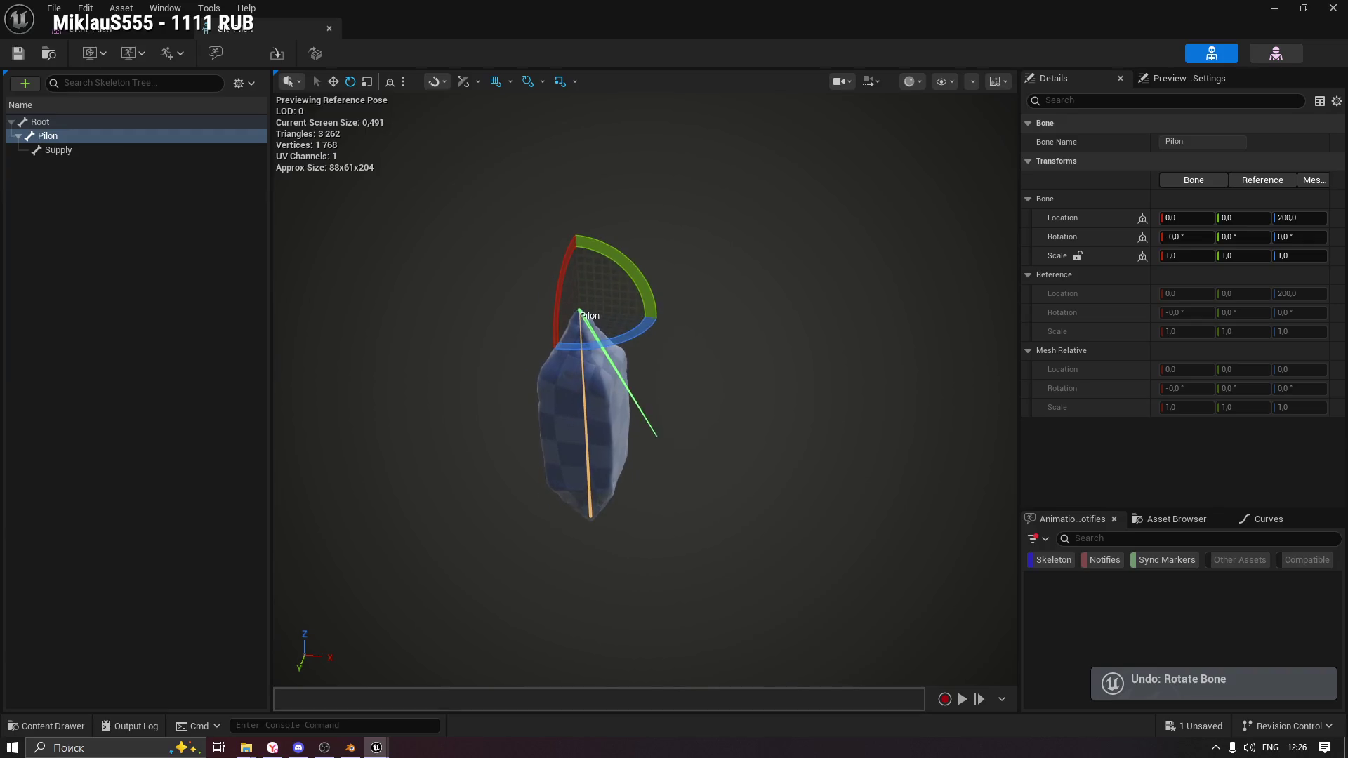
scroll(660, 403, "up", 2)
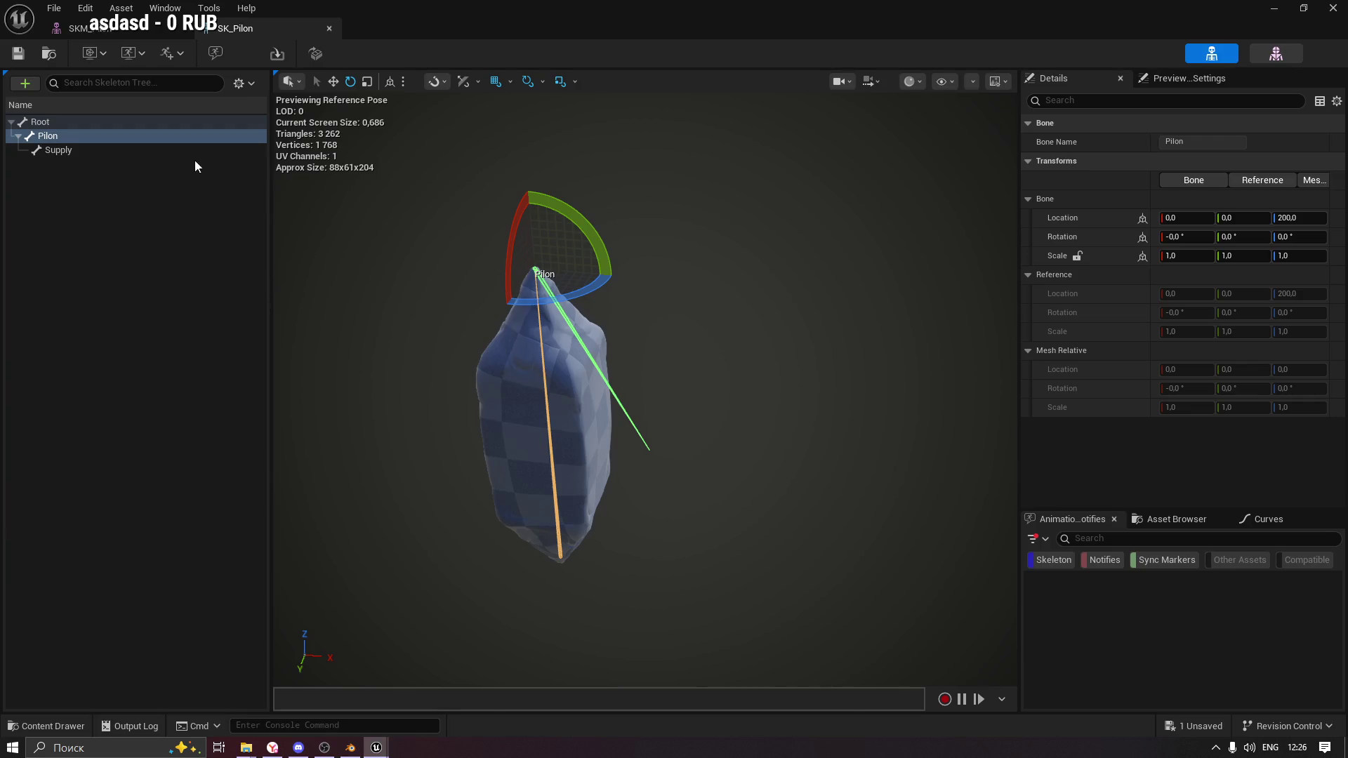
left_click(180, 48)
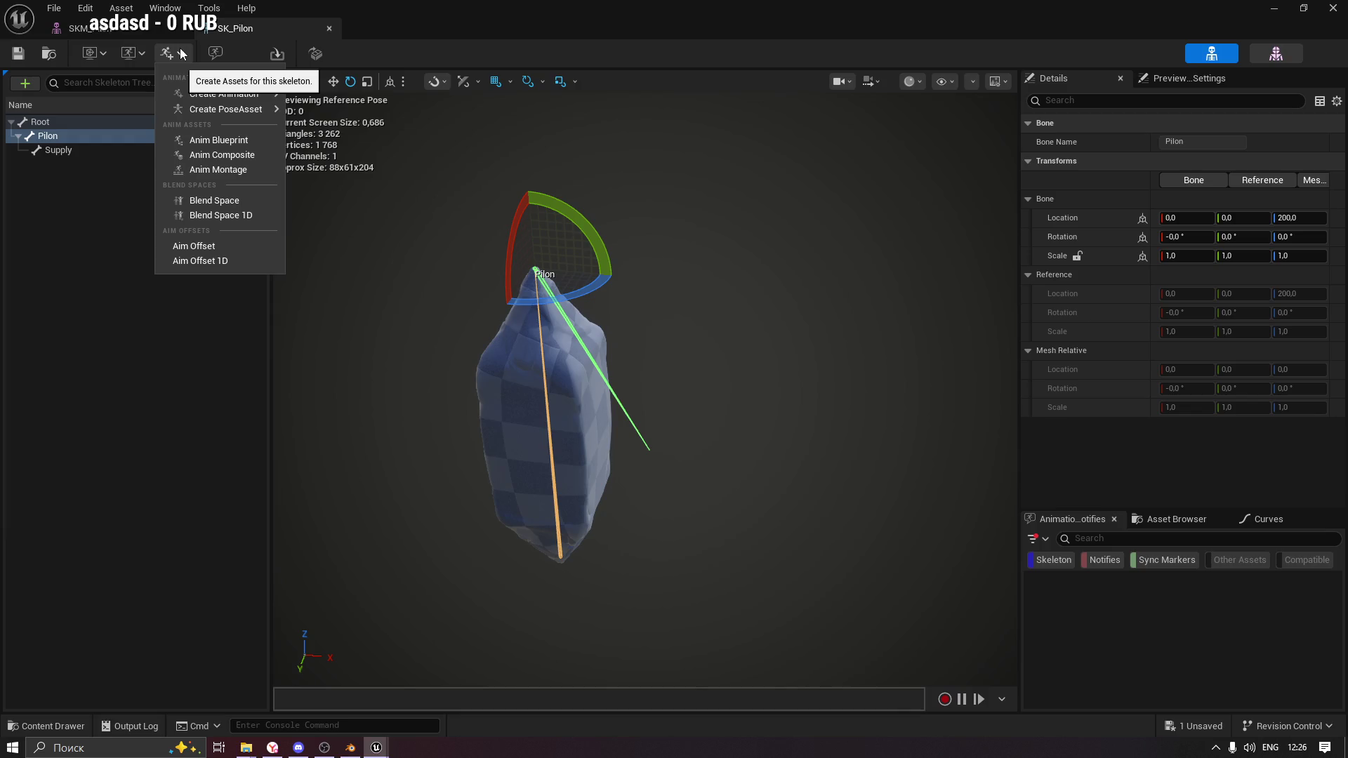
mouse_move(225, 94)
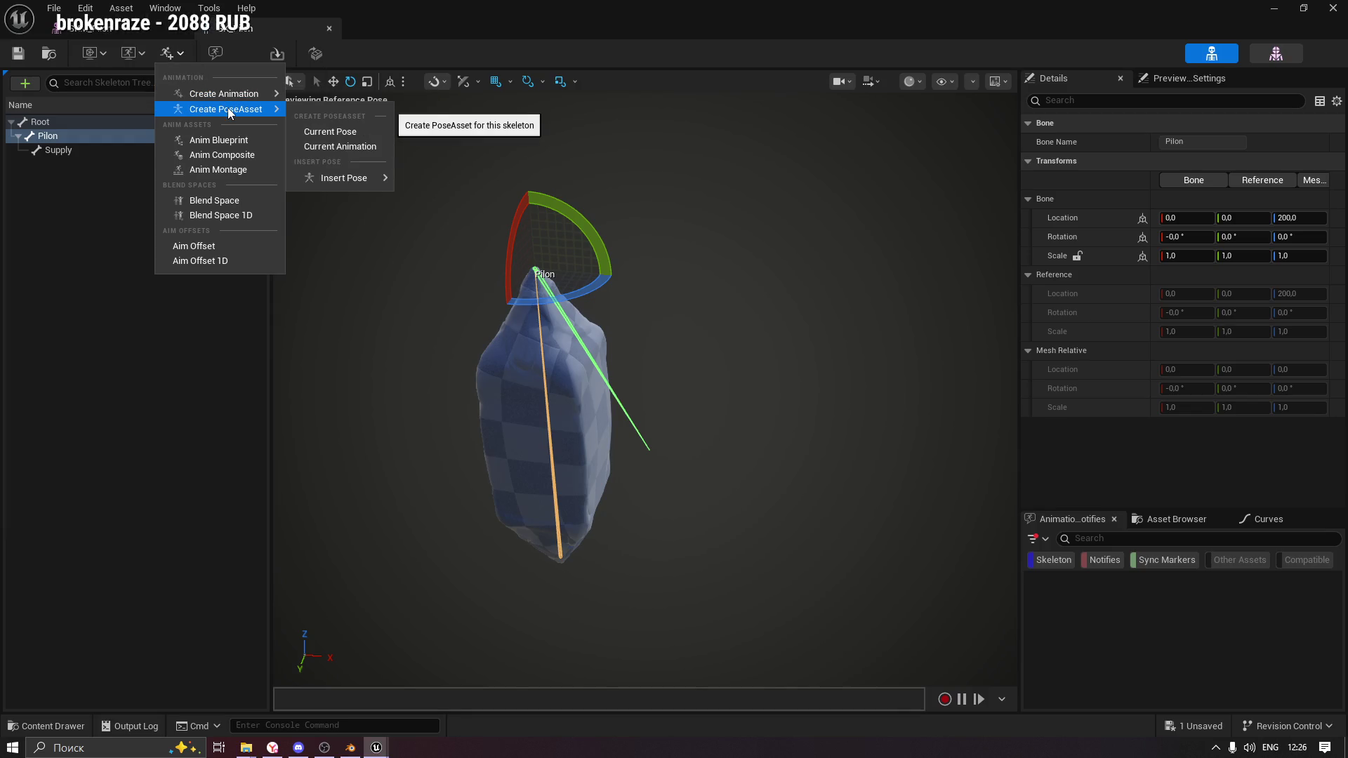
left_click(246, 53)
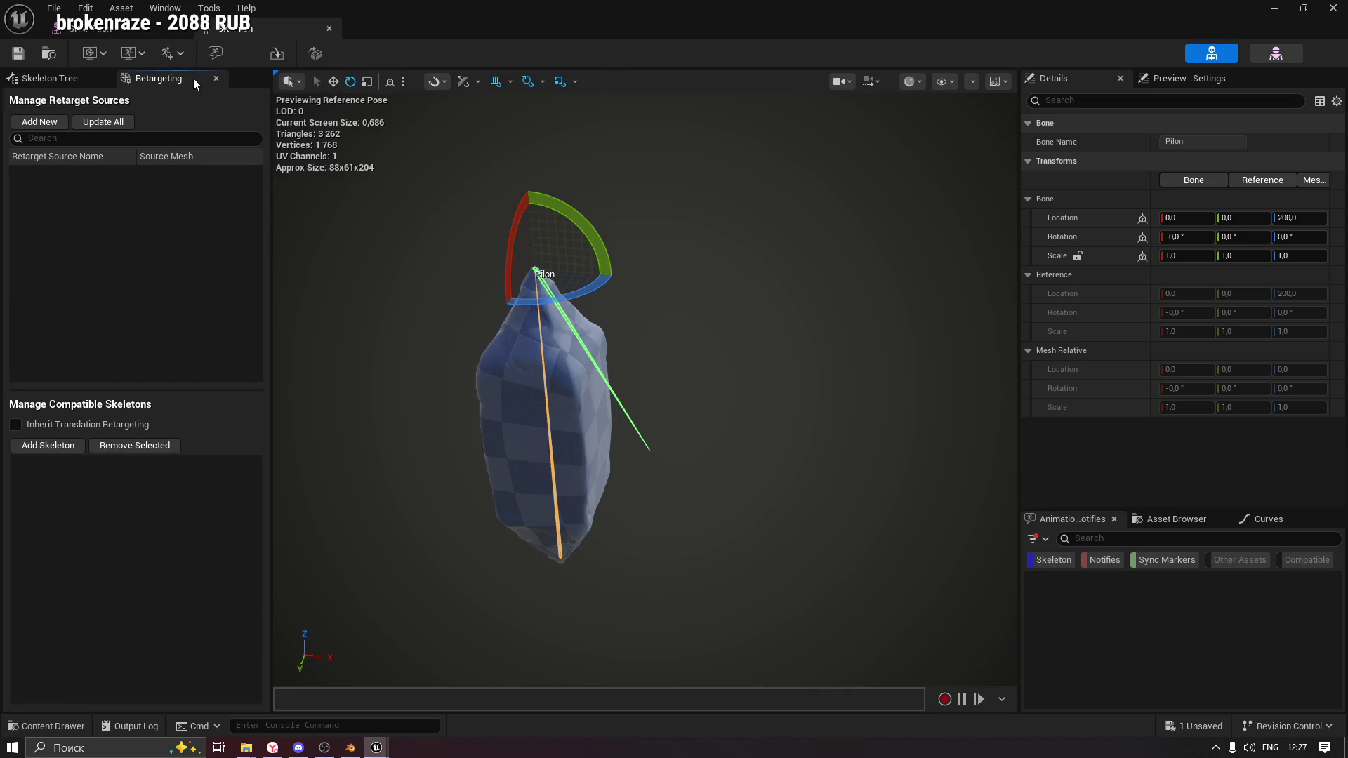
left_click(216, 78)
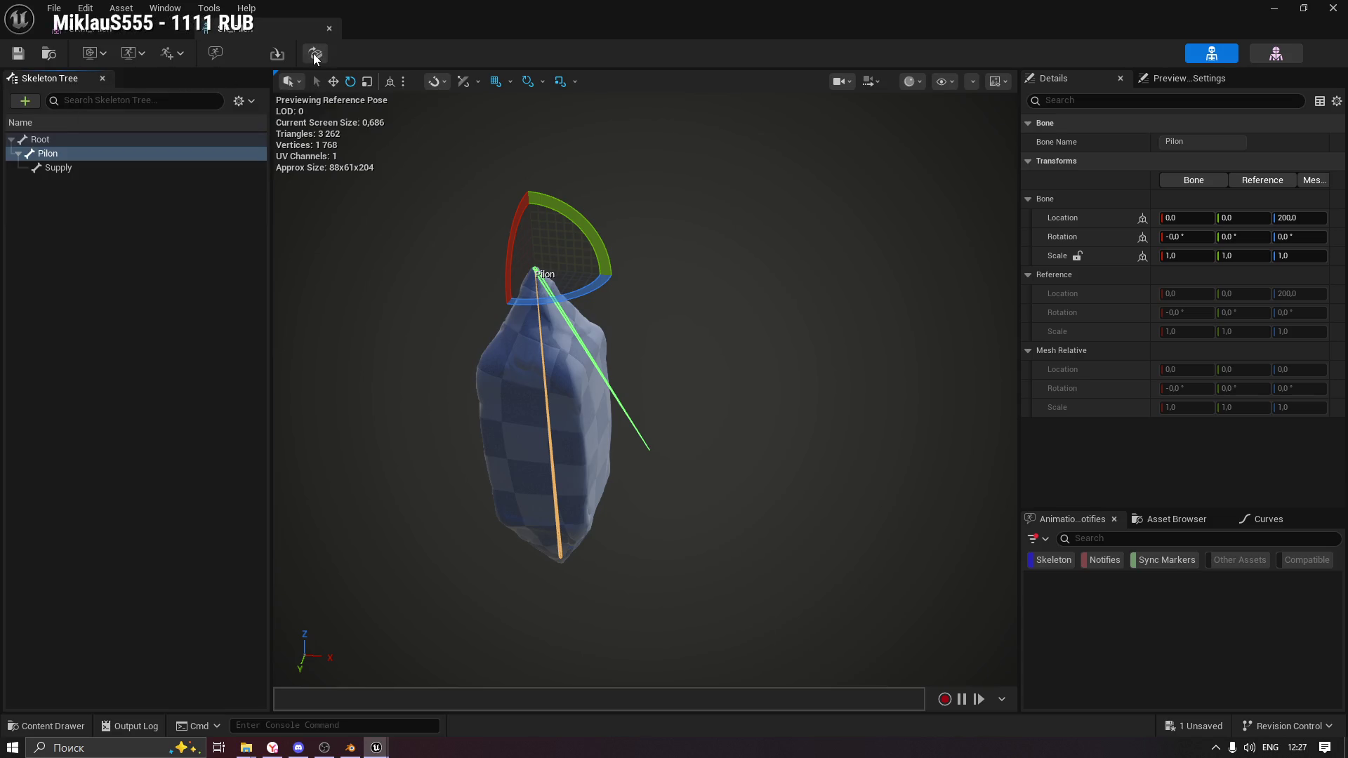
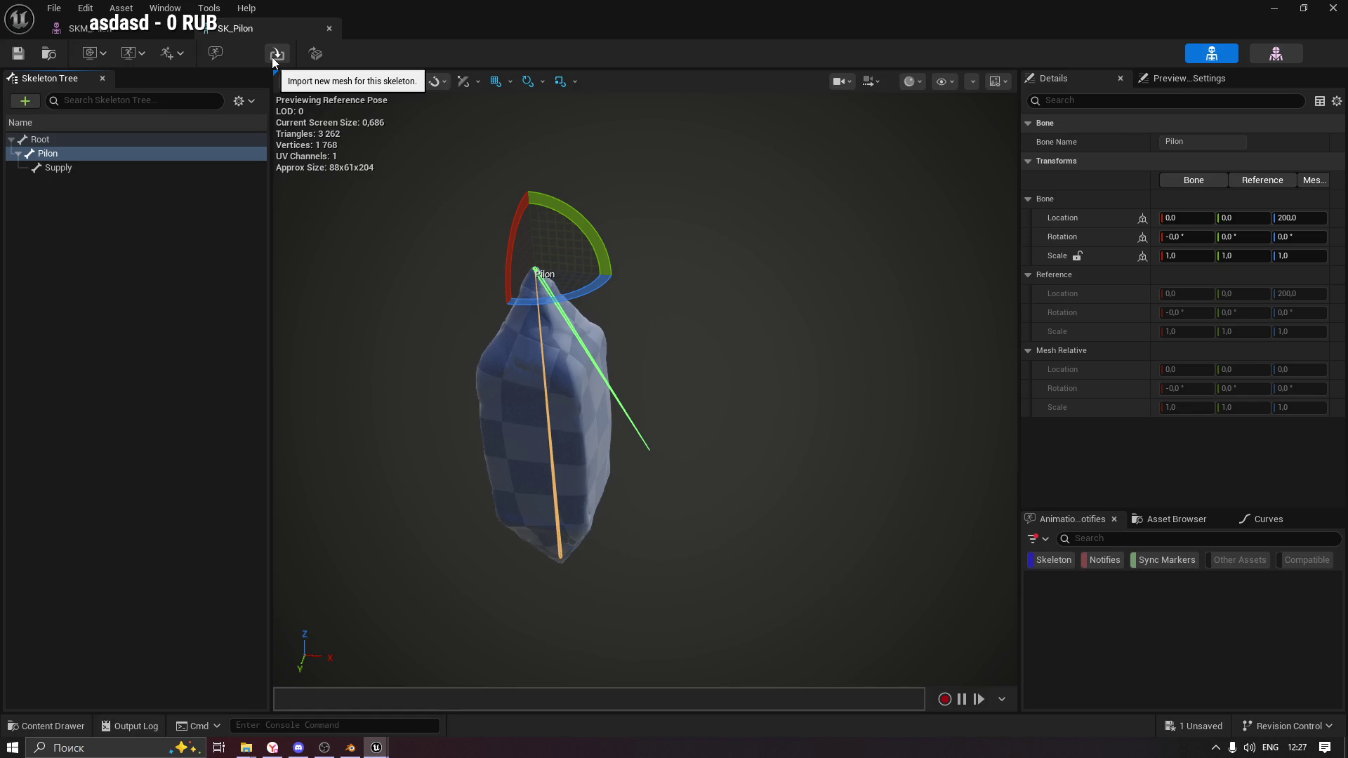
Begin an Import Mesh for the skeleton into the Content folder, then cancel it.
left_click(272, 57)
left_click_drag(655, 213, 614, 179)
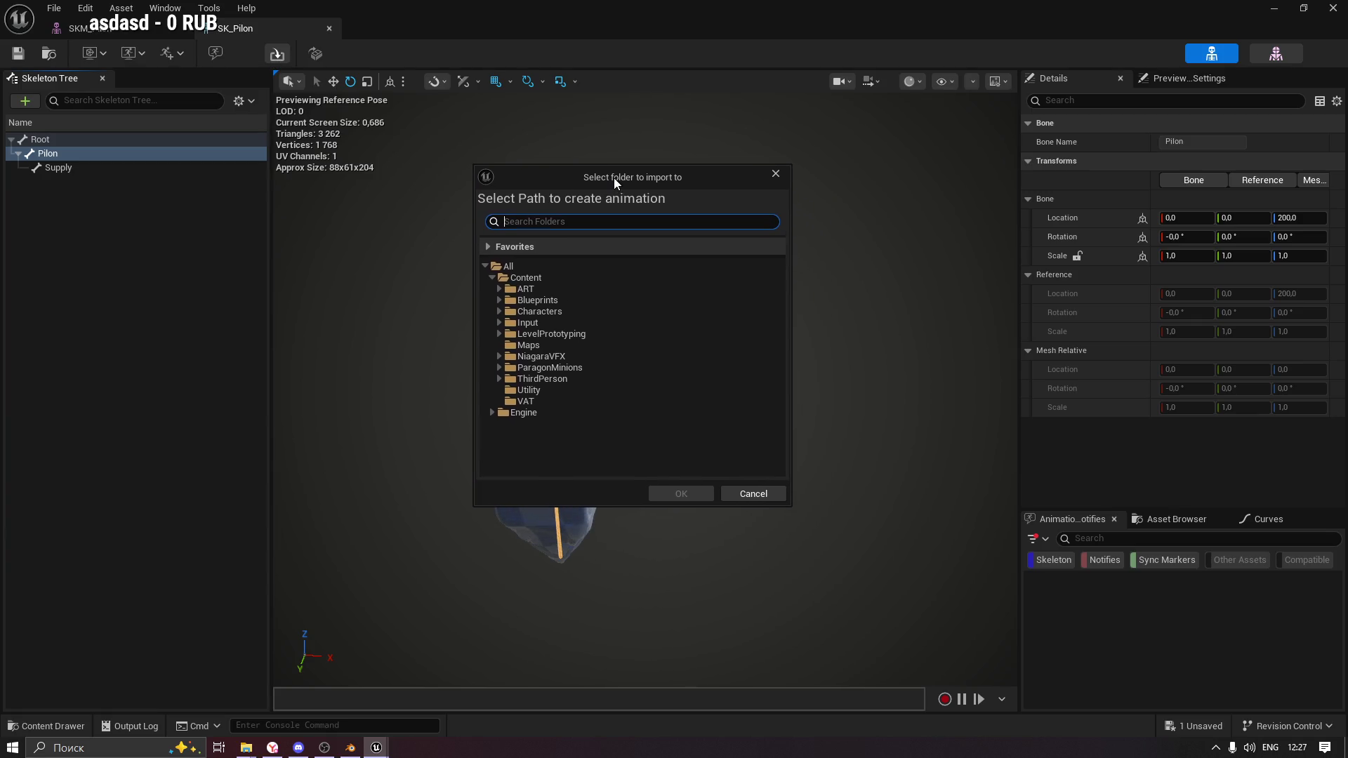
left_click(528, 278)
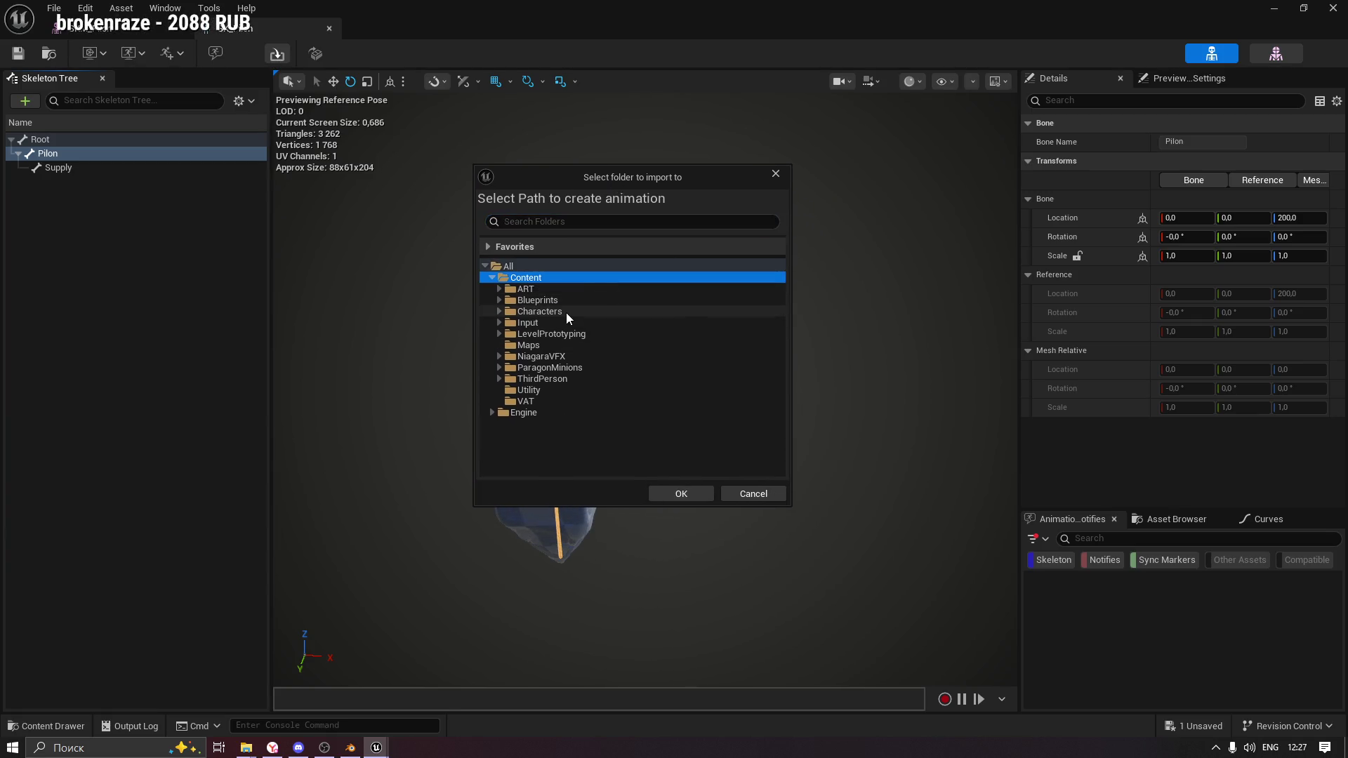
left_click(786, 175)
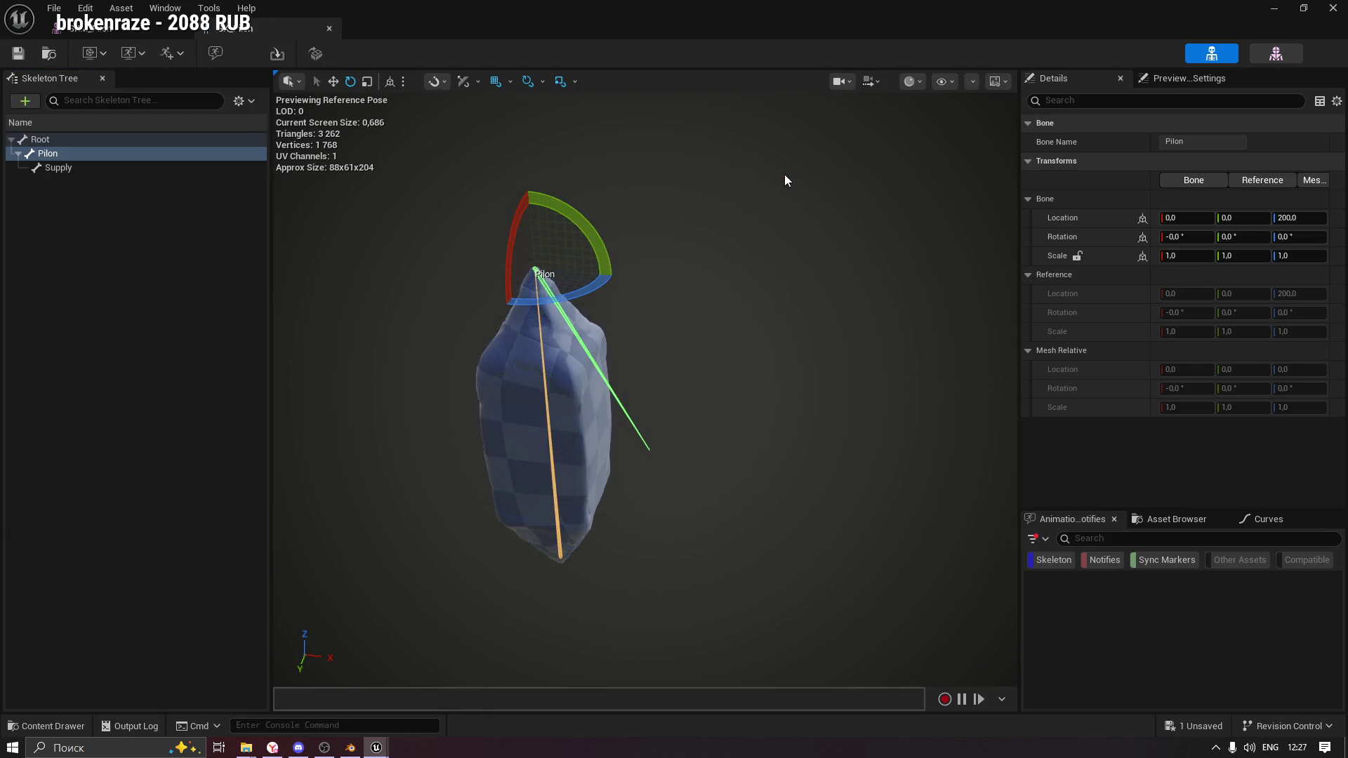
Check the preview animation and preview mesh pickers without changing either.
left_click(147, 55)
left_click(147, 55)
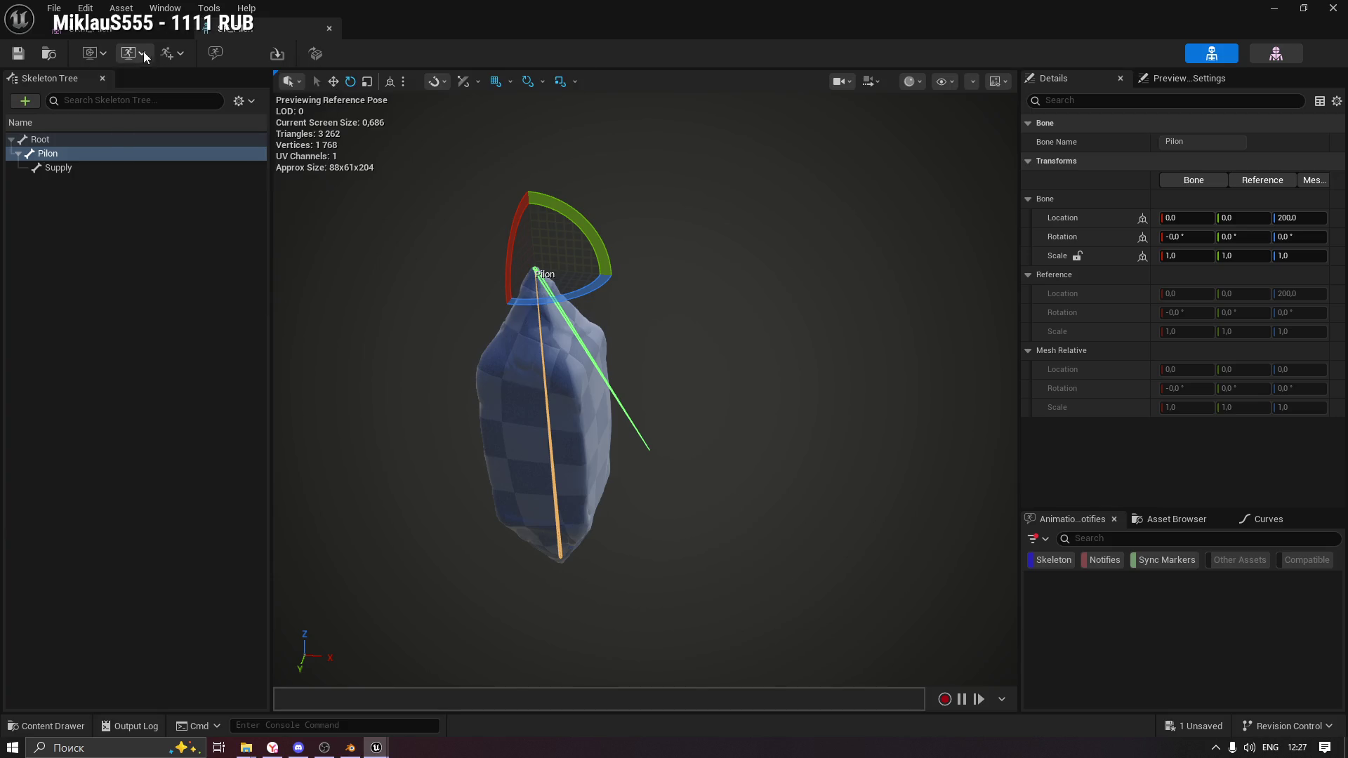
left_click(103, 52)
left_click(103, 52)
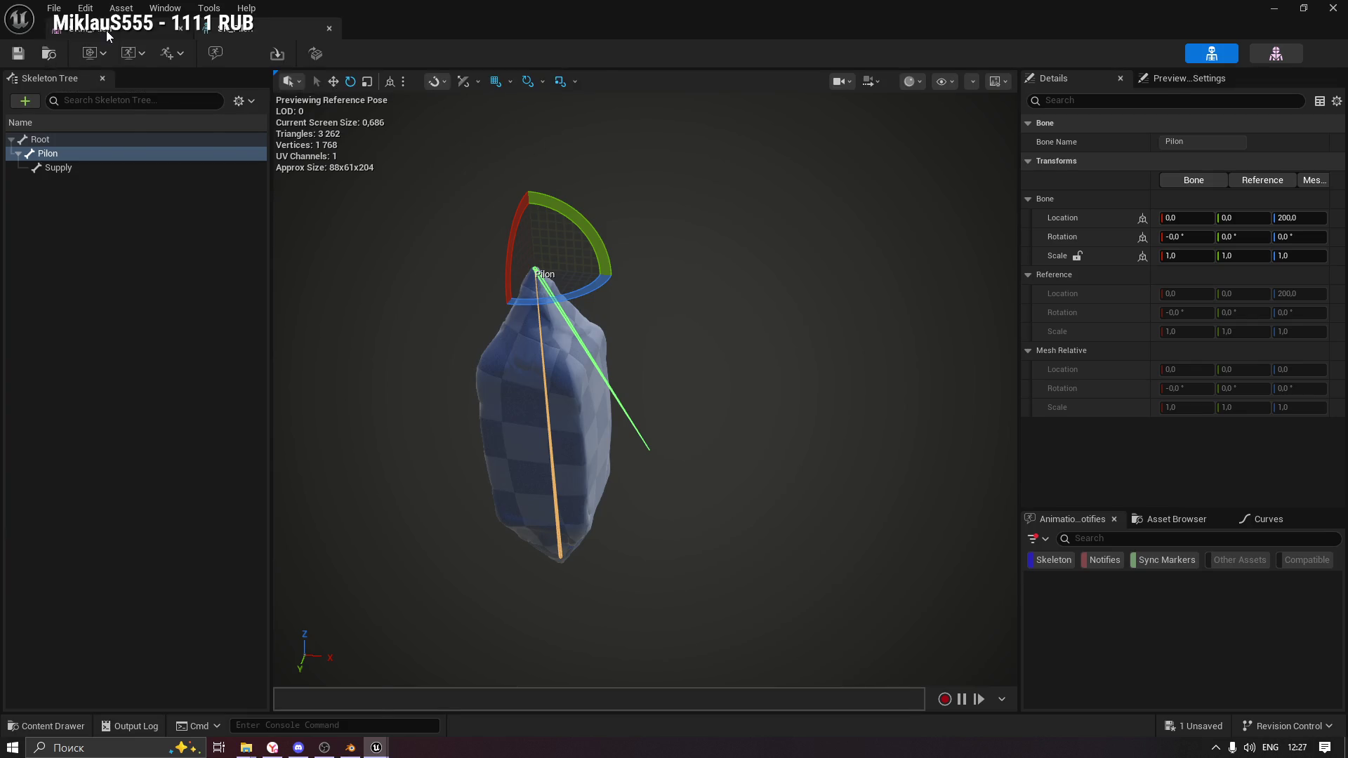
Switch to the skeletal mesh editor and back to SK_Pilon, then toggle the Asset Browser panel.
left_click(107, 31)
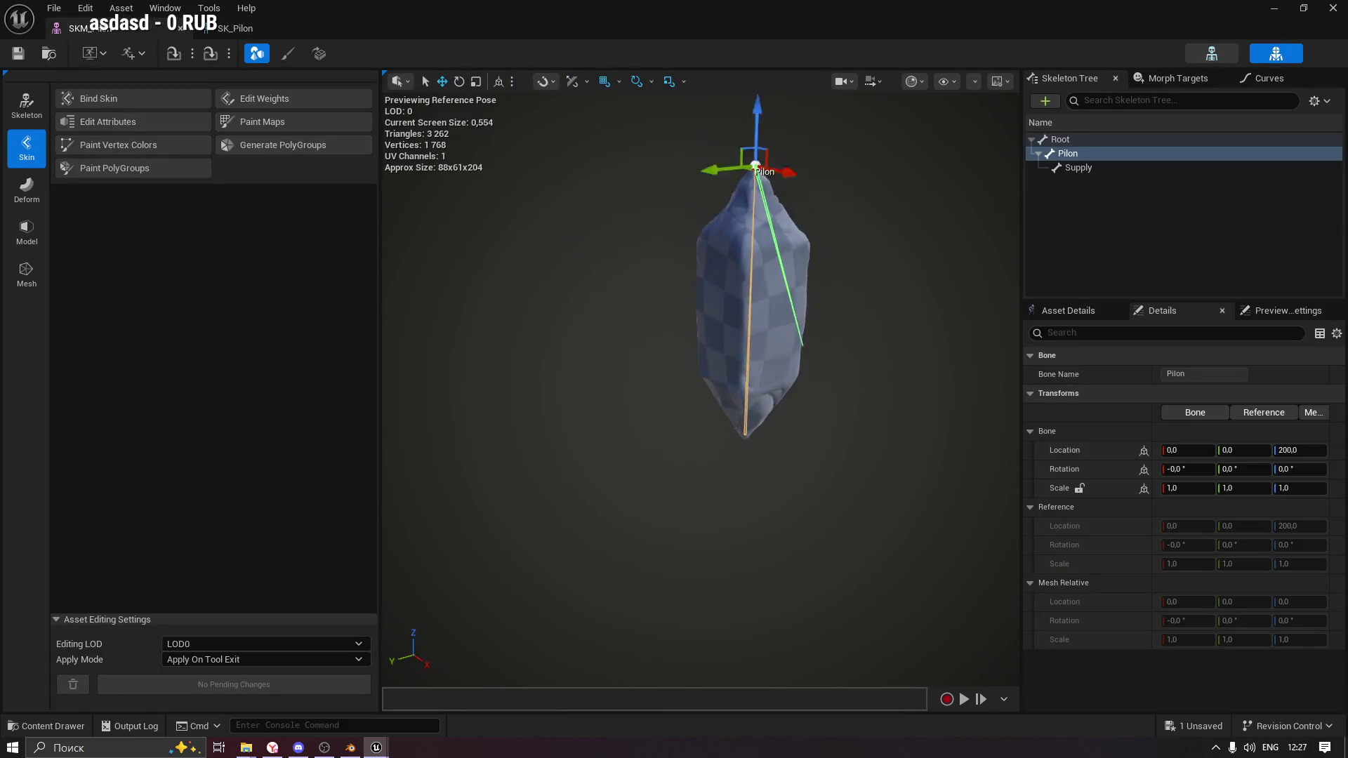
left_click(1216, 53)
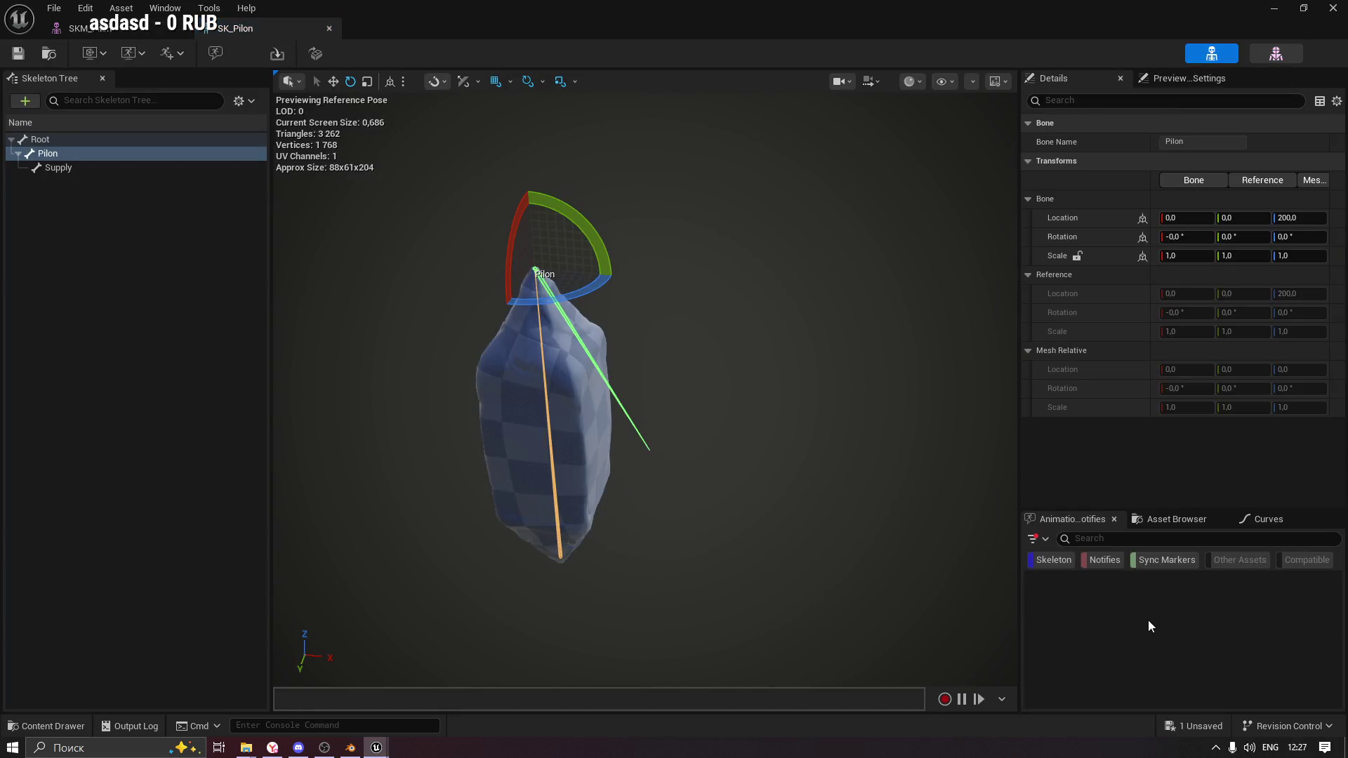
left_click(1172, 520)
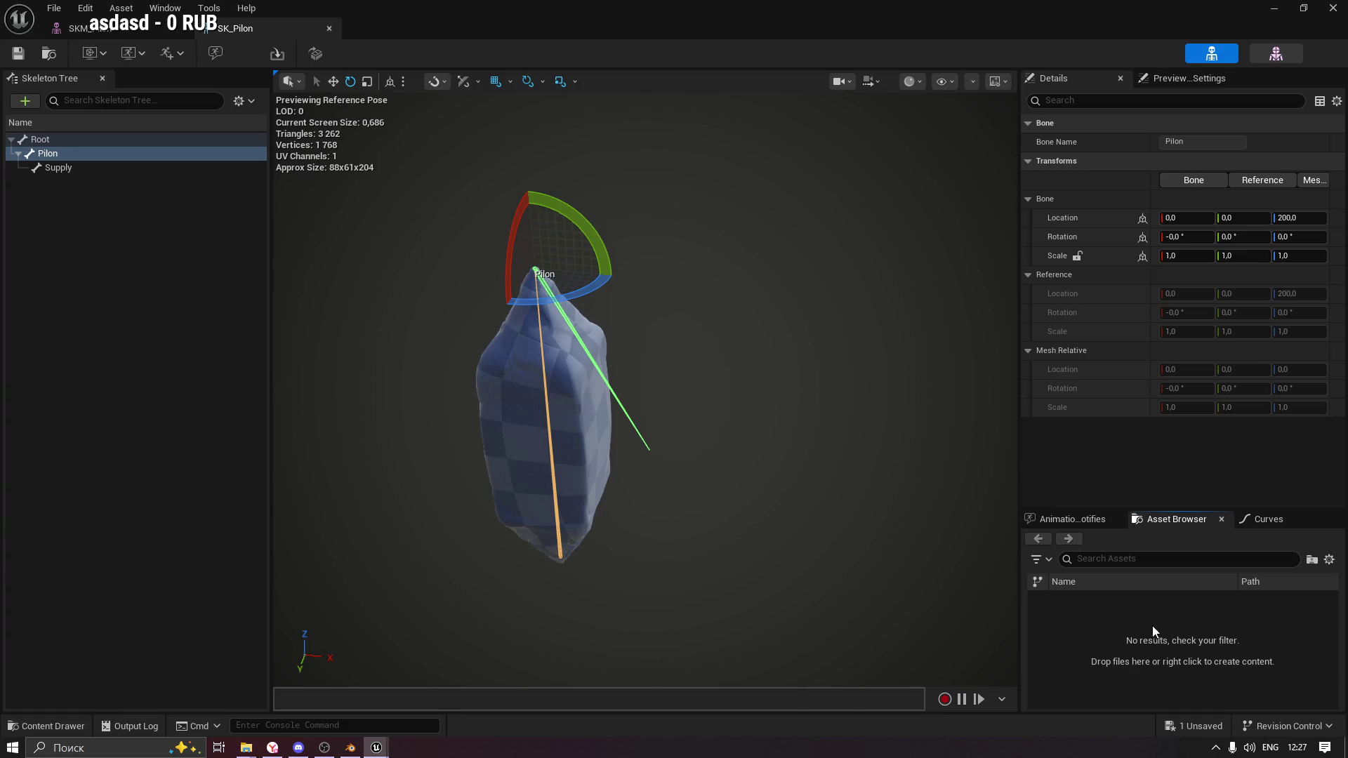
left_click(1090, 522)
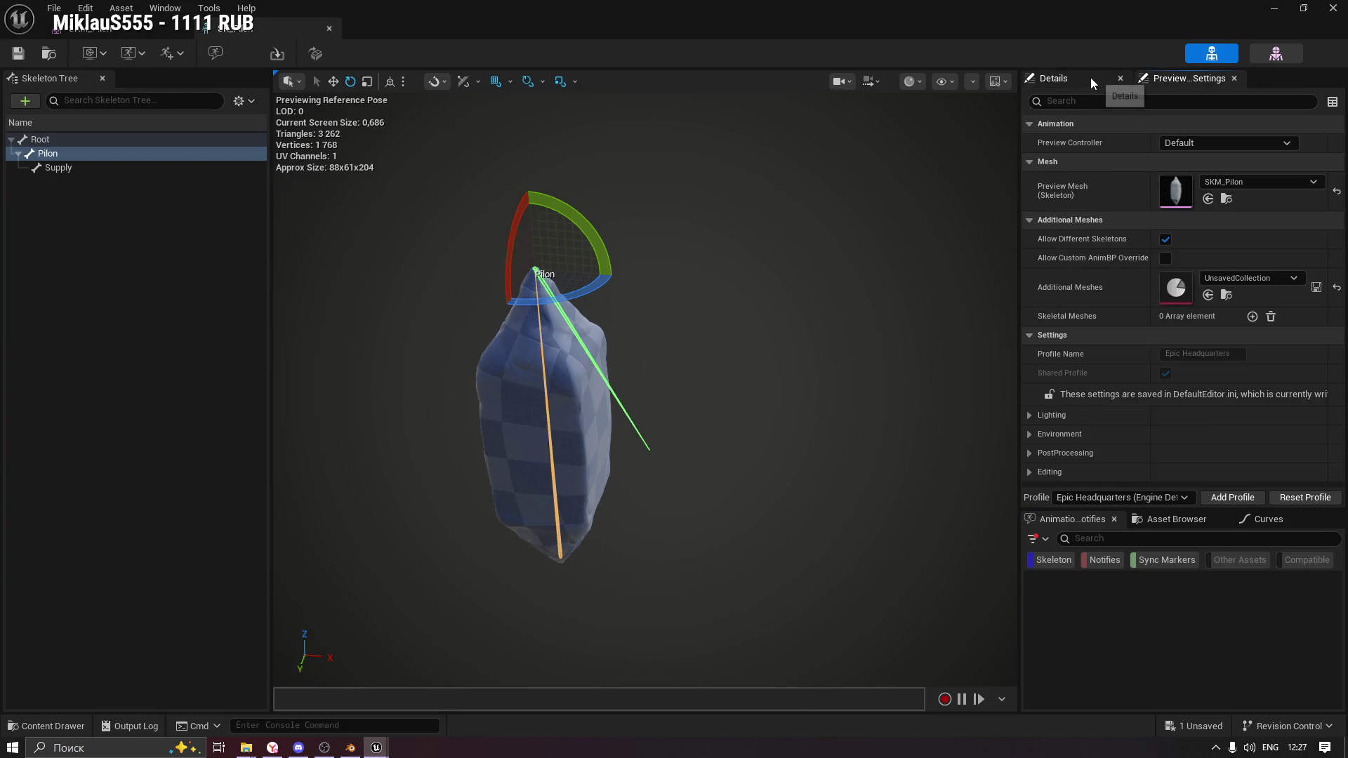
Browse to SKM_Pilon in the Pilon folder, select SK_Pilon and SKM_Pilon, then bring up the web browser.
left_click(1226, 200)
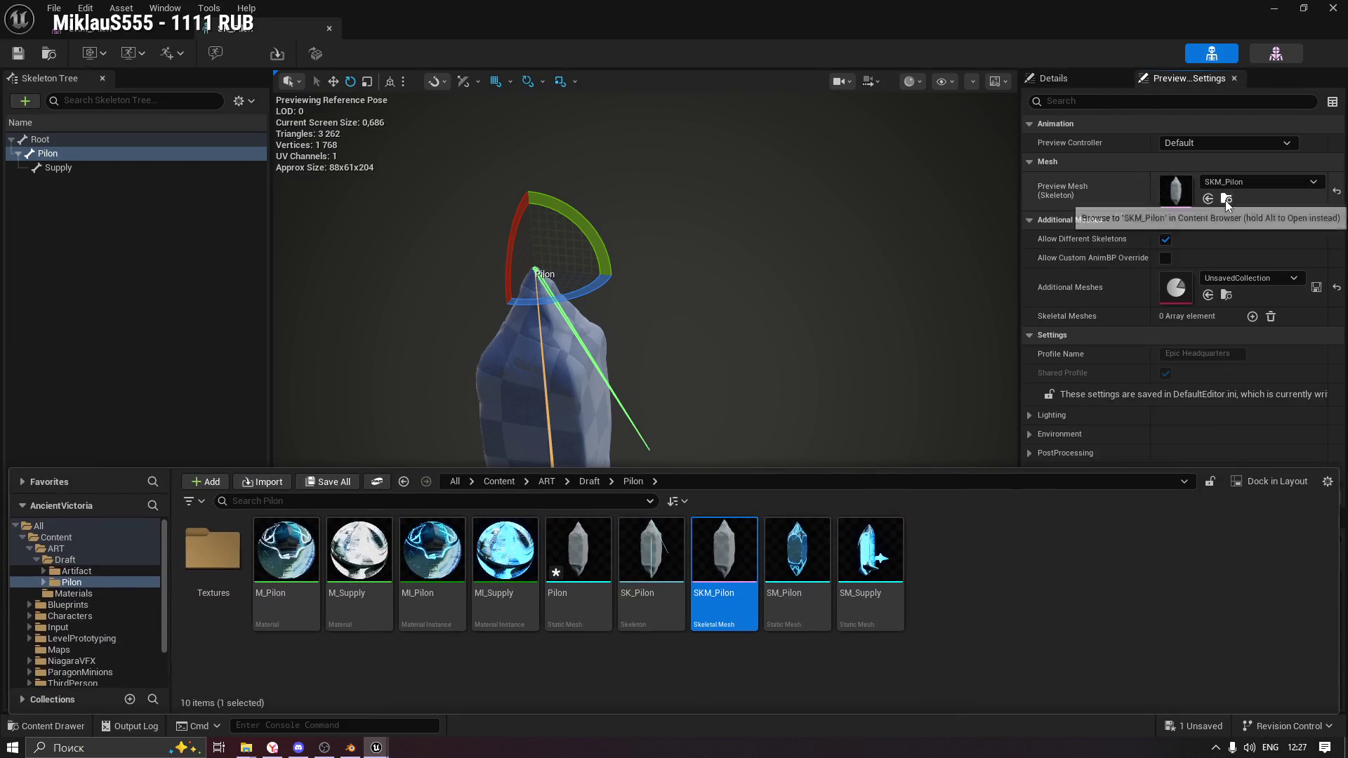
left_click(723, 566)
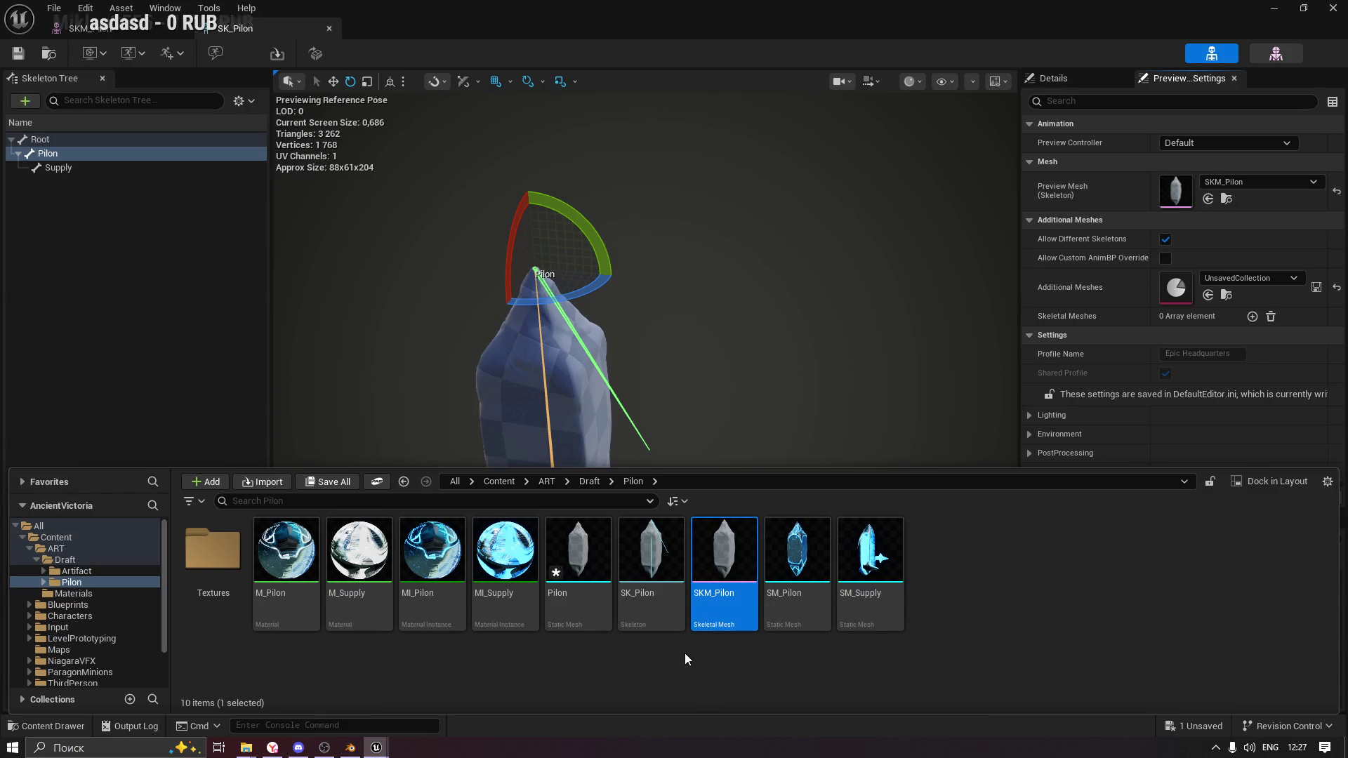
left_click(656, 555)
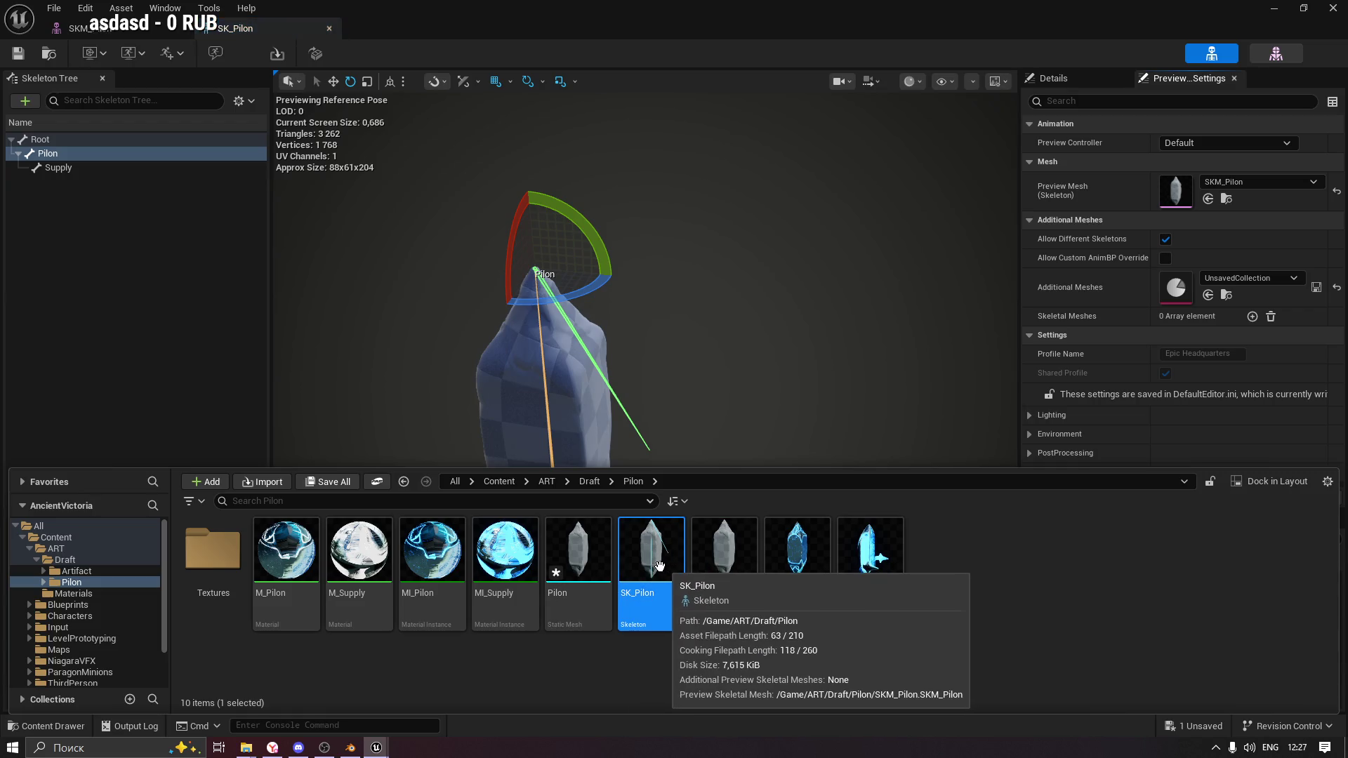
left_click(732, 562)
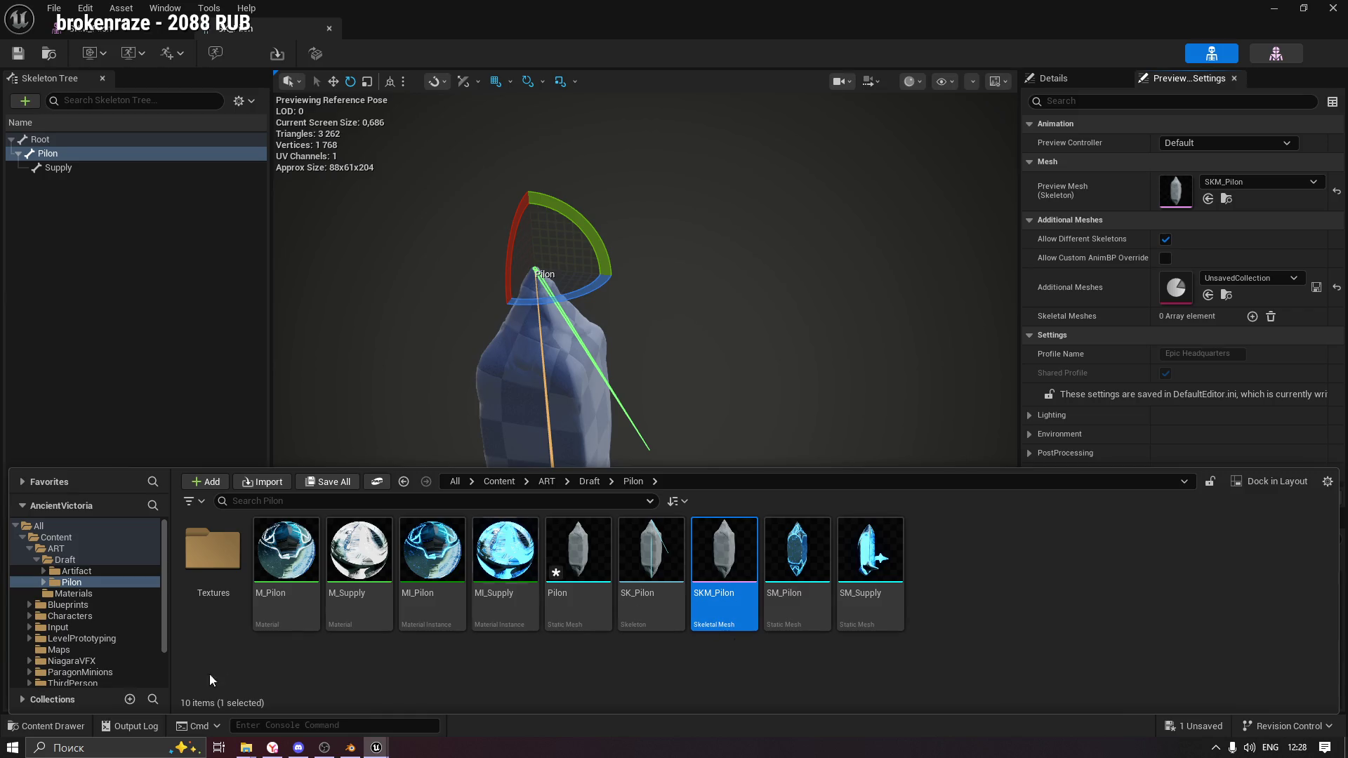
left_click(271, 748)
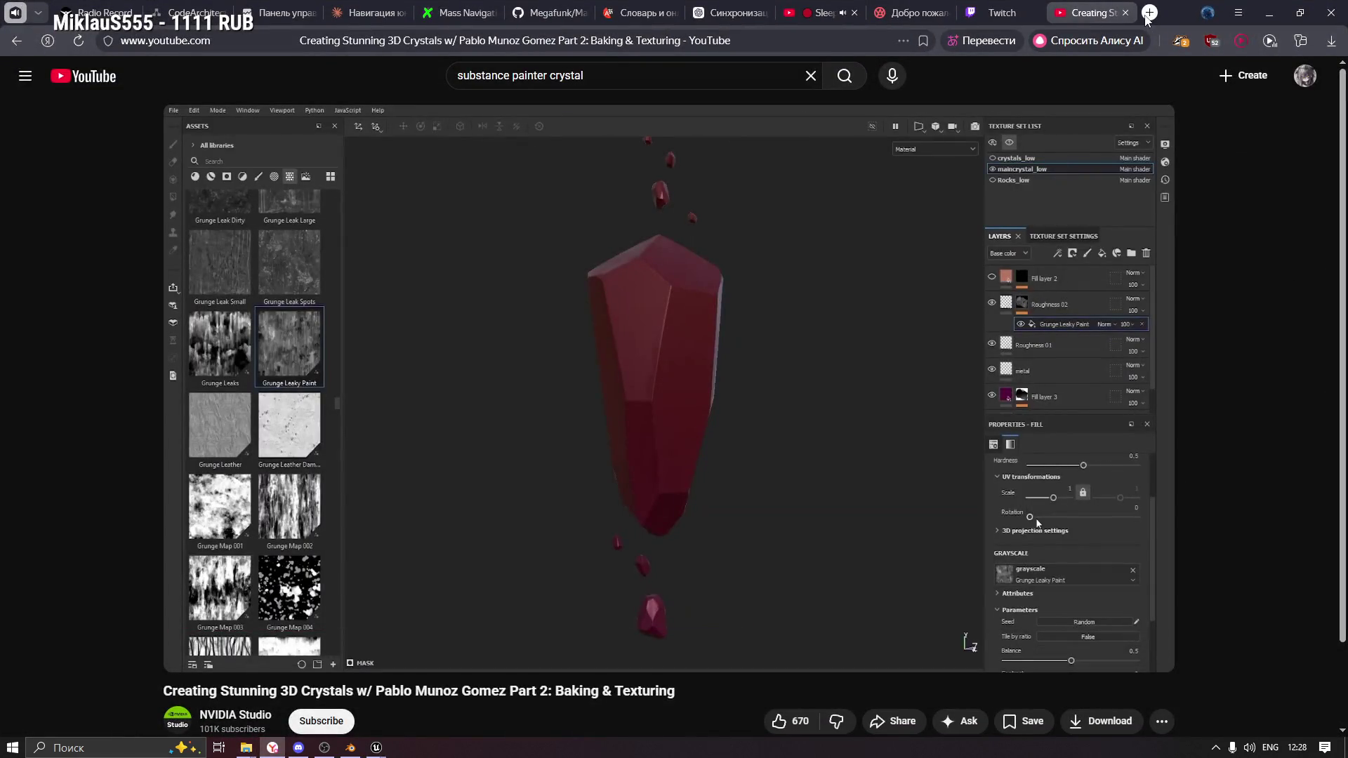
Go to chatgpt.com in a new browser tab.
left_click(1149, 14)
type("ch")
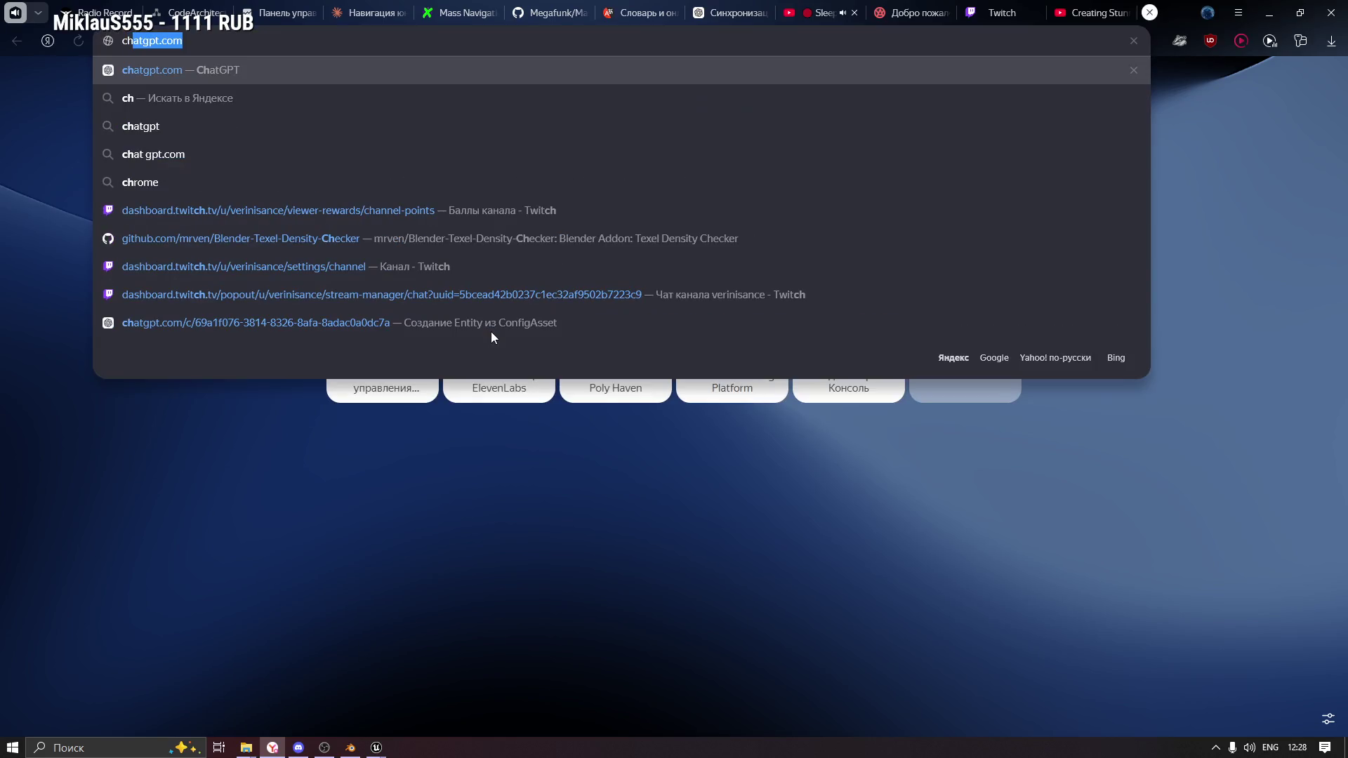
key("Return")
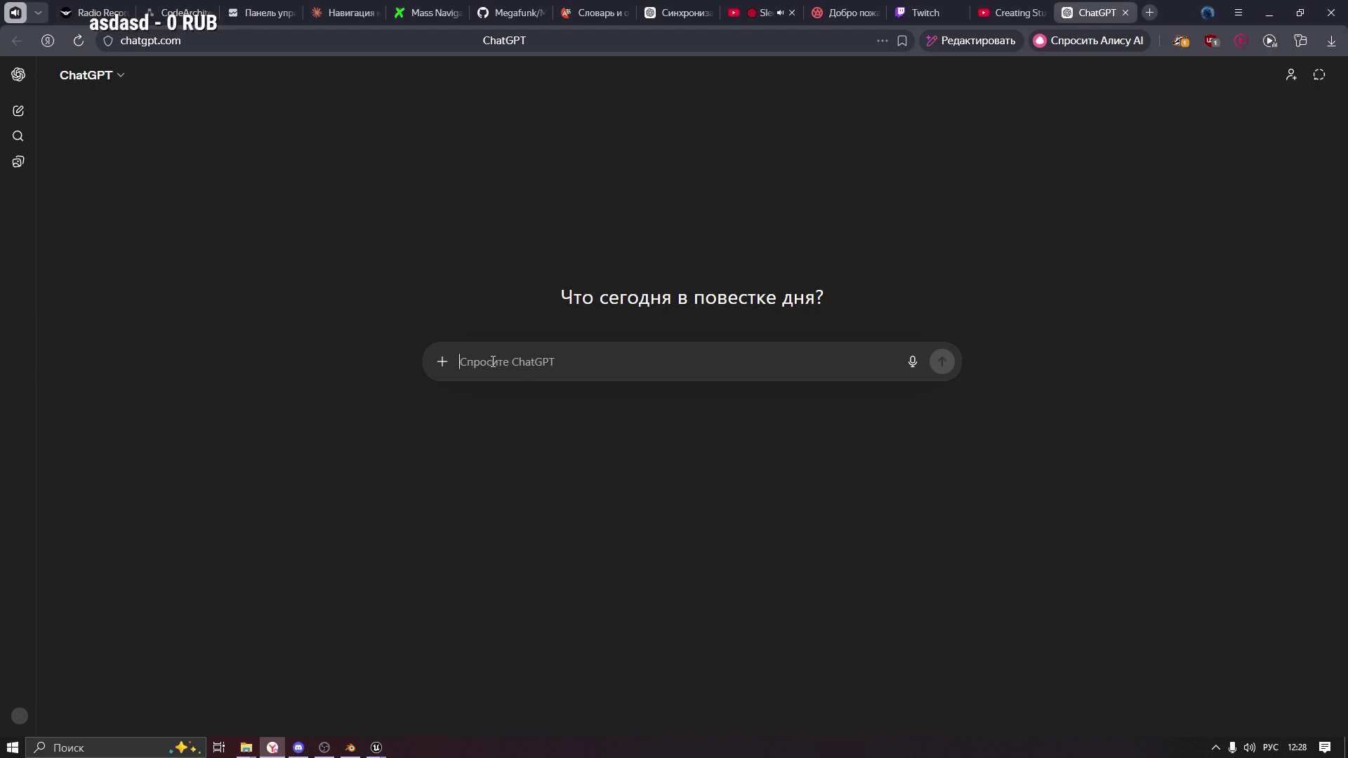
Ask ChatGPT, in Russian, how to export a multi-part Blender model to Unreal as one object.
key("alt+shift")
type("как из блендера эк")
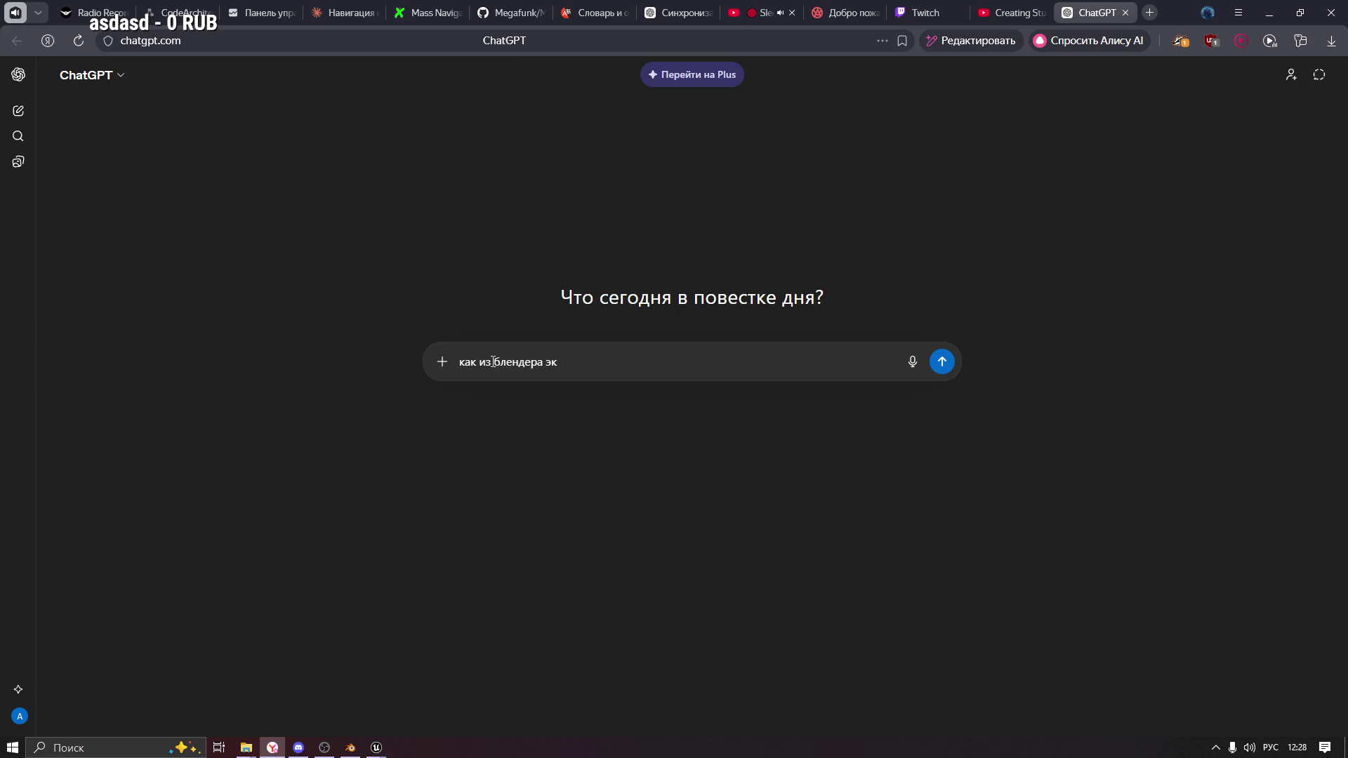
type("спортнуть модель")
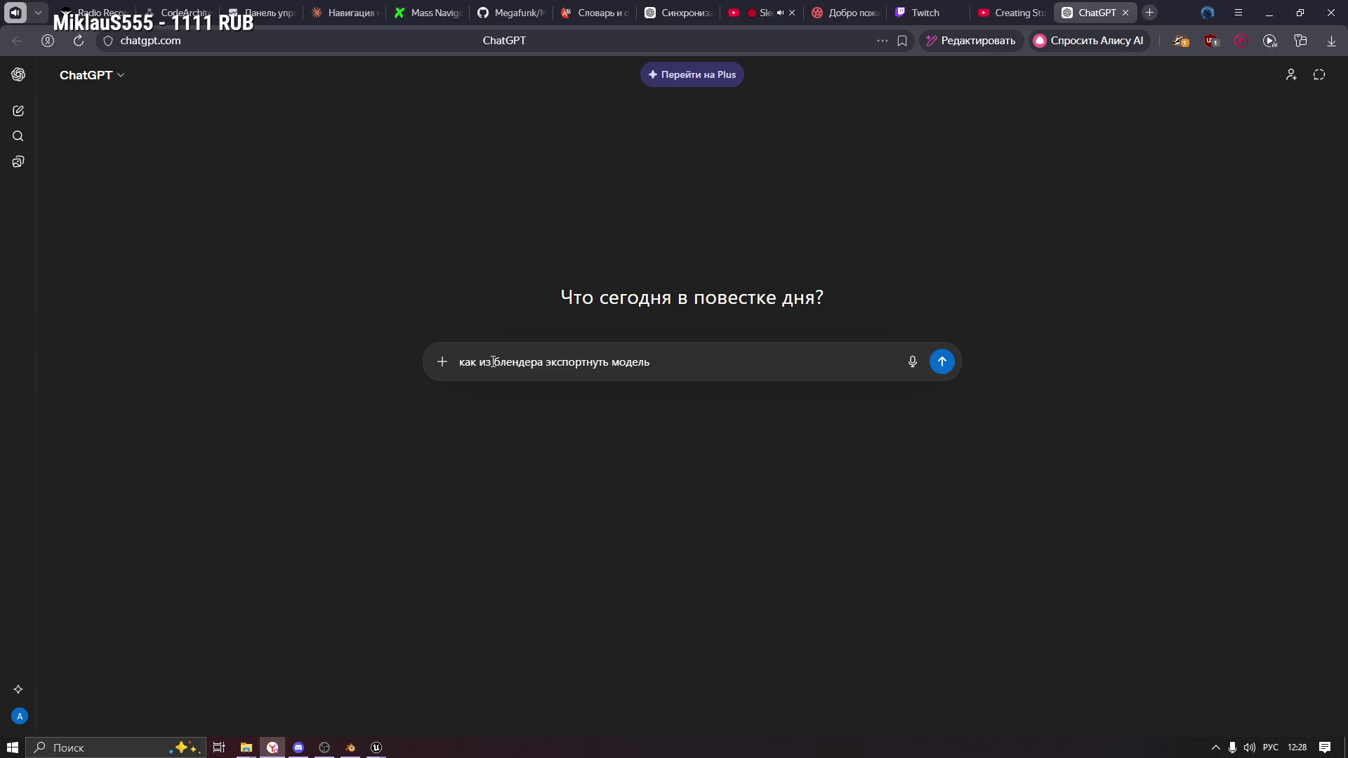
type(" в unreal tck")
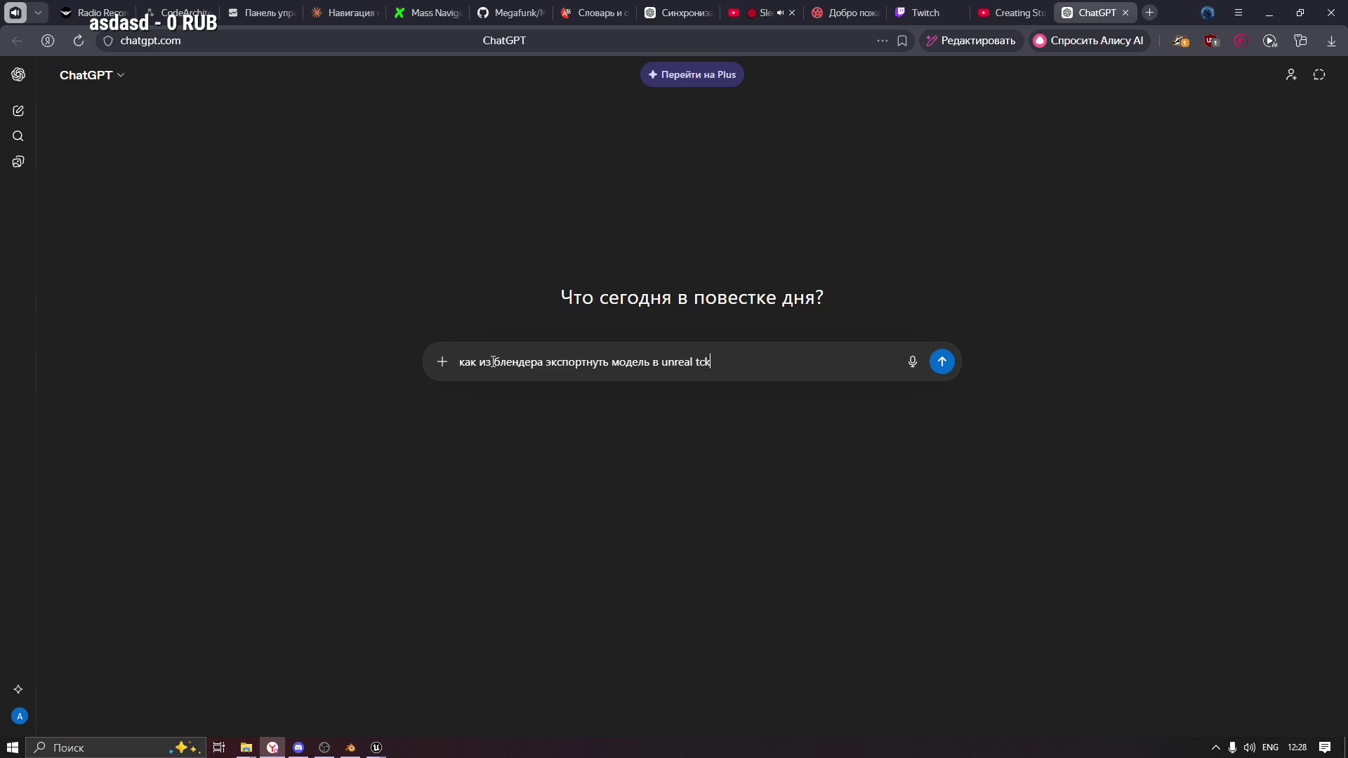
key("BackSpace")
key("BackSpace")
key("BackSpace")
type("если она составная")
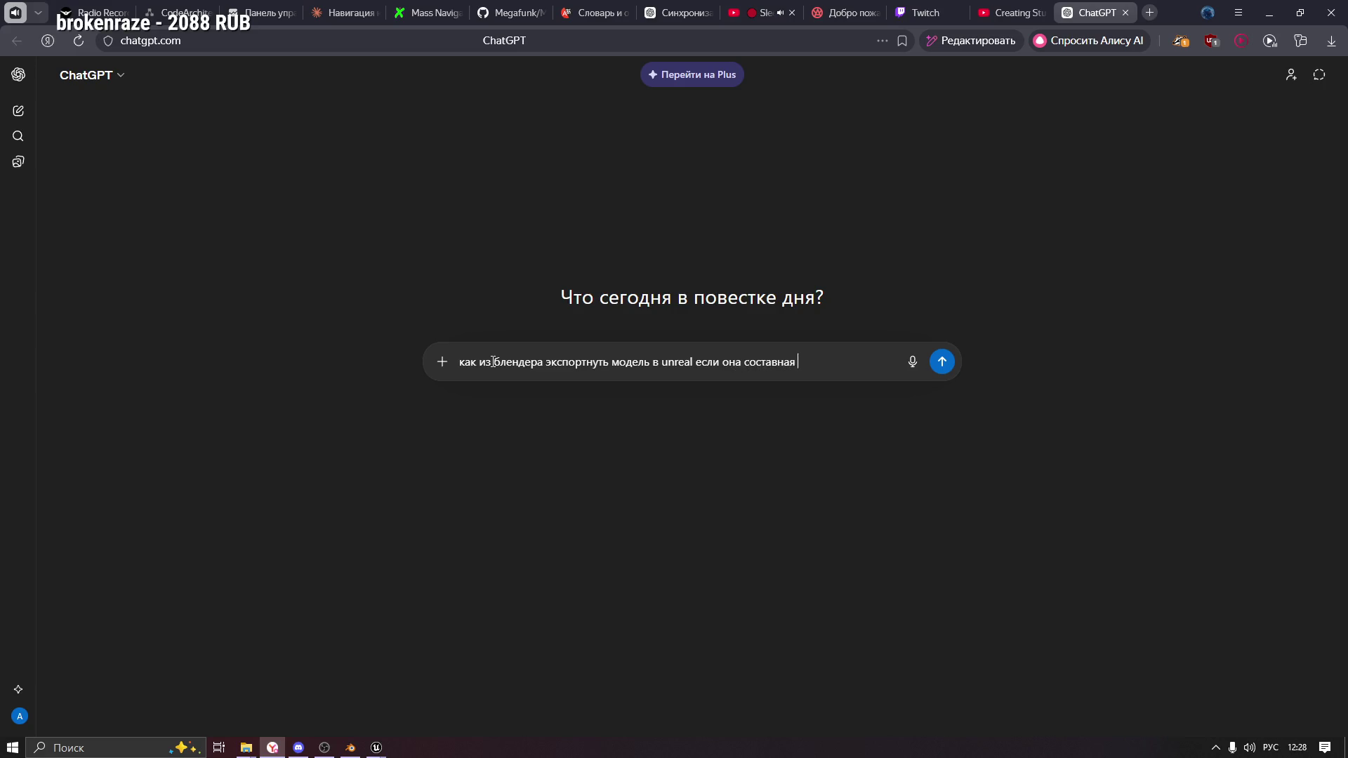
type("е нуж")
type("но чтобы ")
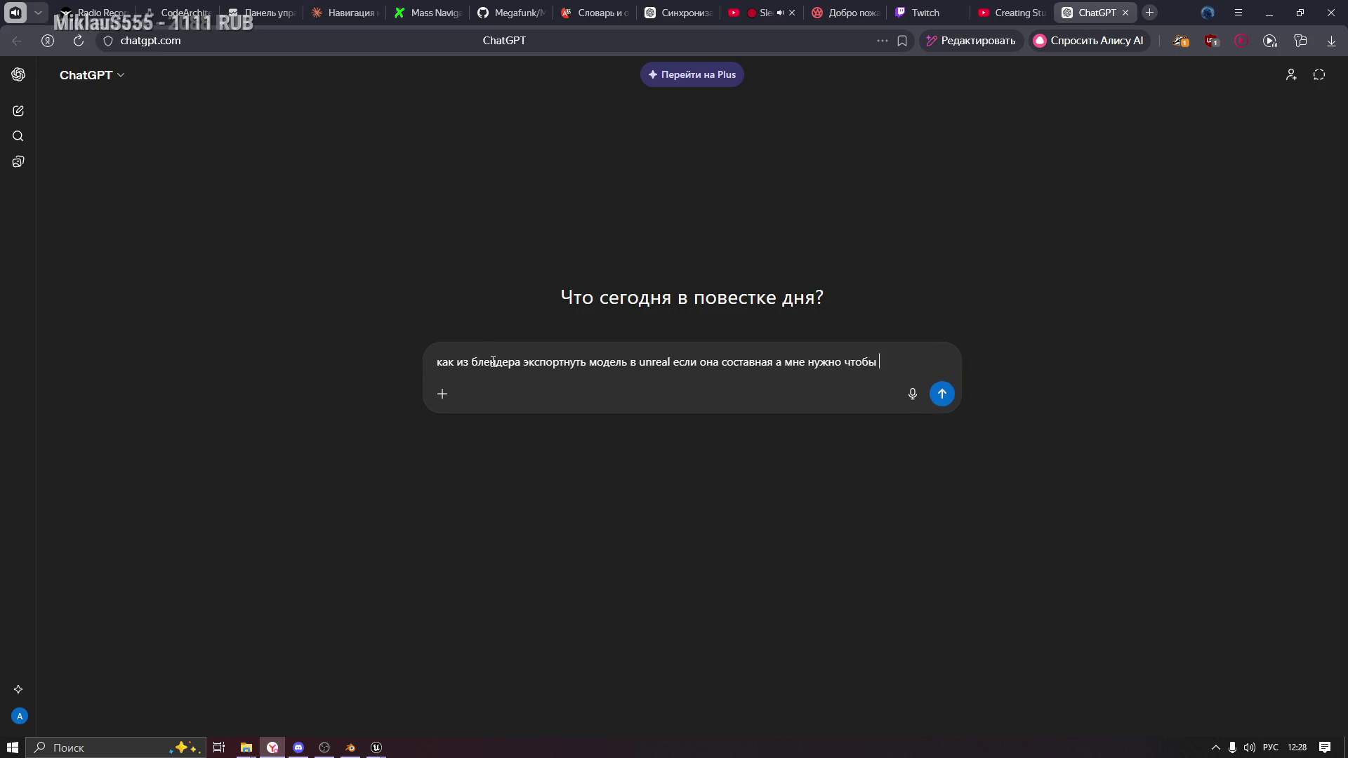
type("был обхъект")
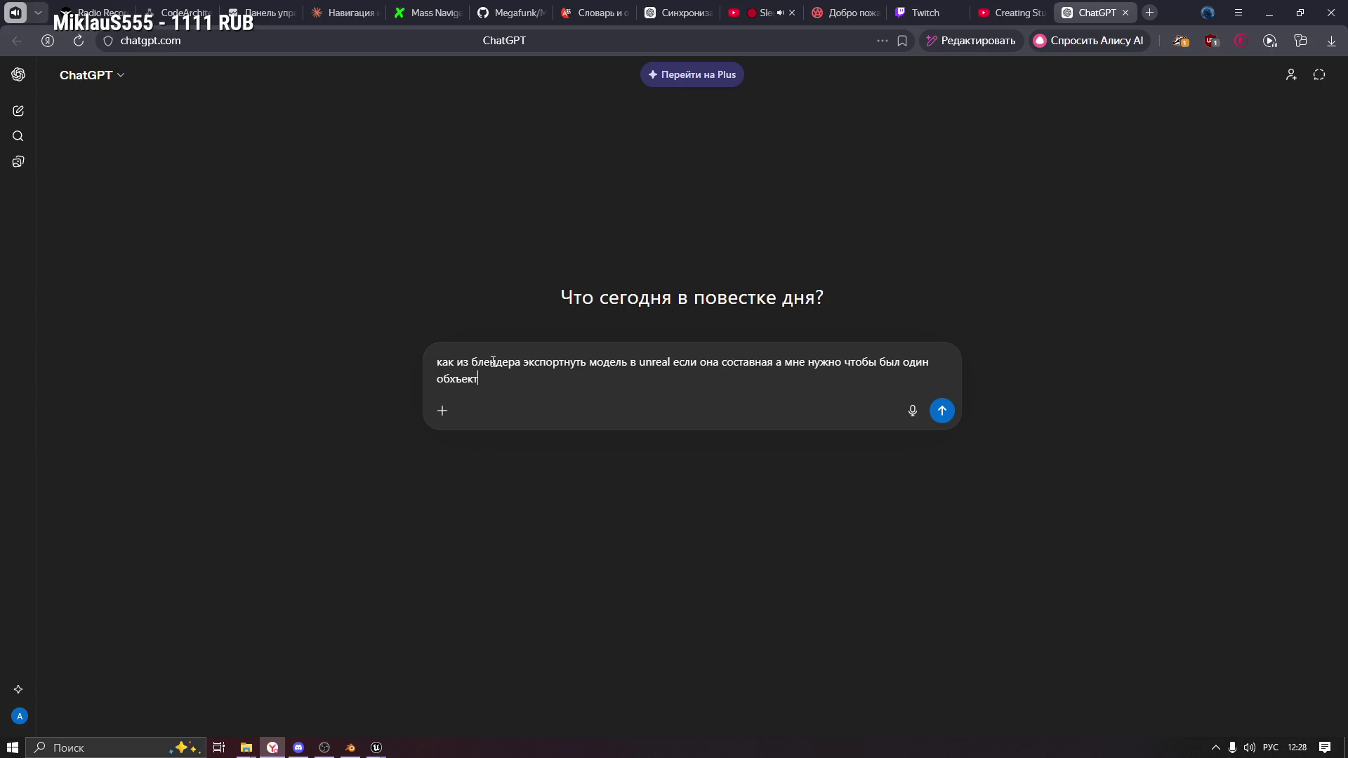
key("Return")
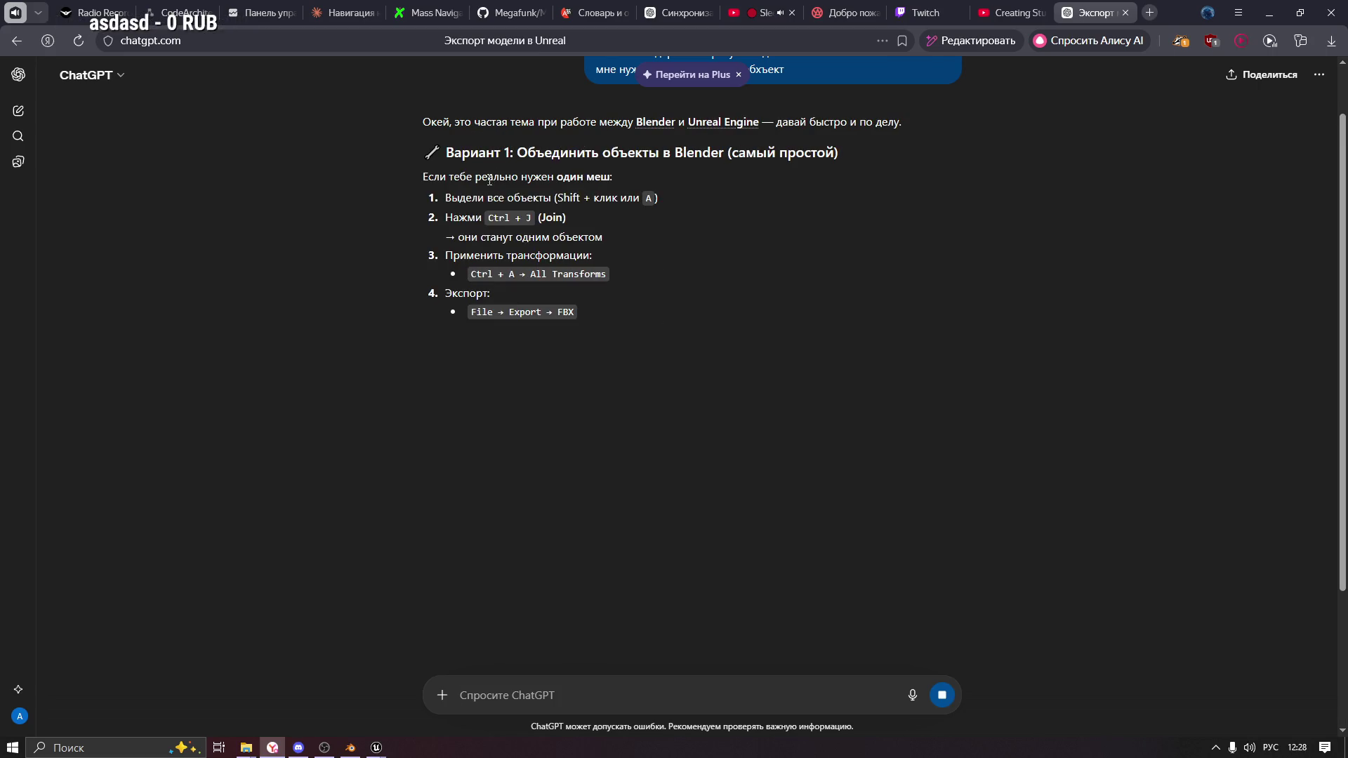
Read ChatGPT's join-and-export steps, highlighting the Apply Transform and single Static Mesh lines.
mouse_move(448, 198)
left_mouse_down()
mouse_move(643, 198)
mouse_move(759, 176)
left_mouse_up()
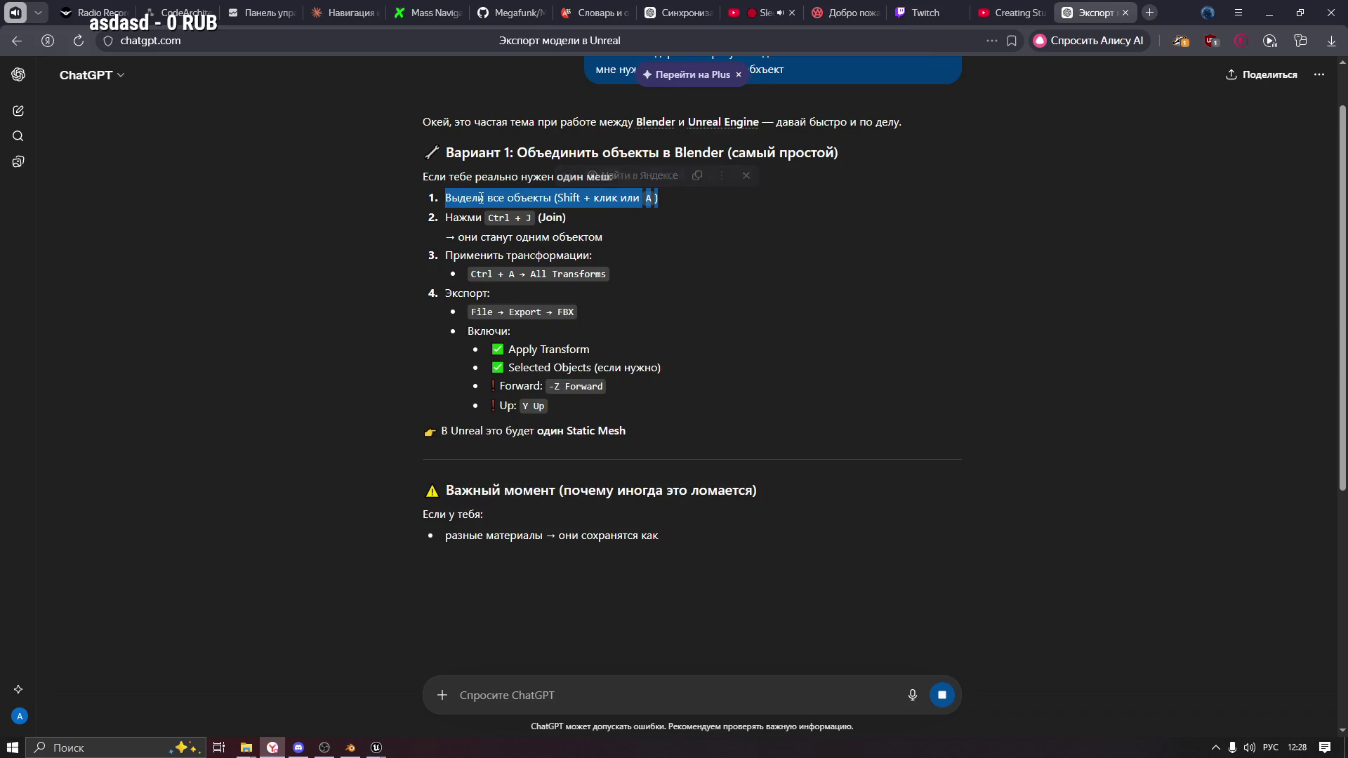
left_click(447, 219)
mouse_move(458, 237)
left_mouse_down()
mouse_move(589, 238)
mouse_move(469, 255)
mouse_move(557, 255)
left_mouse_up()
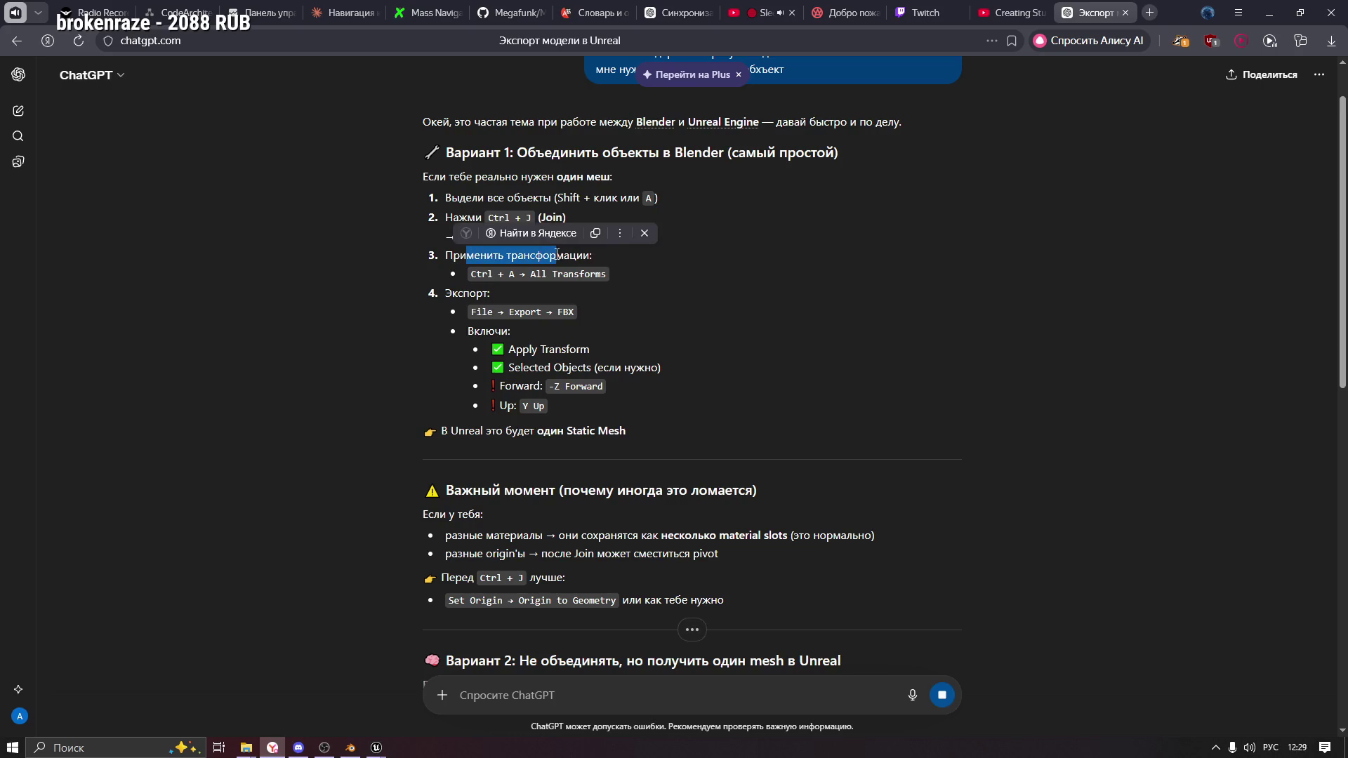
left_click_drag(463, 293, 491, 293)
scroll(559, 351, "down", 2)
mouse_move(512, 208)
left_mouse_down()
mouse_move(566, 227)
mouse_move(531, 227)
left_mouse_up()
left_click_drag(459, 290, 613, 299)
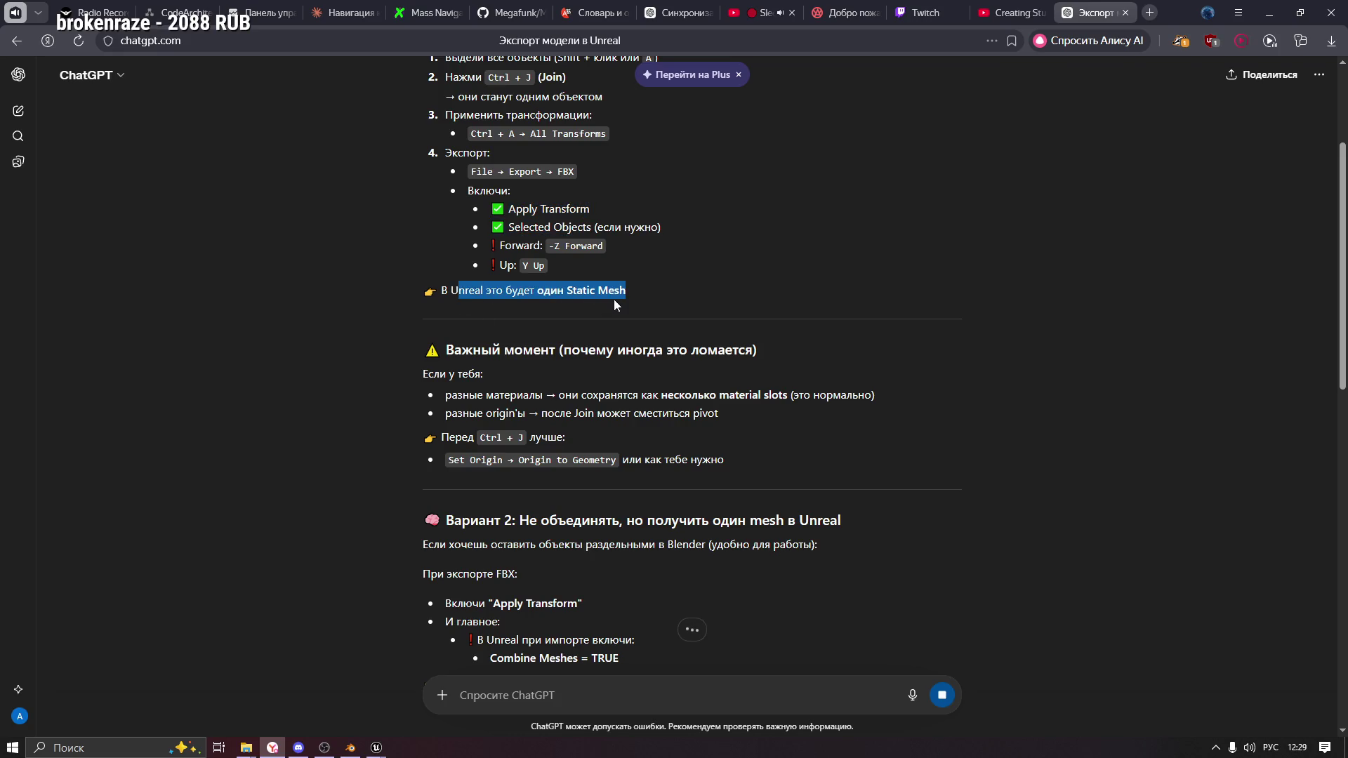
left_click(577, 356)
scroll(576, 356, "down", 3)
left_click_drag(446, 139, 705, 149)
left_click(688, 143)
left_click_drag(425, 161, 495, 162)
left_click(527, 198)
Review the notes on multiple material slots and pivot shifting after Join, then return to Unreal.
scroll(572, 230, "up", 1)
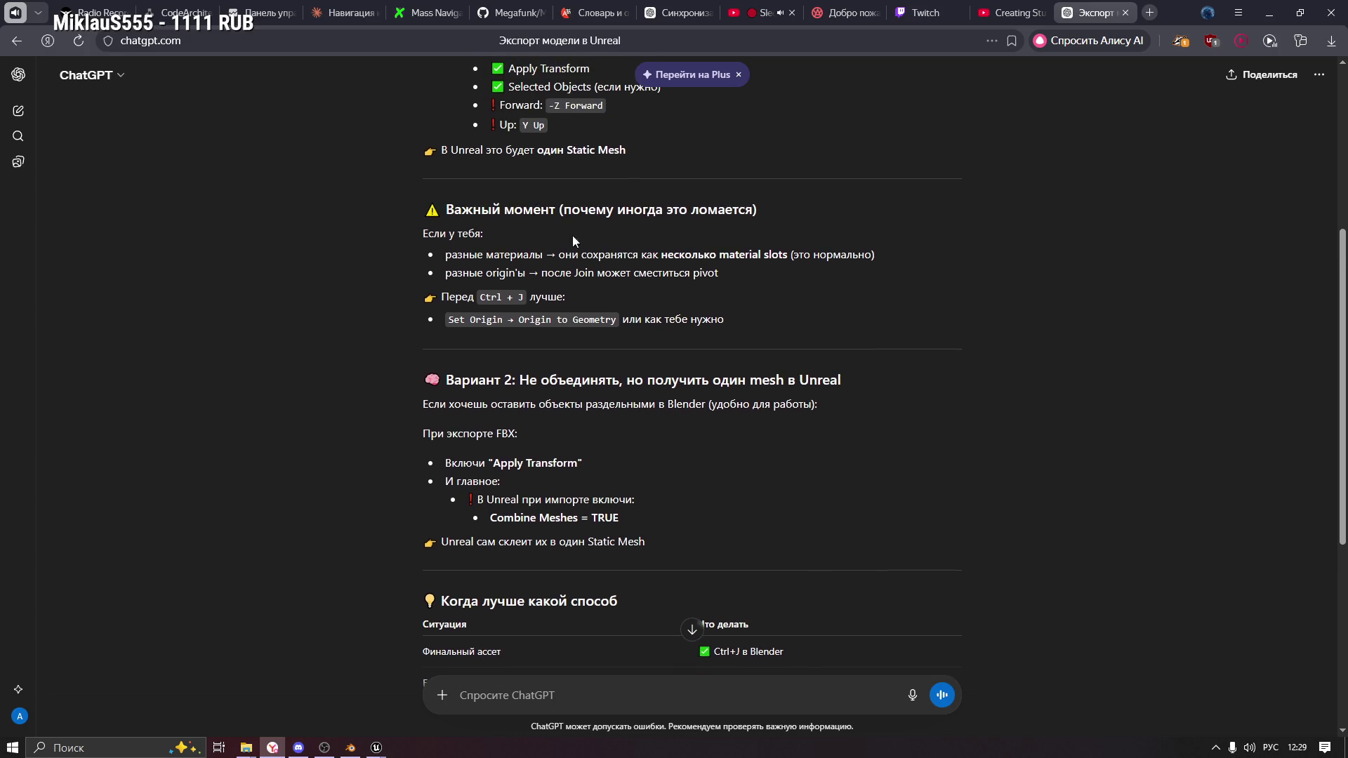
left_click_drag(557, 254, 792, 256)
left_click(695, 242)
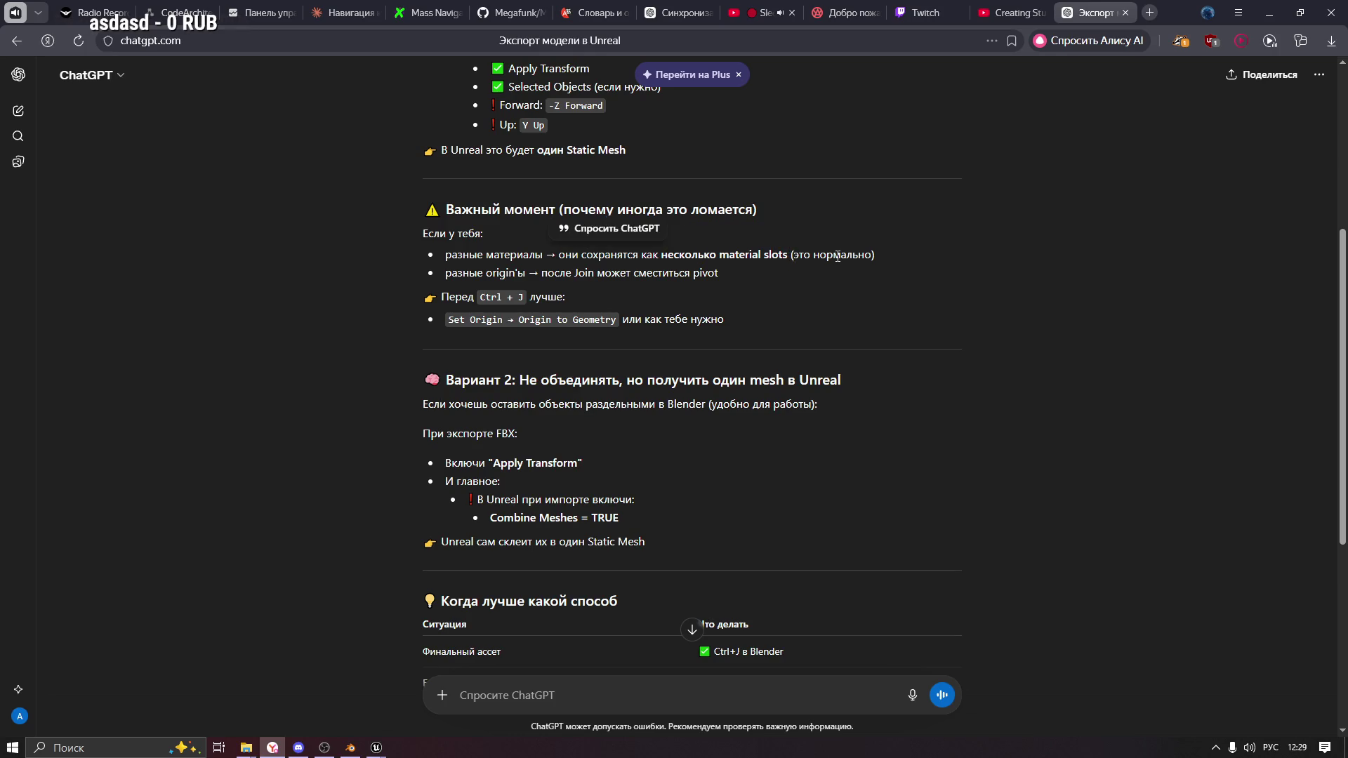
left_click_drag(485, 273, 658, 276)
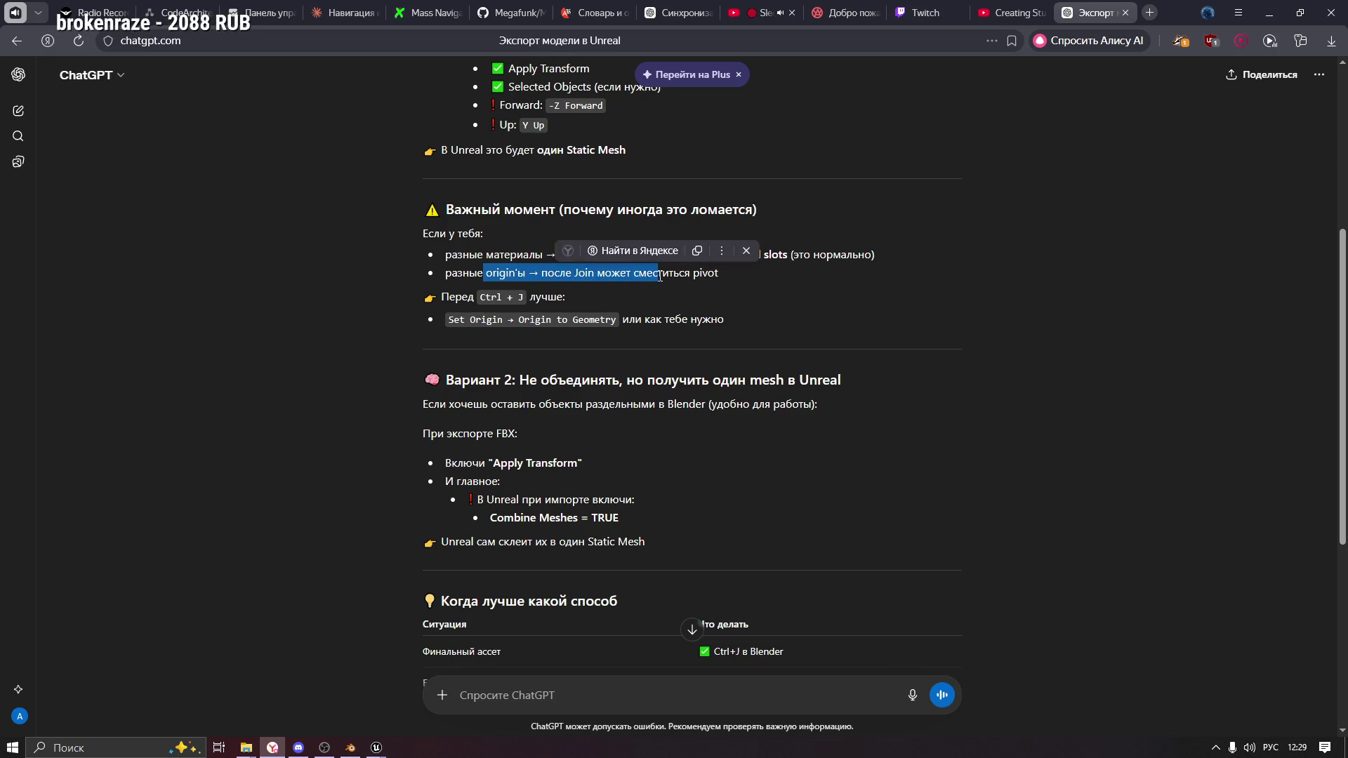
left_click(742, 293)
scroll(742, 294, "down", 2)
mouse_move(693, 132)
left_mouse_down()
mouse_move(488, 138)
mouse_move(563, 157)
left_mouse_up()
left_click(552, 158)
left_click(521, 358)
scroll(520, 359, "down", 2)
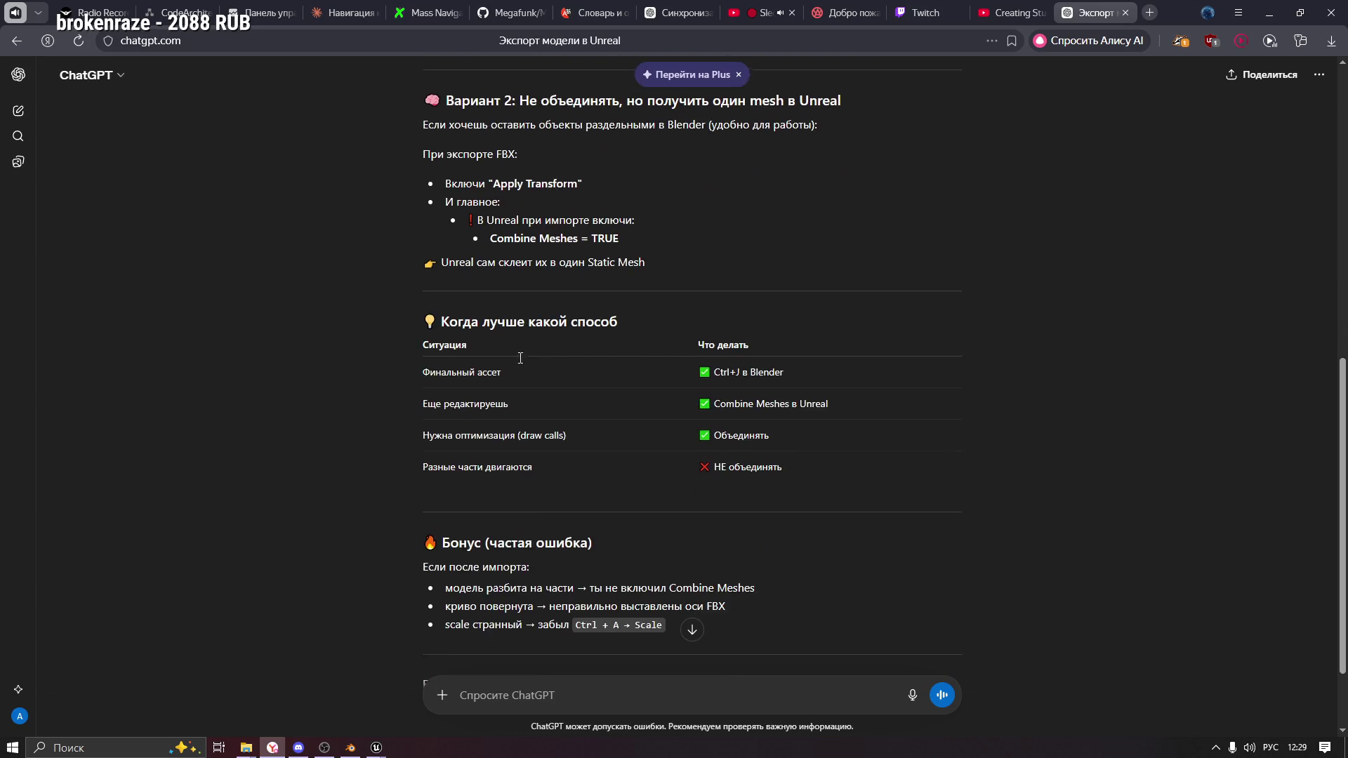
key("alt+Tab")
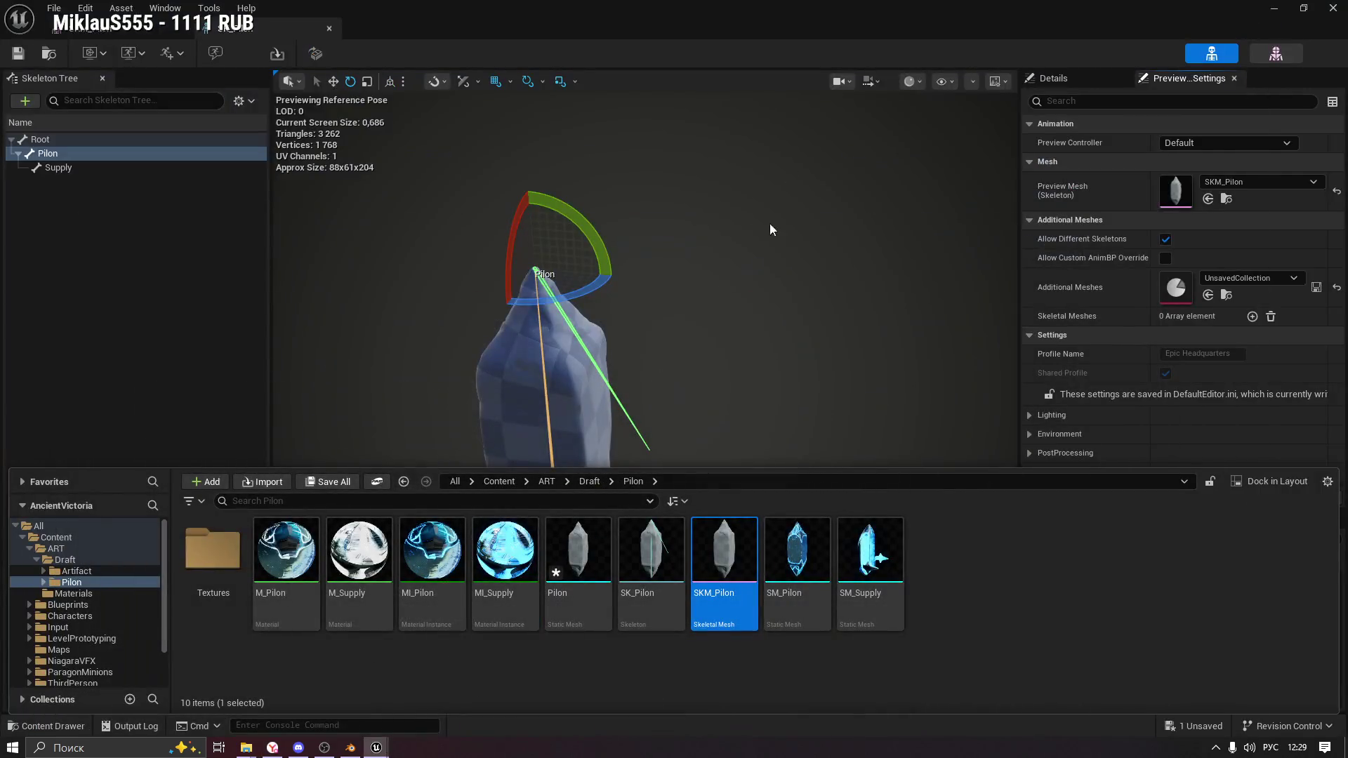
In Blender, select SM_Supply, SM_Pilon and the Pilon armature and inspect their relations and mesh data.
left_click(350, 748)
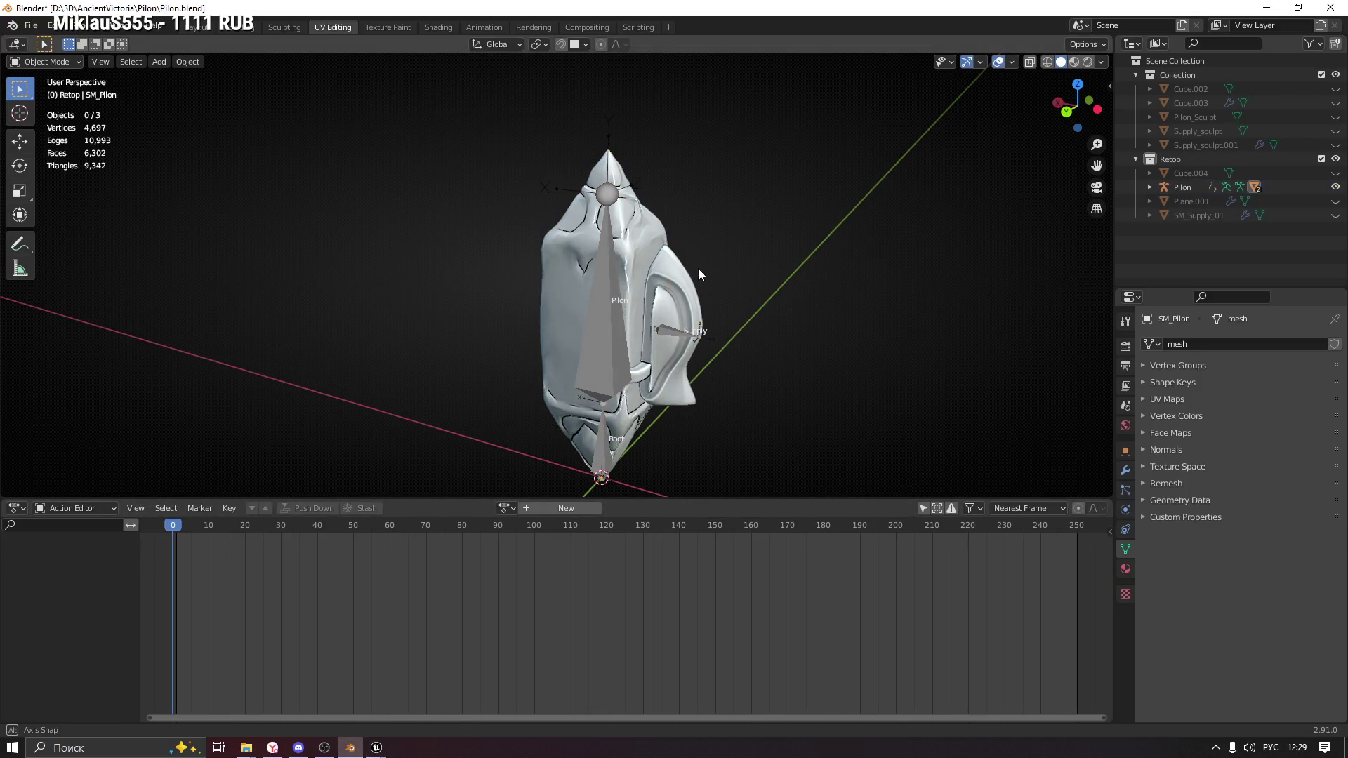
left_click(674, 275)
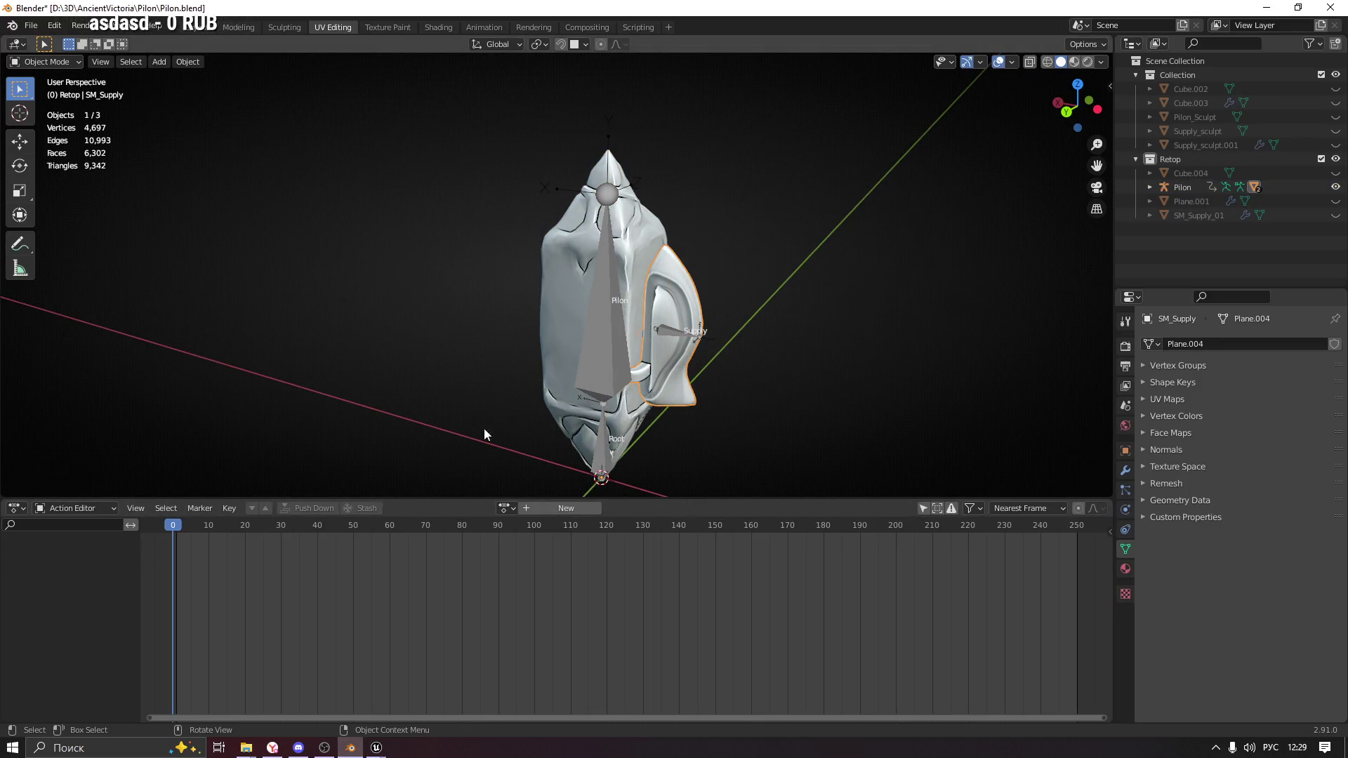
left_click_drag(2, 518, 42, 618)
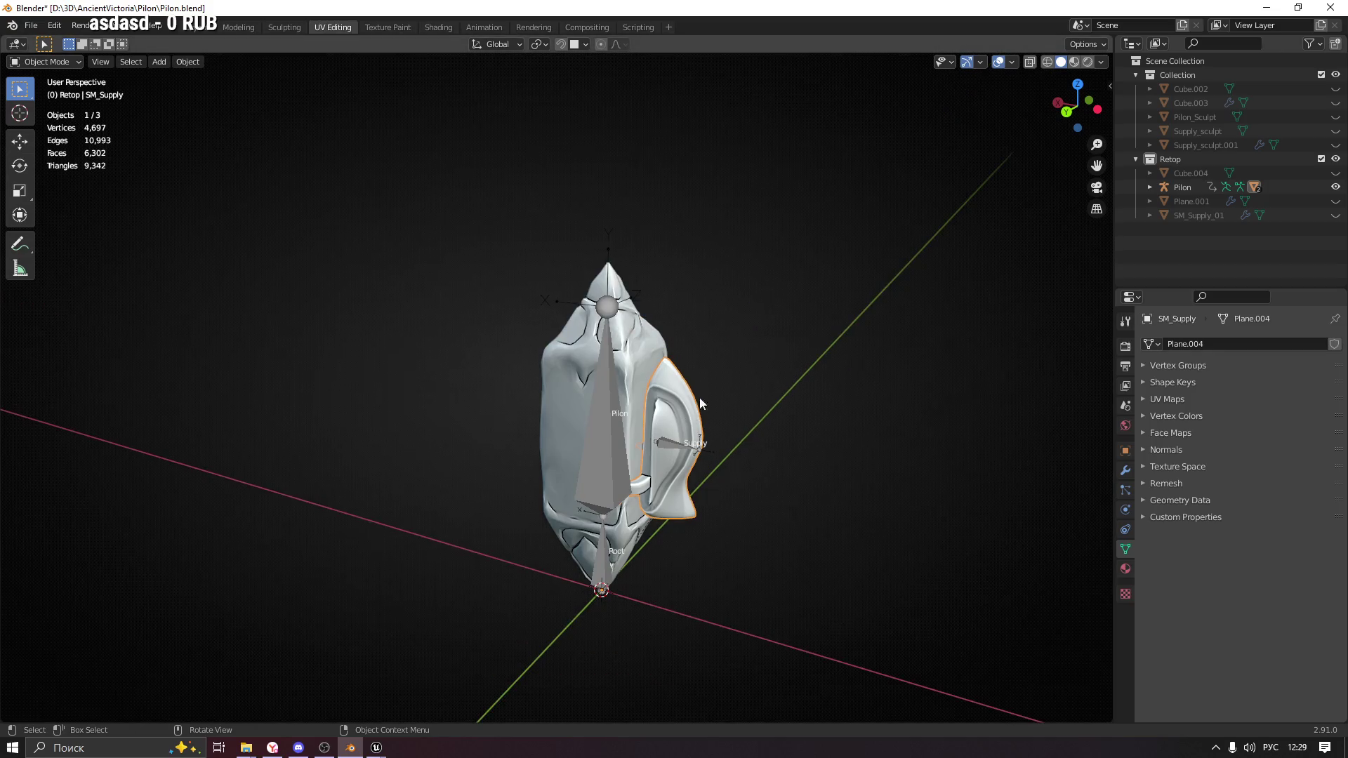
left_click(649, 344, "shift")
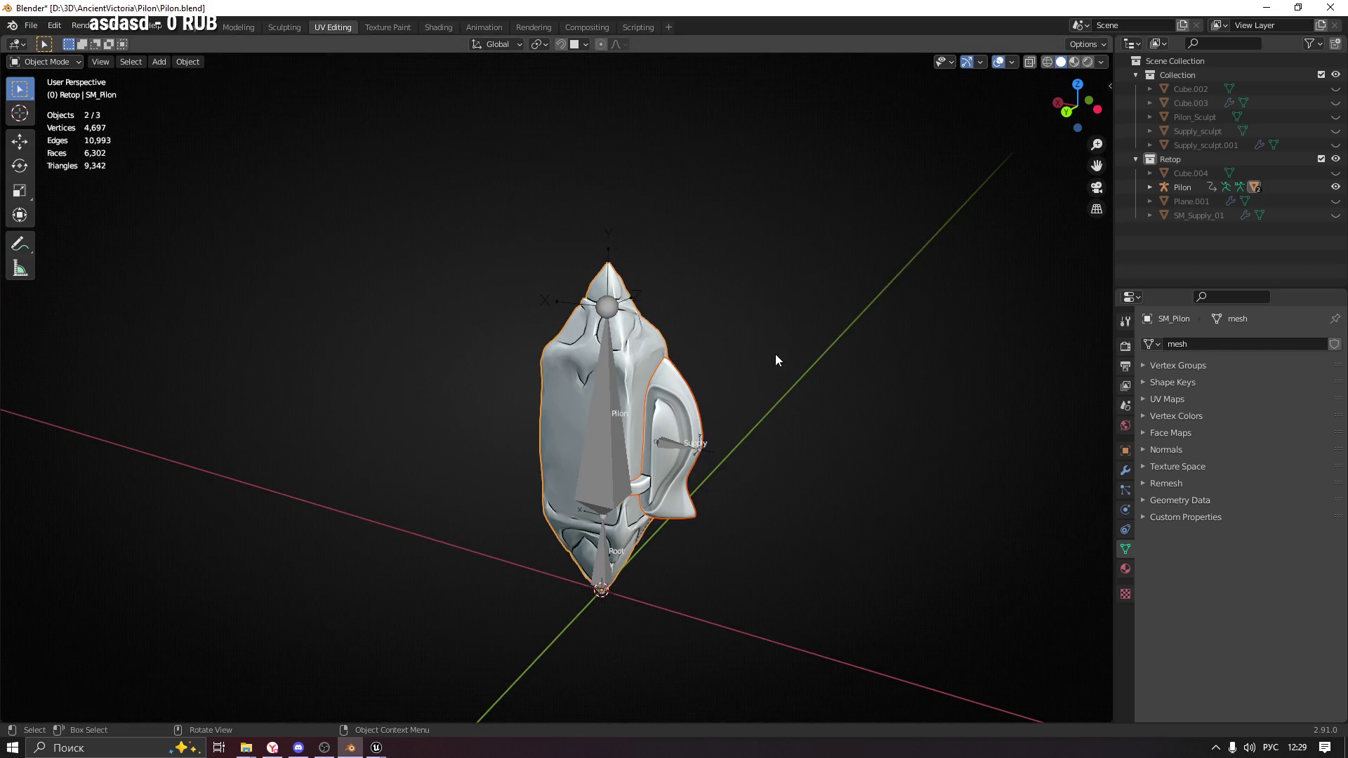
scroll(627, 398, "up", 2)
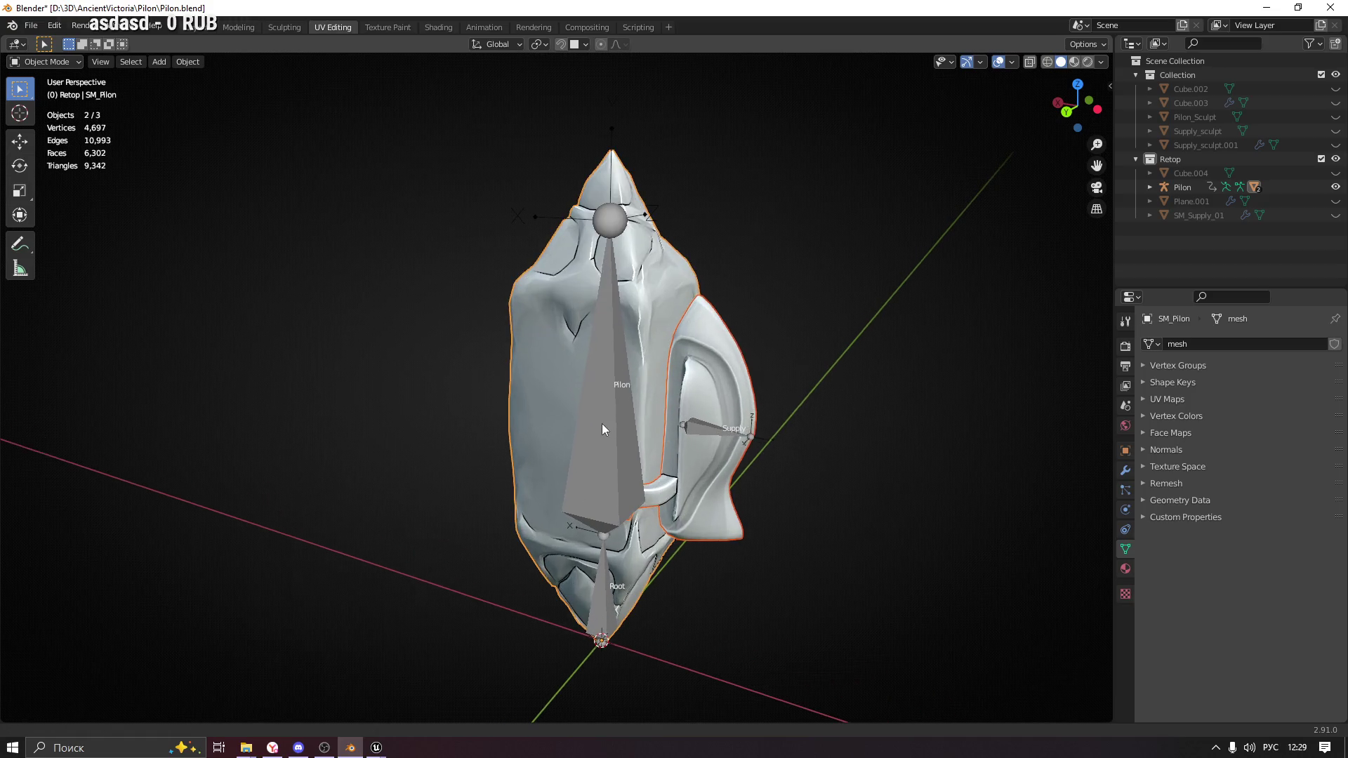
left_click(621, 357)
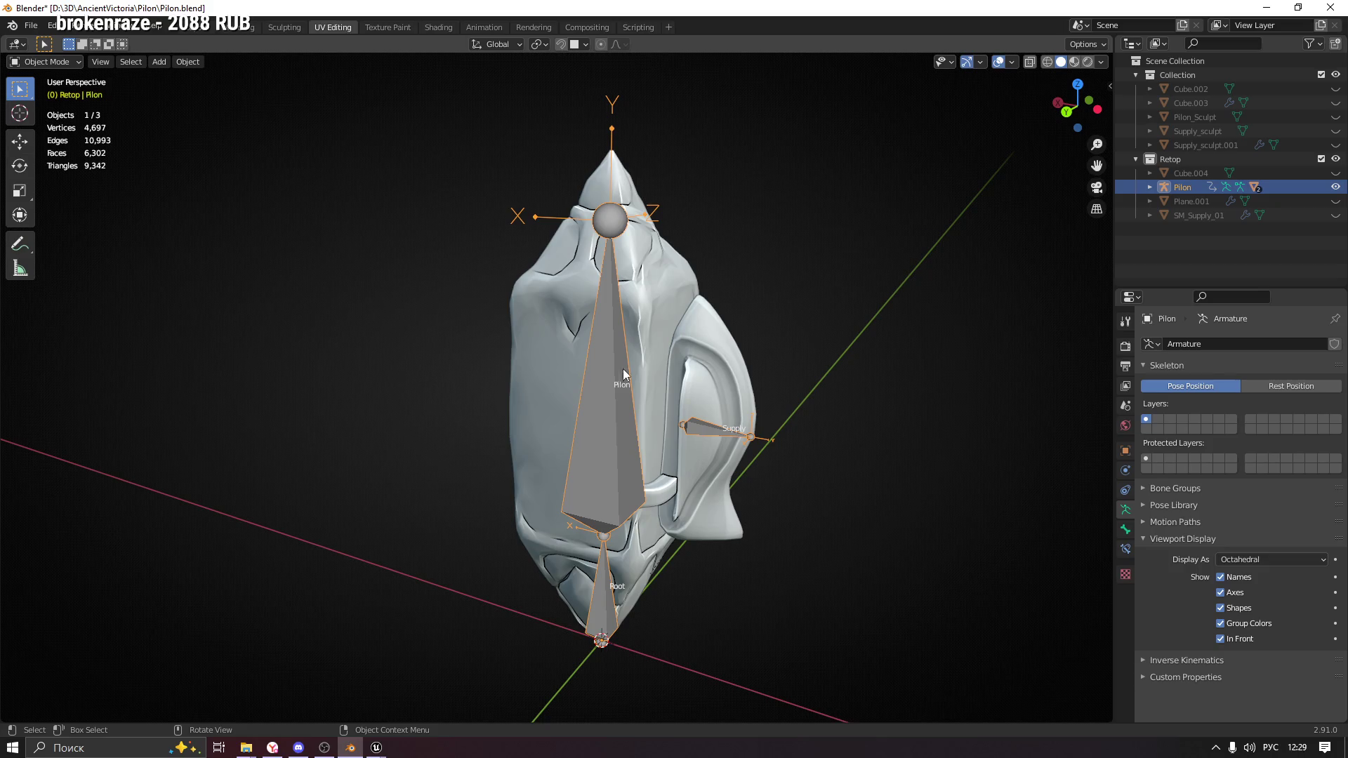
left_click(1126, 530)
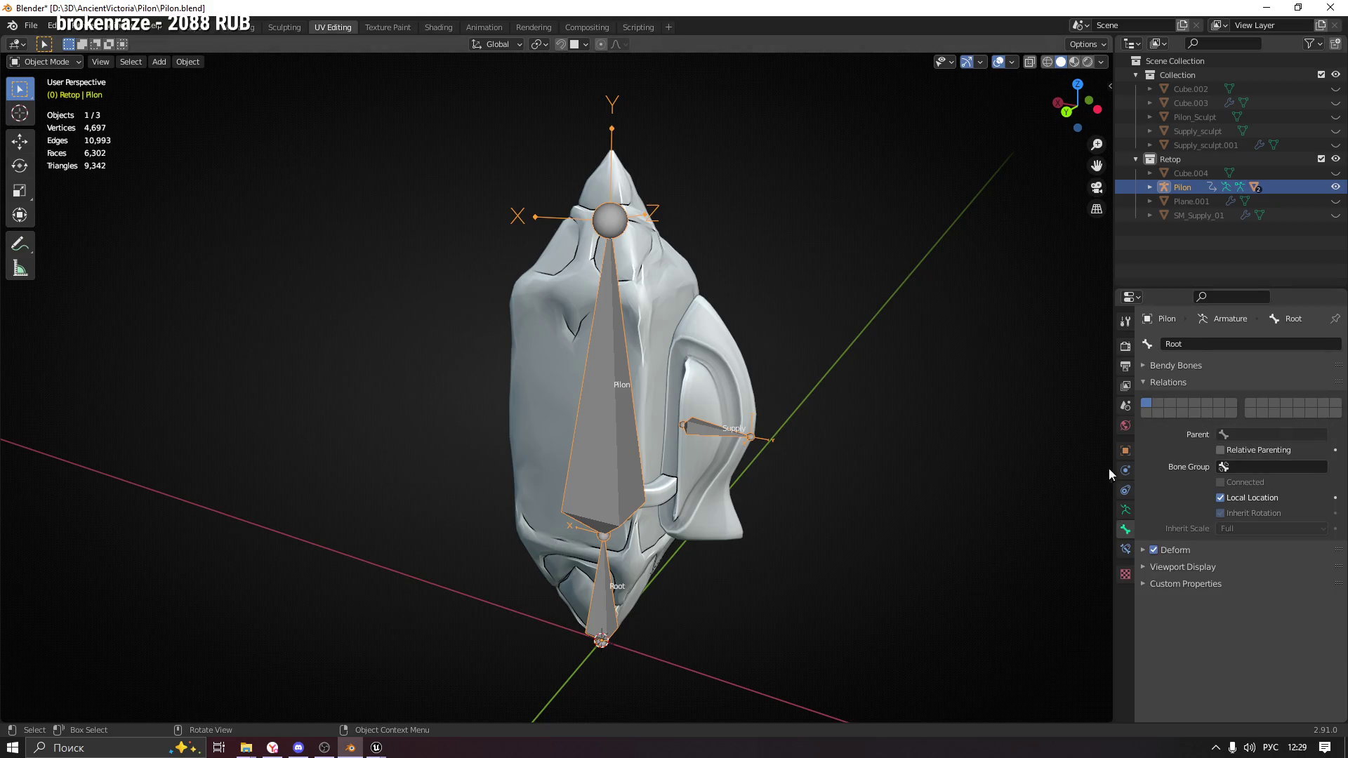
left_click(647, 285)
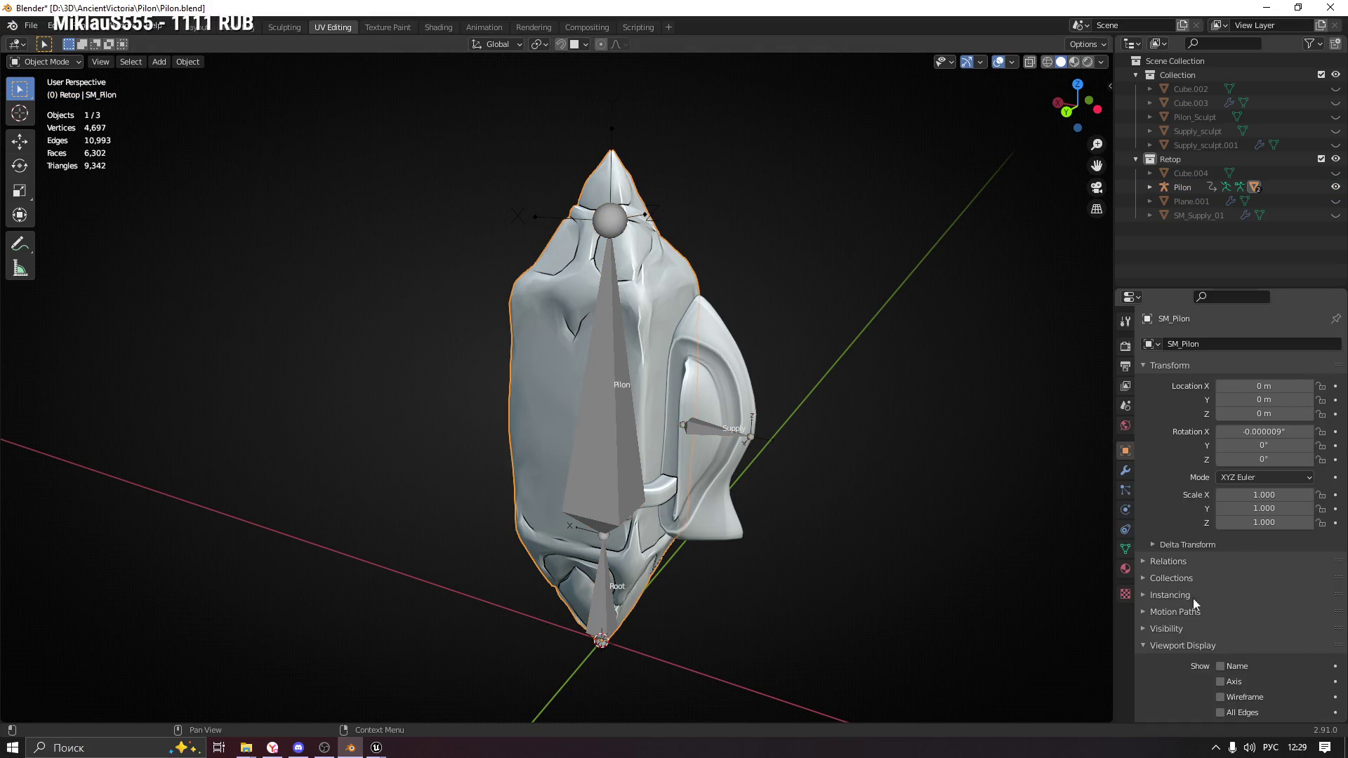
left_click(1126, 548)
left_click(608, 365, "shift")
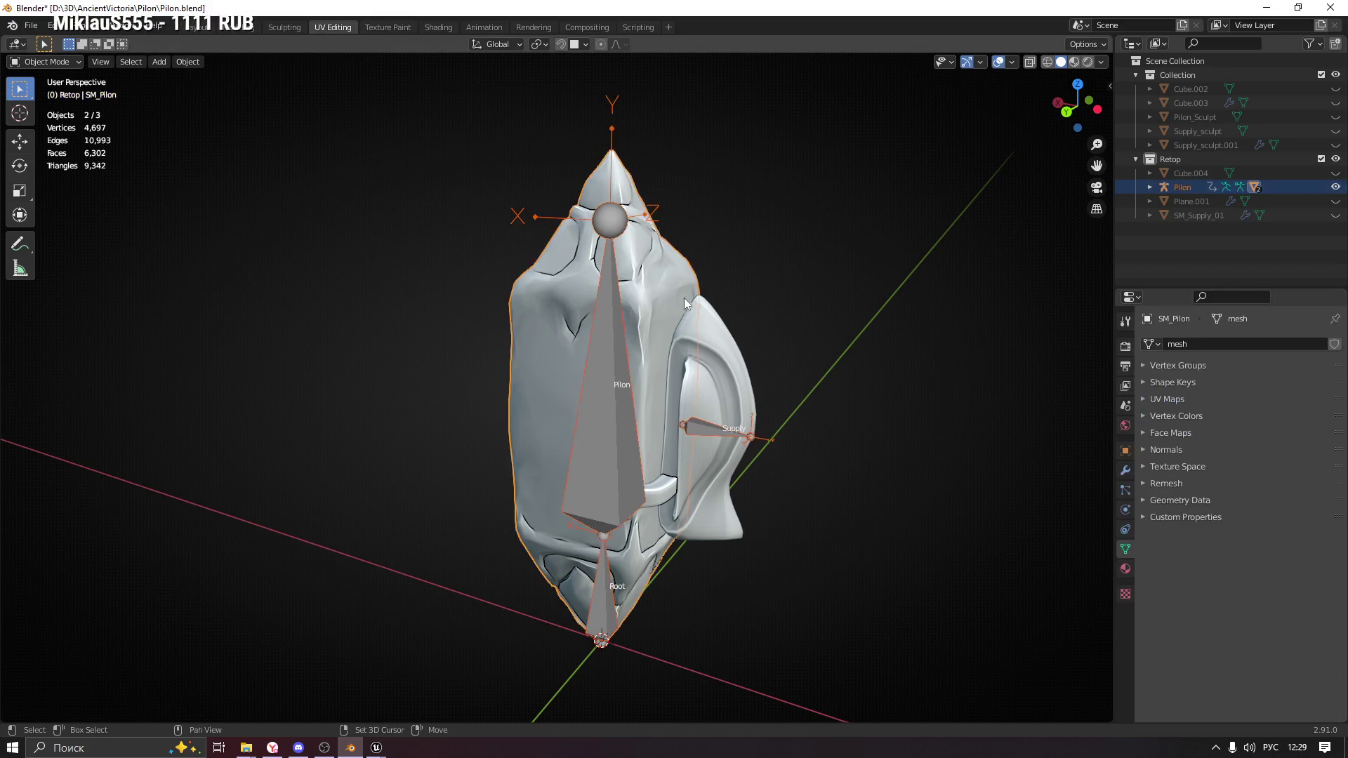
Clear the parent of SM_Pilon and SM_Supply so neither is bound to the Pilon armature.
key("ctrl+p")
left_click(689, 297)
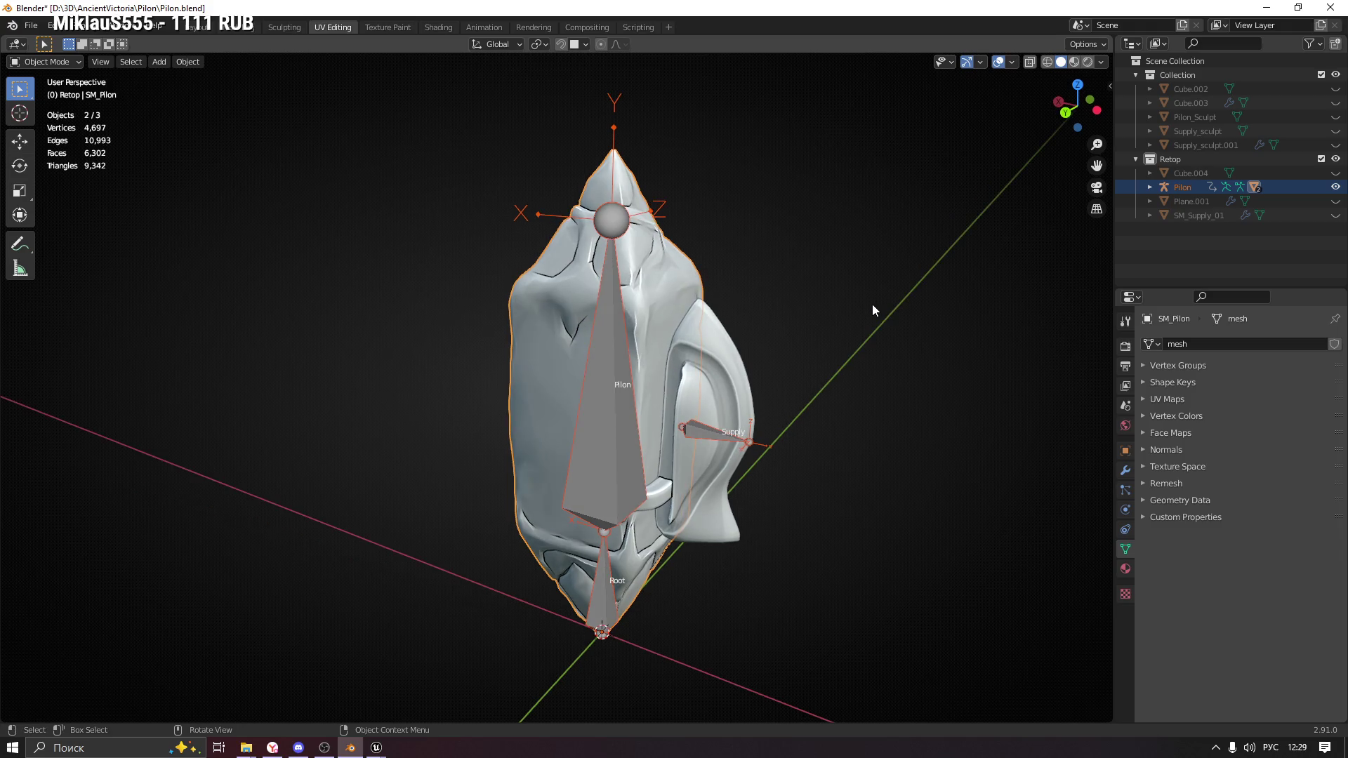
key("alt+p")
left_click(866, 306)
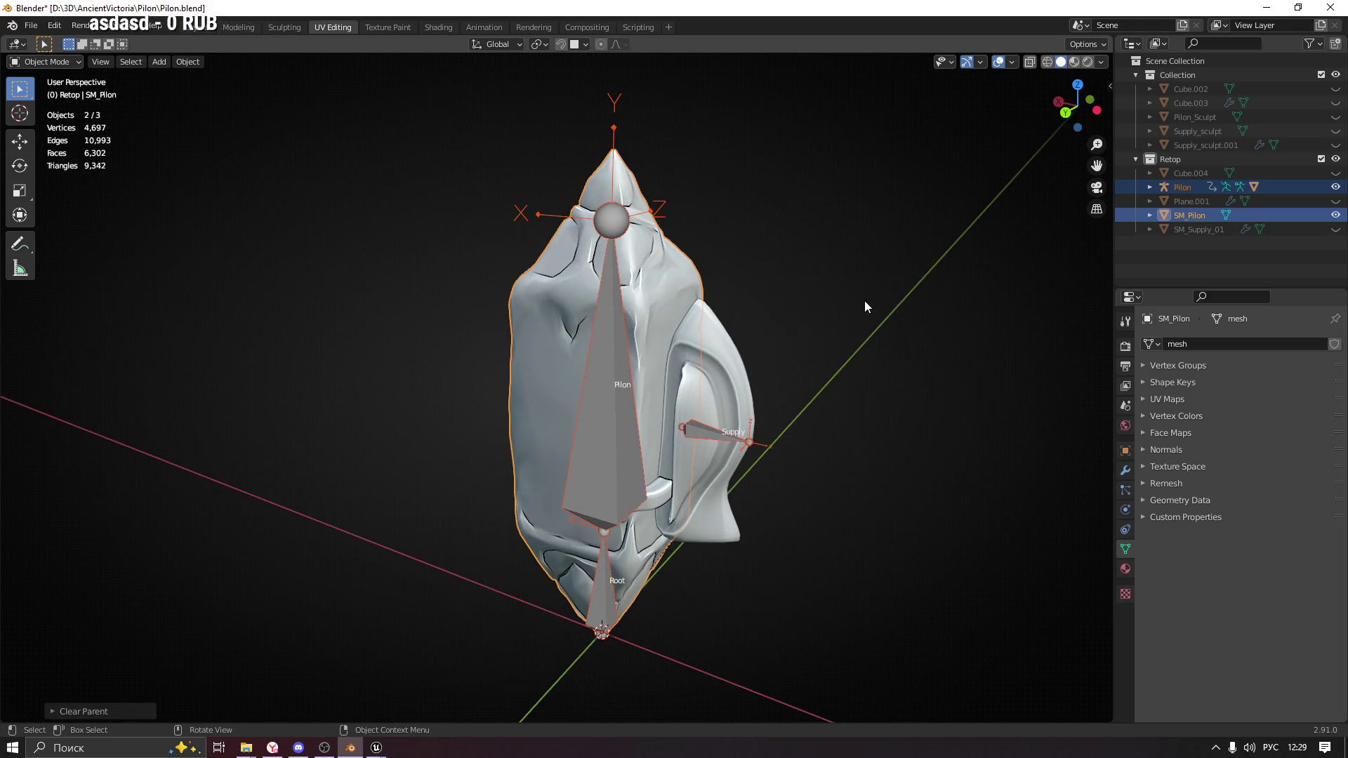
left_click(724, 313)
left_click(680, 290)
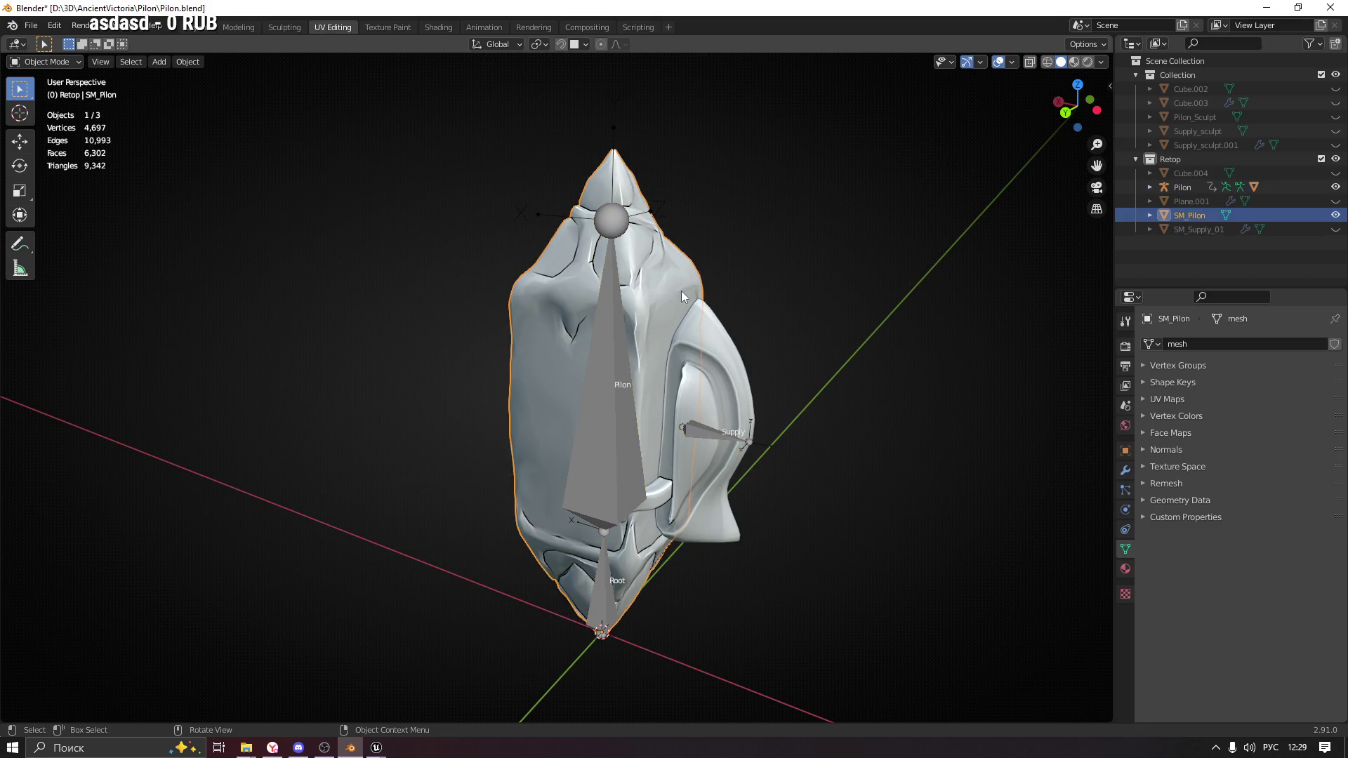
left_click(705, 361)
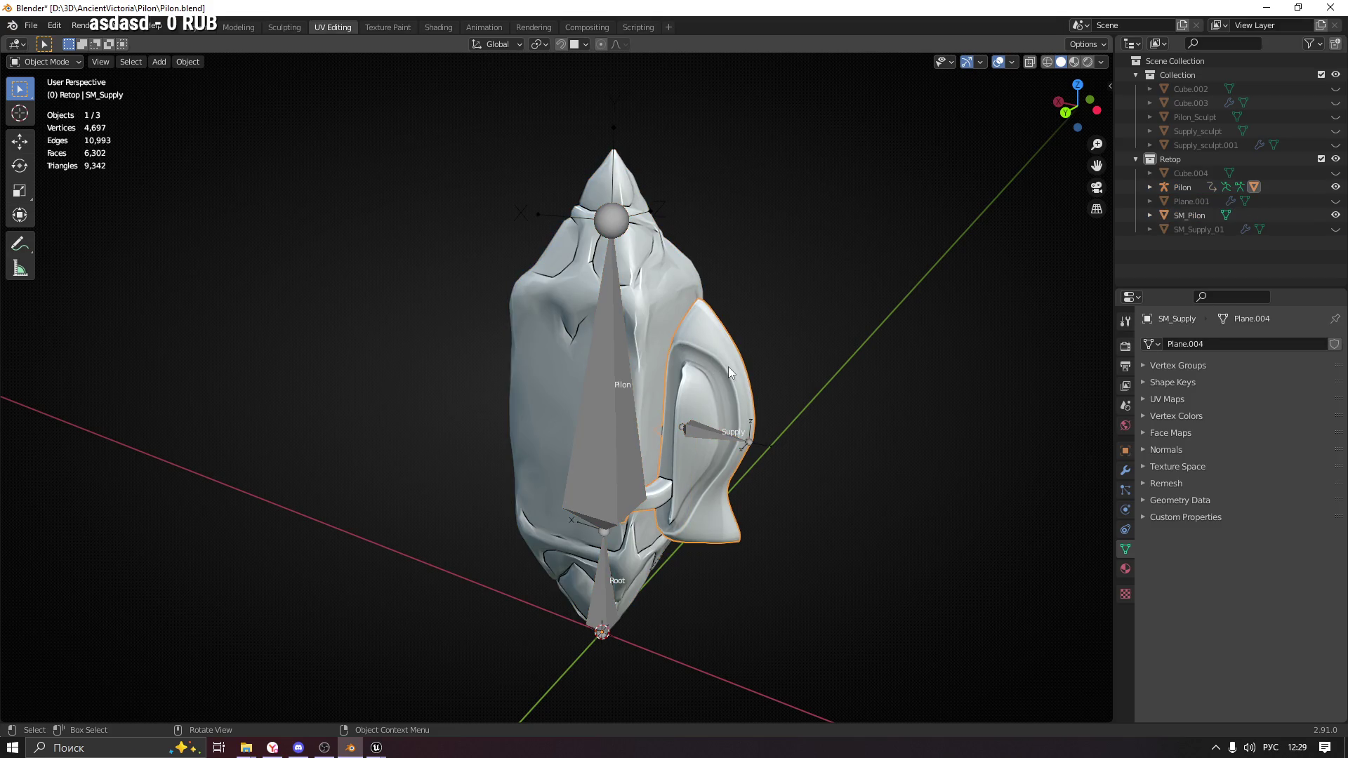
key("alt+p")
left_click(689, 389)
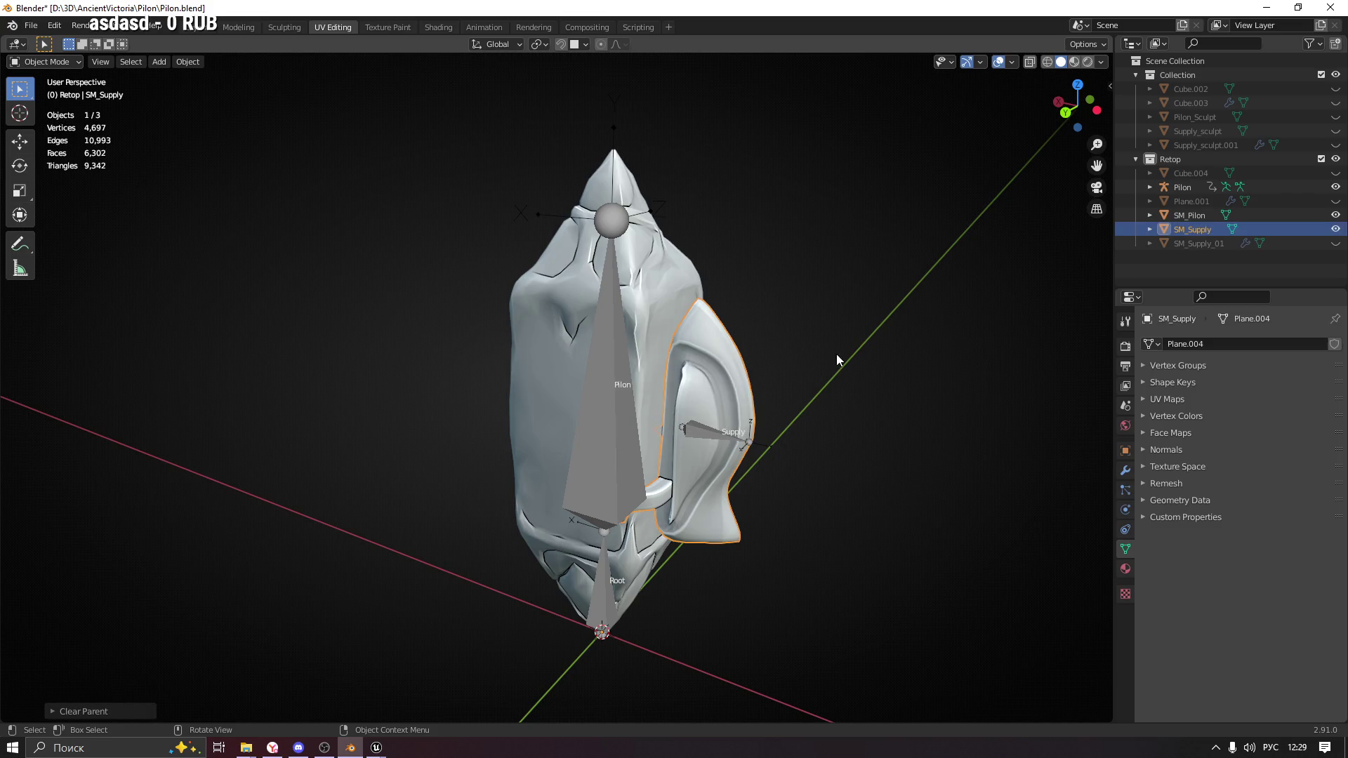
Delete the Pilon armature and join SM_Supply into SM_Pilon with Ctrl+J.
left_click(612, 420)
key("x")
left_click(612, 422)
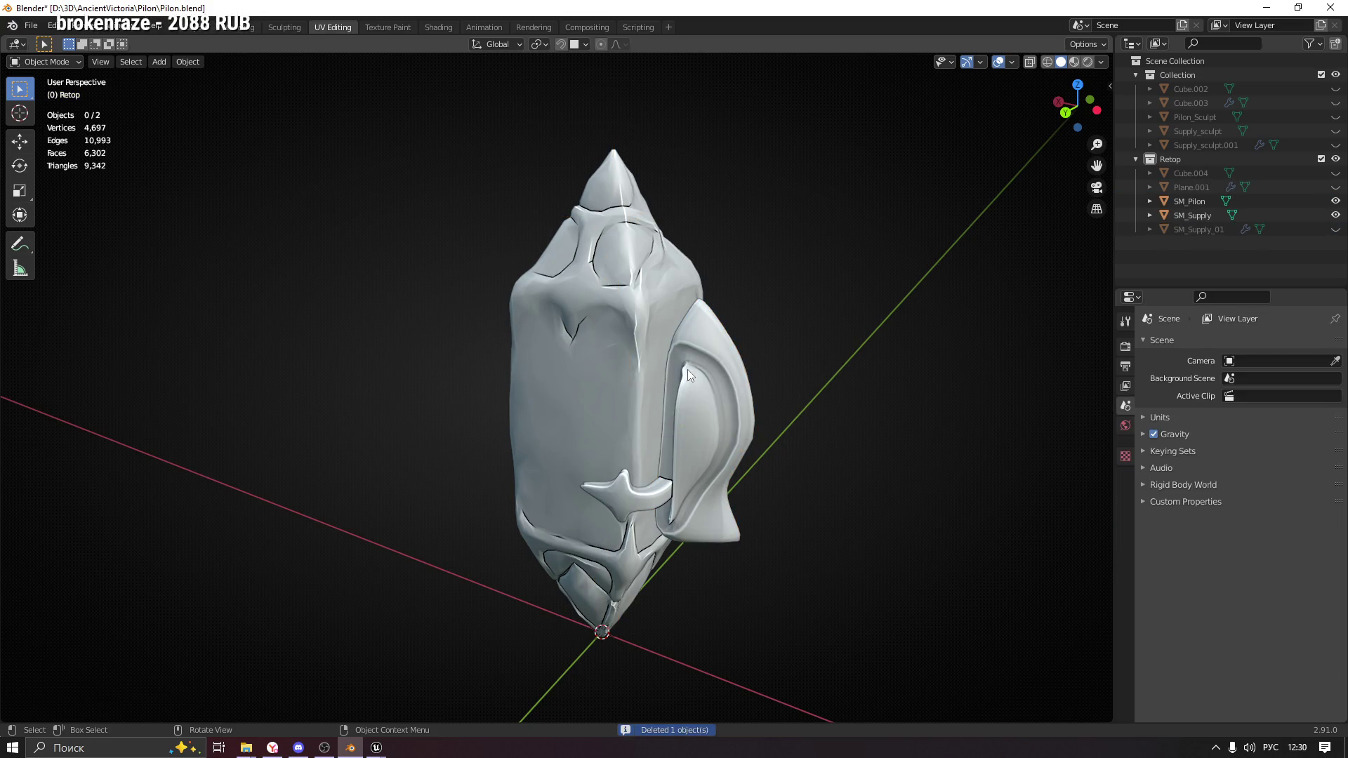
left_click(687, 369)
left_click(587, 312, "shift")
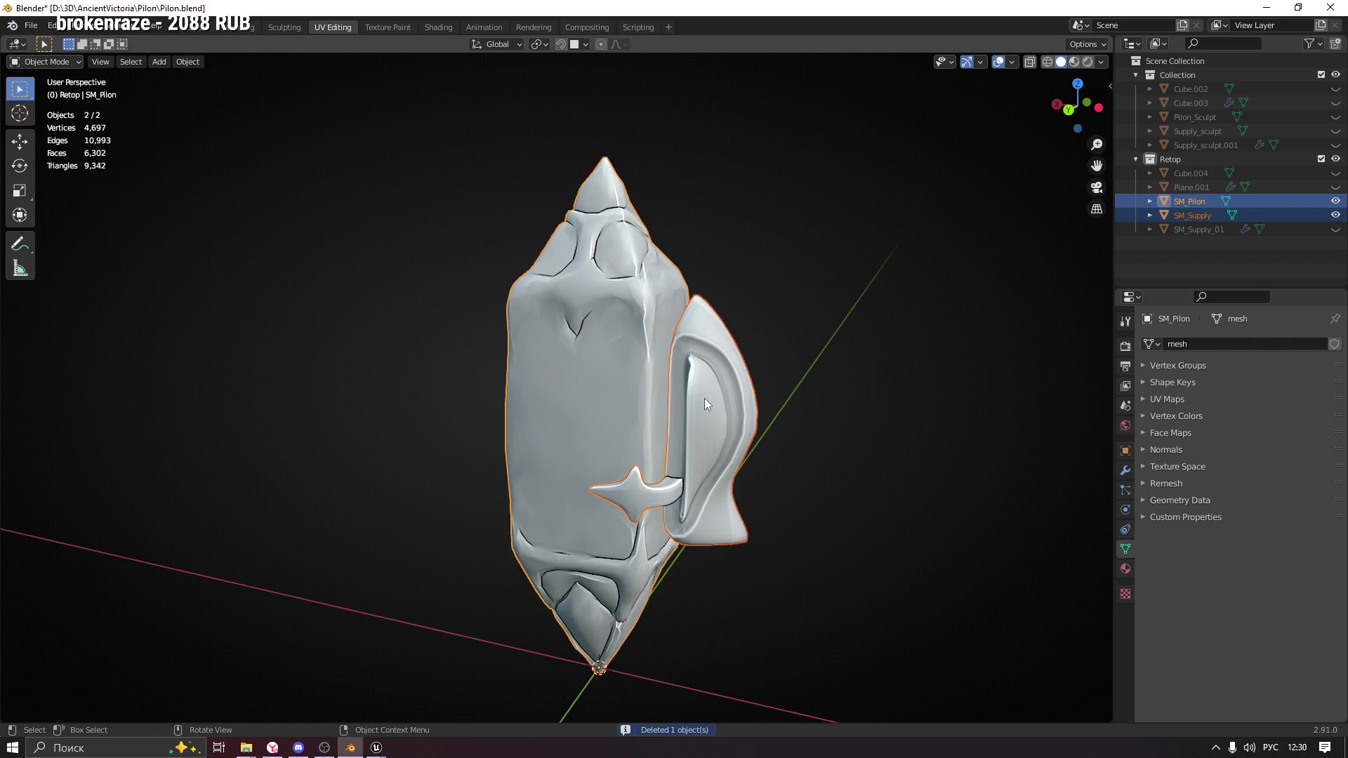
key("ctrl+j")
Orbit the merged crystal and check its Auto Smooth normals at 30°.
mouse_move(770, 325)
left_mouse_down()
mouse_move(804, 382)
mouse_move(753, 331)
mouse_move(503, 346)
mouse_move(602, 298)
mouse_move(824, 310)
mouse_move(822, 292)
mouse_move(741, 302)
mouse_move(927, 313)
mouse_move(948, 462)
left_mouse_up()
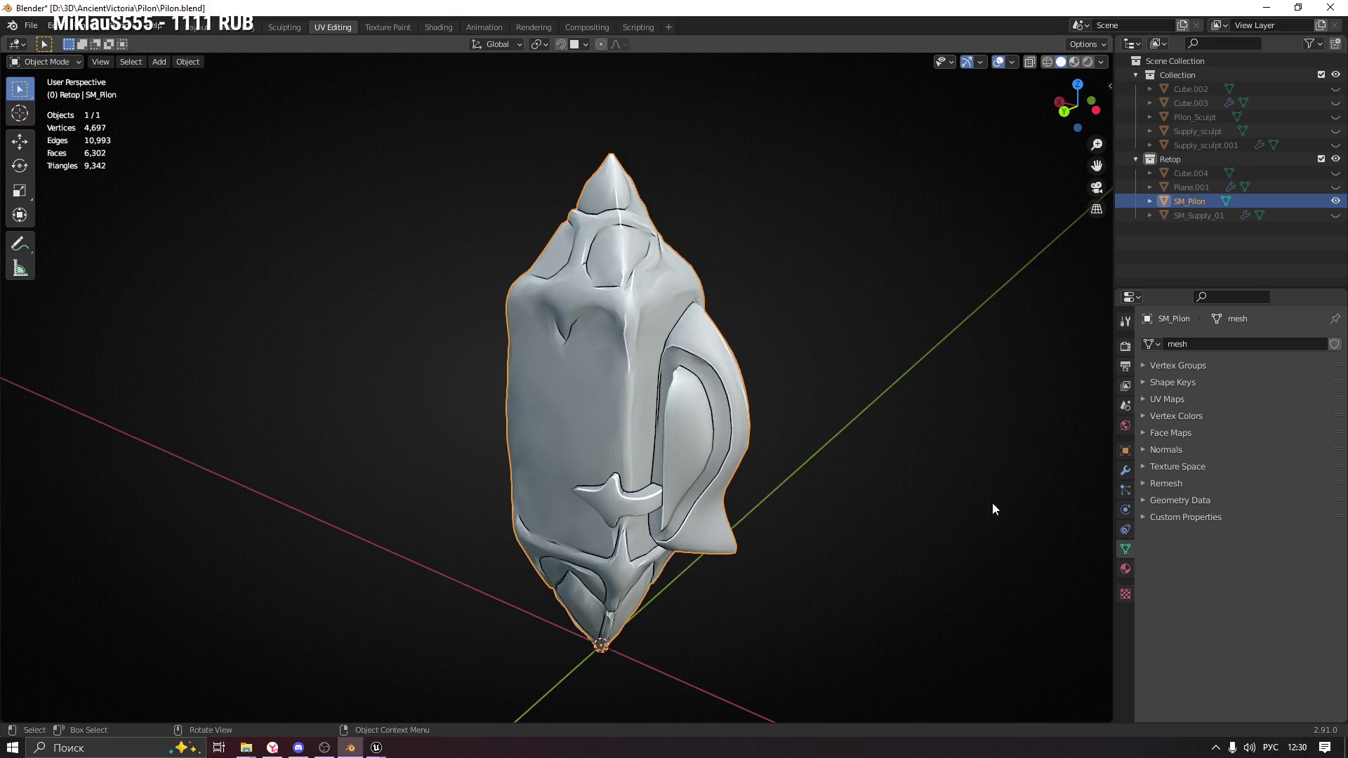
left_click(1162, 452)
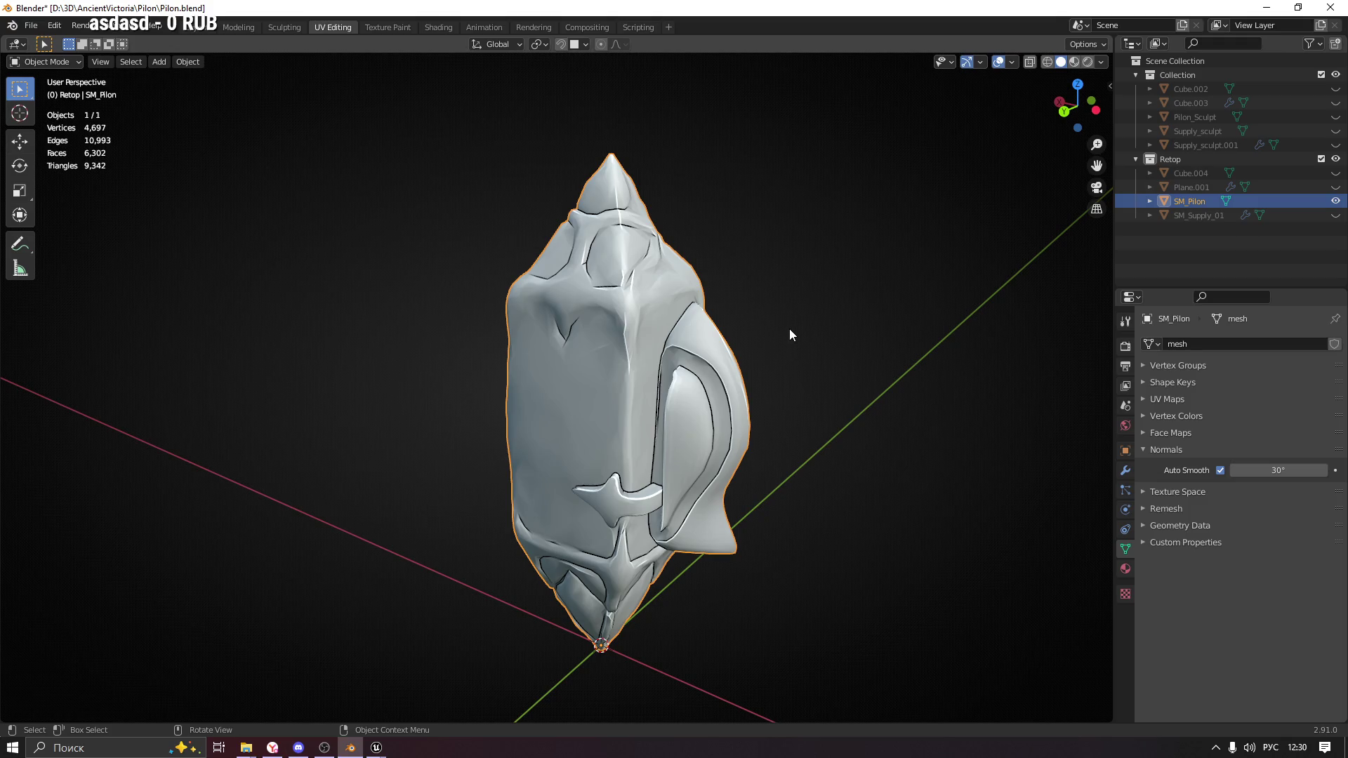
left_click(31, 25)
Export the selected SM_Pilon as Pilon.fbx with Object Types set to Mesh only, then return to Unreal.
mouse_move(87, 229)
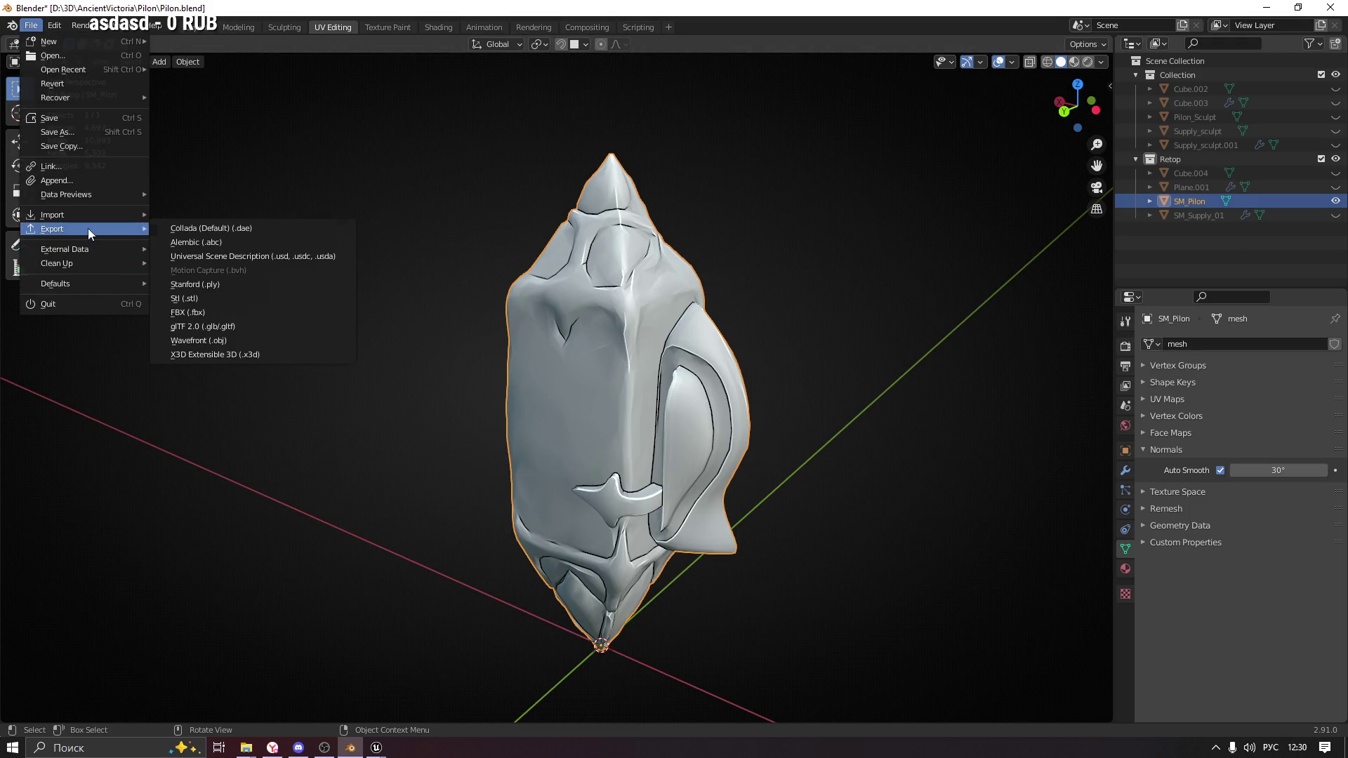
left_click(203, 315)
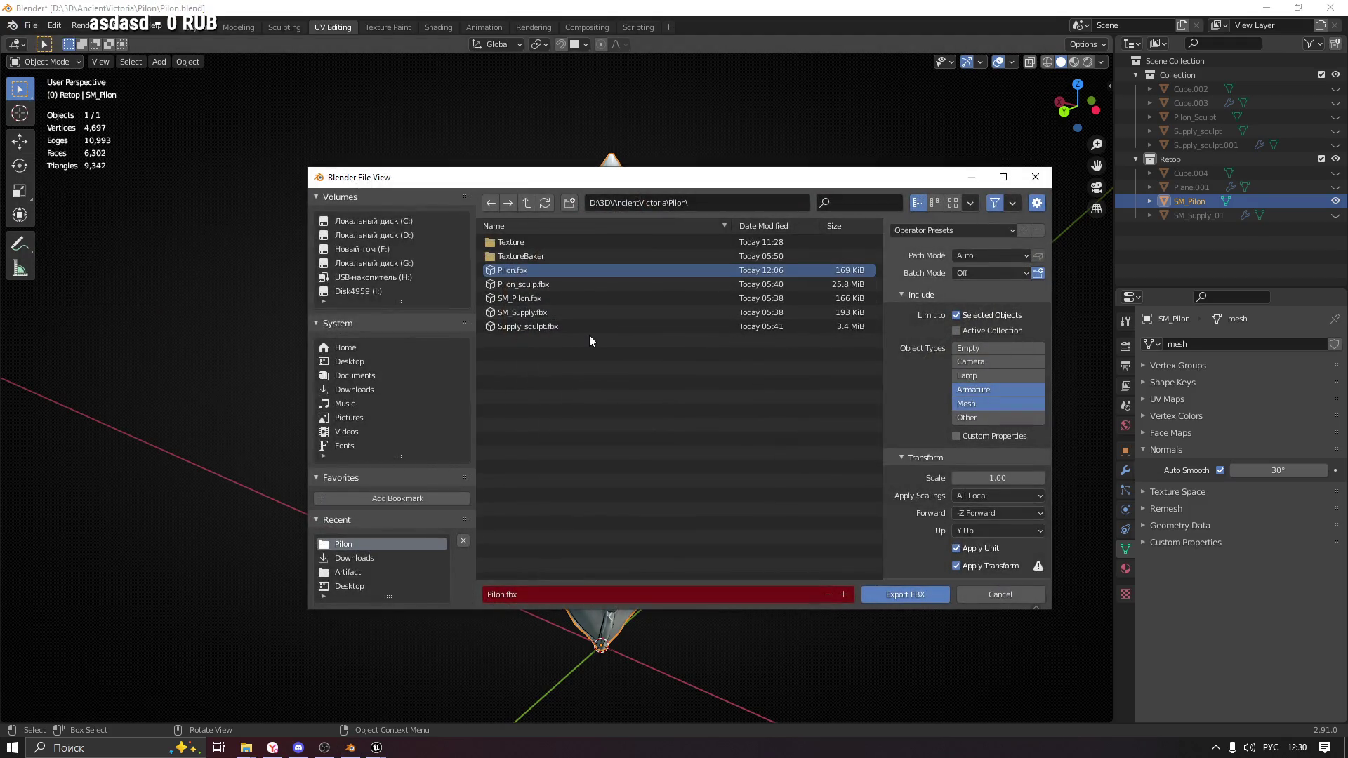
left_click(975, 391, "shift")
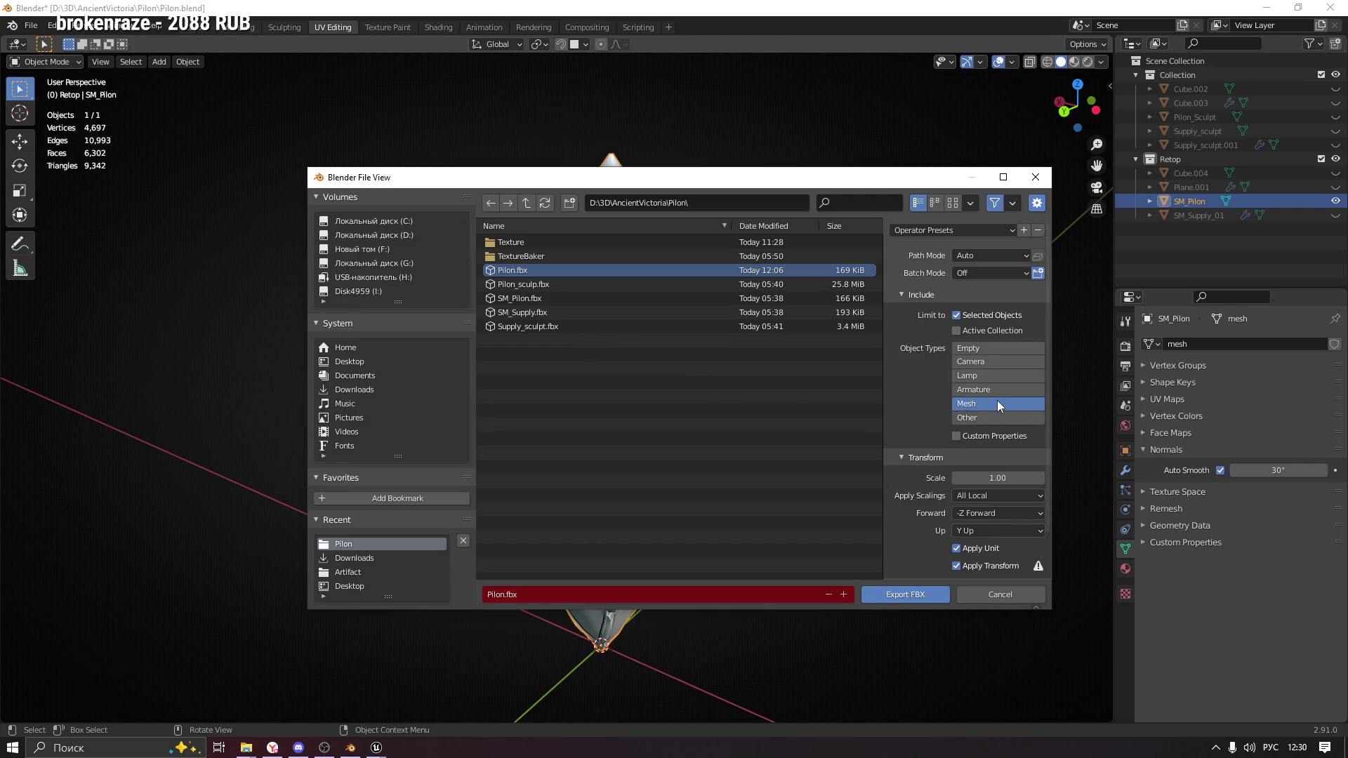
scroll(944, 347, "down", 1)
scroll(944, 347, "down", 1)
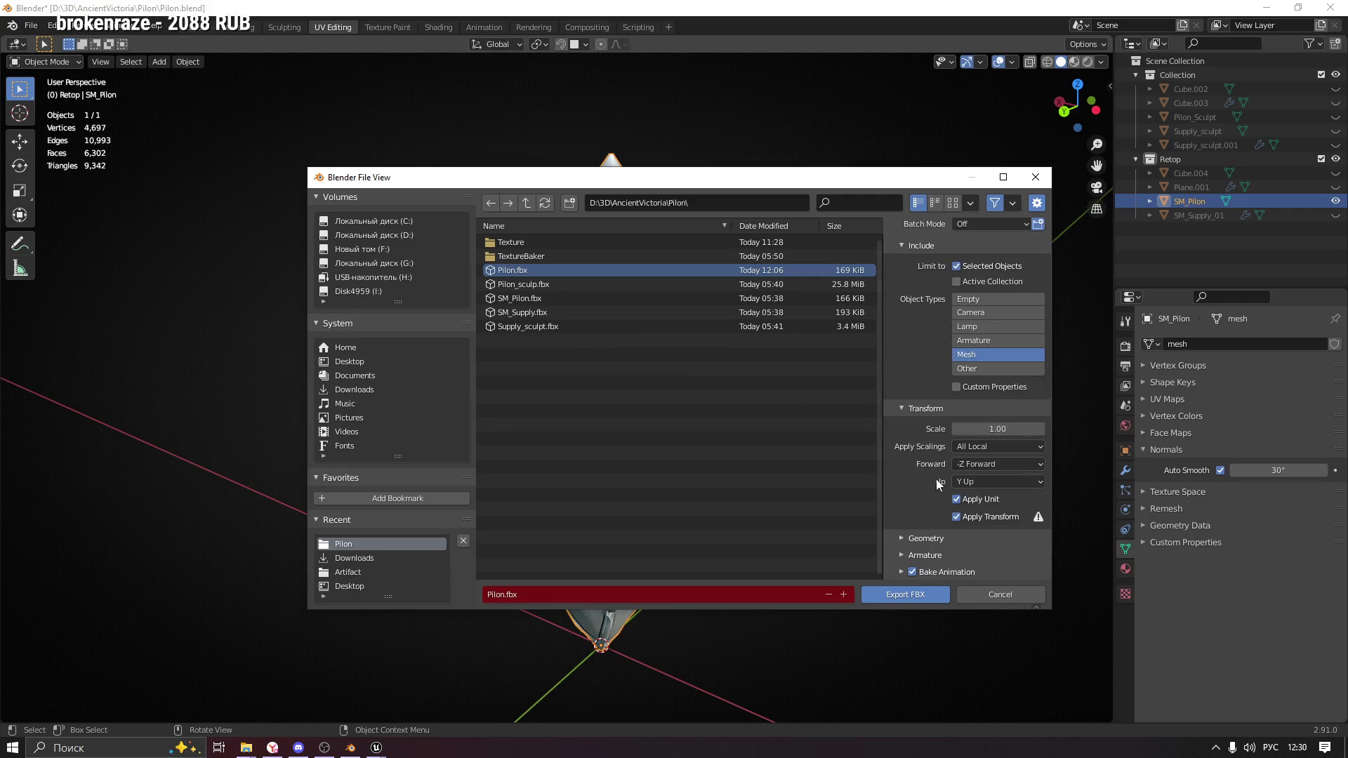
left_click(901, 556)
scroll(923, 552, "down", 3)
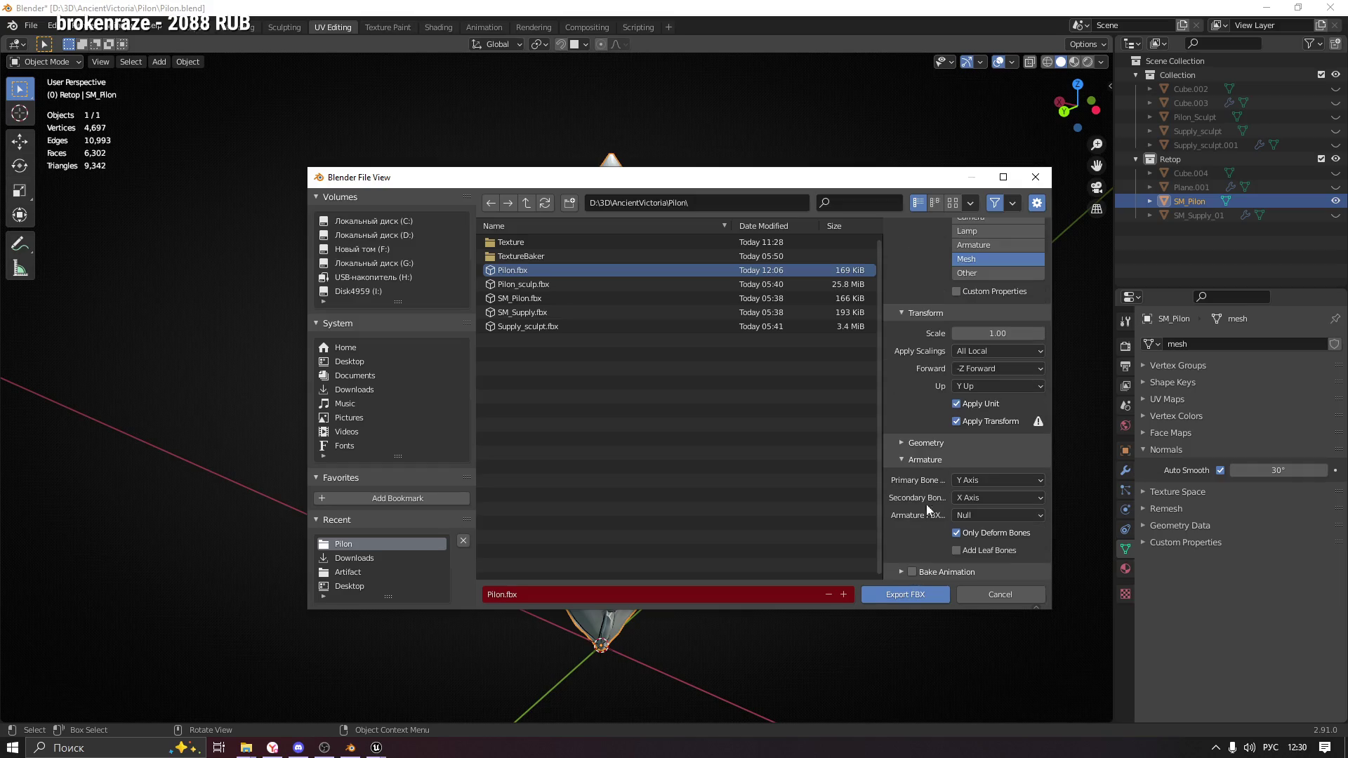
left_click(908, 461)
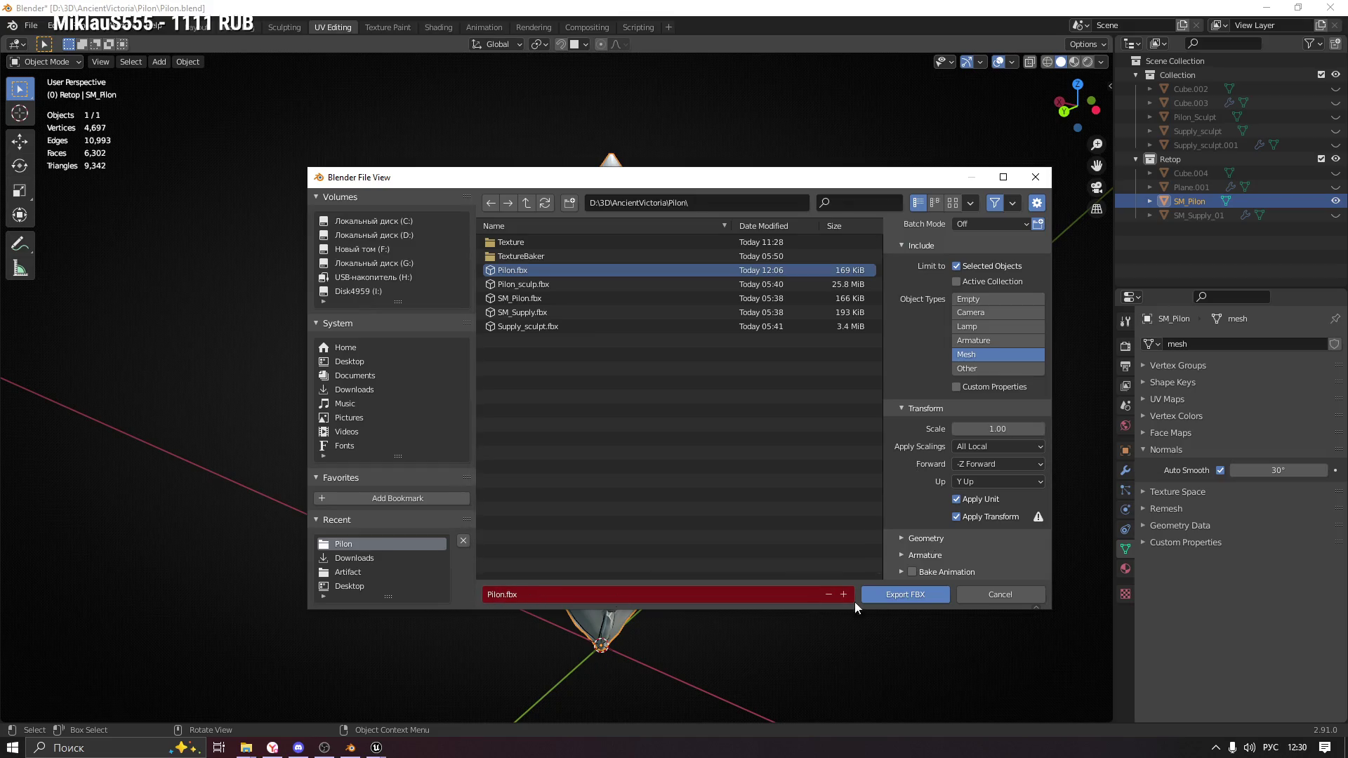
left_click(905, 594)
mouse_move(377, 747)
left_click(421, 692)
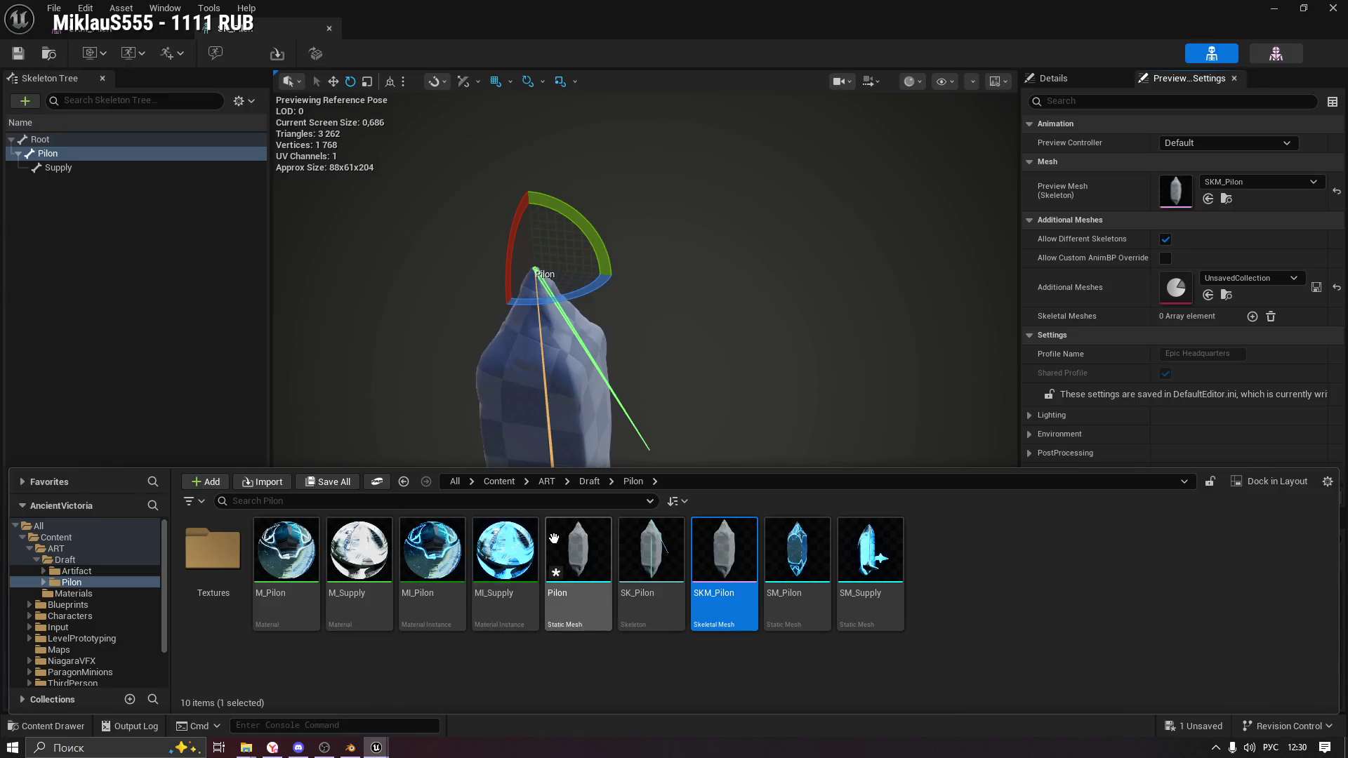
Delete the old Pilon static mesh, SK_Pilon and SKM_Pilon assets from the Pilon folder.
left_click(166, 32)
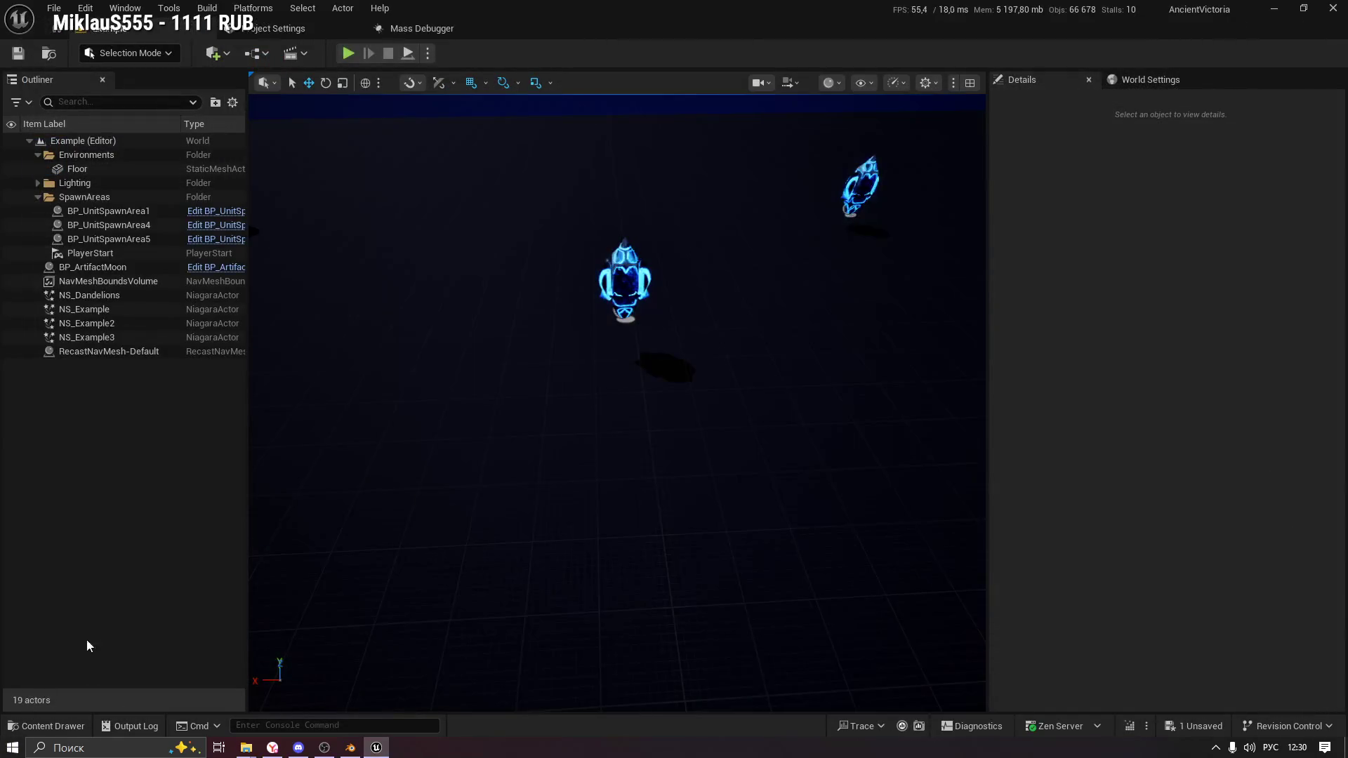
left_click(46, 727)
left_click(650, 562, "ctrl")
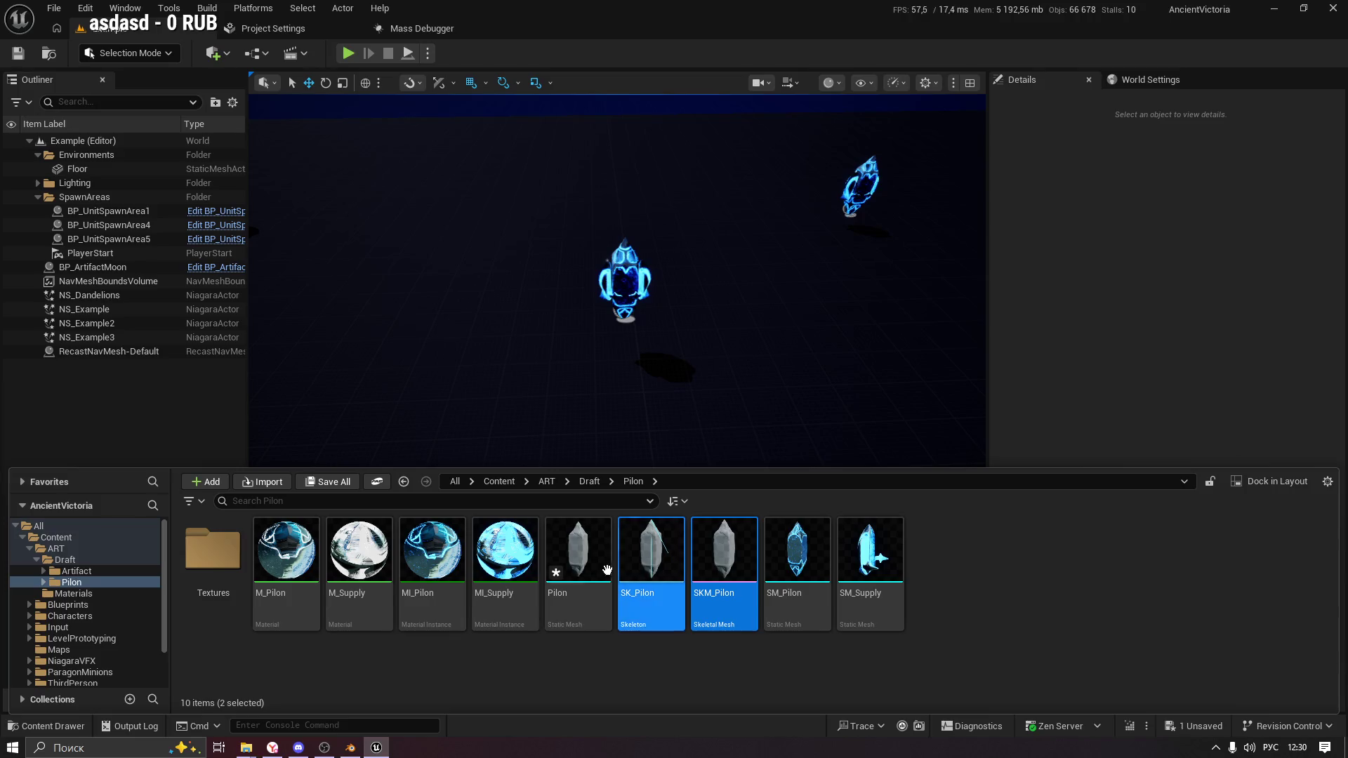
left_click(577, 562, "ctrl")
key("Delete")
left_click(653, 607)
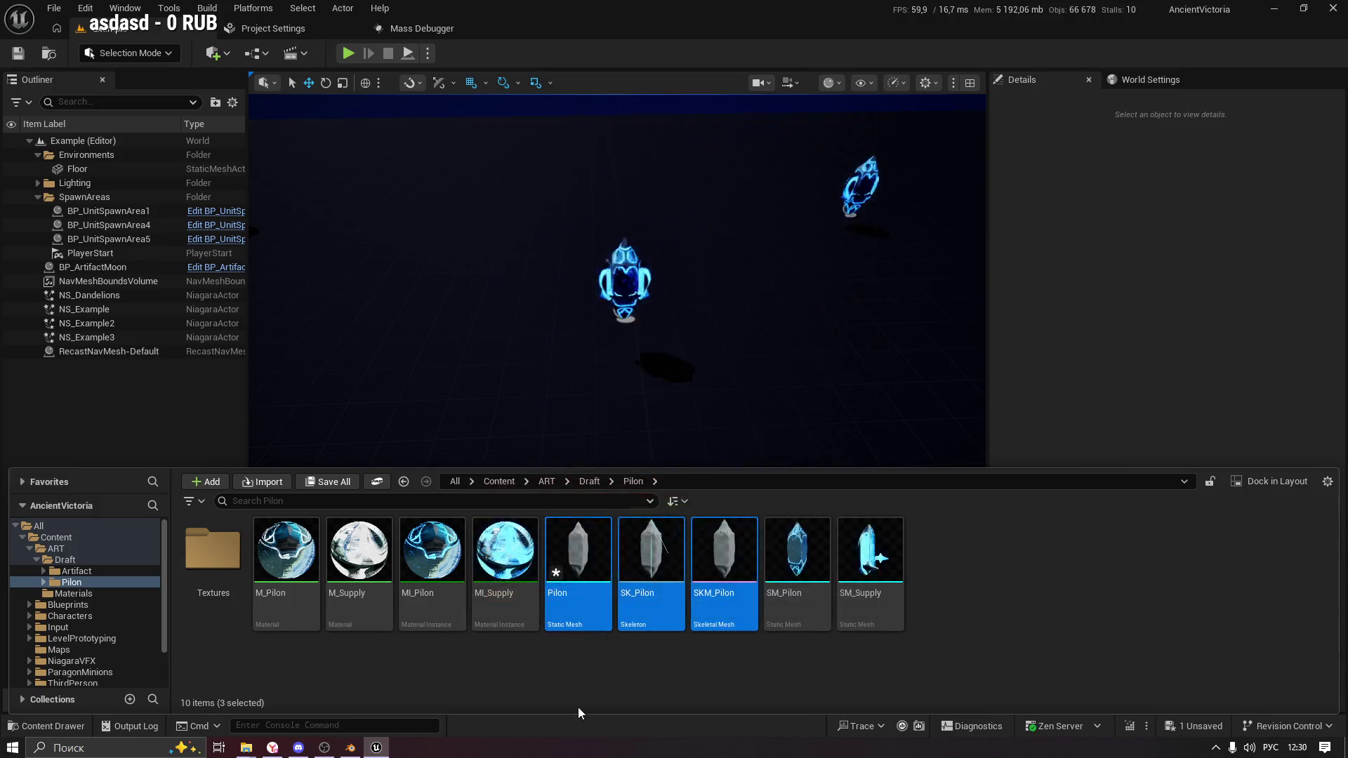
Open the Import file picker on the D:\3D\AncientVictoria\Pilon folder.
right_click(775, 575)
left_click(714, 646)
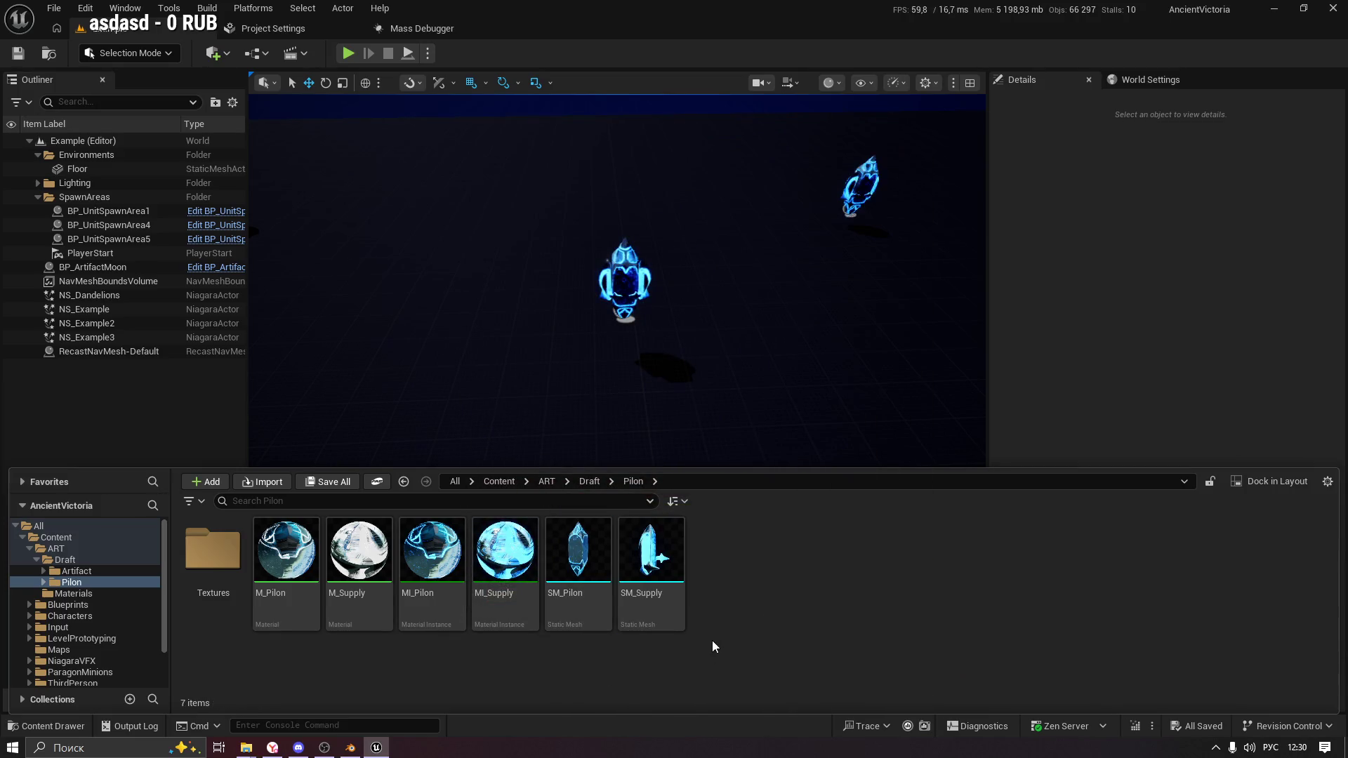
left_click(261, 482)
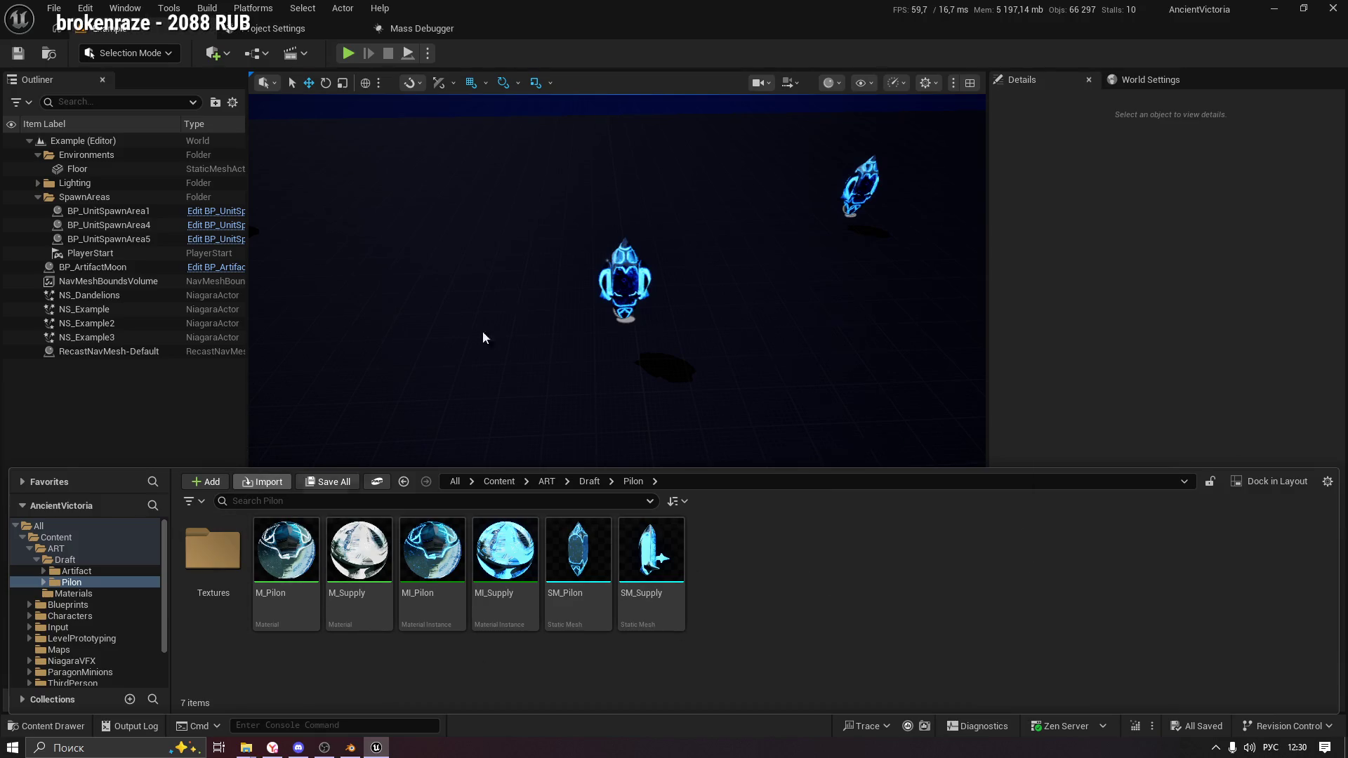
Choose Pilon.fbx and turn off Import Animations in its import options.
double_click(484, 197)
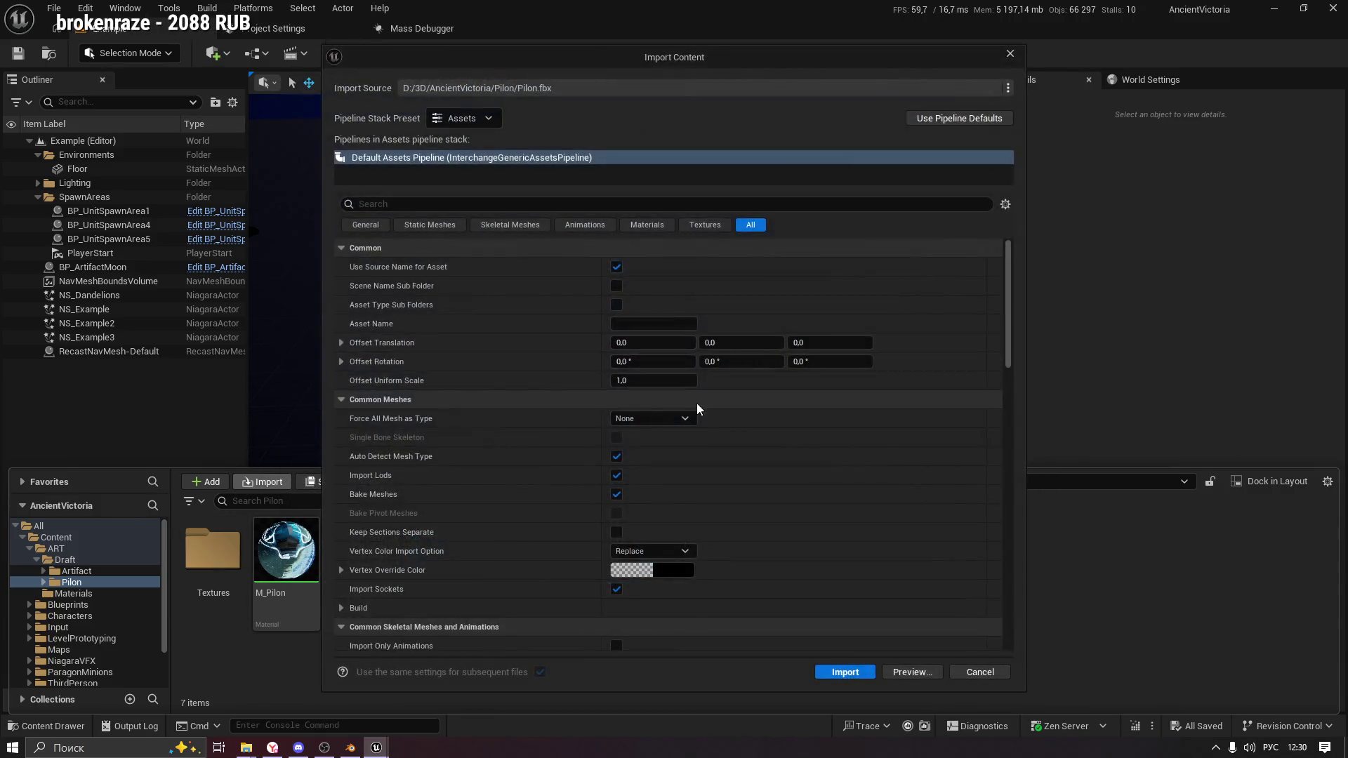
left_click(647, 225)
left_click(585, 225)
left_click(647, 225)
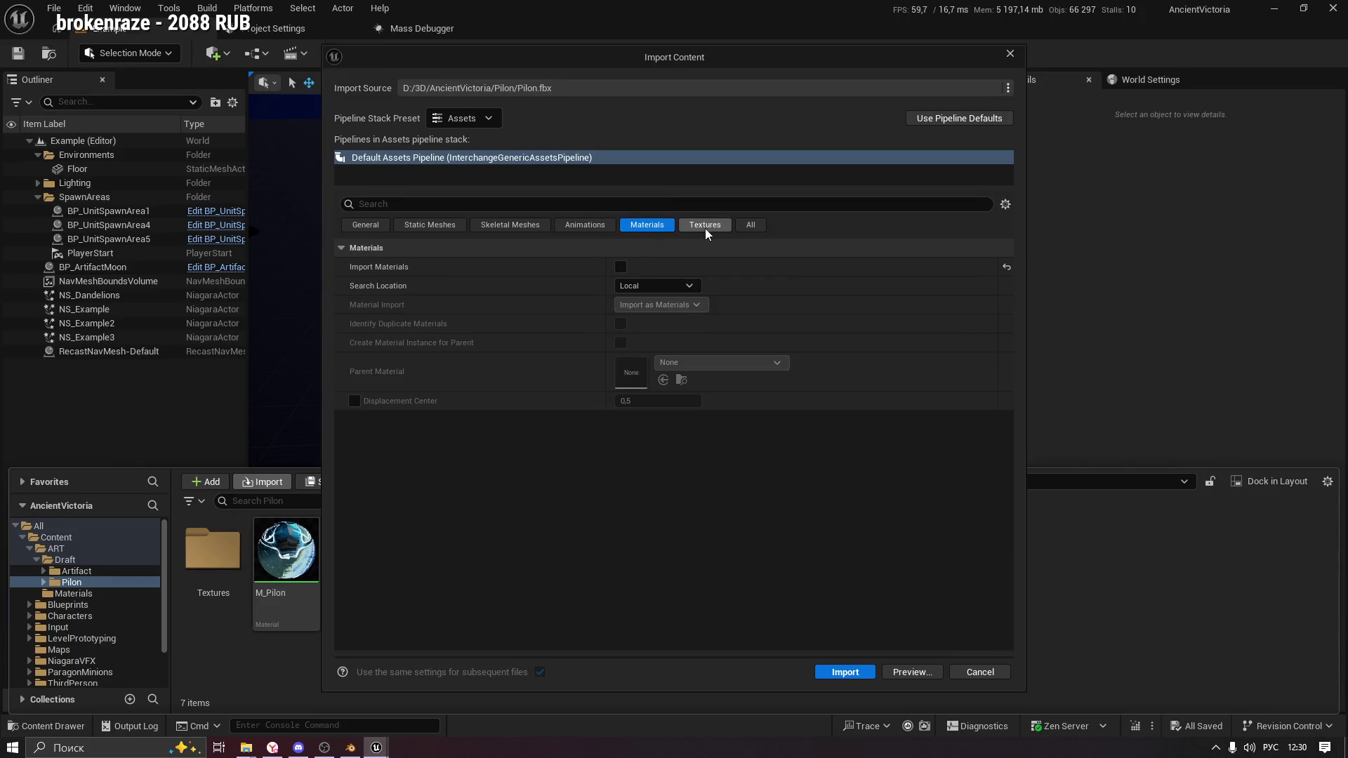
left_click(716, 226)
left_click(647, 225)
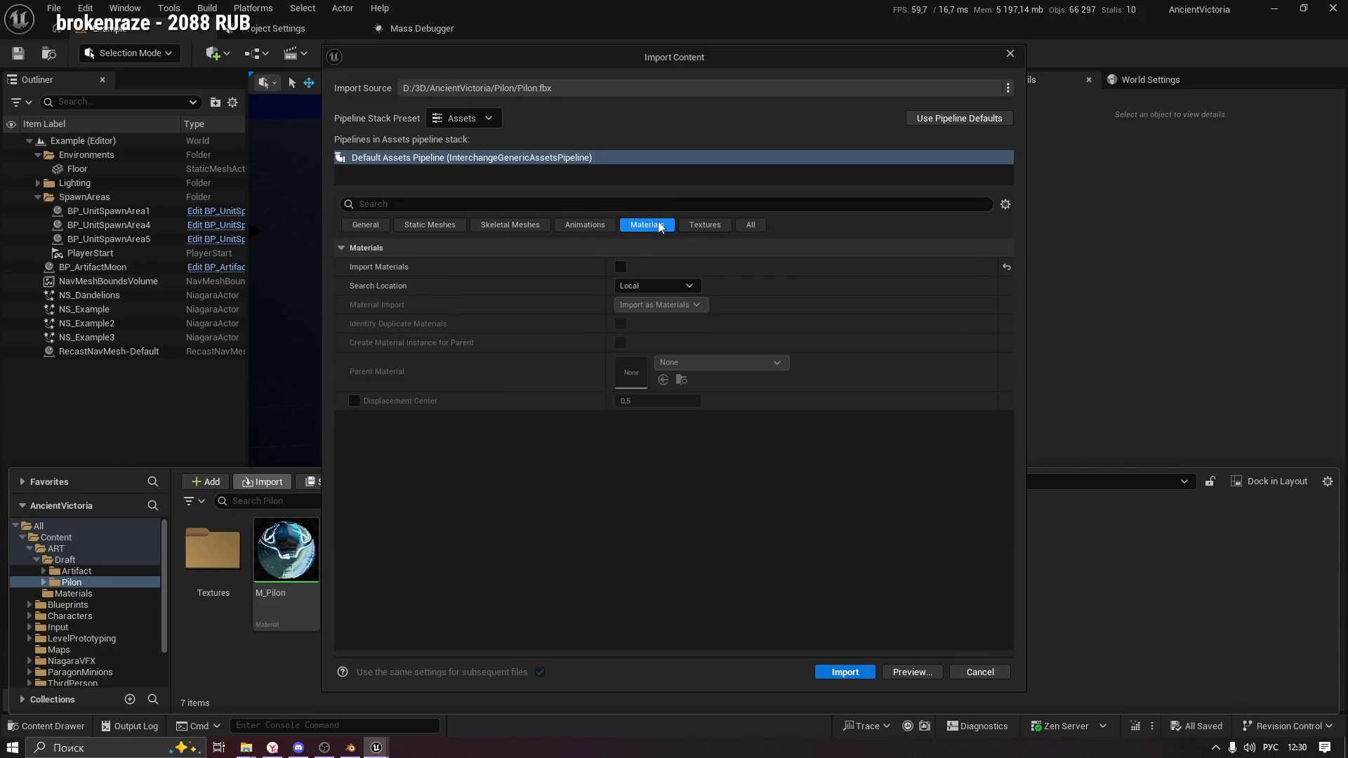
left_click(587, 225)
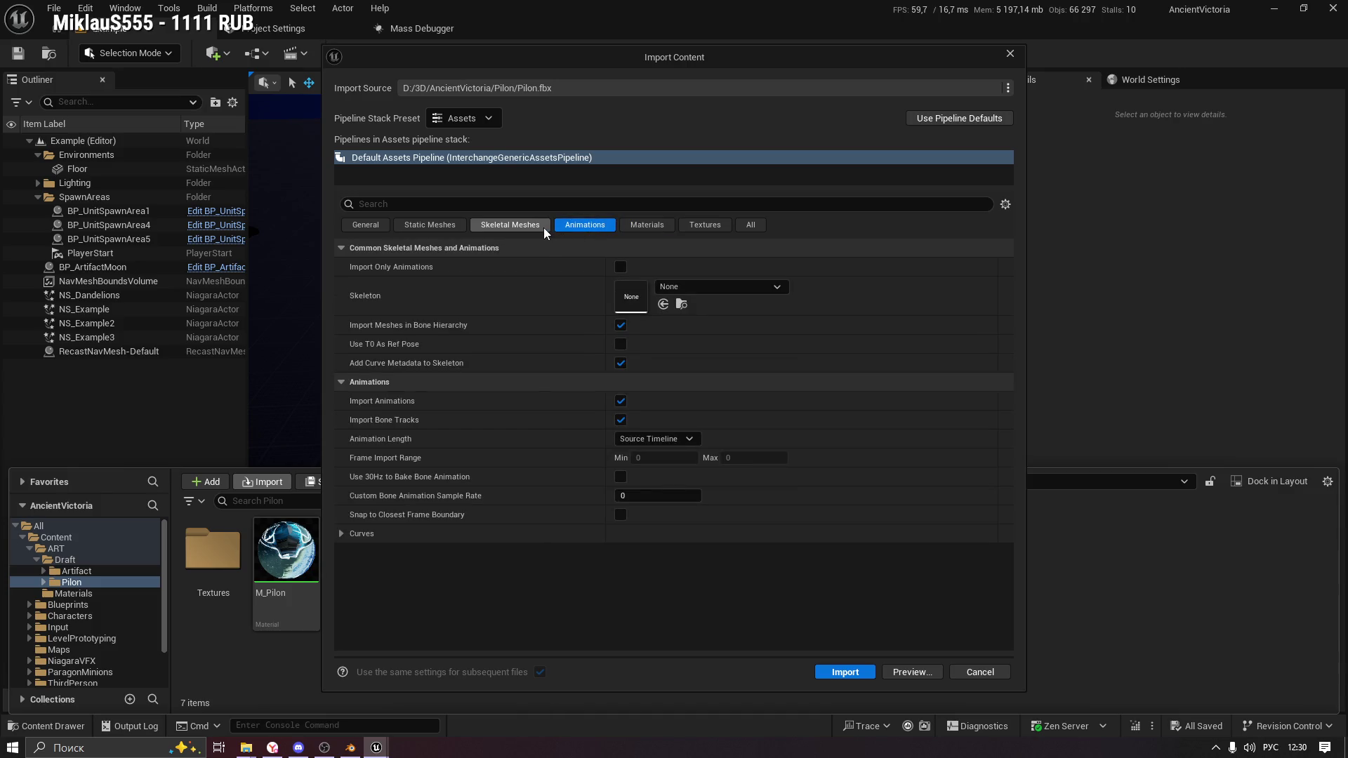
left_click(620, 401)
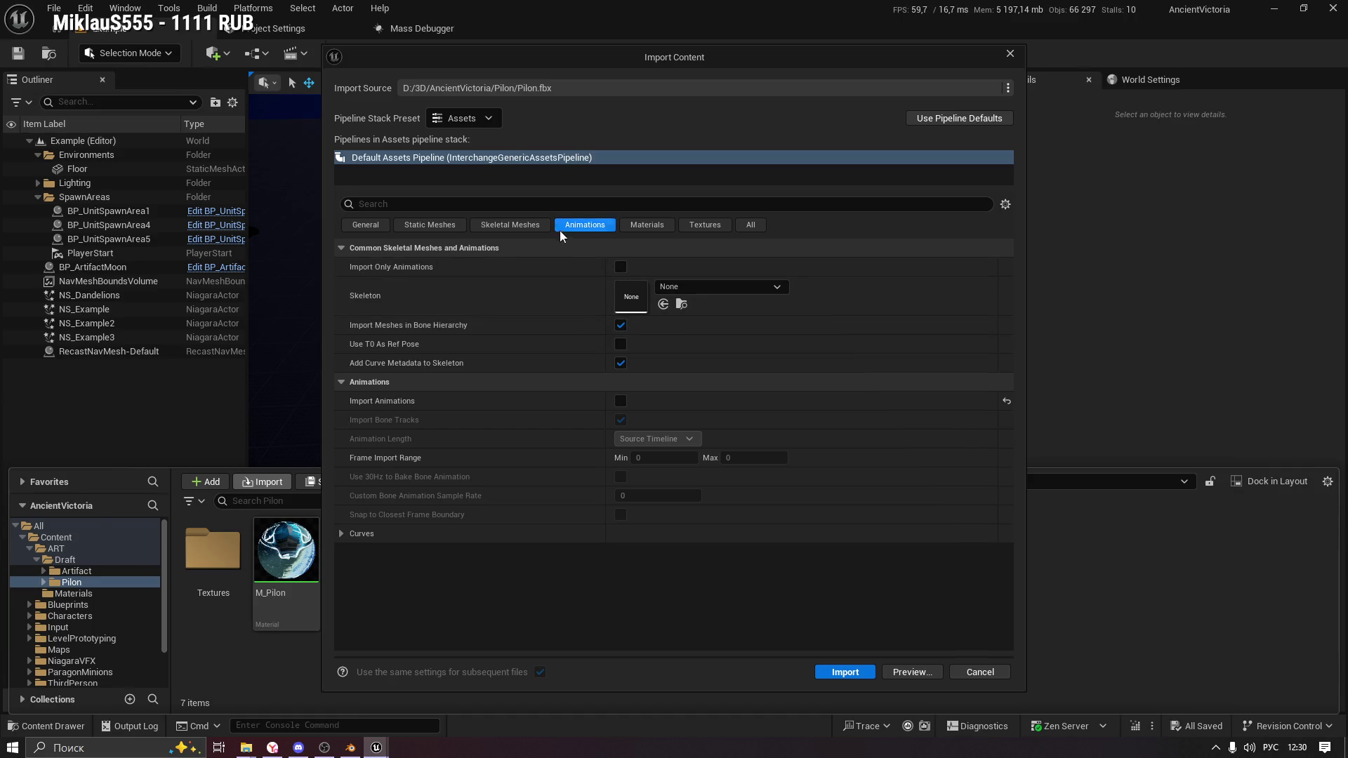
Keep Force All Mesh as Type on None, import, and open the resulting Pilon static mesh.
left_click(510, 225)
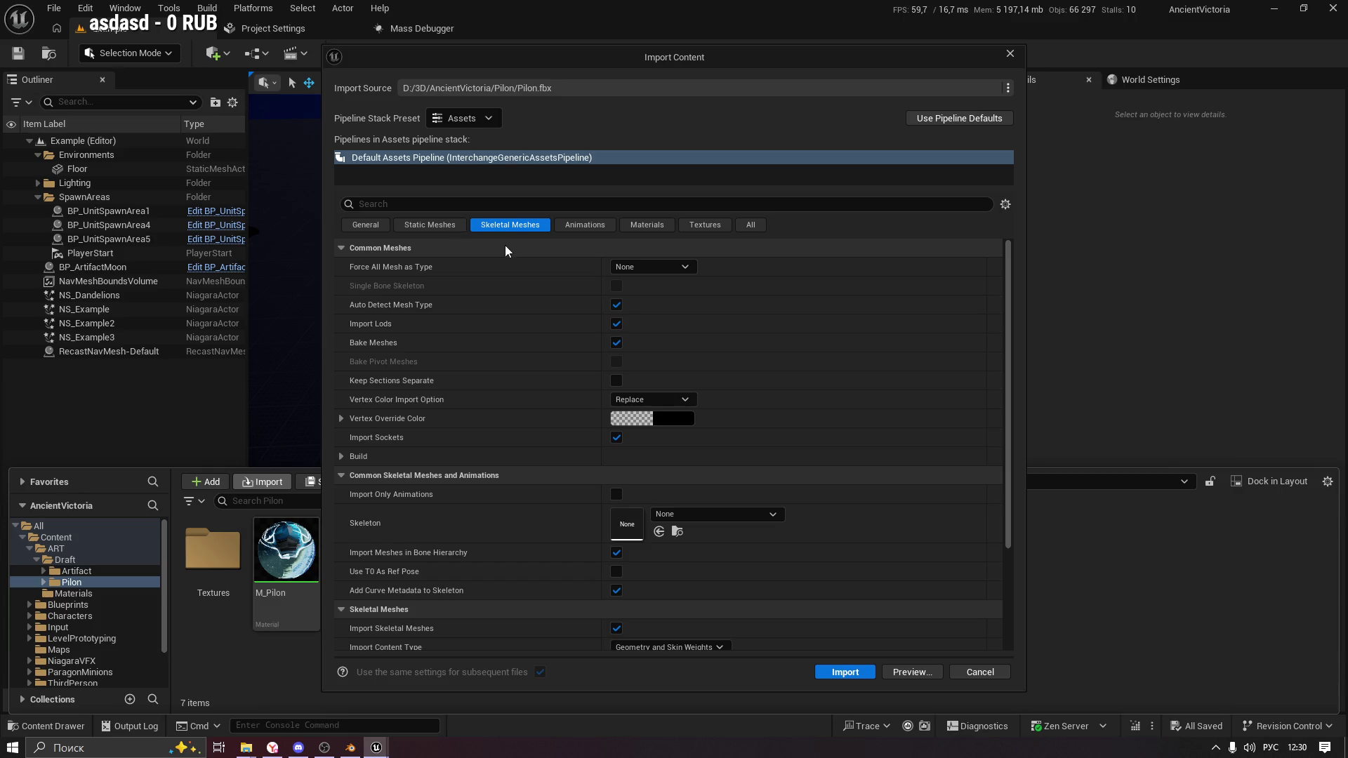
left_click(654, 267)
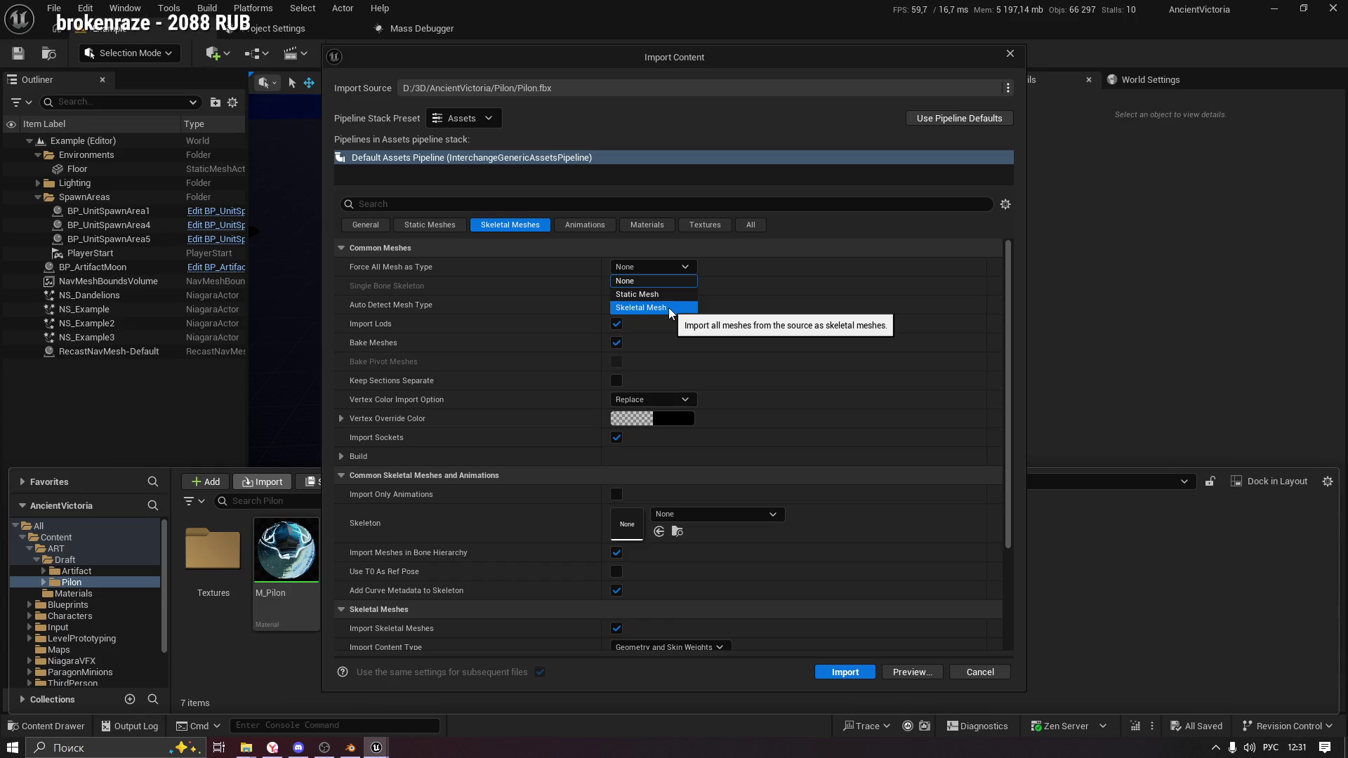
left_click(641, 308)
left_click(653, 267)
left_click(625, 281)
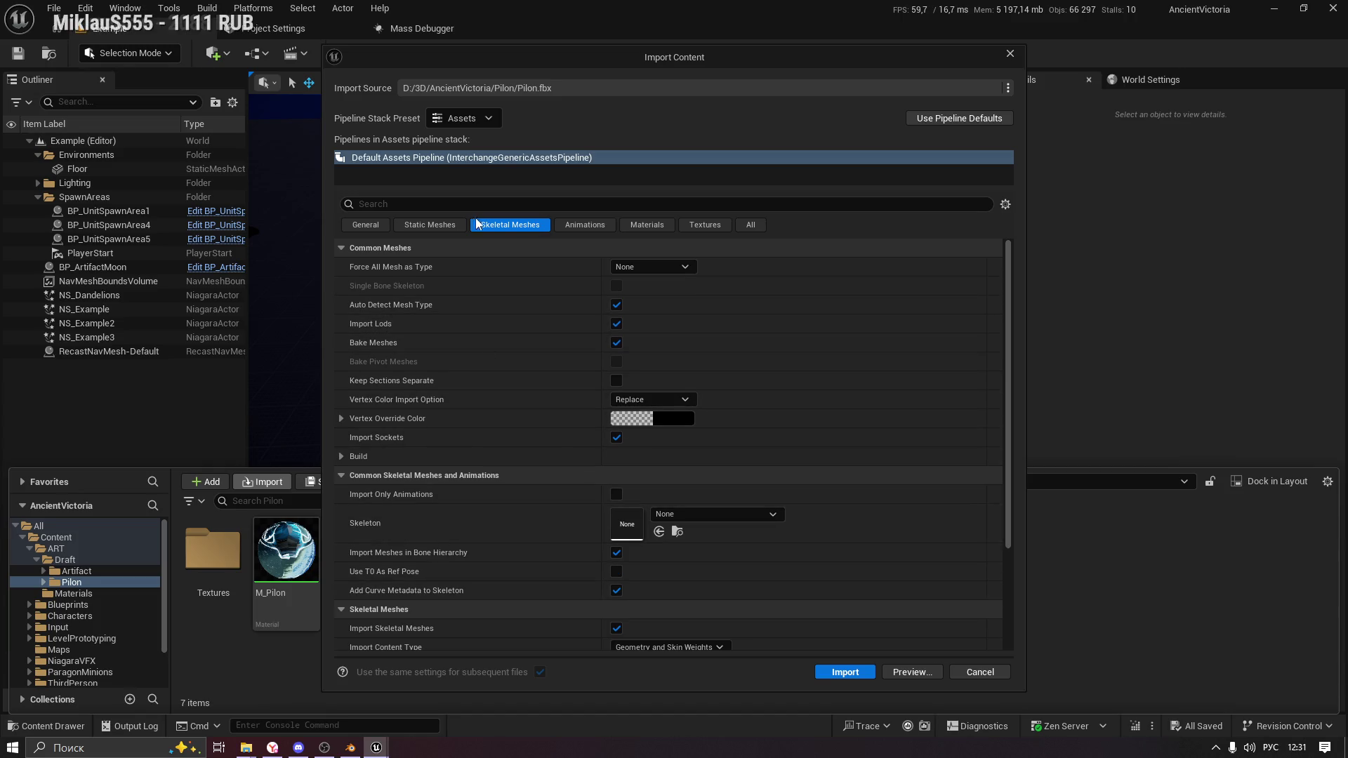
left_click(430, 225)
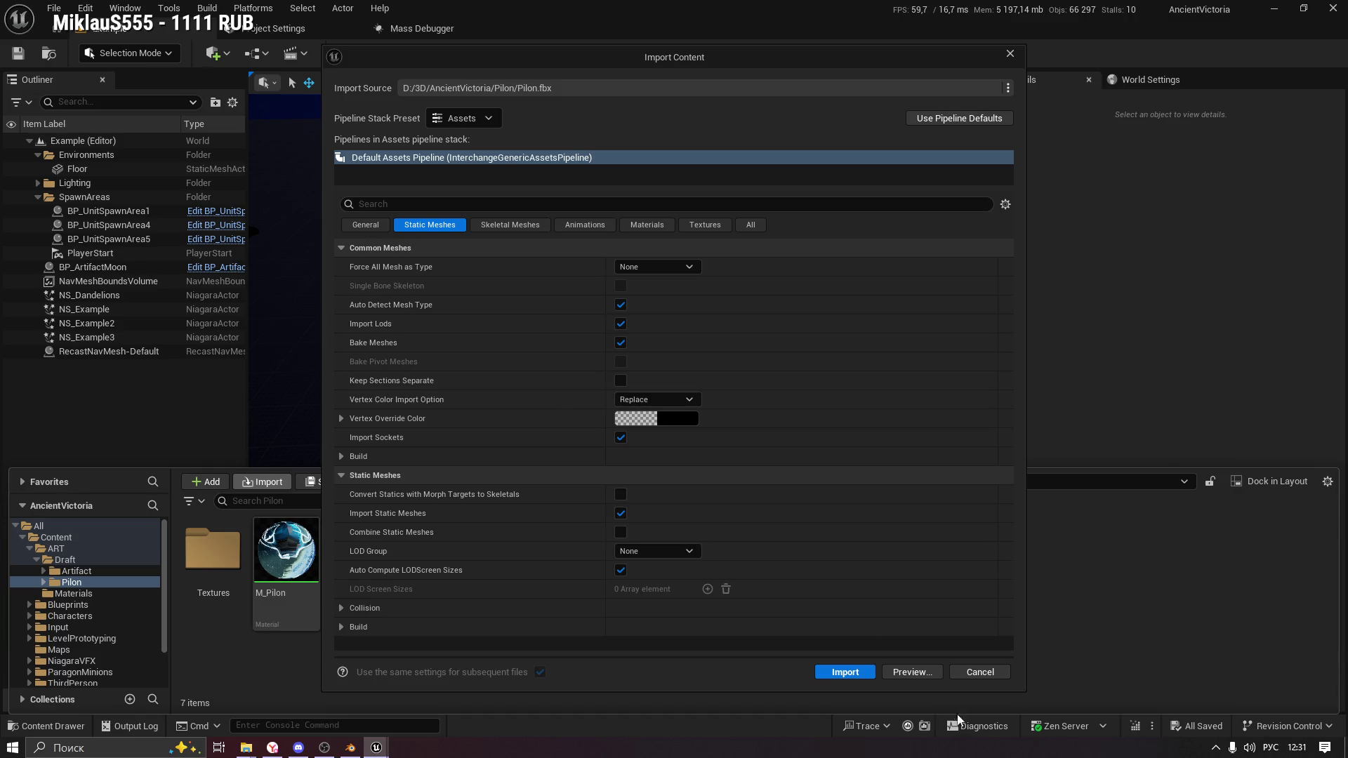
left_click(846, 672)
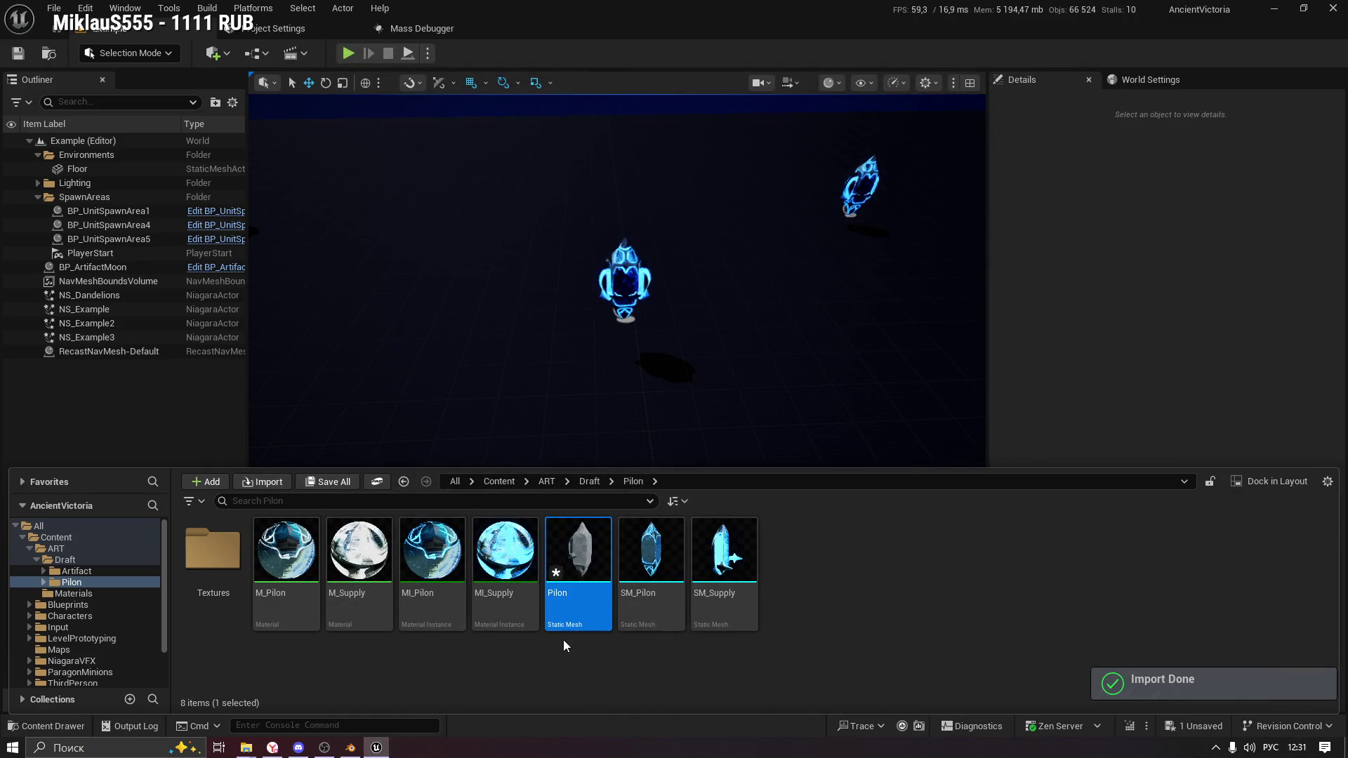
double_click(545, 557)
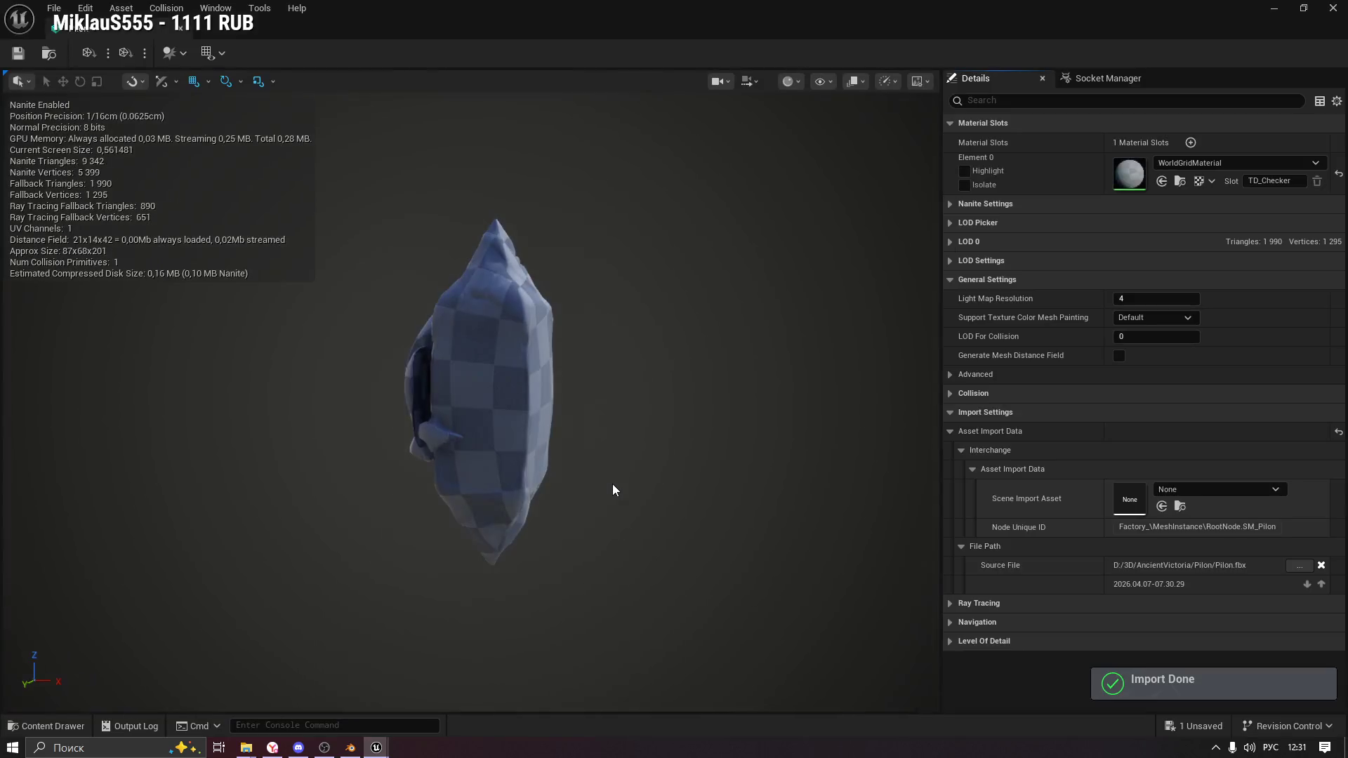
Orbit around the combined Pilon mesh to inspect it with its single WorldGridMaterial slot.
mouse_move(517, 433)
left_mouse_down()
mouse_move(299, 365)
mouse_move(604, 361)
left_mouse_up()
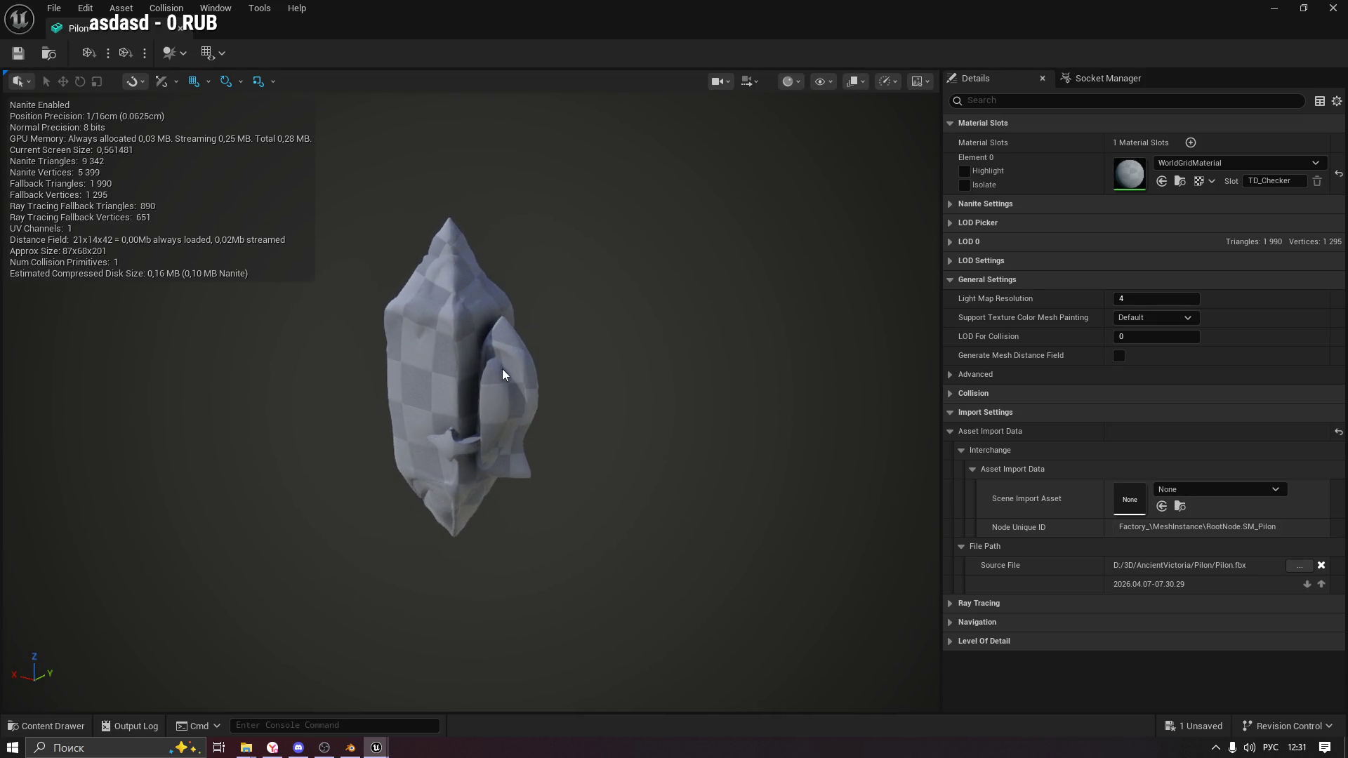
left_click_drag(660, 357, 741, 356)
left_click_drag(618, 343, 843, 343)
mouse_move(442, 342)
left_mouse_down()
mouse_move(499, 342)
mouse_move(443, 341)
left_mouse_up()
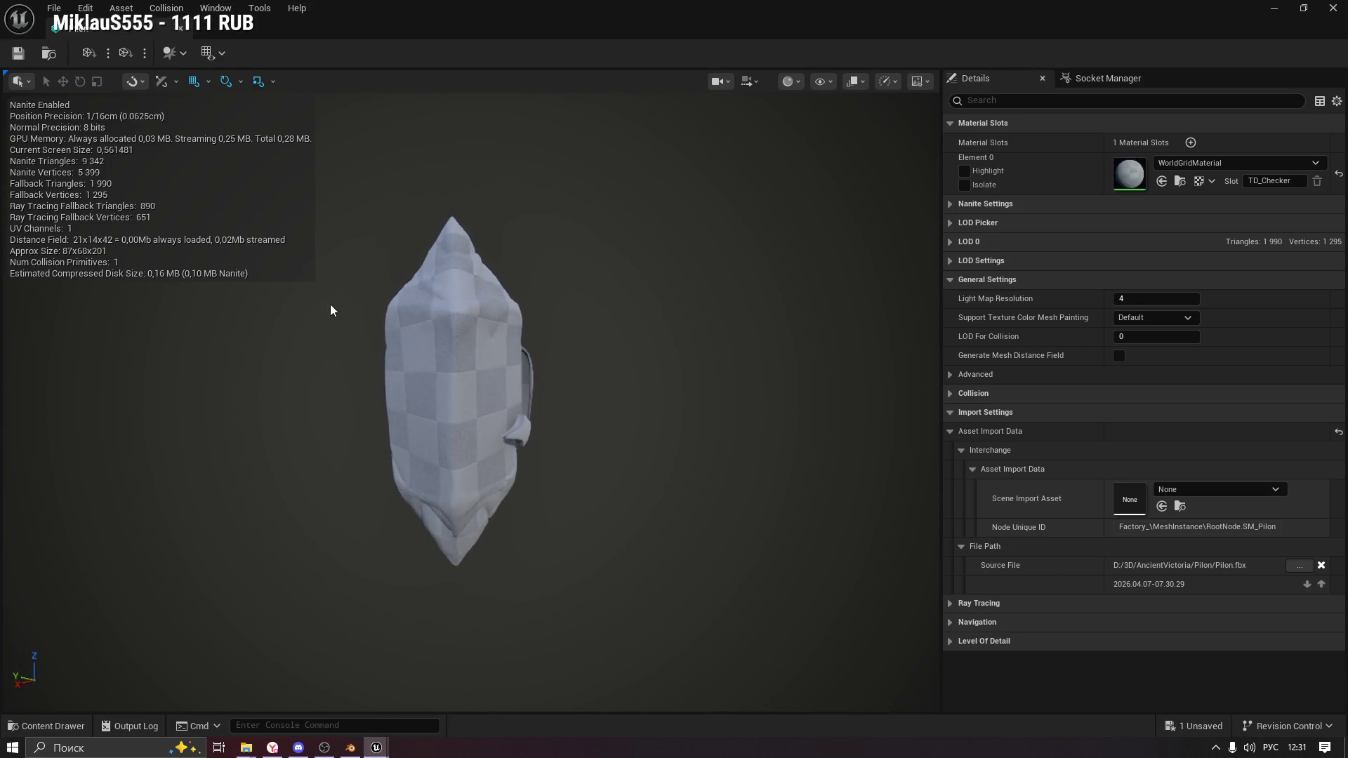
Close the Pilon mesh editor and reopen the Pilon mesh from the Pilon folder.
left_click(181, 28)
left_click(46, 727)
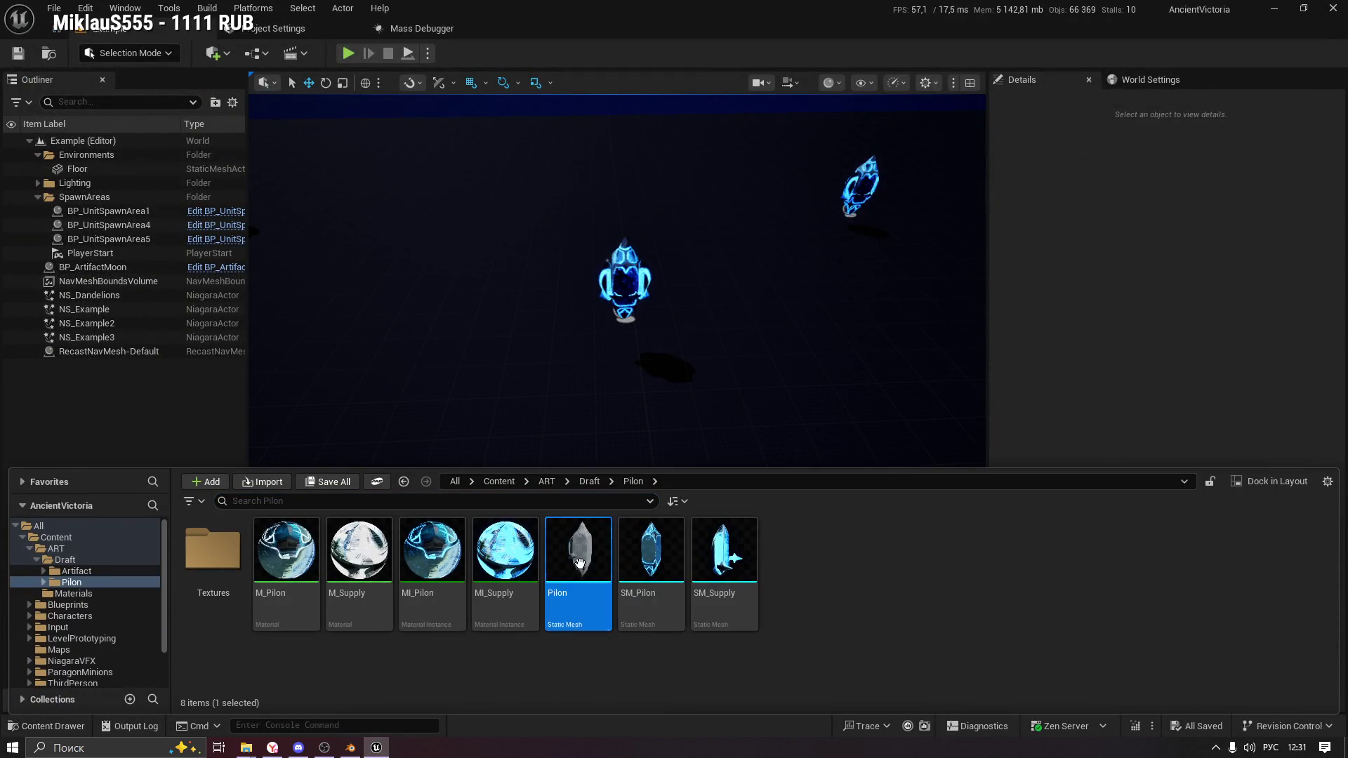
right_click(565, 554)
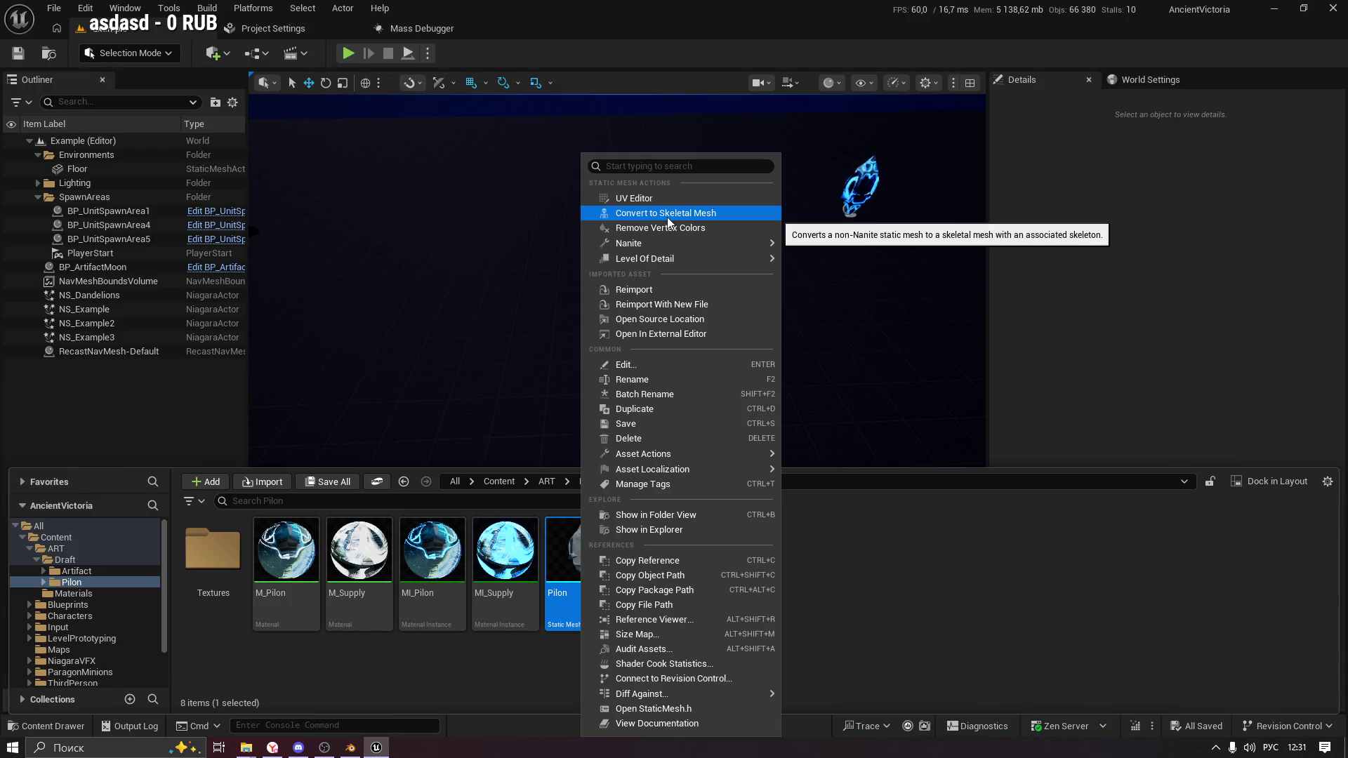
left_click(569, 545)
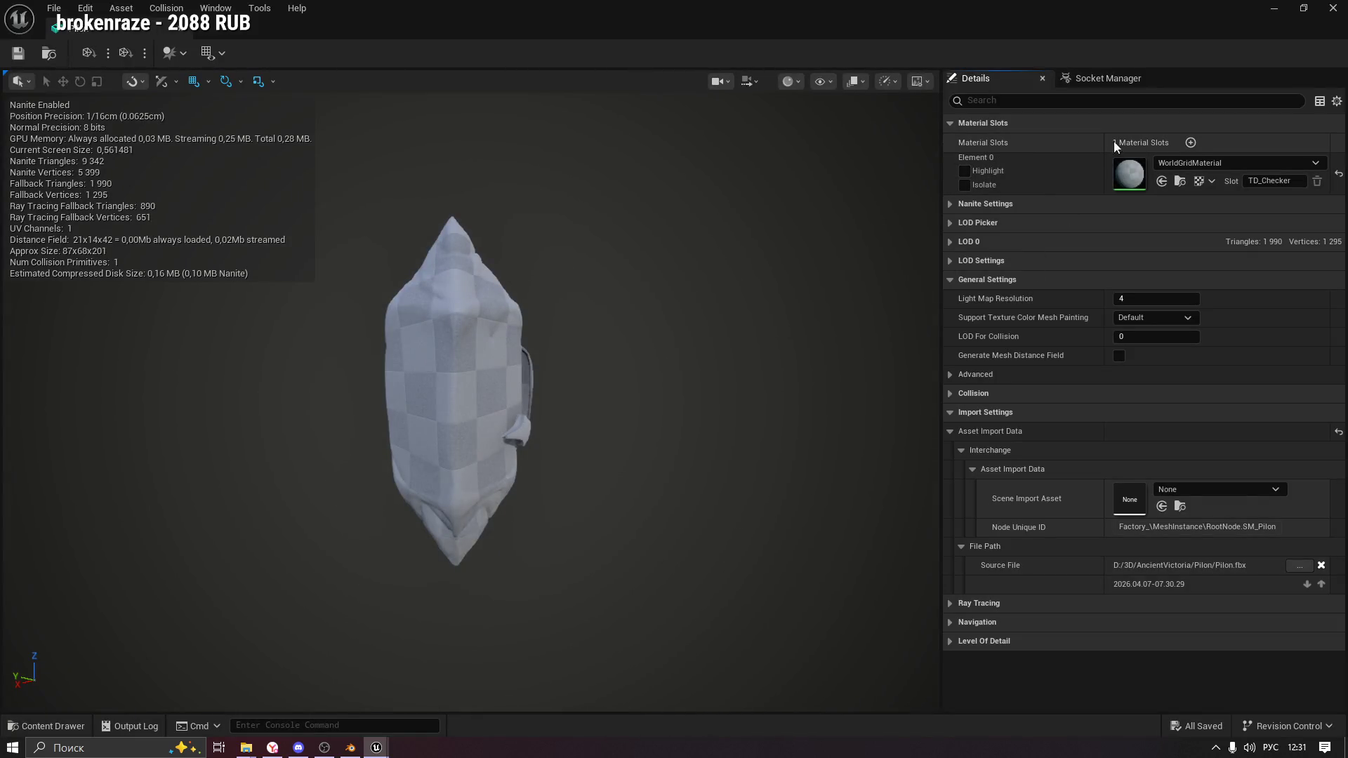
Add a second material slot, assigning MI_Pilon to Element 0 and MI_Supply to Element 1.
left_click(1191, 142)
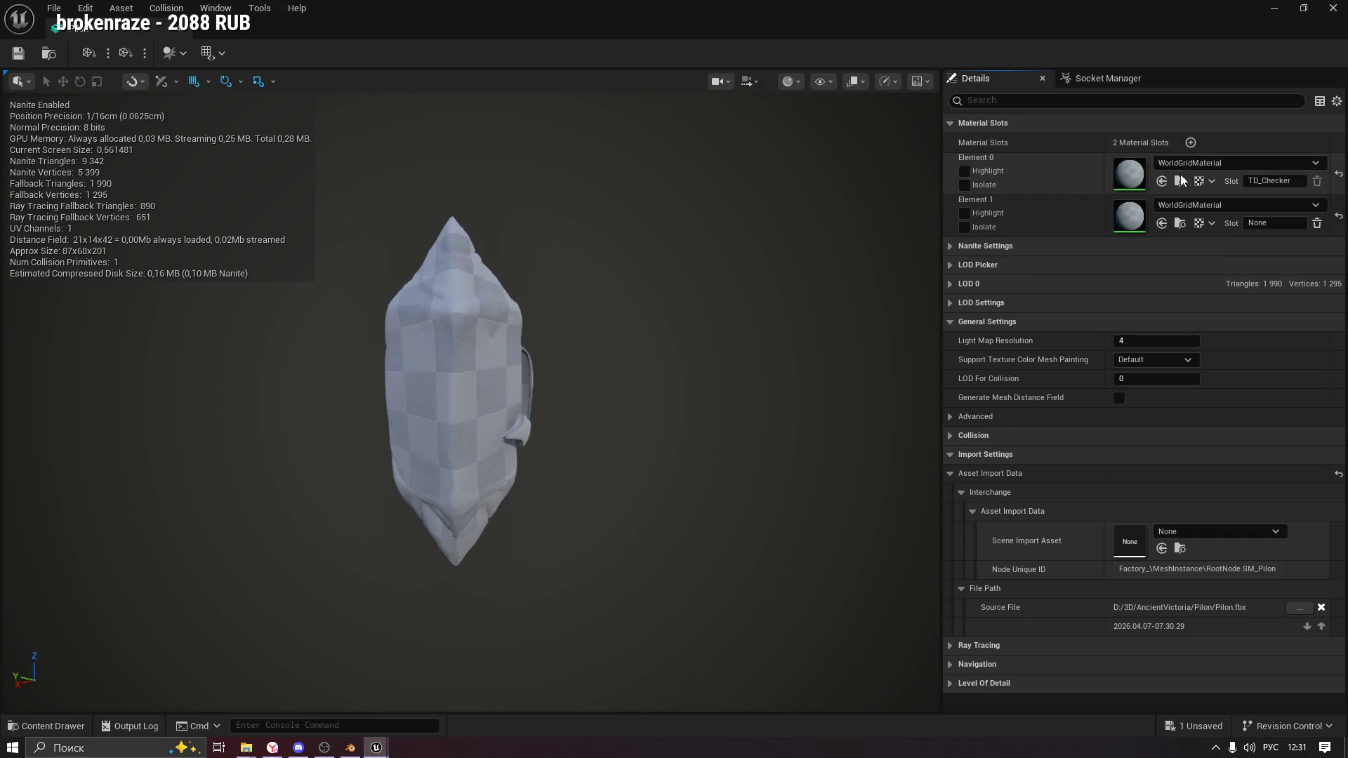
left_click(49, 727)
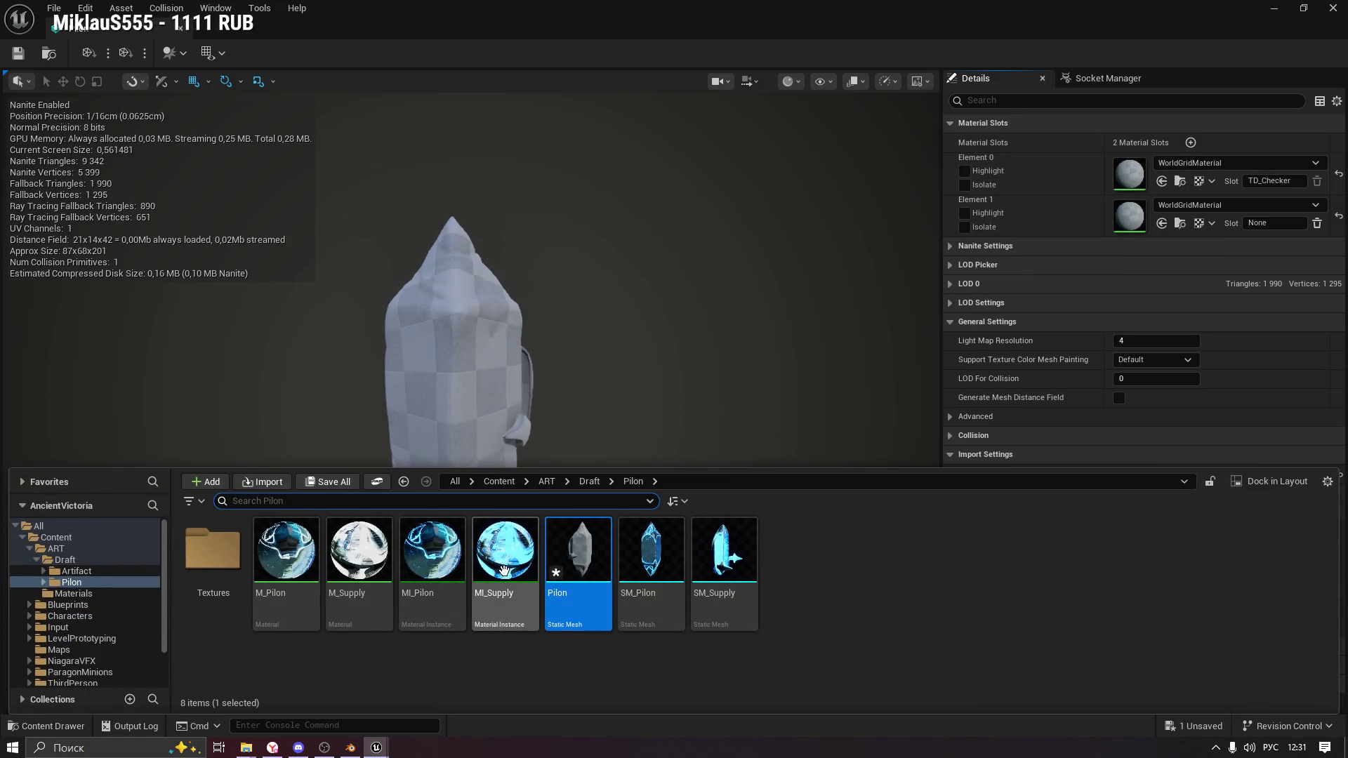
left_click(432, 555)
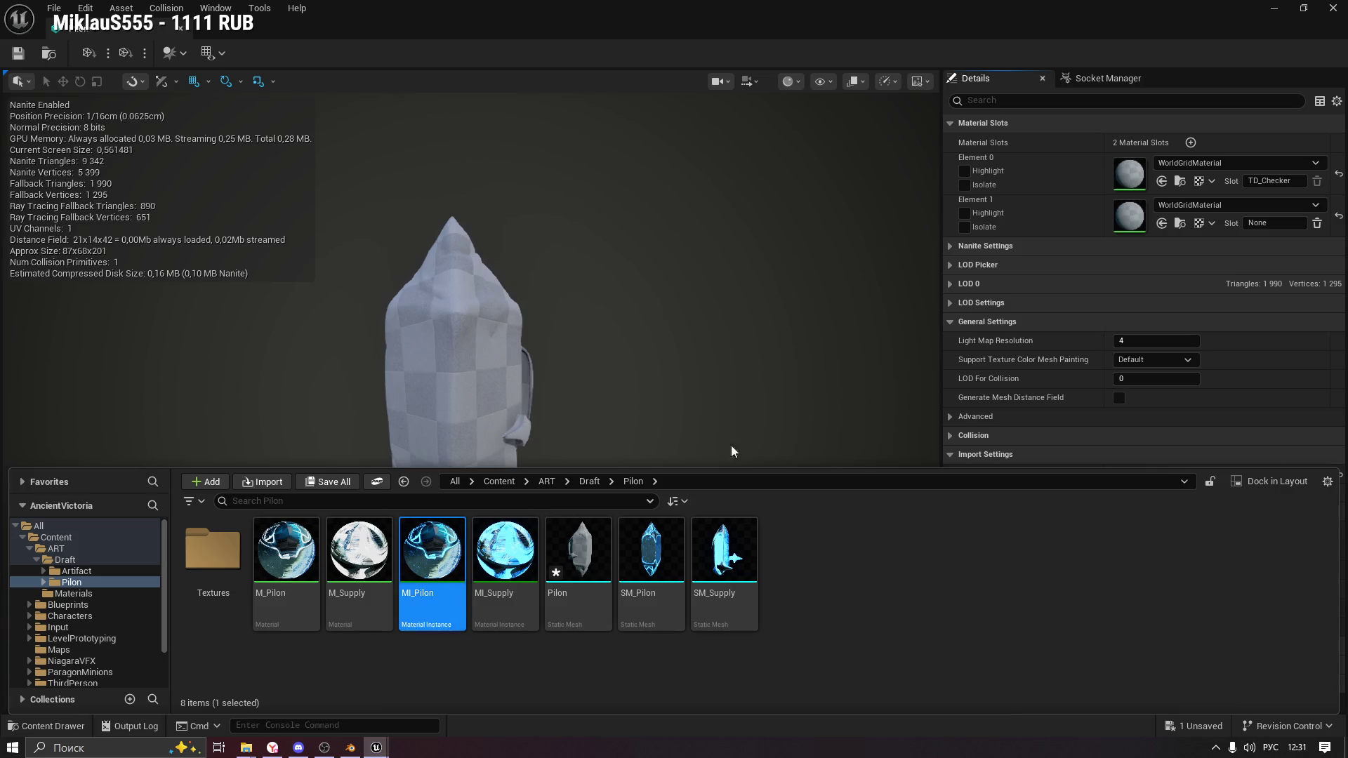
left_click(1162, 181)
left_click_drag(225, 580, 260, 579)
left_click(49, 726)
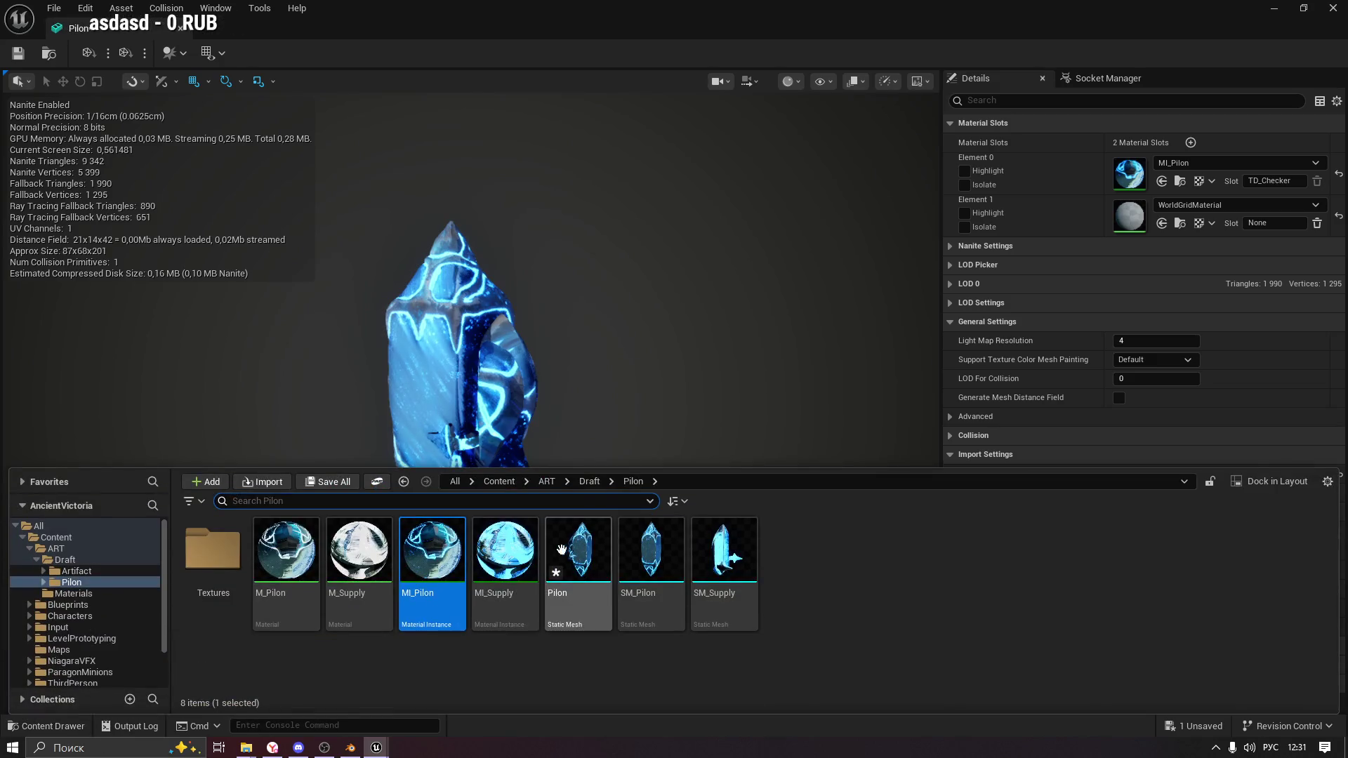
left_click(505, 555)
left_click(1163, 224)
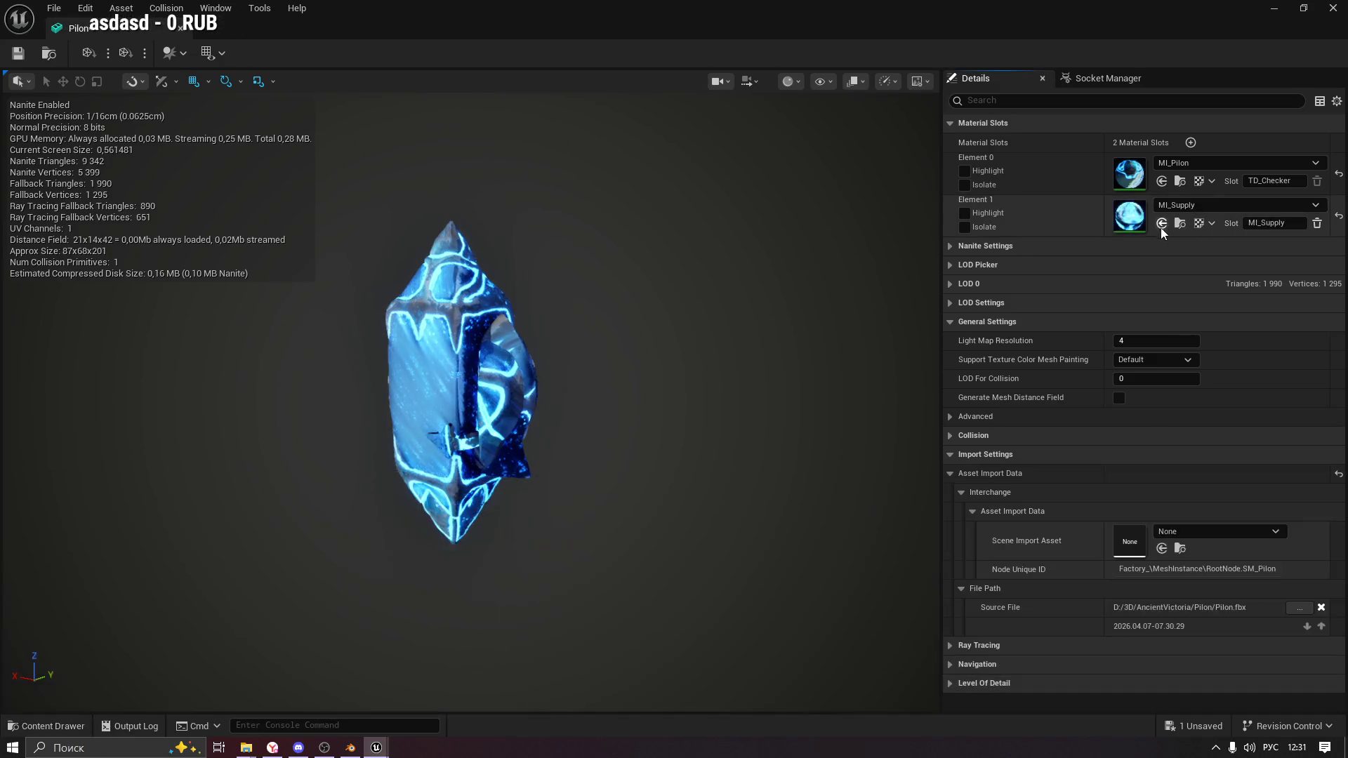
left_click_drag(548, 499, 627, 407)
scroll(627, 407, "up", 5)
scroll(627, 407, "down", 5)
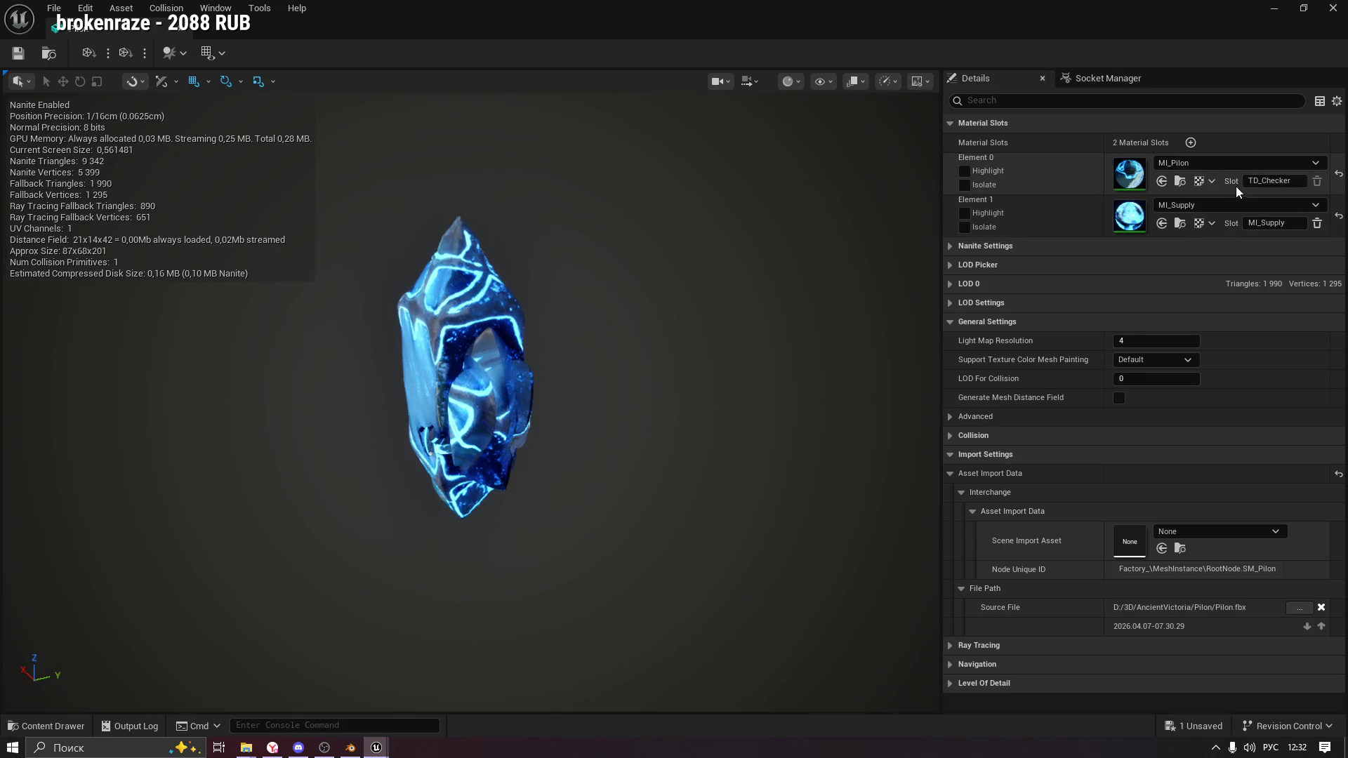
left_click_drag(597, 352, 798, 308)
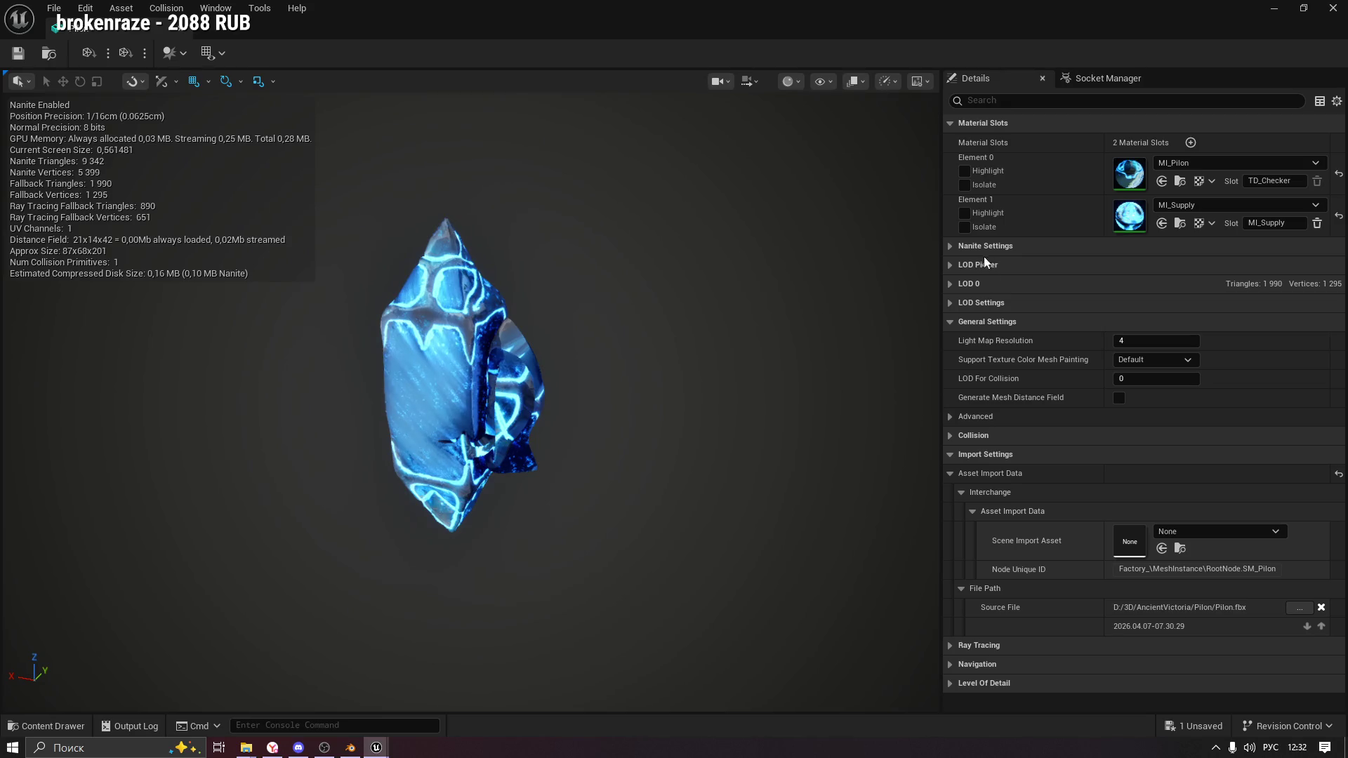
Show then hide the UV Channel 0 layout overlay, and switch to the ChatGPT conversation.
left_click(220, 54)
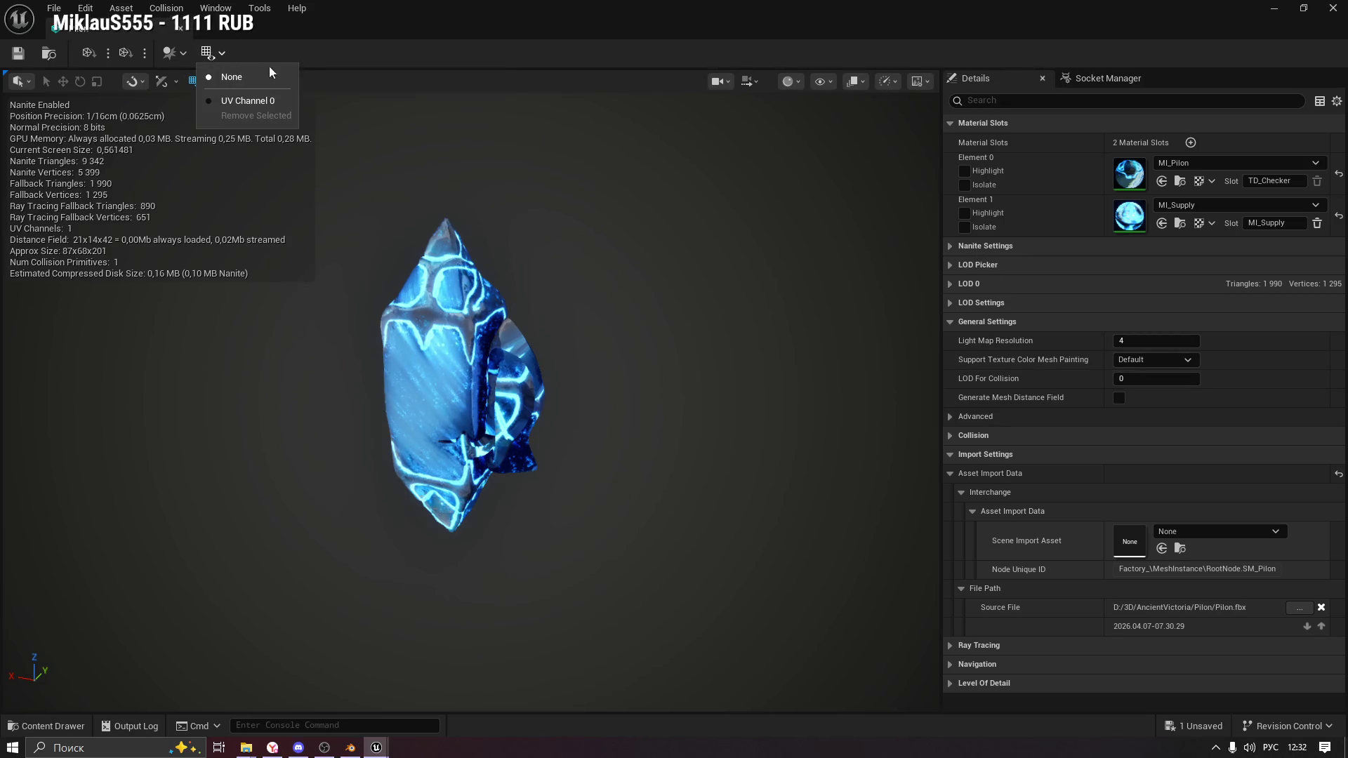
left_click(253, 101)
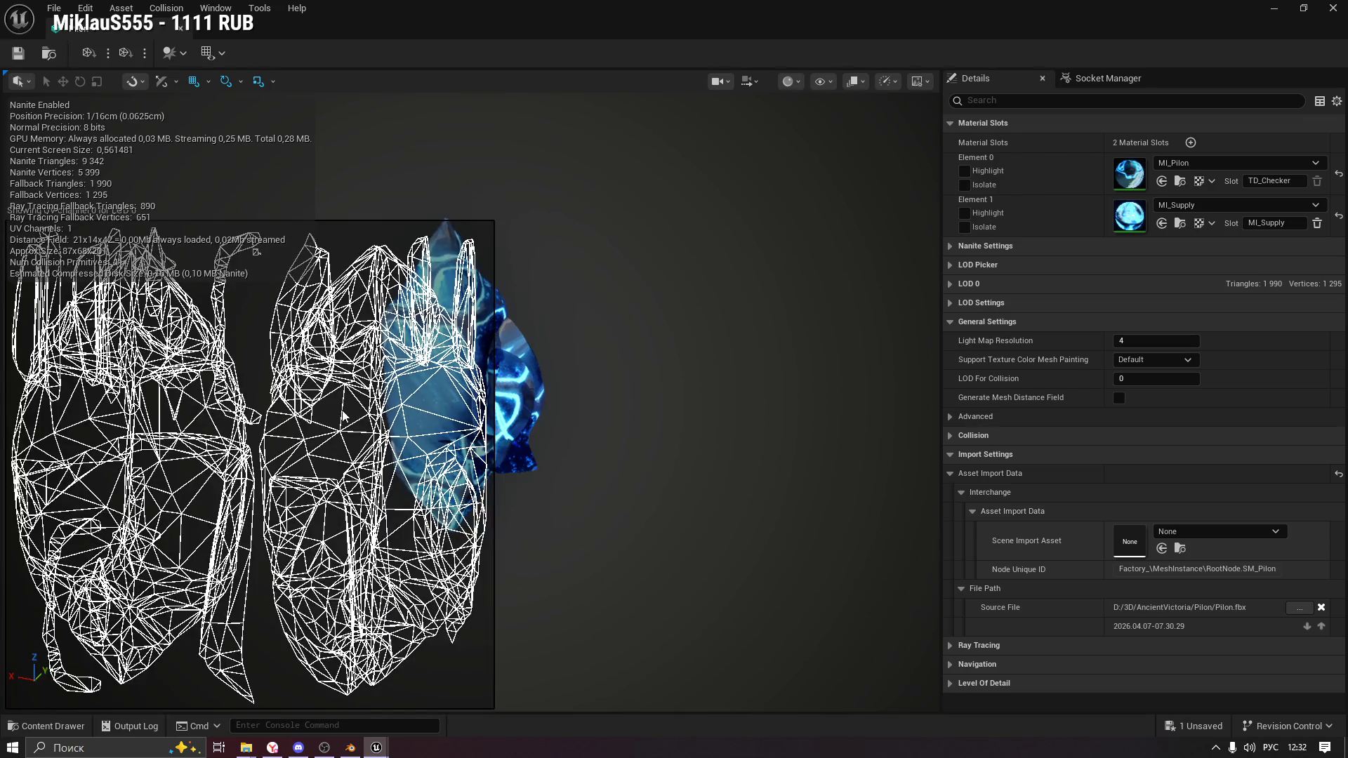
scroll(342, 415, "down", 2)
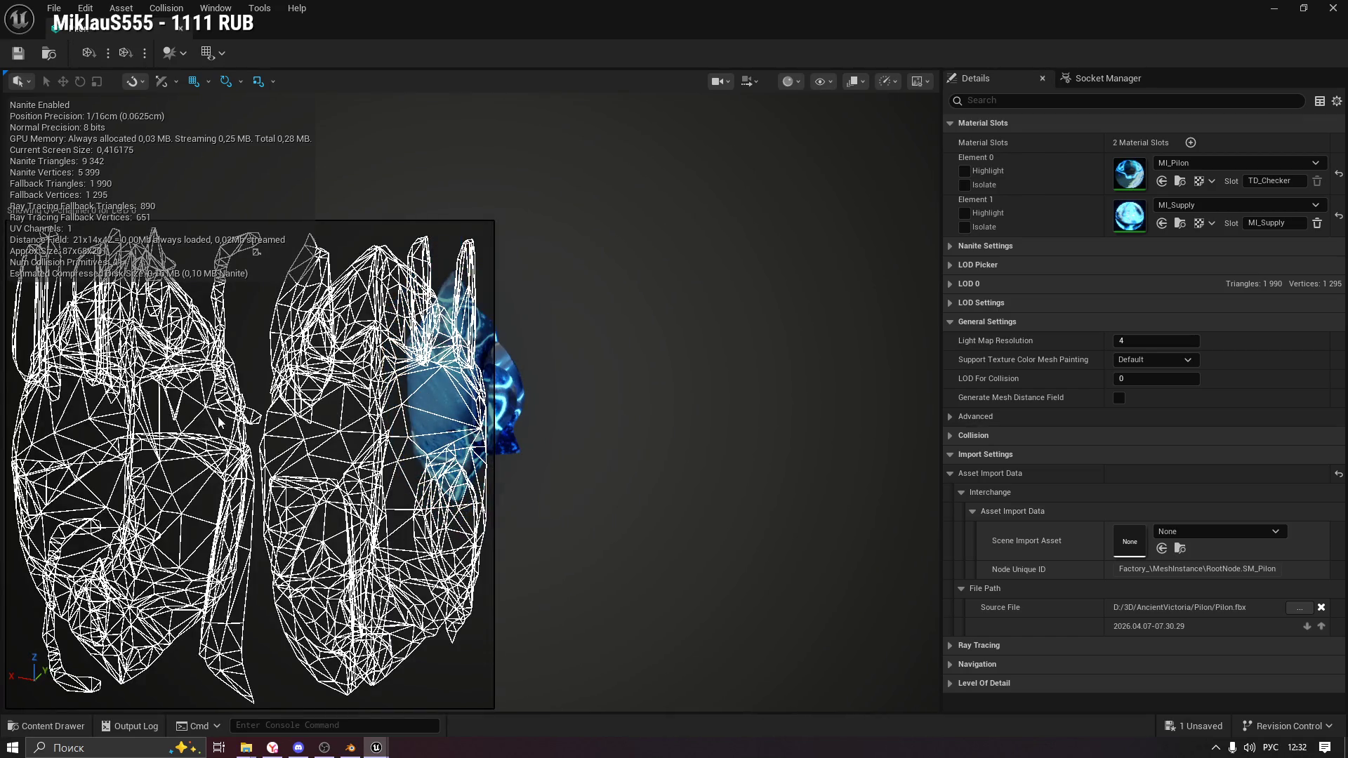
scroll(194, 441, "down", 2)
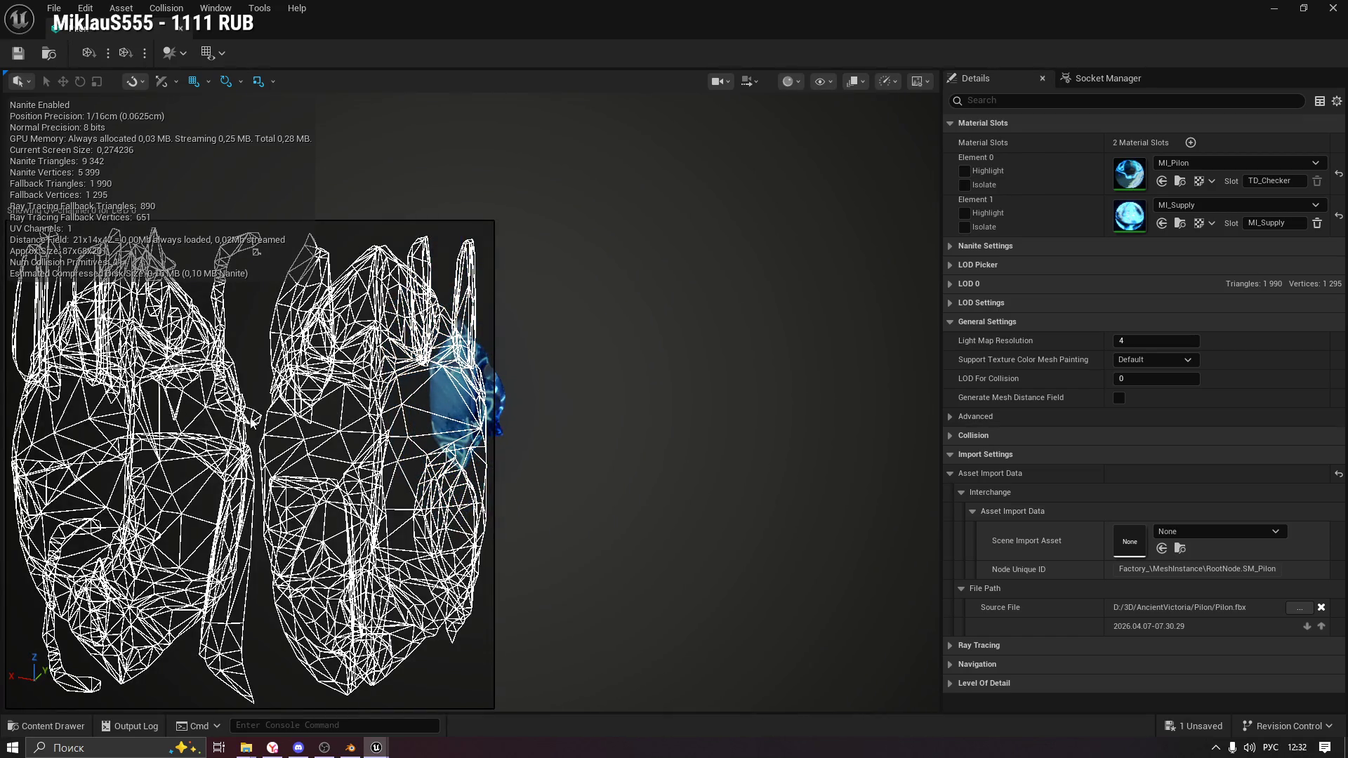
scroll(254, 420, "up", 1)
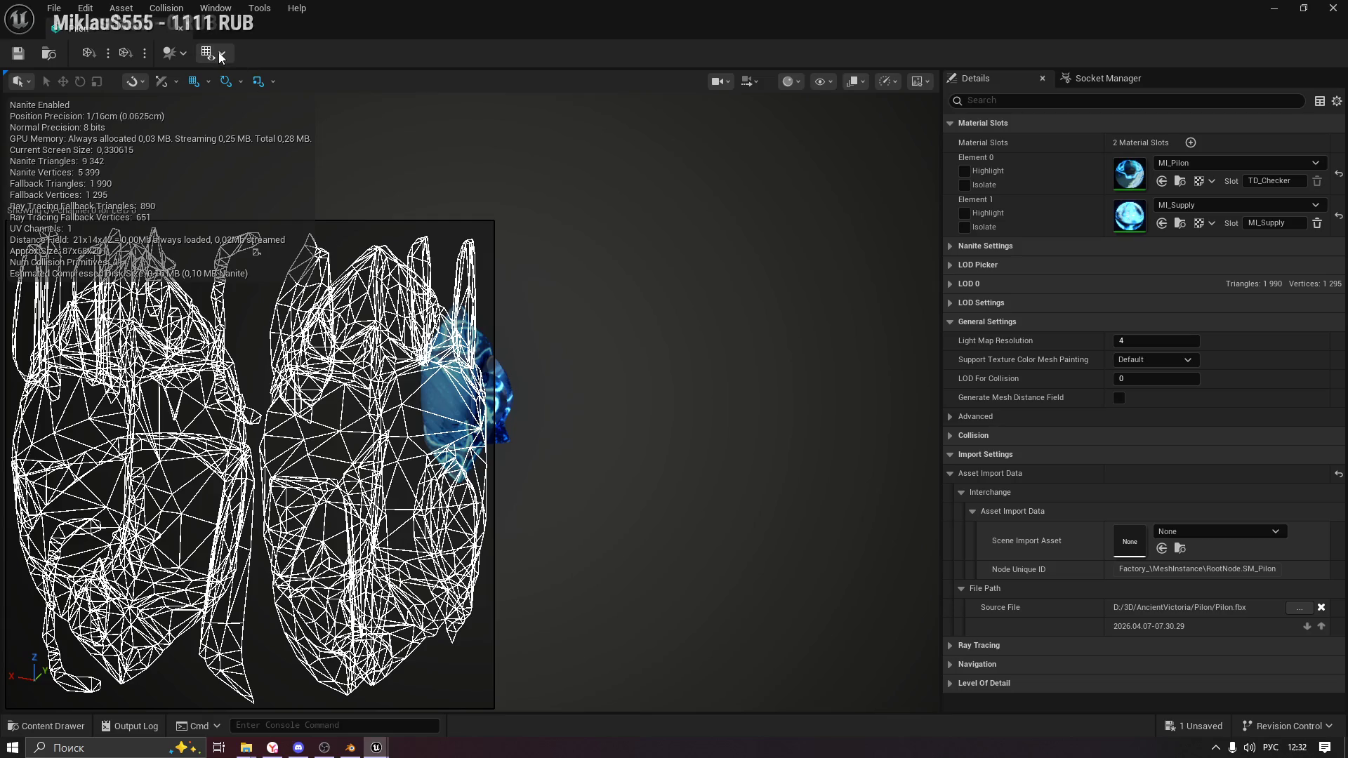
left_click(217, 52)
left_click(225, 70)
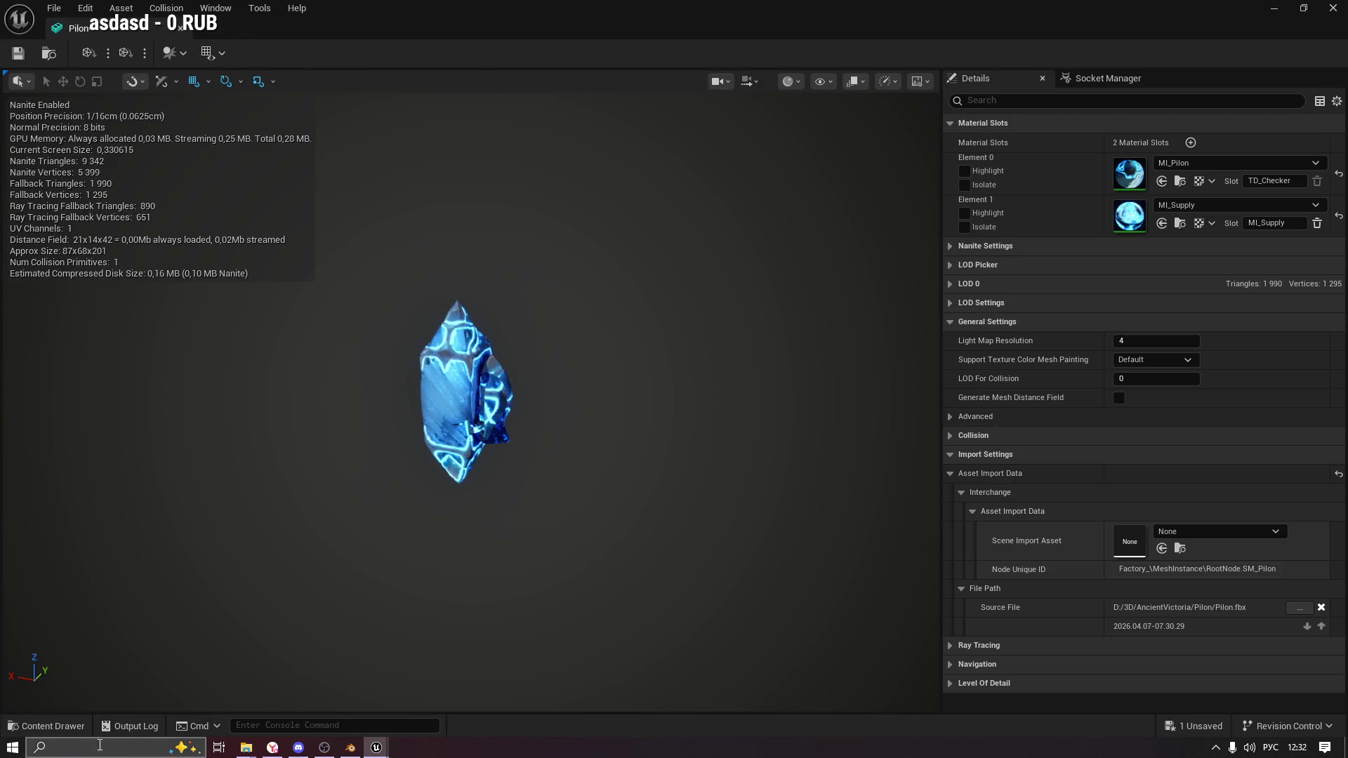
left_click(265, 749)
scroll(625, 501, "up", 1)
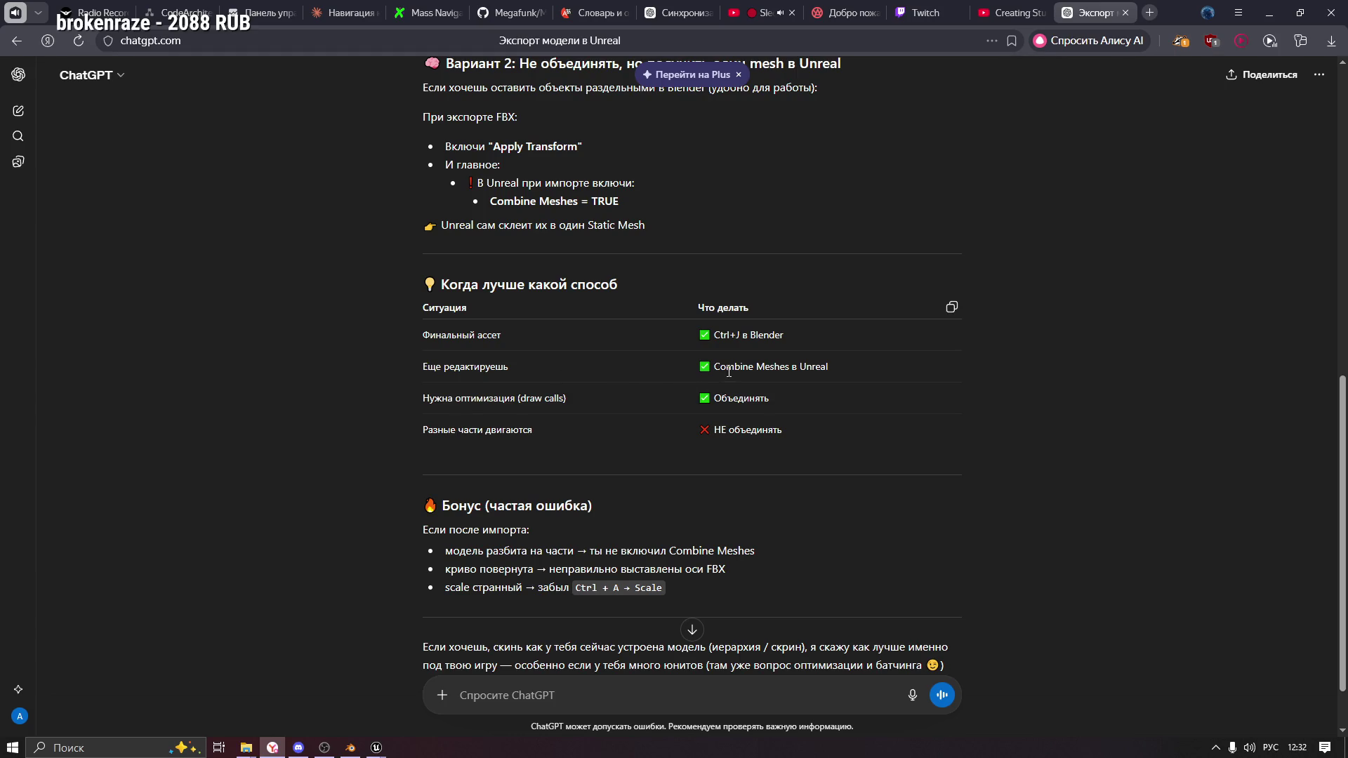
Read the 'Когда лучше какой способ' table's Combine Meshes and Объединять advice, then return to Unreal.
left_click_drag(832, 367, 717, 367)
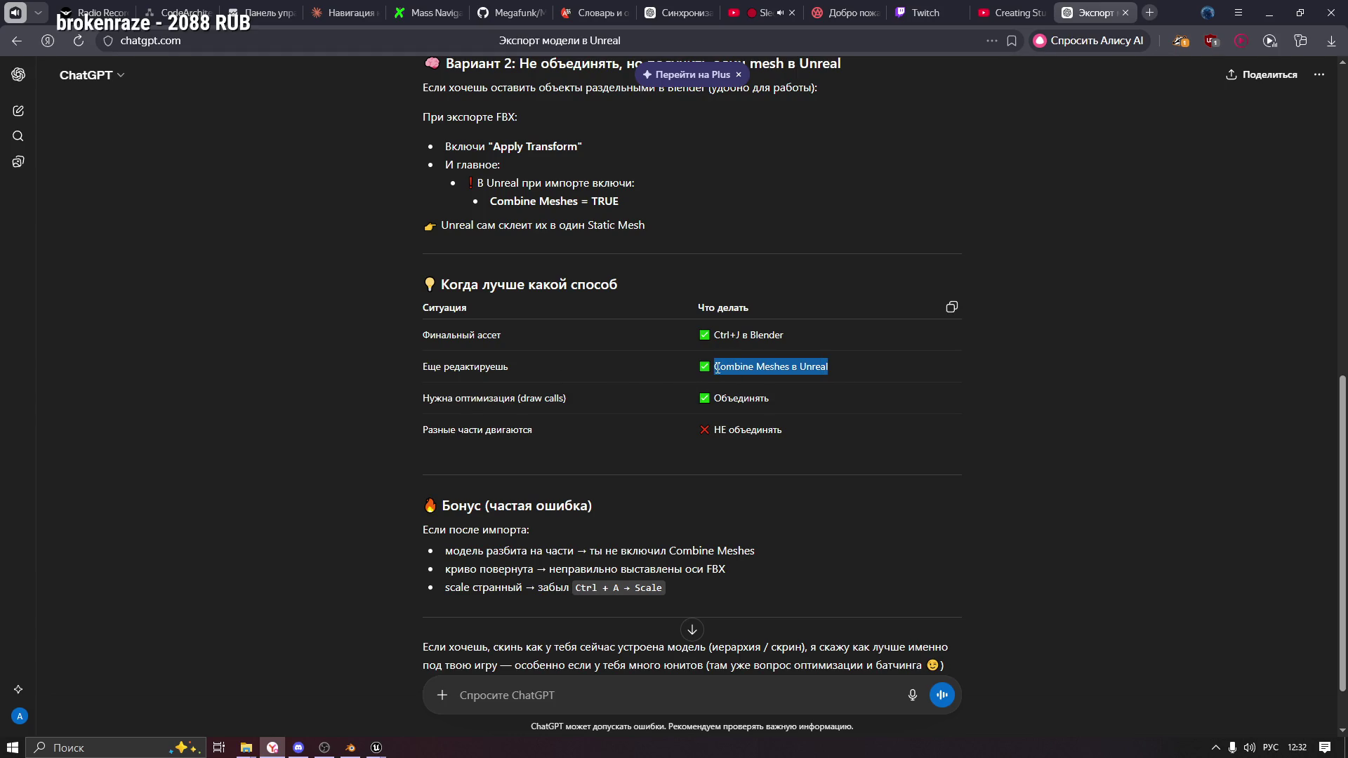
left_click_drag(441, 285, 652, 291)
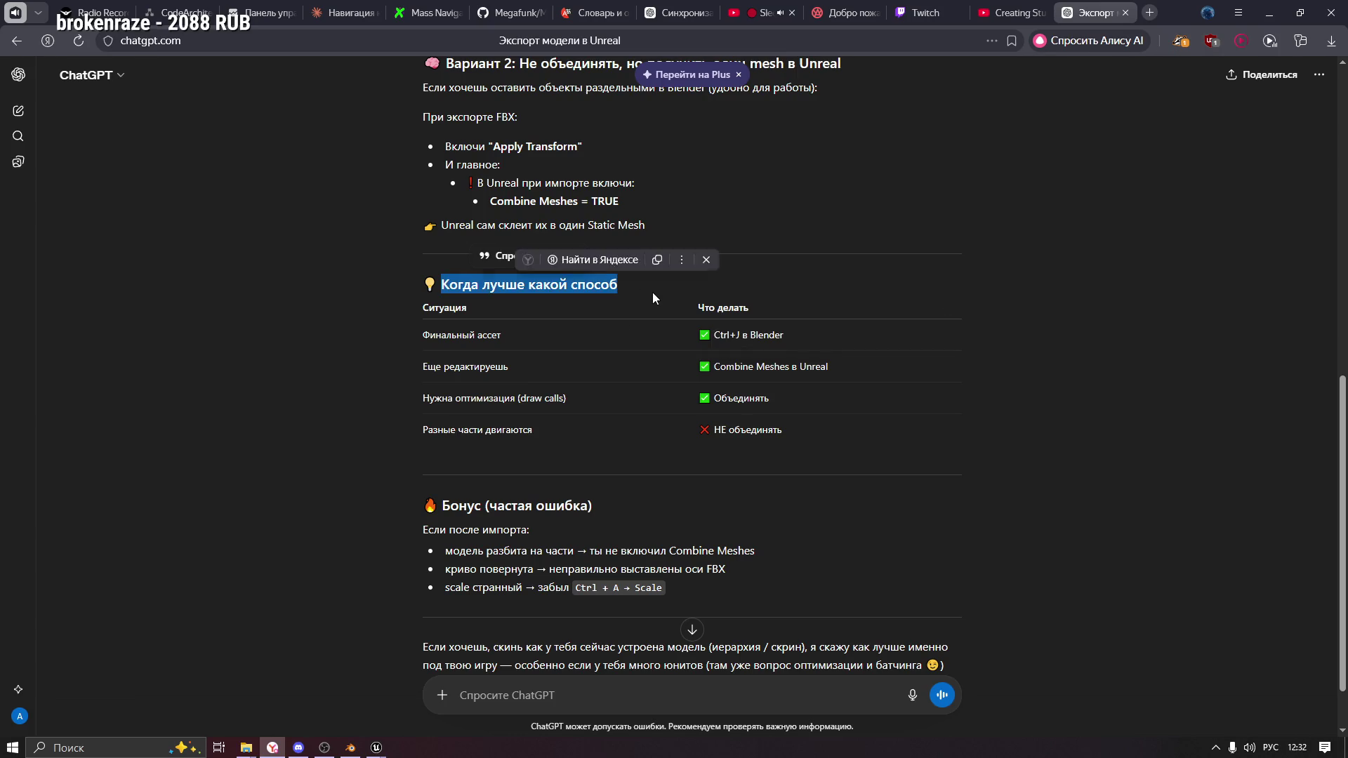
left_click_drag(430, 363, 511, 368)
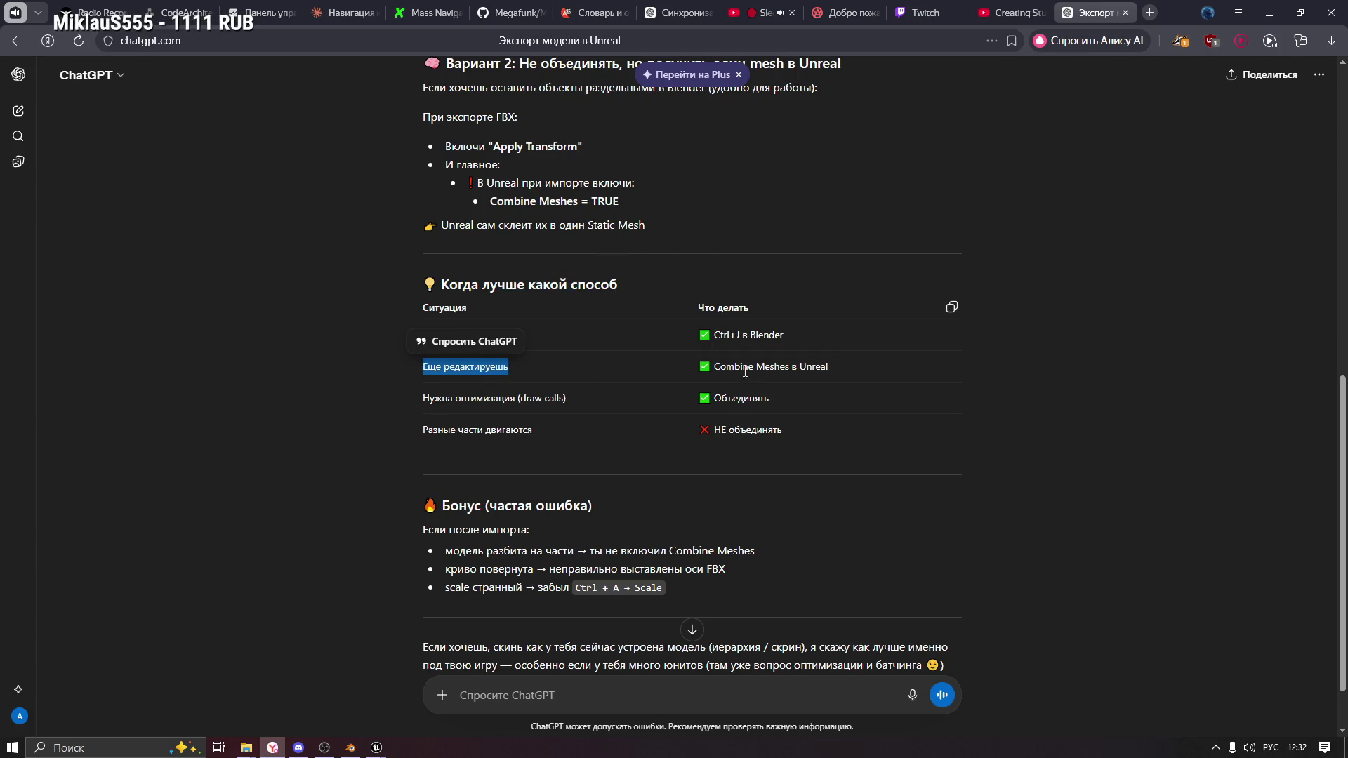
triple_click(861, 362)
left_click(628, 419)
left_click_drag(419, 397, 583, 404)
left_click(549, 394)
left_click_drag(775, 403, 695, 399)
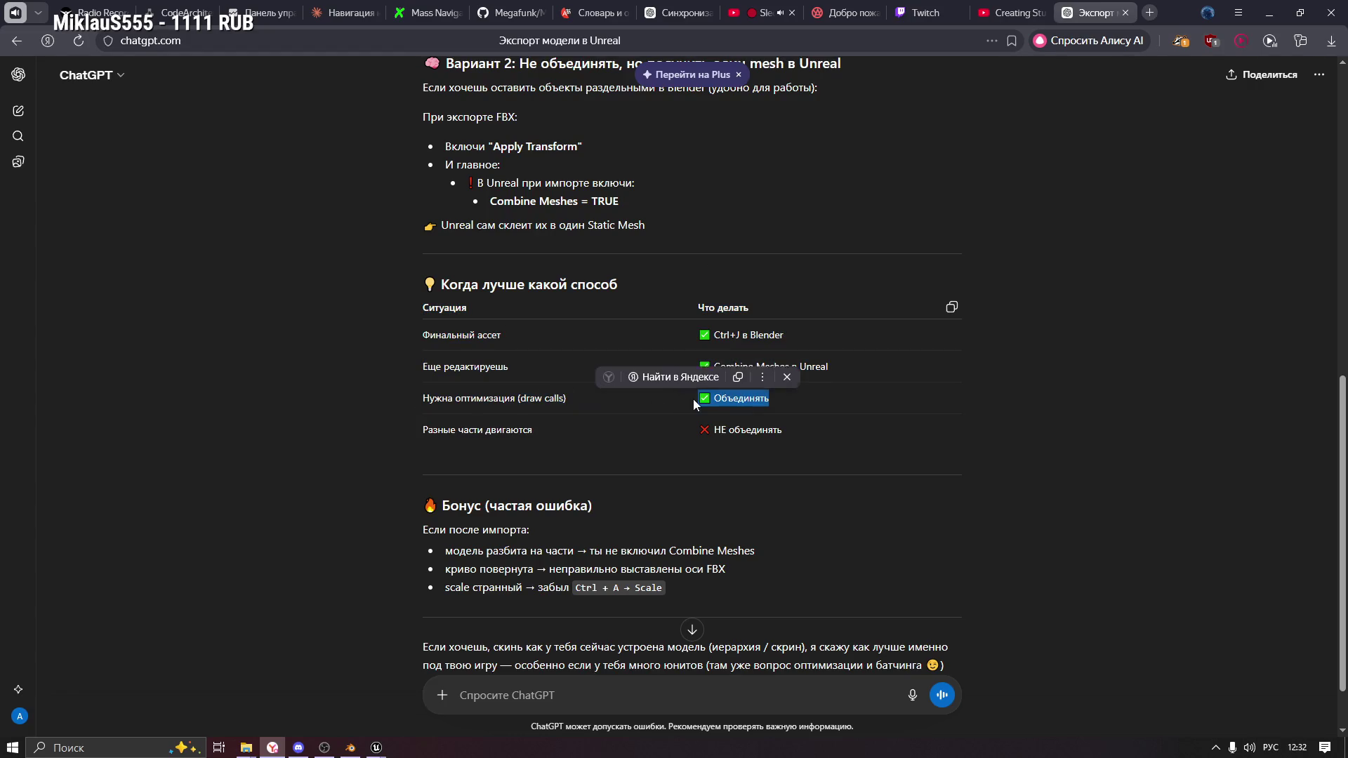
left_click(507, 414)
key("alt+Tab")
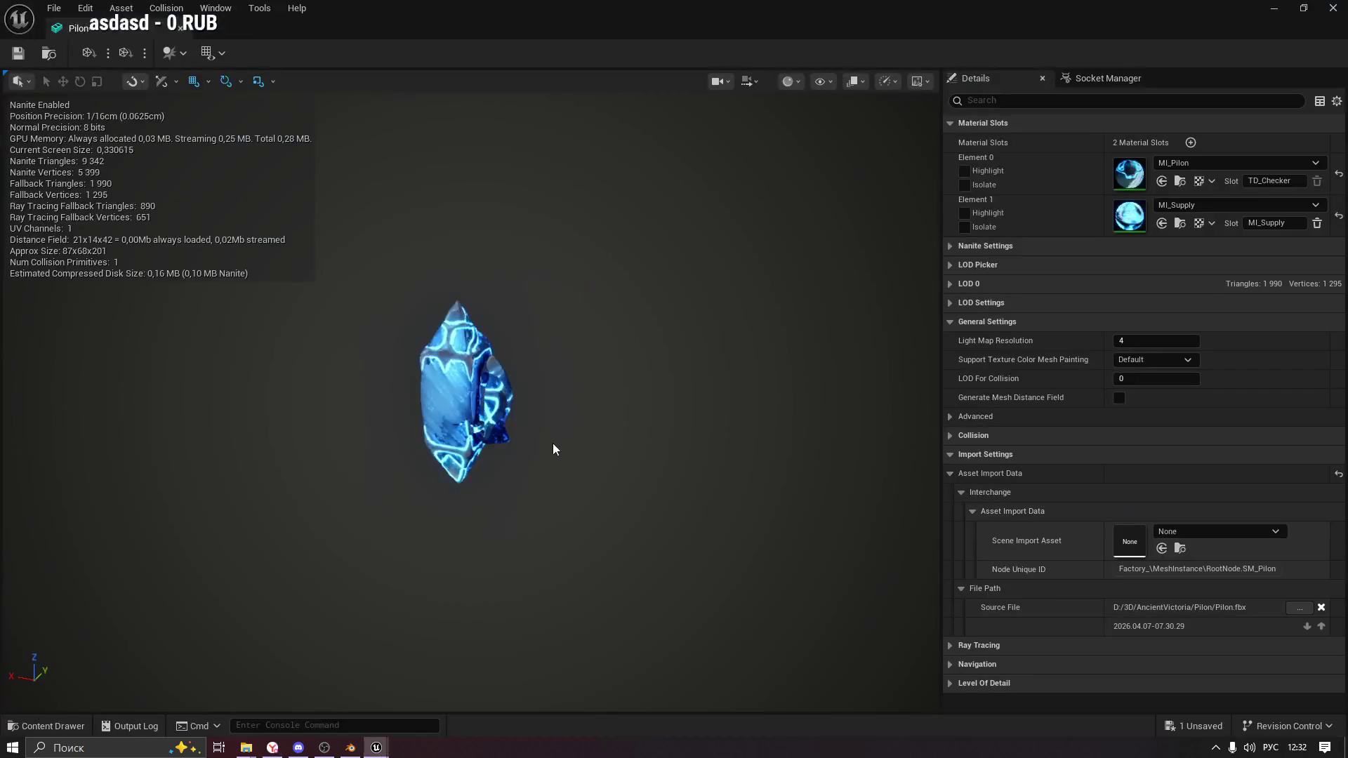
Select SM_Pilon and SM_Supply and search their asset actions for a combine command.
left_click(44, 724)
left_click(671, 600)
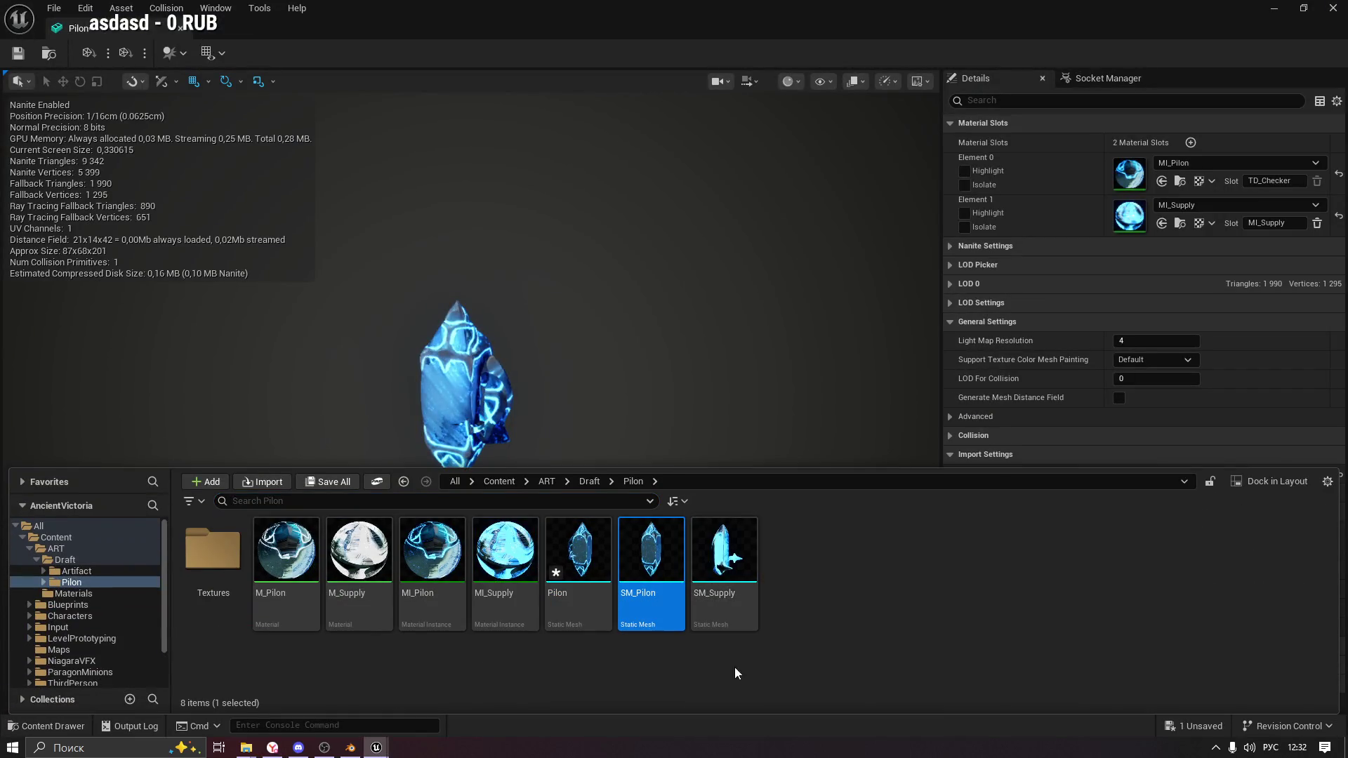
left_click(721, 552, "ctrl")
right_click(712, 519)
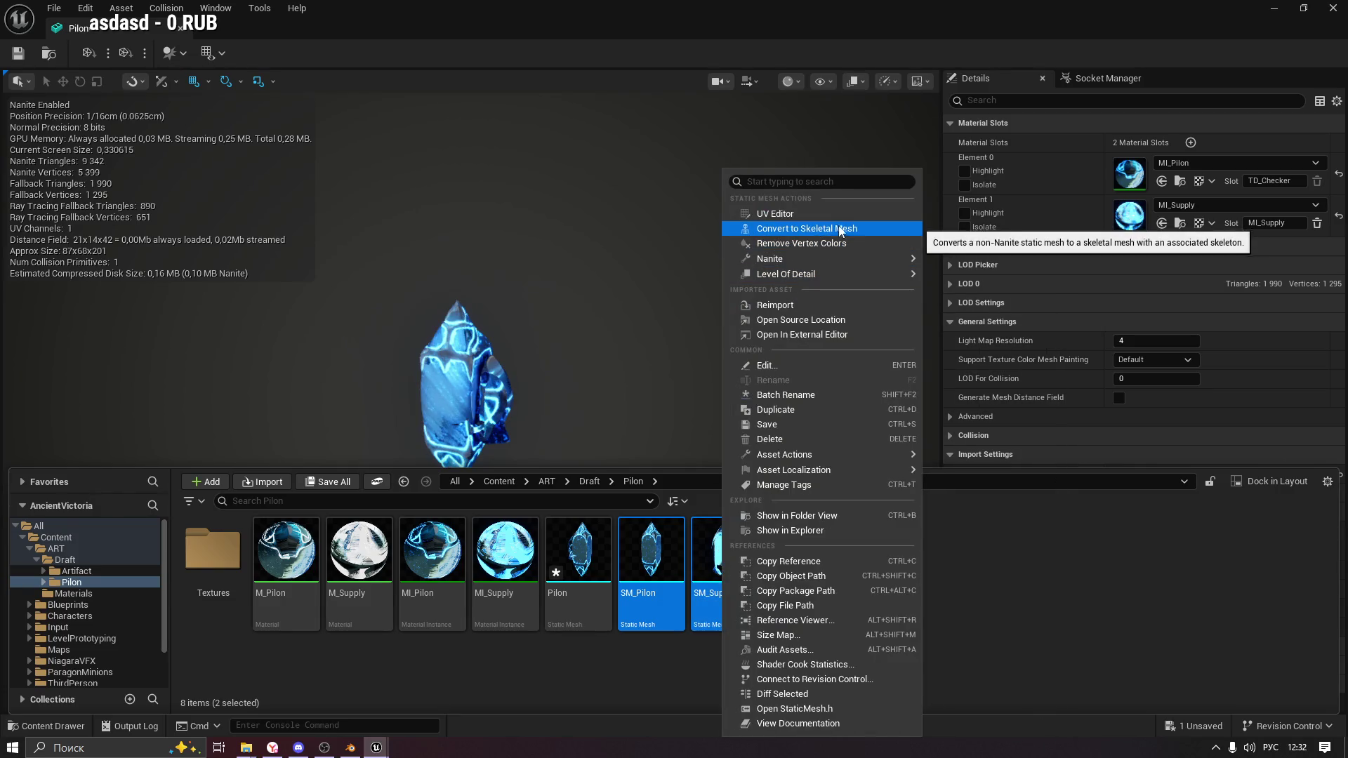
mouse_move(842, 279)
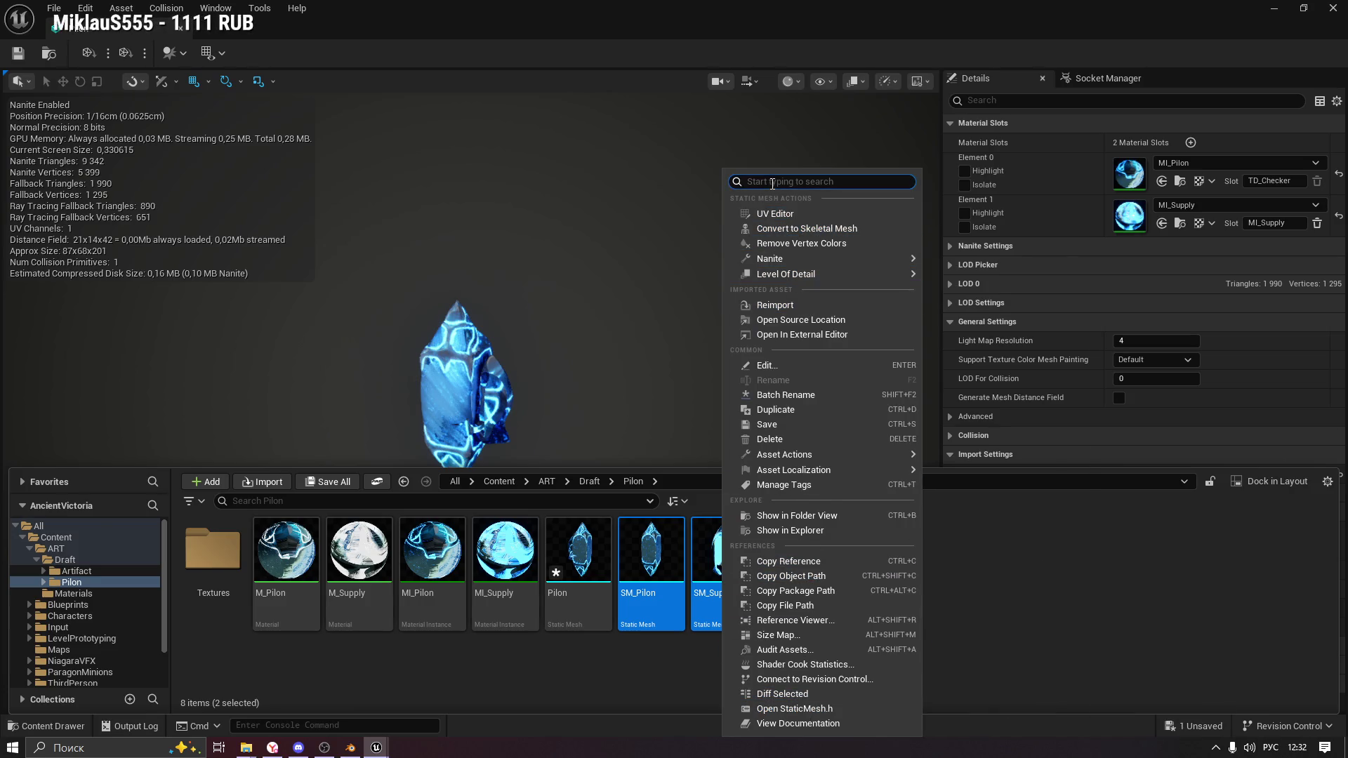
type("щы")
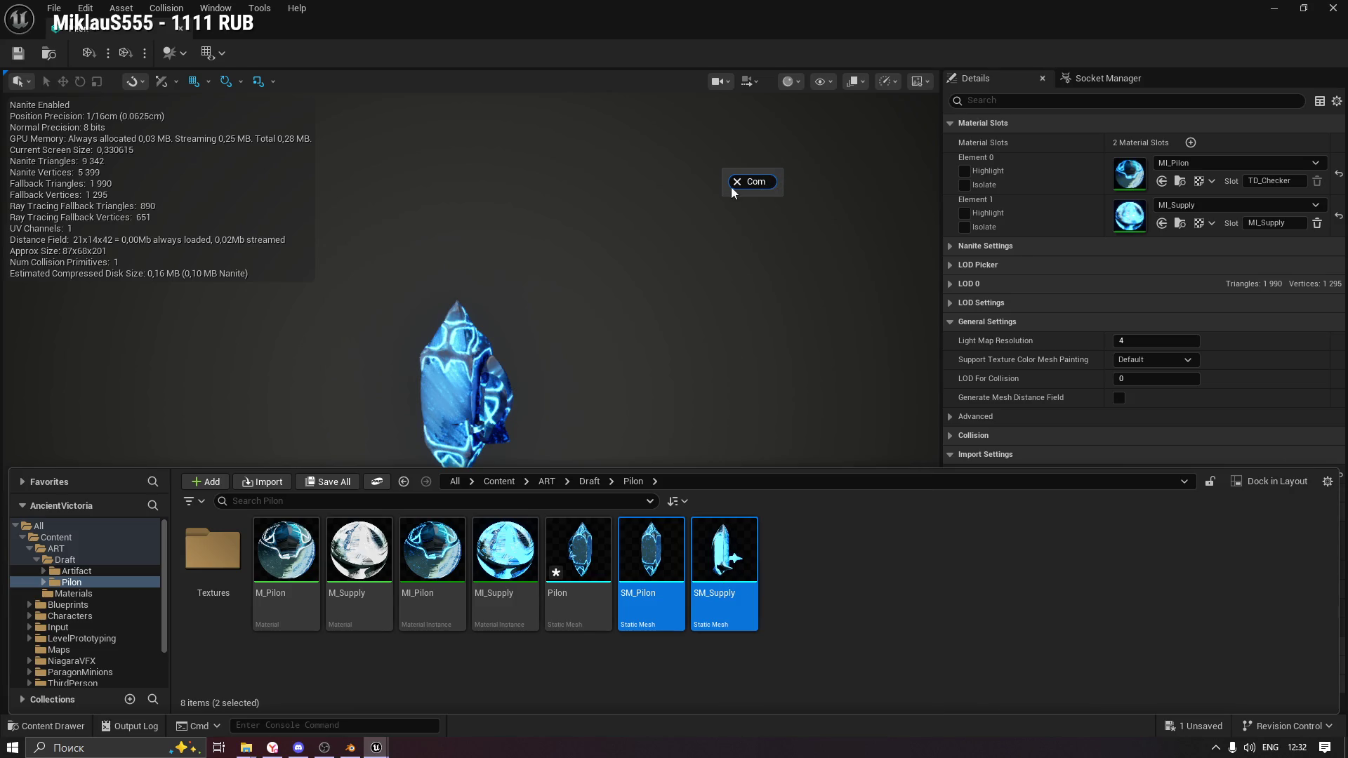
Dismiss the actions list and select SM_Pilon on its own.
left_click(737, 182)
left_click(1023, 567)
left_click(727, 558)
left_click(662, 542)
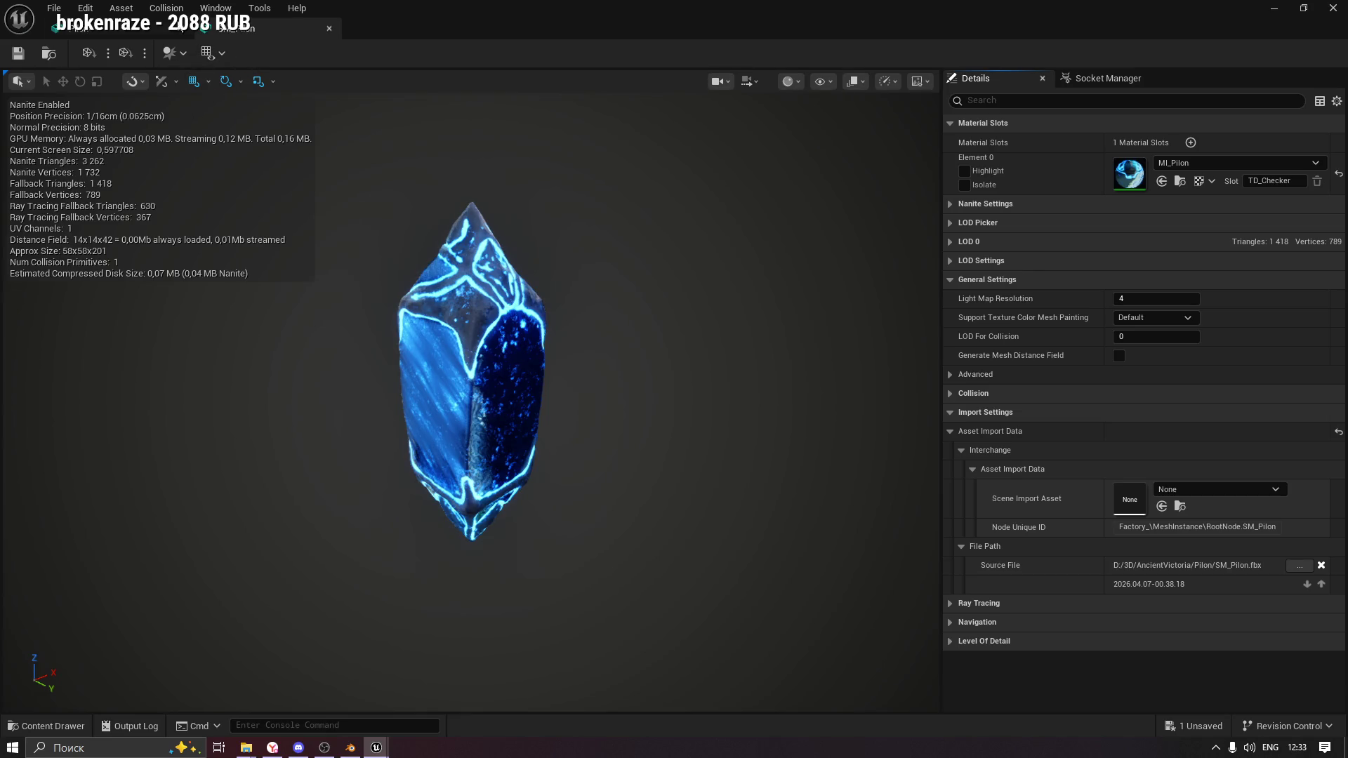
Look through the Asset, Collision and Window menus, then open Edit > Plugins.
left_click(159, 10)
mouse_move(127, 10)
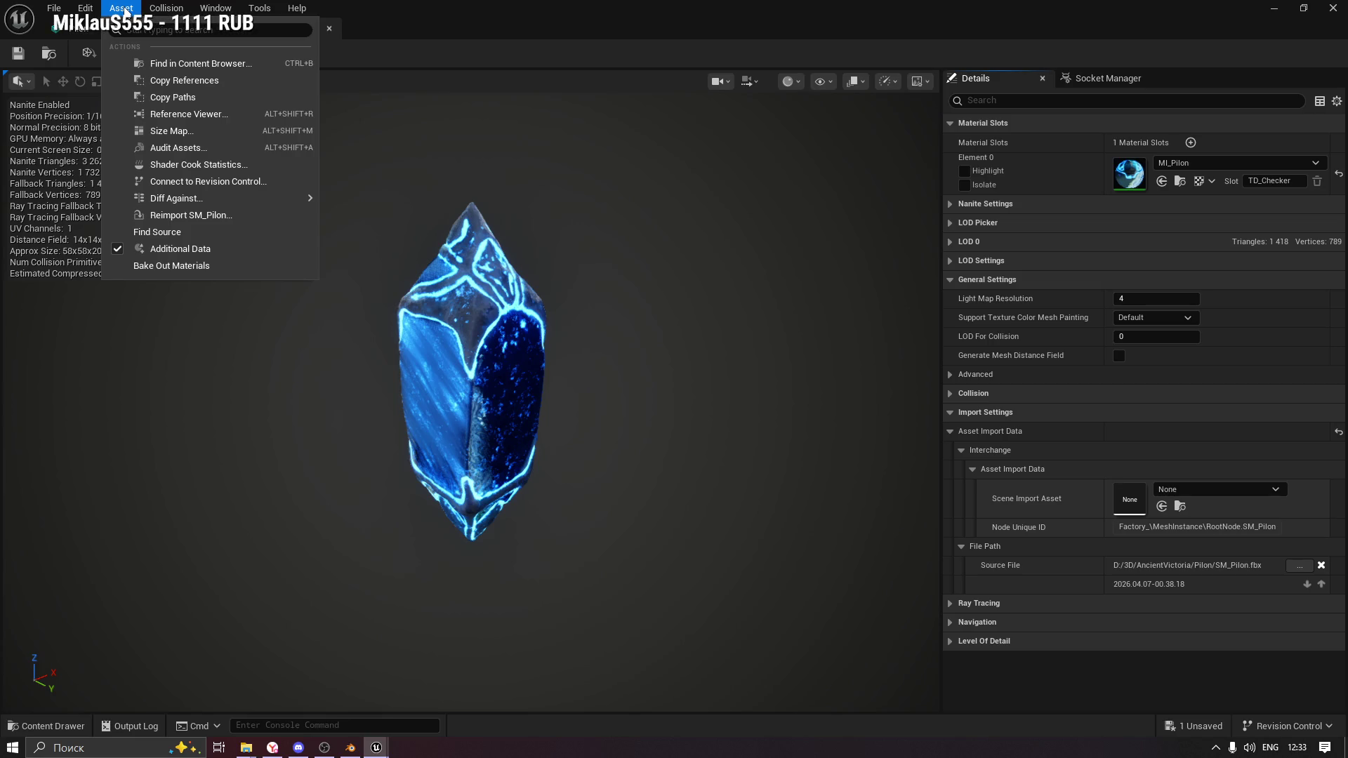
mouse_move(207, 15)
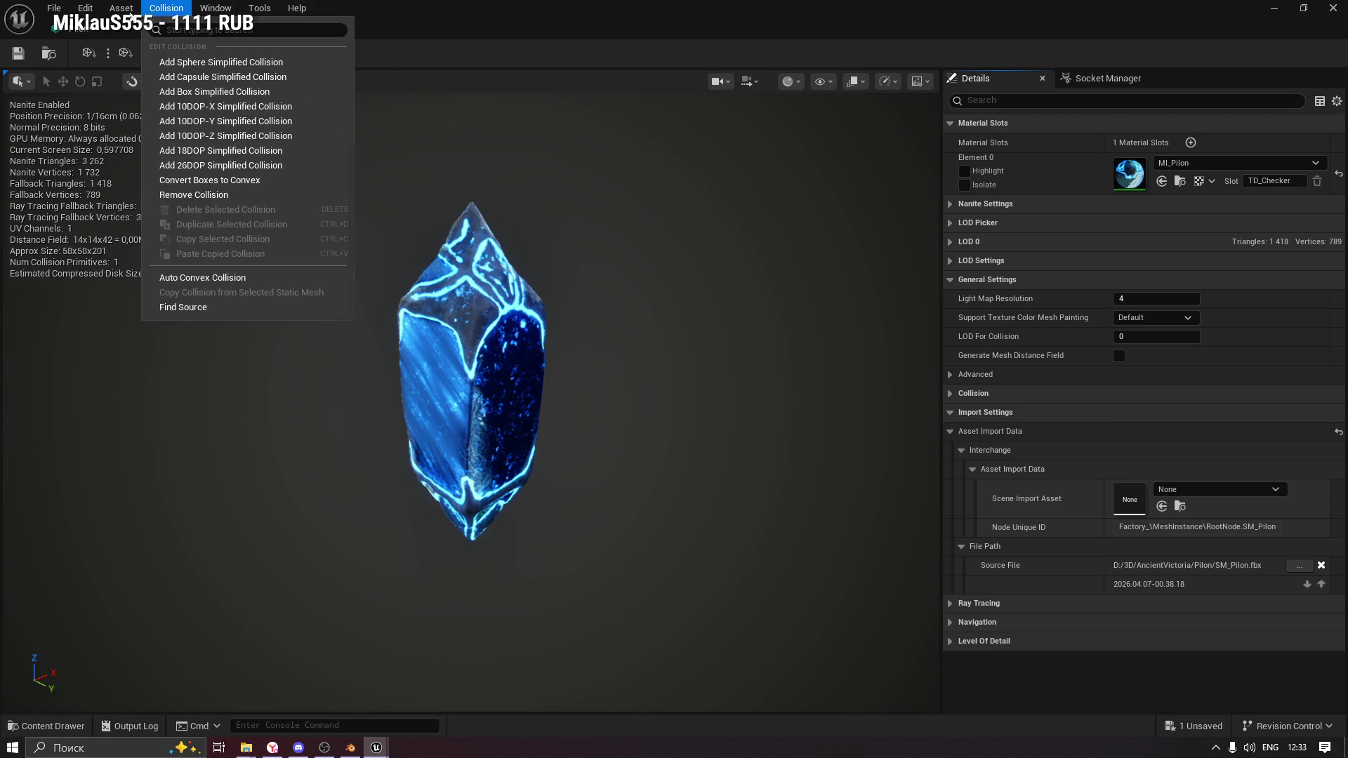
left_click(231, 10)
left_click(85, 8)
left_click(119, 180)
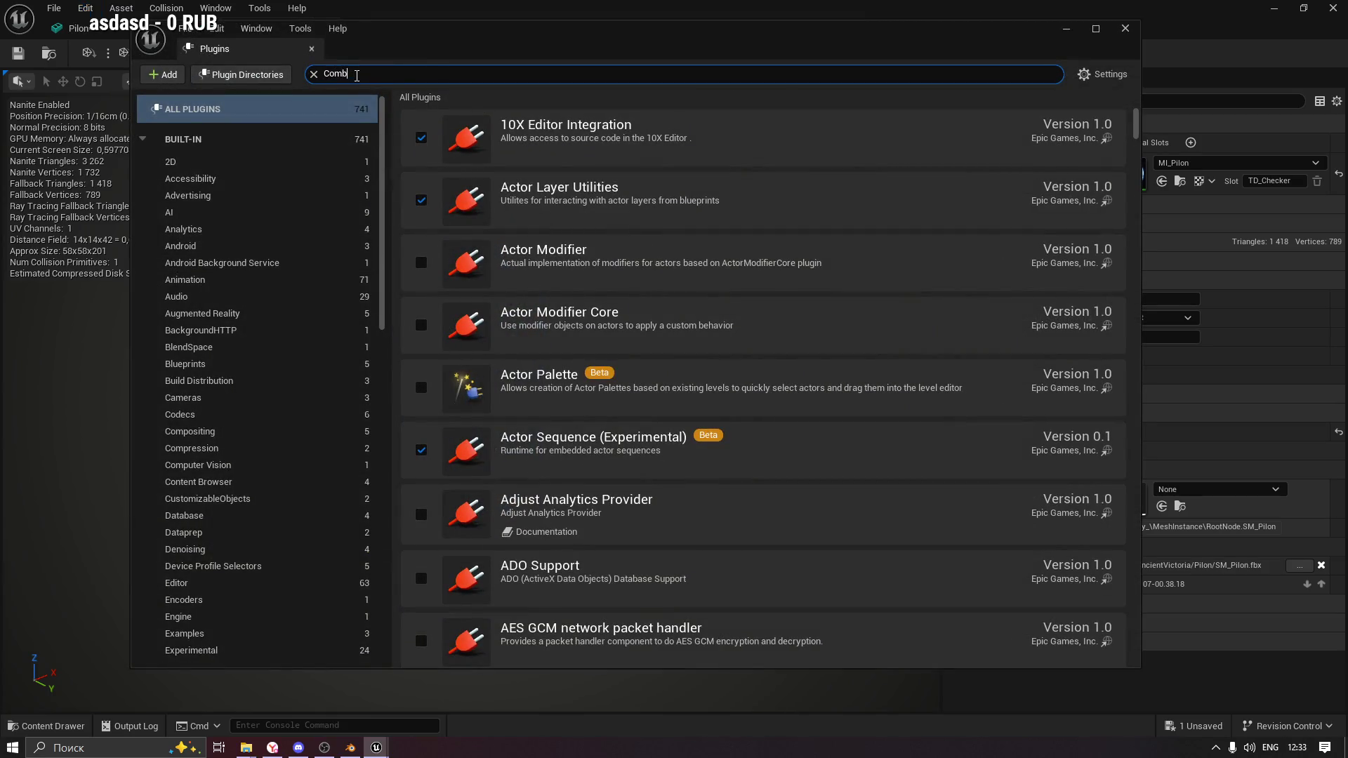
Filter the plugins list for 'Mesh' and scroll through the results.
type("sh")
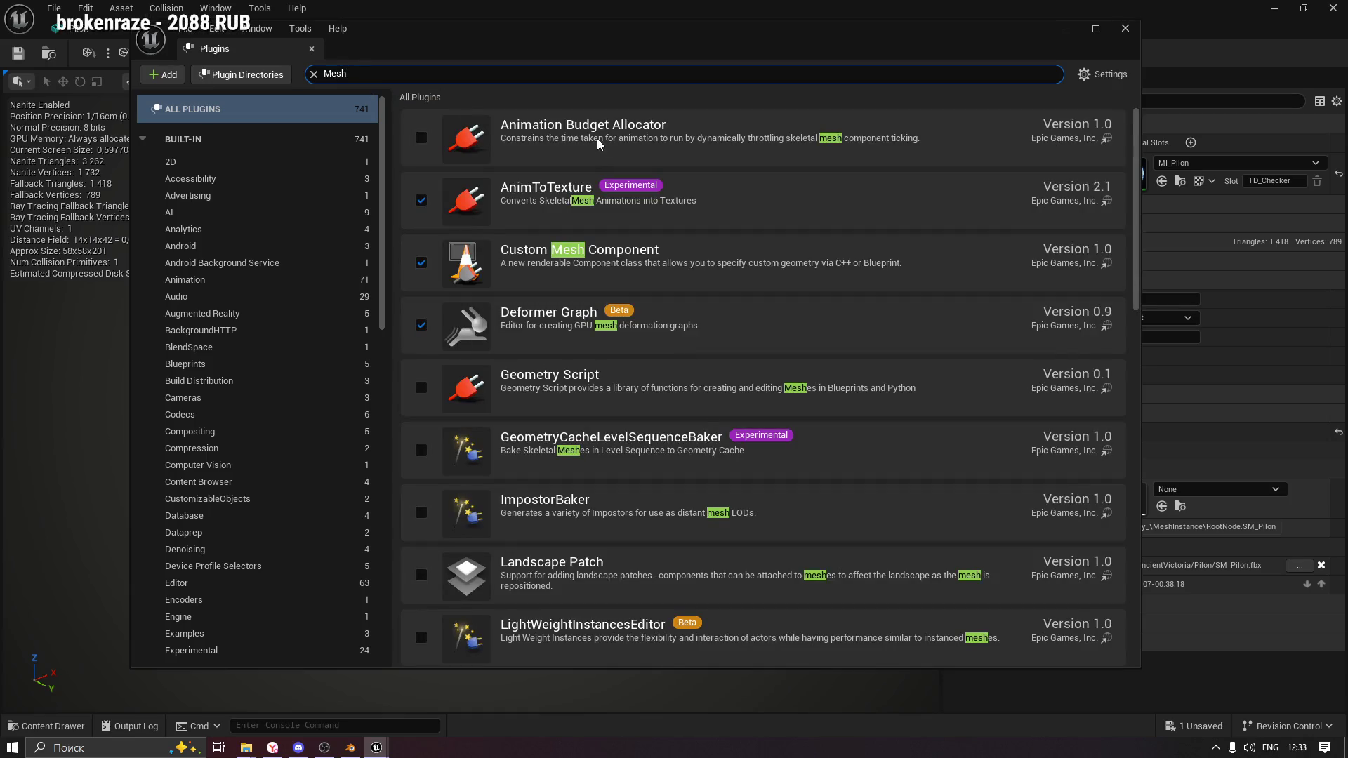
scroll(590, 291, "down", 3)
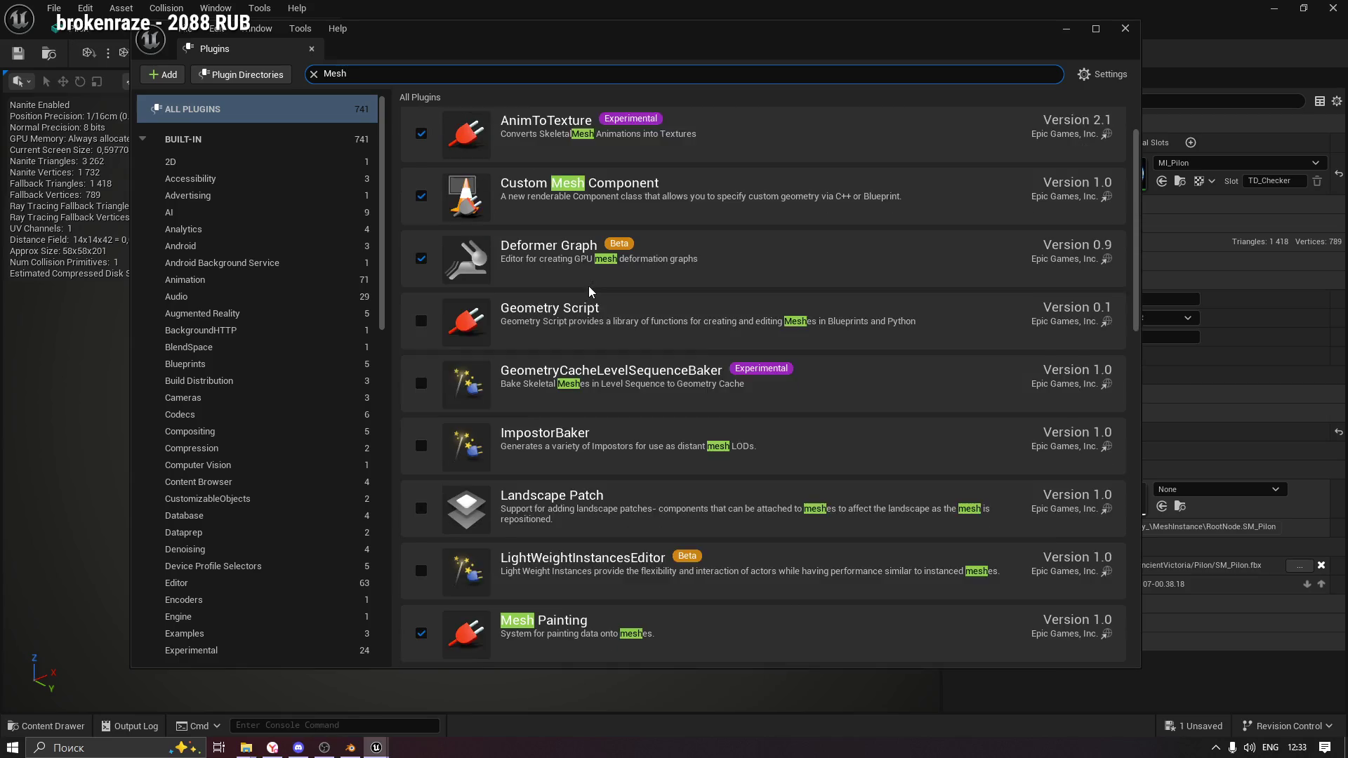
scroll(602, 264, "down", 2)
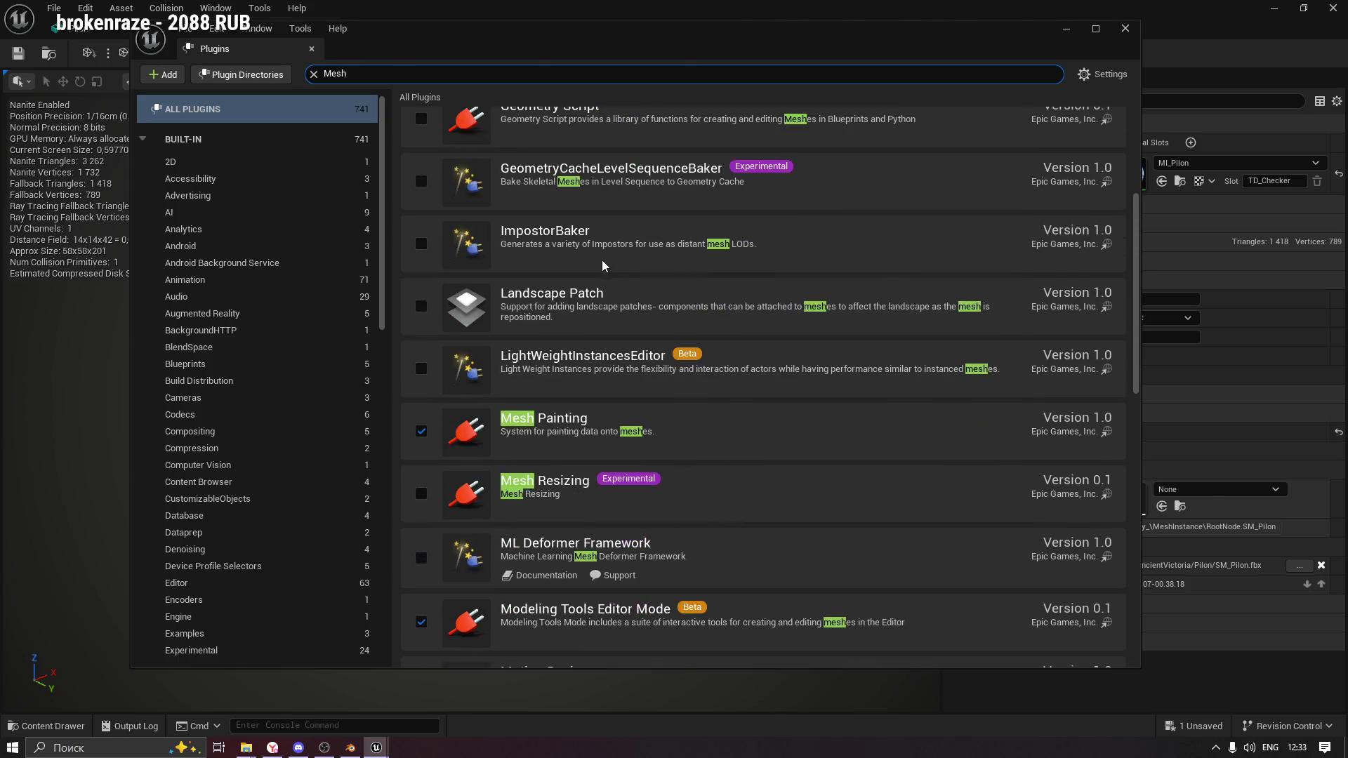
scroll(616, 281, "down", 3)
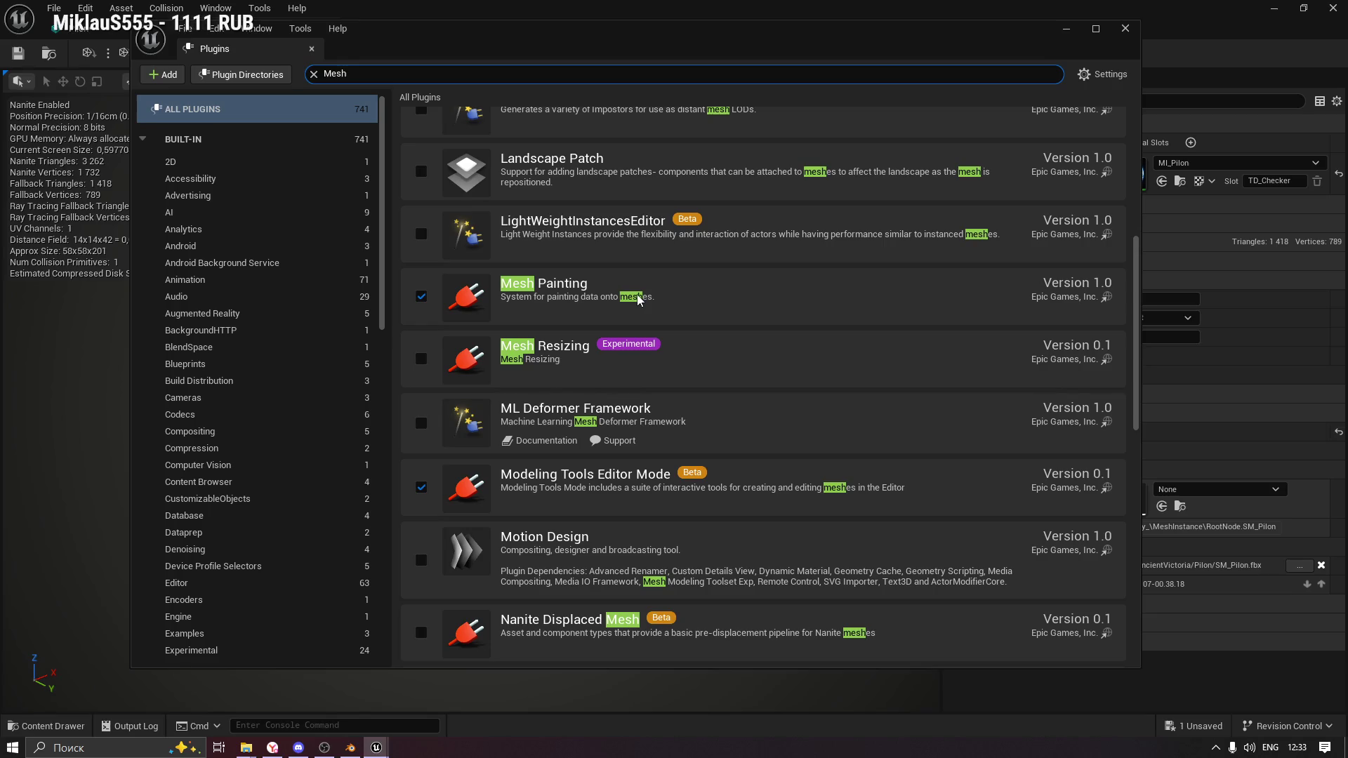
scroll(642, 302, "down", 1)
scroll(773, 330, "down", 1)
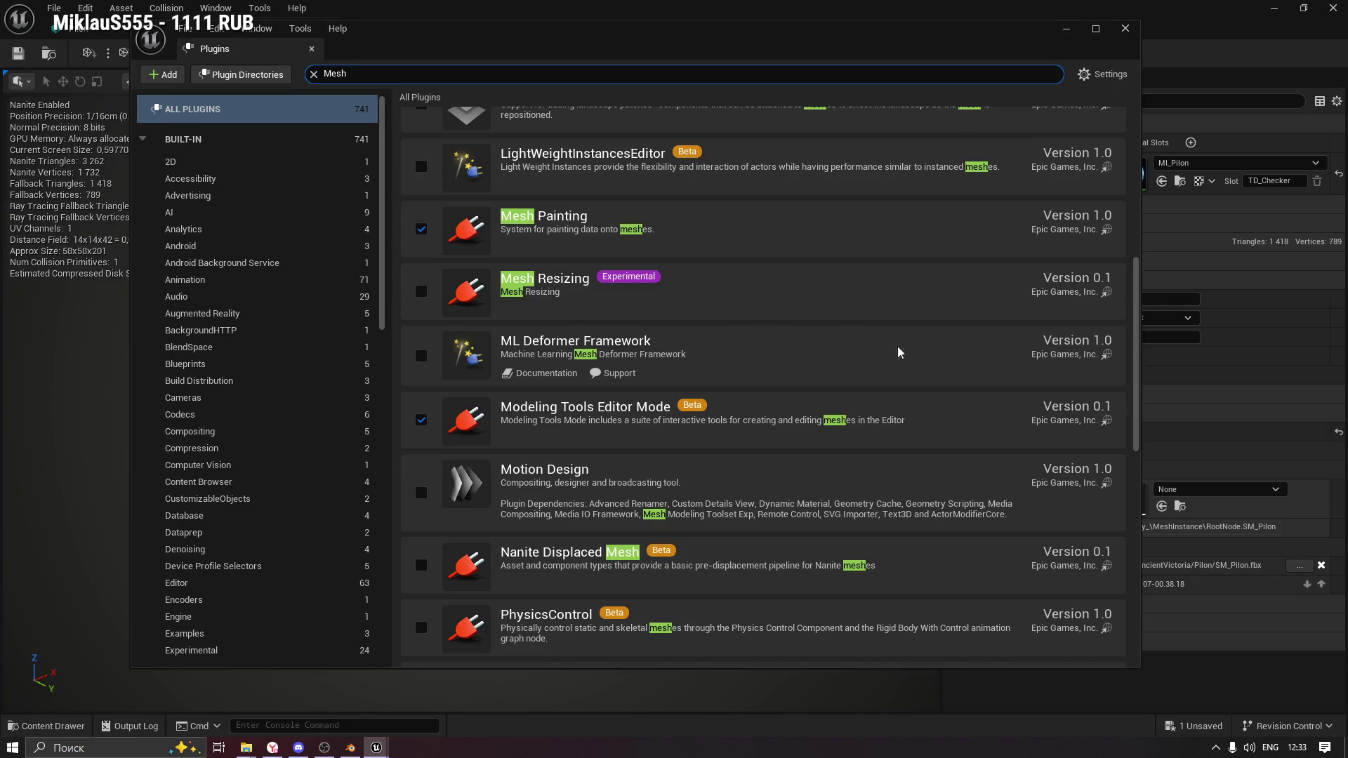
left_click_drag(1138, 327, 1145, 543)
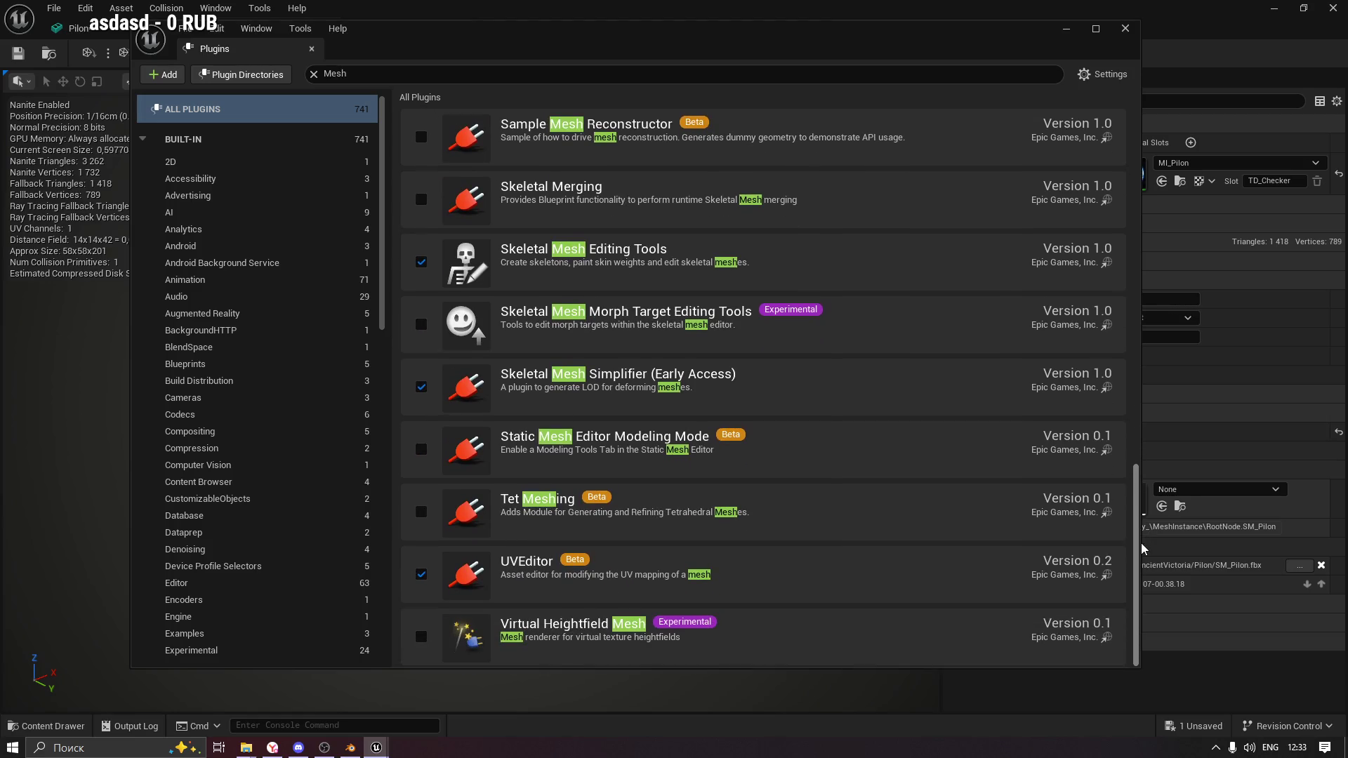
Close the Plugins window, bring up the Pilon folder assets, and switch to ChatGPT.
left_click(51, 713)
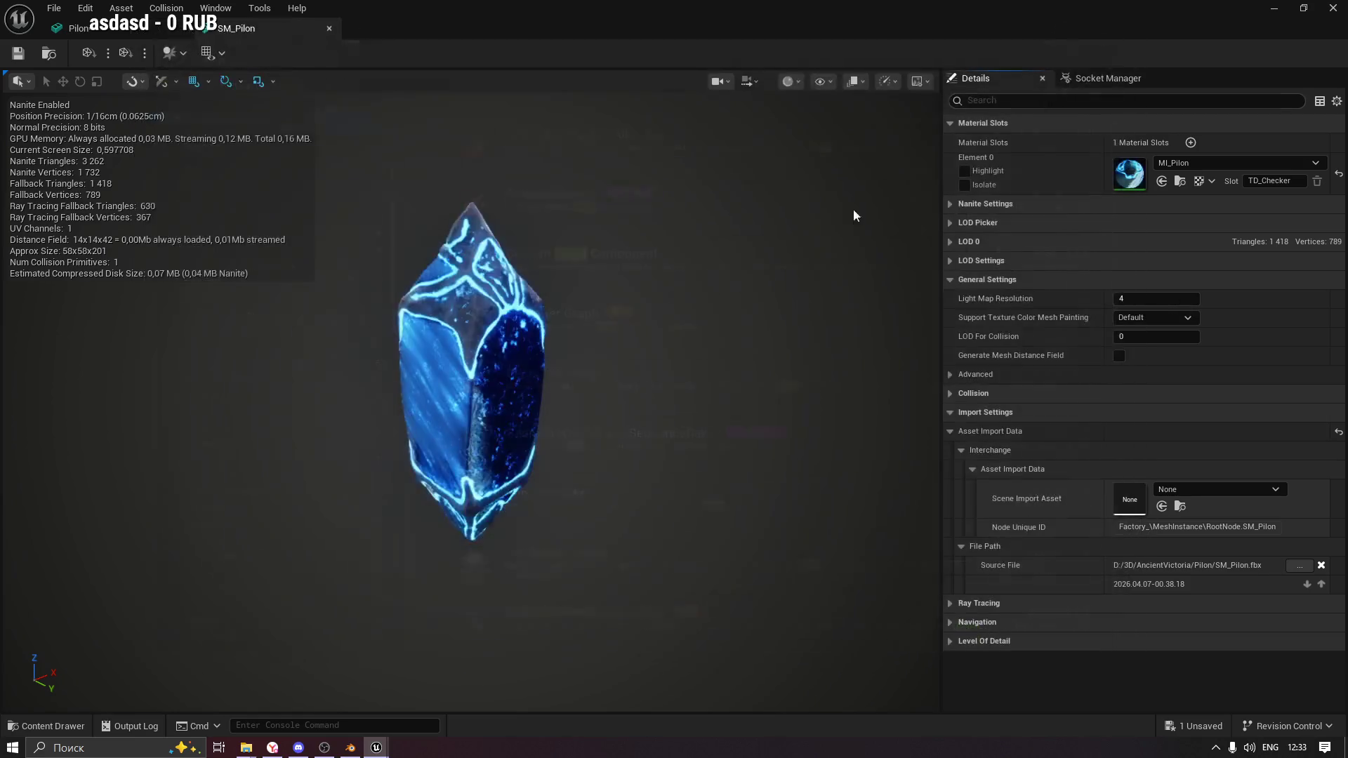
left_click(46, 726)
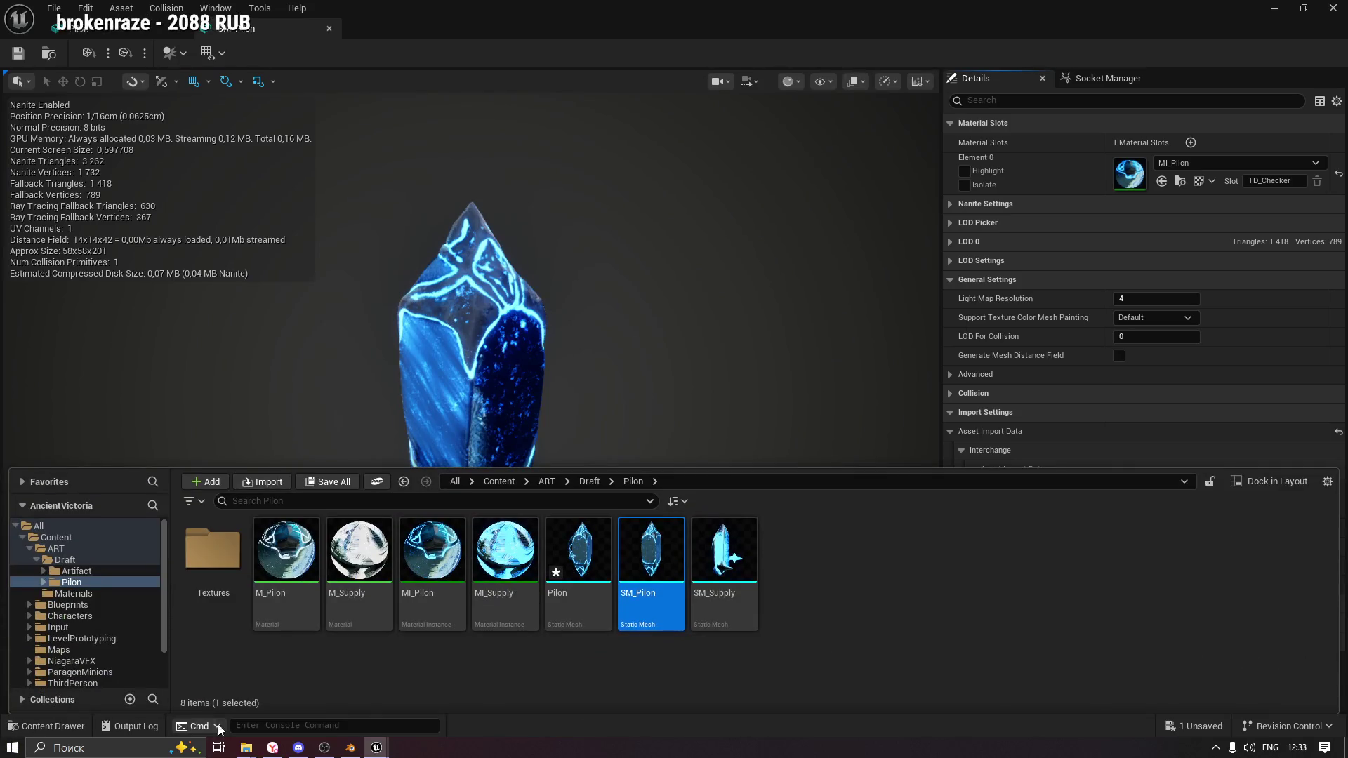
left_click(272, 748)
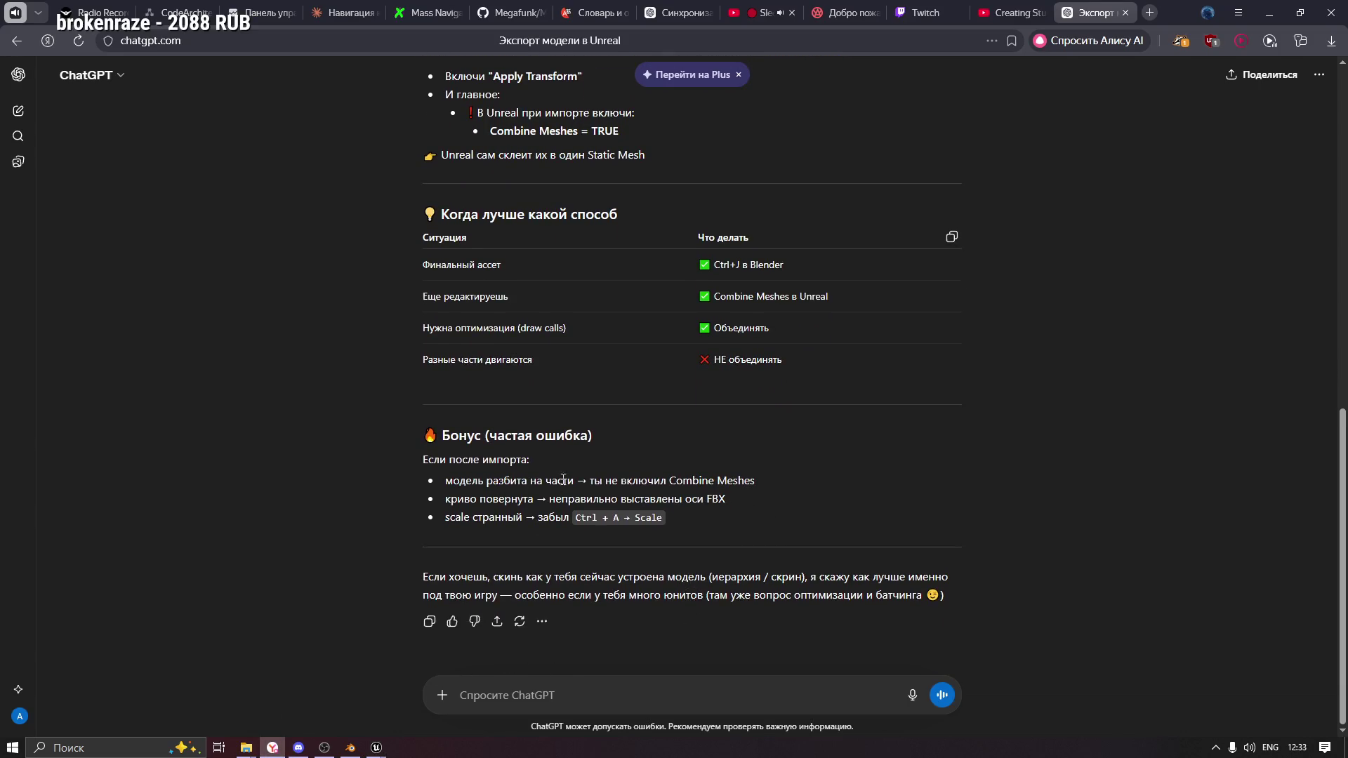
Read the 'Бонус (частая ошибка)' tips on Combine Meshes, then select SM_Pilon back in Unreal.
left_click_drag(589, 478, 733, 480)
left_click(591, 481)
left_click_drag(591, 481, 758, 482)
left_click(461, 485)
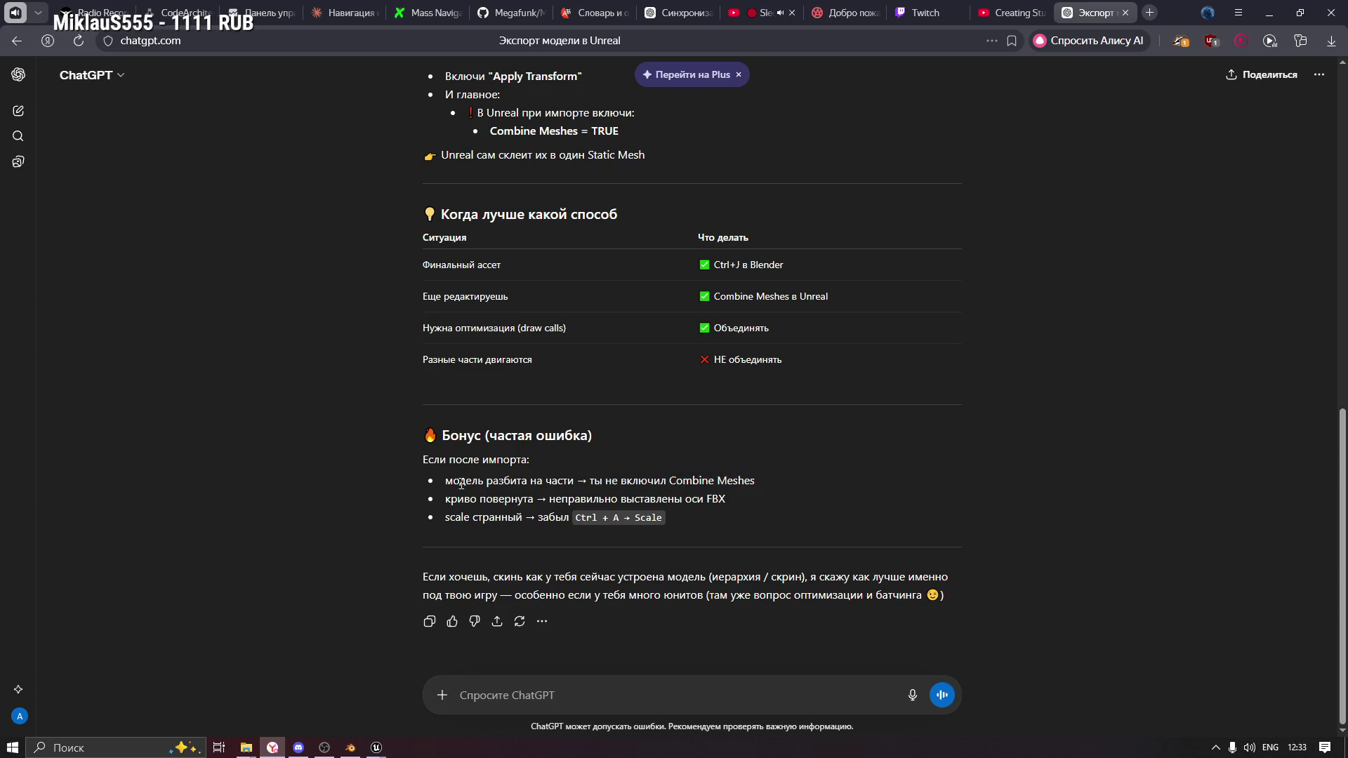
left_click_drag(442, 487, 576, 483)
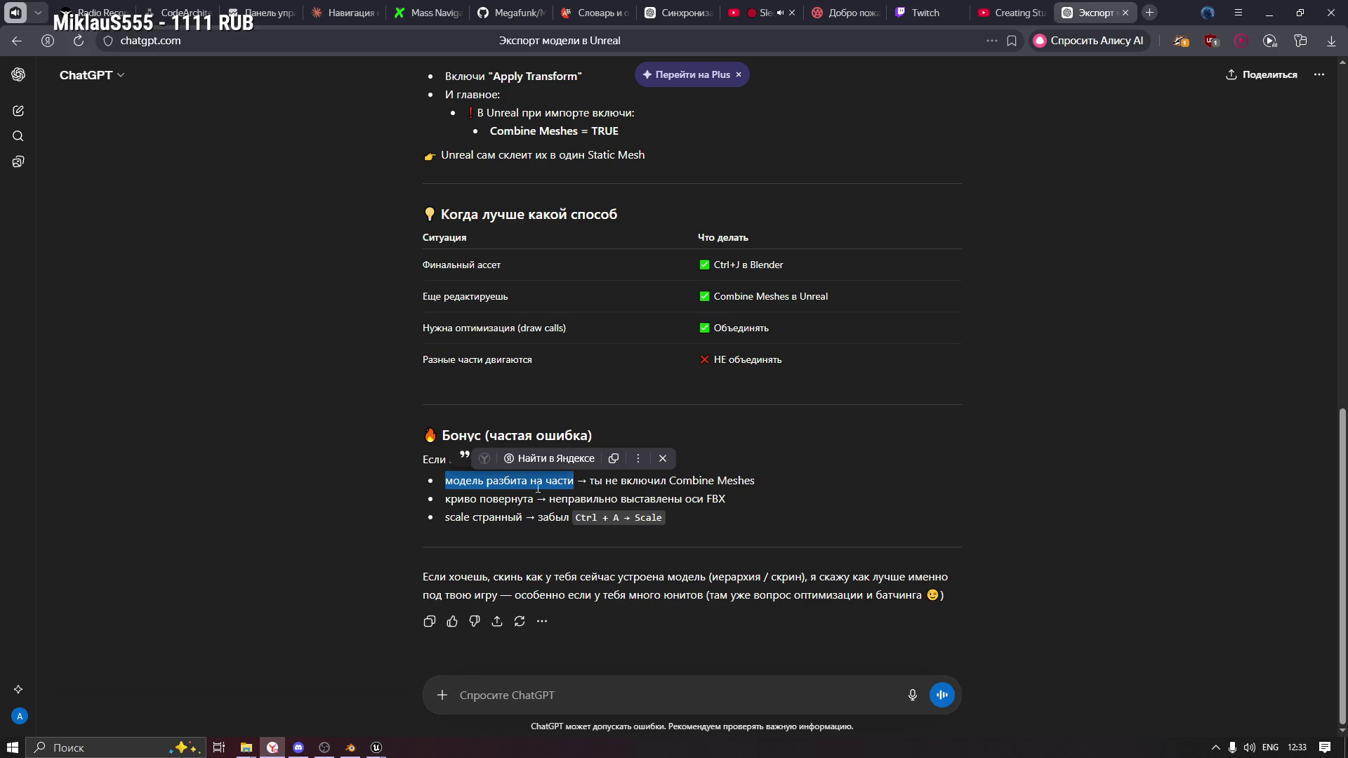
left_click_drag(444, 505, 536, 500)
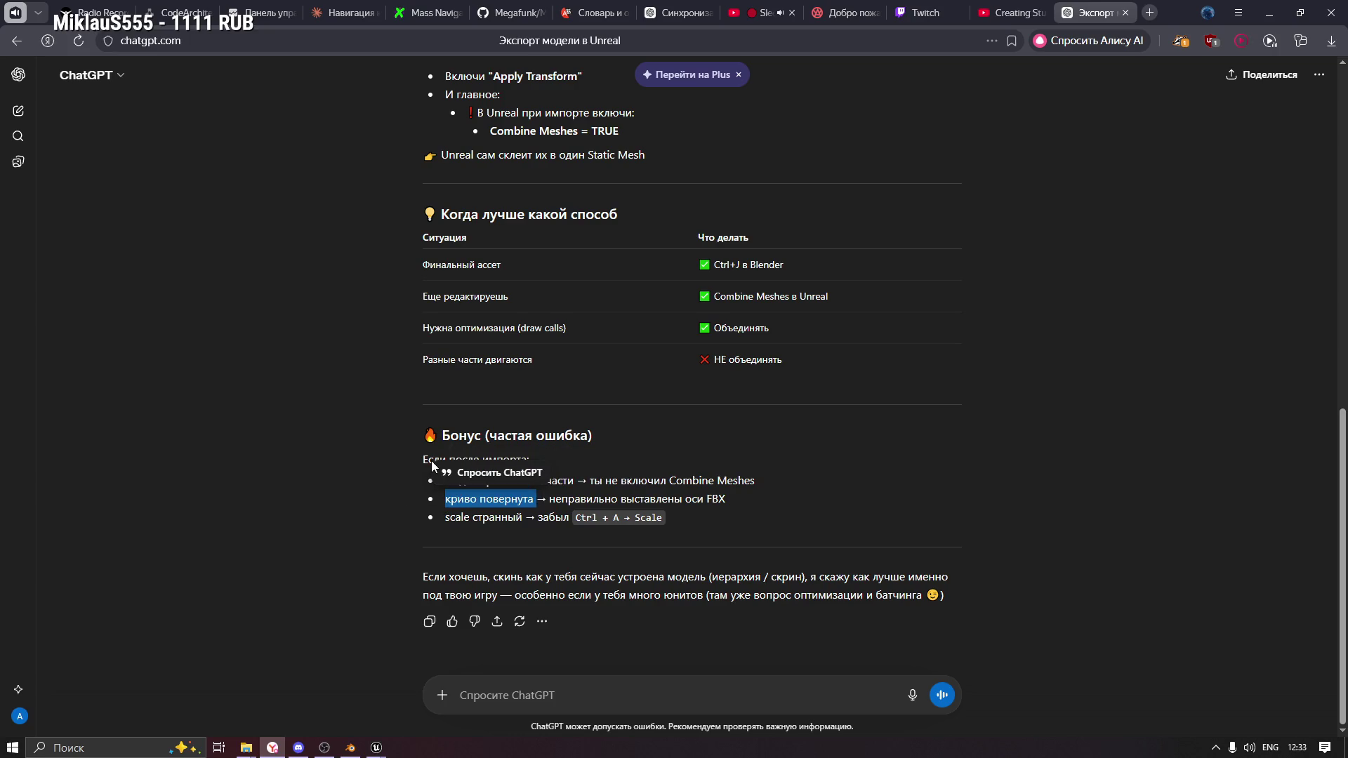
left_click(539, 452)
key("alt+Tab")
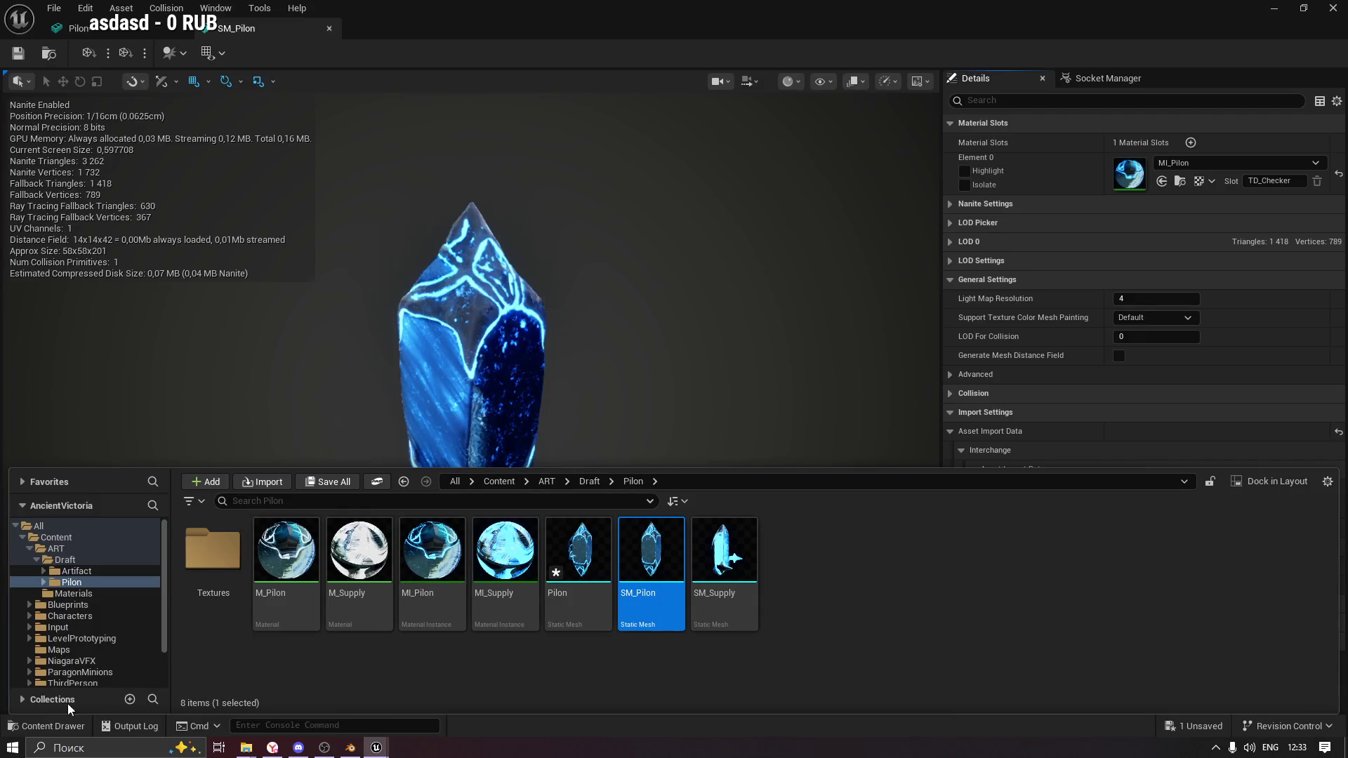
left_click(667, 604)
Open the combined Pilon mesh and inspect the MI_Supply and MI_Pilon slots' texture lists.
left_click(572, 562)
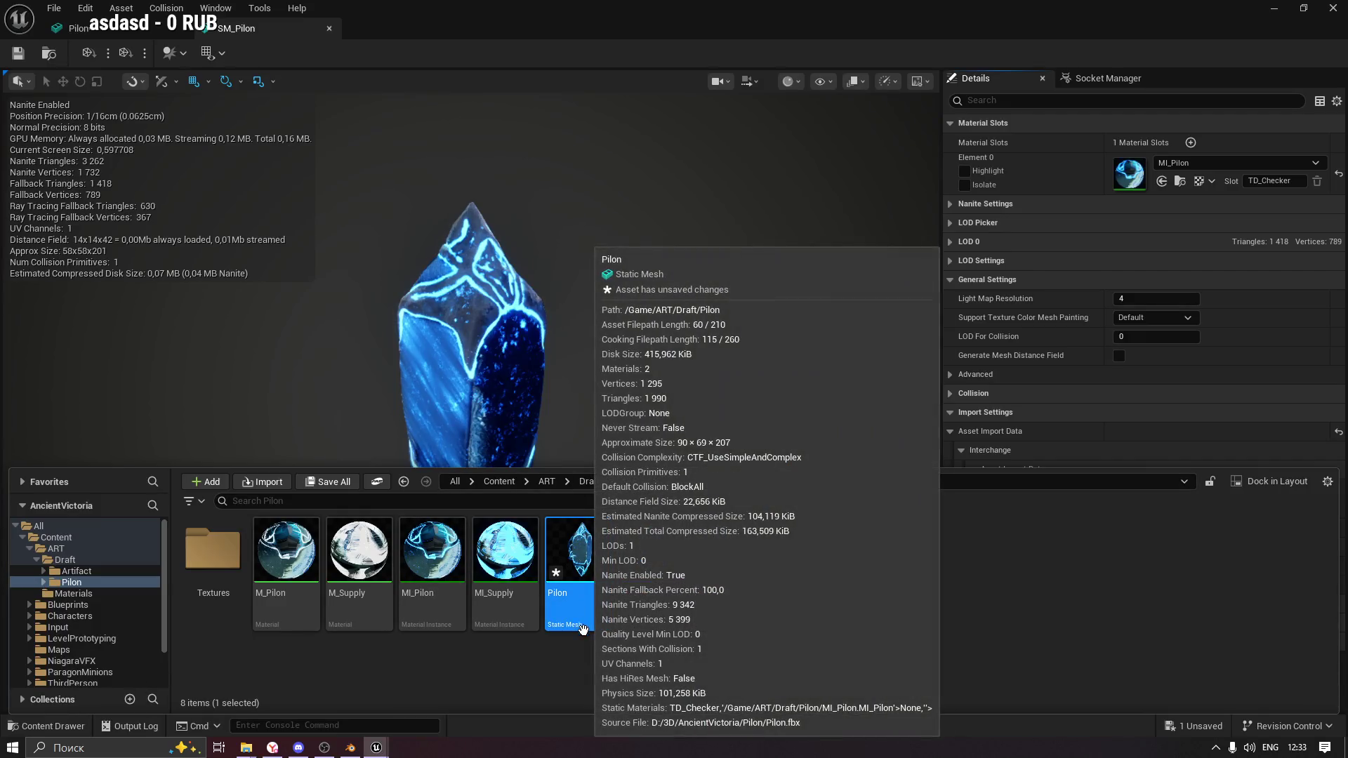
double_click(573, 562)
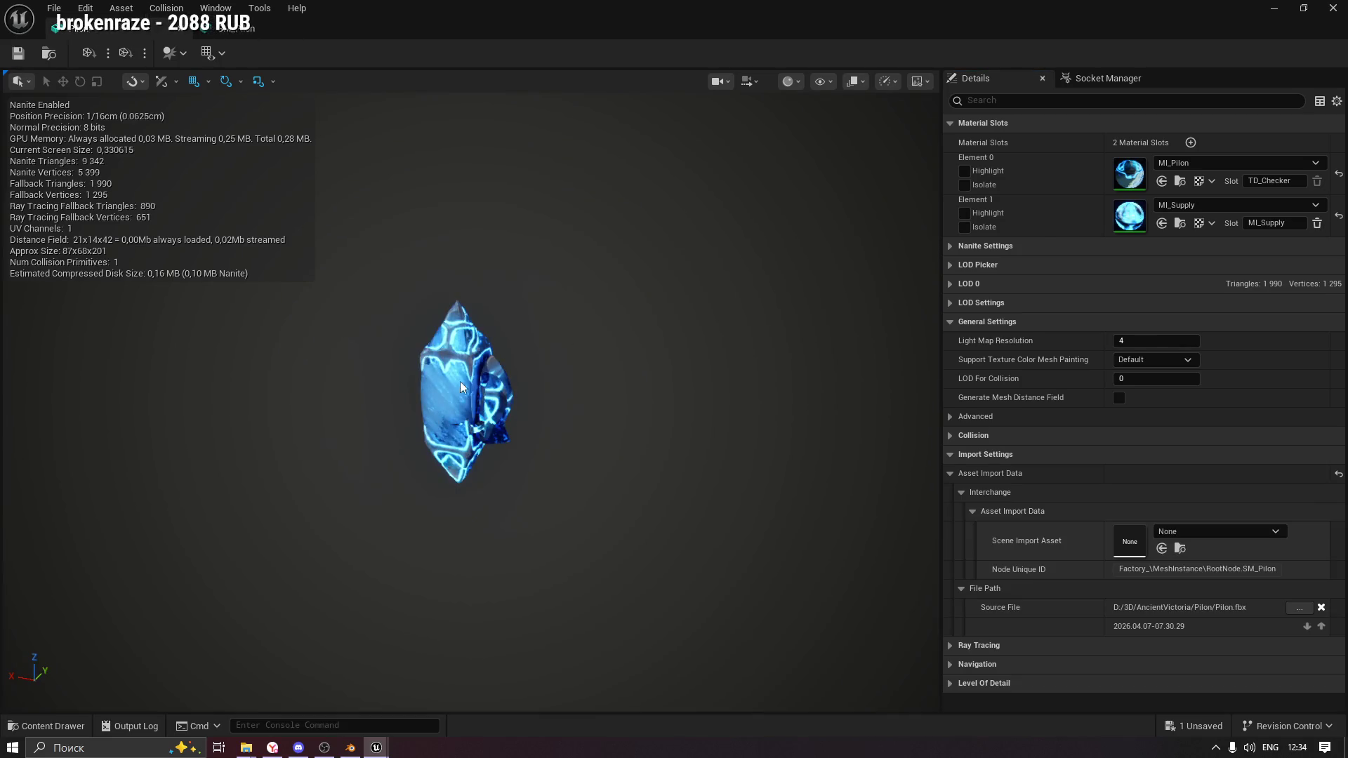
scroll(460, 379, "up", 5)
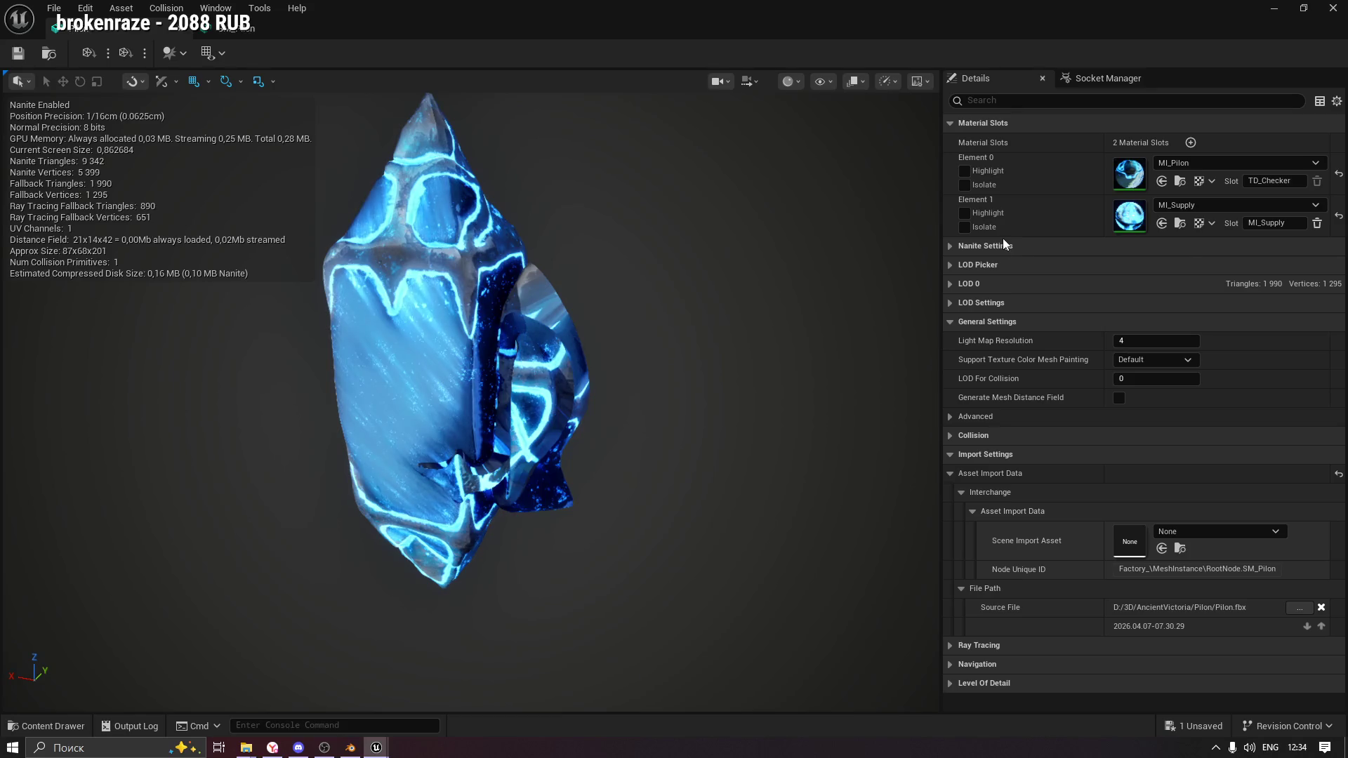
left_click(1209, 223)
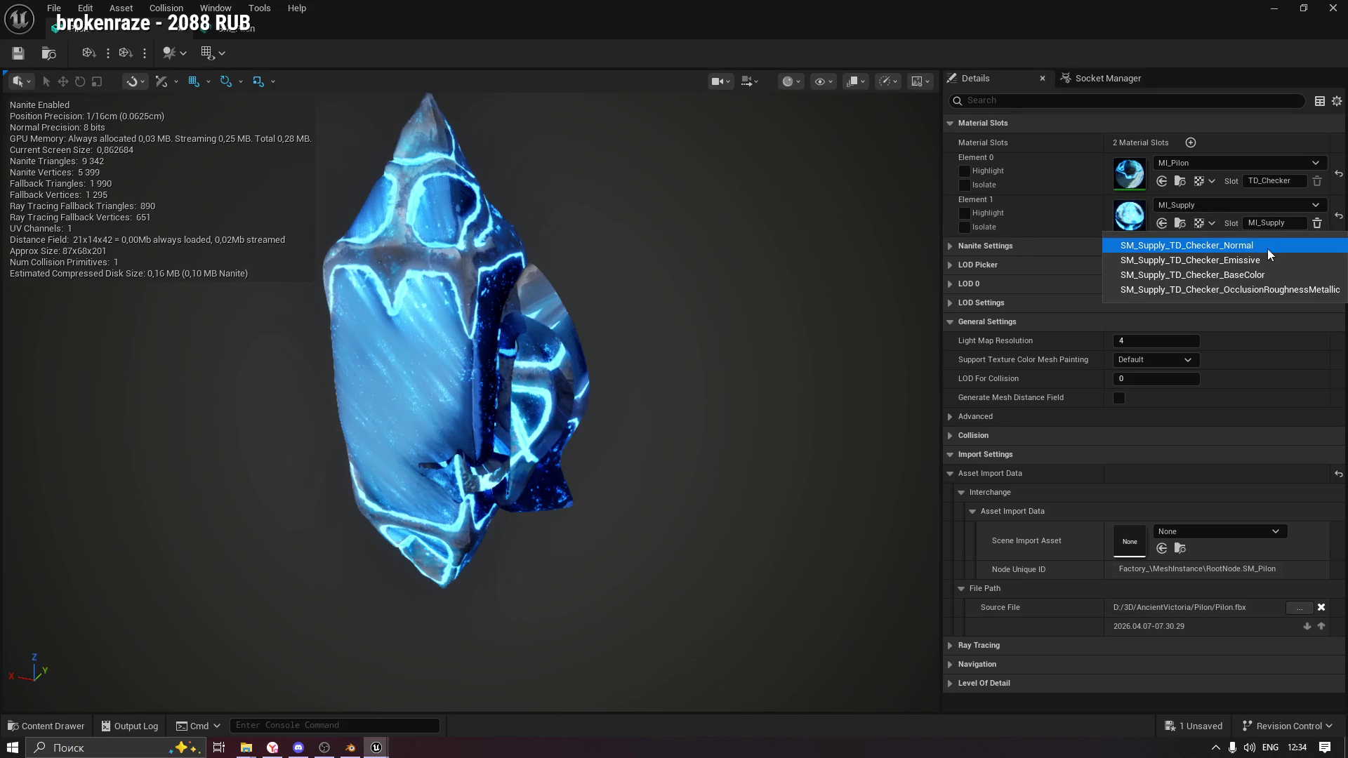
left_click(1224, 222)
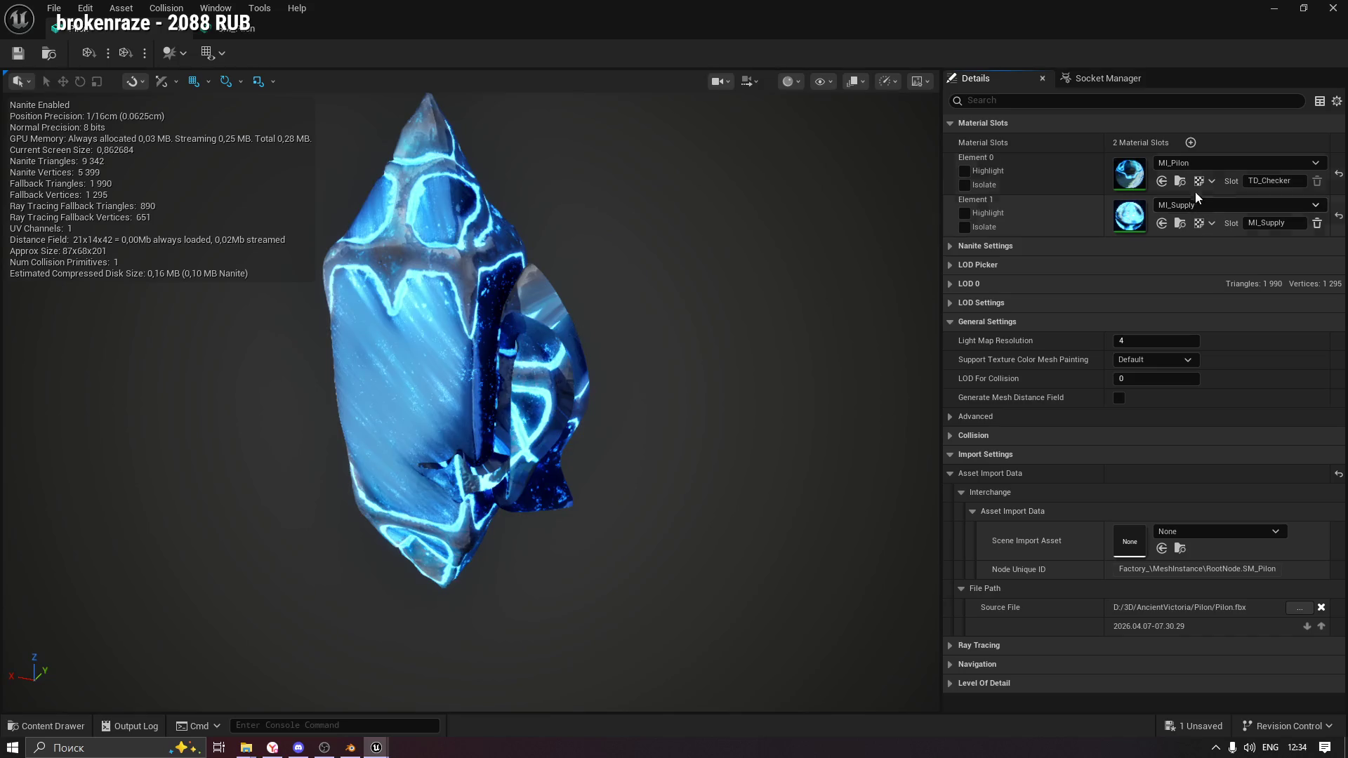
left_click(1213, 182)
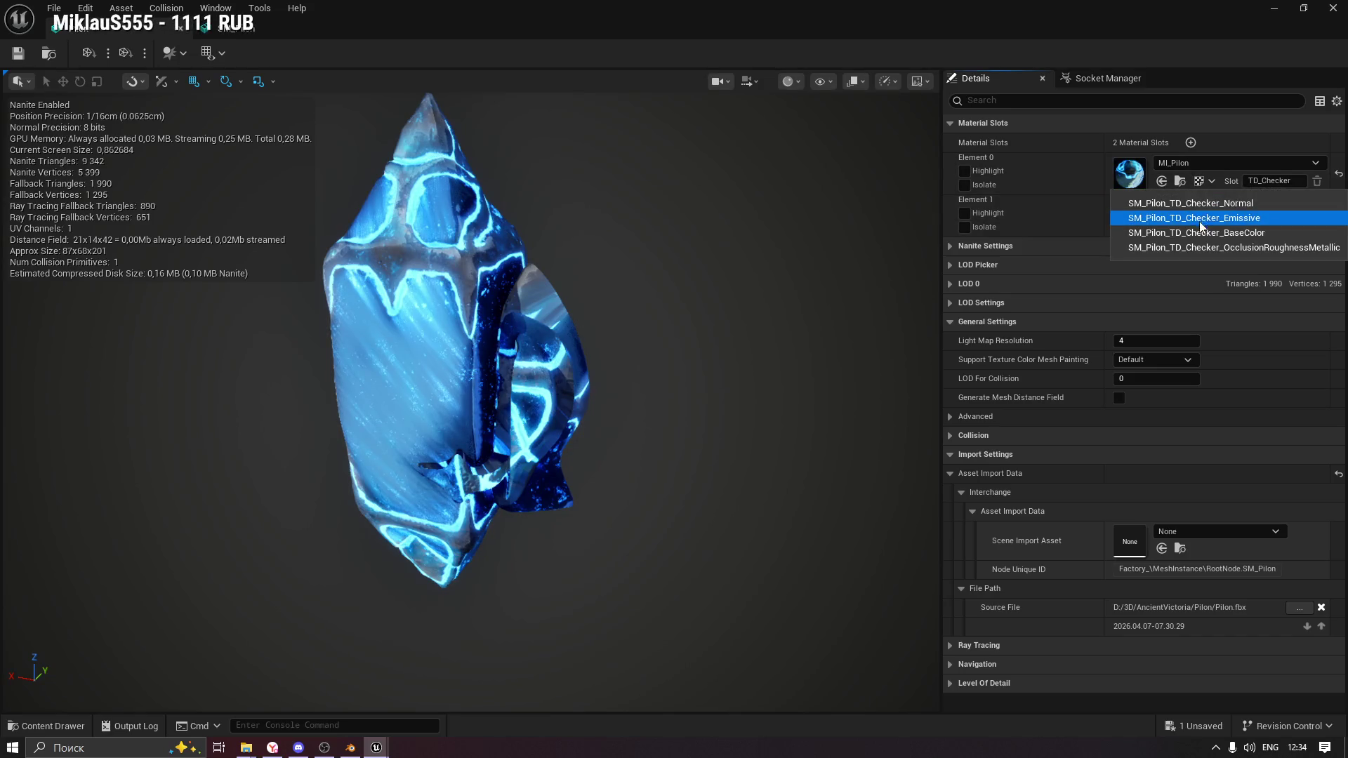
left_click(1080, 180)
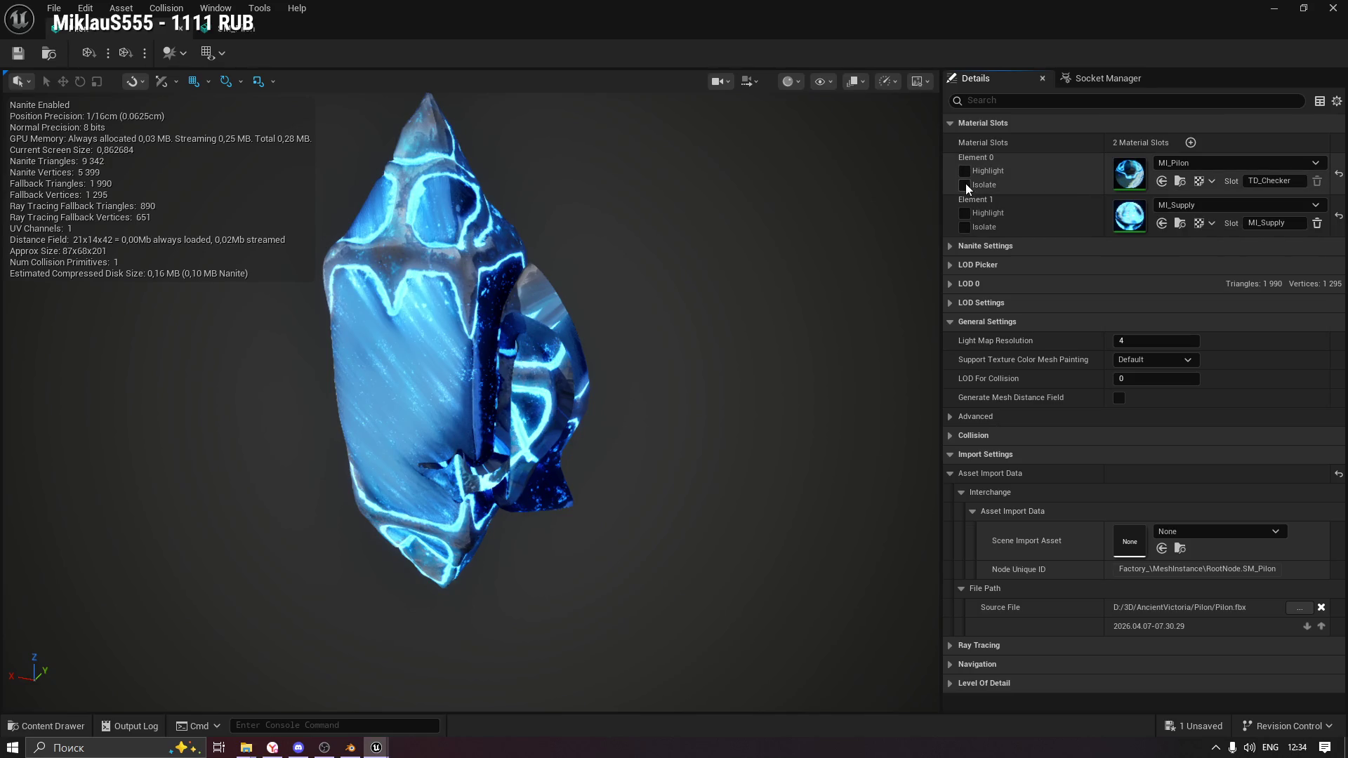
Toggle Isolate on the MI_Supply slot, then delete that slot and confirm.
left_click(971, 229)
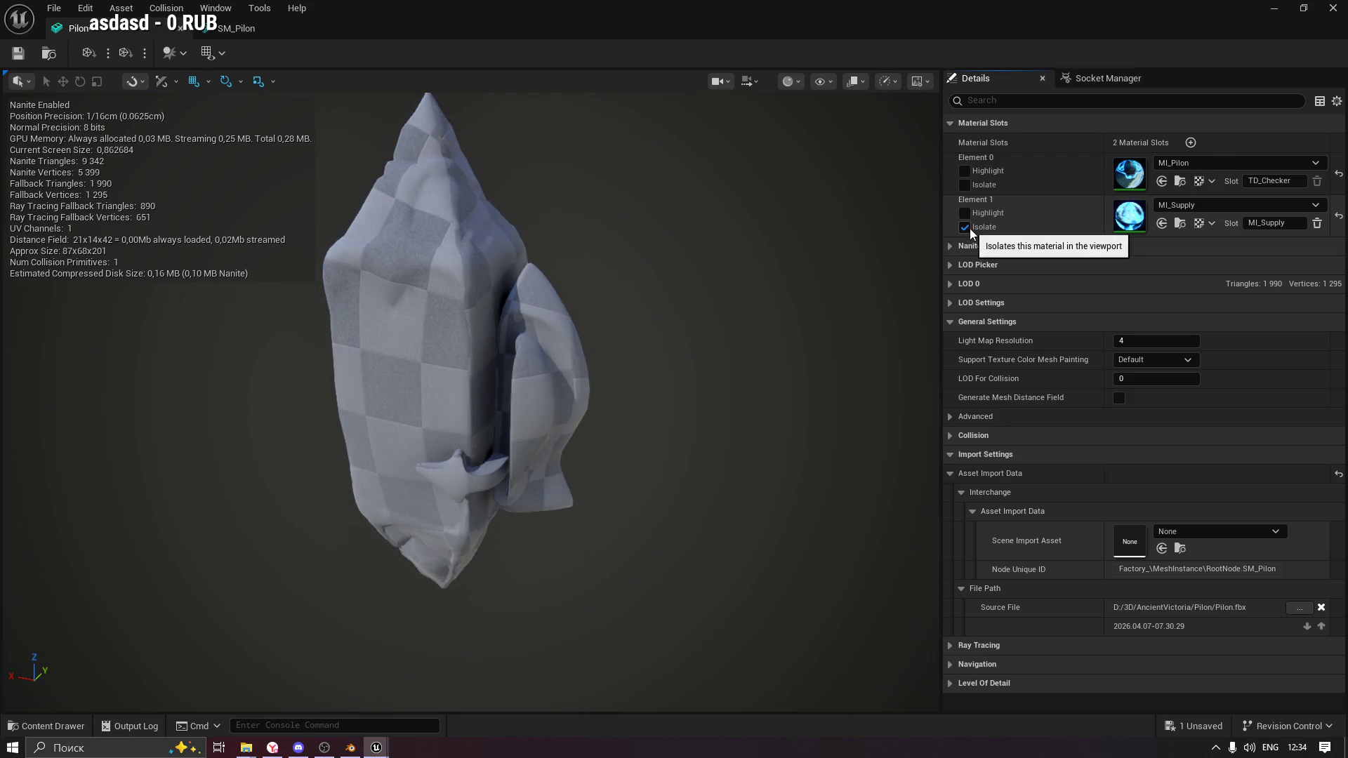
left_click_drag(702, 352, 744, 352)
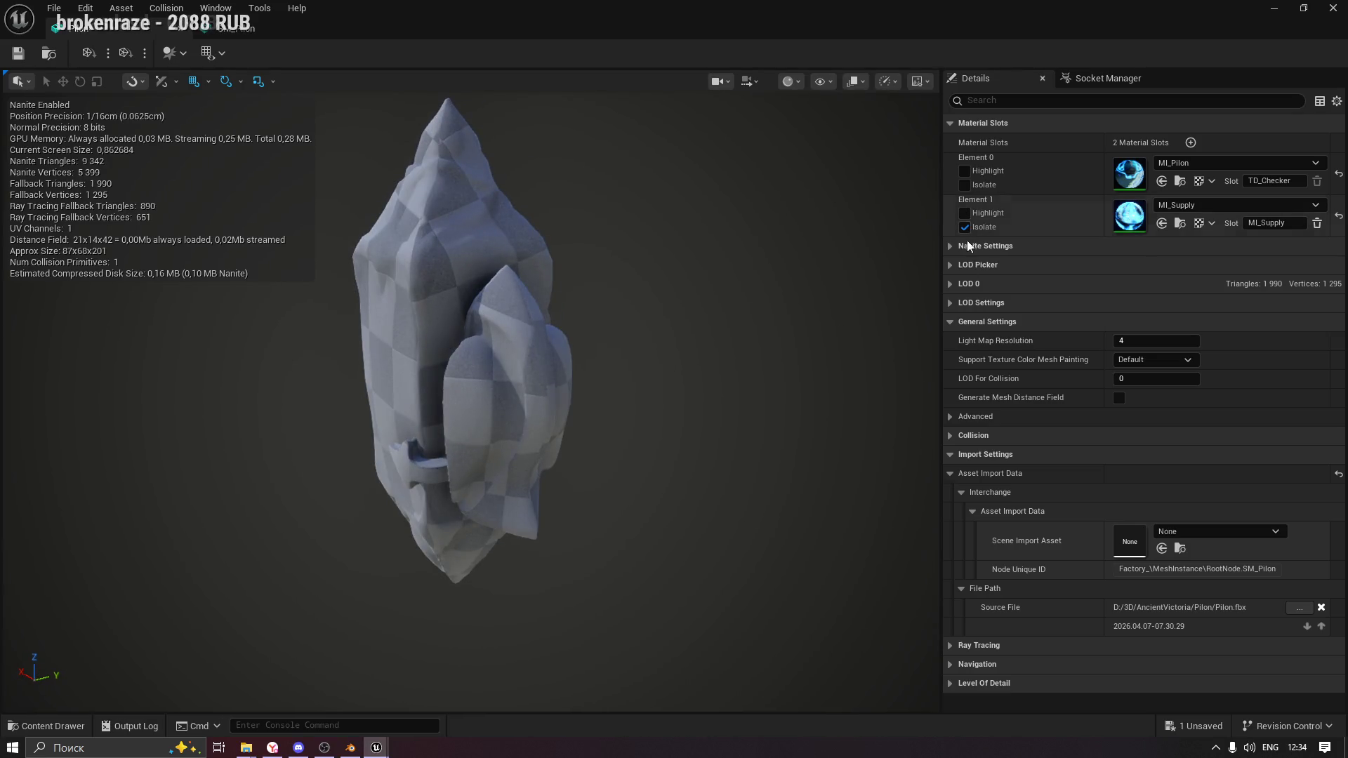
left_click(966, 229)
left_click(967, 229)
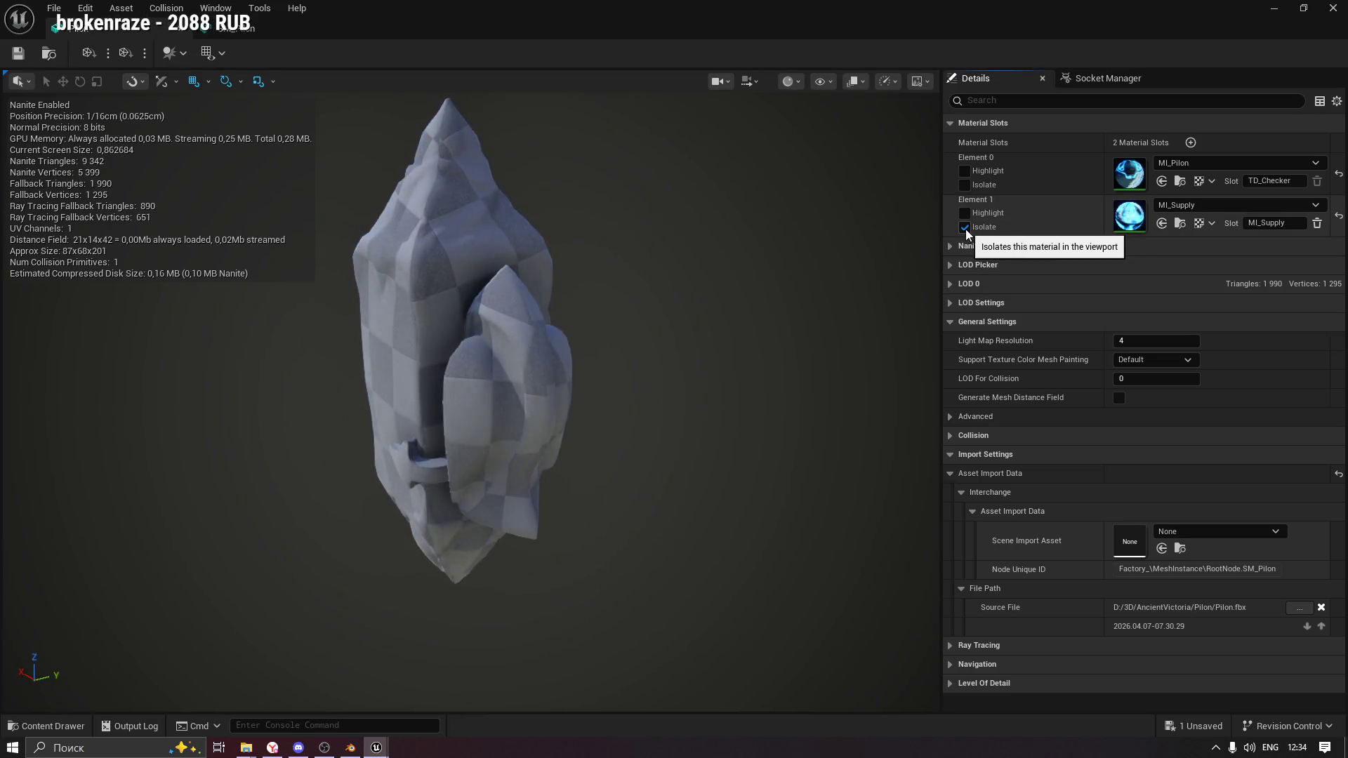
left_click(966, 229)
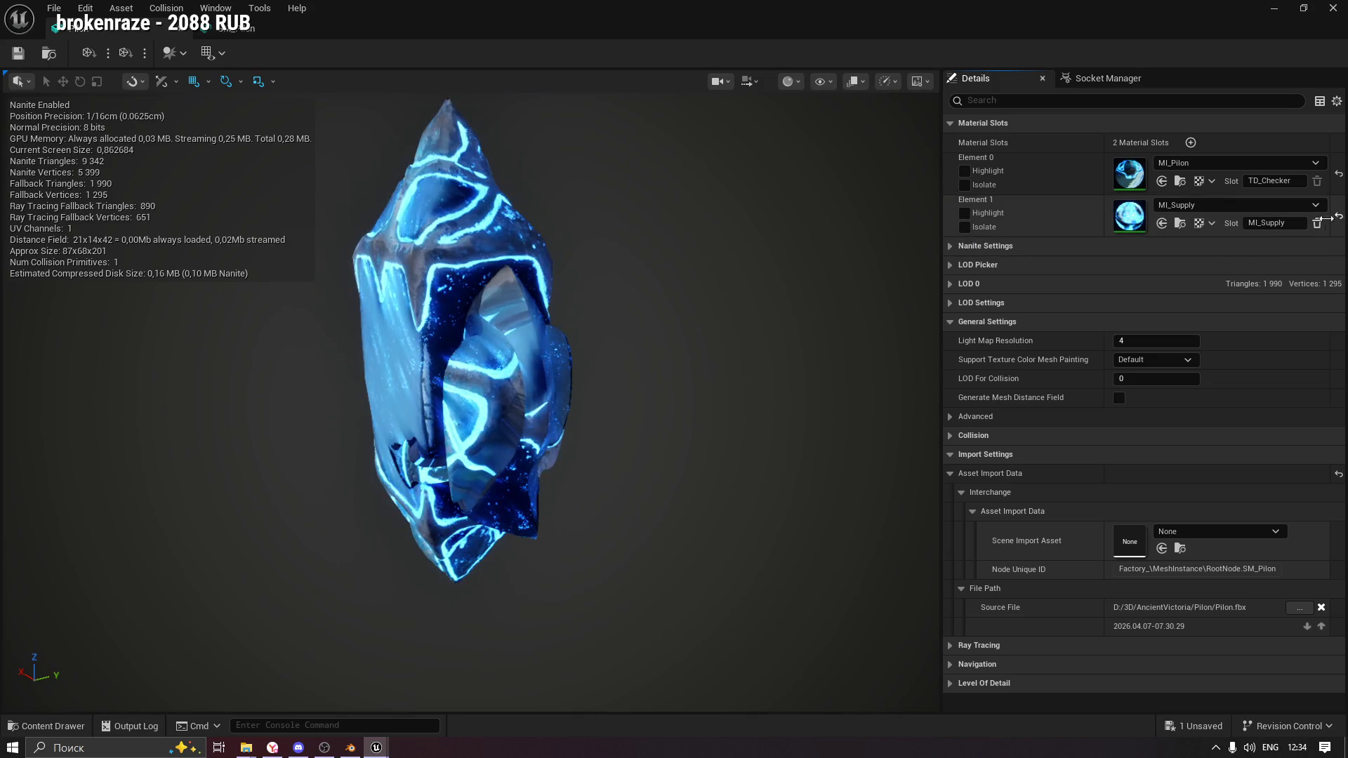
left_click(1317, 224)
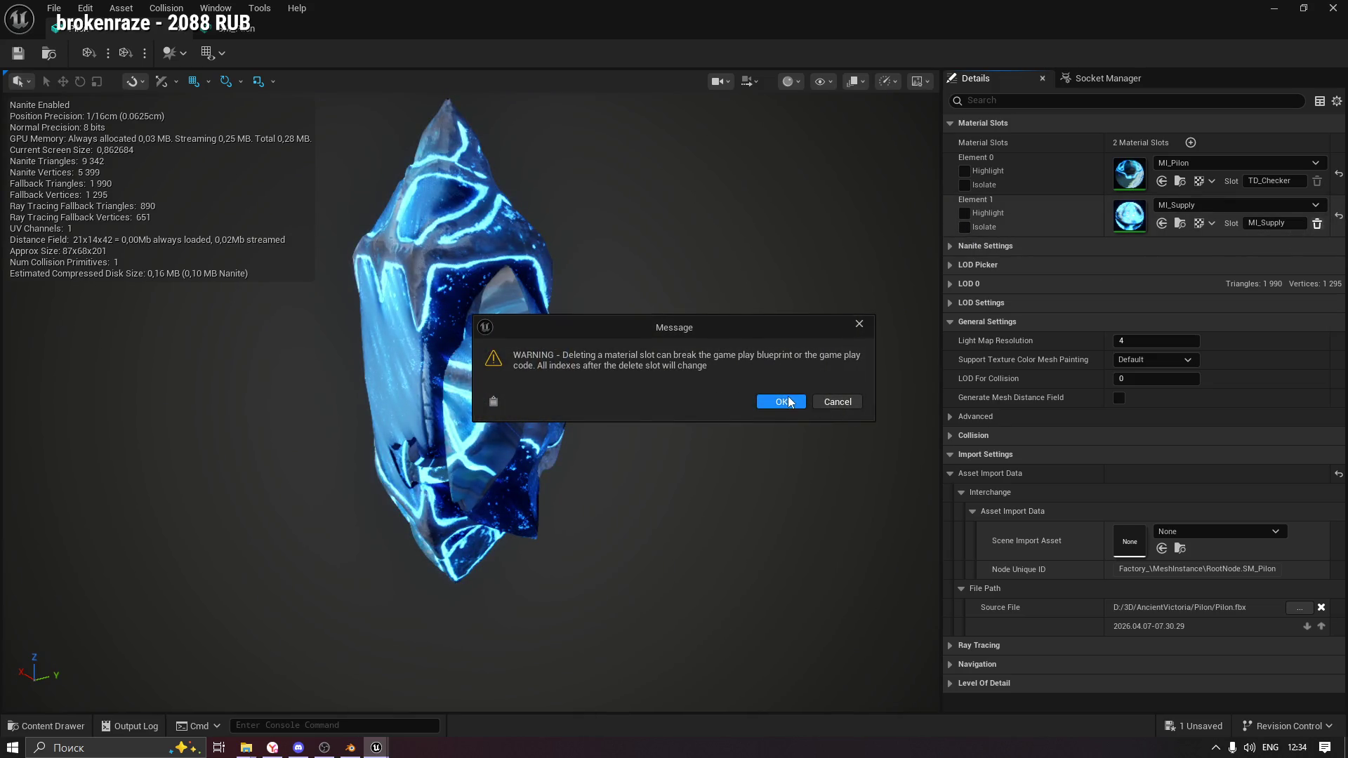
left_click(781, 399)
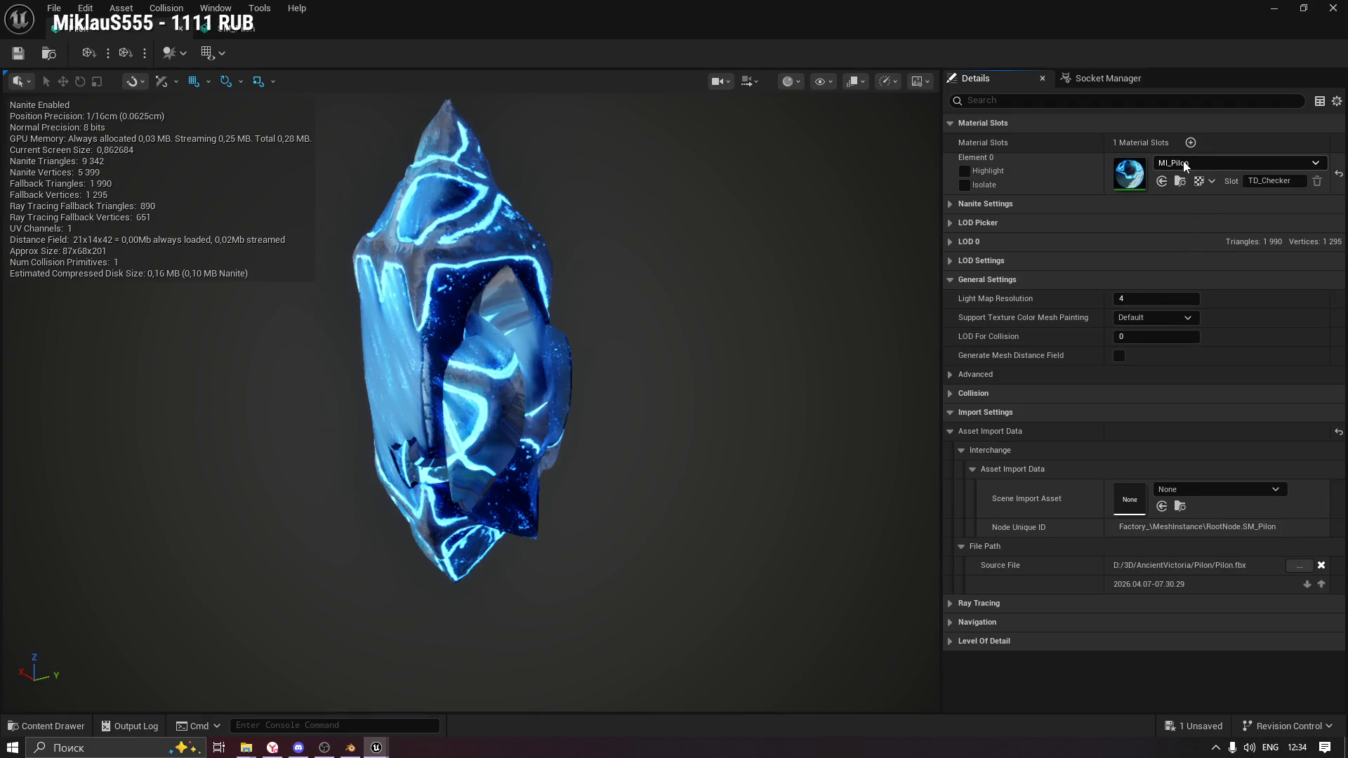
Save the mesh edits with Ctrl+S and close both the Pilon and SM_Pilon mesh editors.
left_click(53, 727)
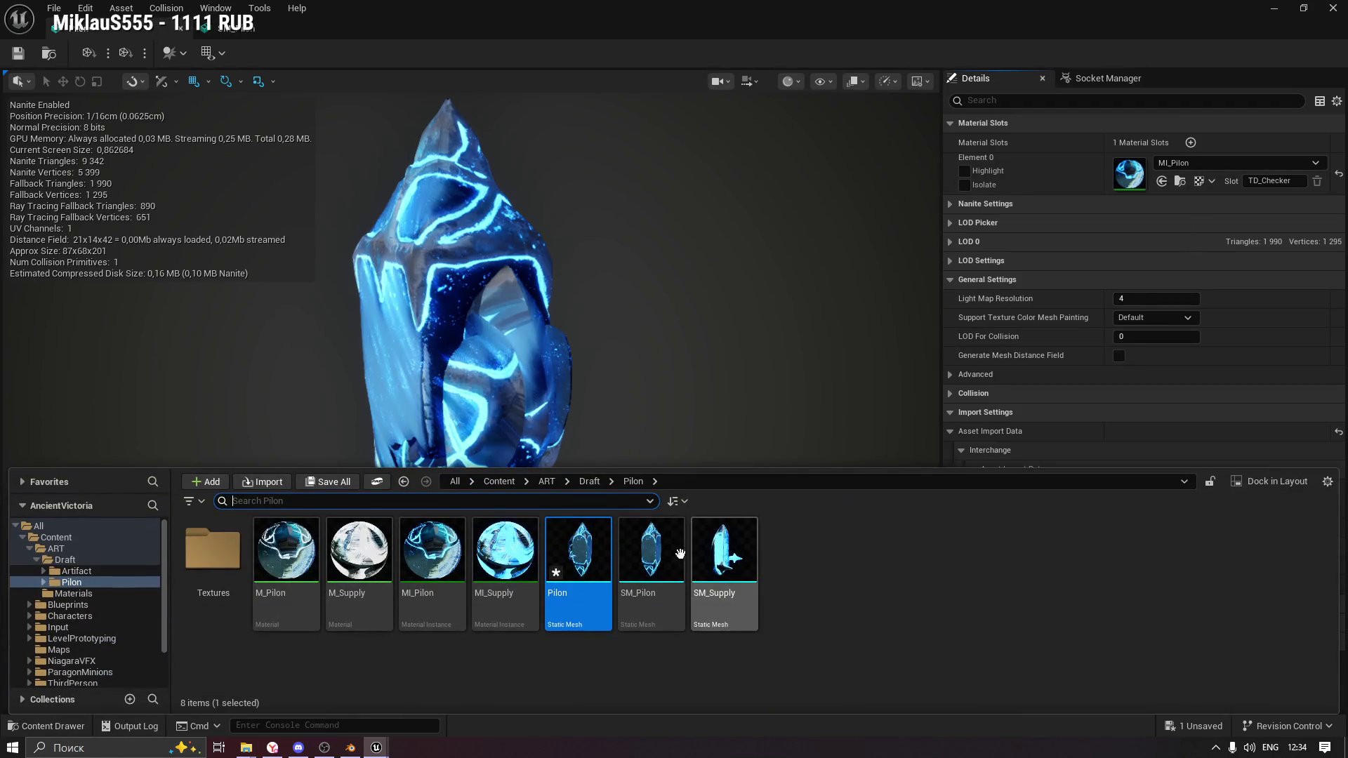
left_click(493, 552)
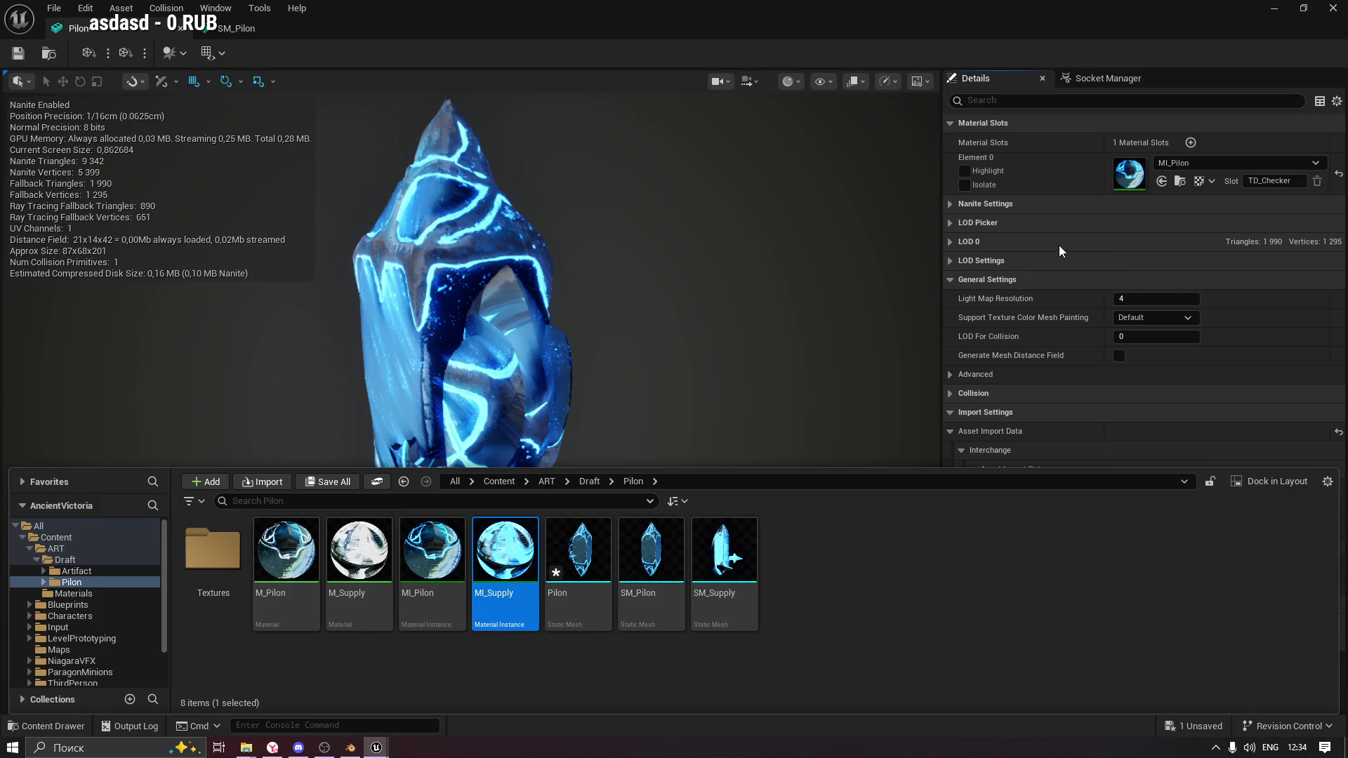
left_click(1013, 302)
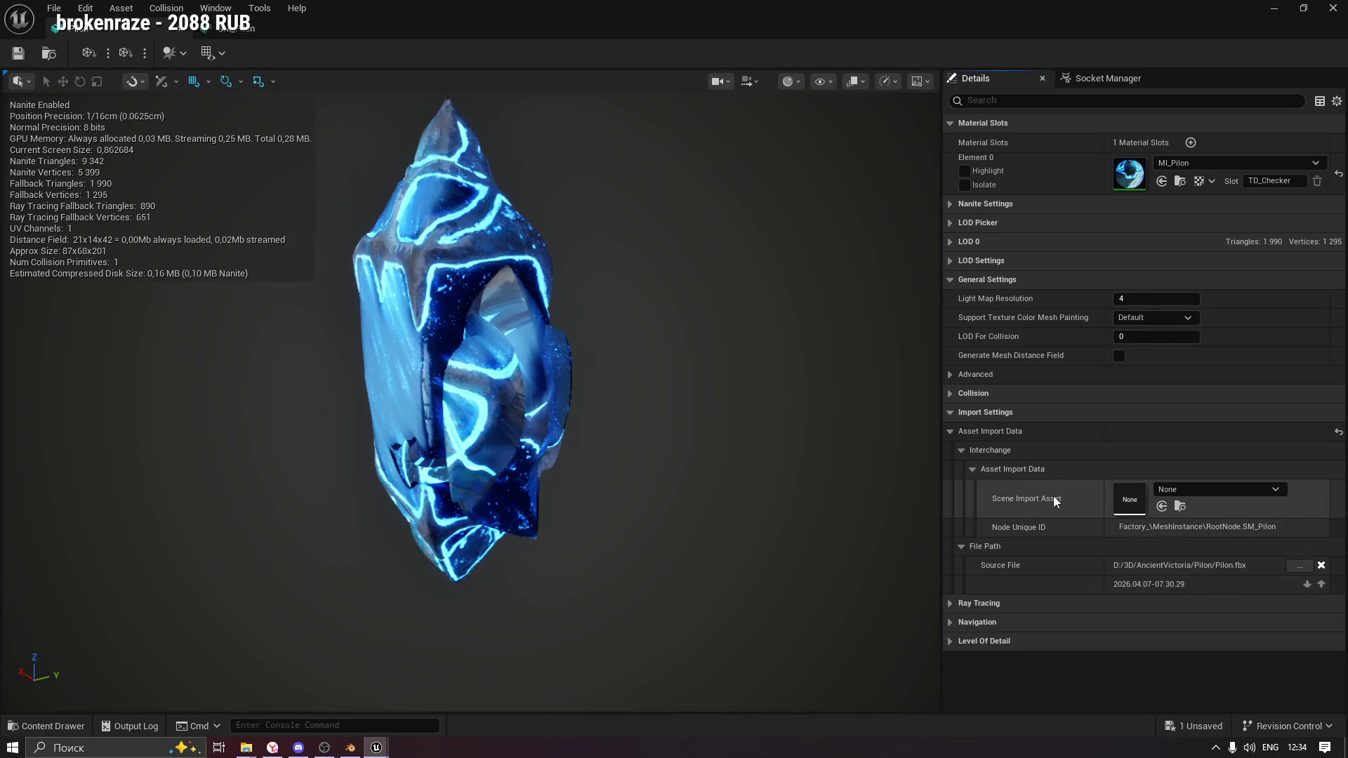
key("ctrl+s")
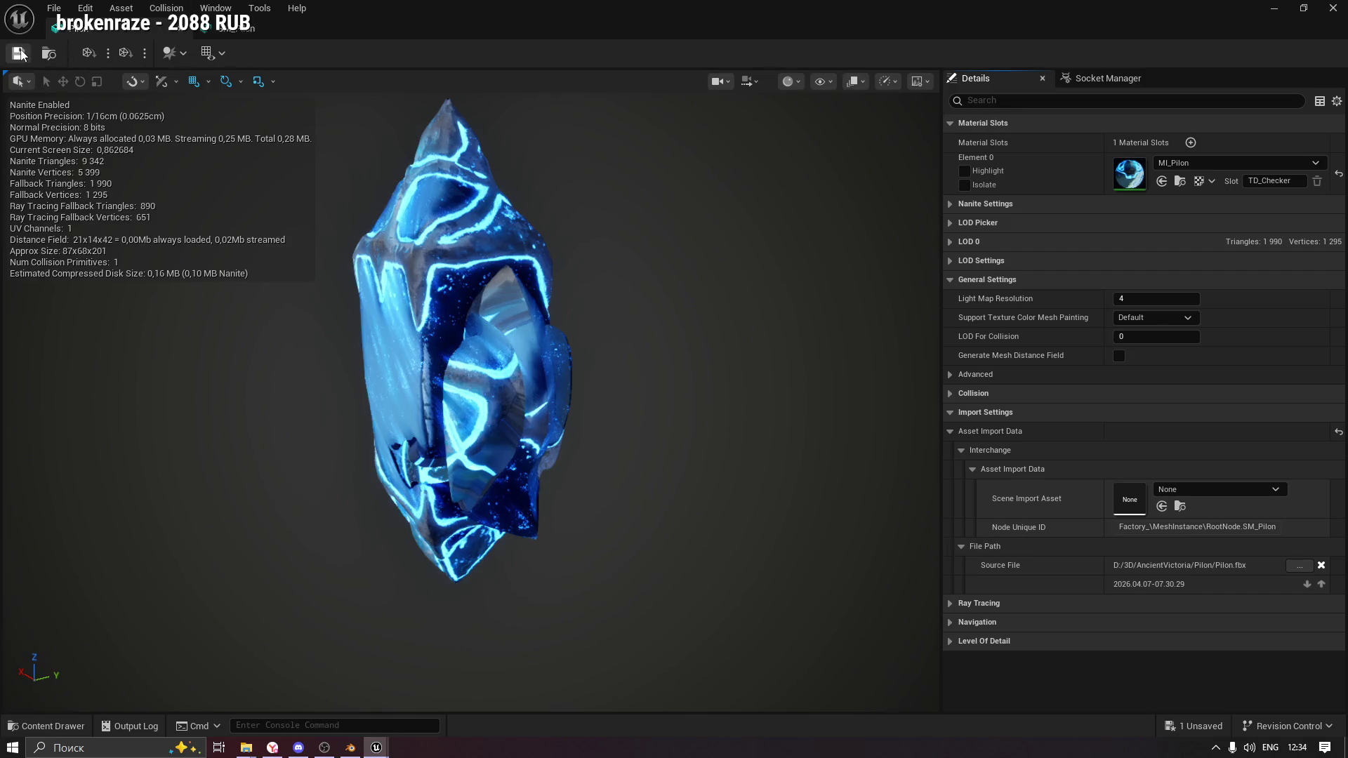
left_click(178, 30)
left_click(182, 31)
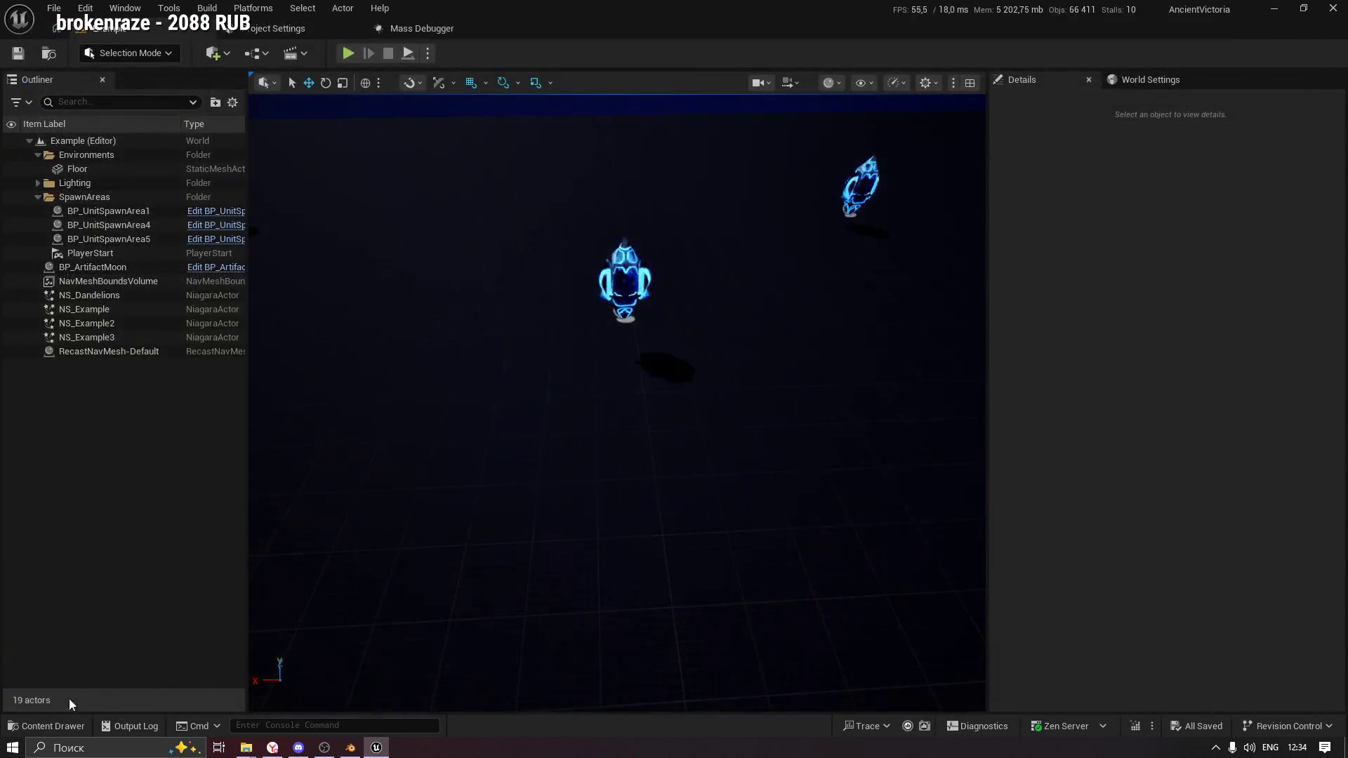
Delete the combined Pilon static mesh from the Pilon folder and confirm.
left_click(49, 726)
left_click(756, 612)
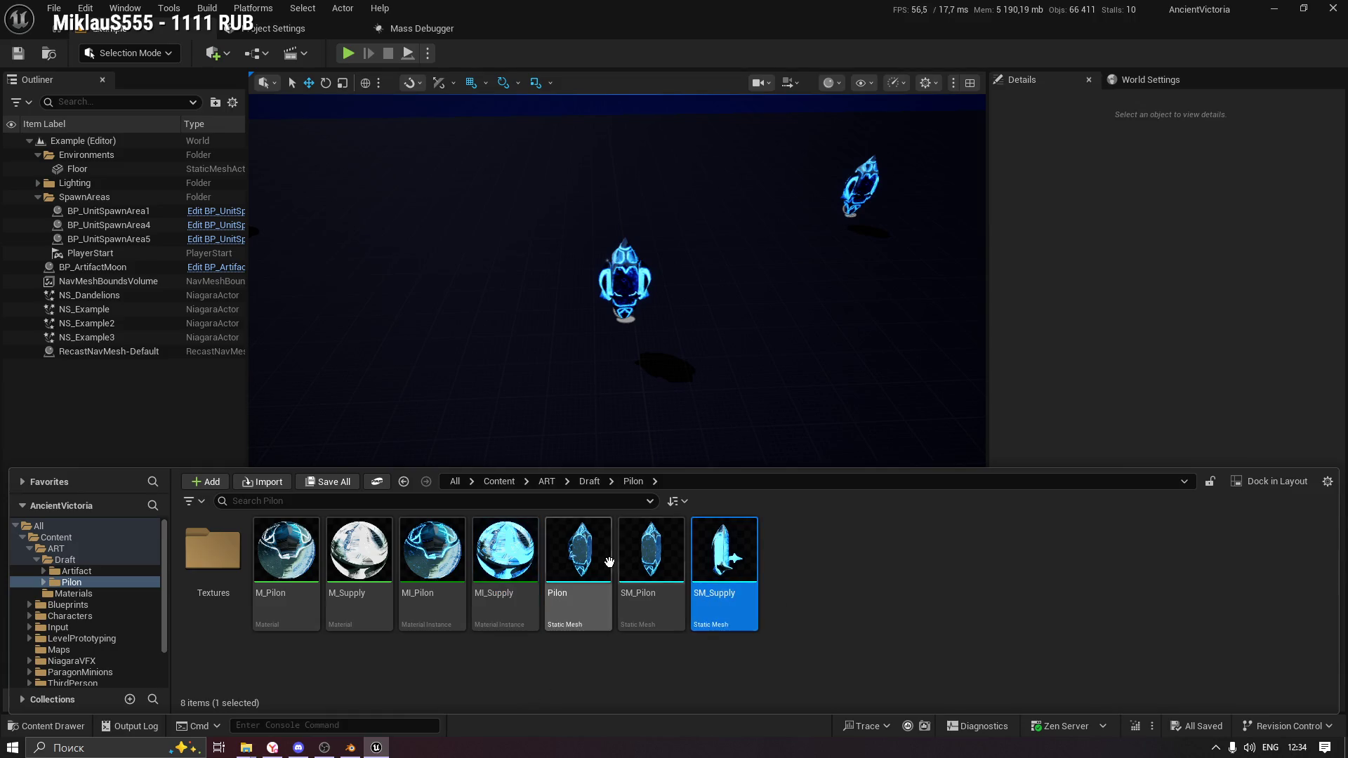
left_click(596, 619)
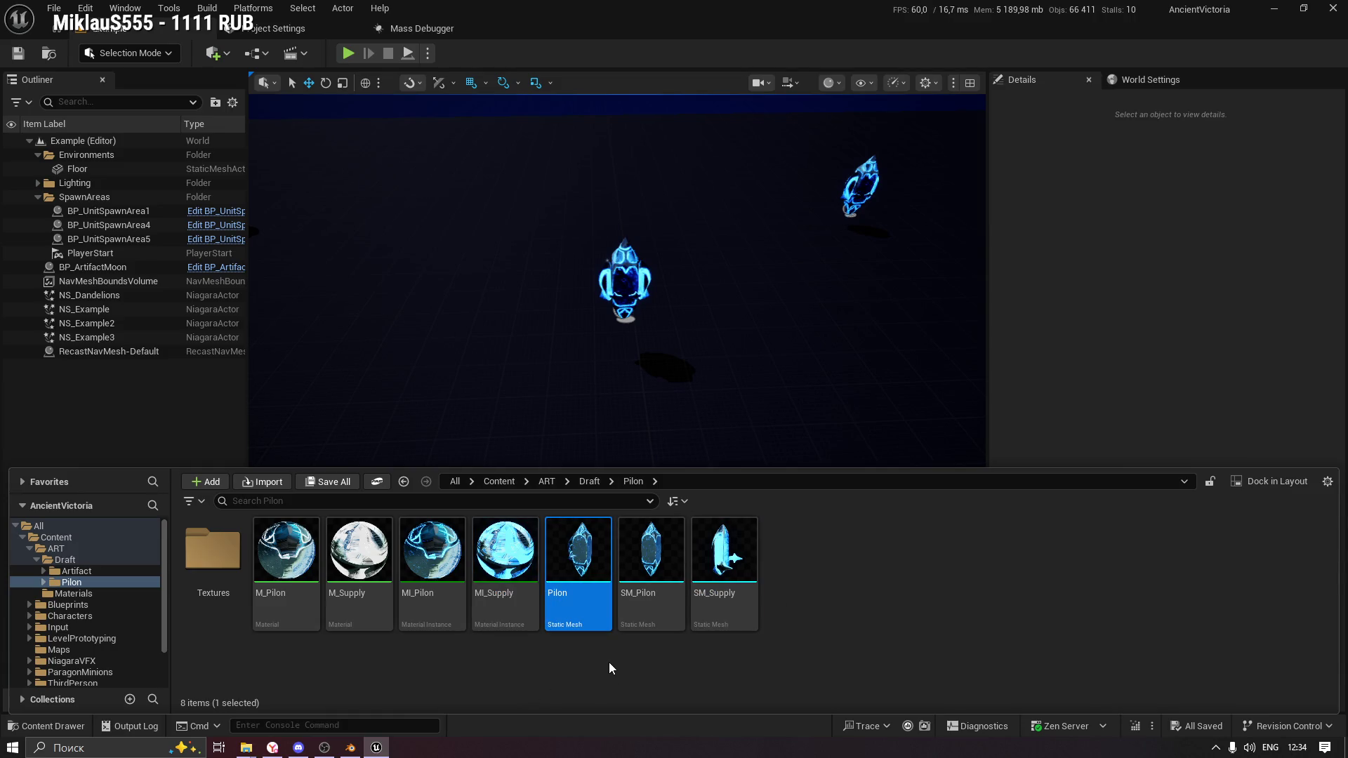
key("Delete")
left_click(603, 602)
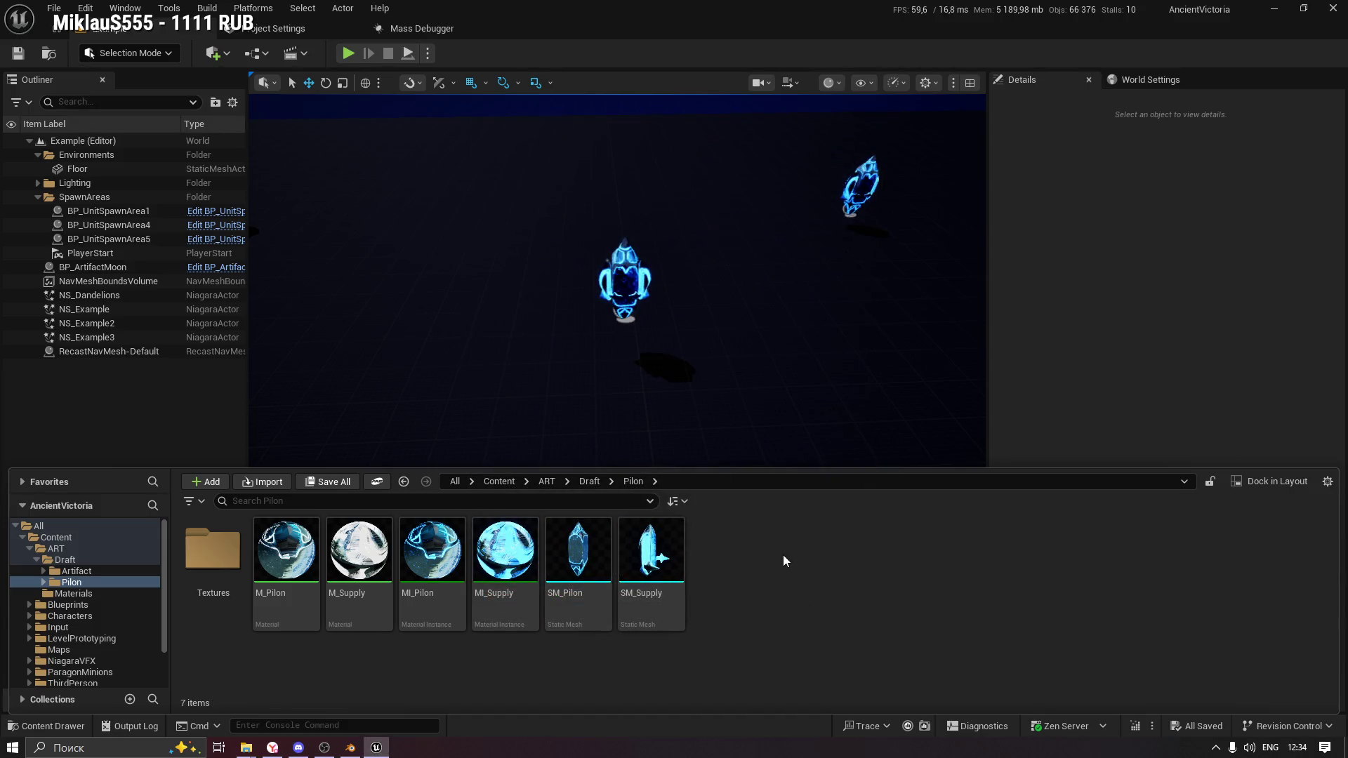
Import Pilon.fbx into the Pilon folder with Combine Static Meshes enabled.
right_click(785, 558)
left_click(837, 201)
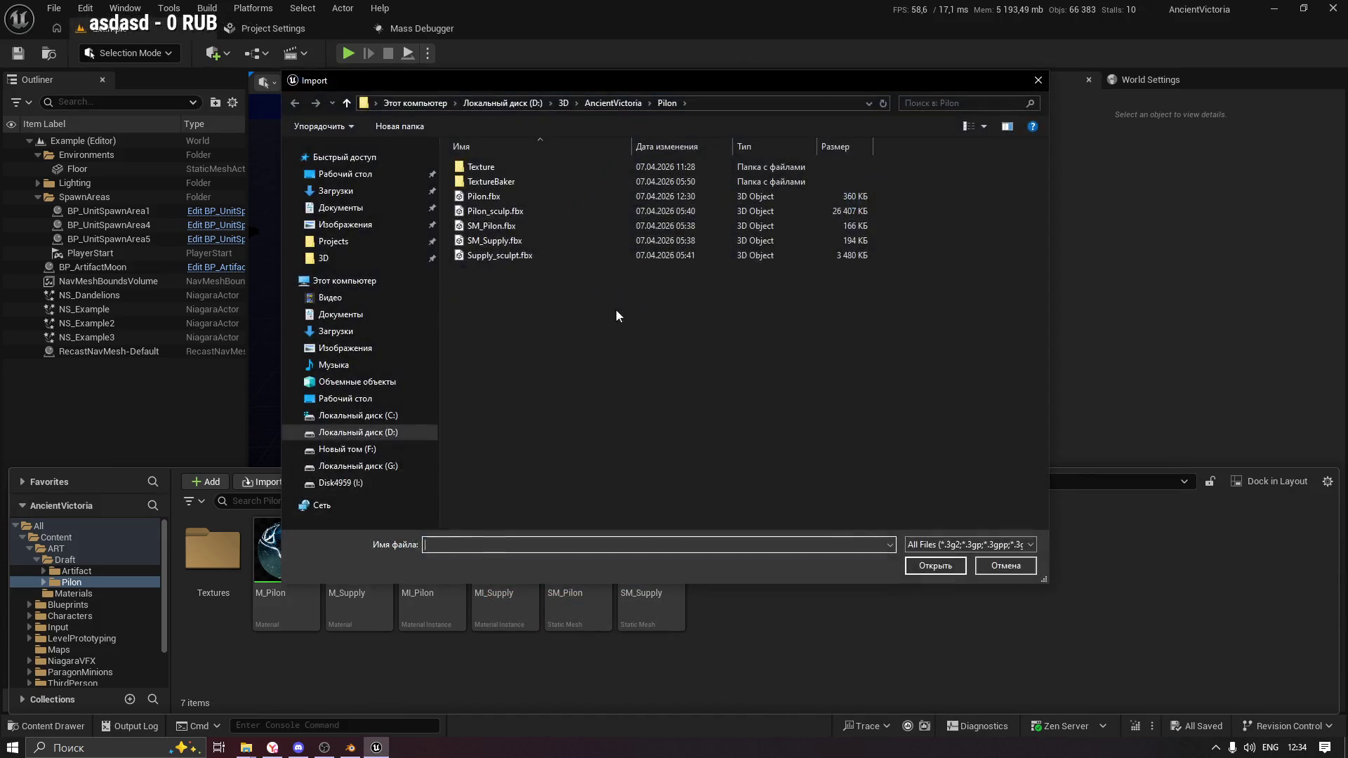
double_click(476, 197)
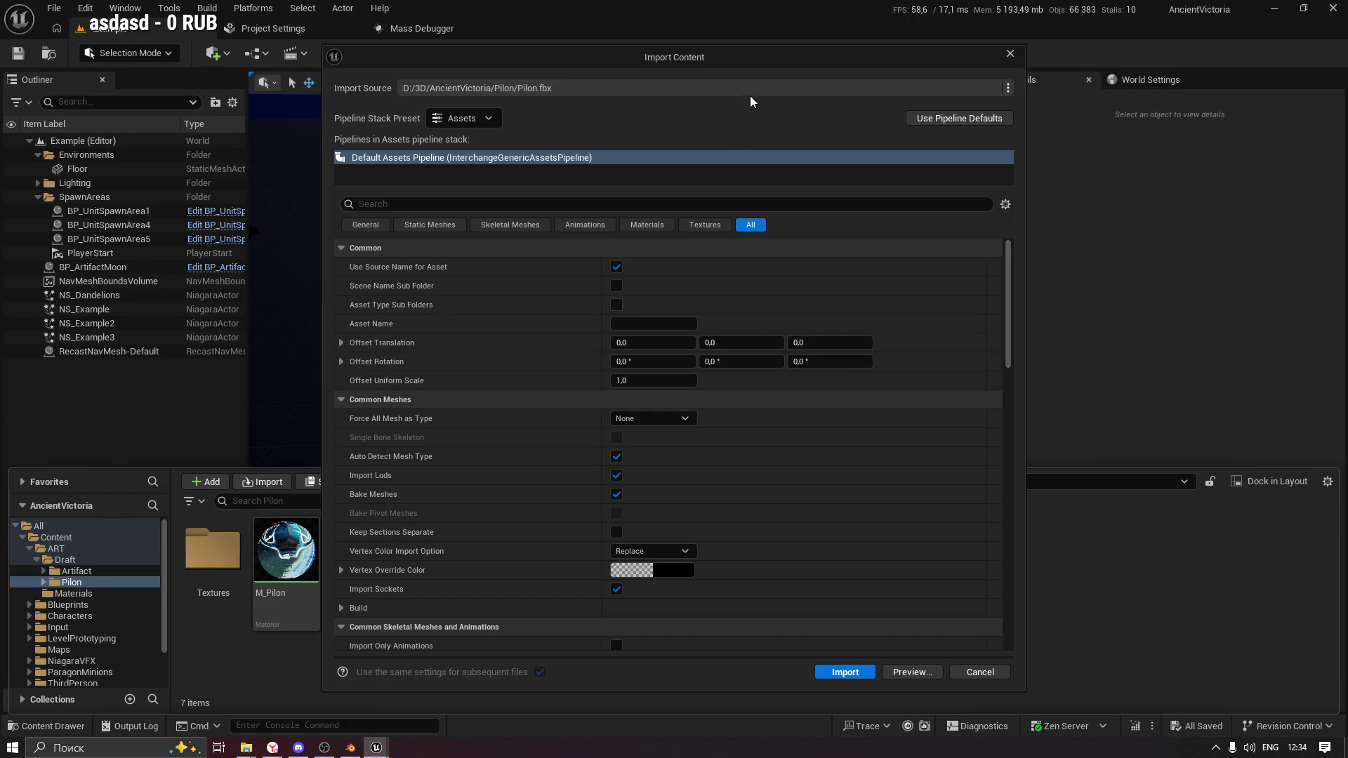
left_click(481, 201)
type("Co")
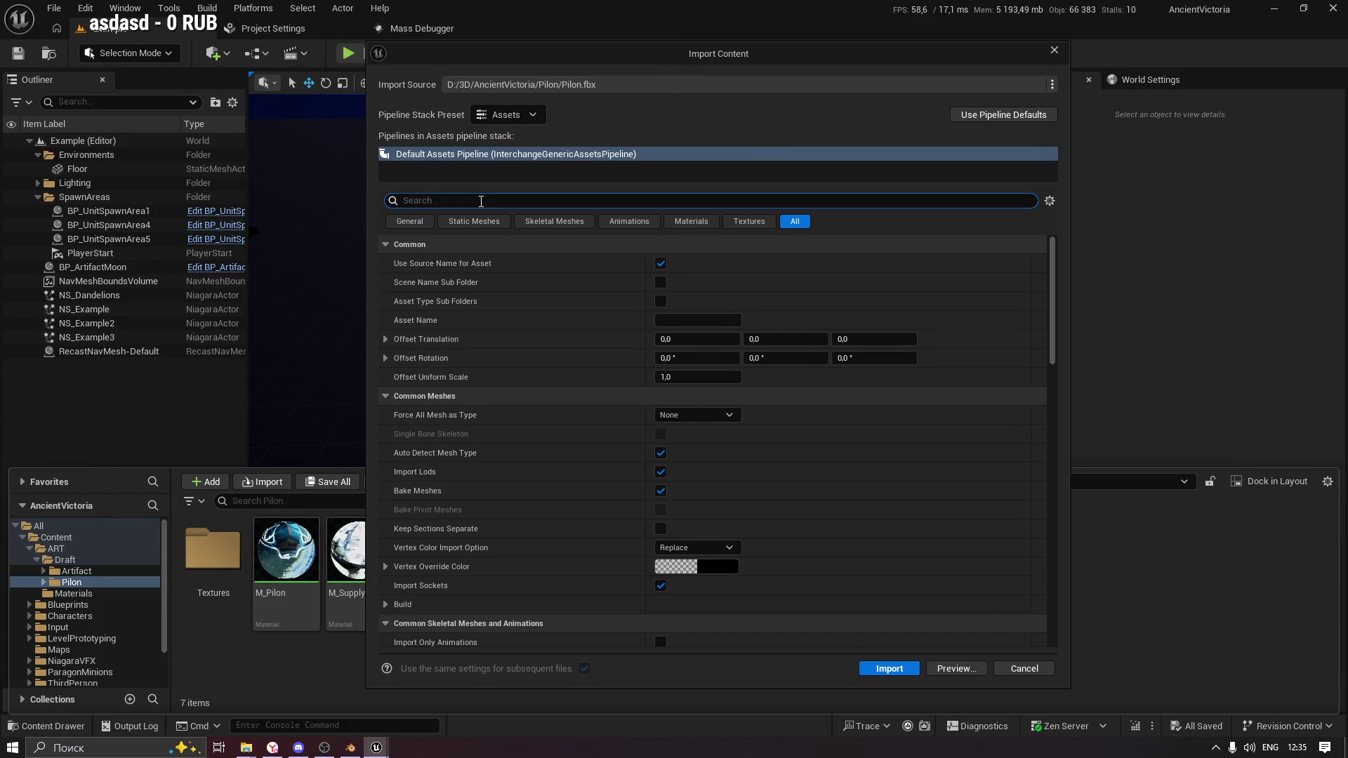
type("mb")
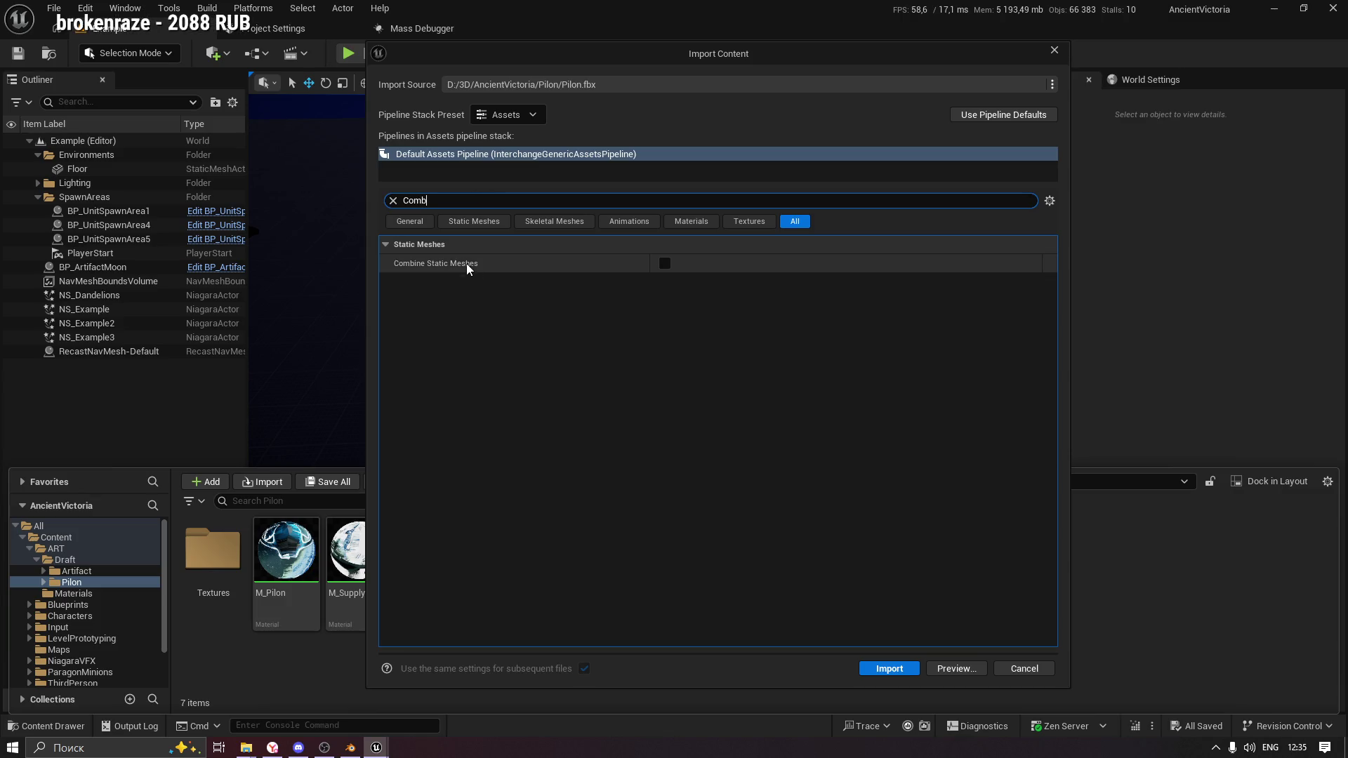
left_click(665, 263)
left_click(393, 201)
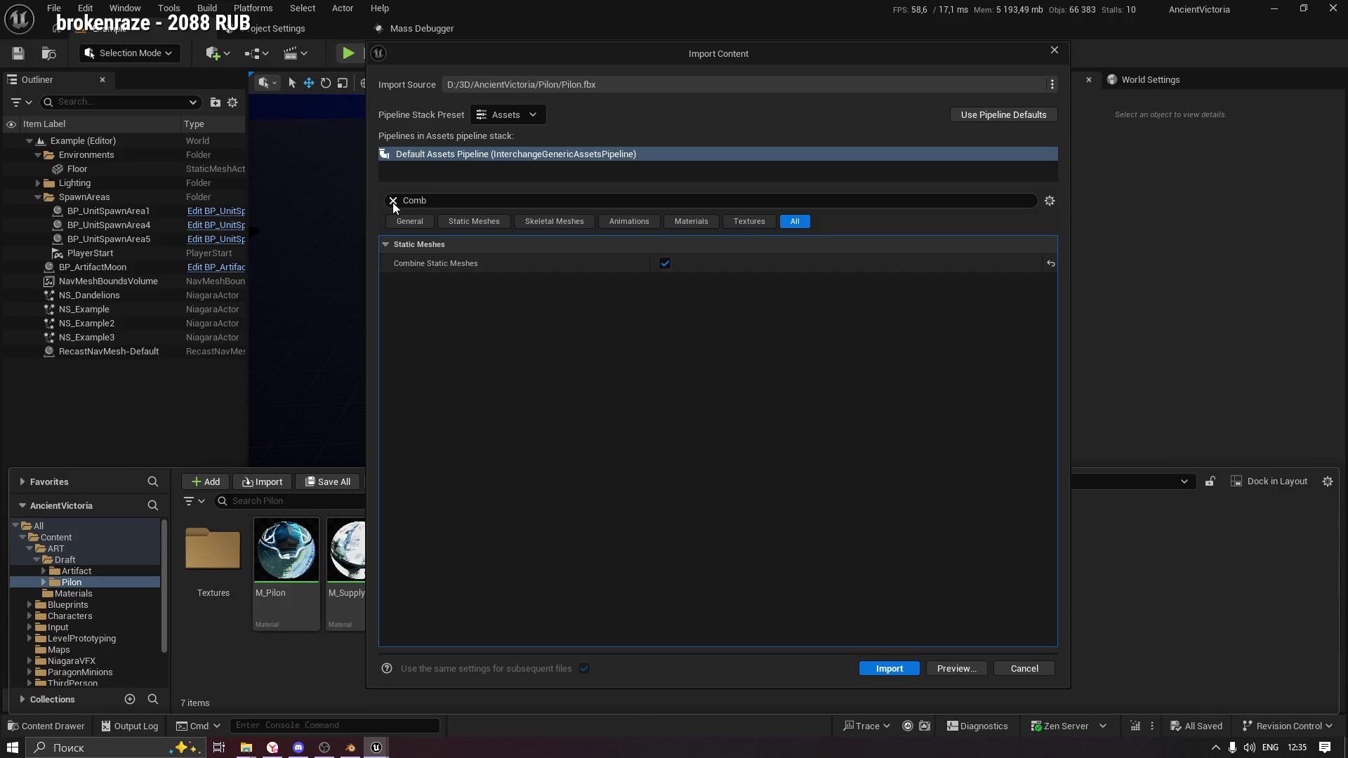
Review the Skeletal Mesh, Animation, Static Mesh, General, Material and Texture import settings.
left_click(546, 224)
left_click(629, 221)
left_click(474, 221)
left_click(632, 223)
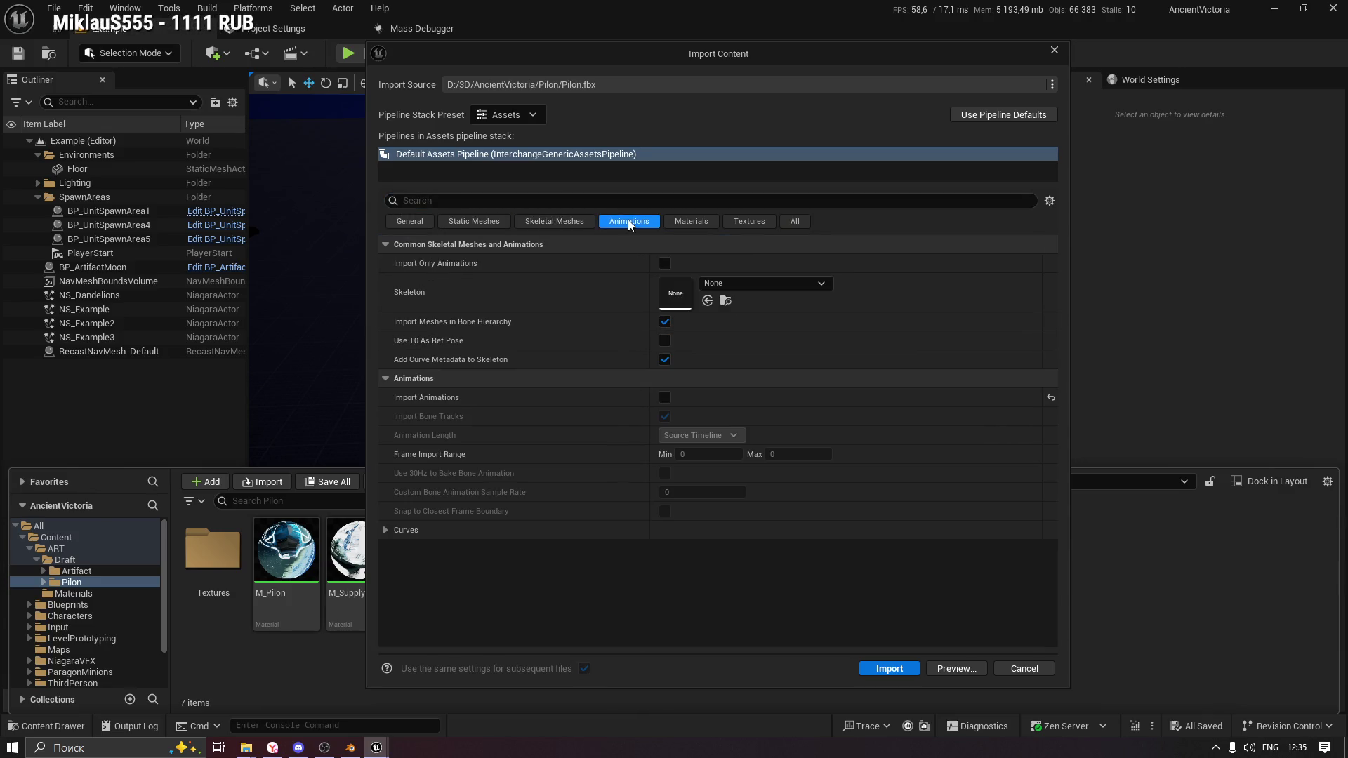
left_click(474, 221)
scroll(512, 449, "down", 3)
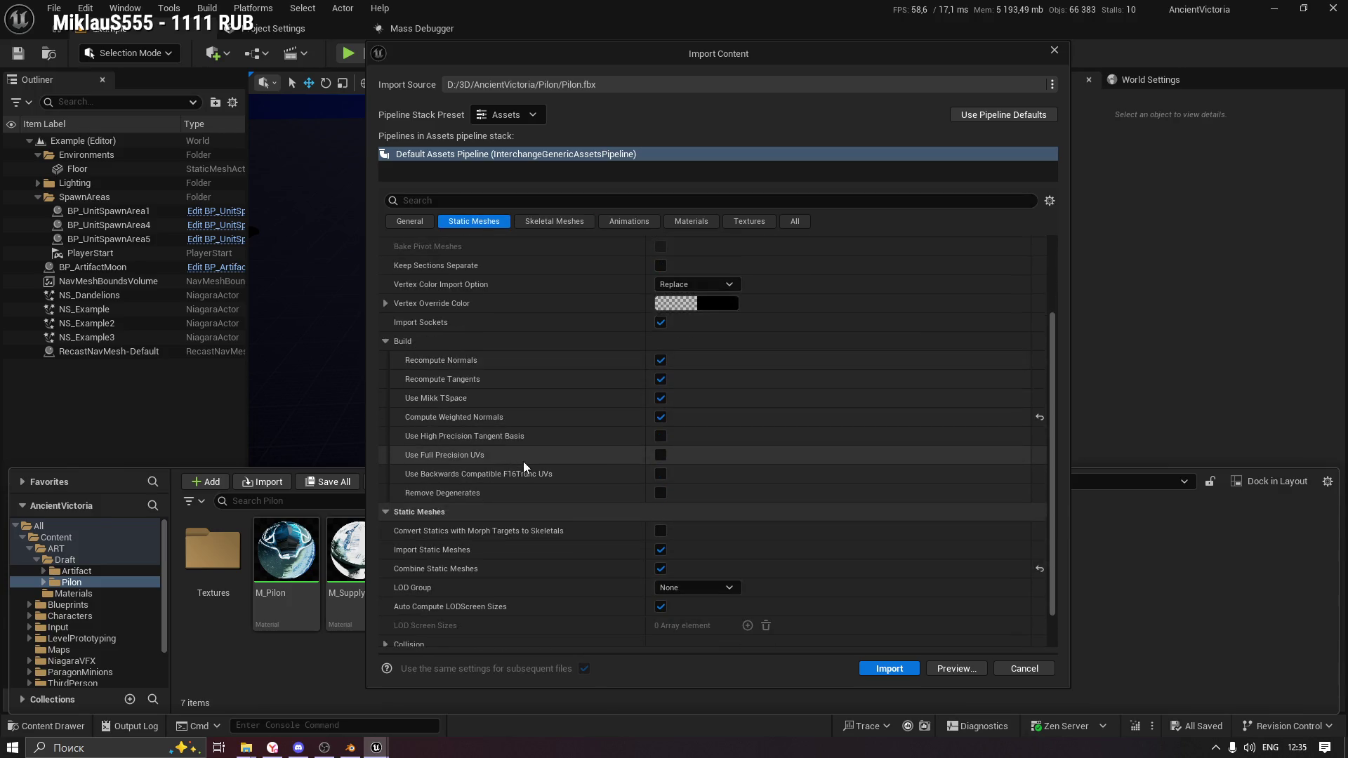
scroll(527, 467, "down", 1)
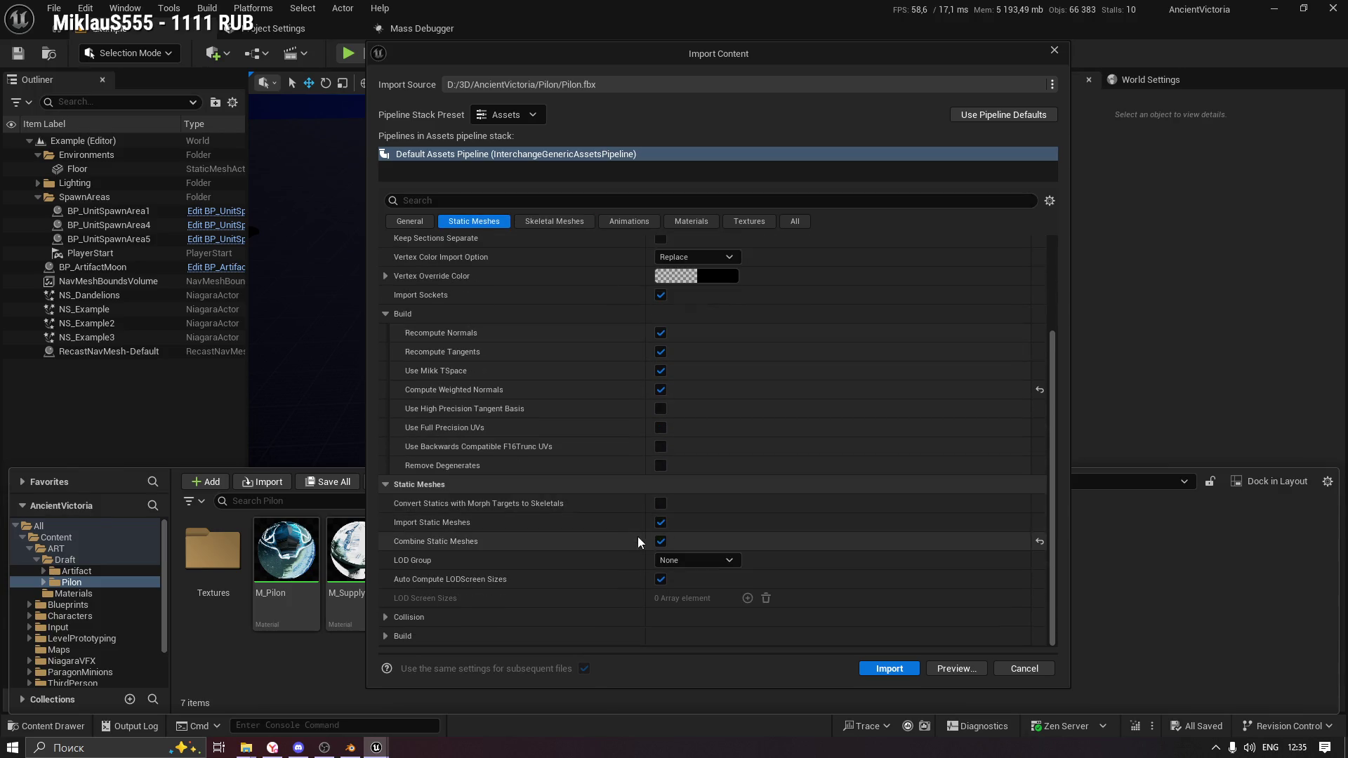
scroll(484, 478, "up", 4)
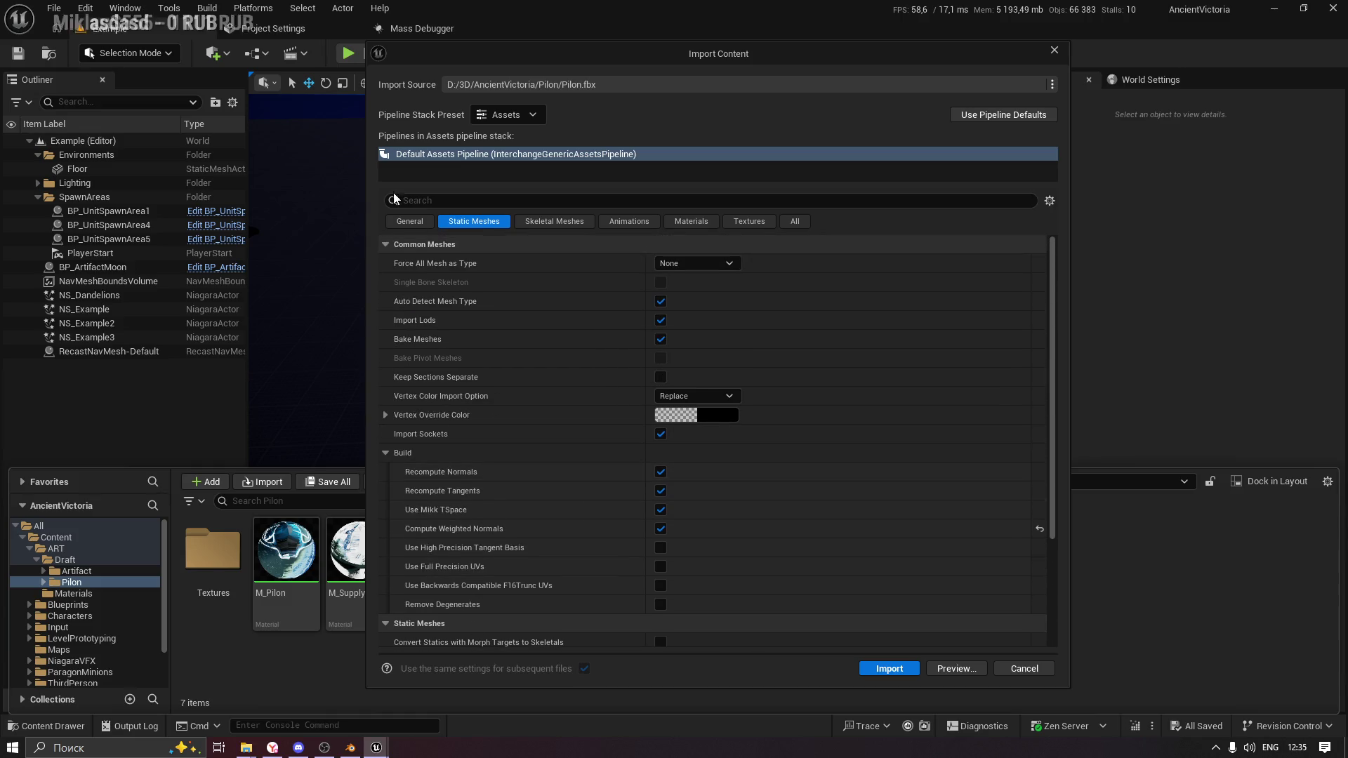
left_click(404, 221)
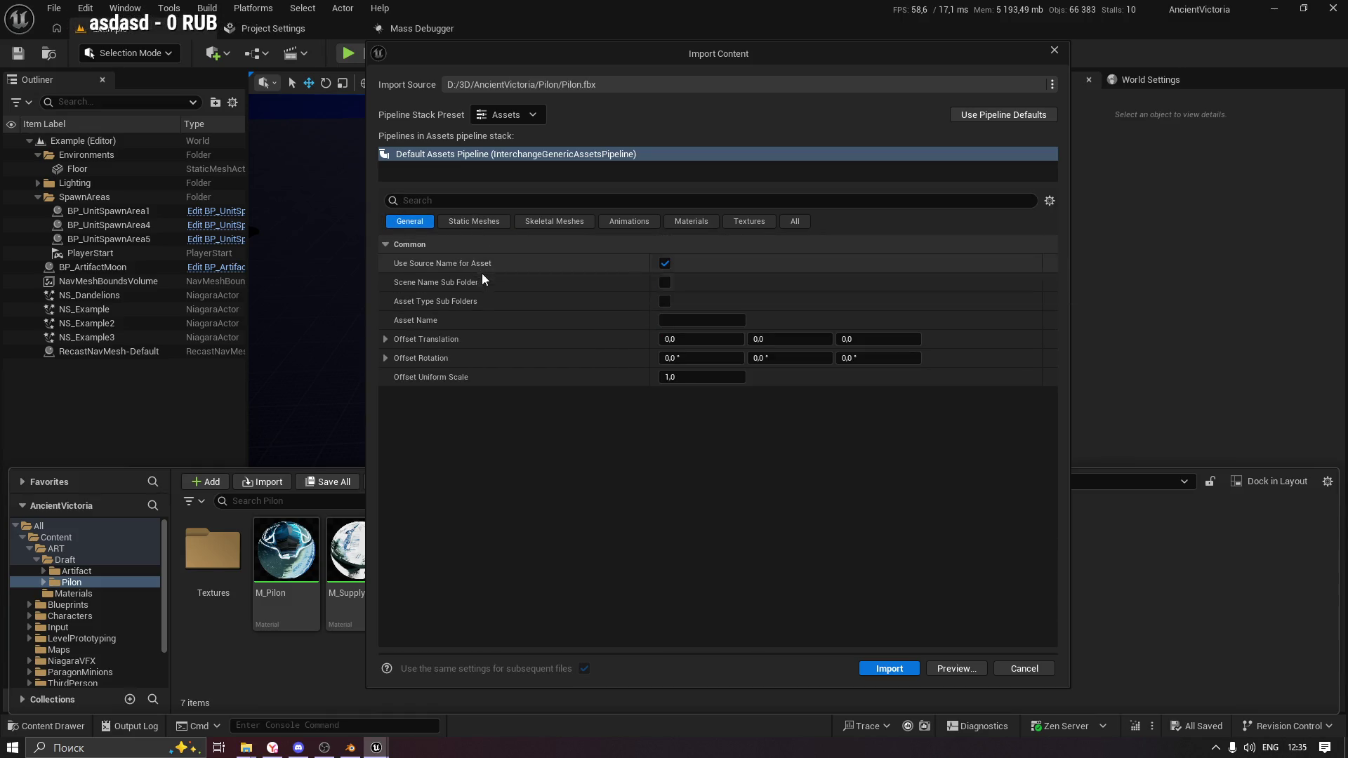
left_click(698, 225)
left_click(734, 225)
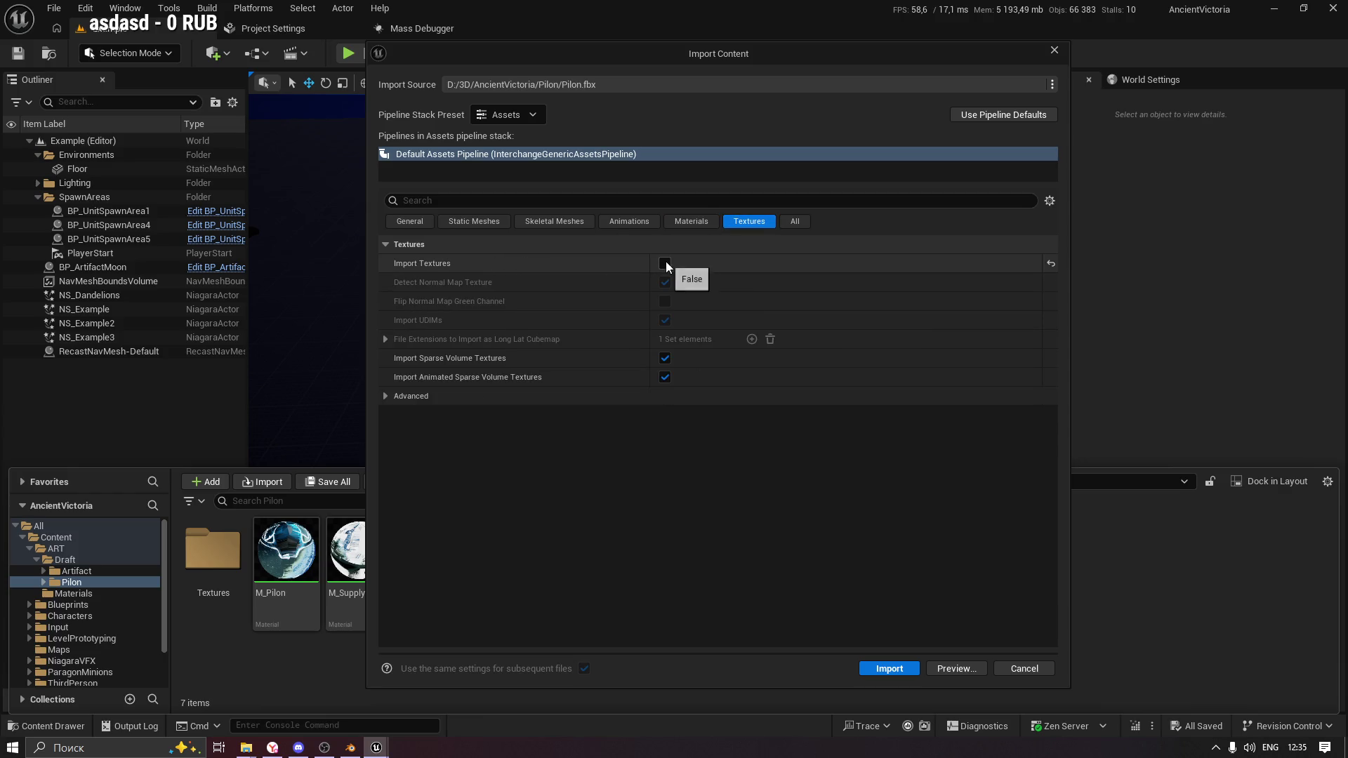
left_click(397, 403)
Filter the import settings for 'uv' and finish the import.
left_click(424, 201)
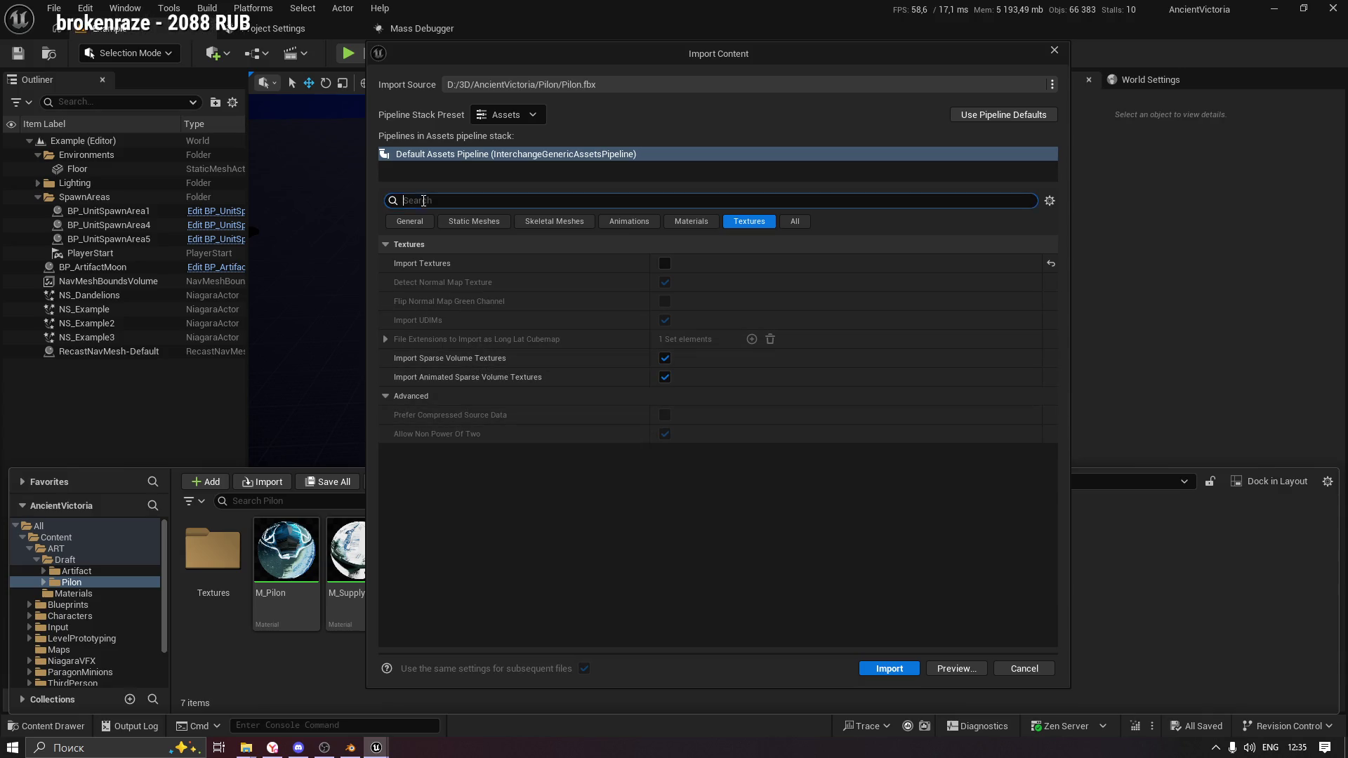
type("uv")
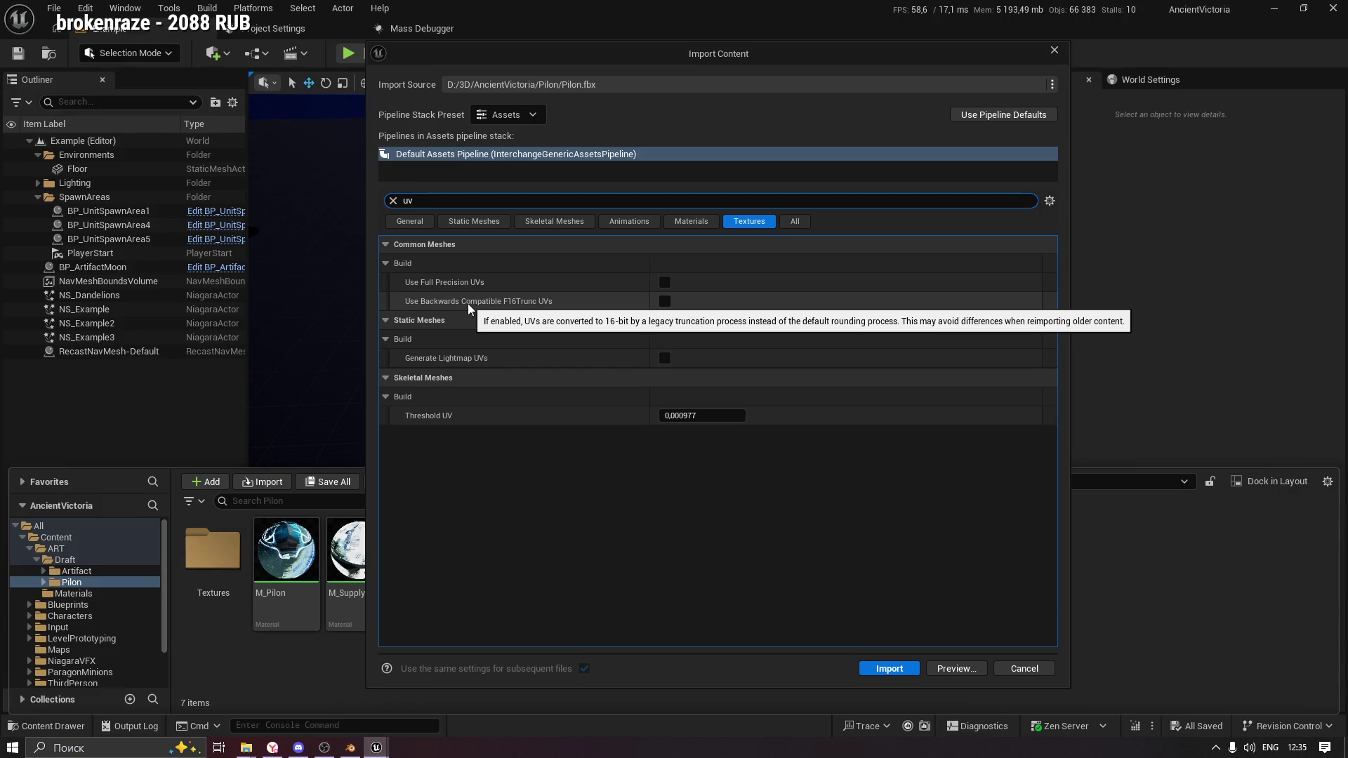
left_click(891, 669)
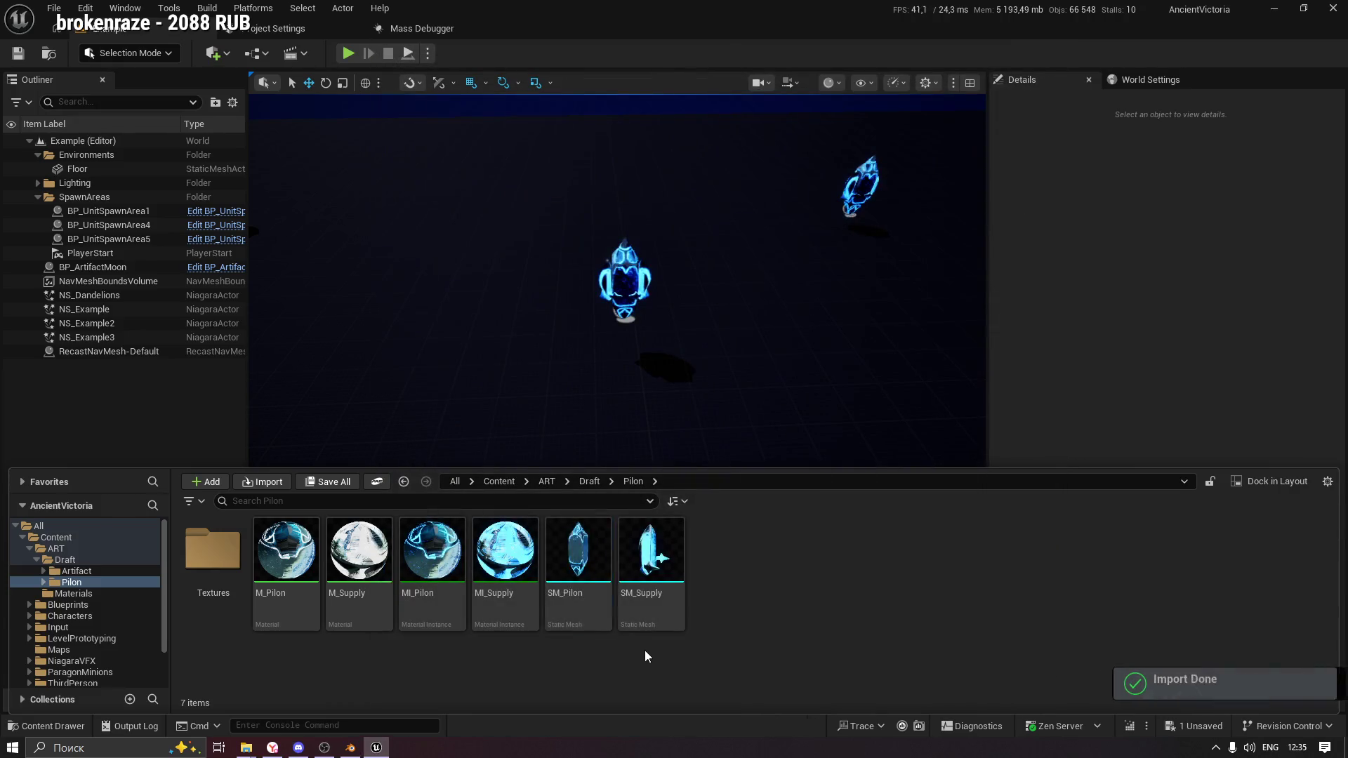
Open the new Pilon mesh and toggle the UV Channel 0 overlay on and off.
double_click(590, 546)
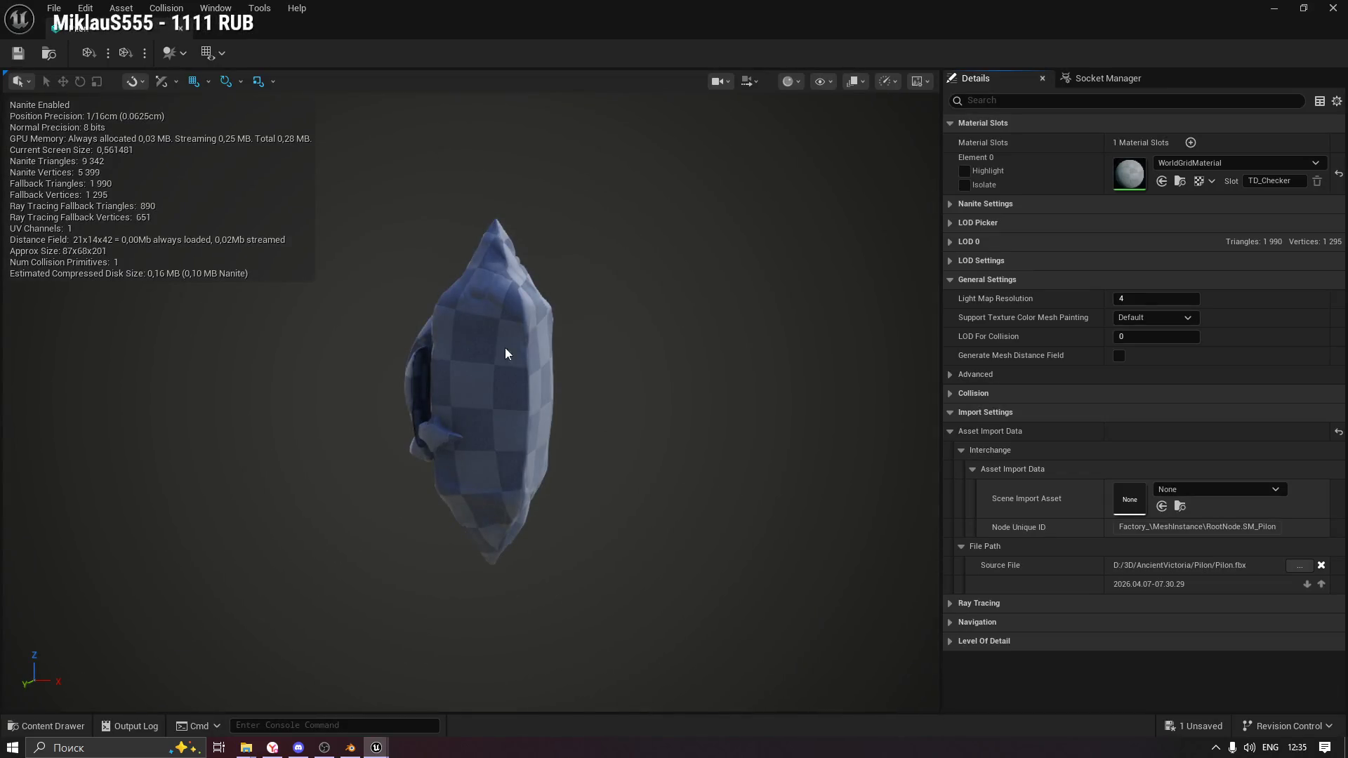
left_click(220, 54)
left_click(255, 99)
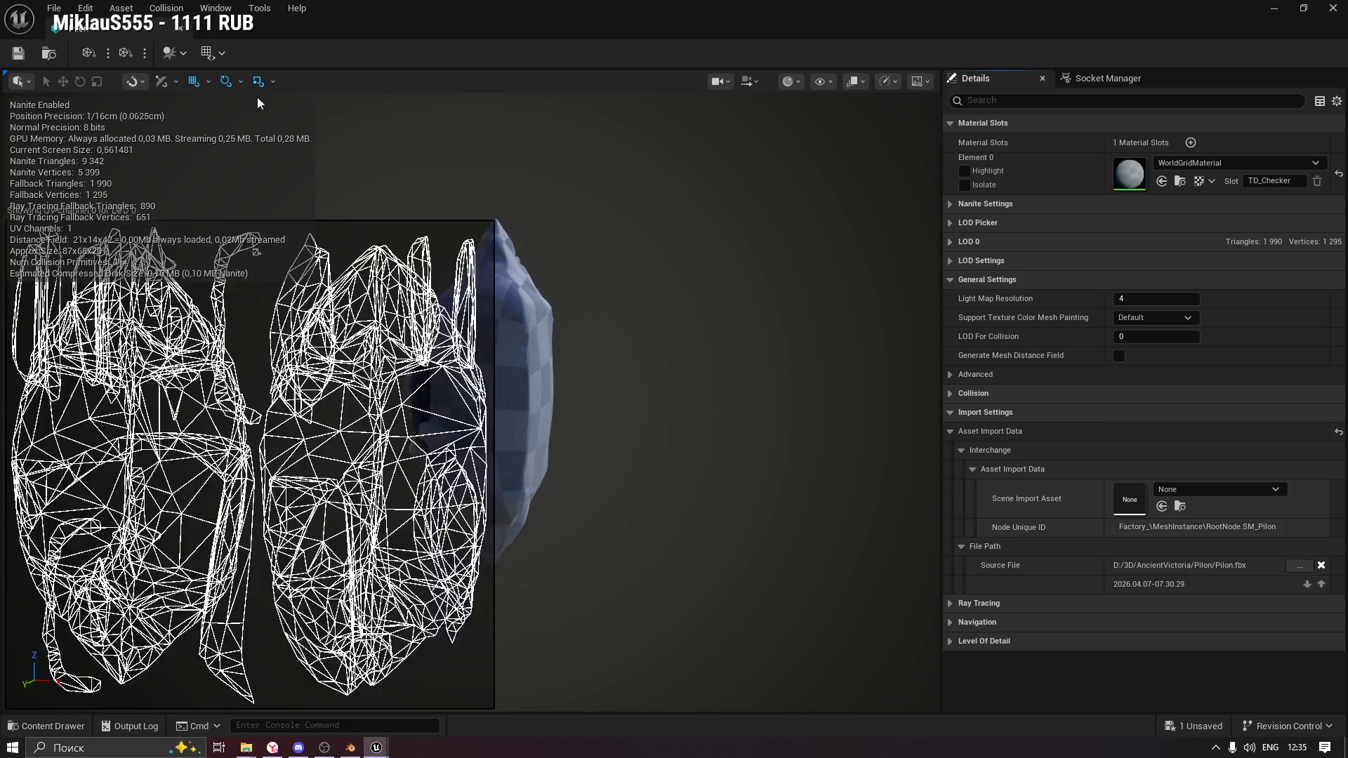
scroll(386, 421, "down", 3)
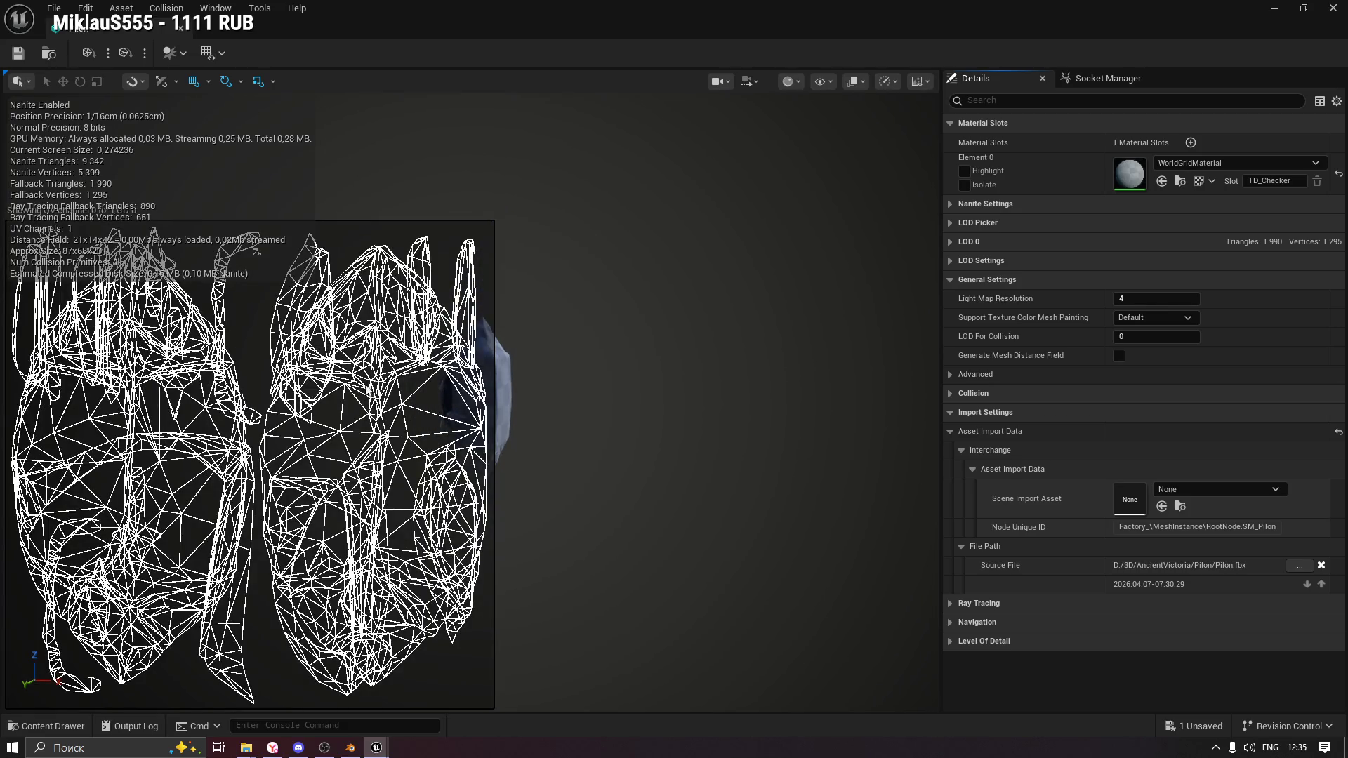
left_click(221, 53)
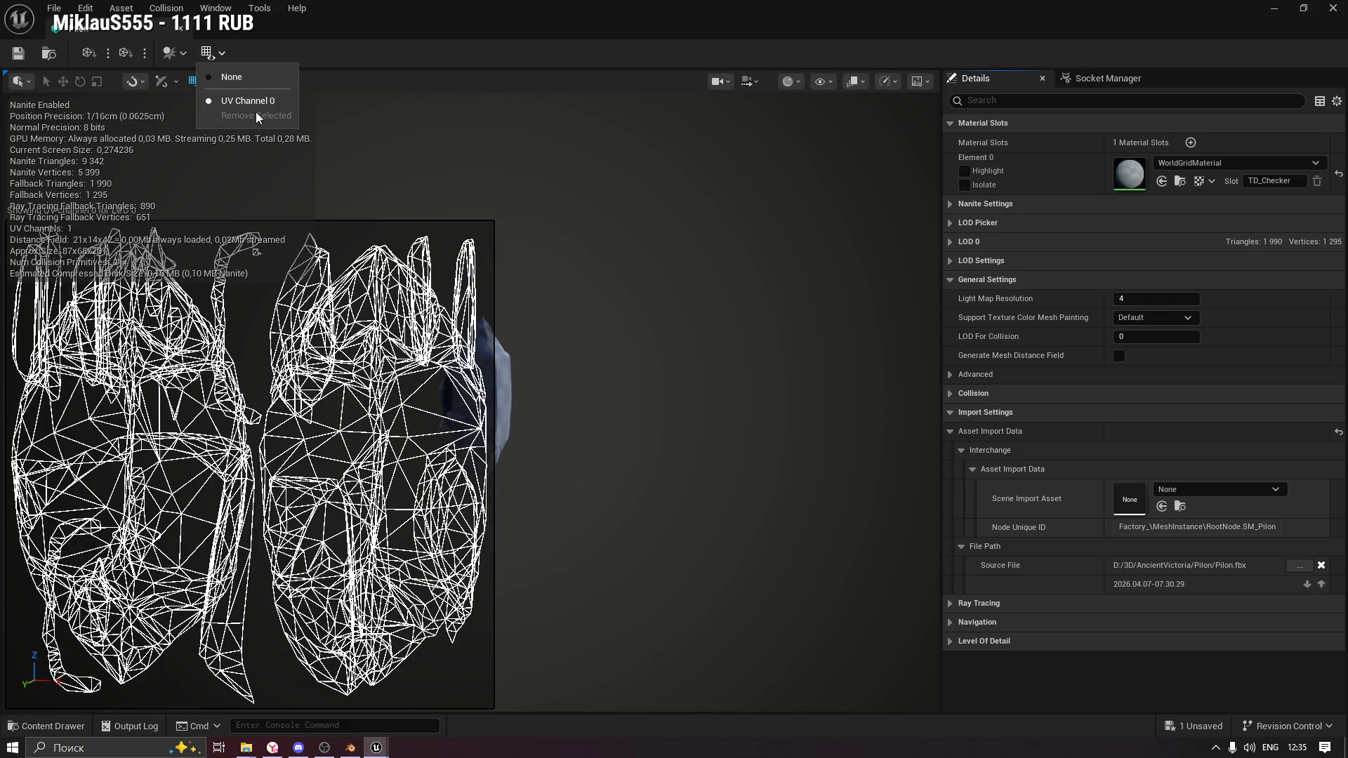
left_click(235, 77)
left_click_drag(457, 239, 534, 243)
Assign MI_Pilon to Element 0, then add a second slot holding MI_Supply.
left_click(49, 726)
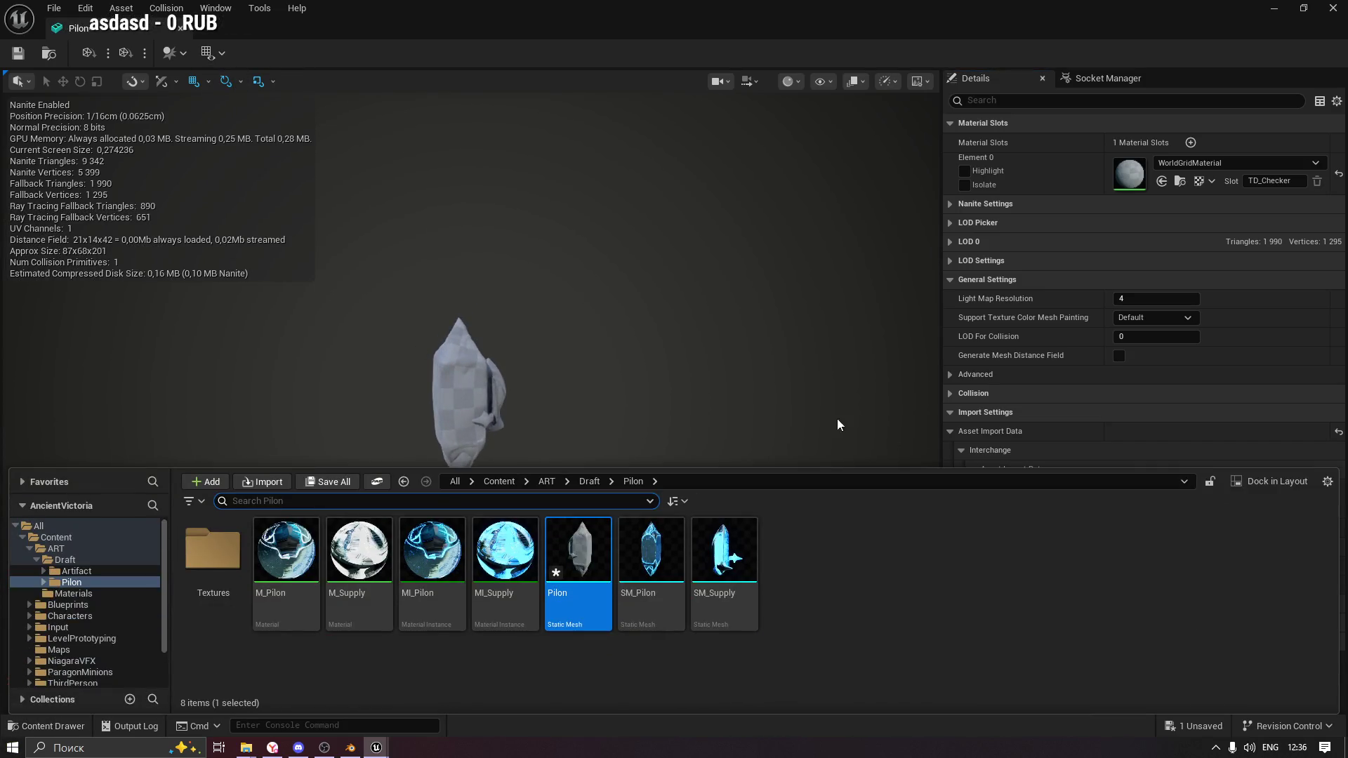
left_click(432, 555)
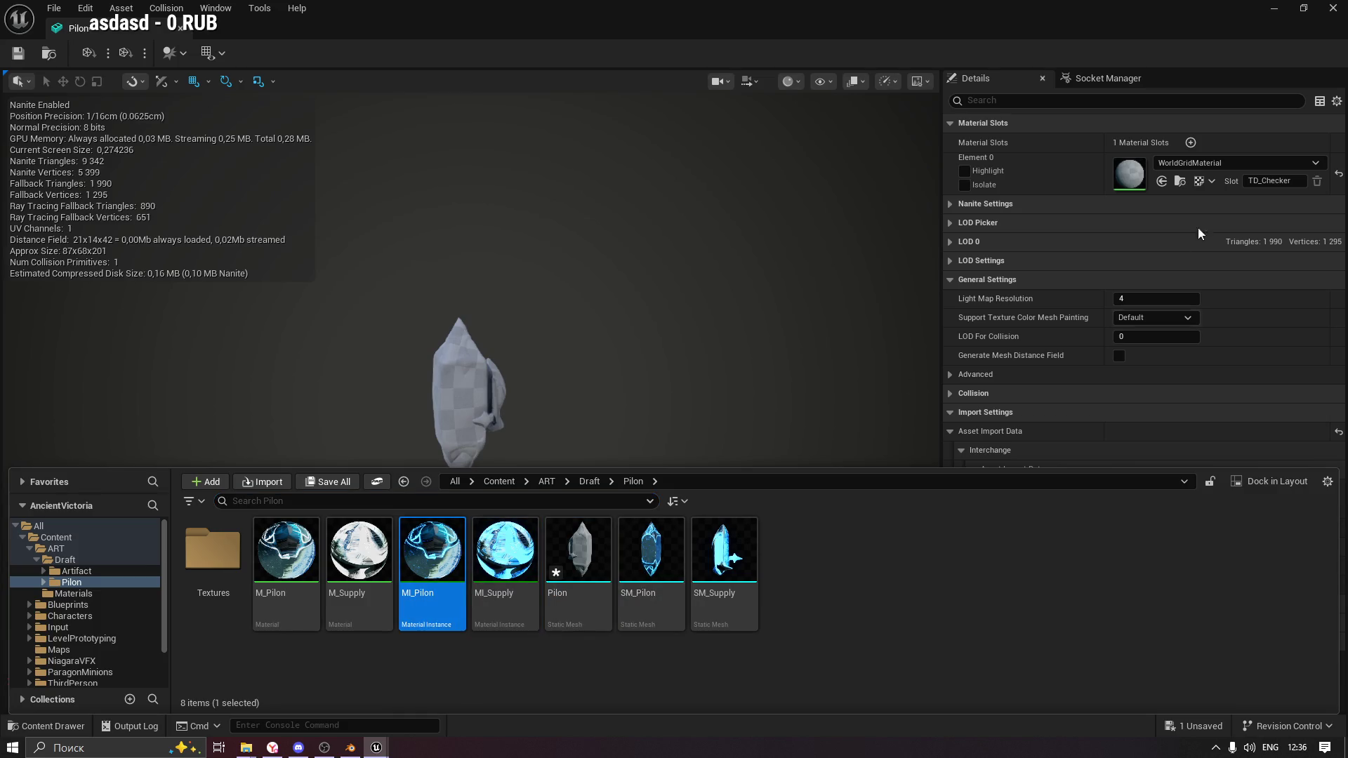
left_click(1162, 182)
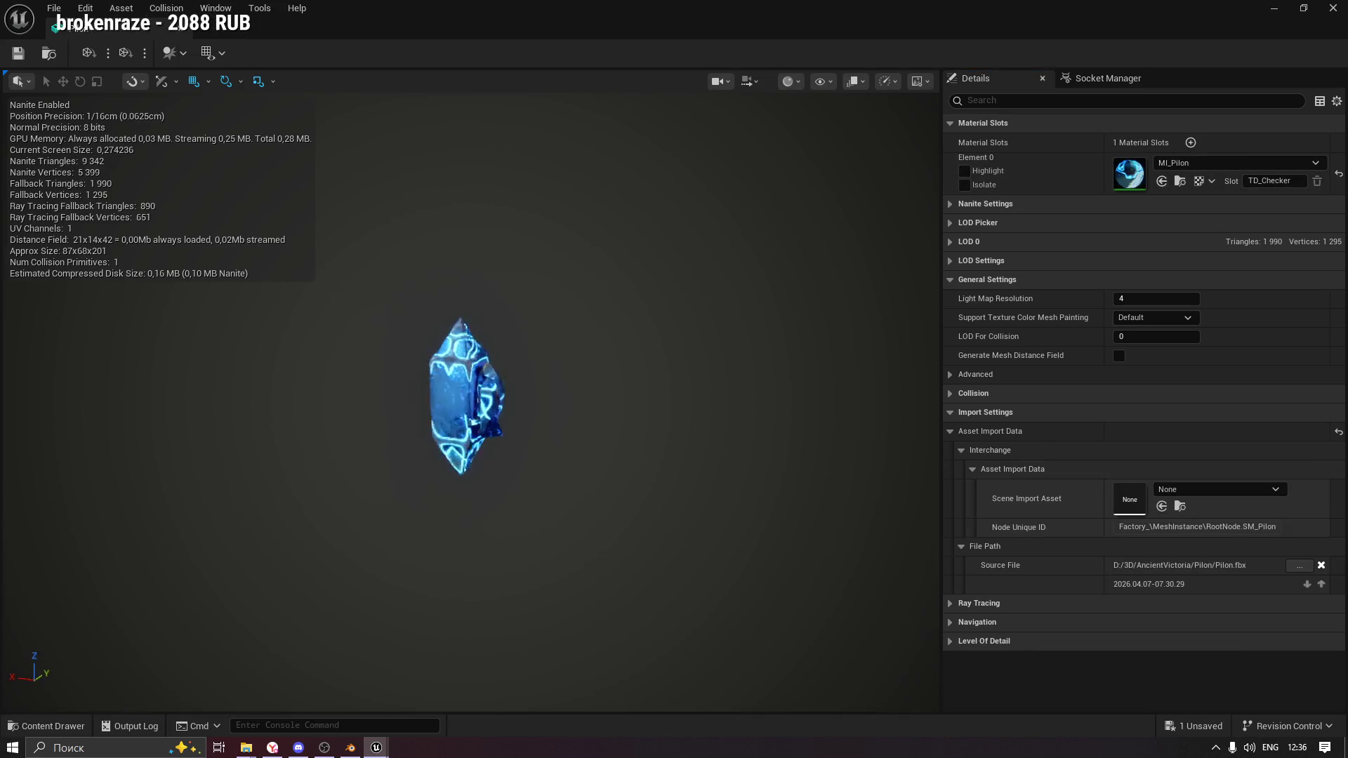
left_click(1191, 143)
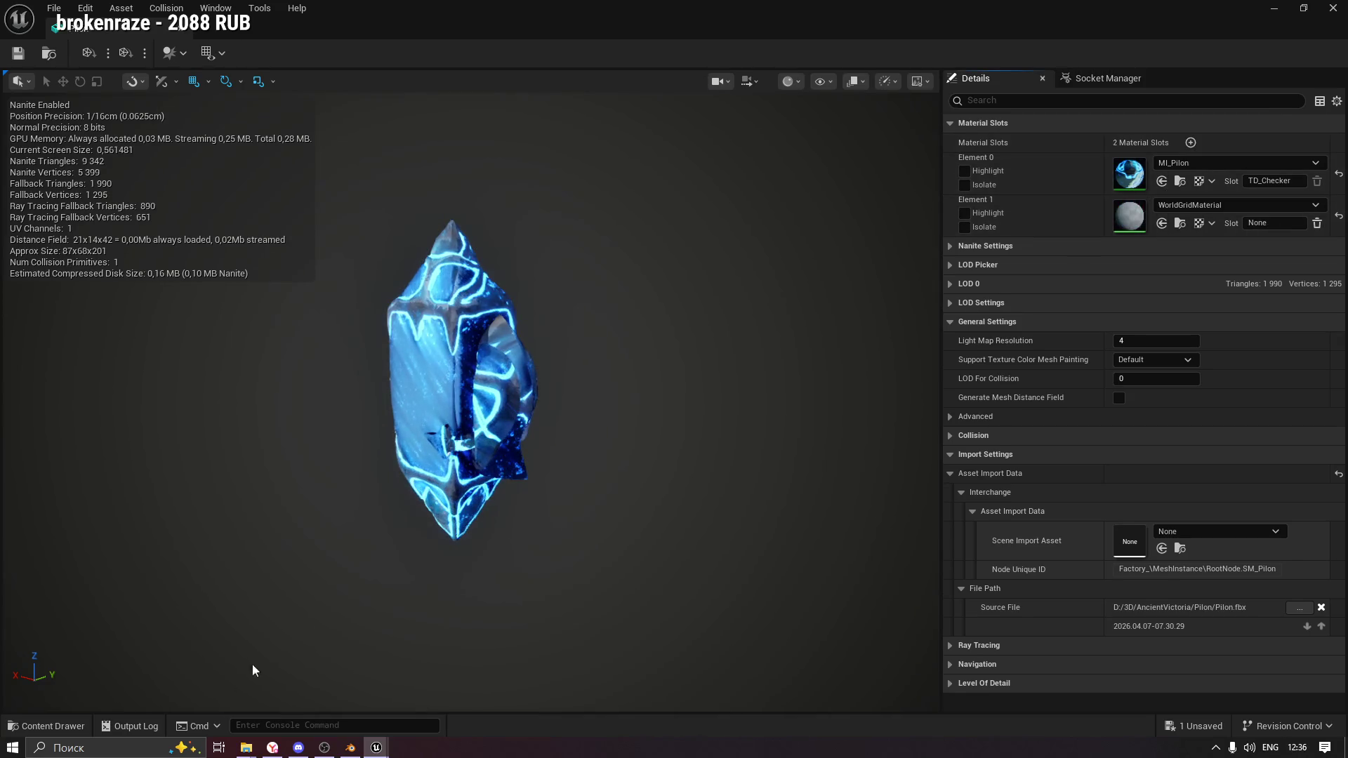
left_click(67, 726)
left_click(506, 565)
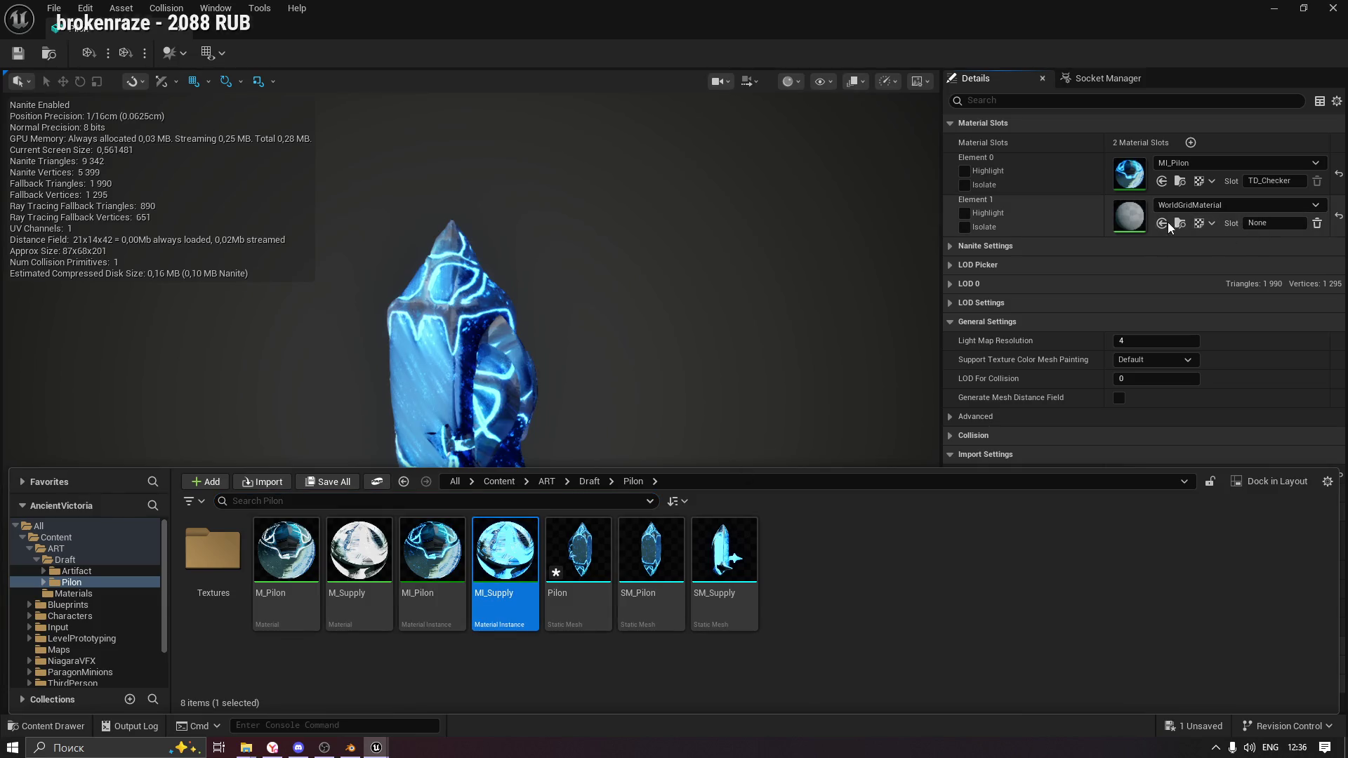
left_click(1163, 224)
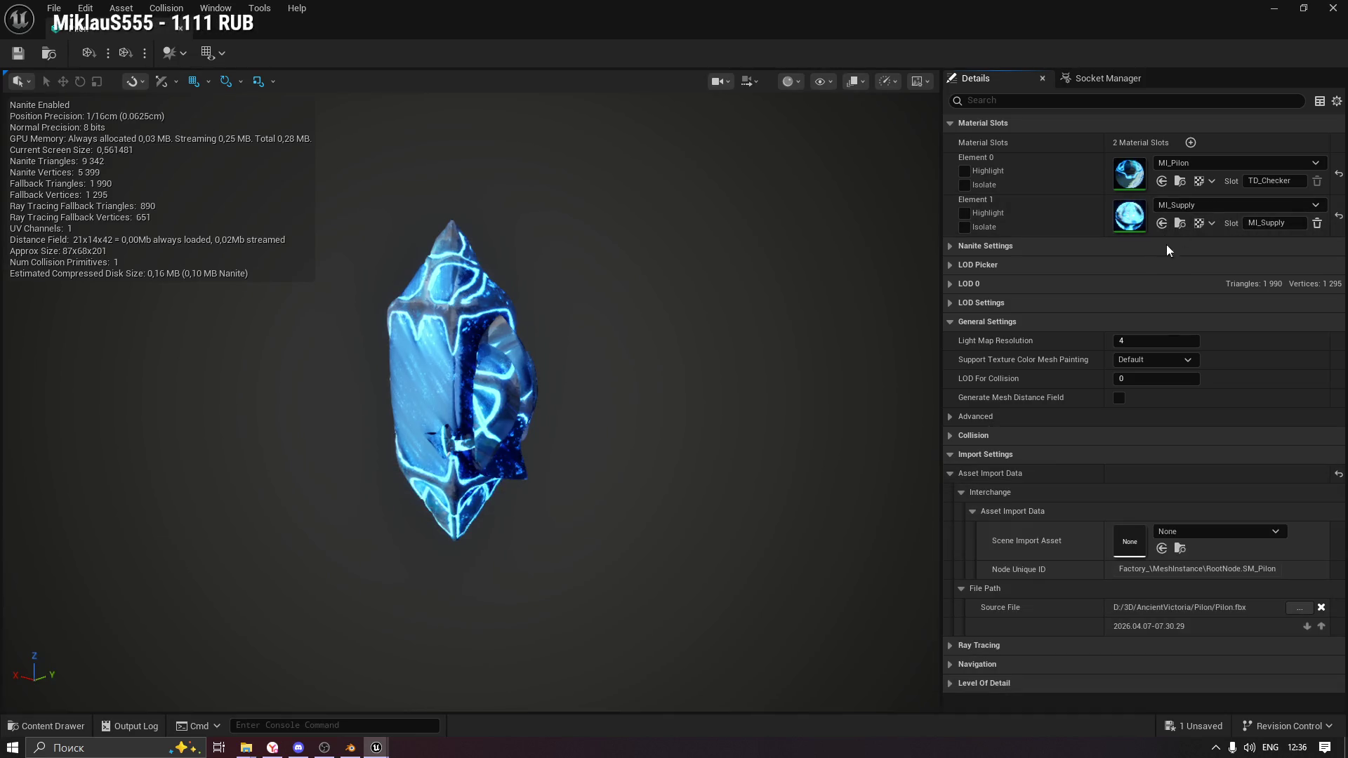
Delete the second material slot and reset Element 0 to the default material.
left_click(1317, 223)
left_click(783, 401)
left_click(1318, 182)
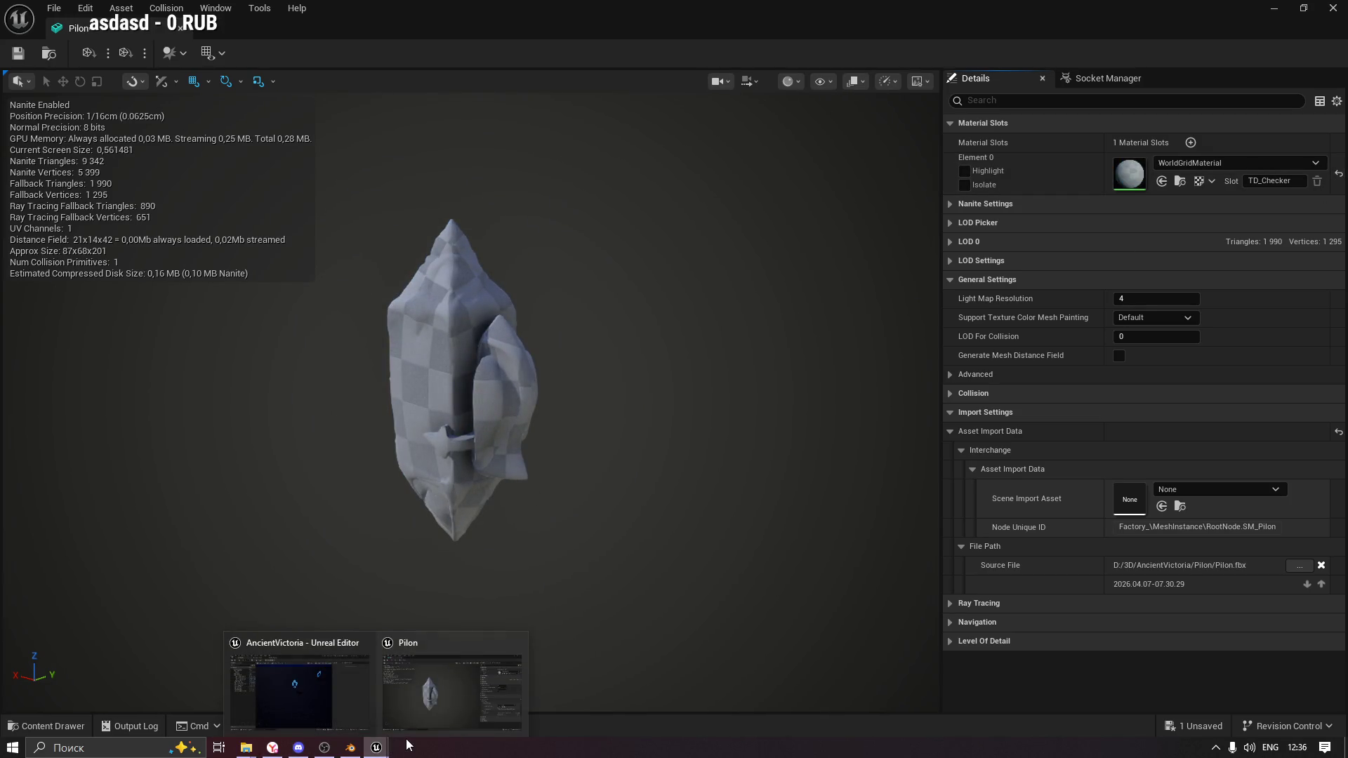
In ChatGPT, read the advice on separate material slots, differing origins and setting origin before joining.
left_click(281, 746)
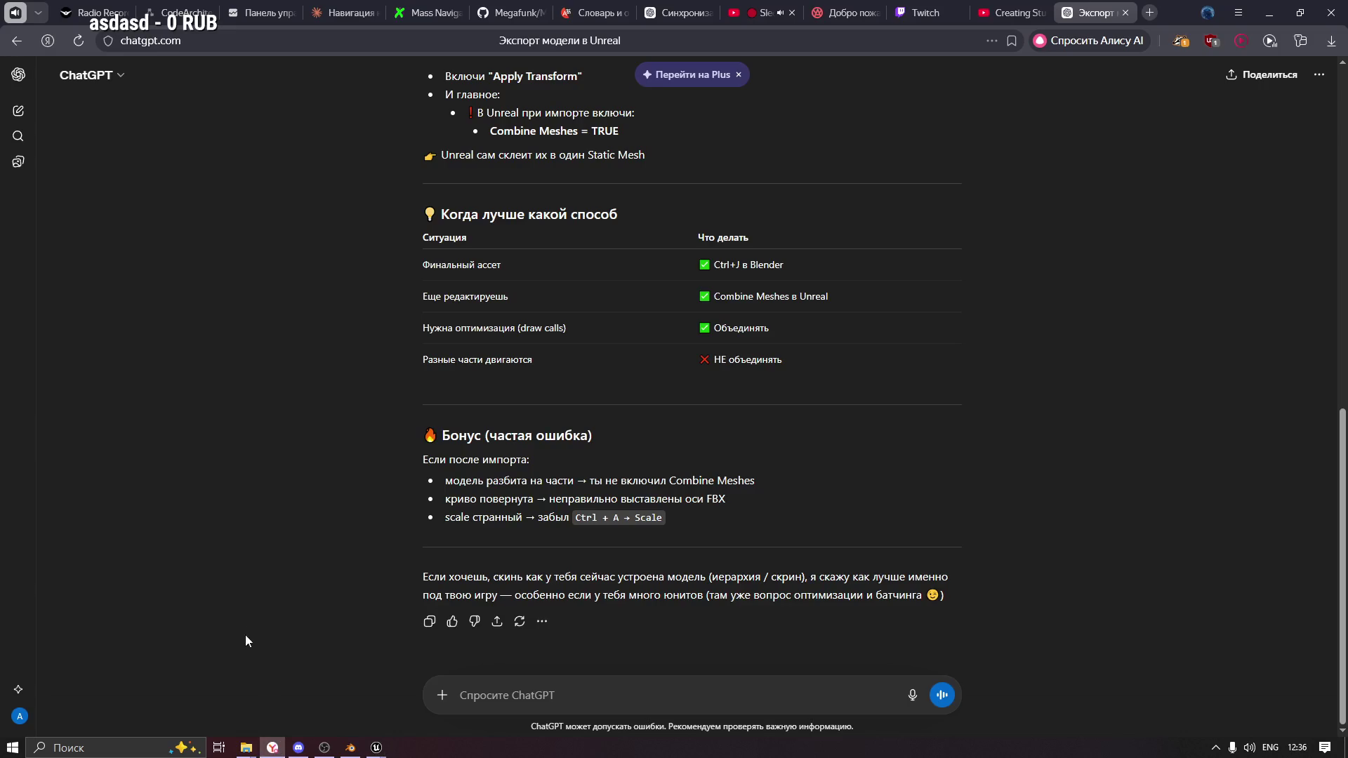
scroll(575, 525, "up", 5)
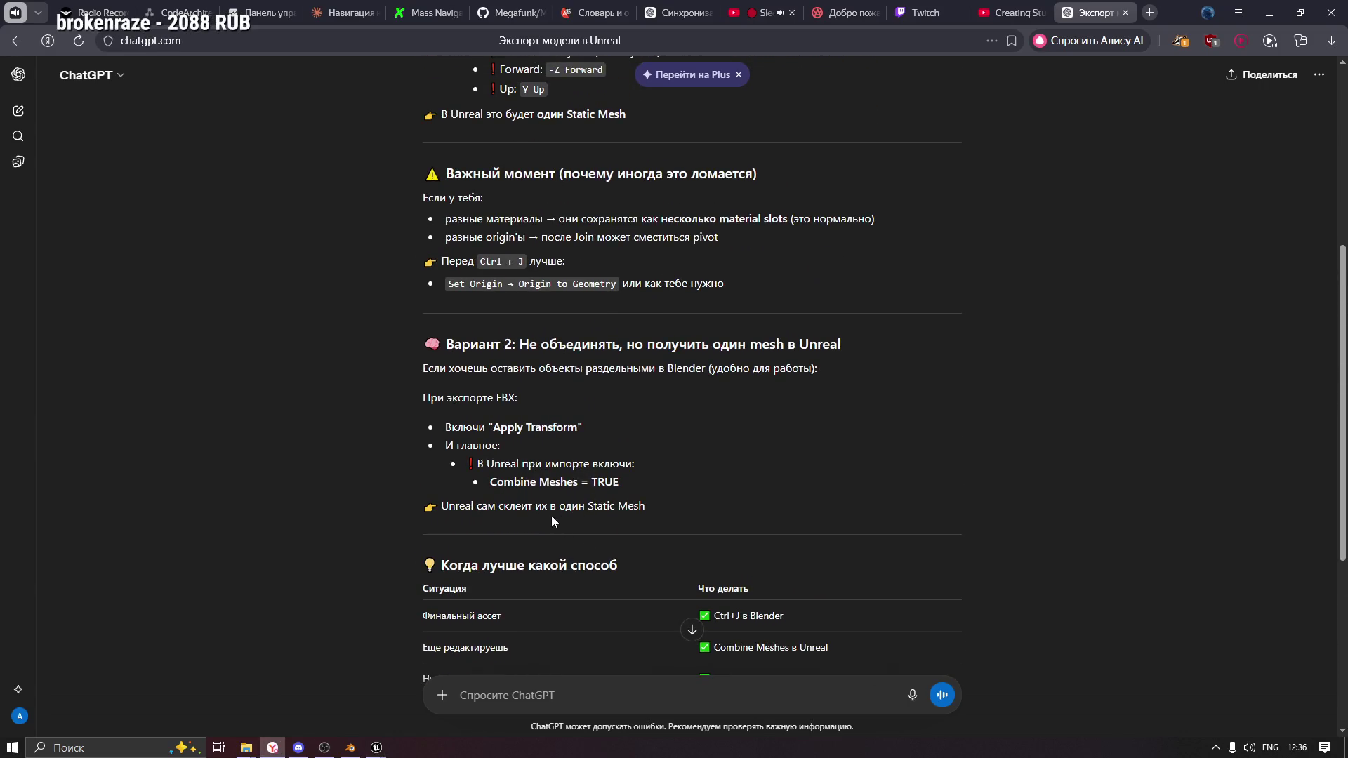
scroll(538, 499, "up", 2)
scroll(534, 425, "up", 3)
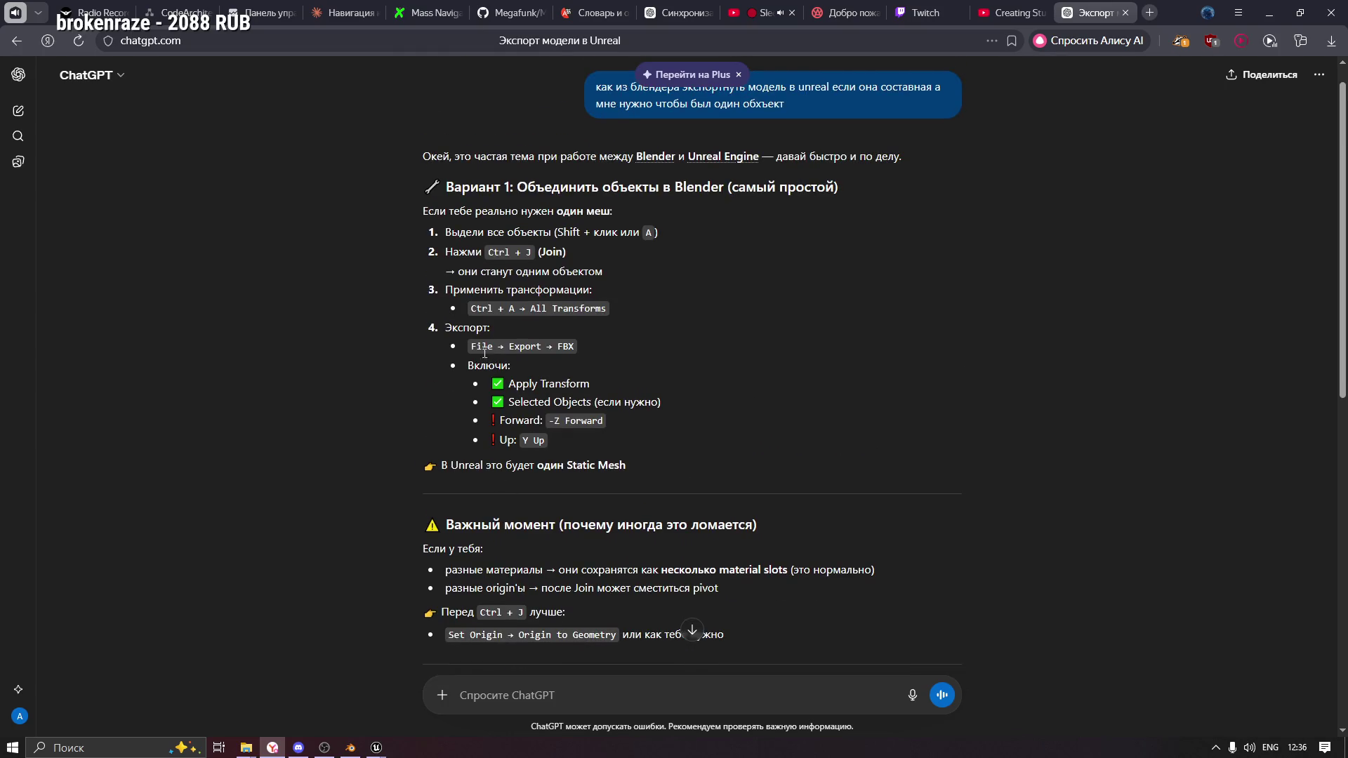
scroll(621, 365, "down", 1)
scroll(555, 414, "down", 3)
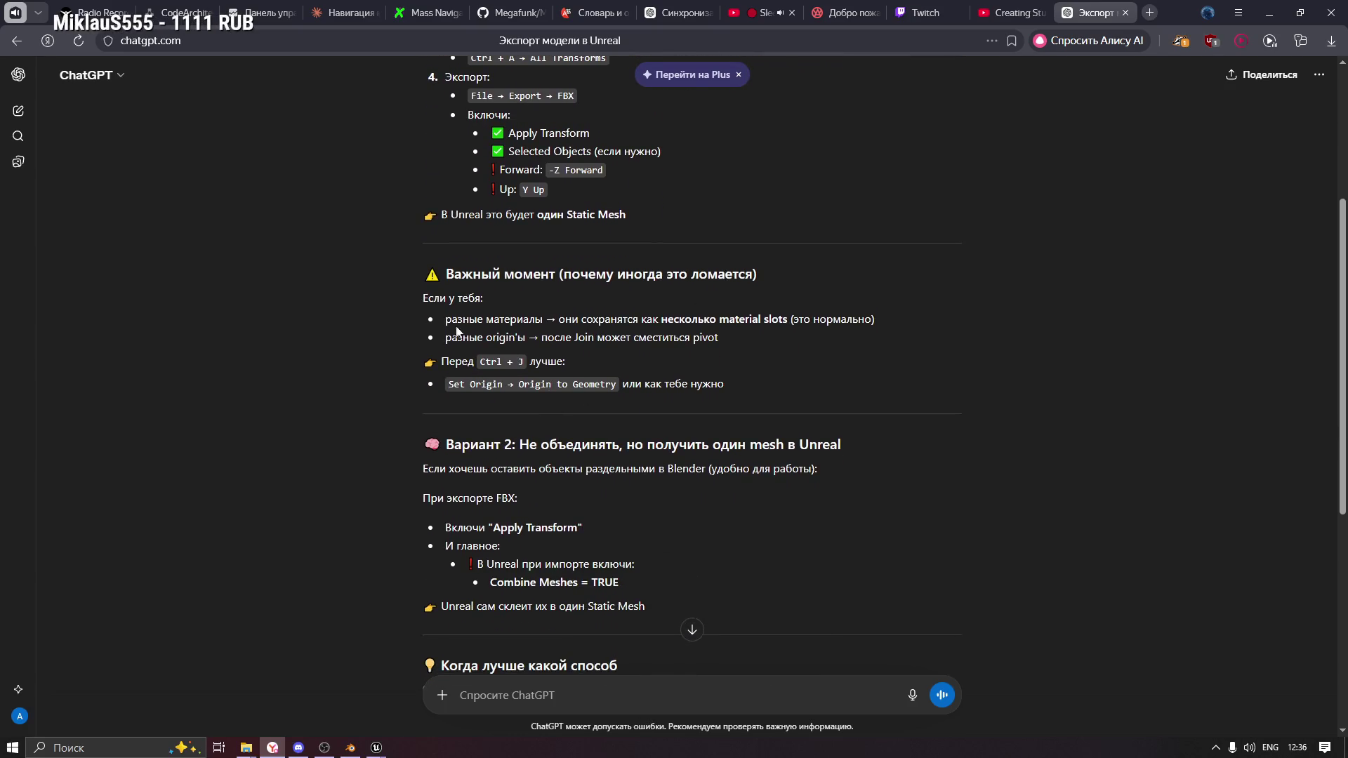
left_click_drag(446, 325, 884, 320)
left_click_drag(445, 339, 745, 338)
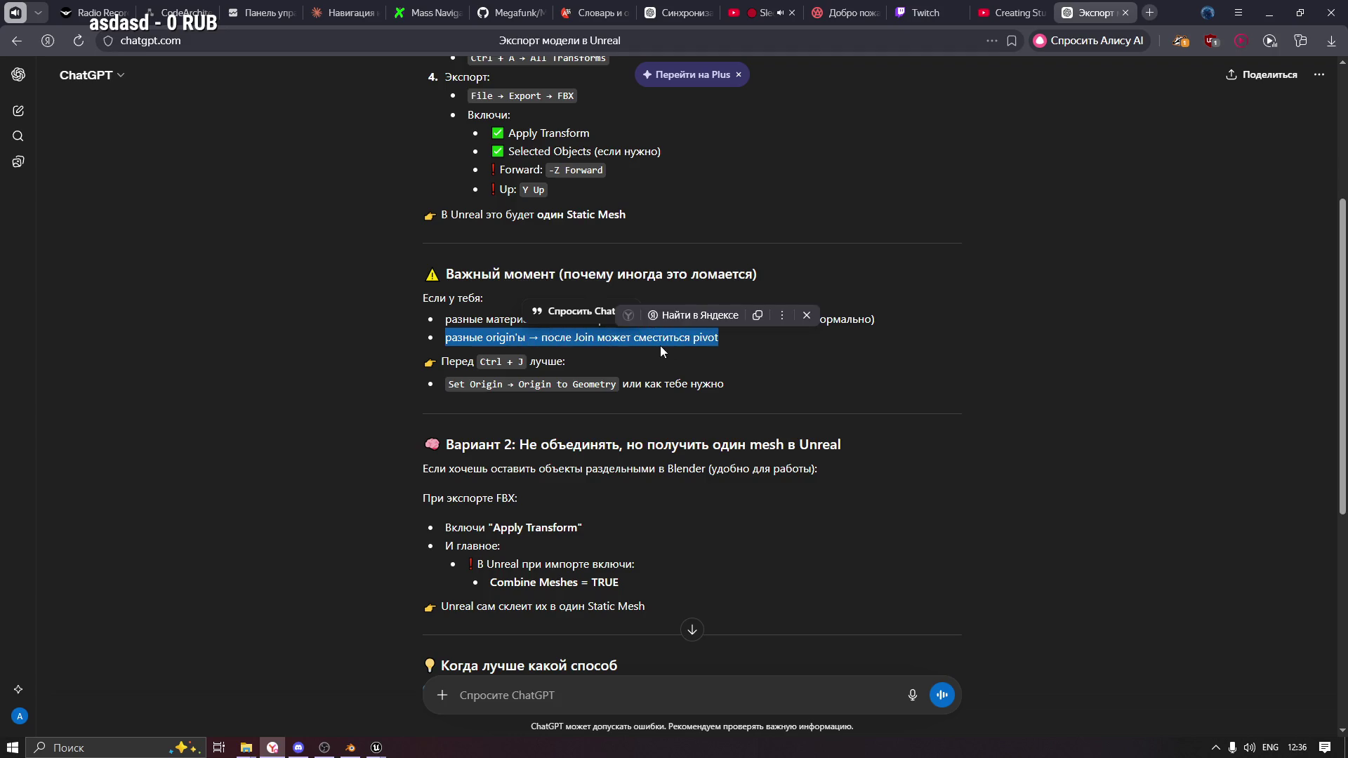
left_click(505, 362)
scroll(488, 366, "down", 2)
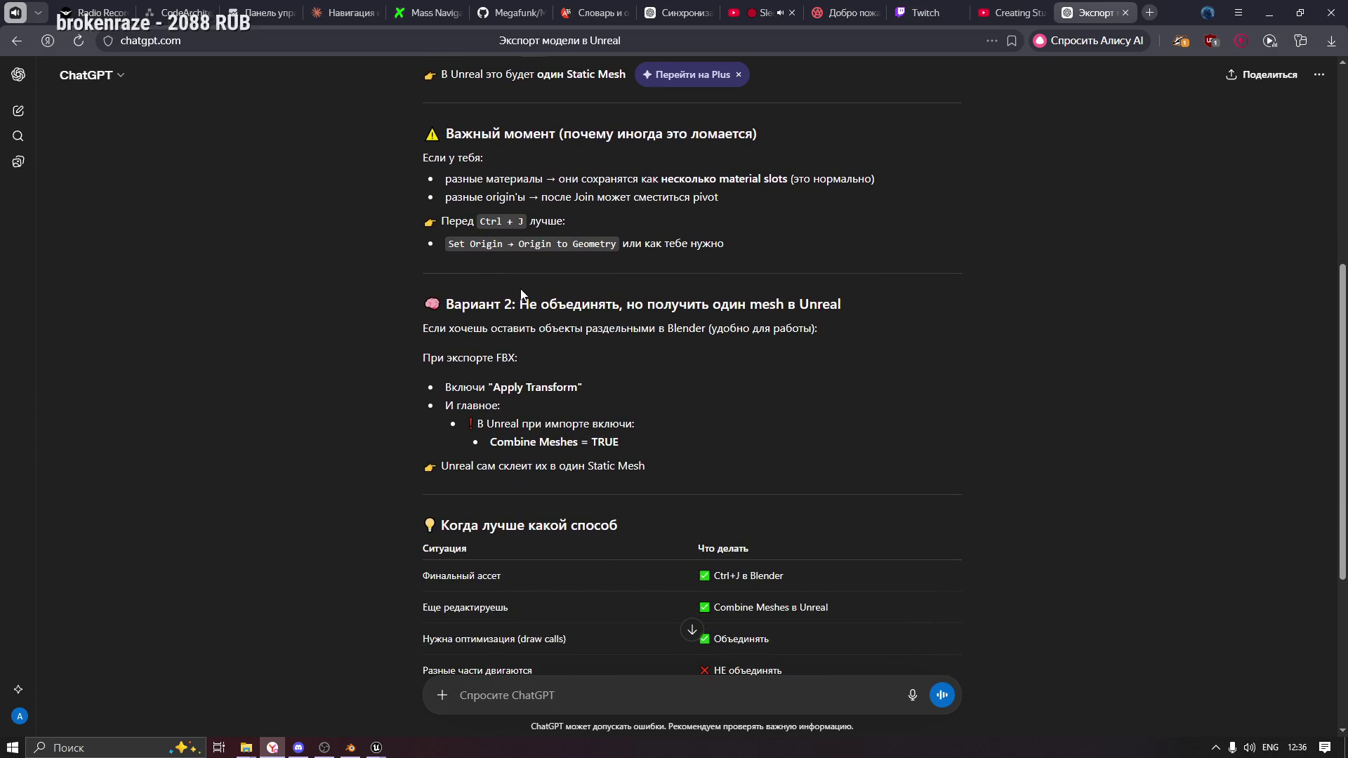
scroll(521, 271, "up", 2)
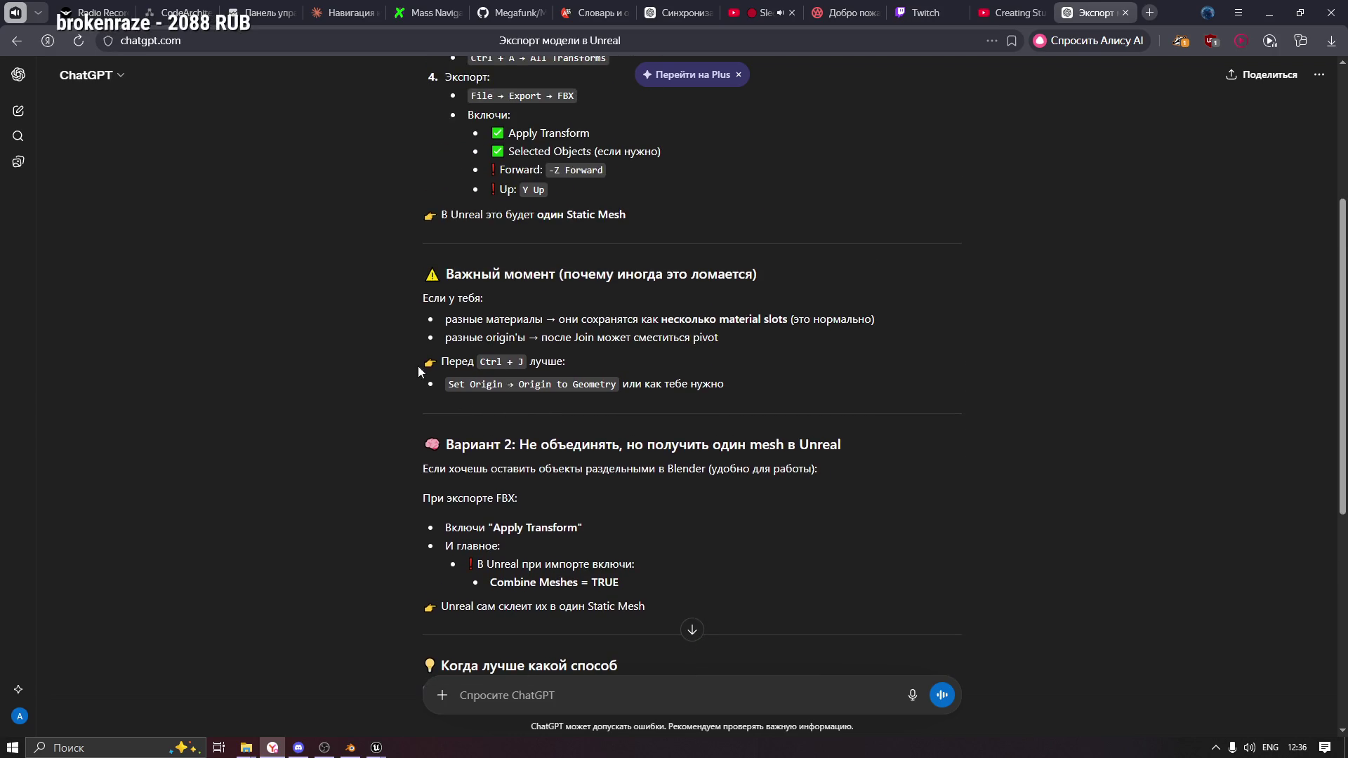
left_click_drag(443, 361, 585, 361)
left_click(579, 366)
mouse_move(442, 361)
left_mouse_down()
mouse_move(583, 361)
mouse_move(448, 374)
left_mouse_up()
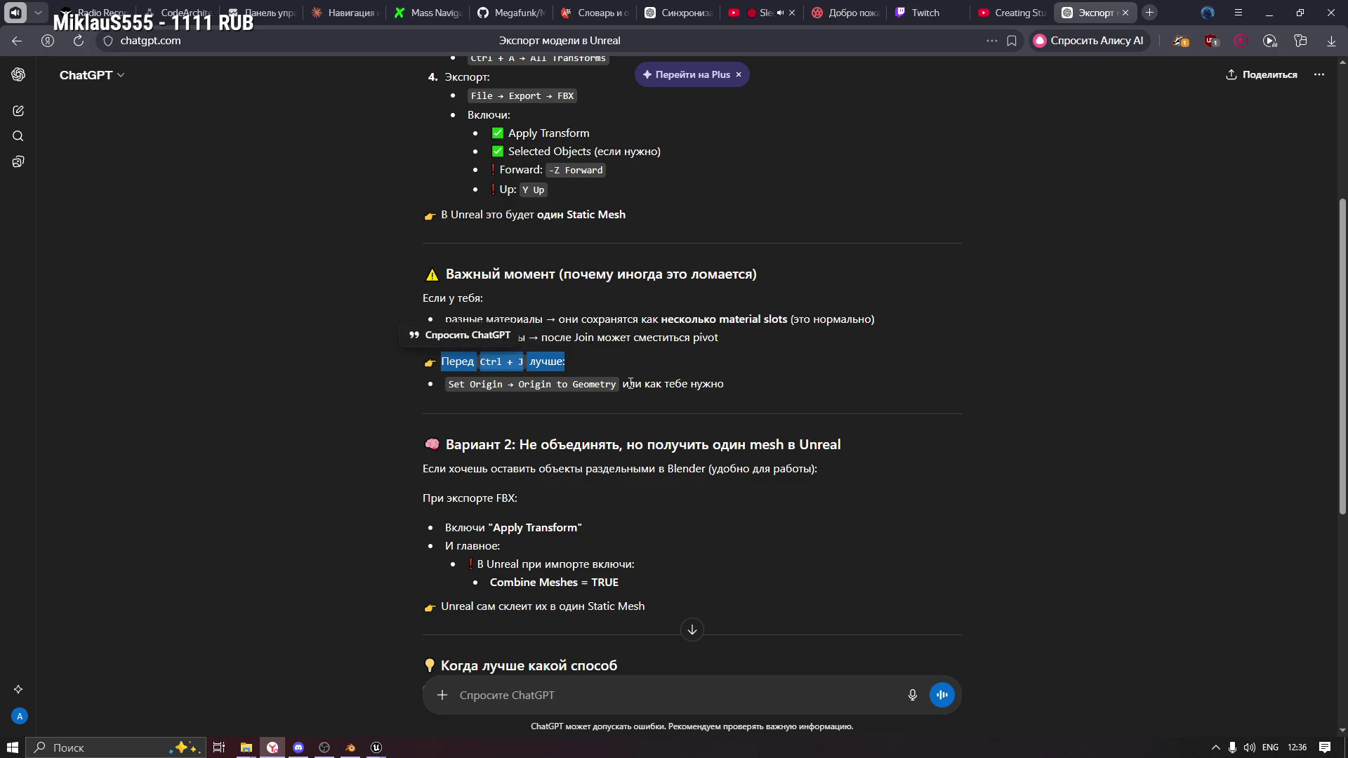
left_click_drag(750, 385, 620, 386)
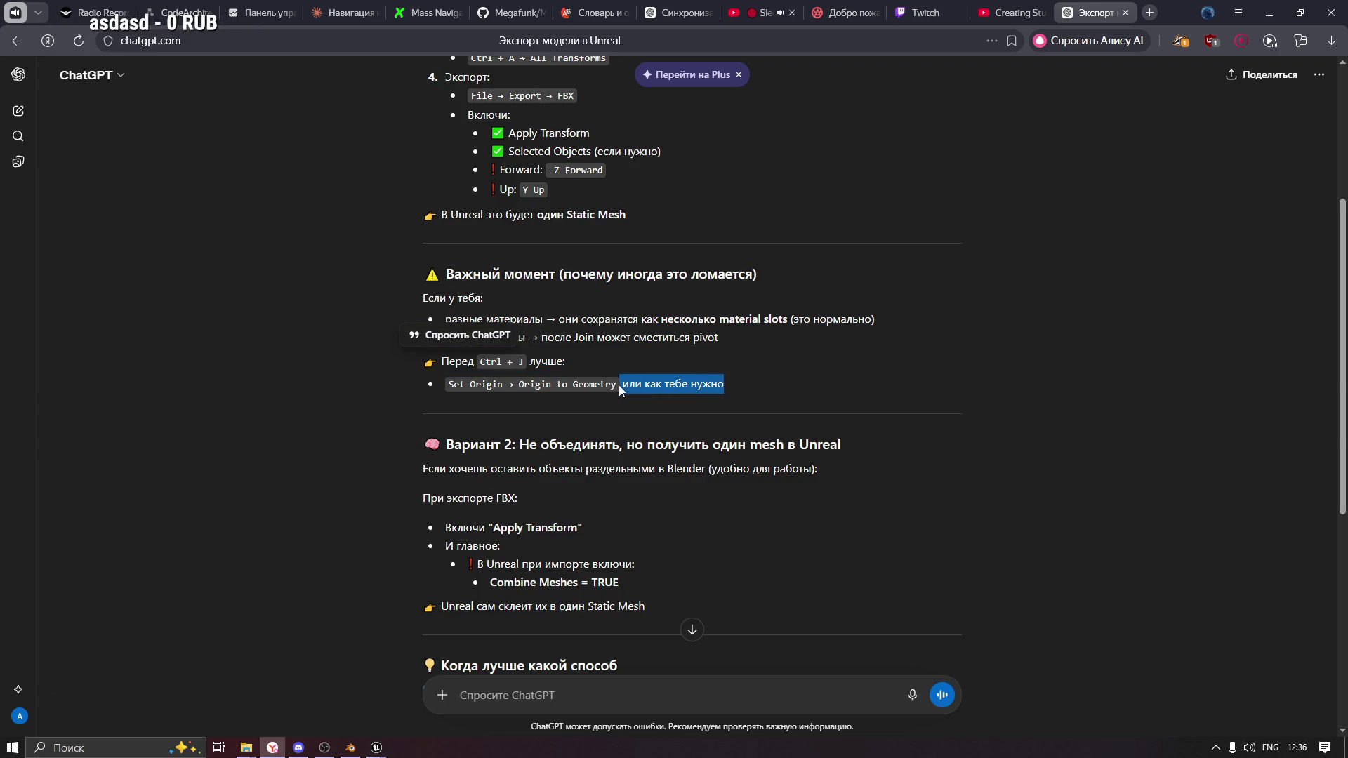
left_click(615, 409)
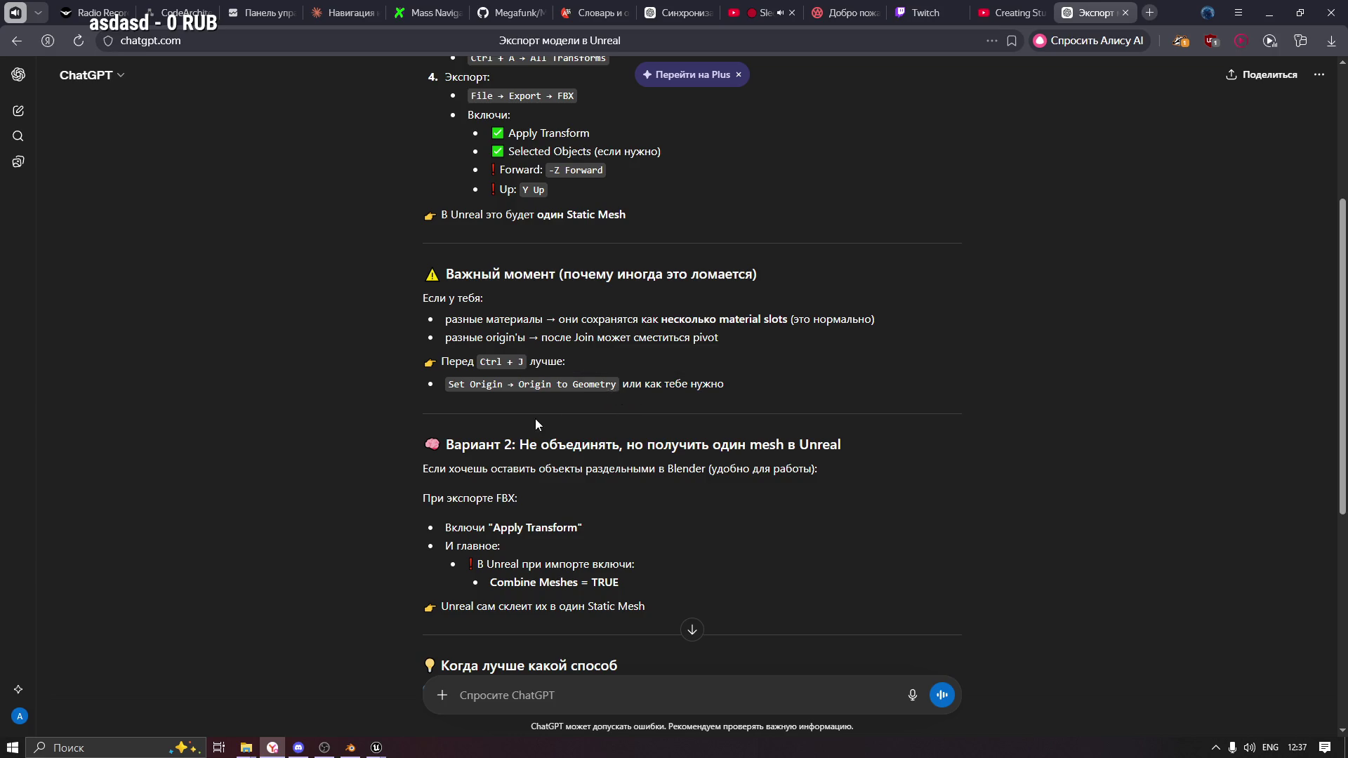
Review the Combine Meshes = TRUE setting and method comparison table, then return to Blender.
scroll(517, 422, "down", 2)
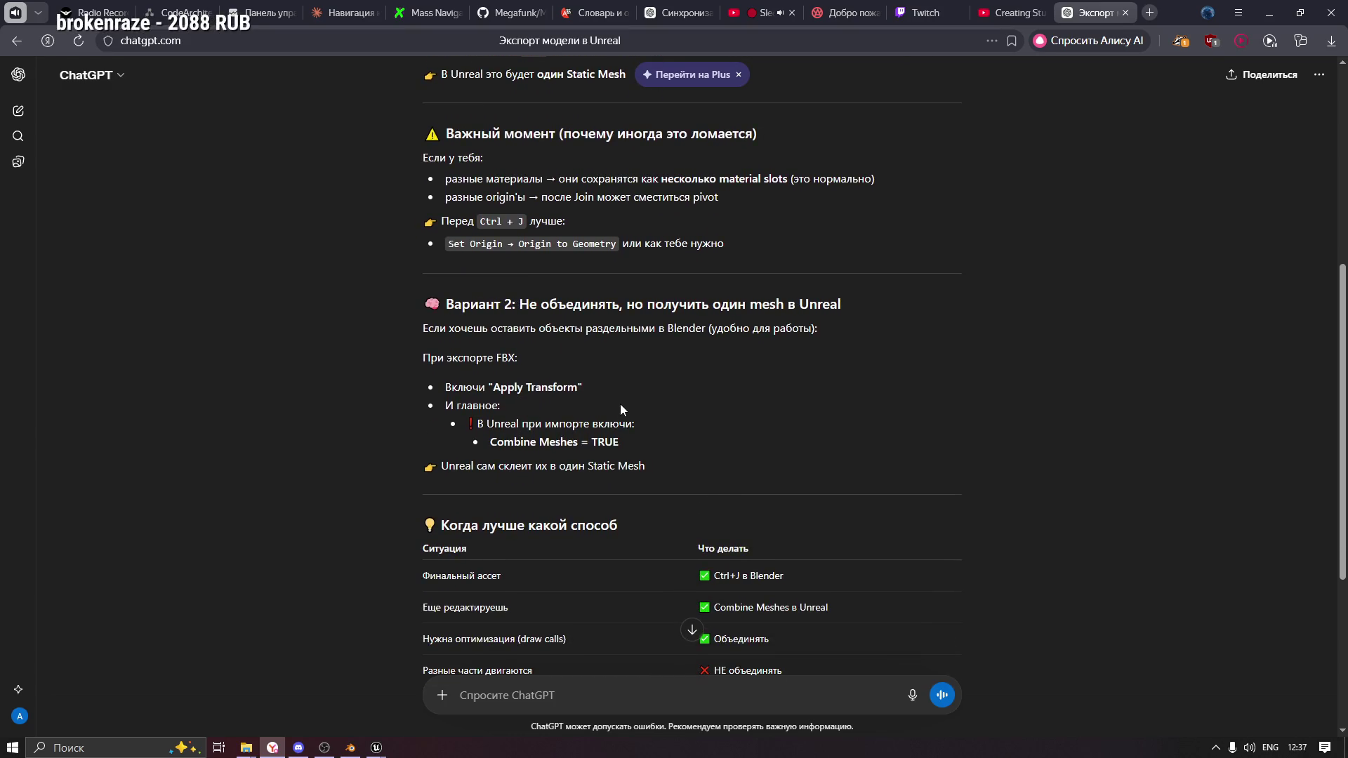
scroll(620, 405, "down", 1)
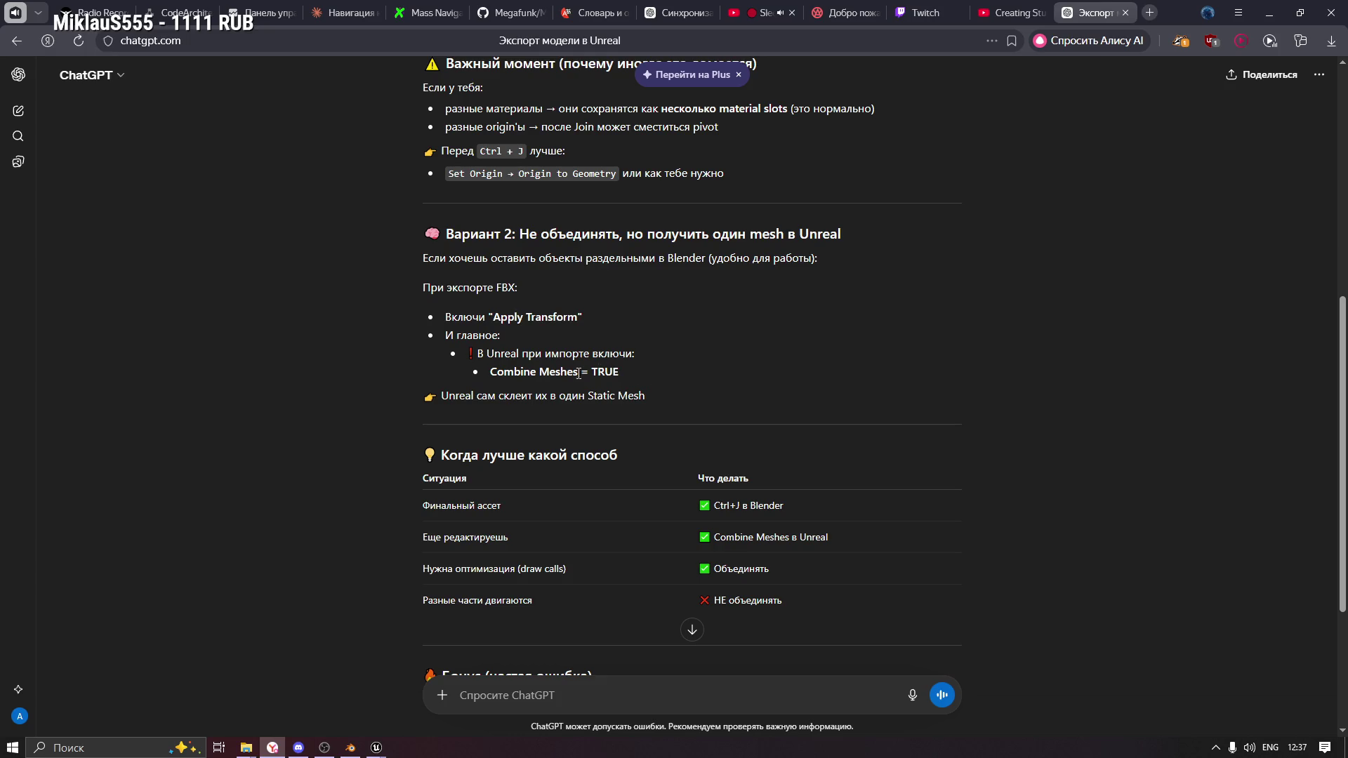
mouse_move(627, 372)
left_mouse_down()
mouse_move(485, 373)
mouse_move(522, 396)
mouse_move(640, 394)
left_mouse_up()
left_click(499, 426)
scroll(499, 426, "down", 2)
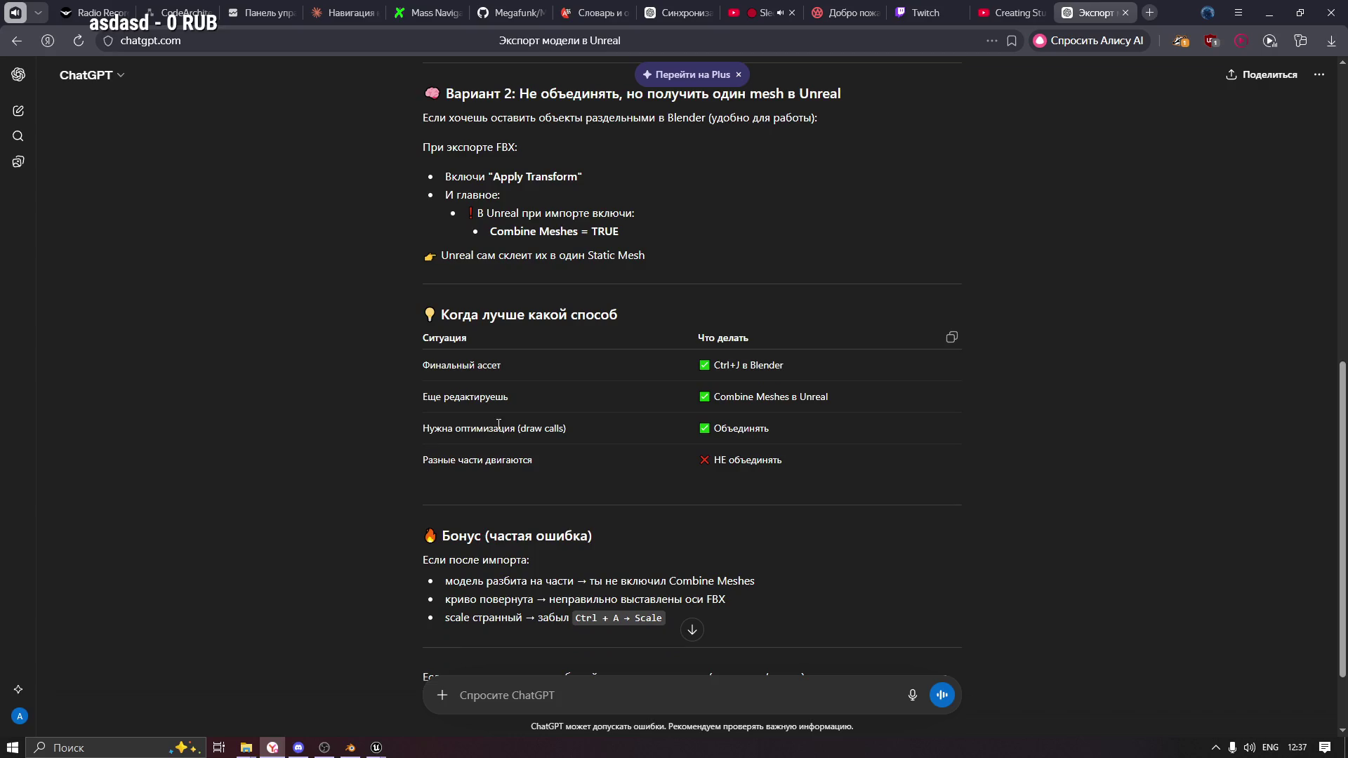
triple_click(430, 272)
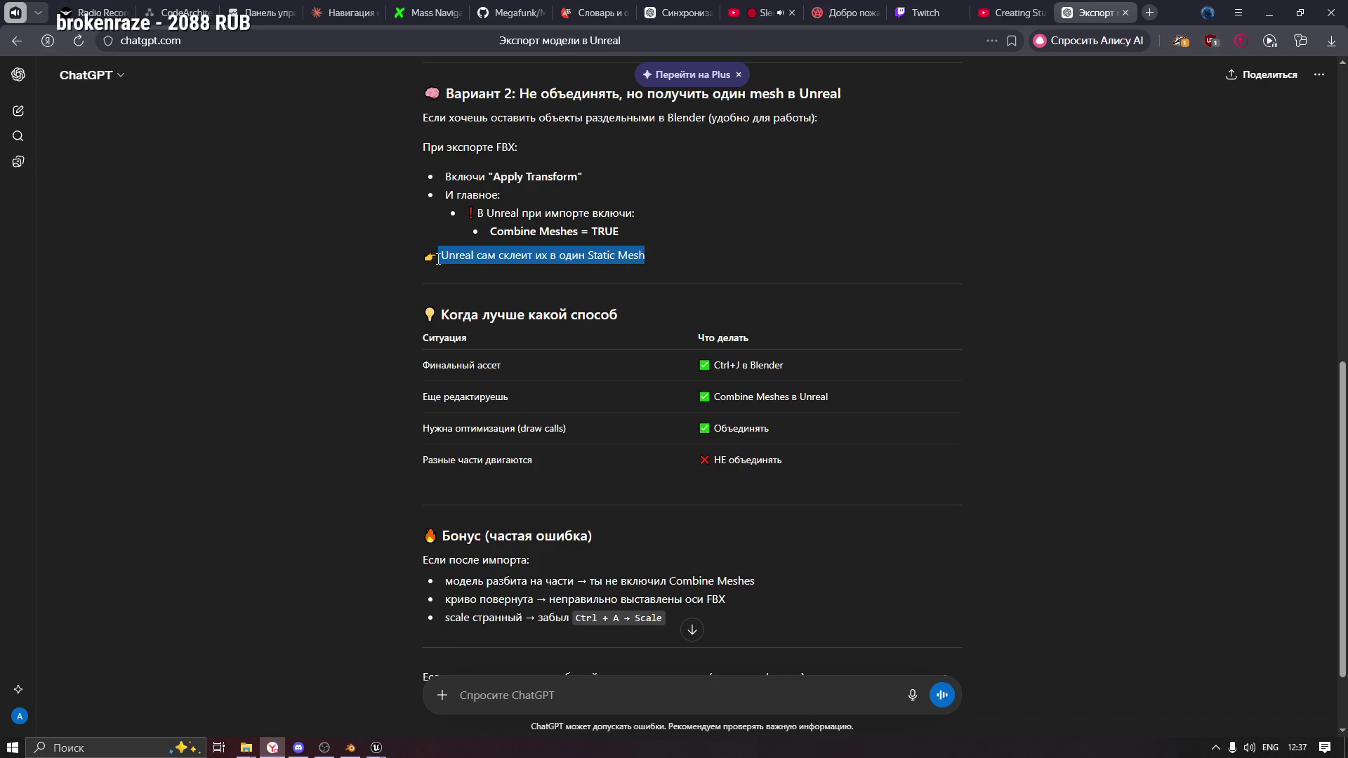
left_click(486, 284)
left_click_drag(438, 317, 664, 321)
left_click_drag(416, 405, 520, 392)
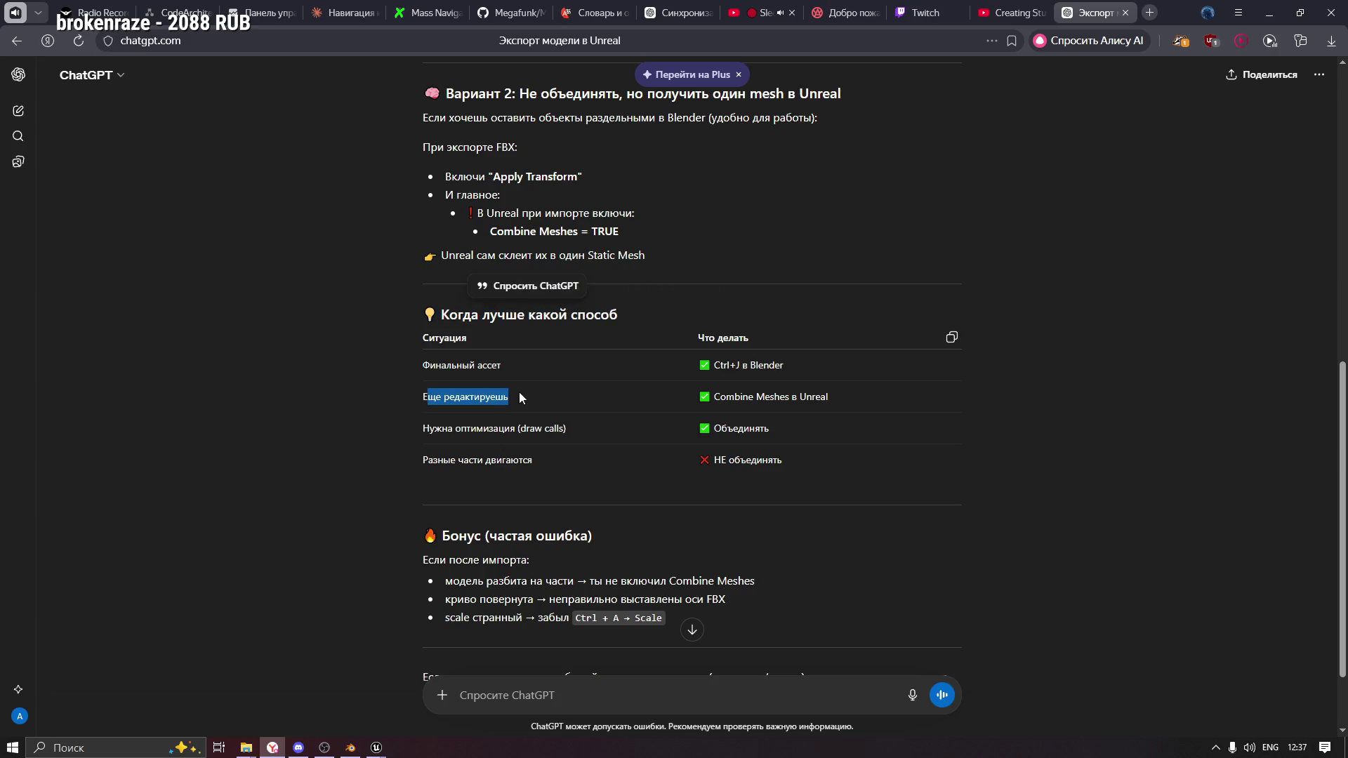
left_click(456, 403)
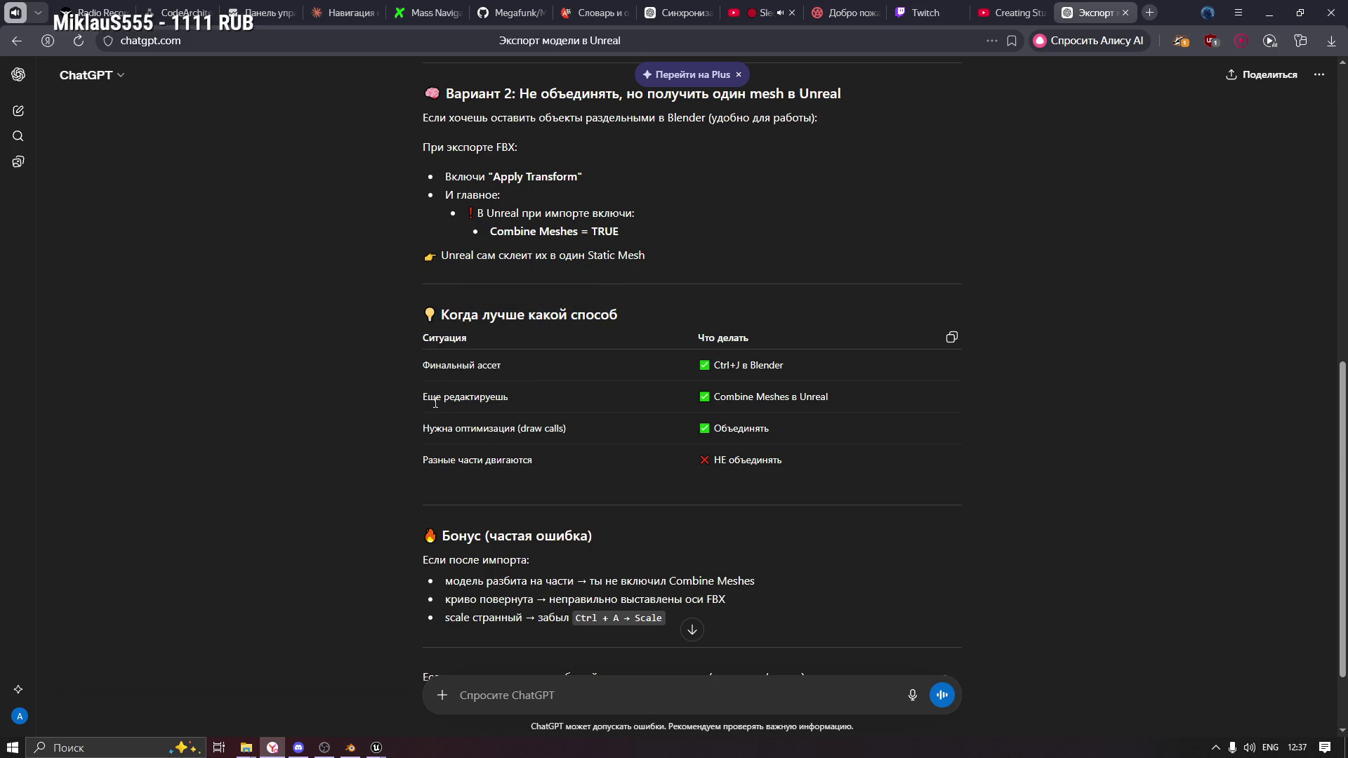
left_click_drag(426, 399, 421, 336)
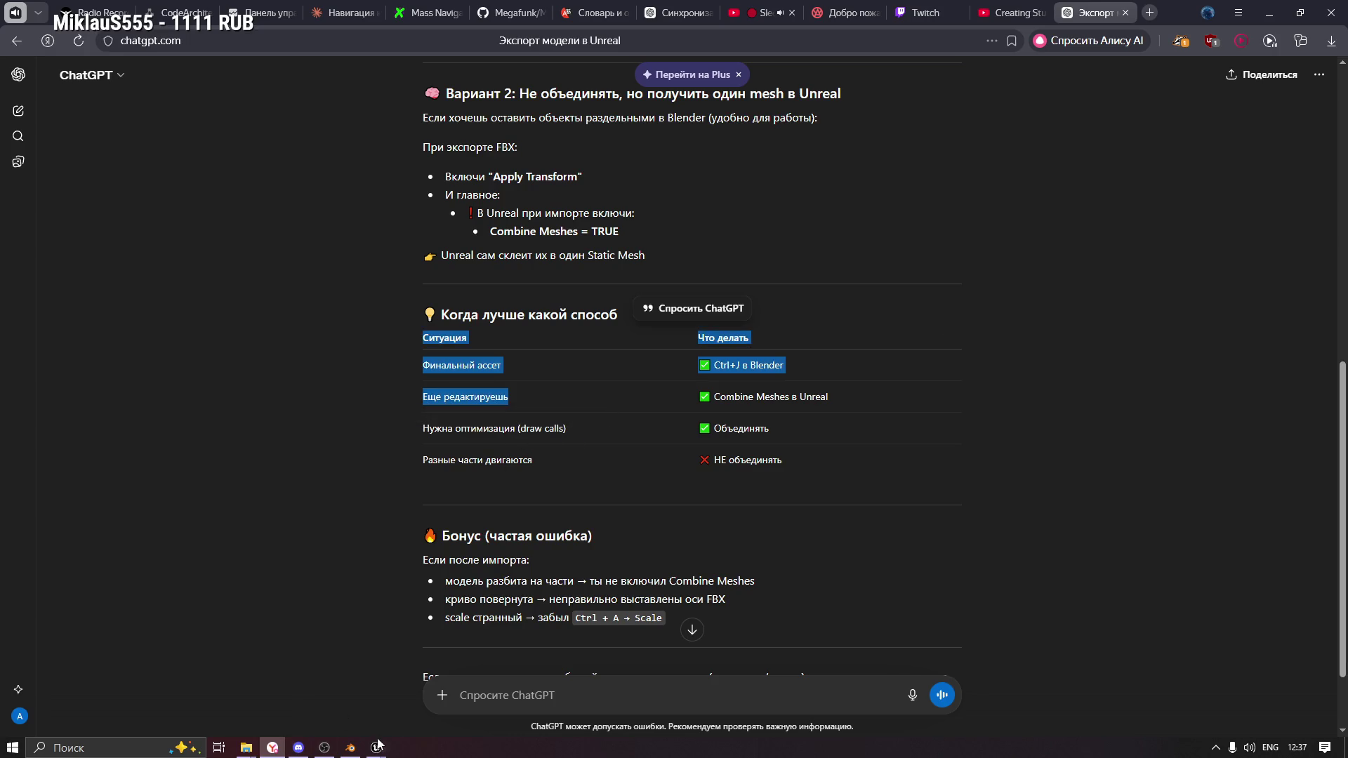
left_click(350, 748)
mouse_move(640, 382)
left_mouse_down()
mouse_move(658, 383)
mouse_move(631, 398)
left_mouse_up()
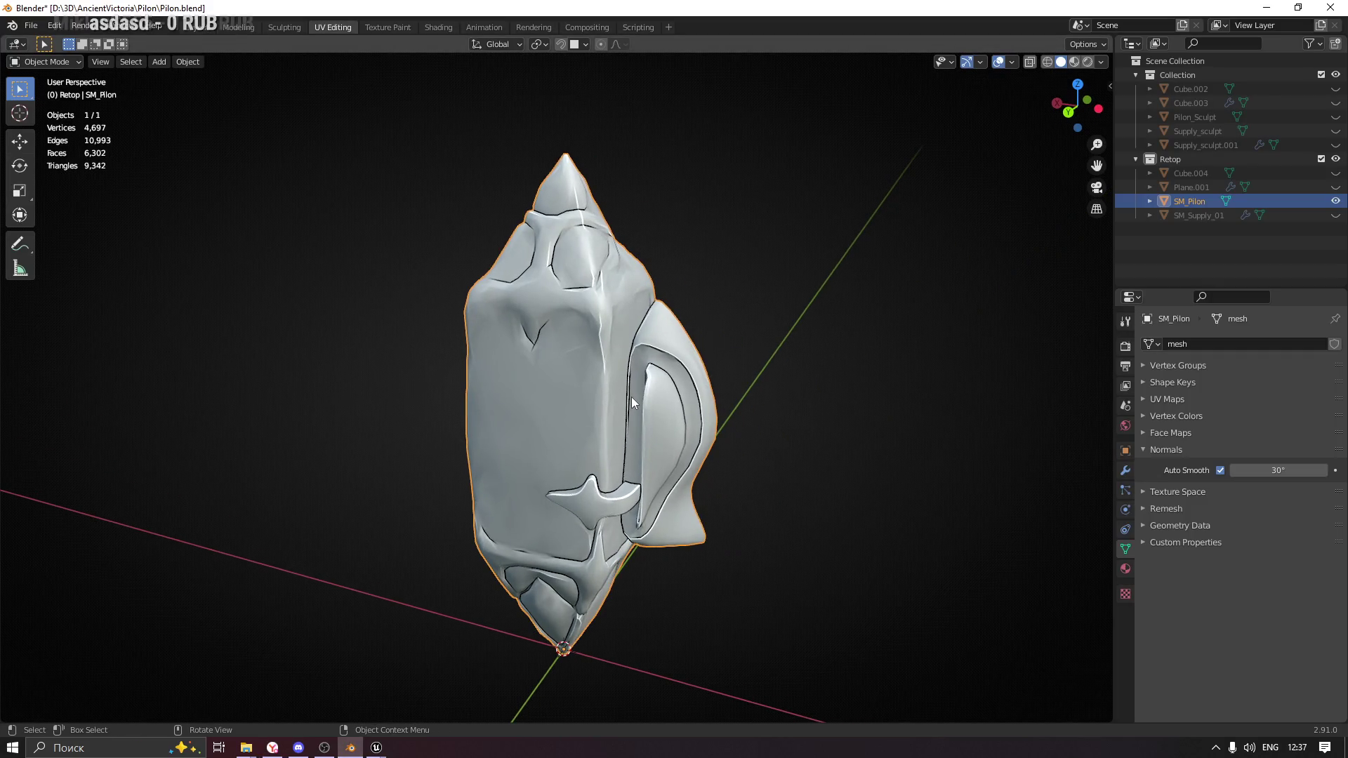
In Edit Mode, separate the main crystal body from the side piece by selection.
key("ctrl+Tab")
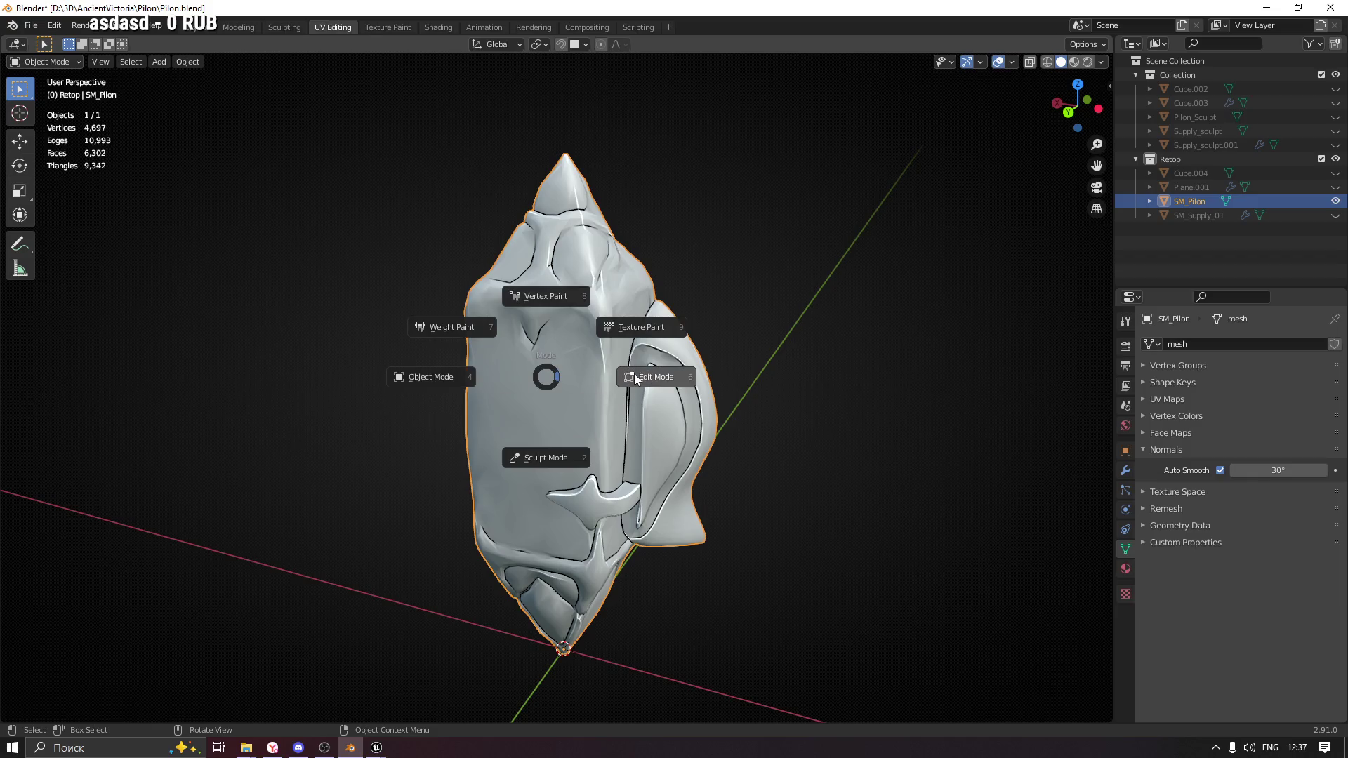
left_click(634, 377)
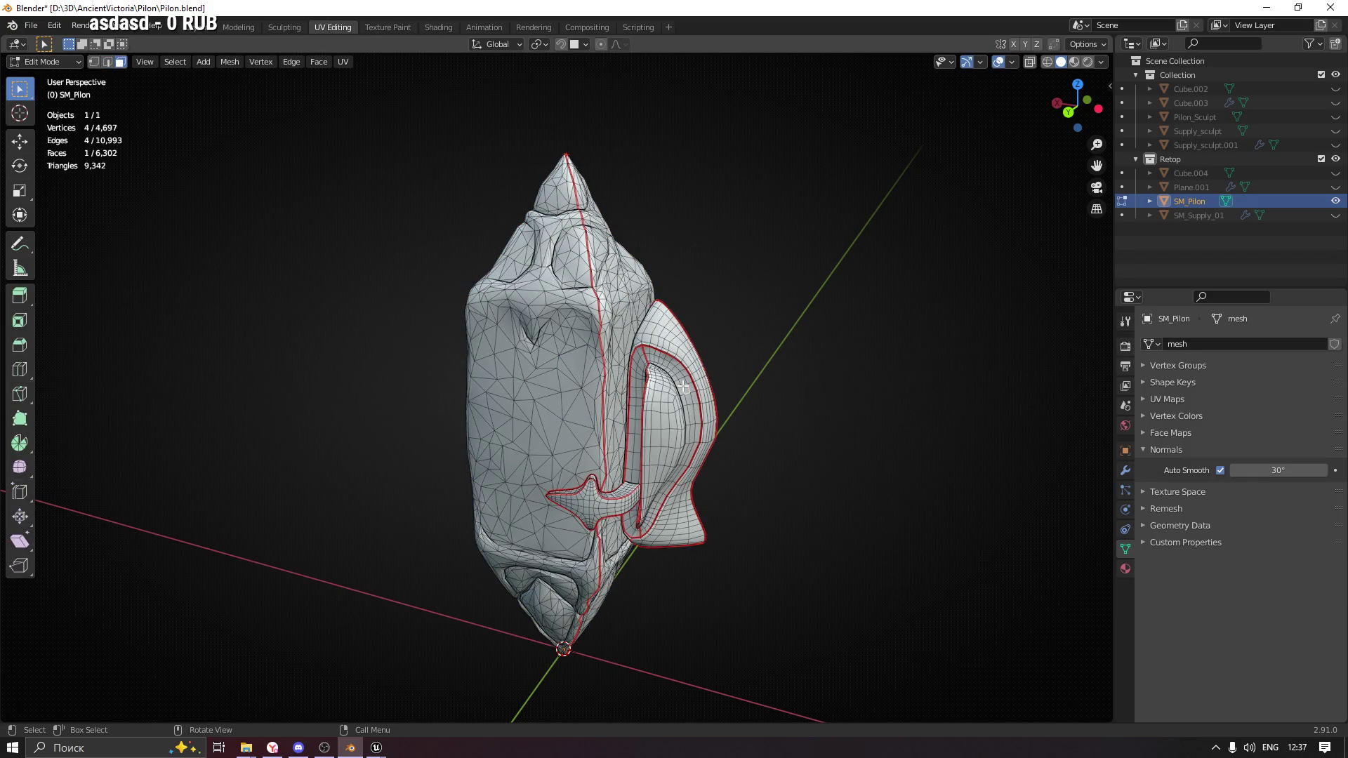
key("l")
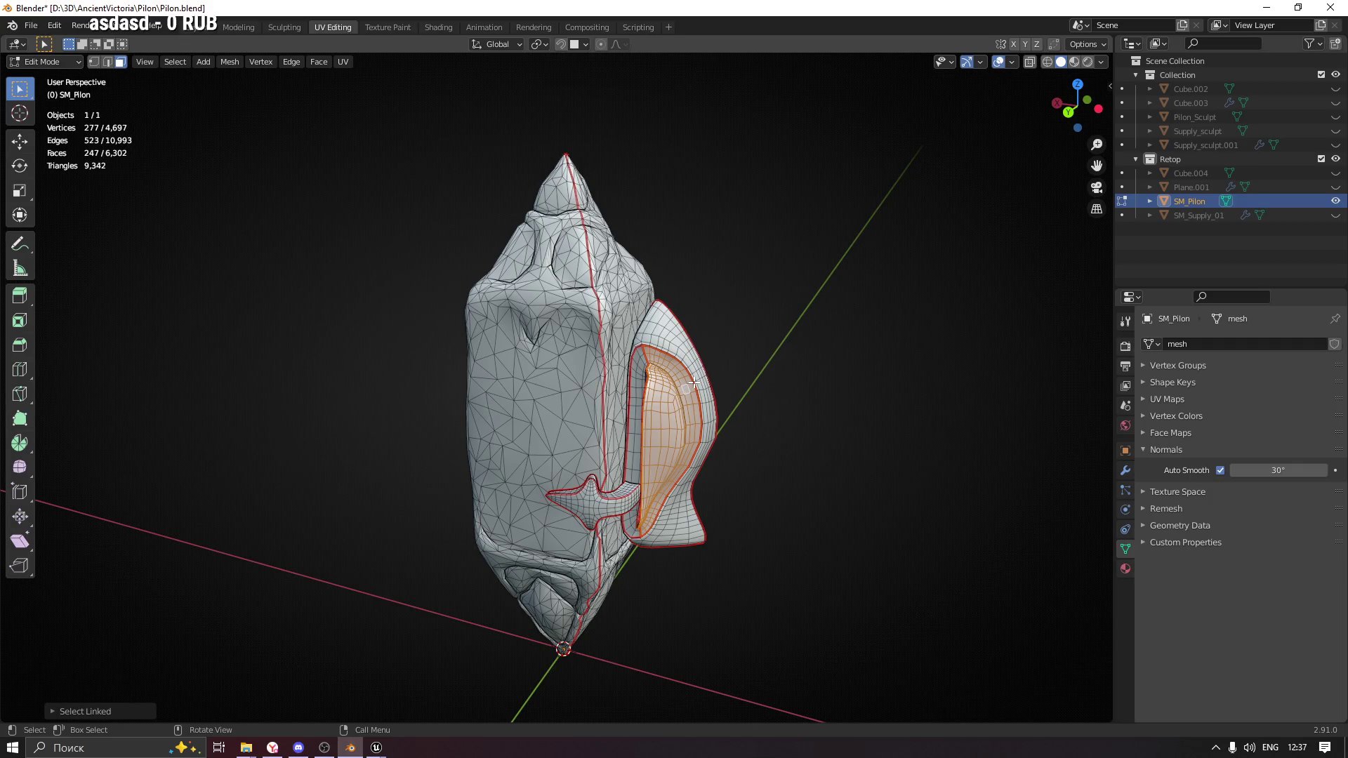
key("l")
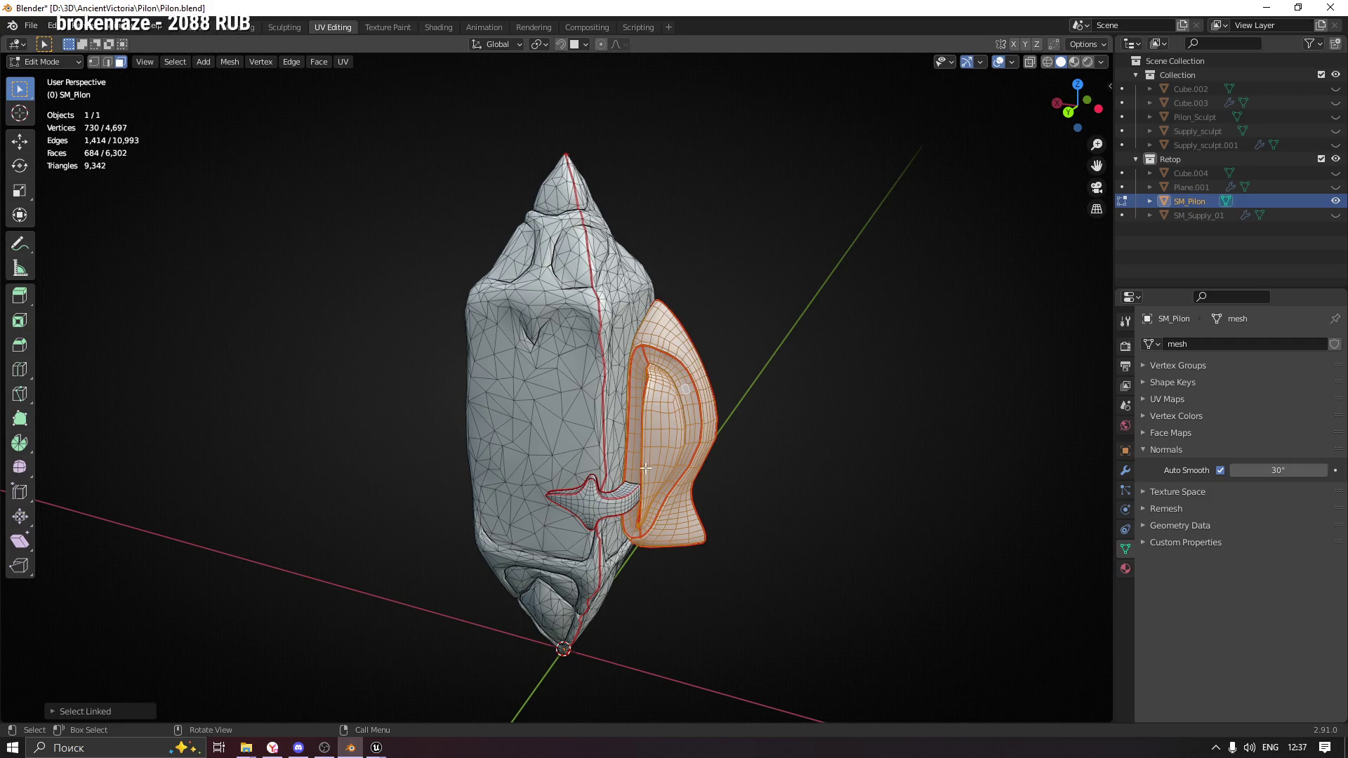
key("l")
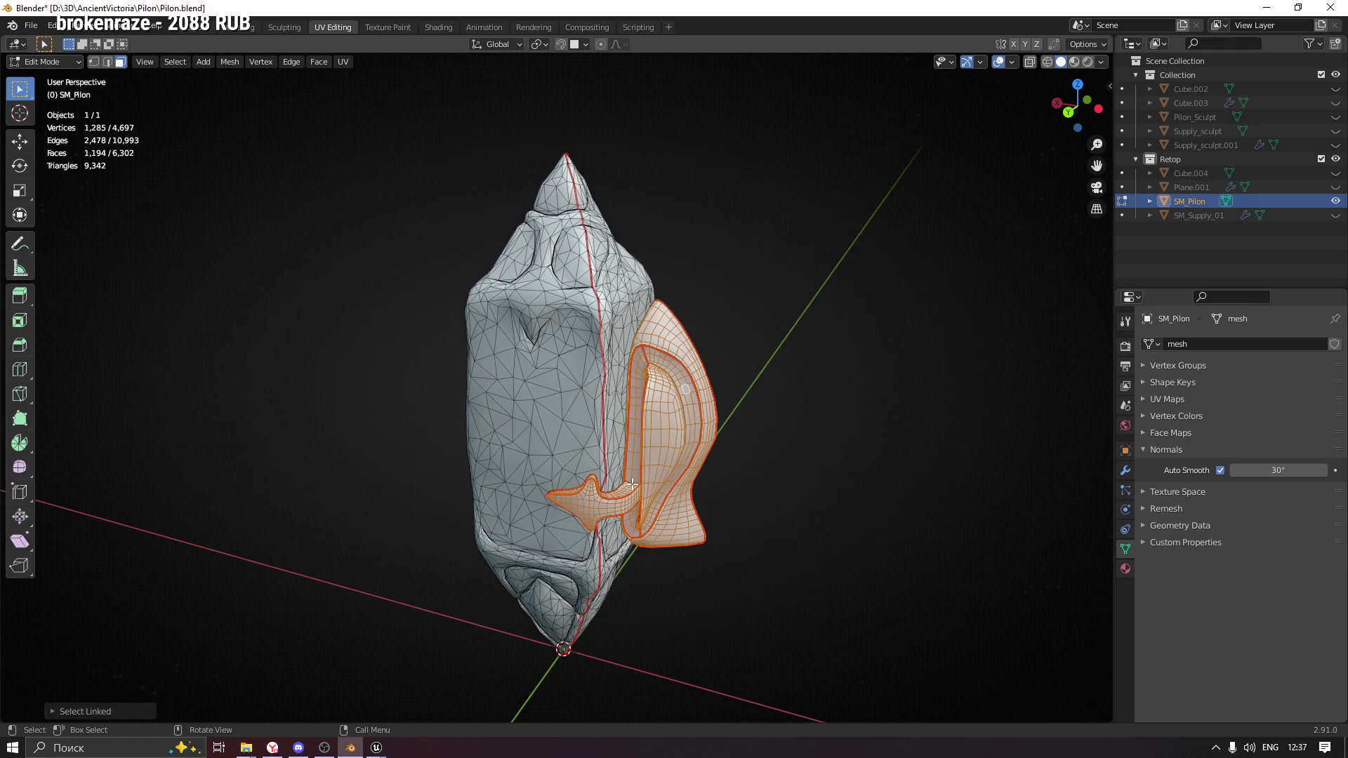
mouse_move(783, 406)
left_mouse_down()
mouse_move(702, 407)
mouse_move(773, 411)
left_mouse_up()
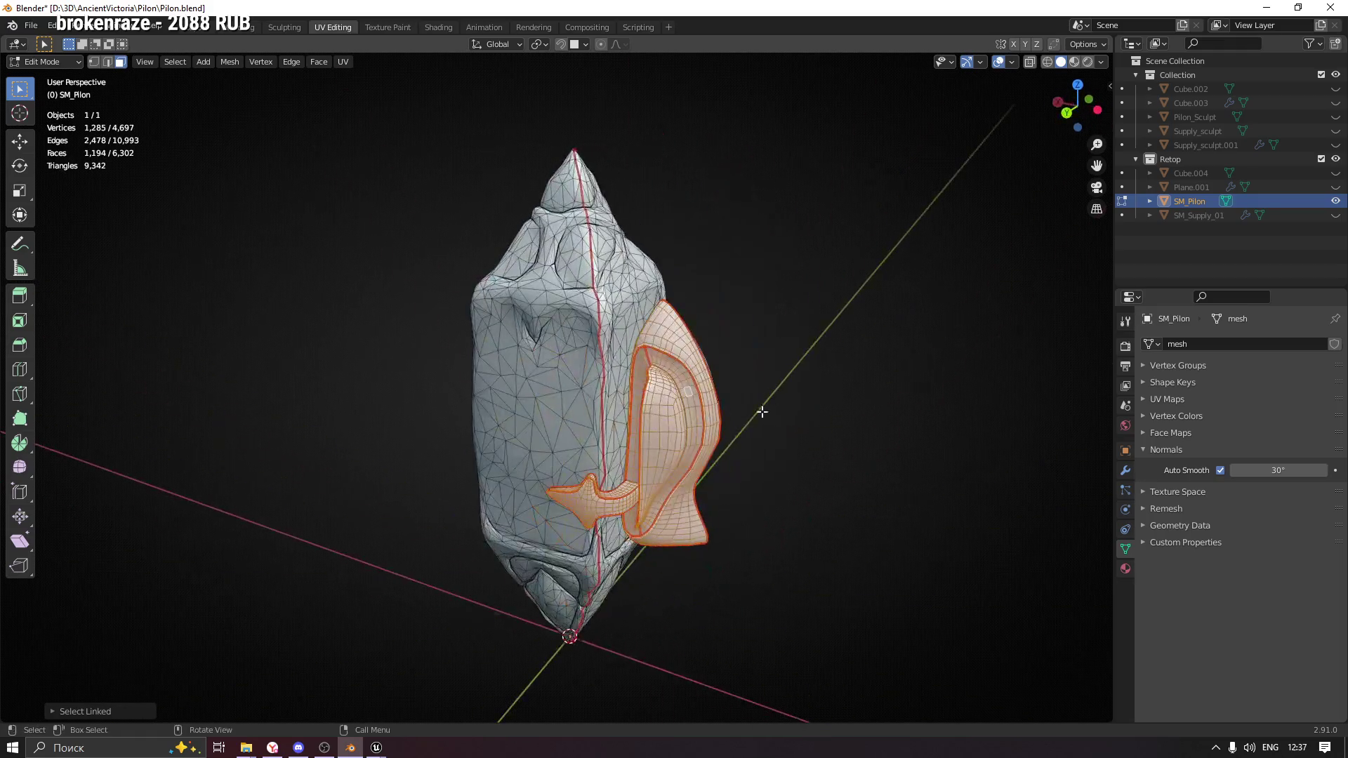
left_click(751, 439)
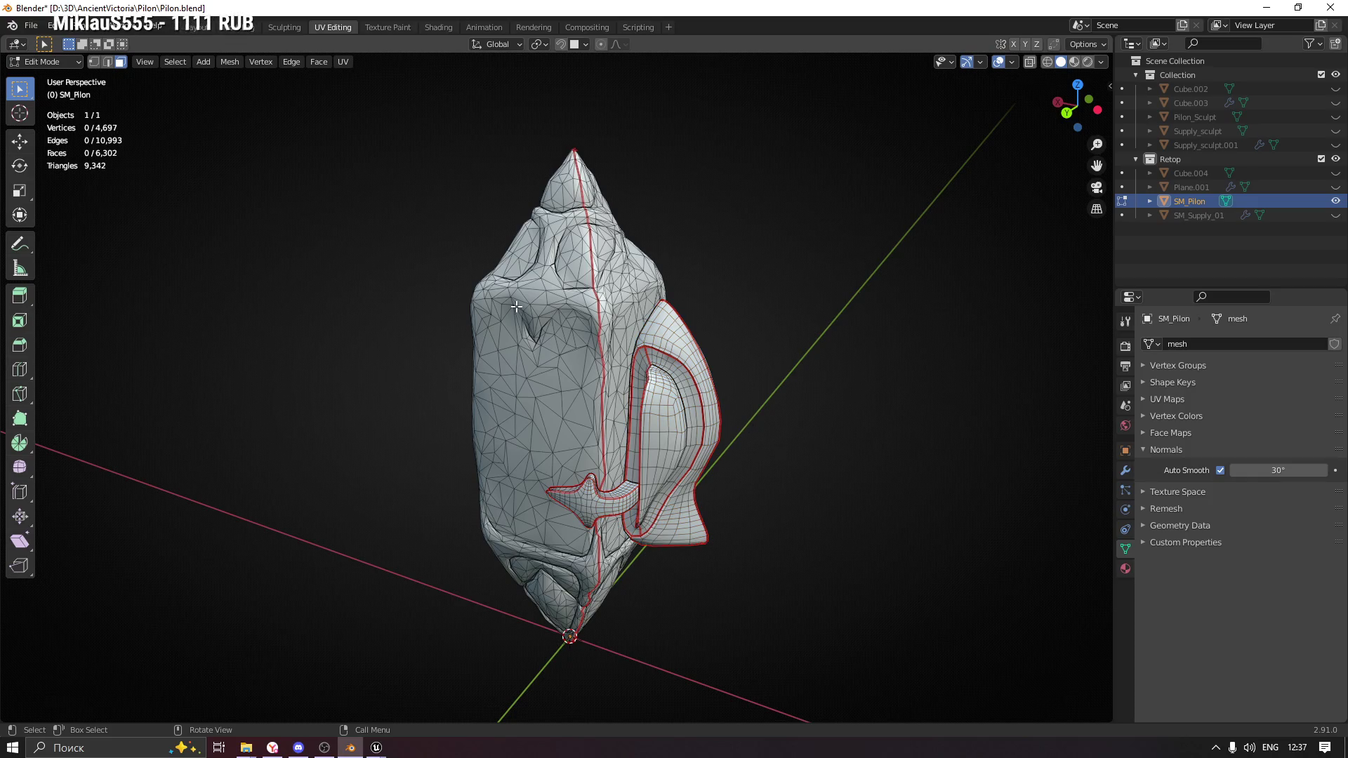
key("l")
left_click_drag(523, 310, 805, 350)
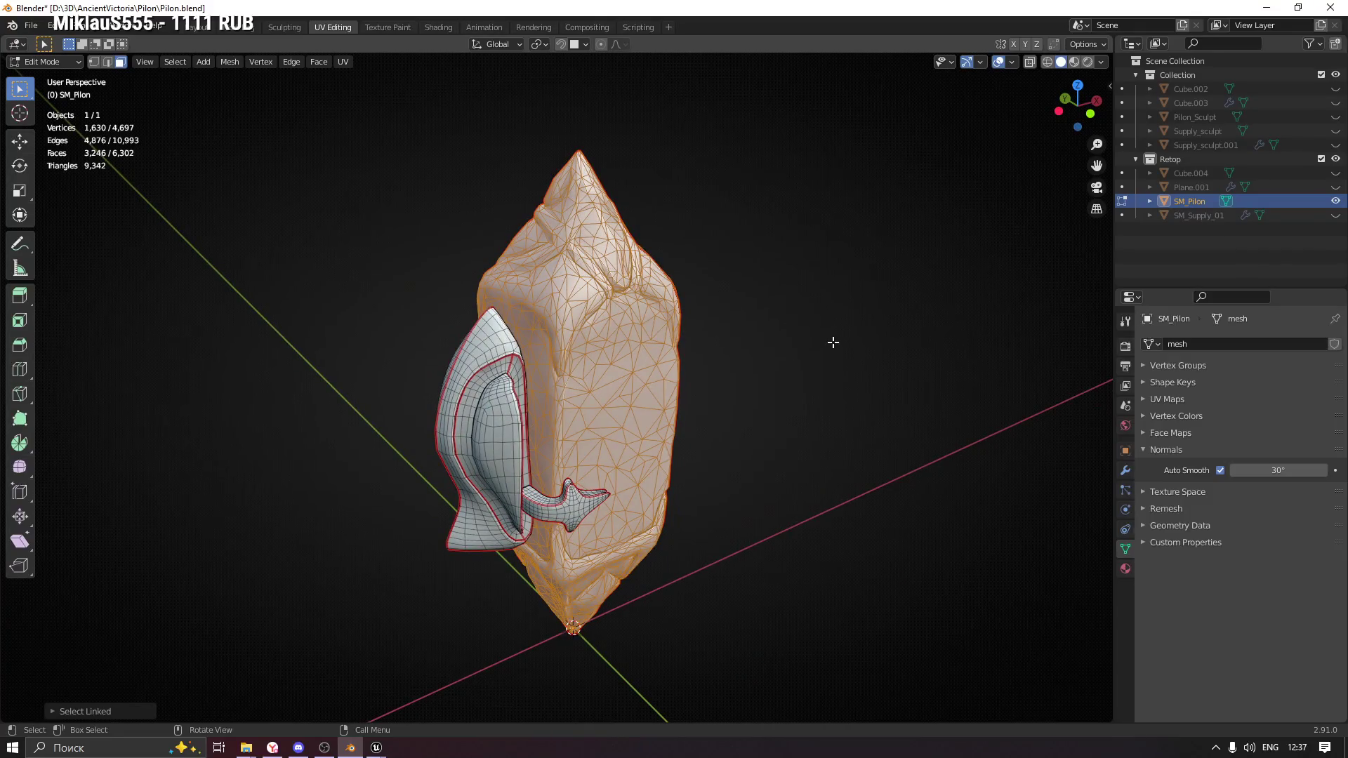
key("ctrl+p")
key("Escape")
left_click_drag(833, 343, 802, 445)
key("p")
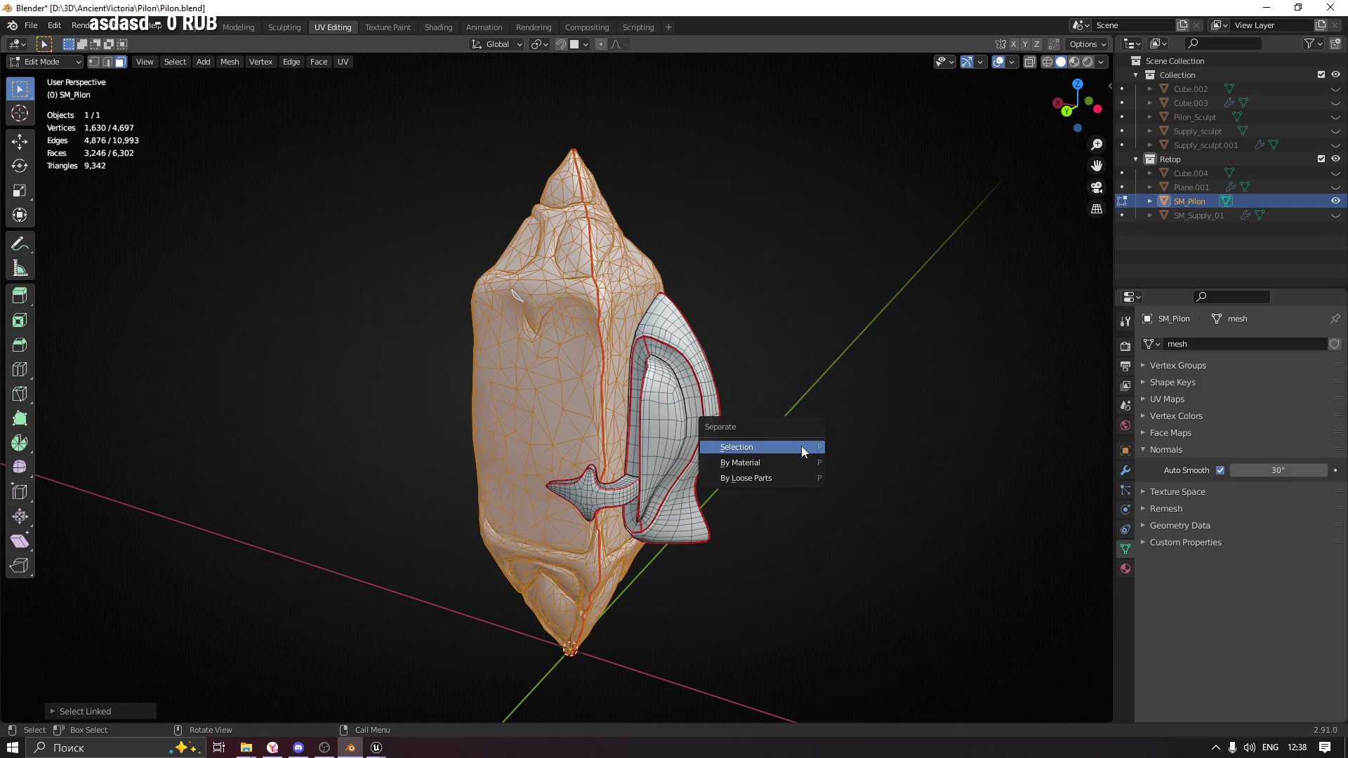
left_click(802, 445)
Rename the side piece to SM_Supply and the main body to SM_Pilon.
key("Tab")
left_click(591, 391)
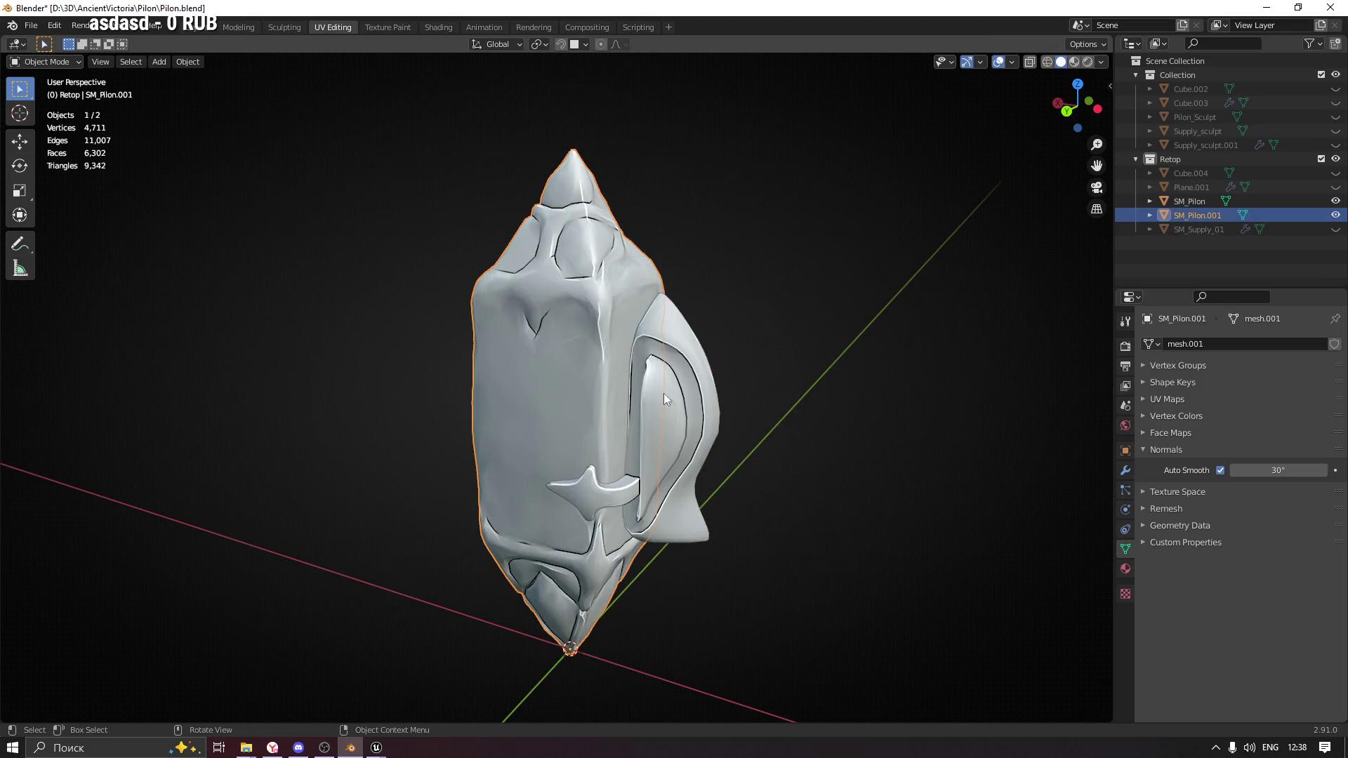
left_click(694, 390)
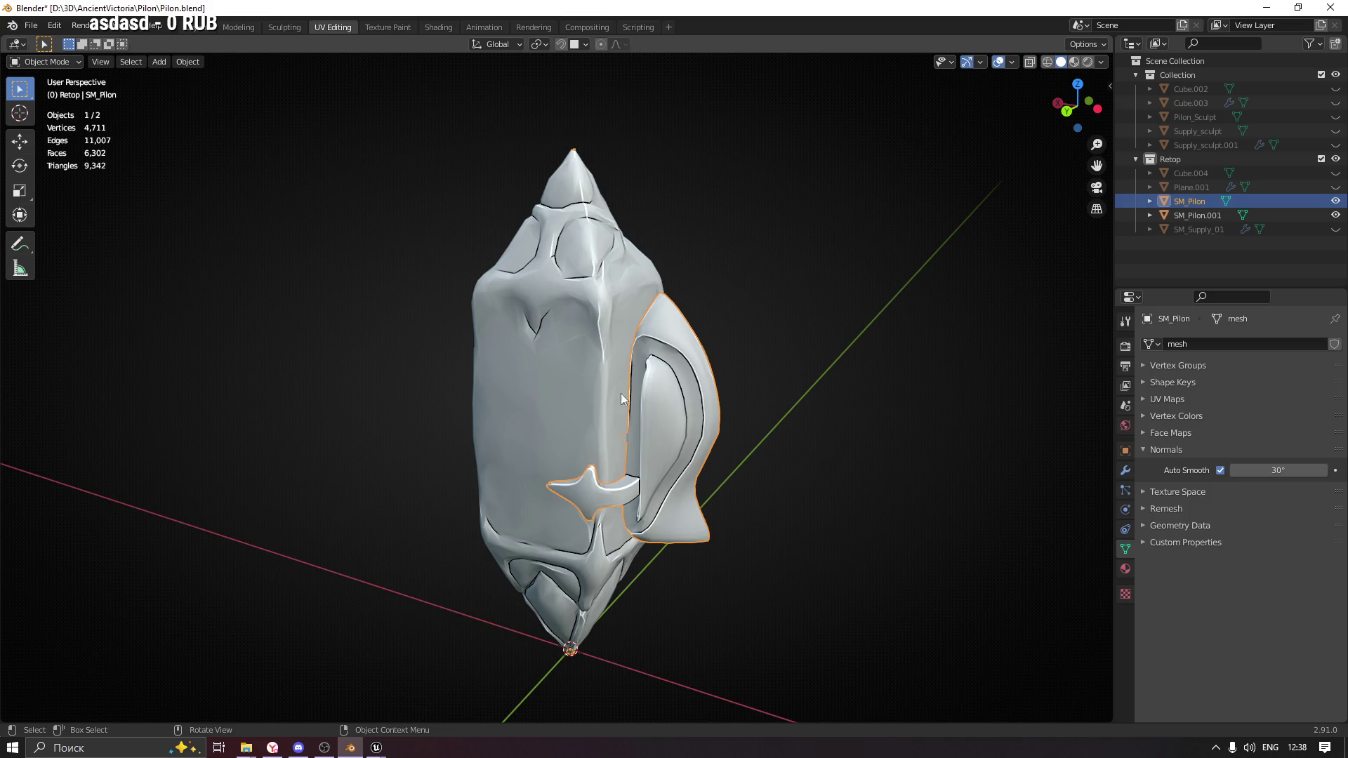
left_click(588, 329)
left_click_drag(625, 382, 639, 398)
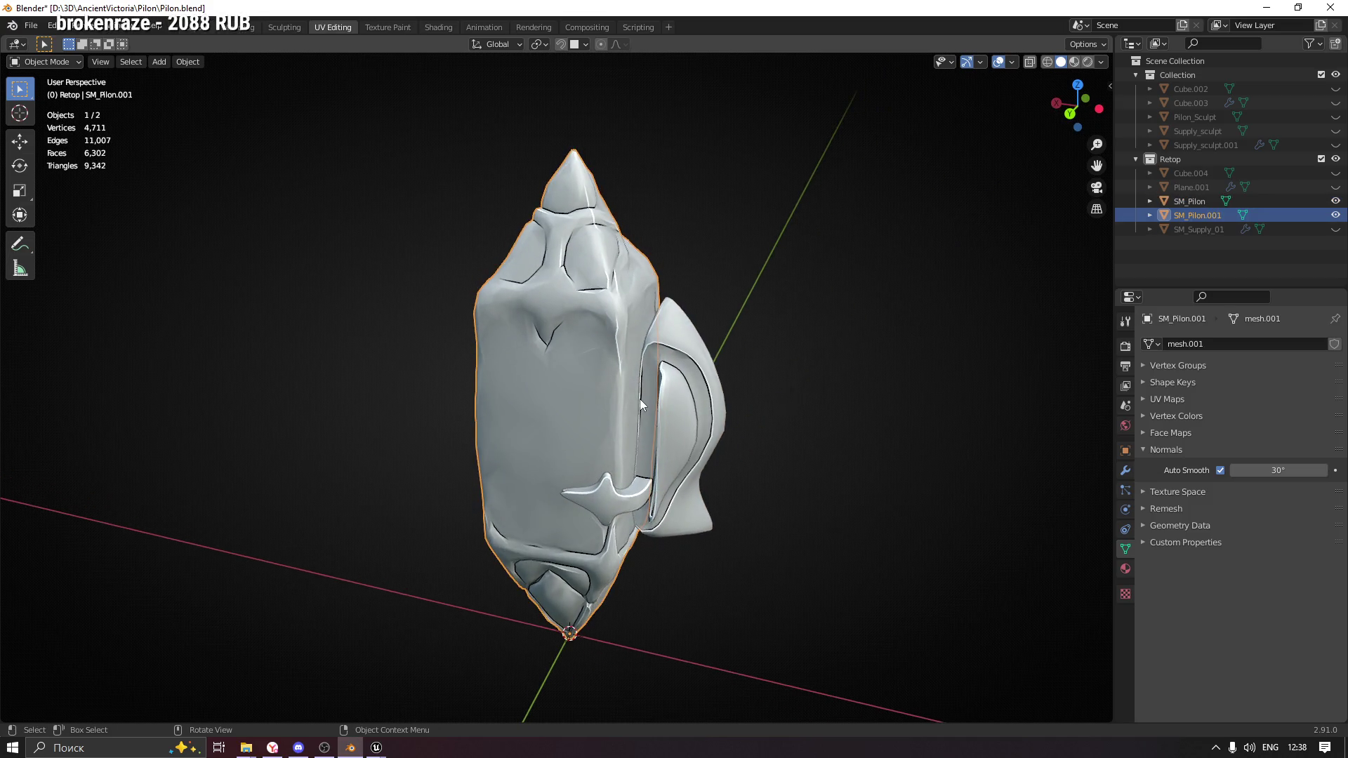
left_click(690, 393)
key("F2")
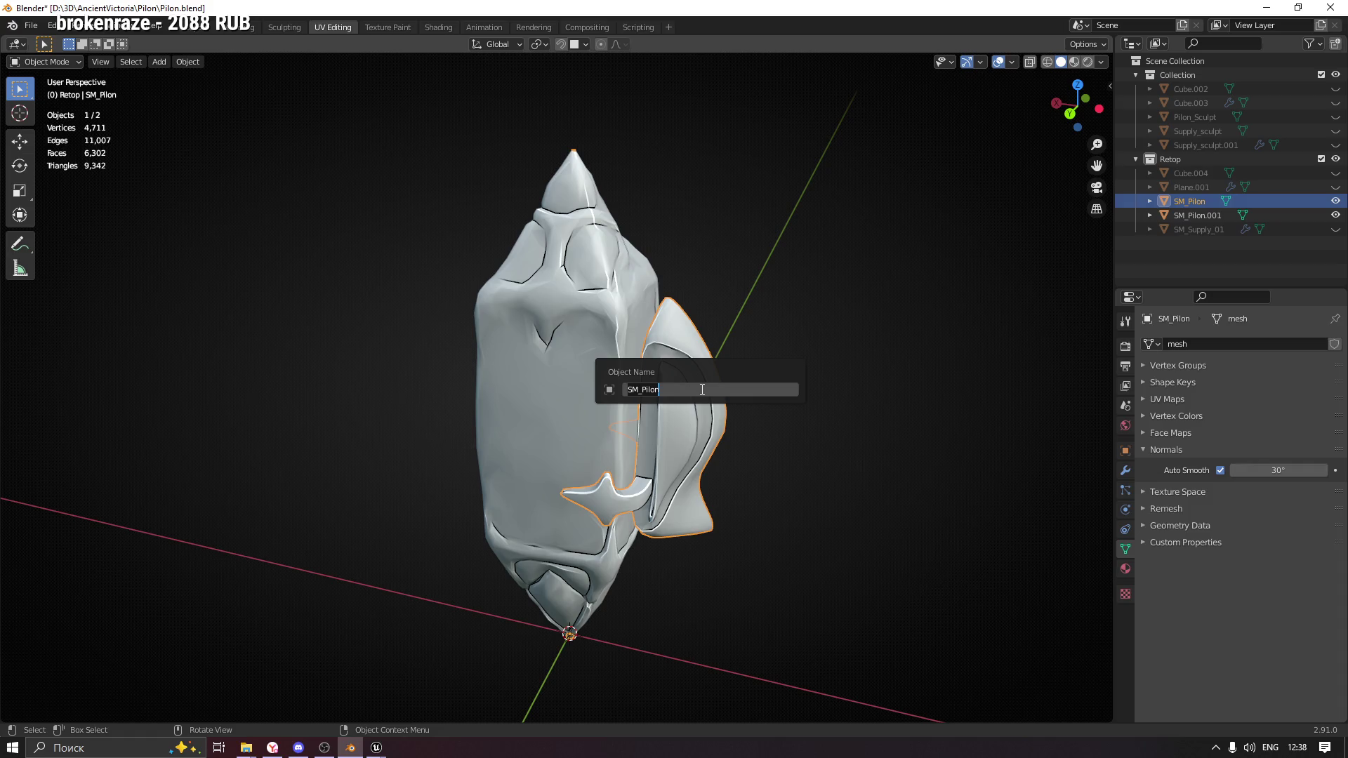
type("SM_Supply")
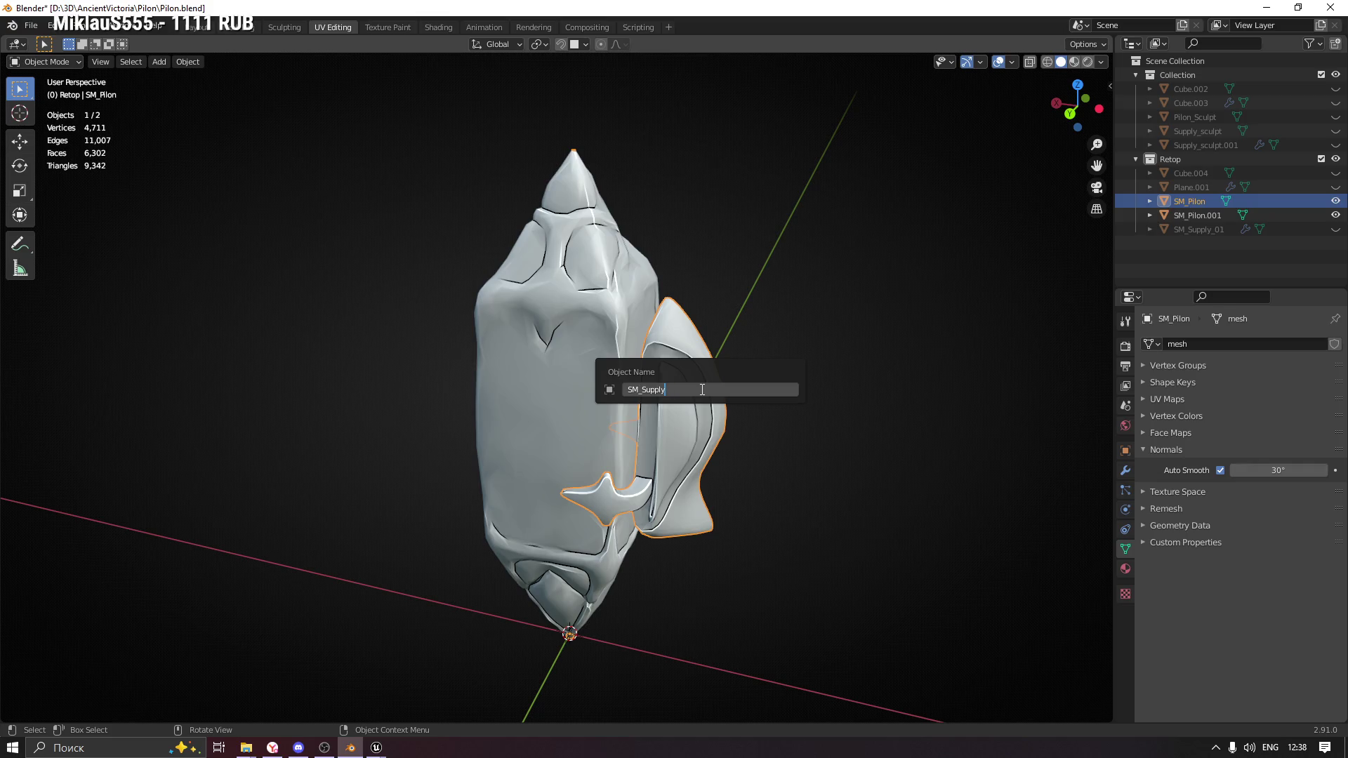
key("BackSpace")
key("Return")
left_click(596, 284)
key("F2")
type("SM_Pil")
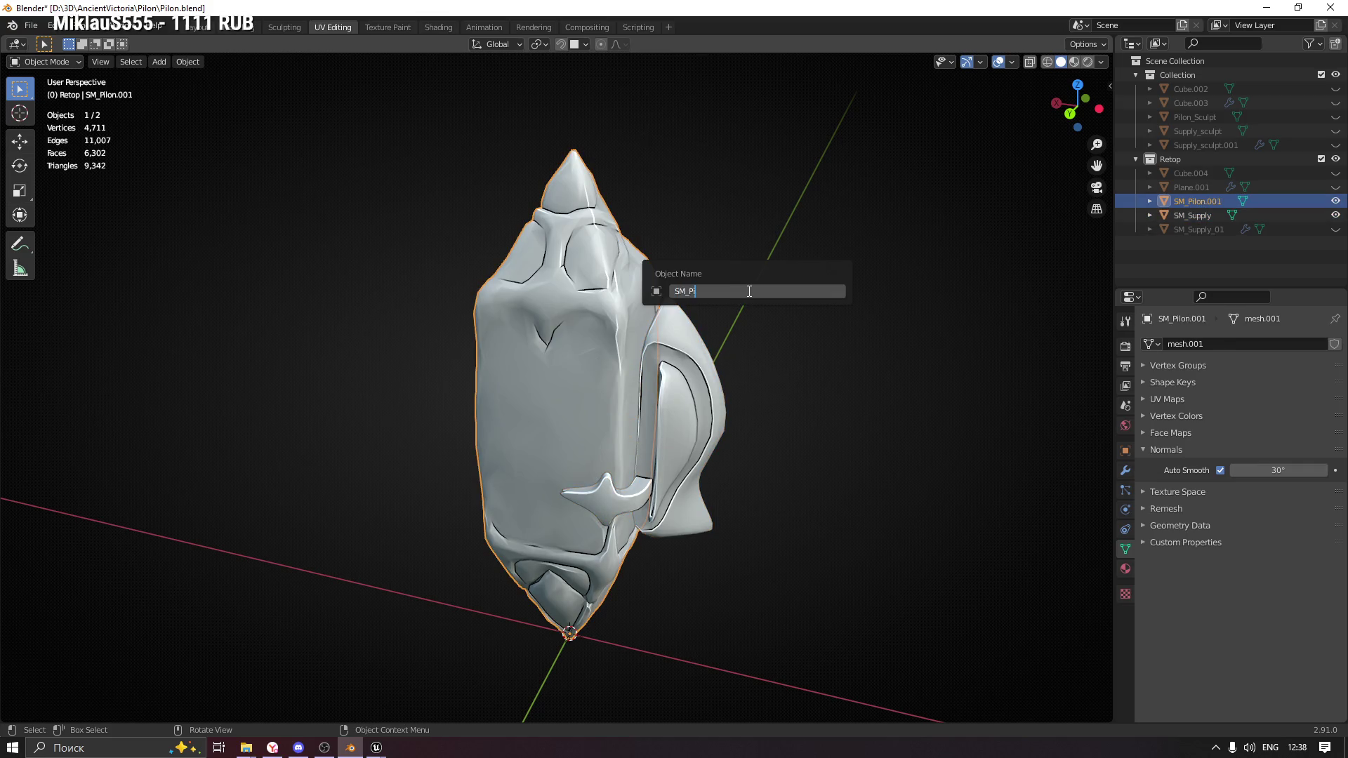
type("on")
key("Return")
Compare SM_Supply and SM_Pilon dimensions in the sidebar, then select both objects.
left_click(783, 257)
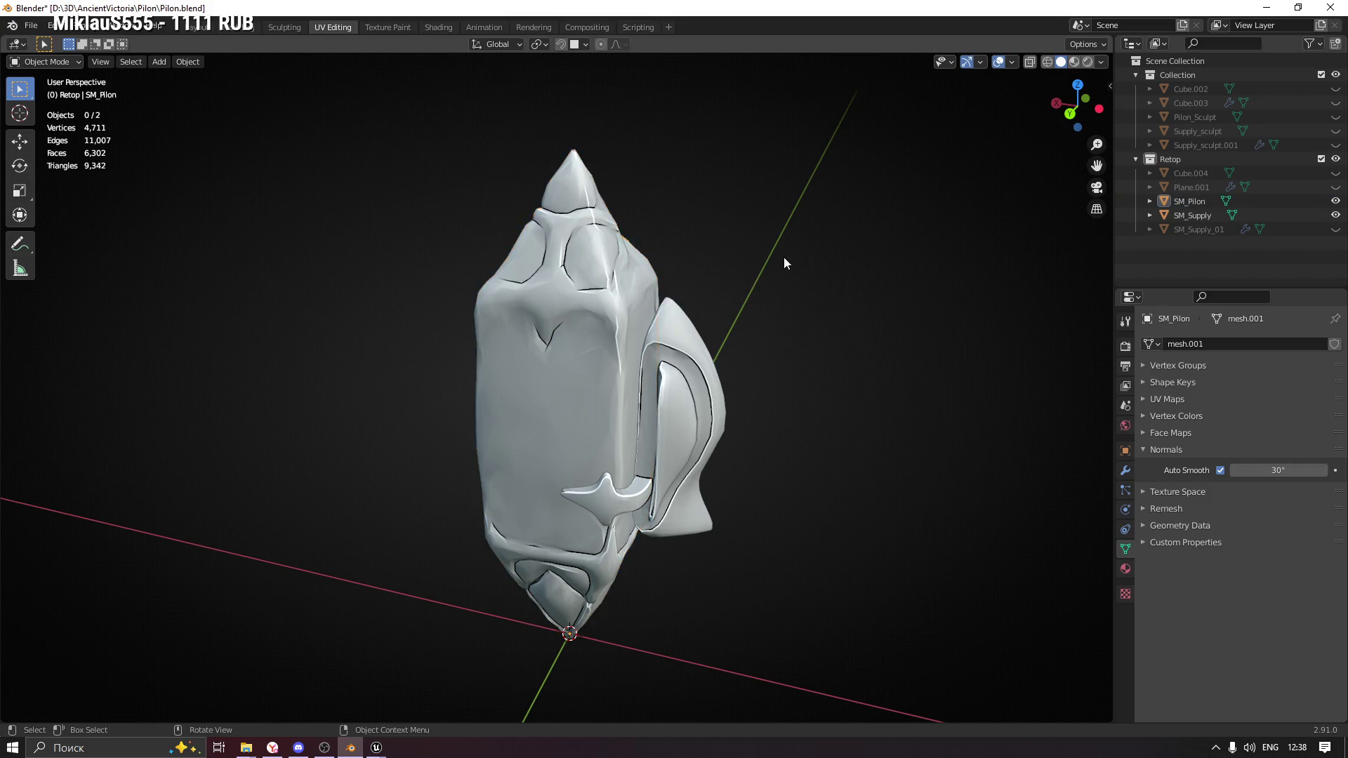
left_click(696, 364)
key("n")
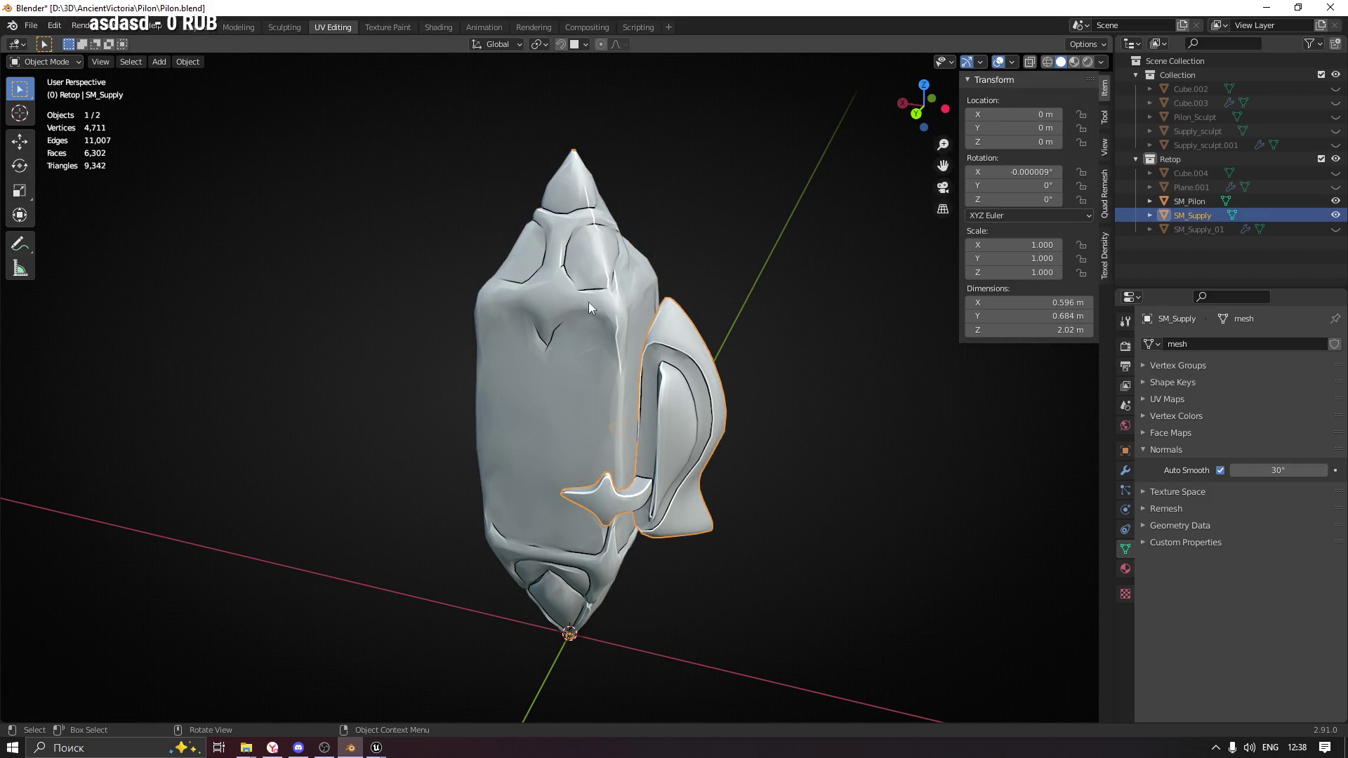
left_click(573, 285)
left_click(674, 347)
left_click(601, 281)
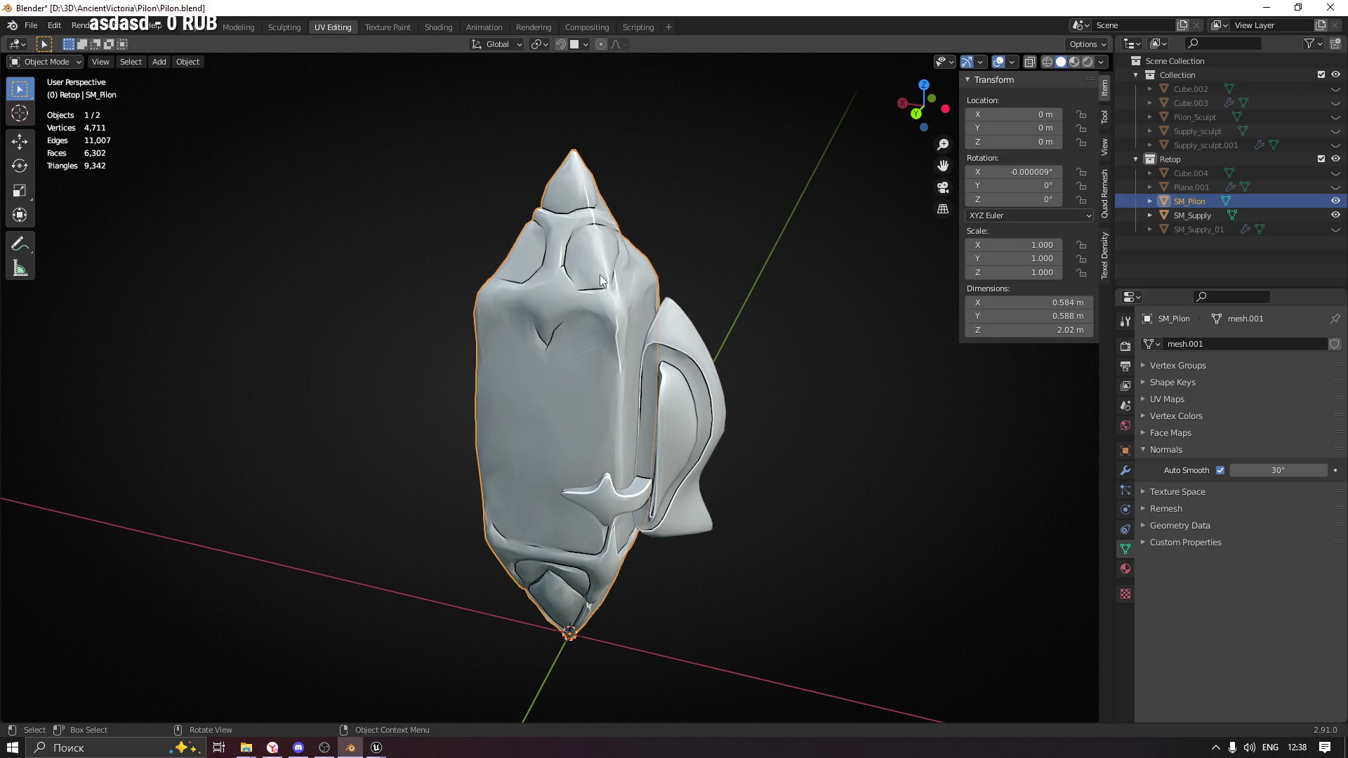
key("n")
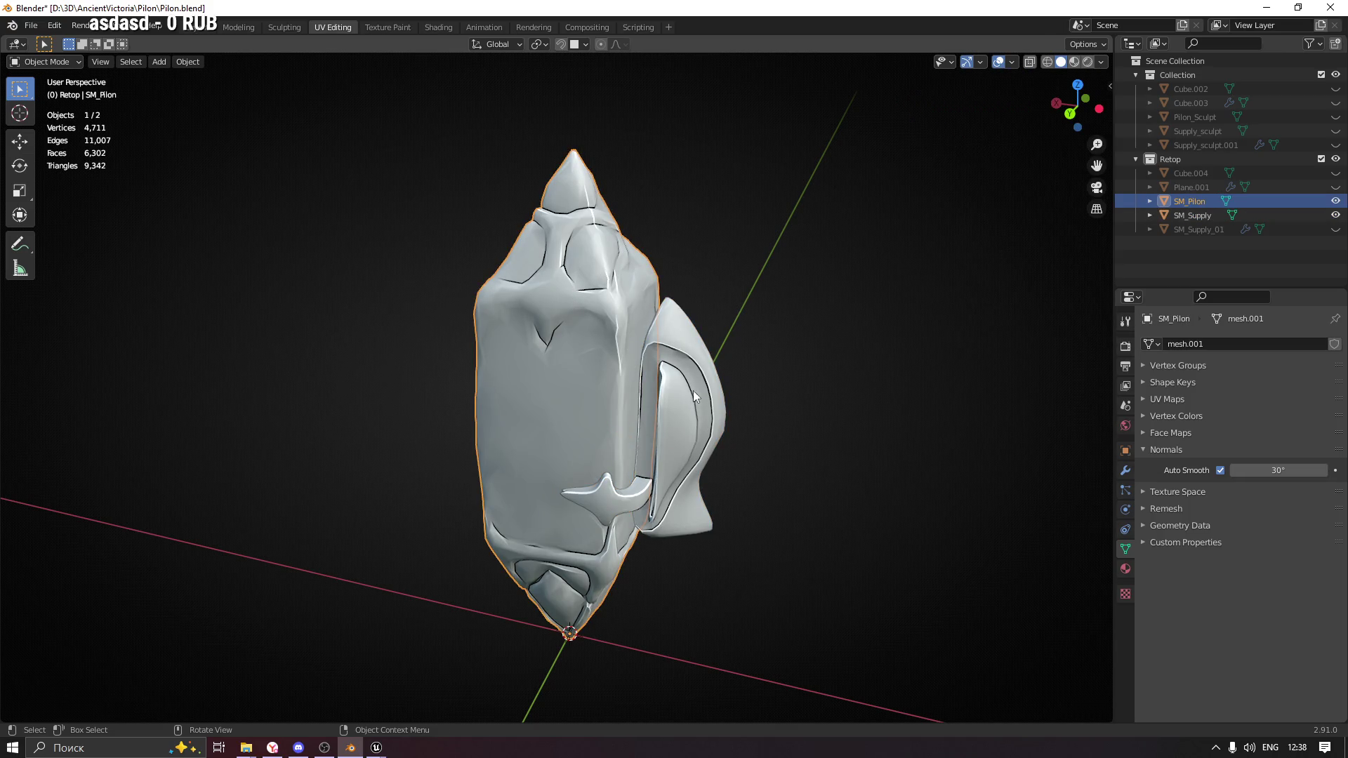
left_click(693, 396, "shift")
Export SM_Pilon and SM_Supply together as FBX over Pilon.fbx.
left_click(31, 25)
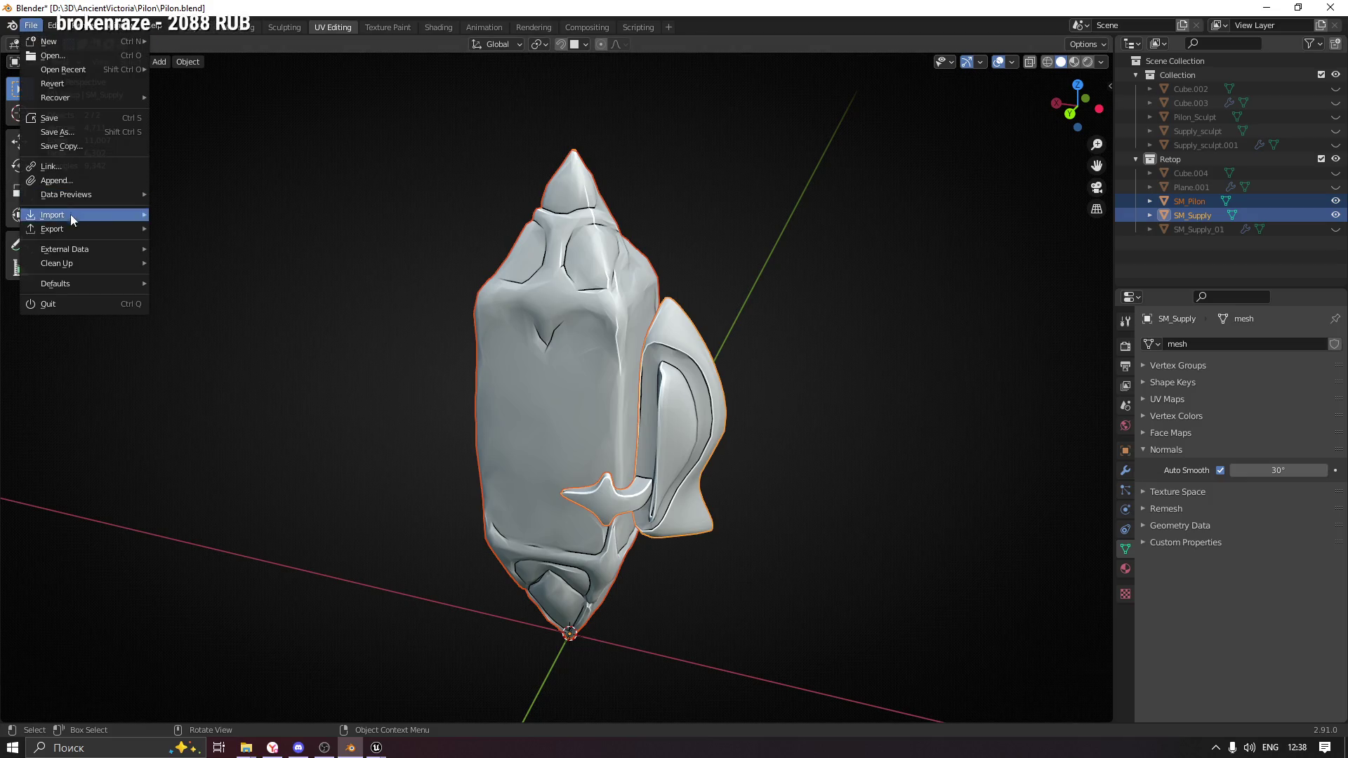
mouse_move(85, 229)
left_click(226, 313)
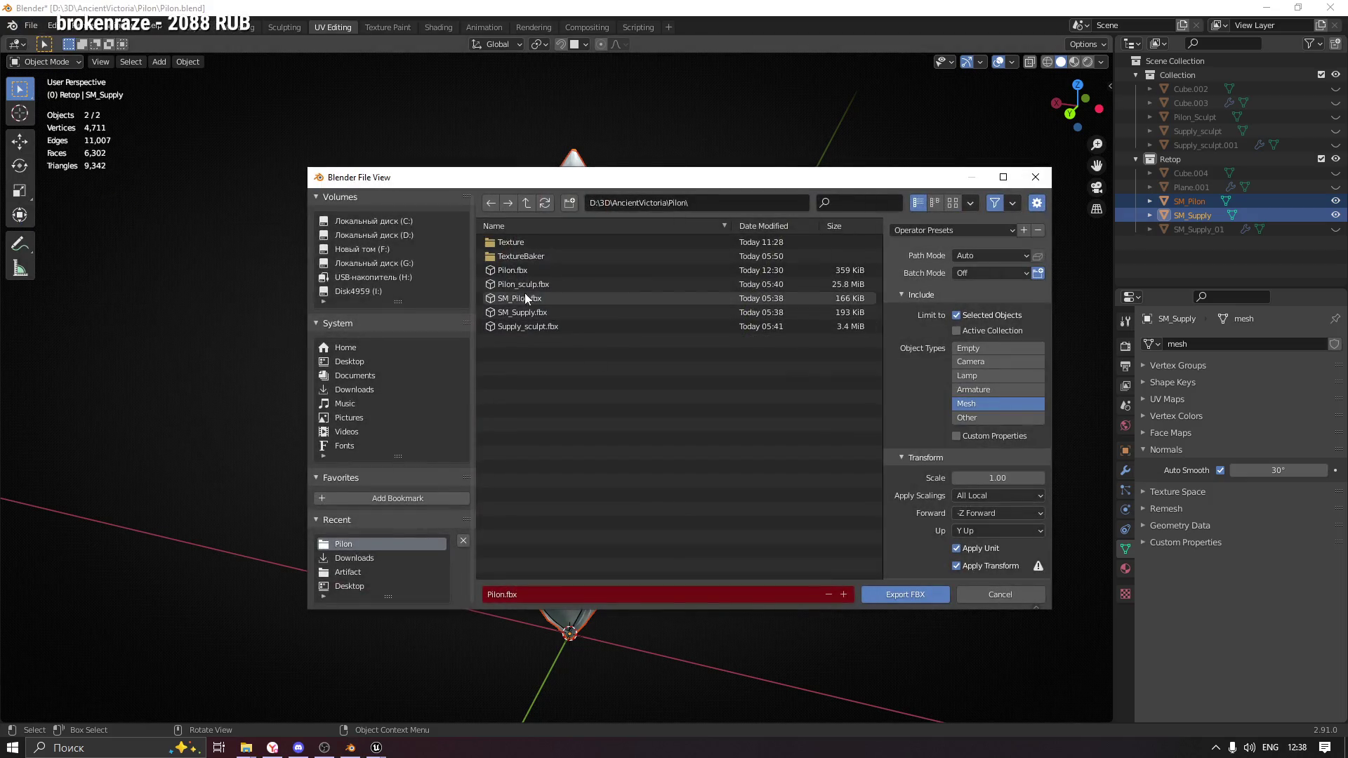
scroll(934, 411, "down", 2)
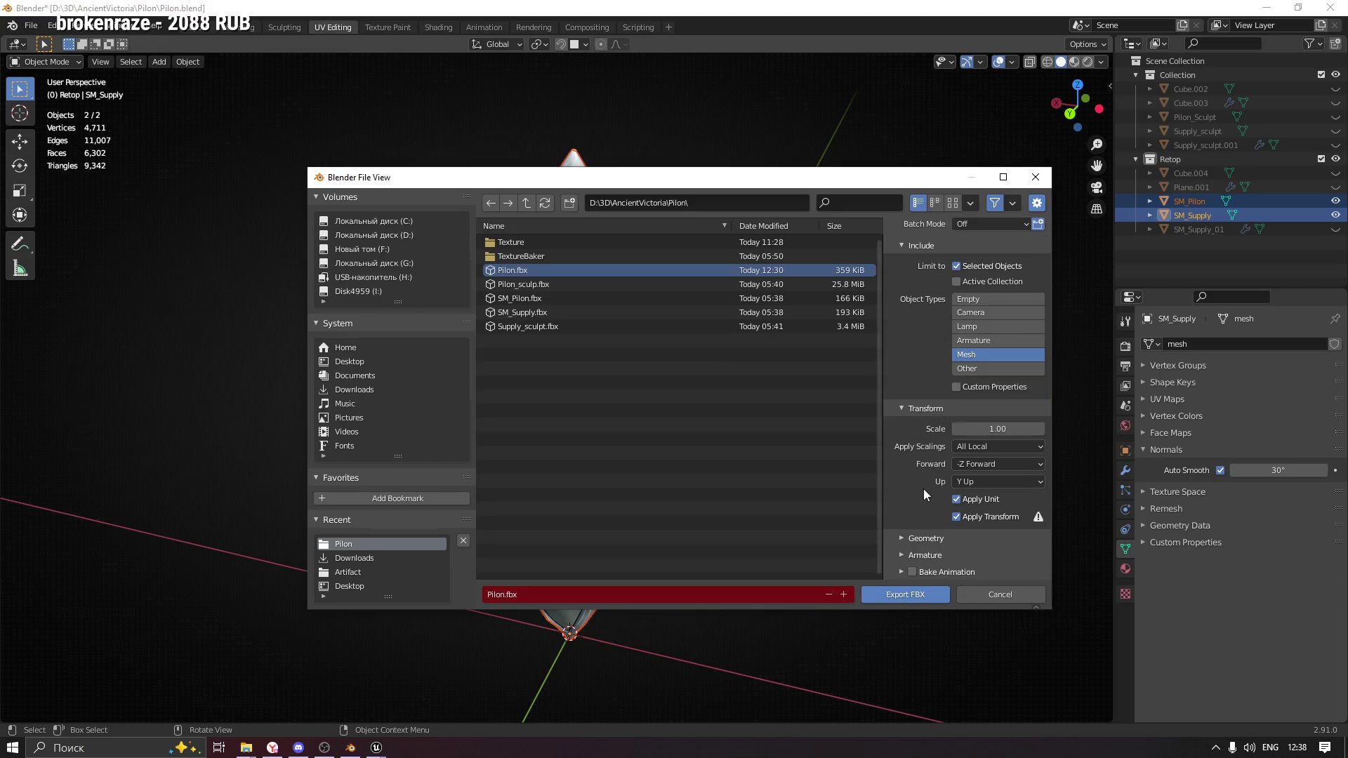
left_click(929, 596)
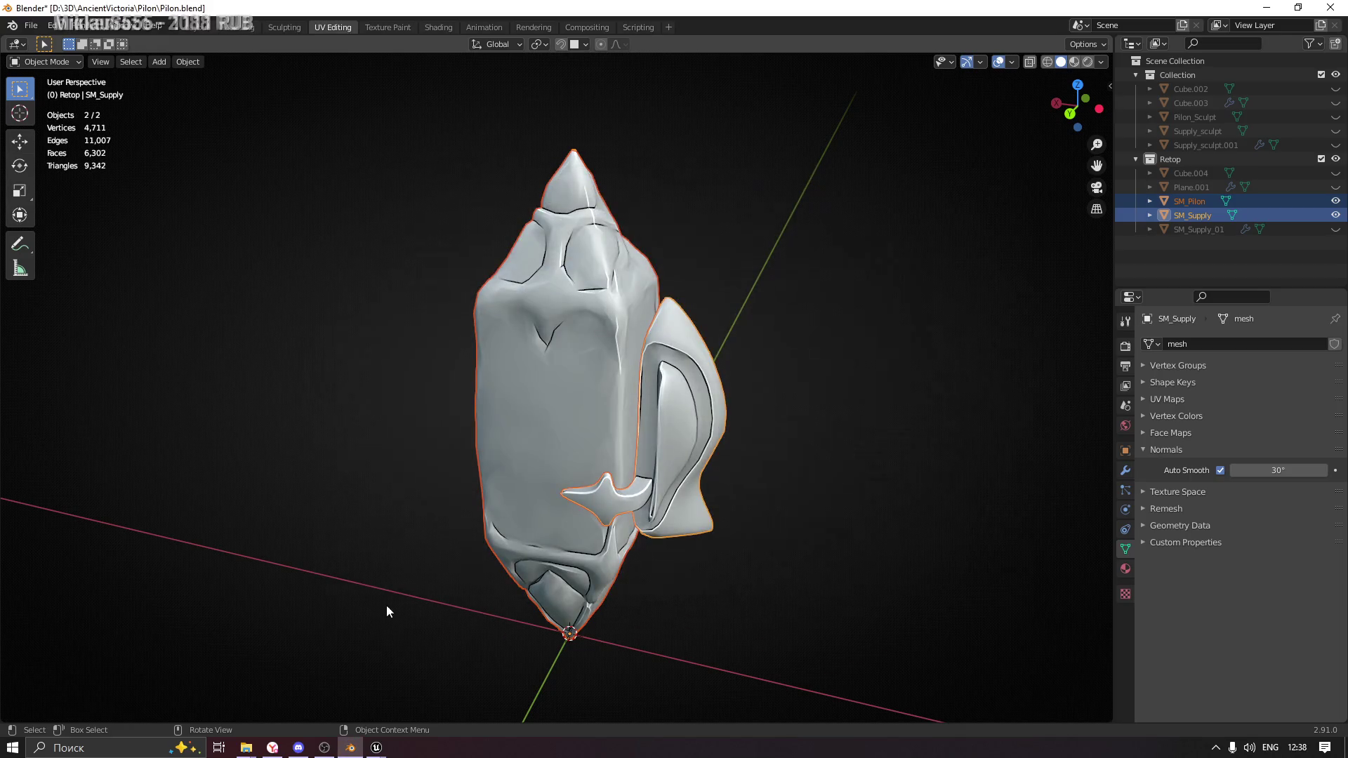
mouse_move(376, 748)
left_click(423, 707)
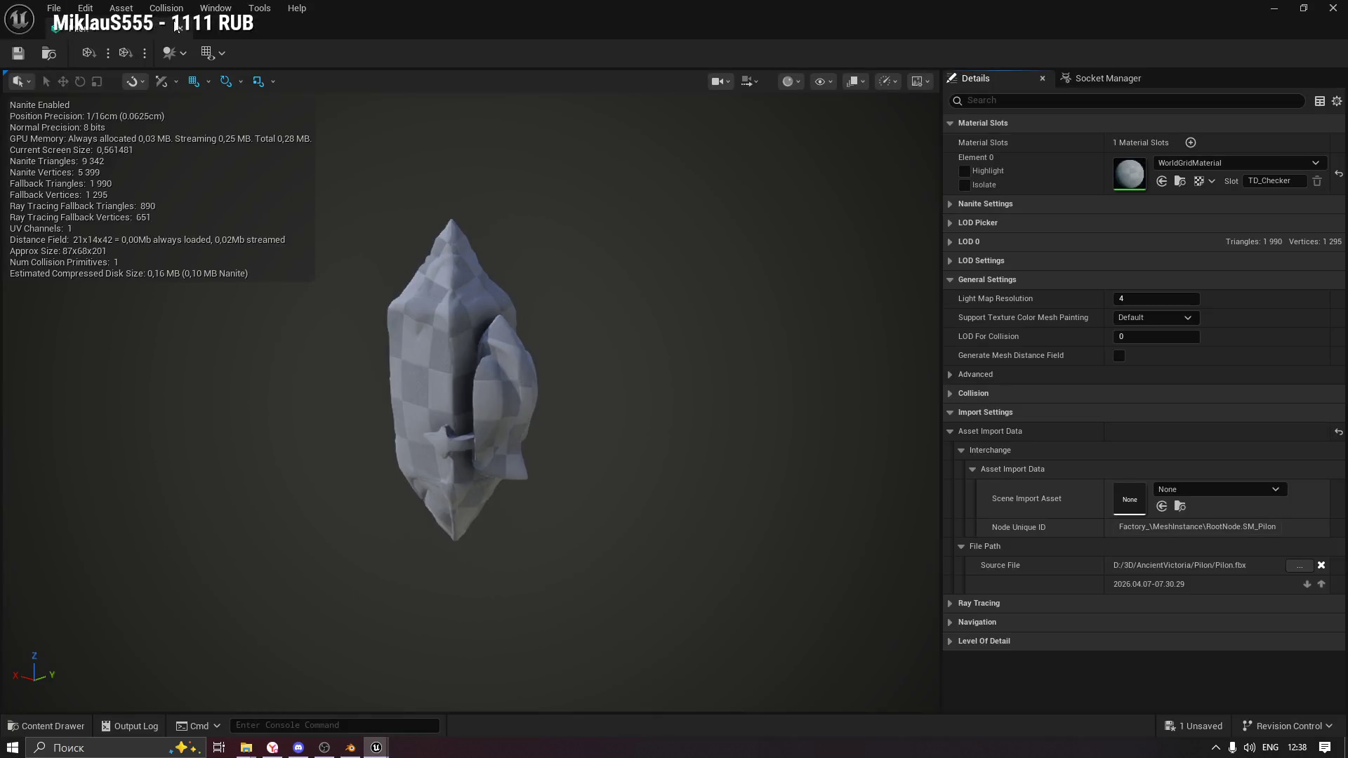
Close the mesh editor and delete the old Pilon static mesh from the Pilon folder.
left_click(175, 27)
left_click(45, 726)
left_click(571, 557)
key("Delete")
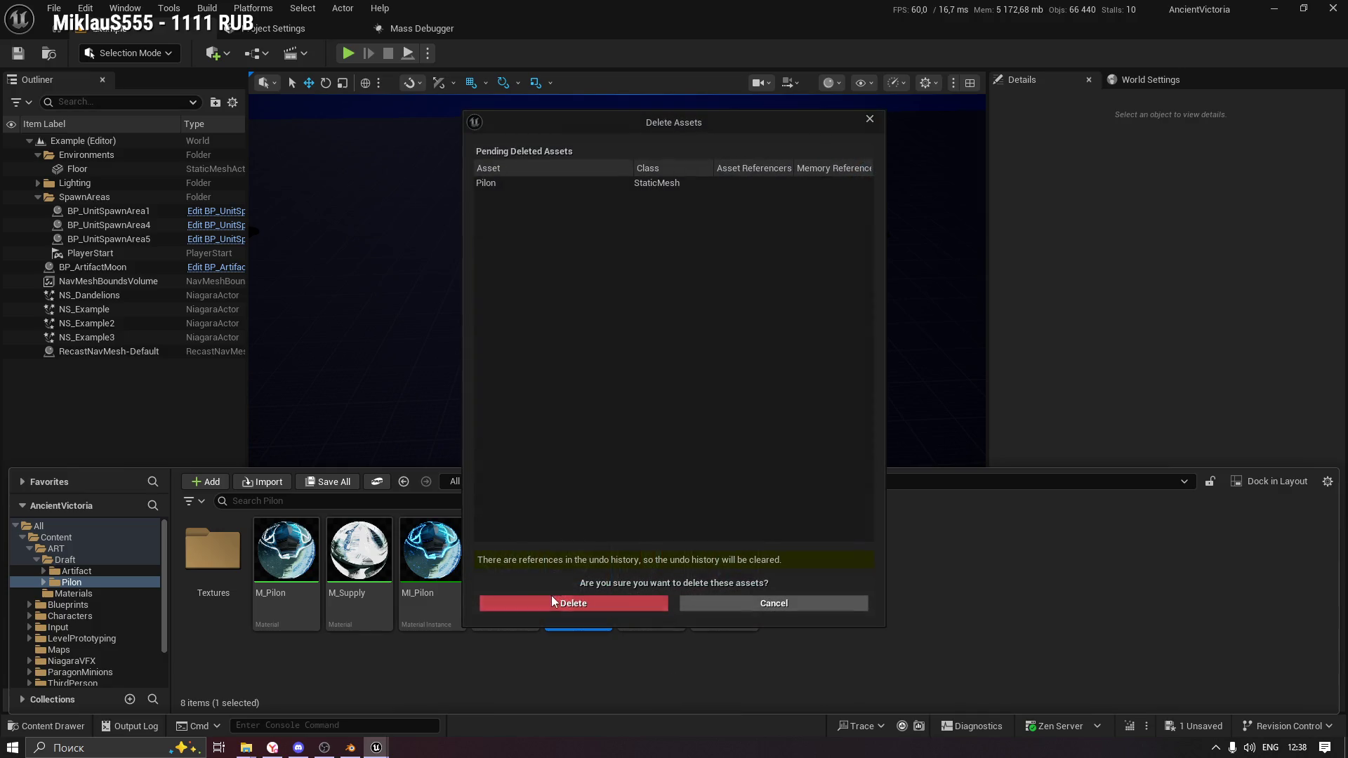
left_click(552, 603)
Import Pilon.fbx into the Pilon folder with texture import off, and open the new mesh.
right_click(753, 545)
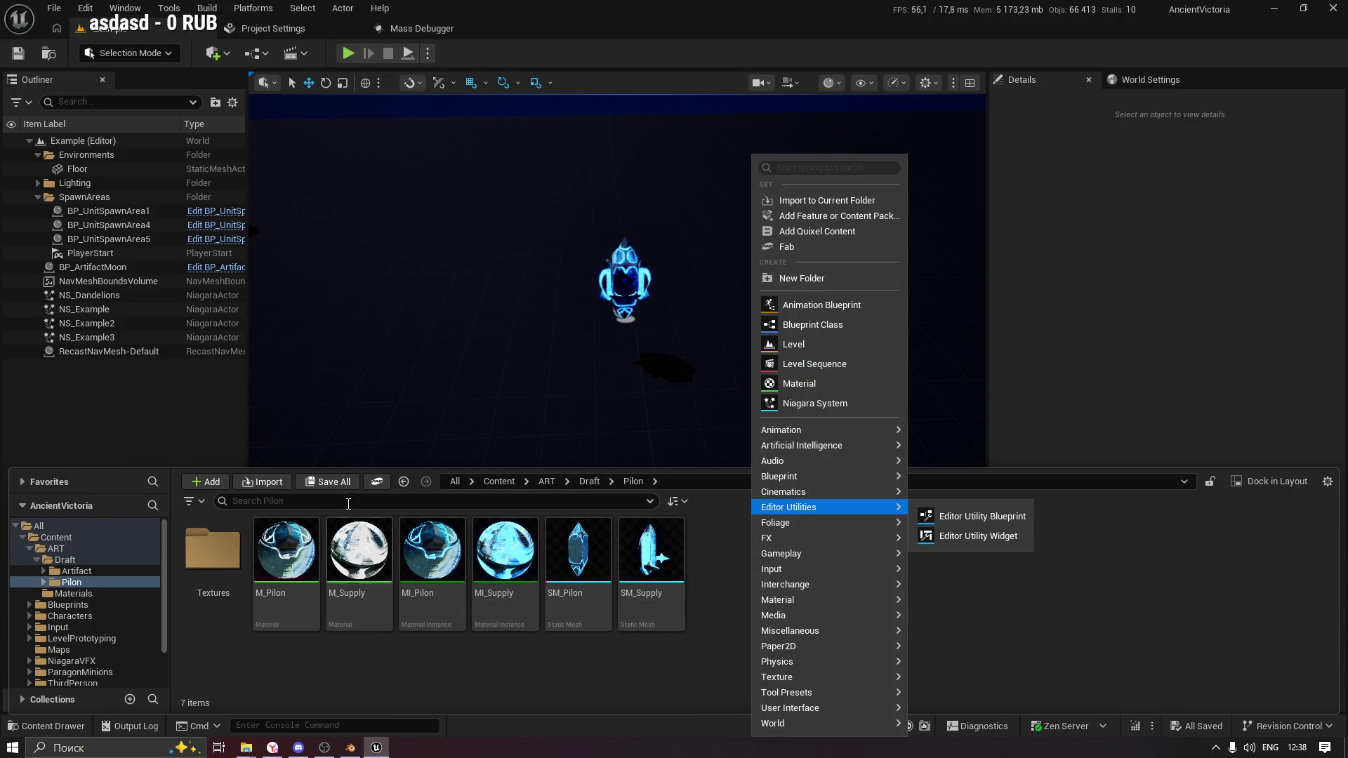
left_click(262, 482)
left_click(484, 196)
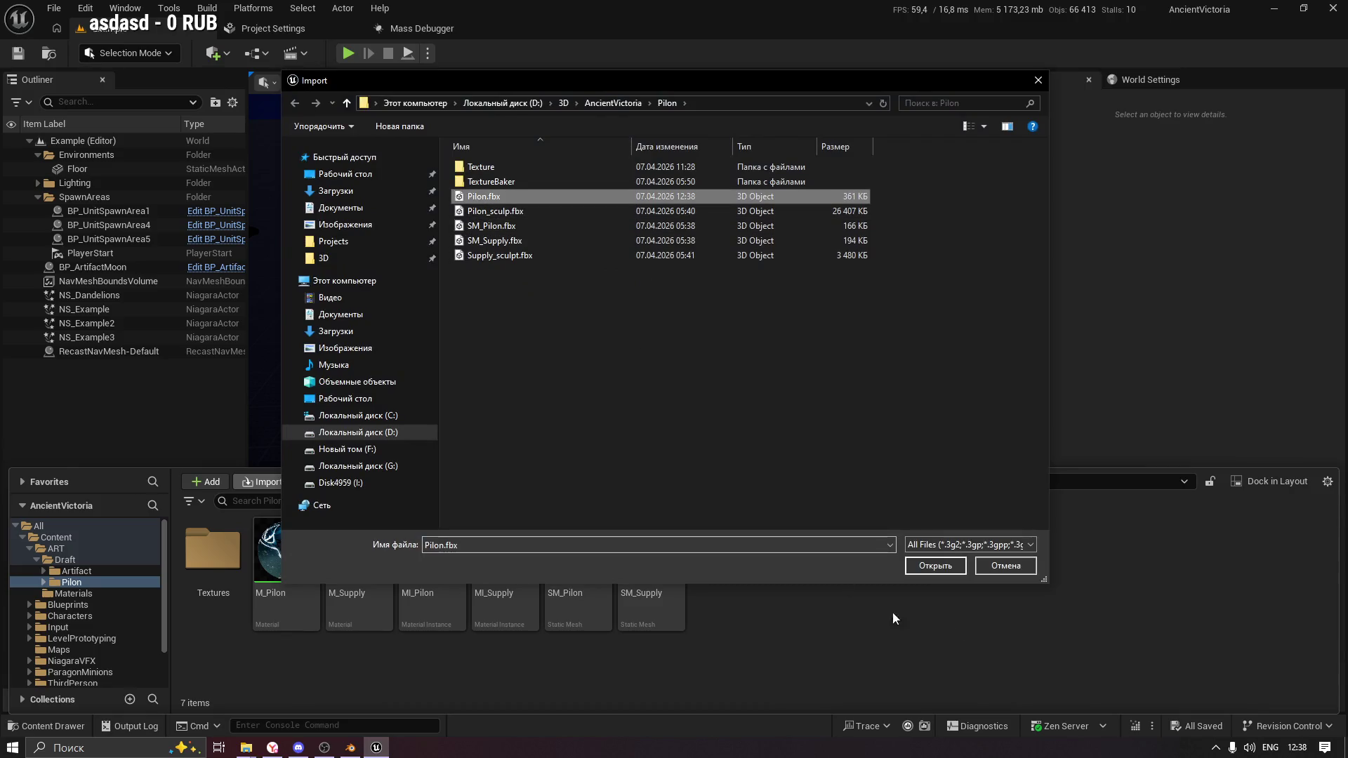
left_click(927, 569)
type("Comb")
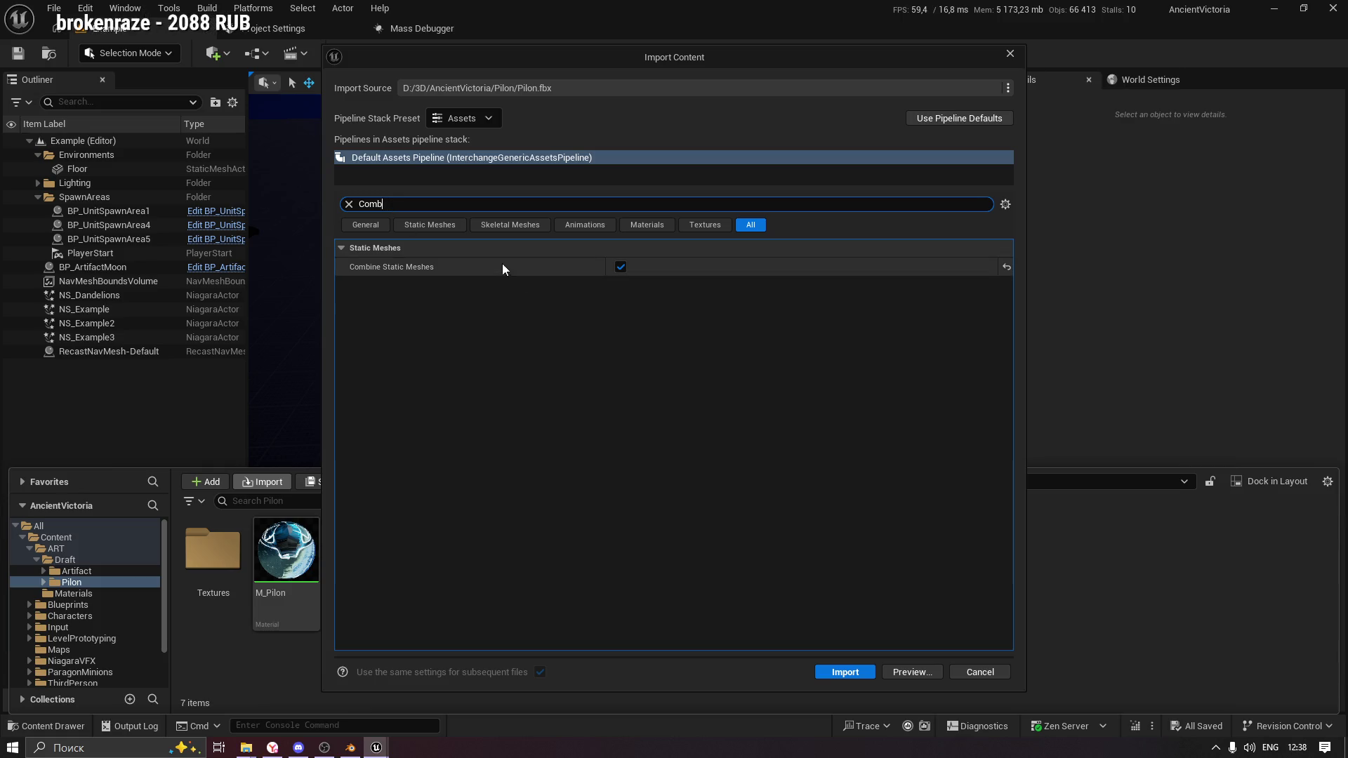
left_click(647, 225)
left_click(607, 226)
left_click(704, 225)
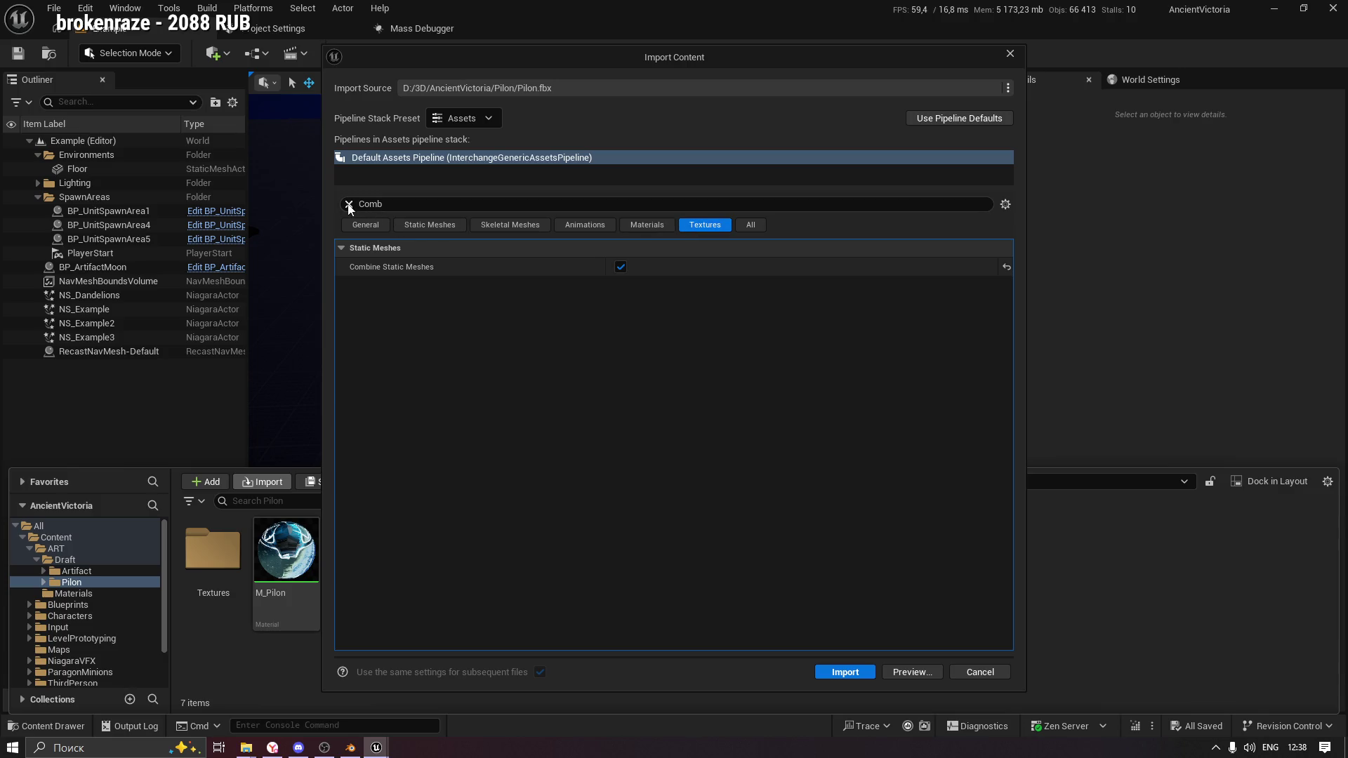
left_click(349, 204)
left_click(620, 267)
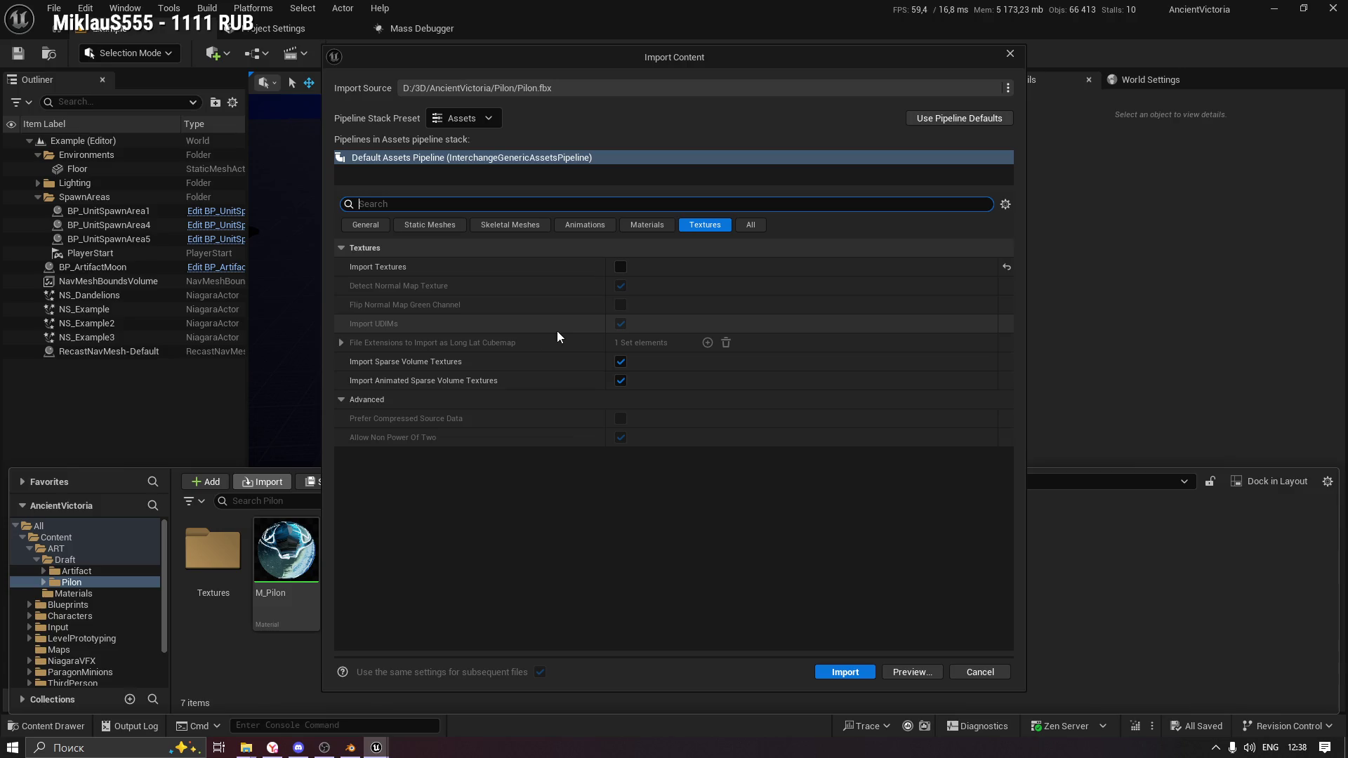
left_click(342, 342)
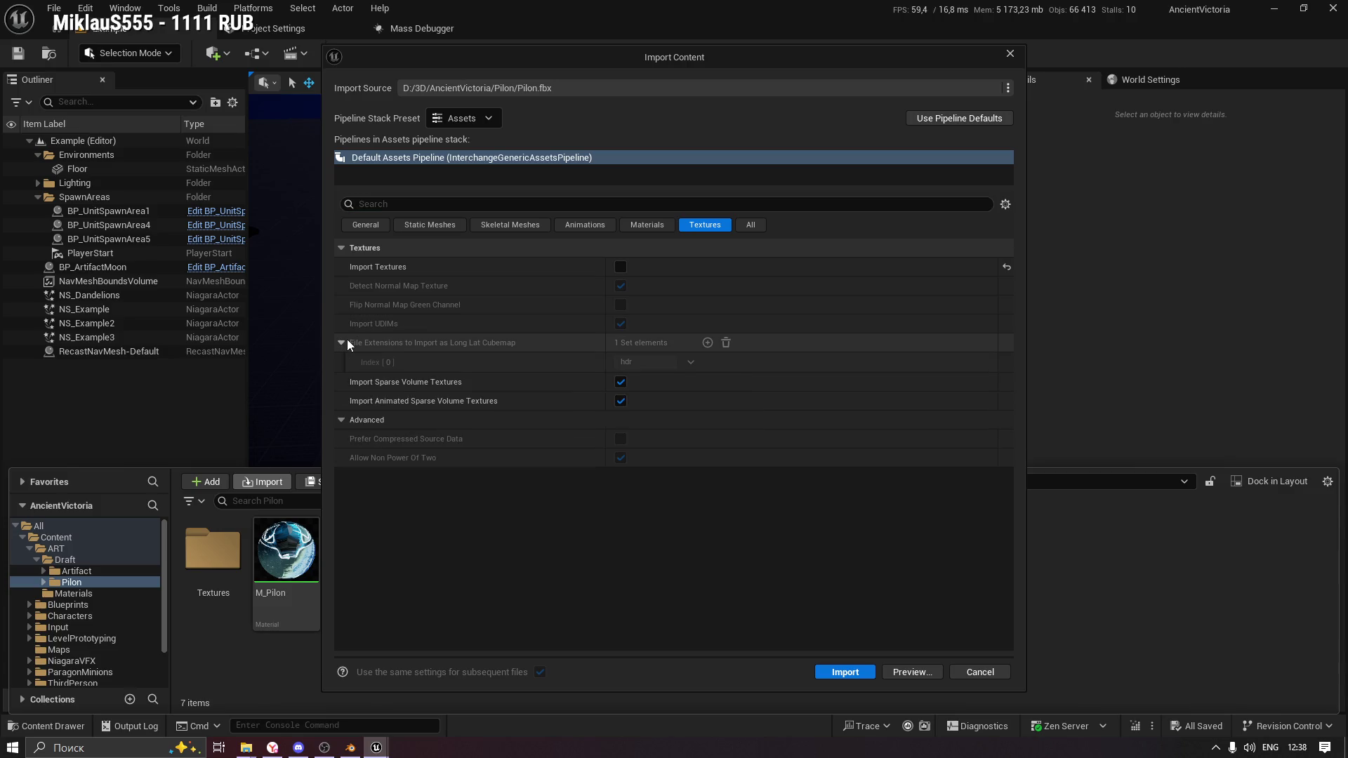
left_click(346, 343)
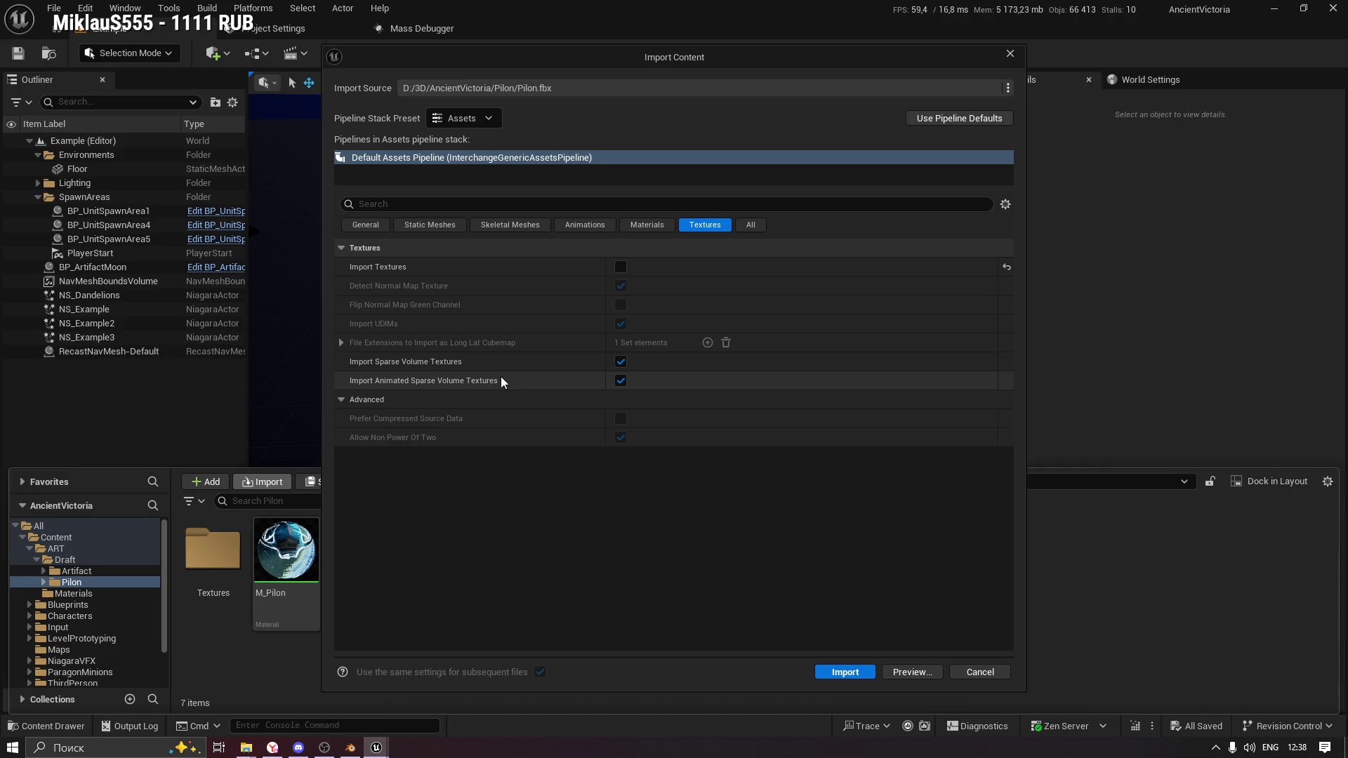
left_click(845, 672)
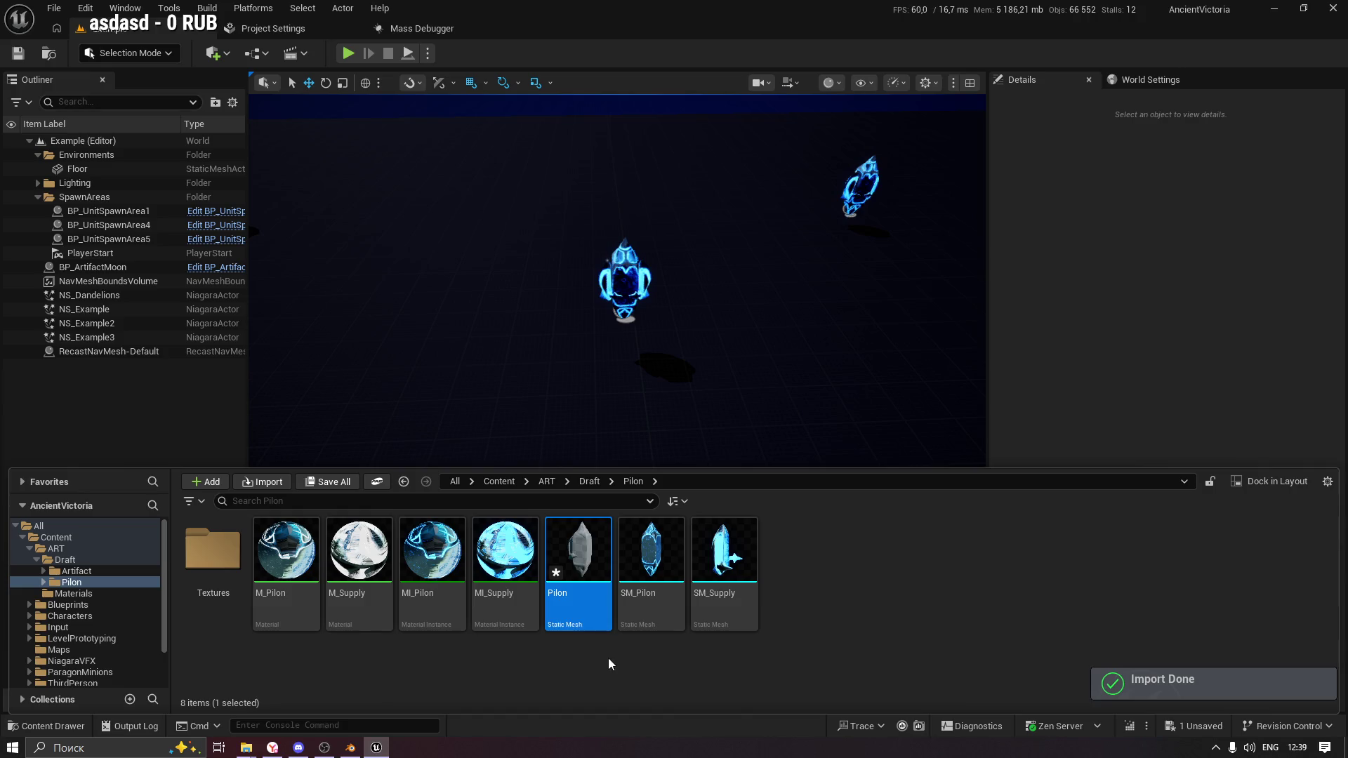
double_click(580, 554)
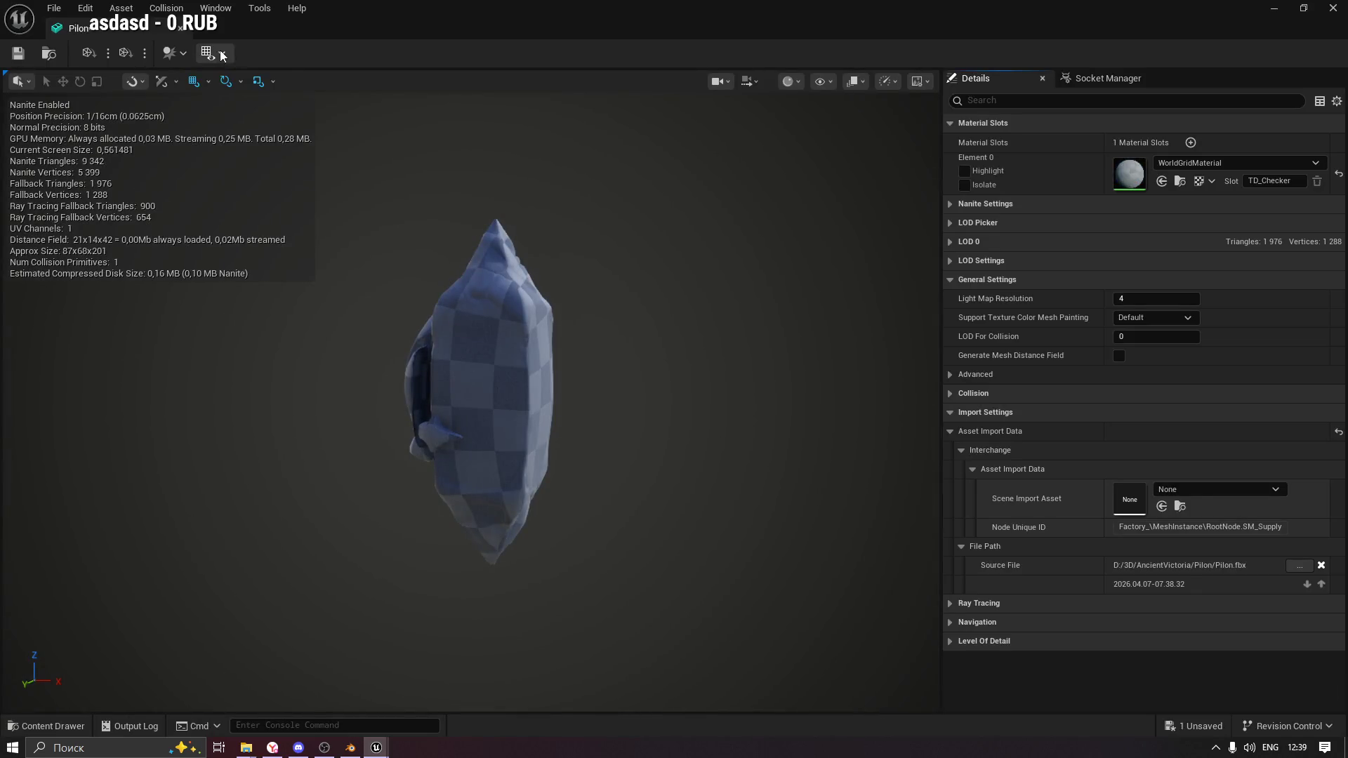
Toggle the UV channel 0 overlay and inspect the mesh from the other side.
left_click(221, 53)
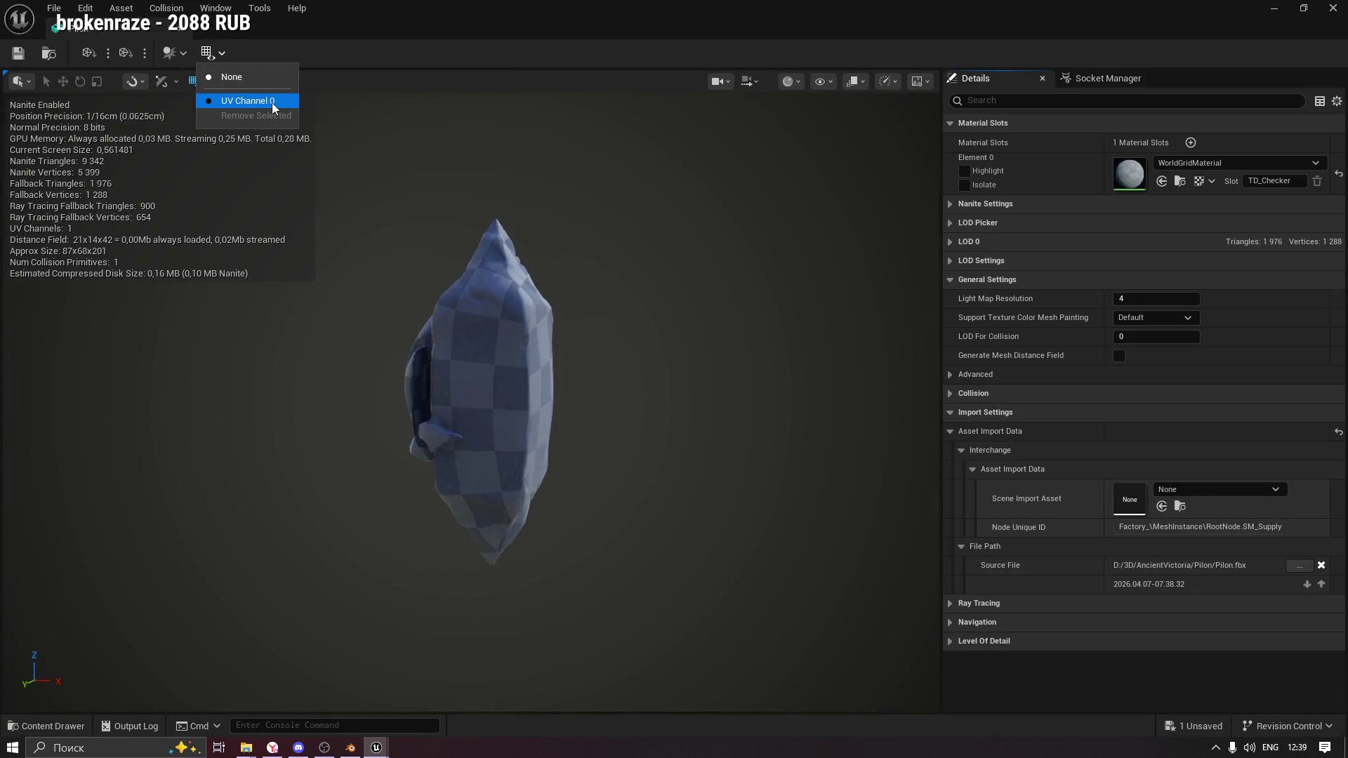
left_click(273, 99)
left_click_drag(449, 211, 702, 211)
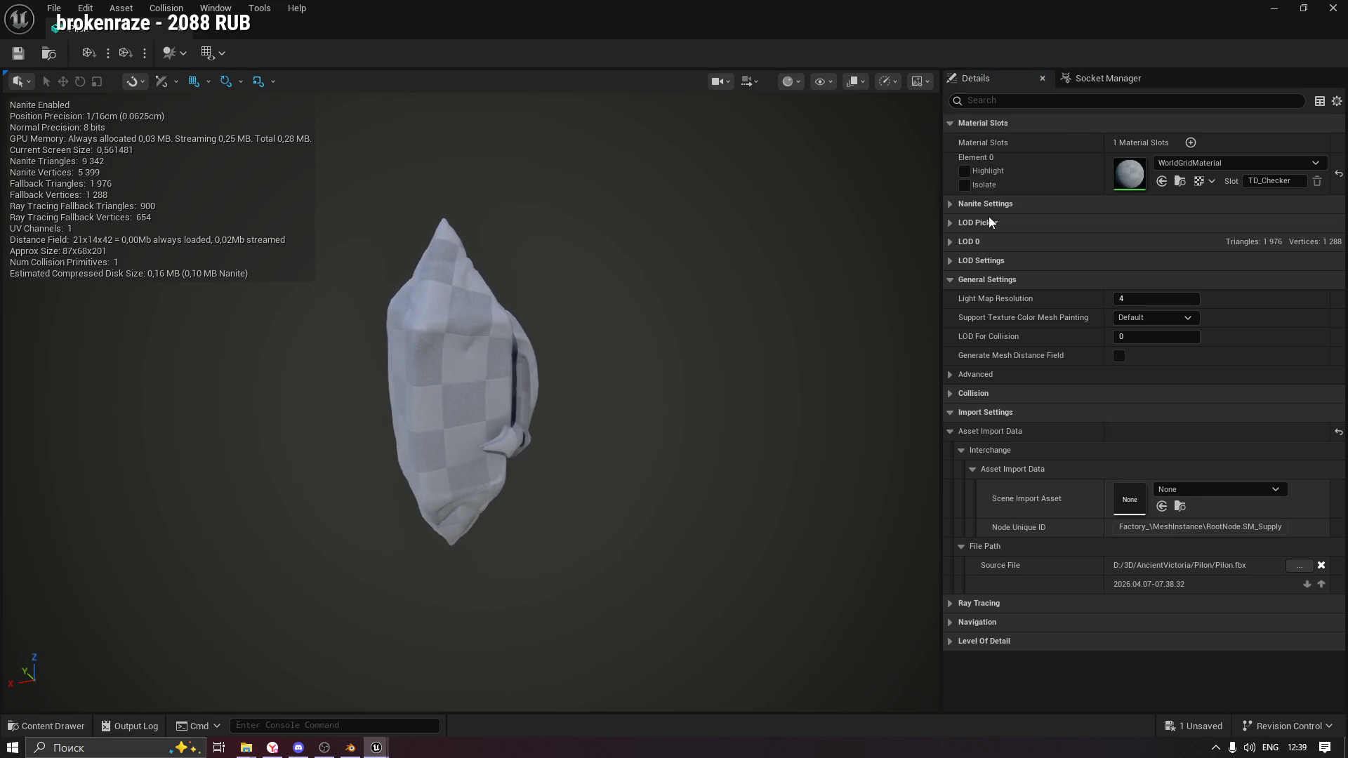
Assign MI_Pilon to Element 0 and add Element 1 using MI_Supply.
left_click(49, 726)
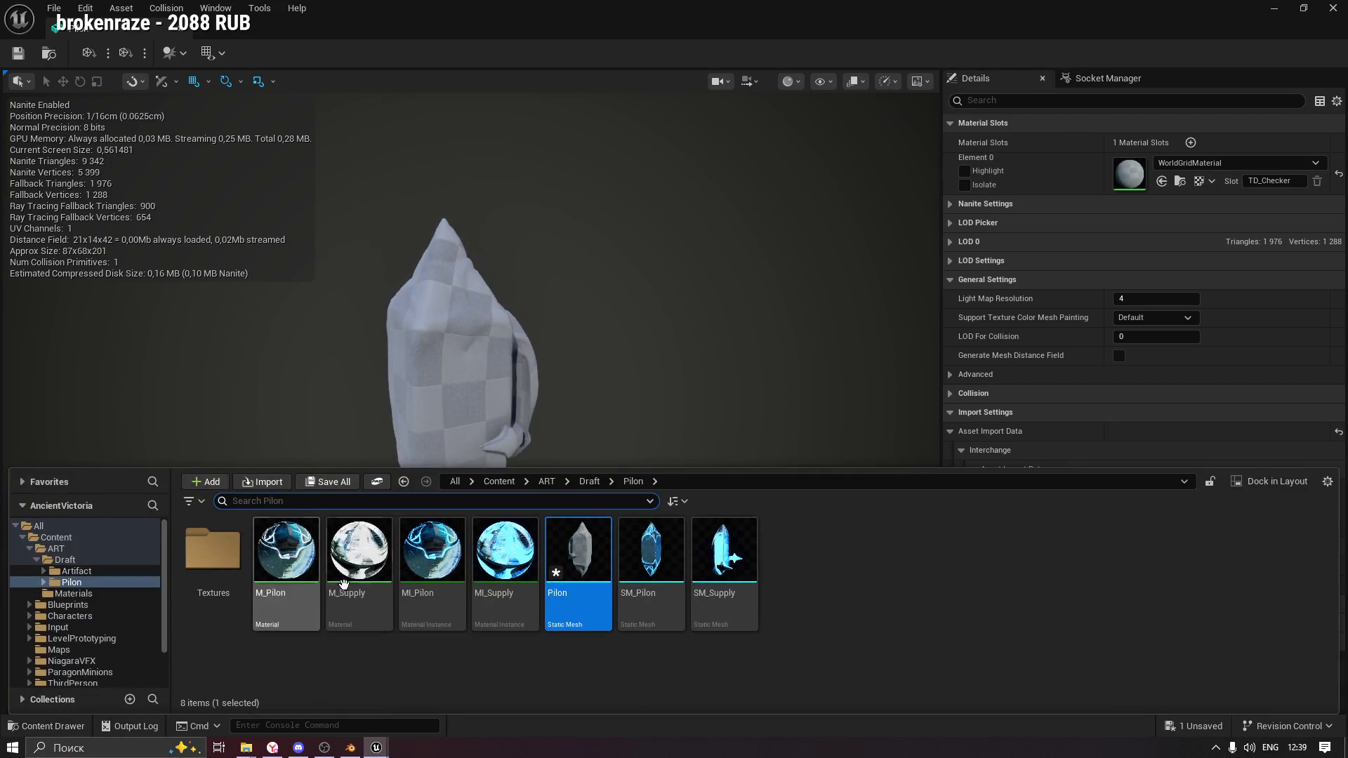
left_click(432, 555)
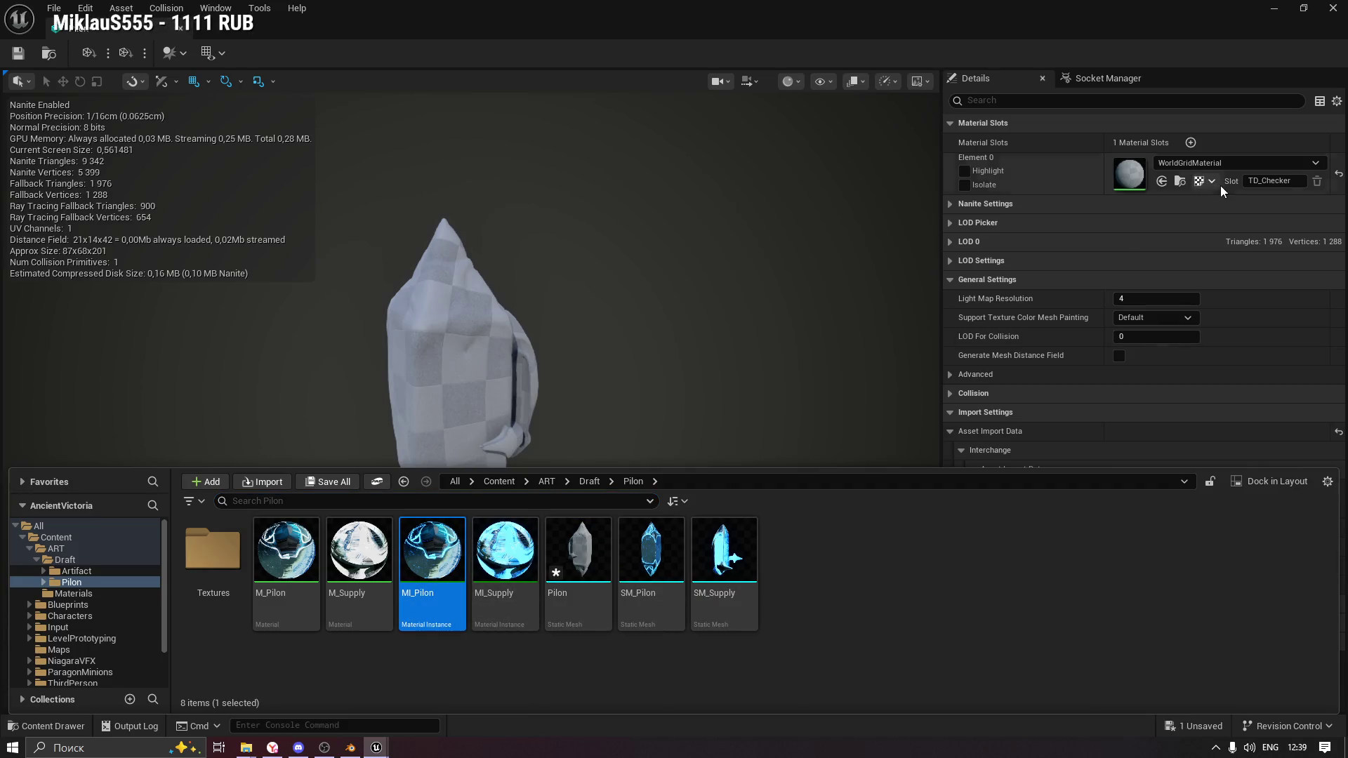
left_click(1181, 182)
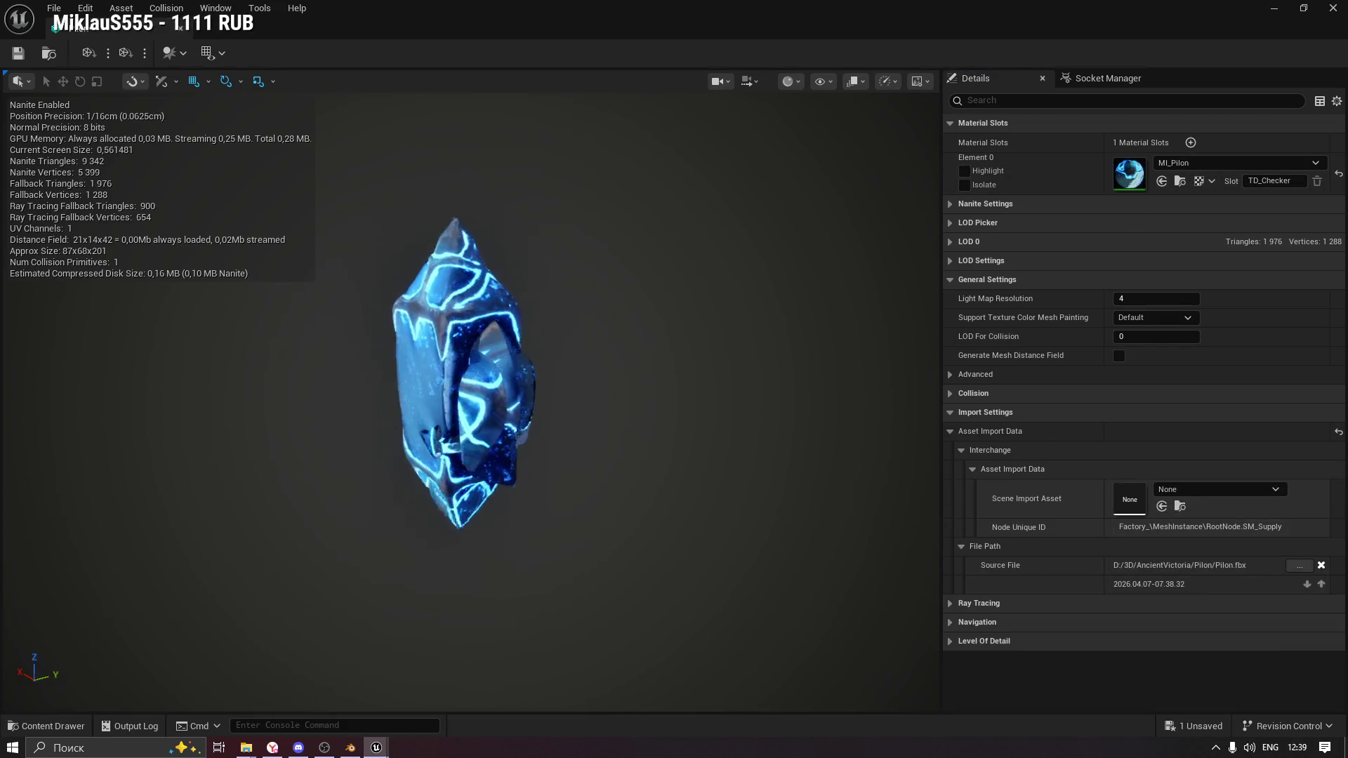
left_click(1191, 141)
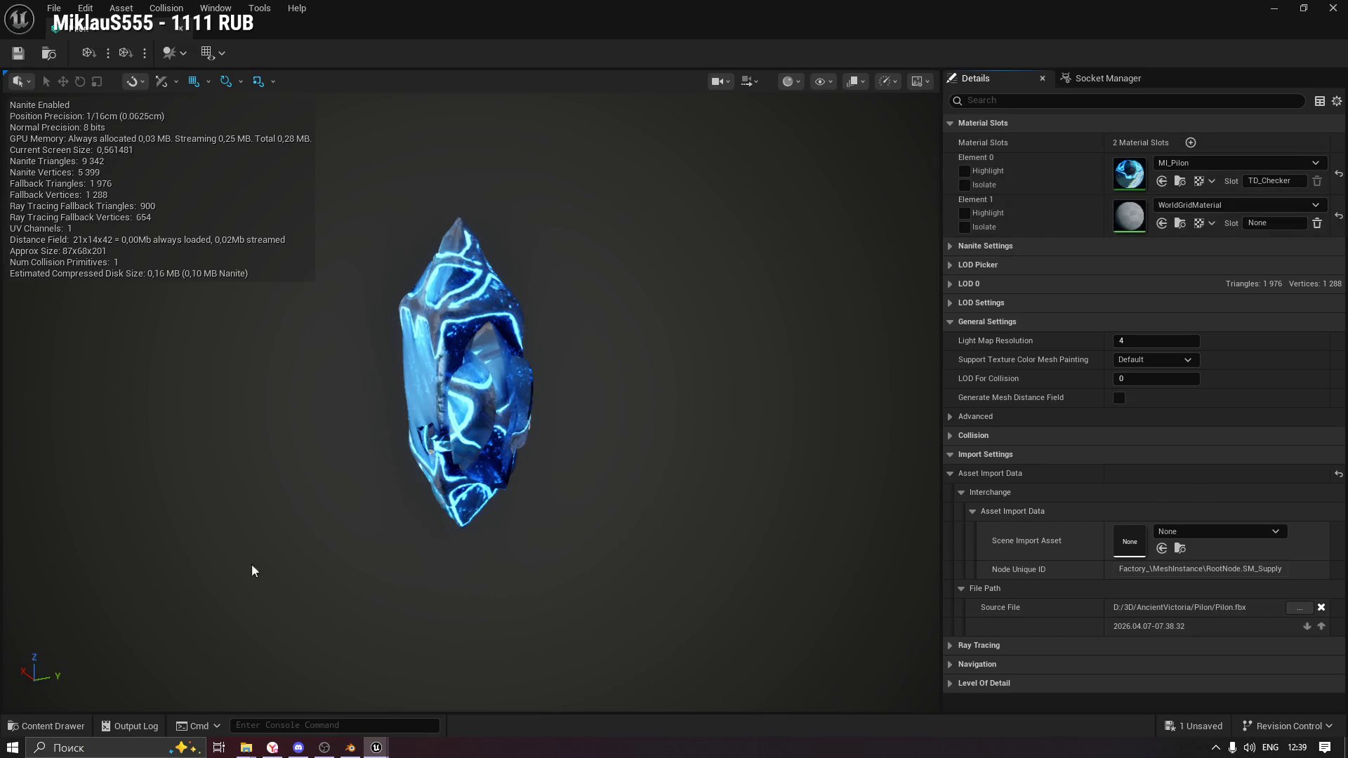
left_click(46, 726)
left_click(505, 555)
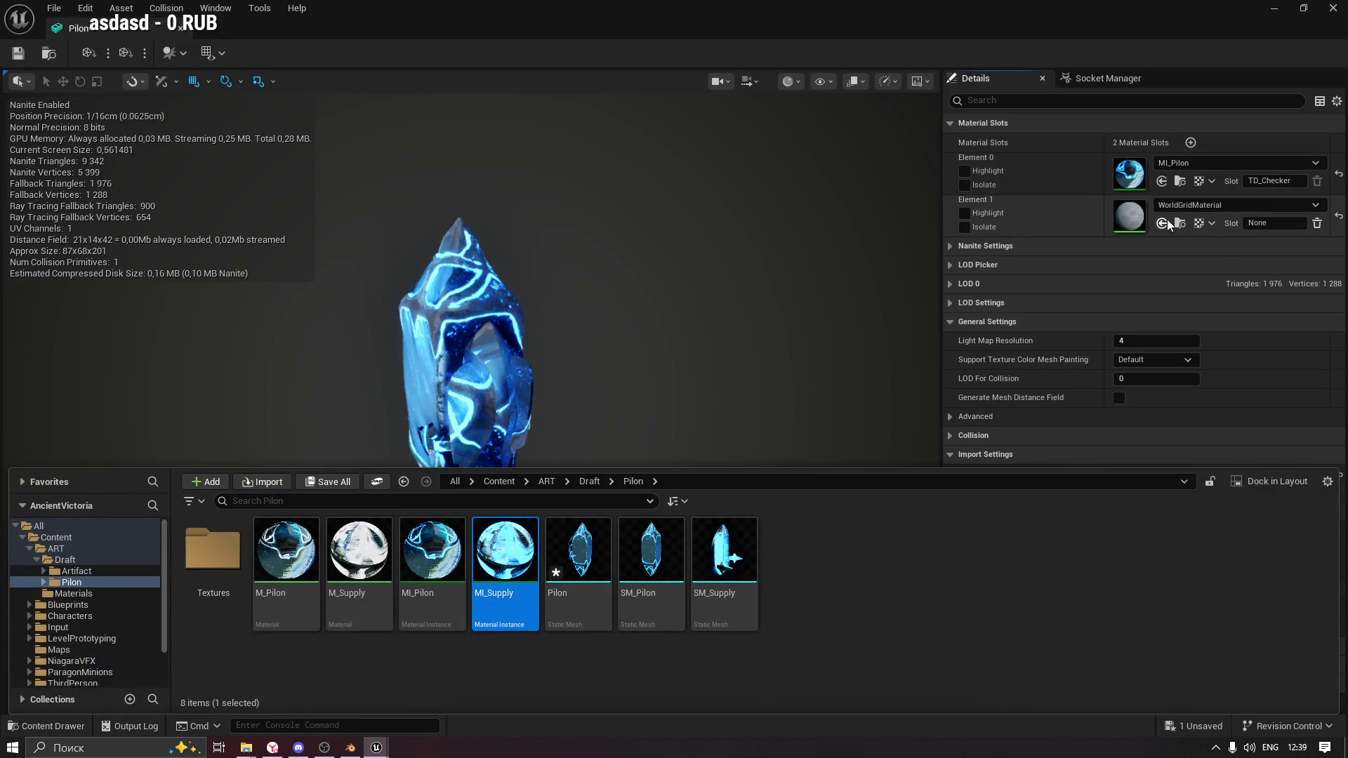
left_click(1166, 222)
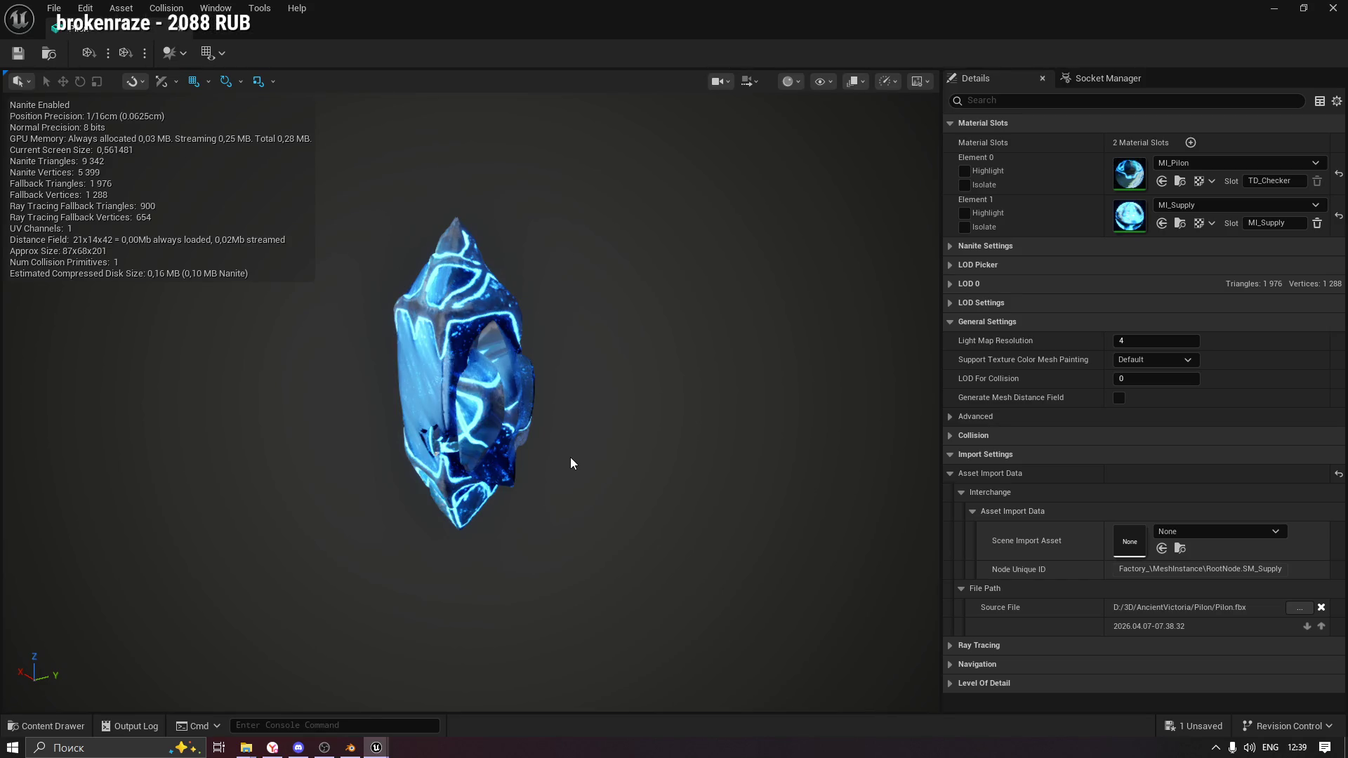
Save the Pilon mesh and cancel the reimport from source.
left_click(18, 52)
left_click(181, 56)
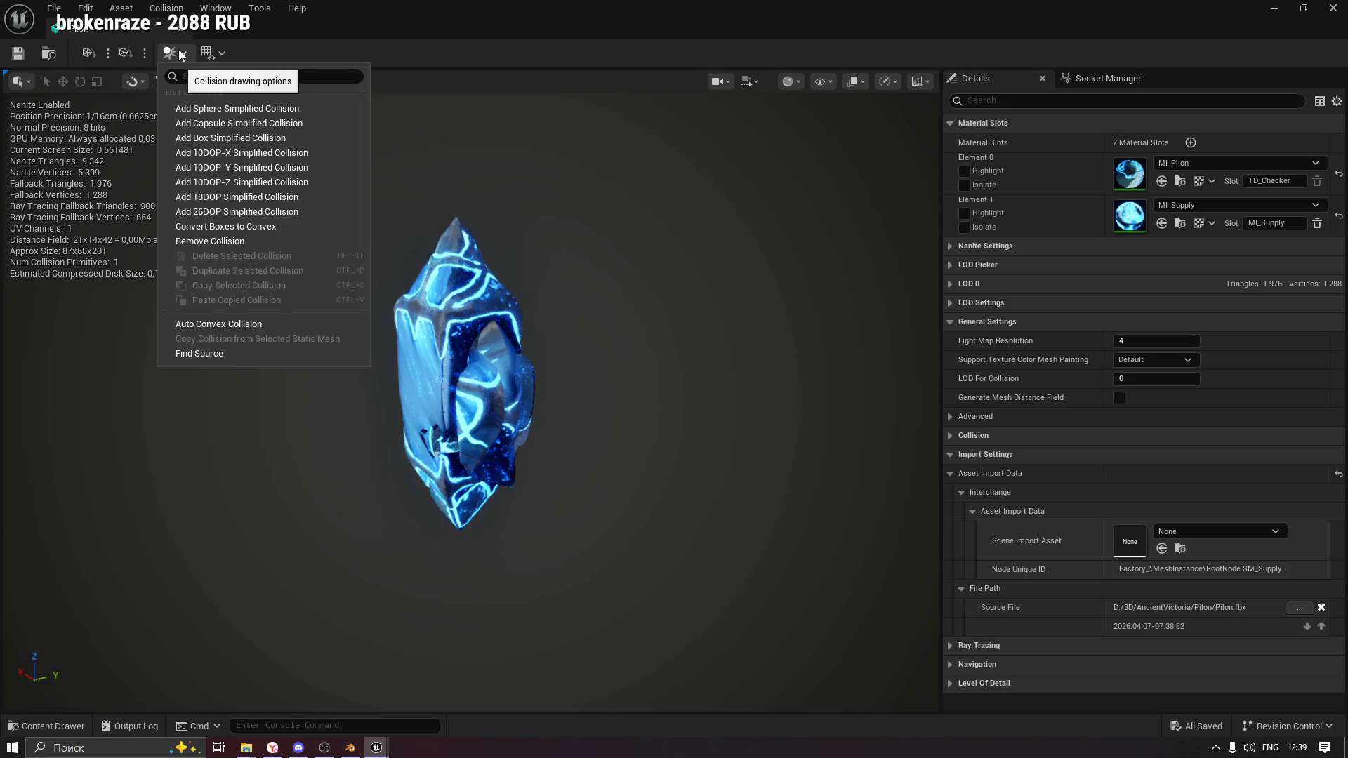
left_click(223, 52)
left_click(138, 55)
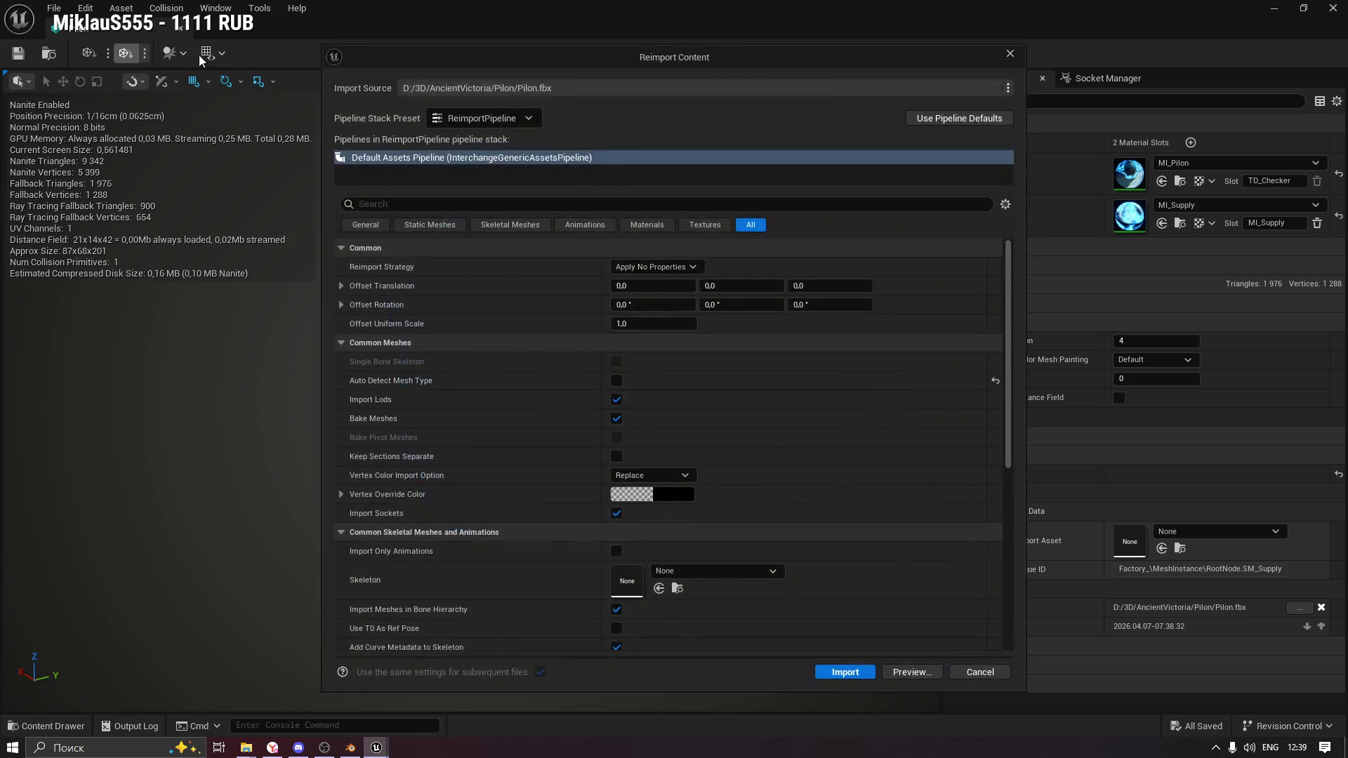
key("Escape")
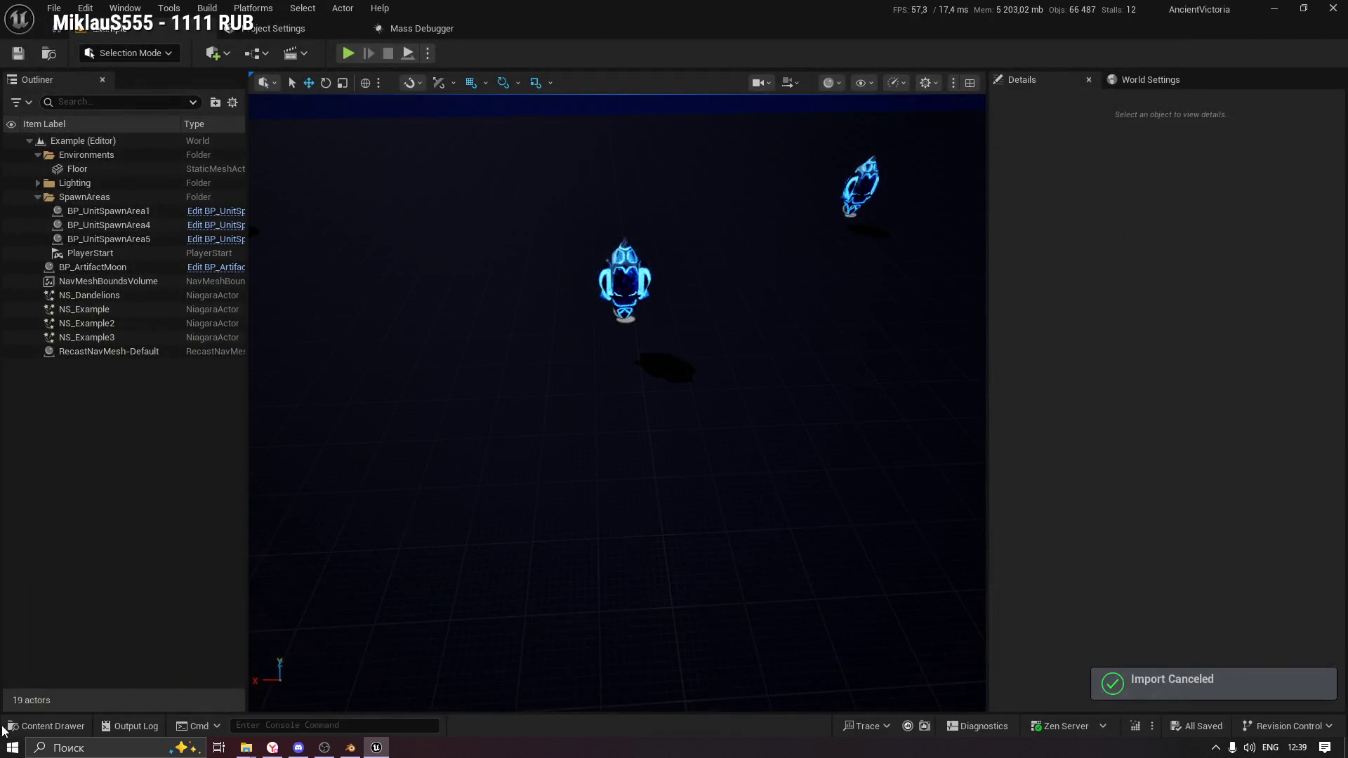
key("ctrl+space")
Open the Pilon static mesh in the UV Editor and zoom into its layout.
left_click(610, 565)
right_click(619, 565)
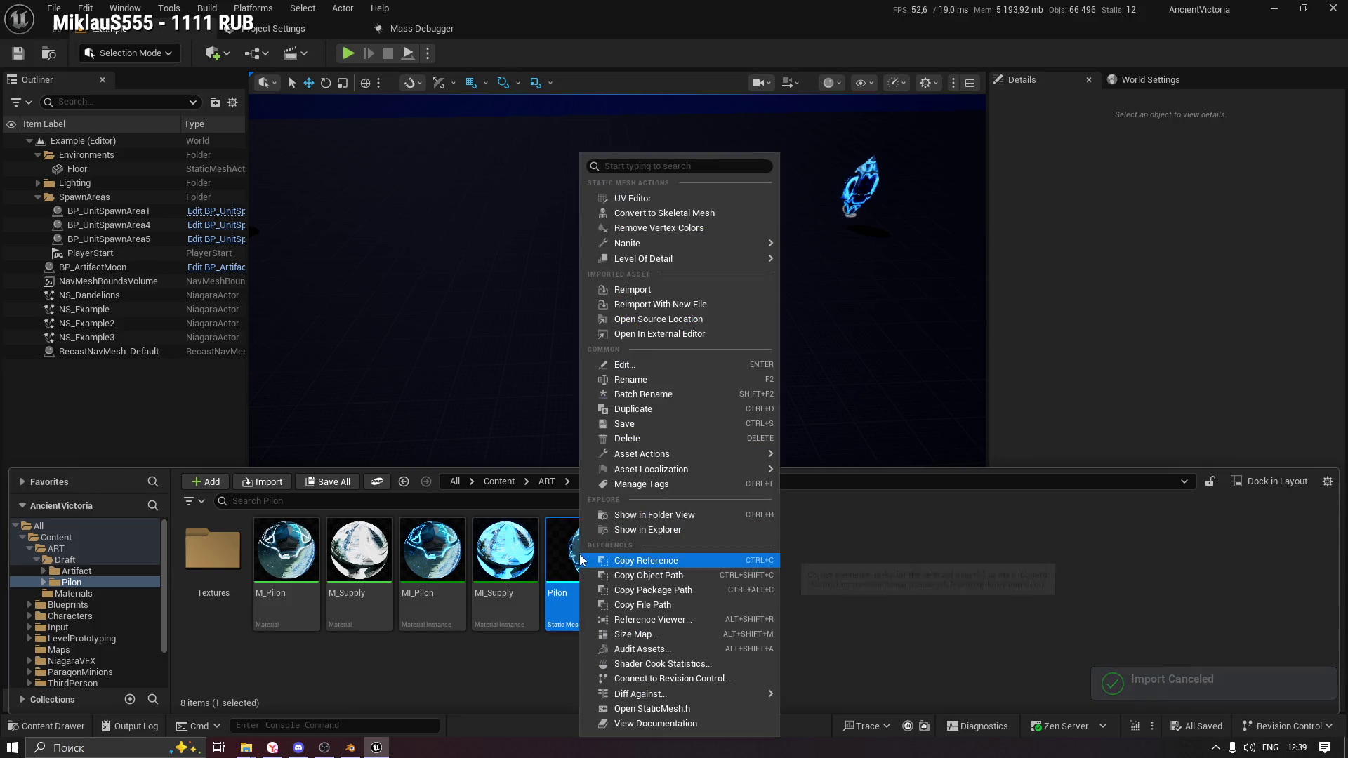
left_click(744, 197)
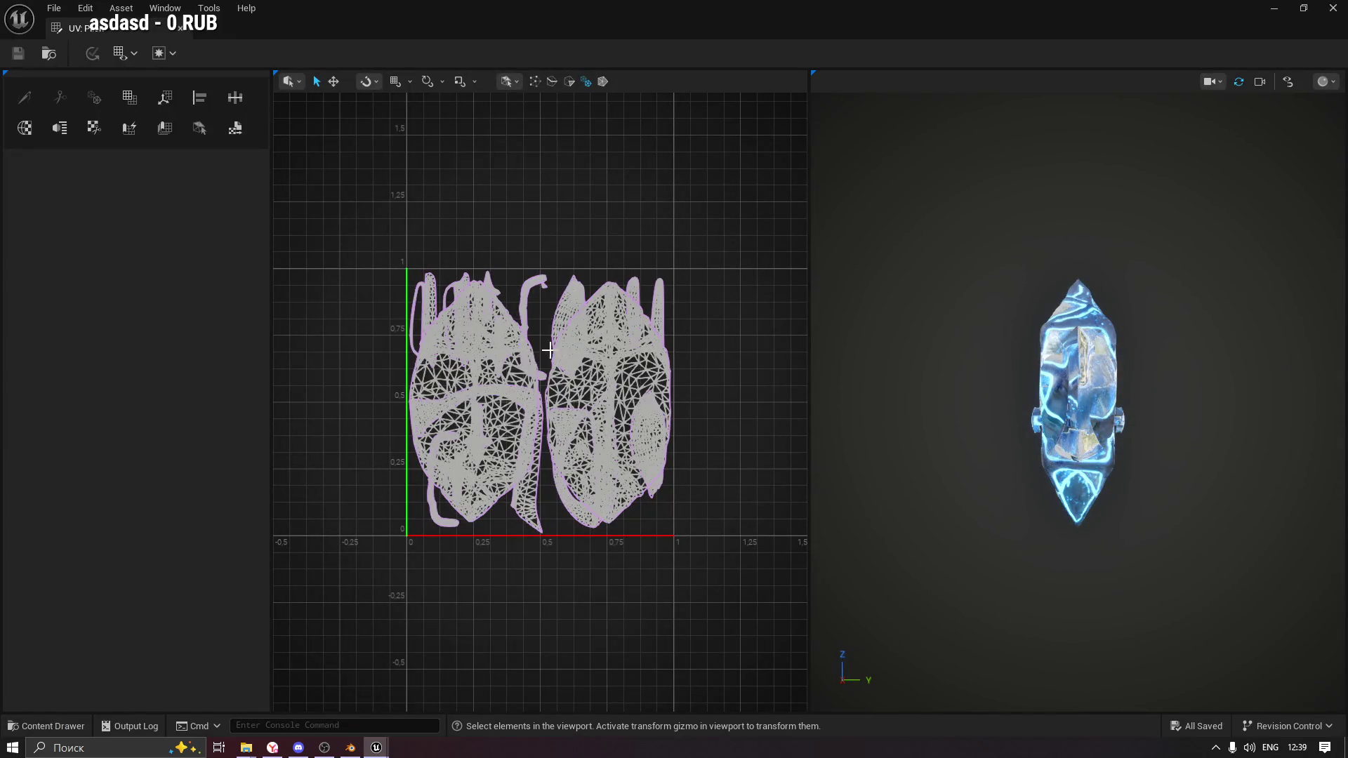
scroll(477, 442, "up", 1)
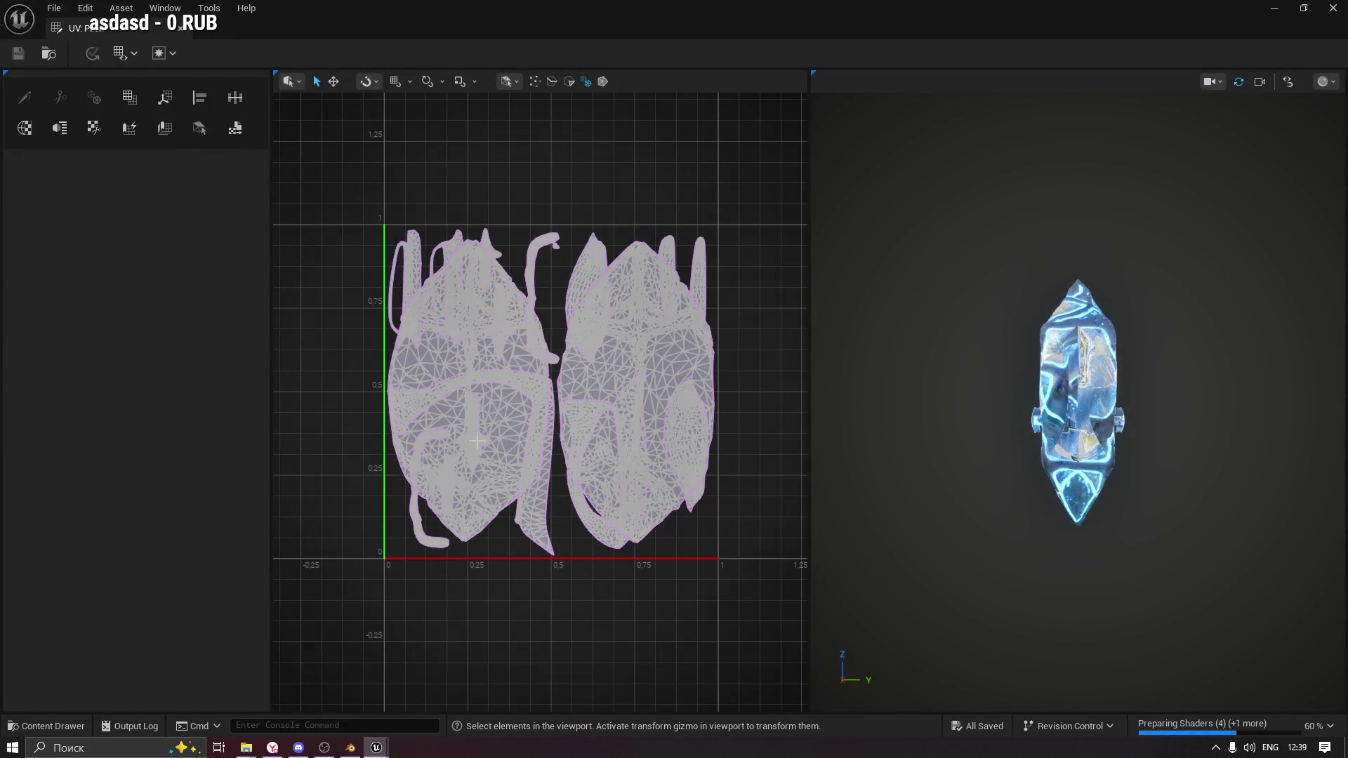
scroll(545, 370, "up", 2)
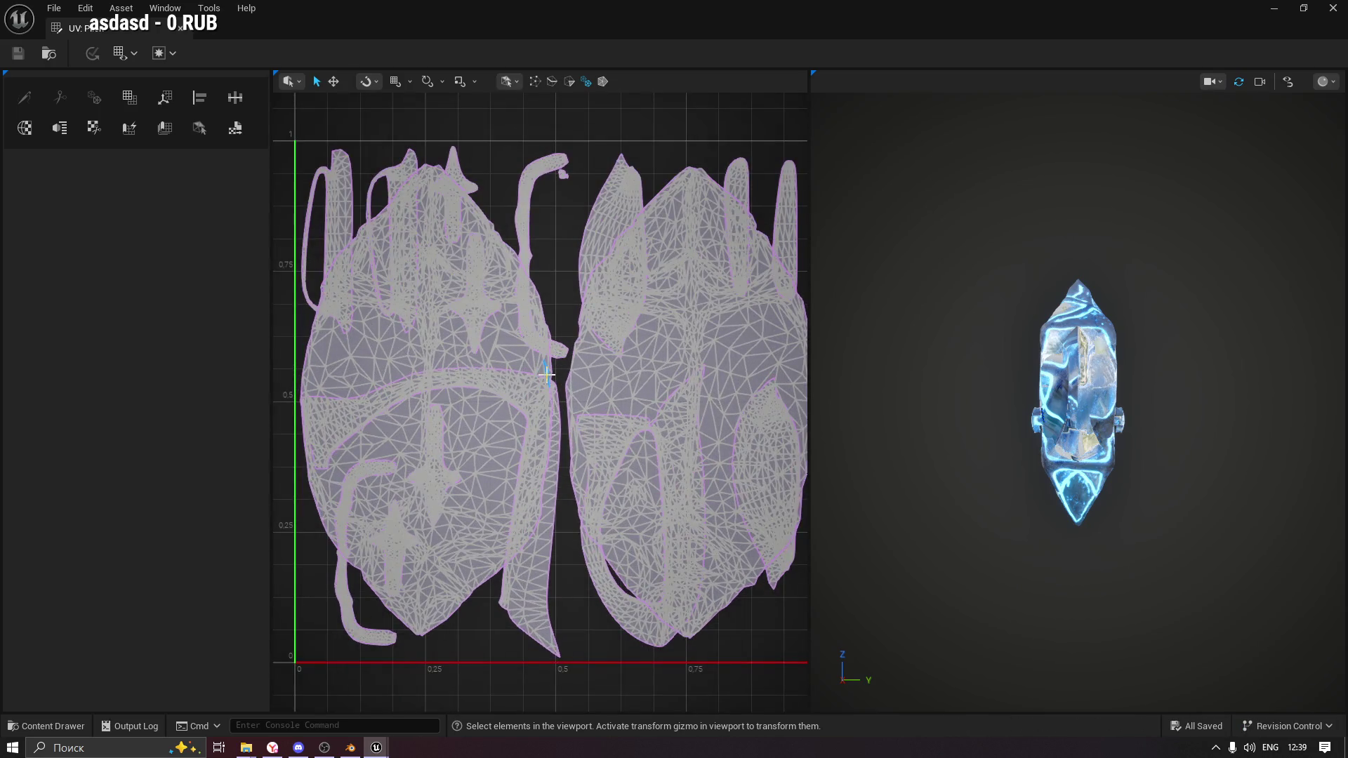
scroll(546, 374, "down", 1)
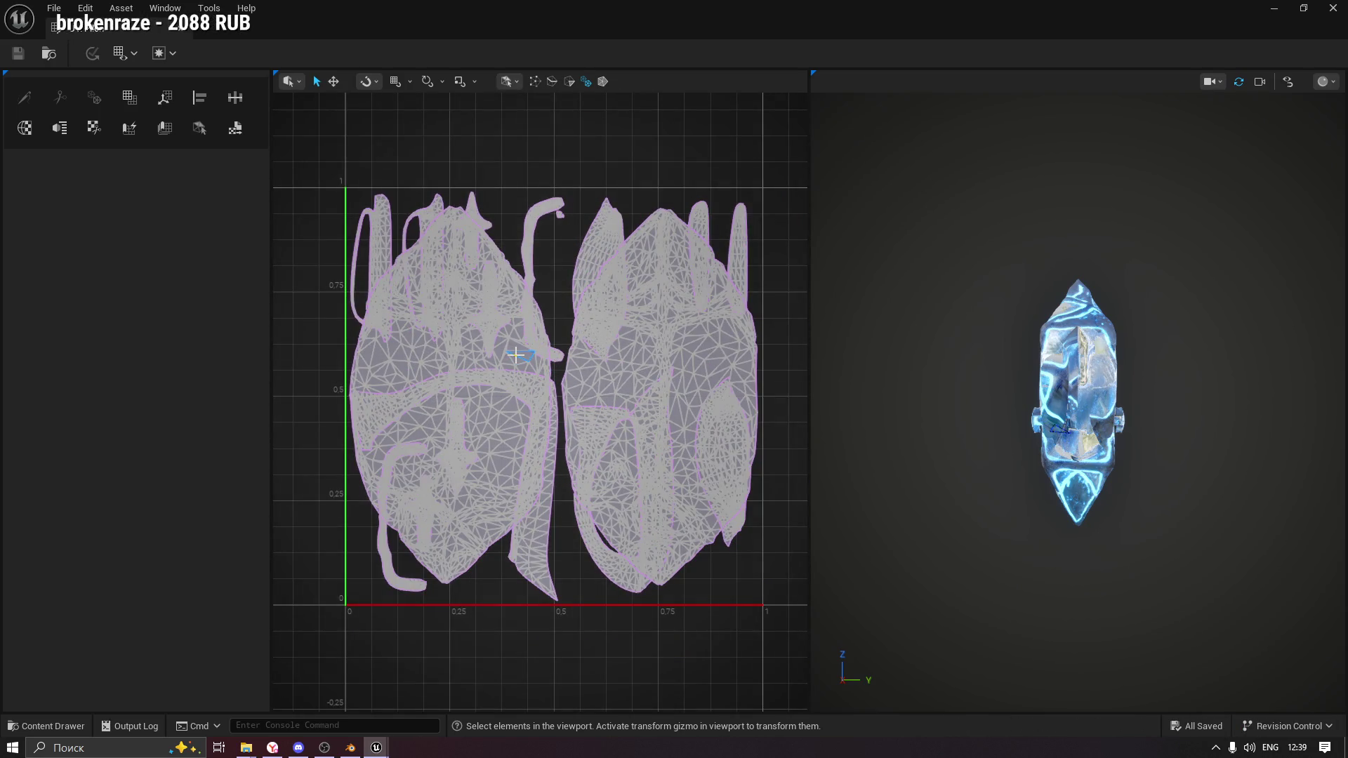
Change how Pilon's UVs are displayed, then open and cancel the UV layout export.
left_click(133, 54)
mouse_move(156, 77)
left_click(216, 82)
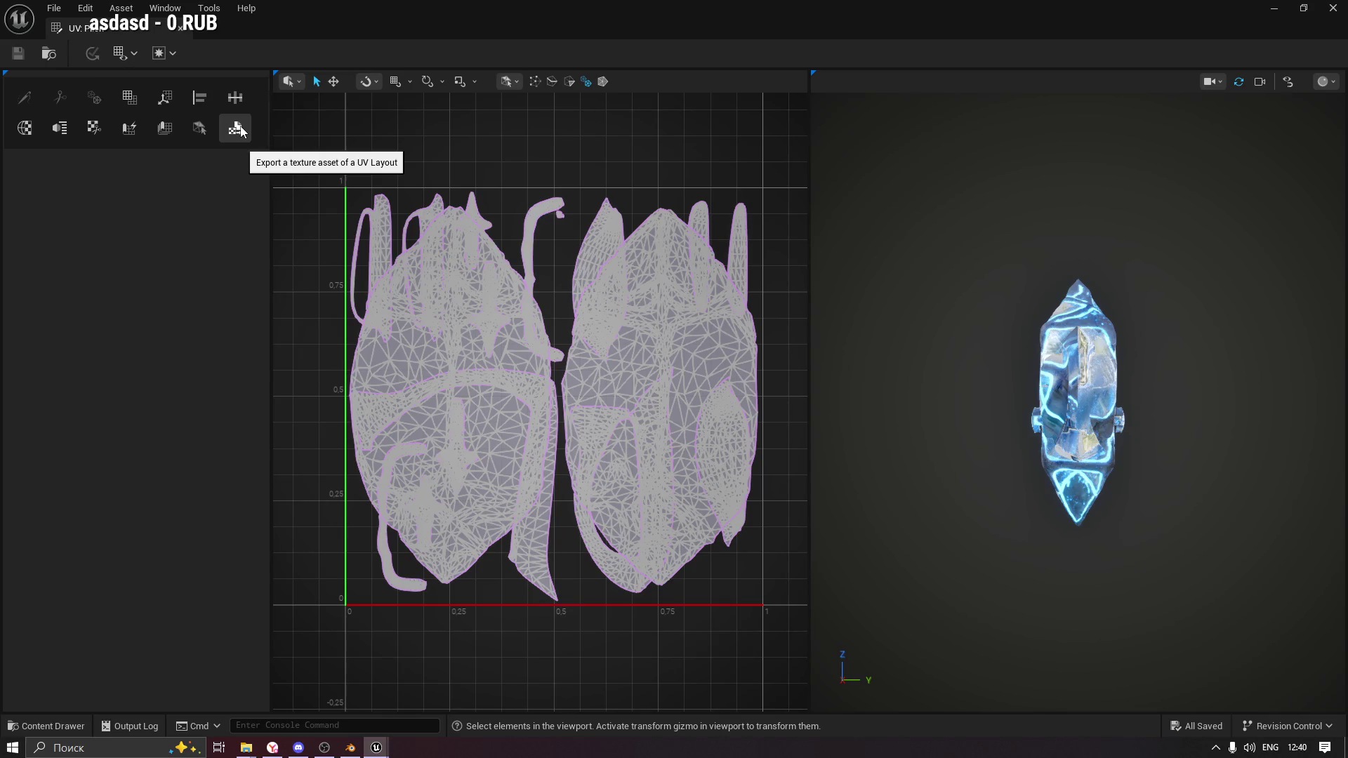
left_click(237, 129)
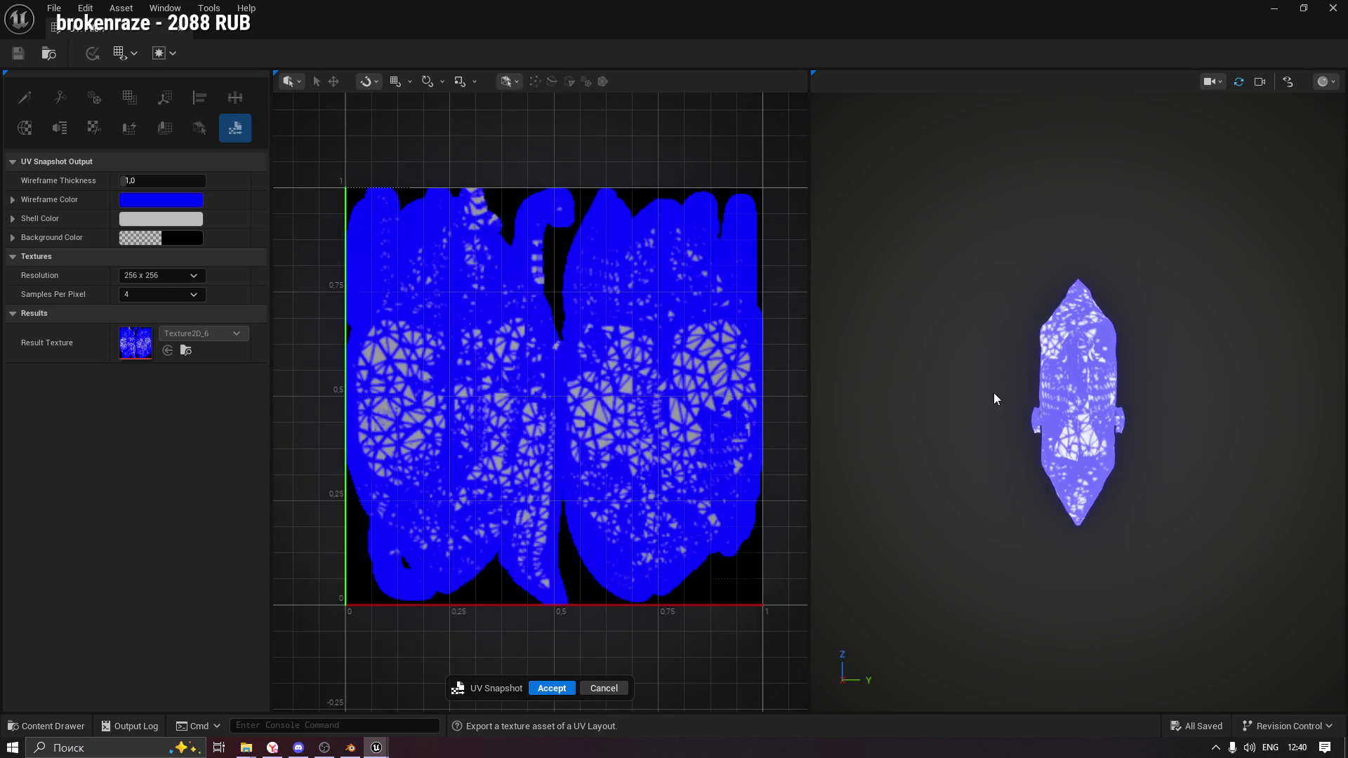
left_click(602, 689)
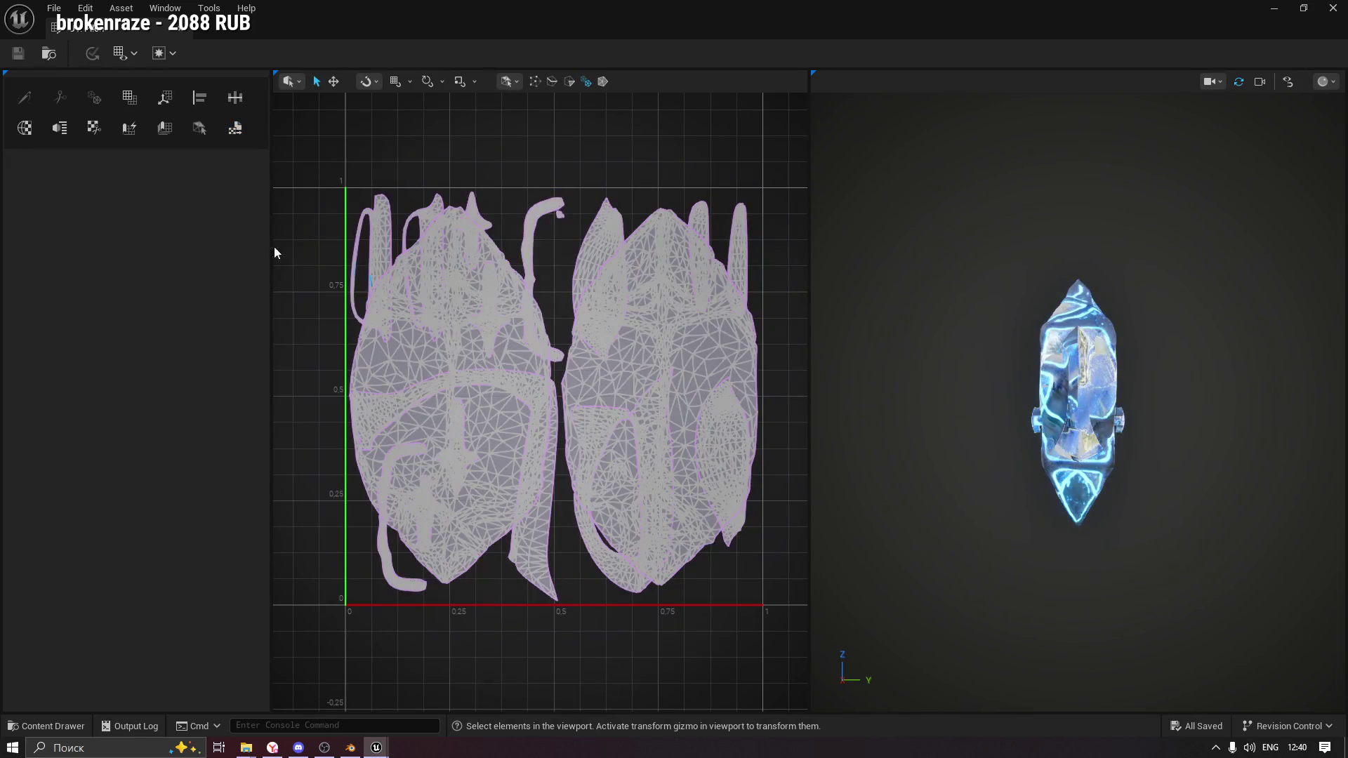
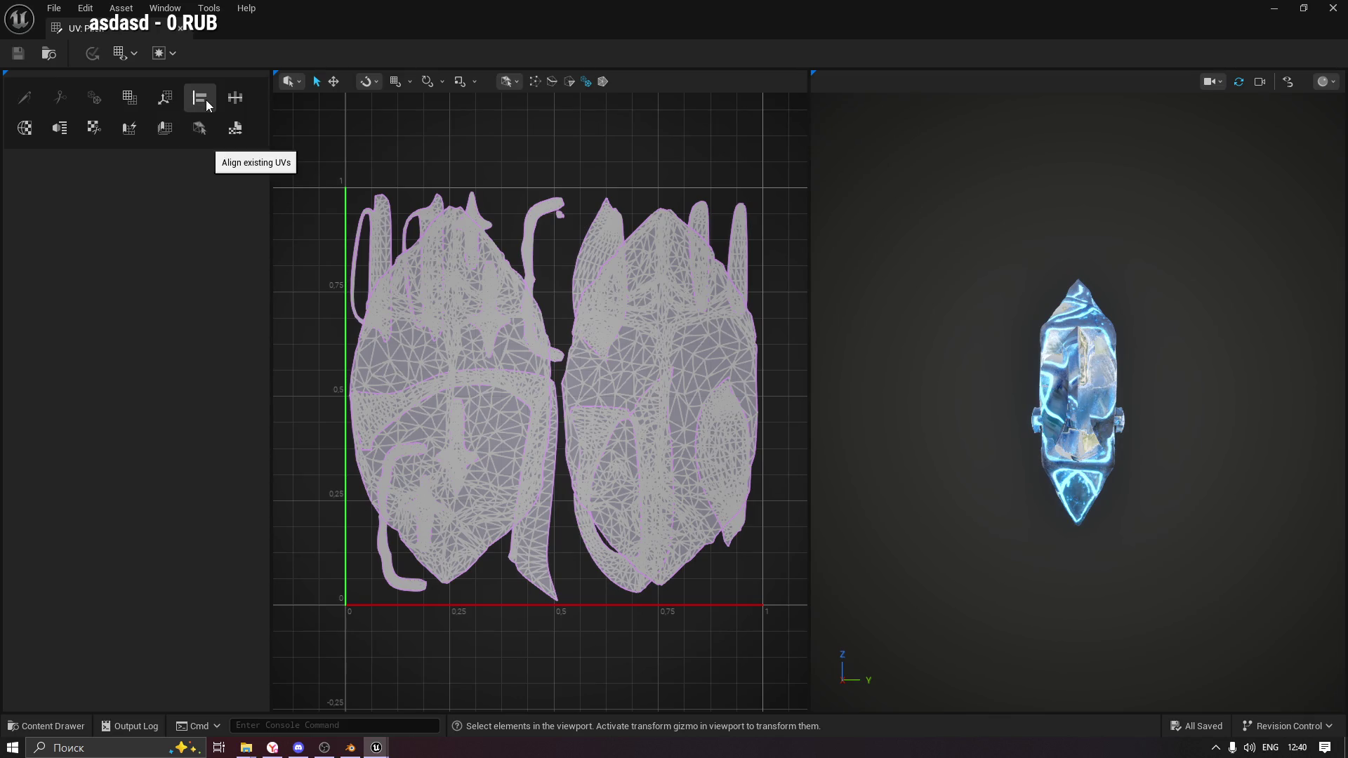
Preview a Pack existing UVs repack of the crystal, cancel it, and set selection to whole meshes.
left_click(135, 96)
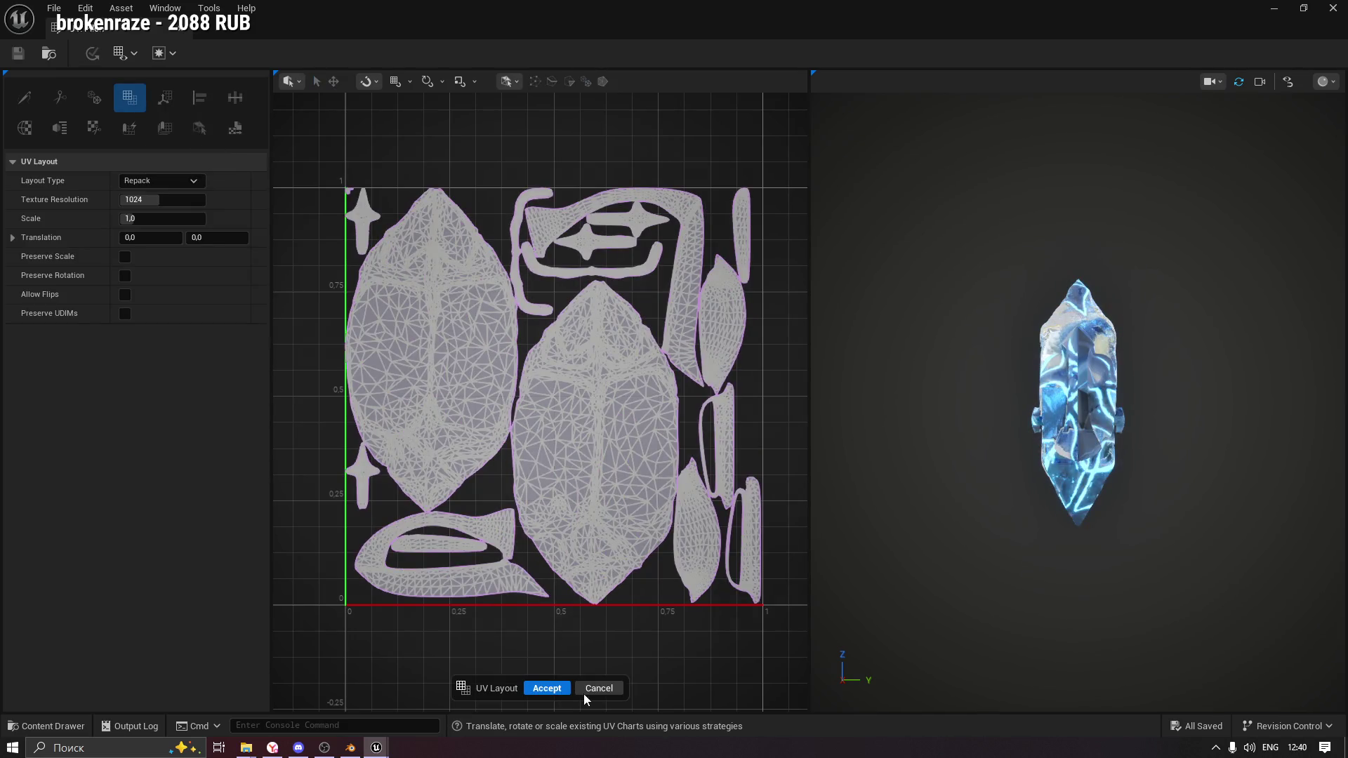
left_click(598, 689)
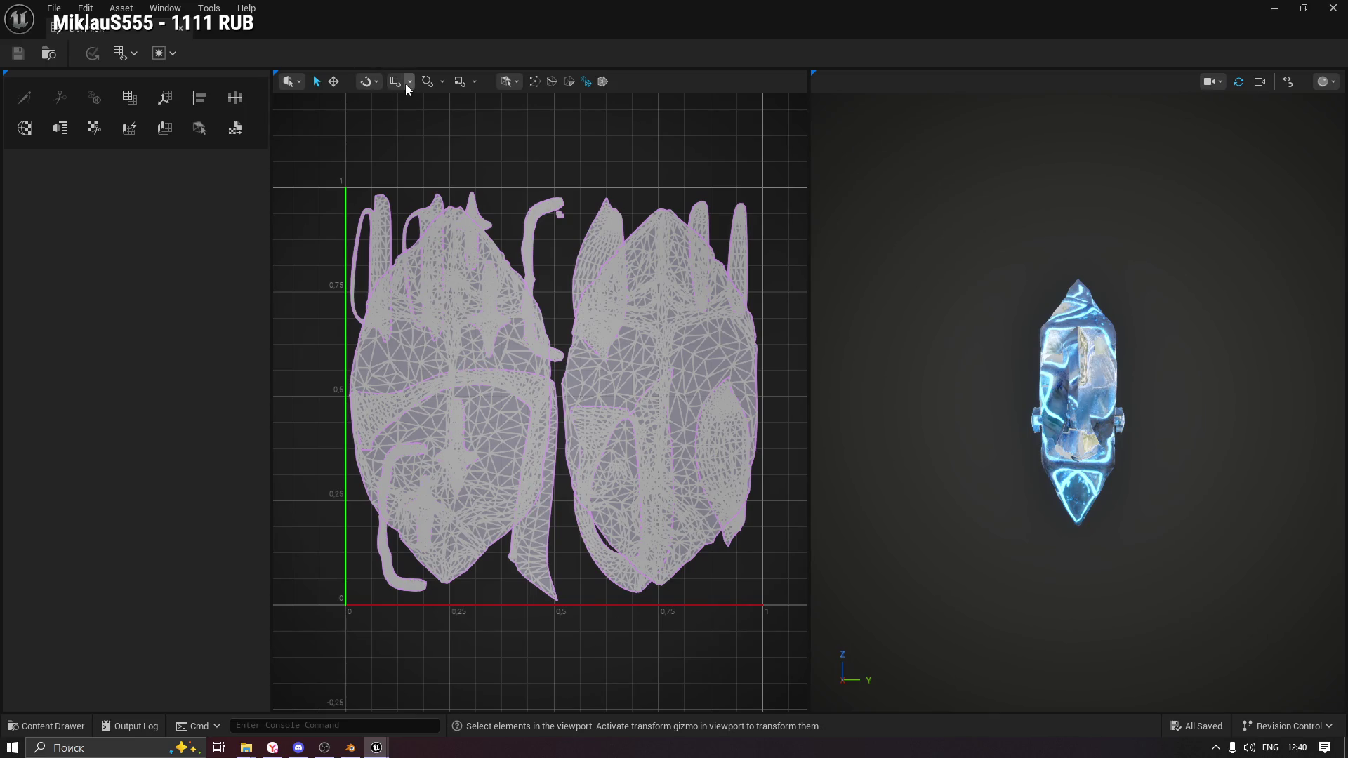
left_click(603, 83)
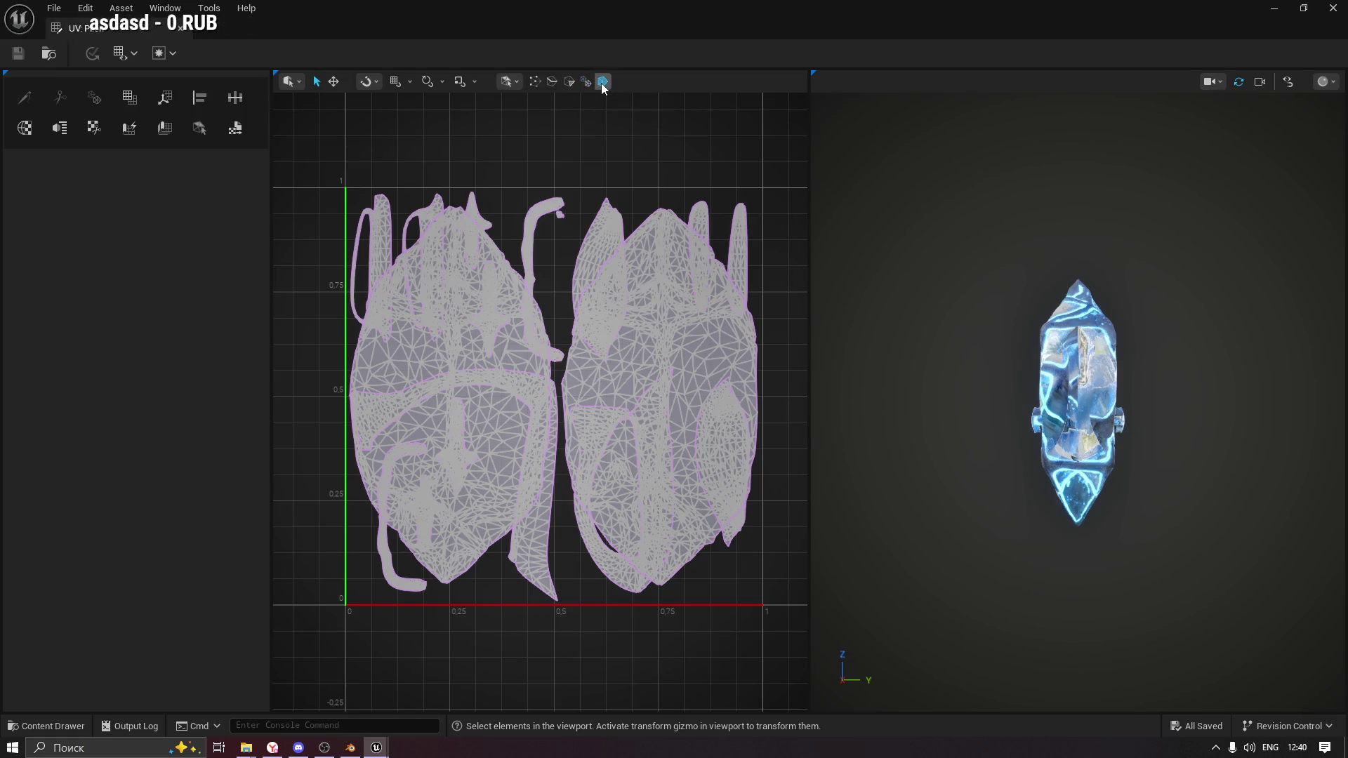
Select the crystal mesh, keep whole-mesh selection, and select all its UV islands with Ctrl+A.
left_click(1093, 344)
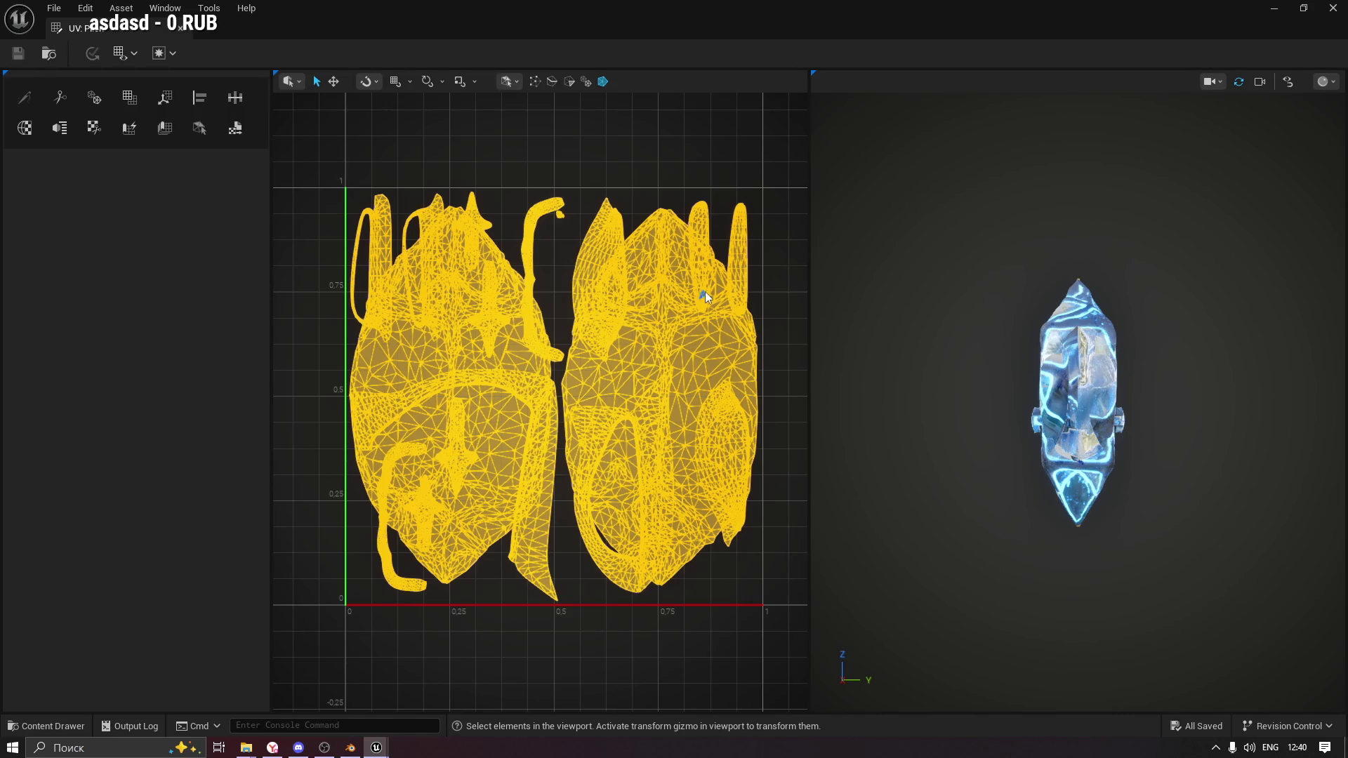
left_click_drag(1006, 329, 1109, 346)
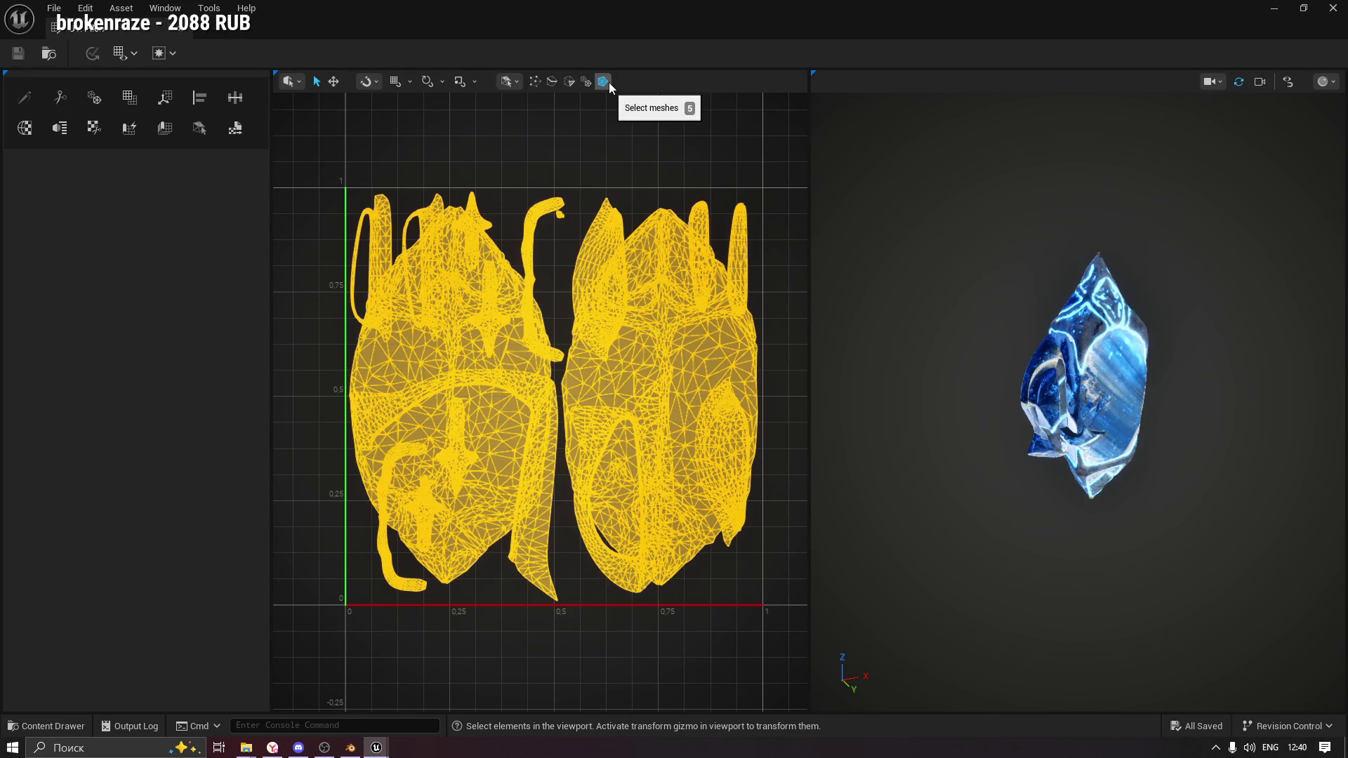
left_click(510, 88)
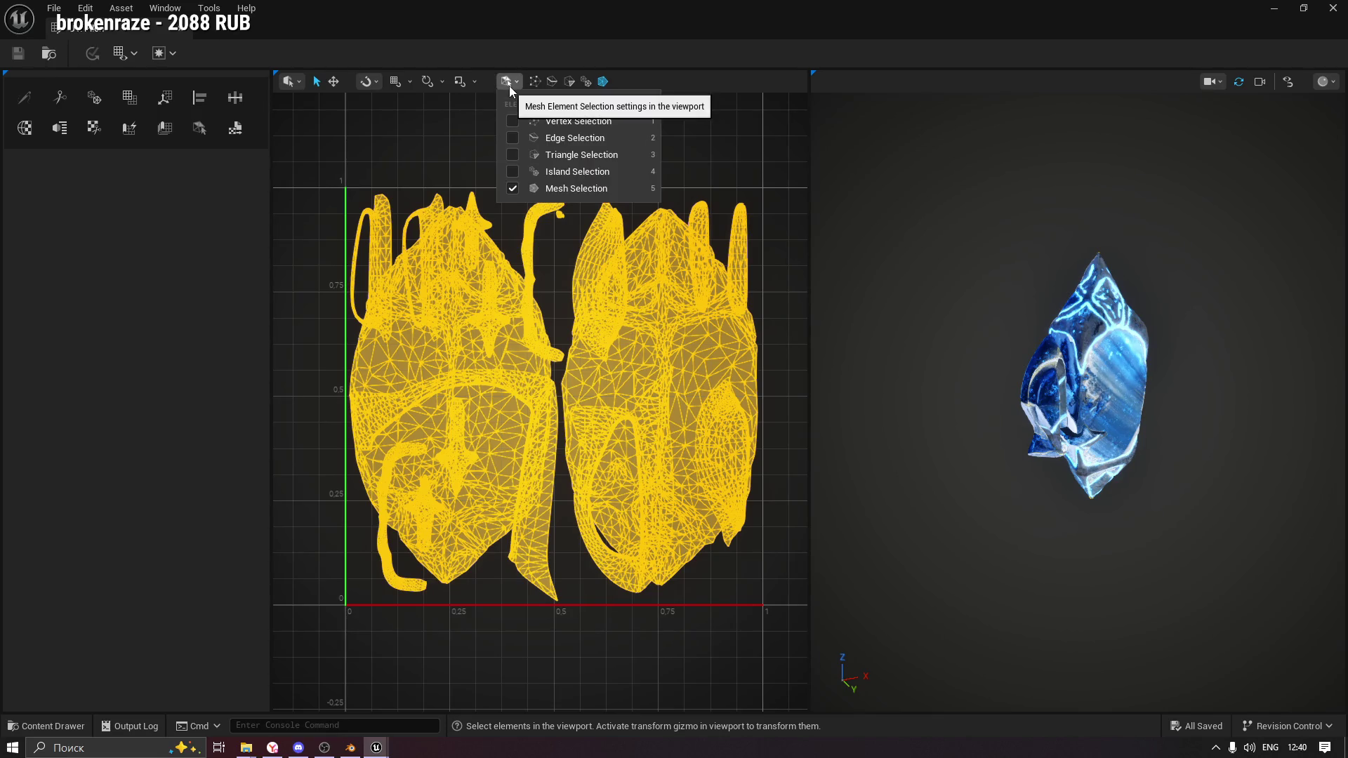
left_click(597, 188)
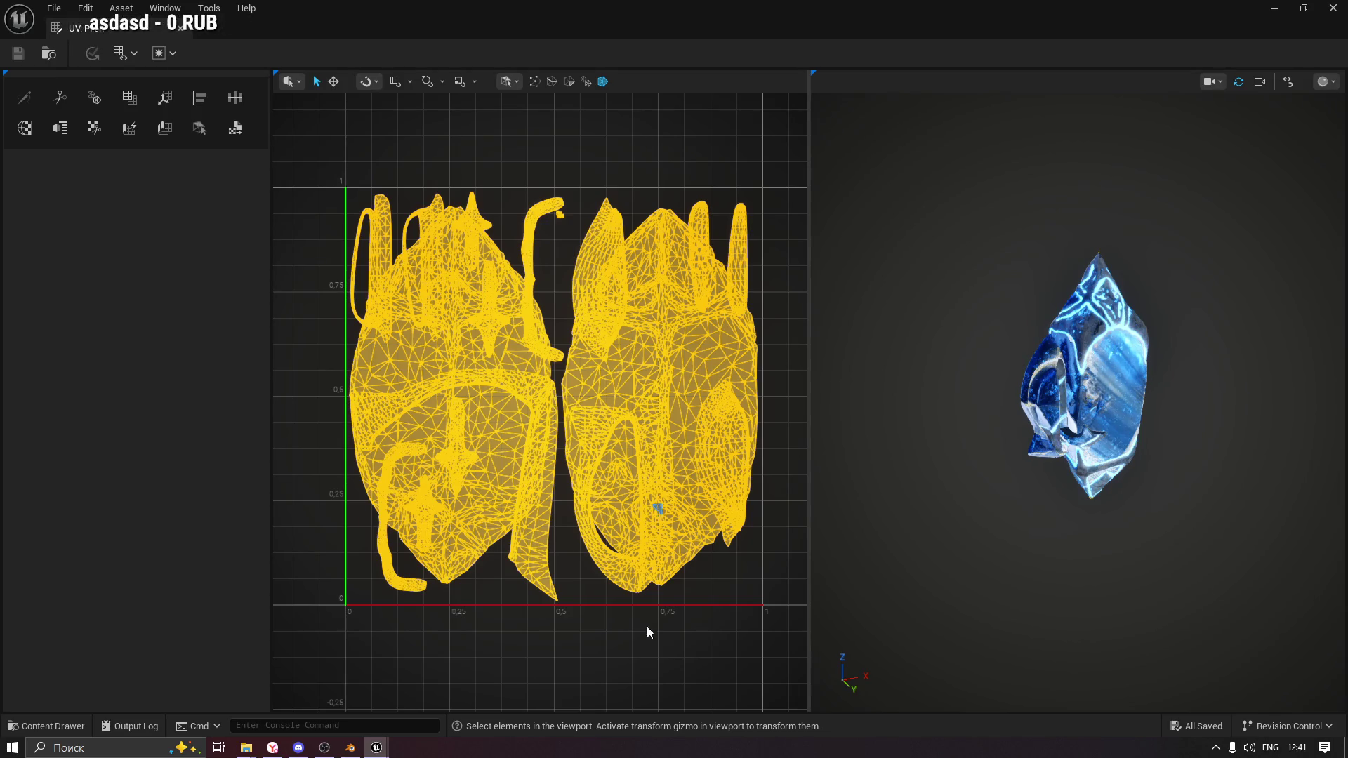
left_click(713, 639)
key("ctrl+a")
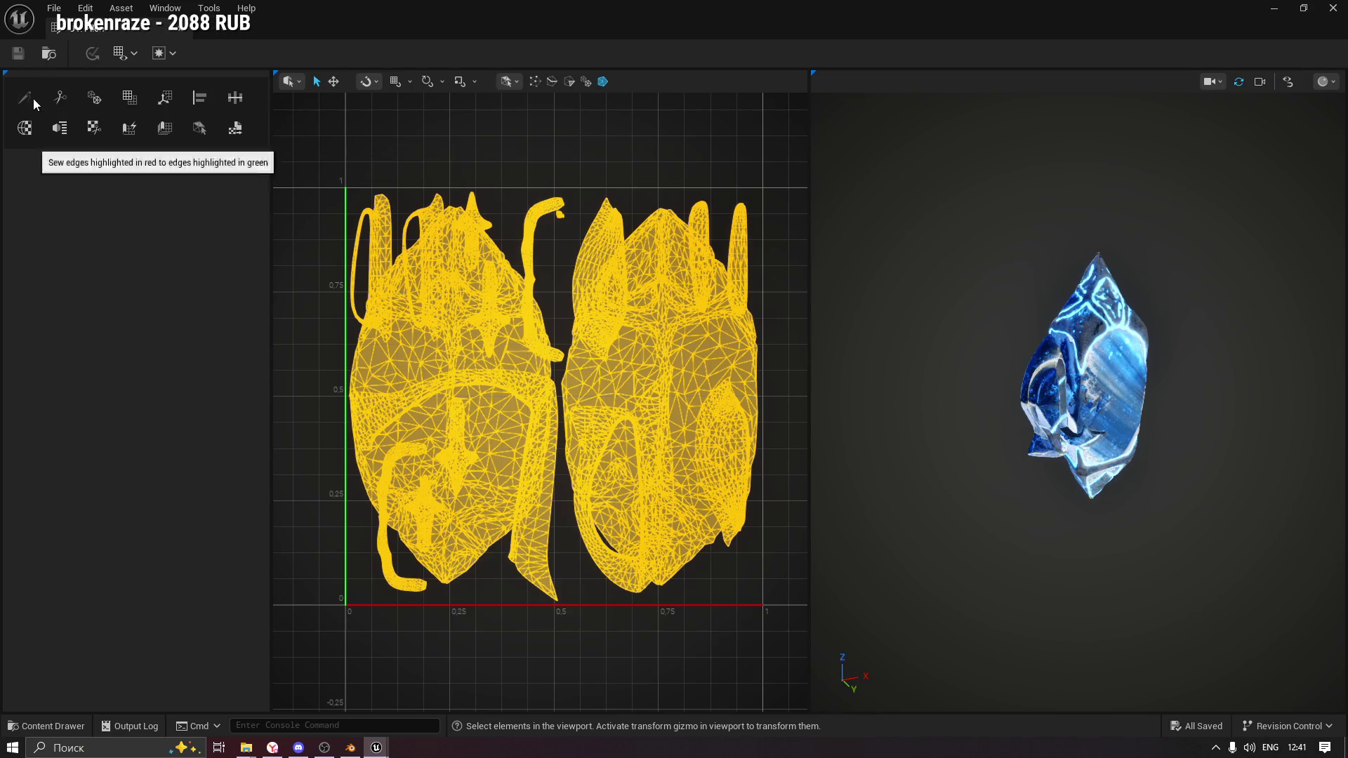
Confirm Pilon has only UV Channel 0 and bring up the UV Channel Edit tool.
left_click(134, 54)
mouse_move(156, 77)
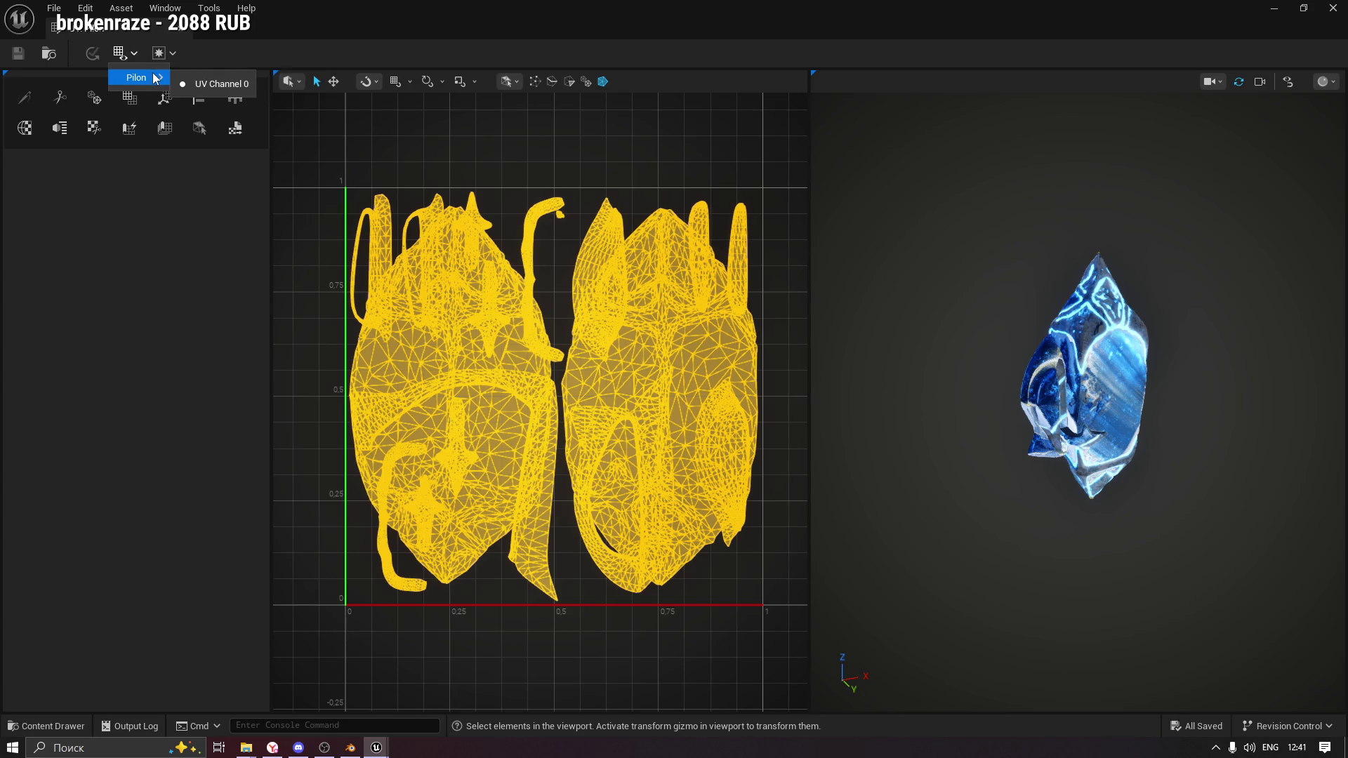
left_click(56, 9)
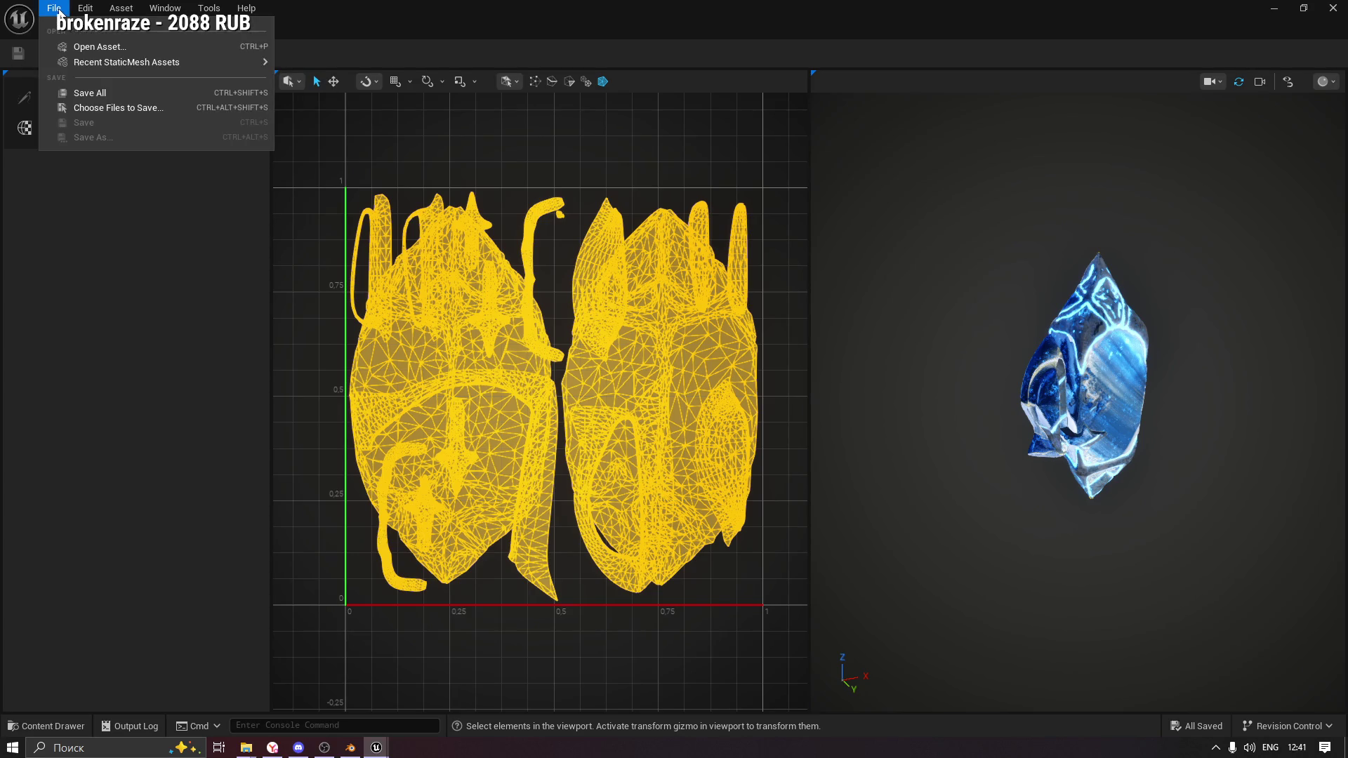
mouse_move(88, 13)
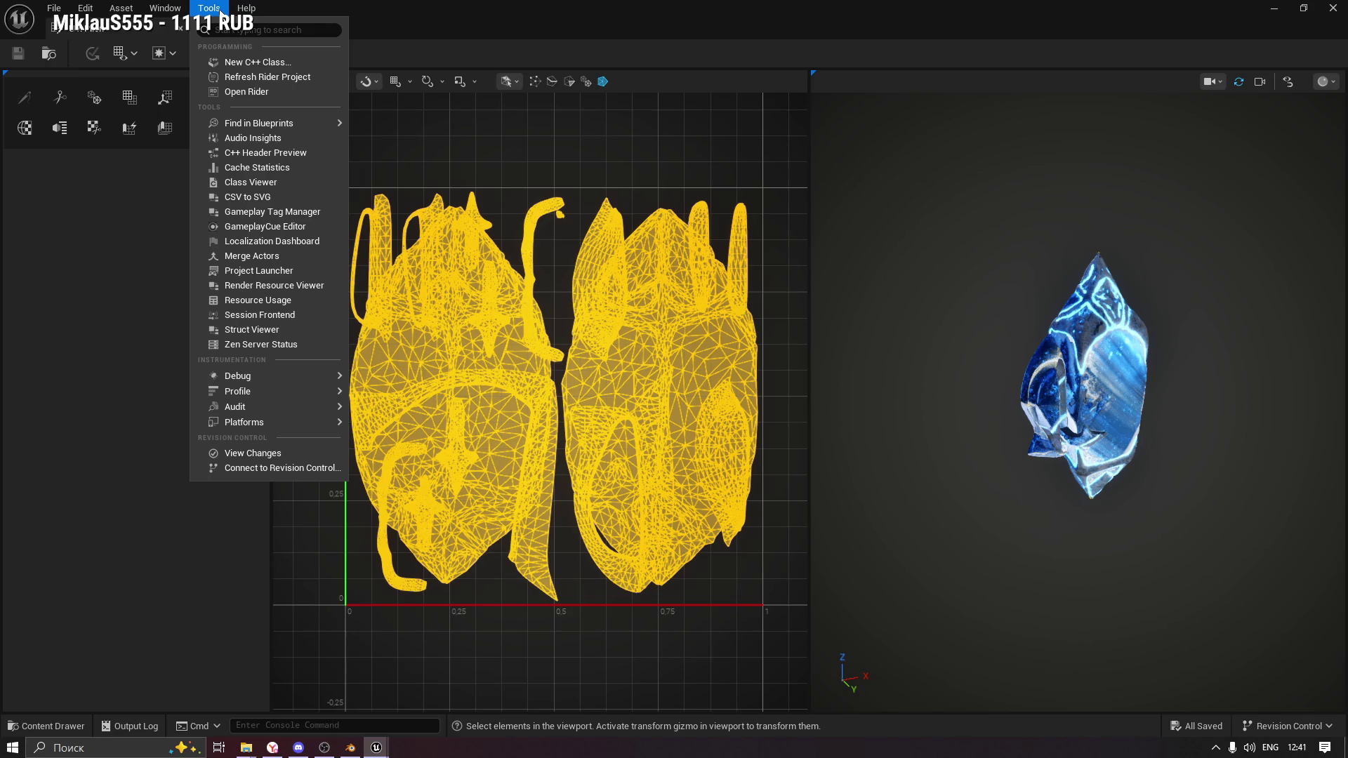
left_click(501, 86)
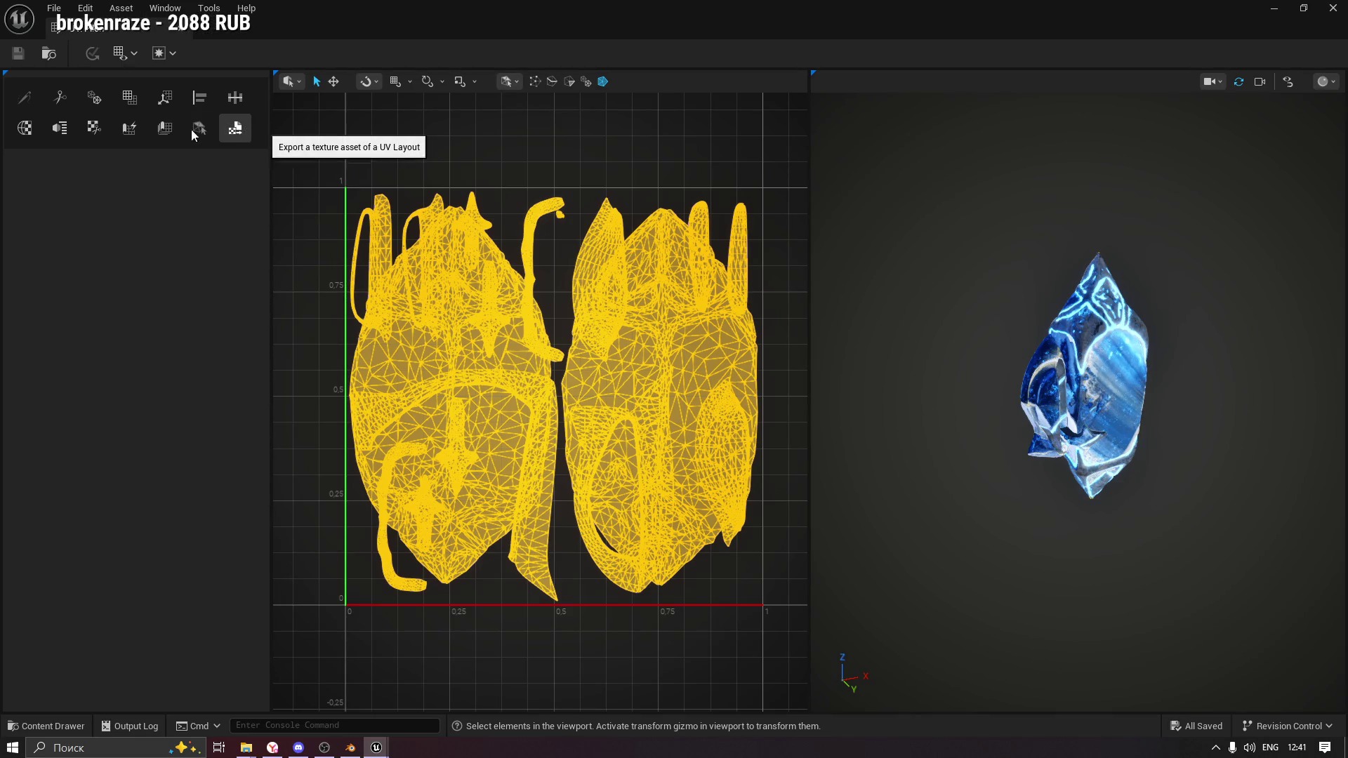
left_click(61, 129)
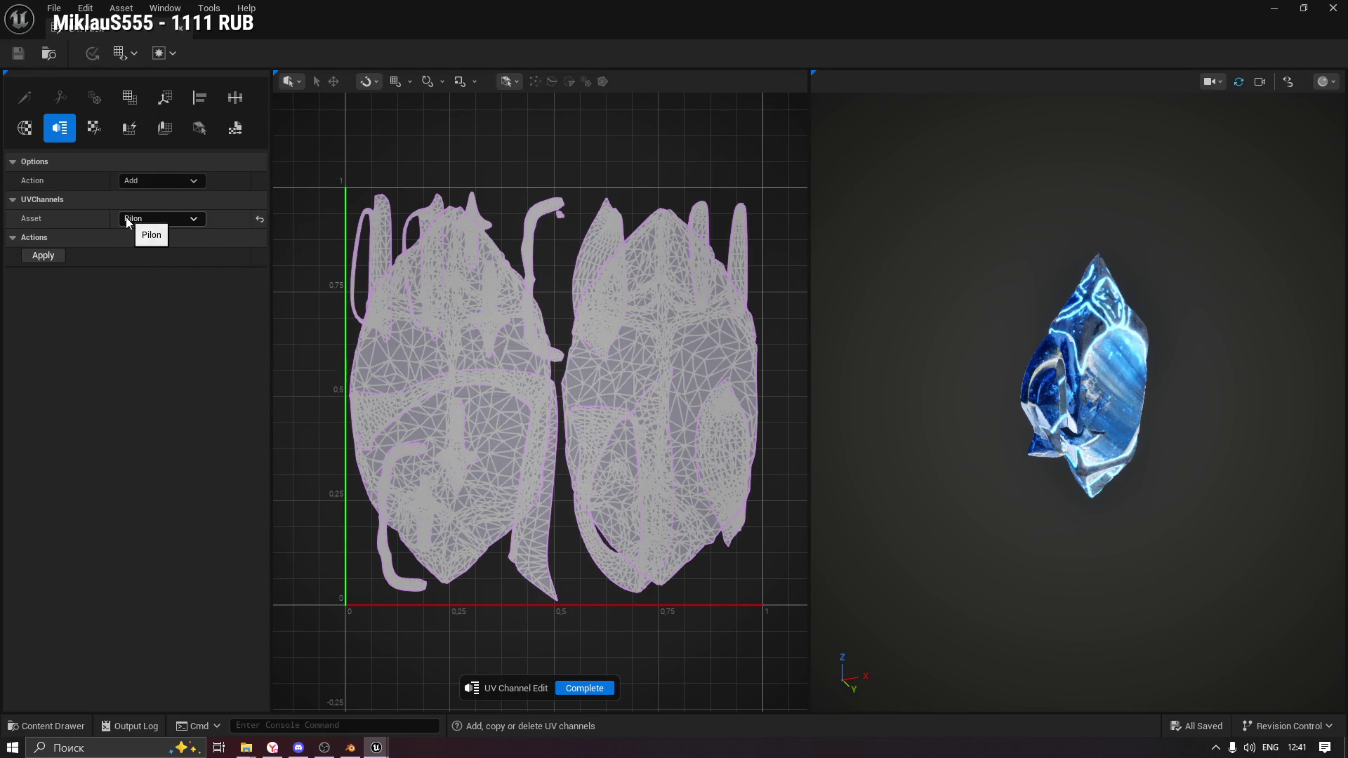
Add UV Channel 1 to Pilon, show UV Channel 0 again, then bring ChatGPT forward.
left_click(45, 257)
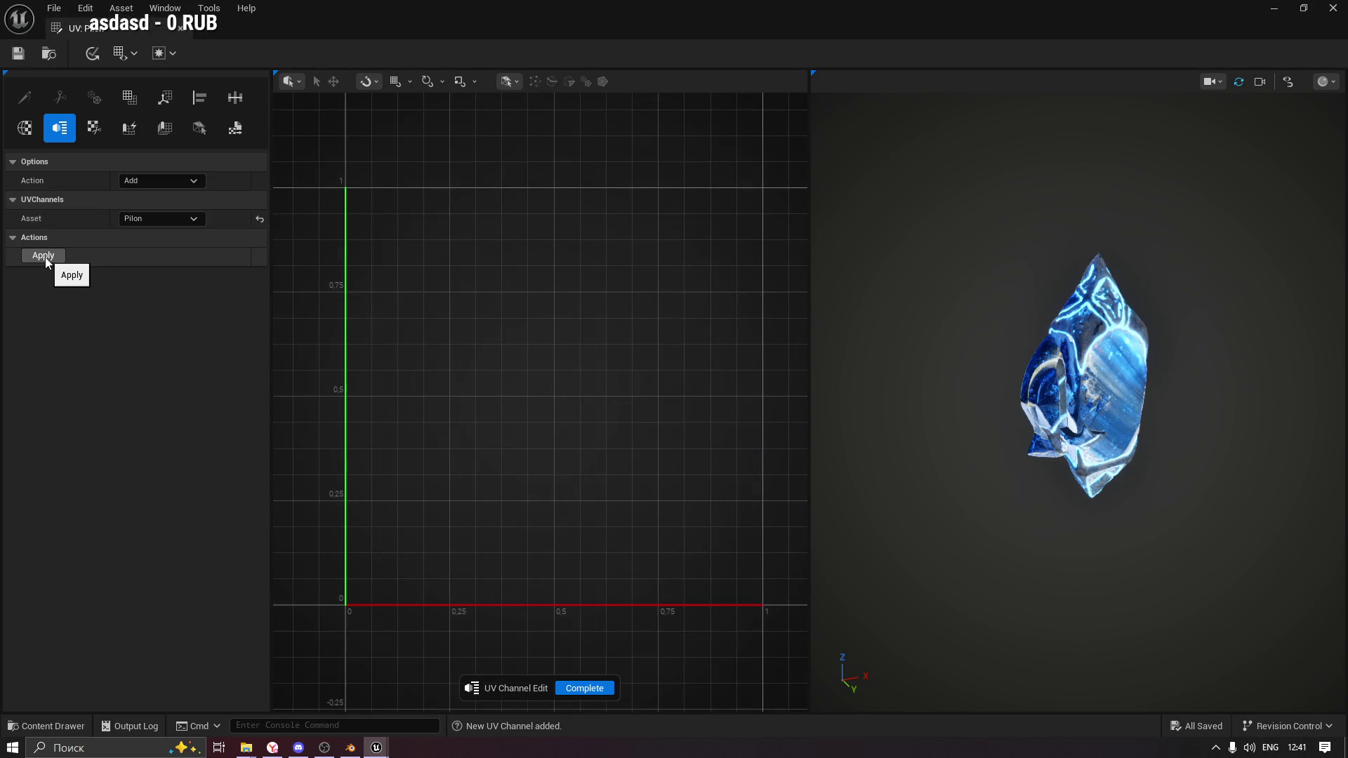
left_click(131, 53)
mouse_move(141, 76)
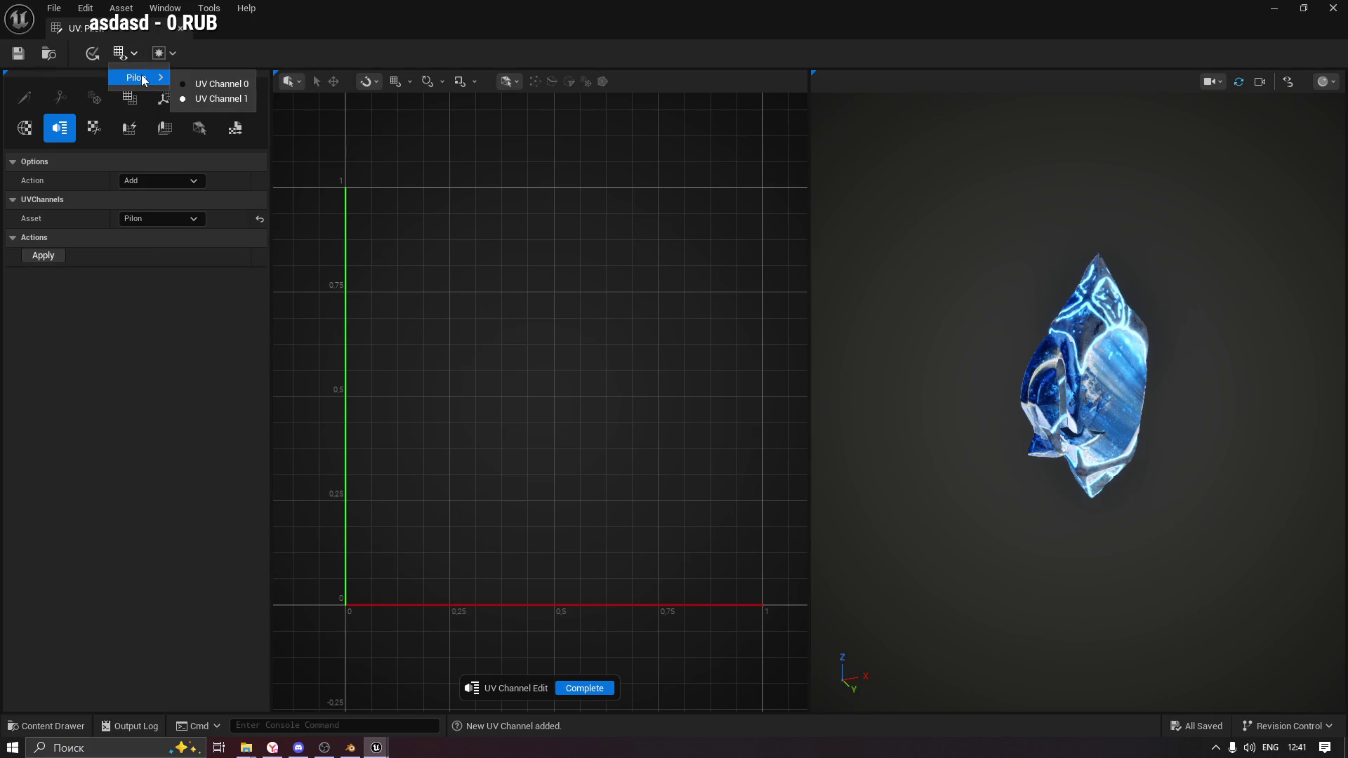
left_click(221, 86)
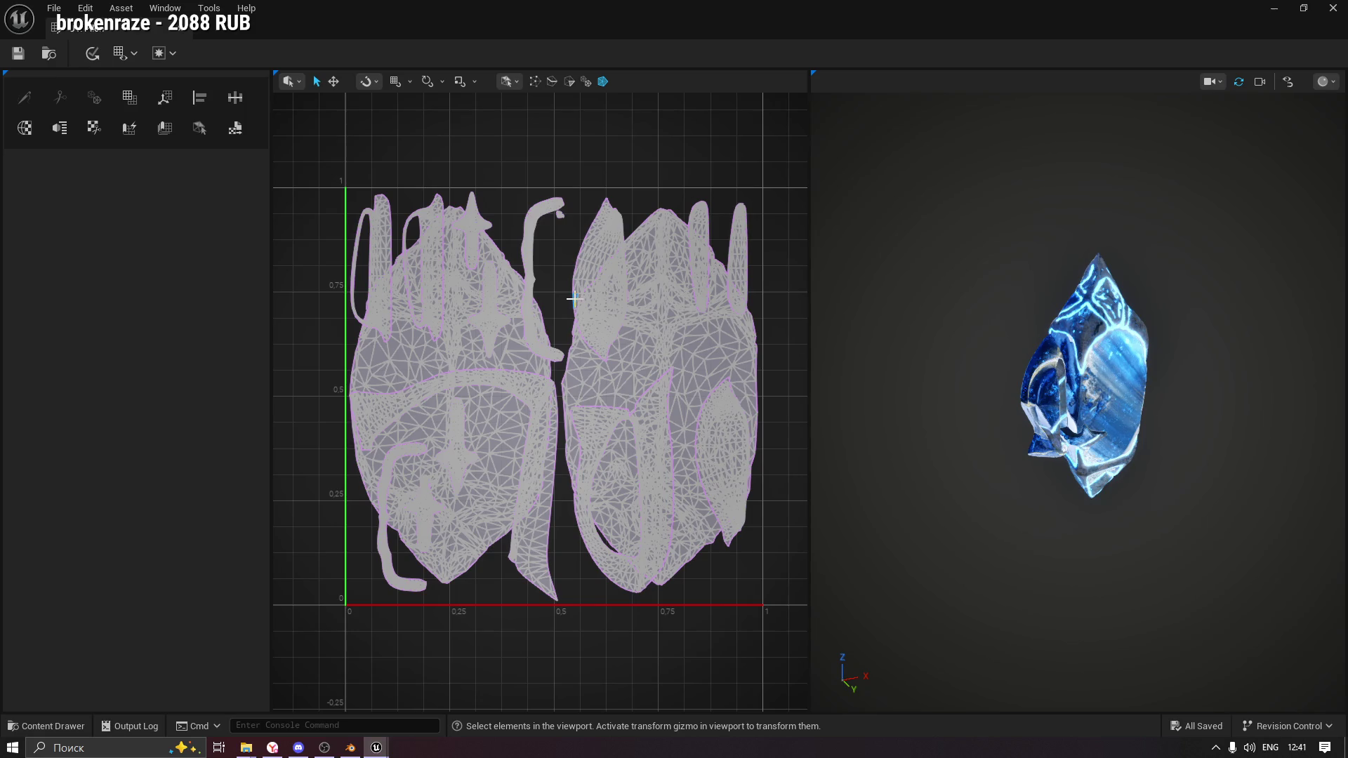
left_click(265, 750)
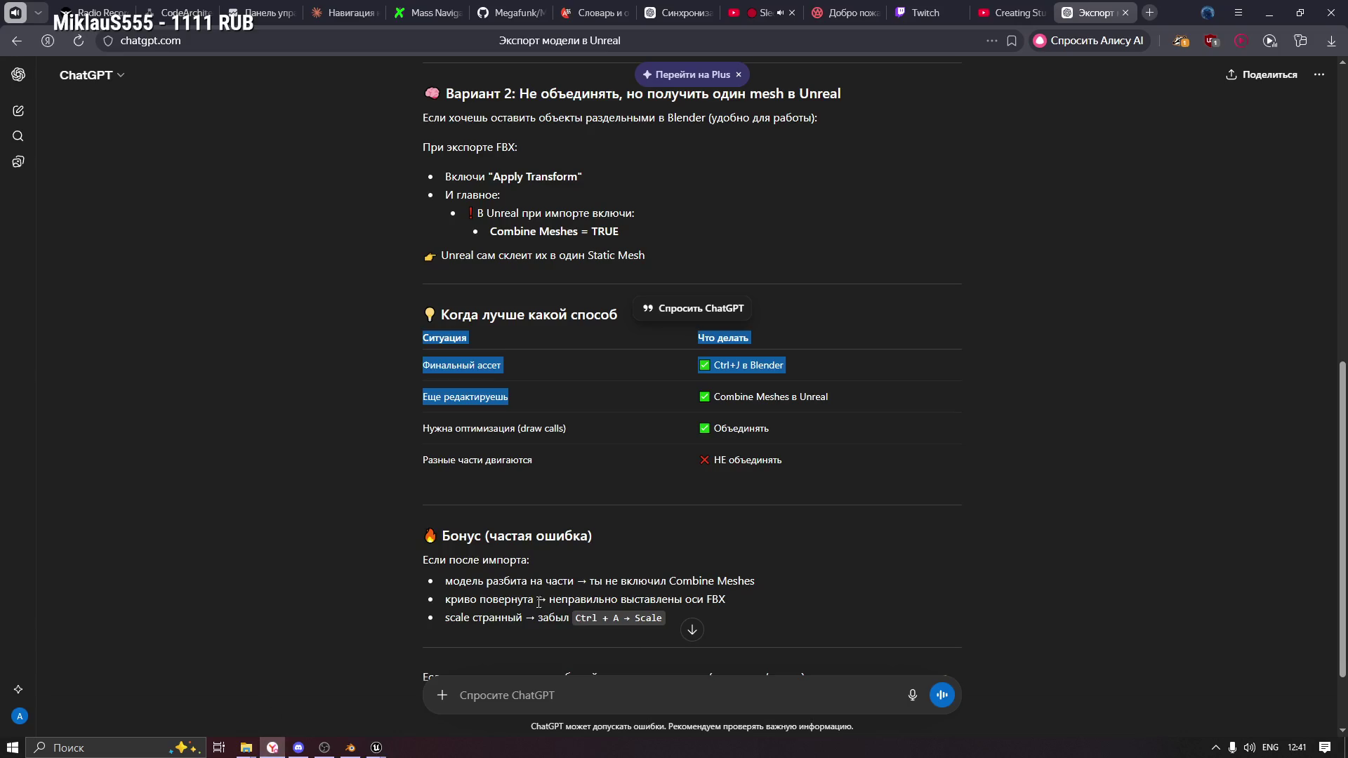
Draft the unsent Russian question 'анрил делает 1 uv на два объекта' in ChatGPT, then return to Unreal.
left_click(518, 685)
scroll(517, 685, "down", 2)
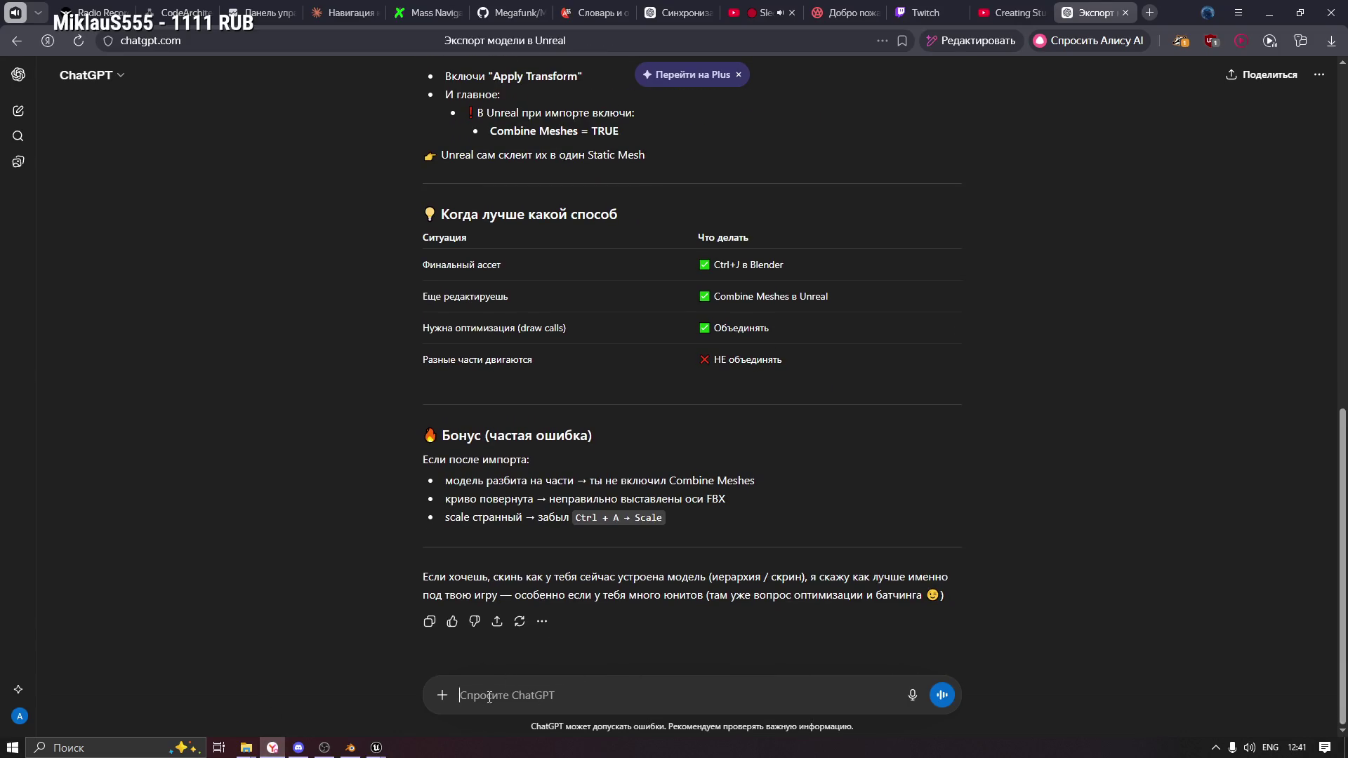
type("г")
key("ctrl+a")
key("alt+shift")
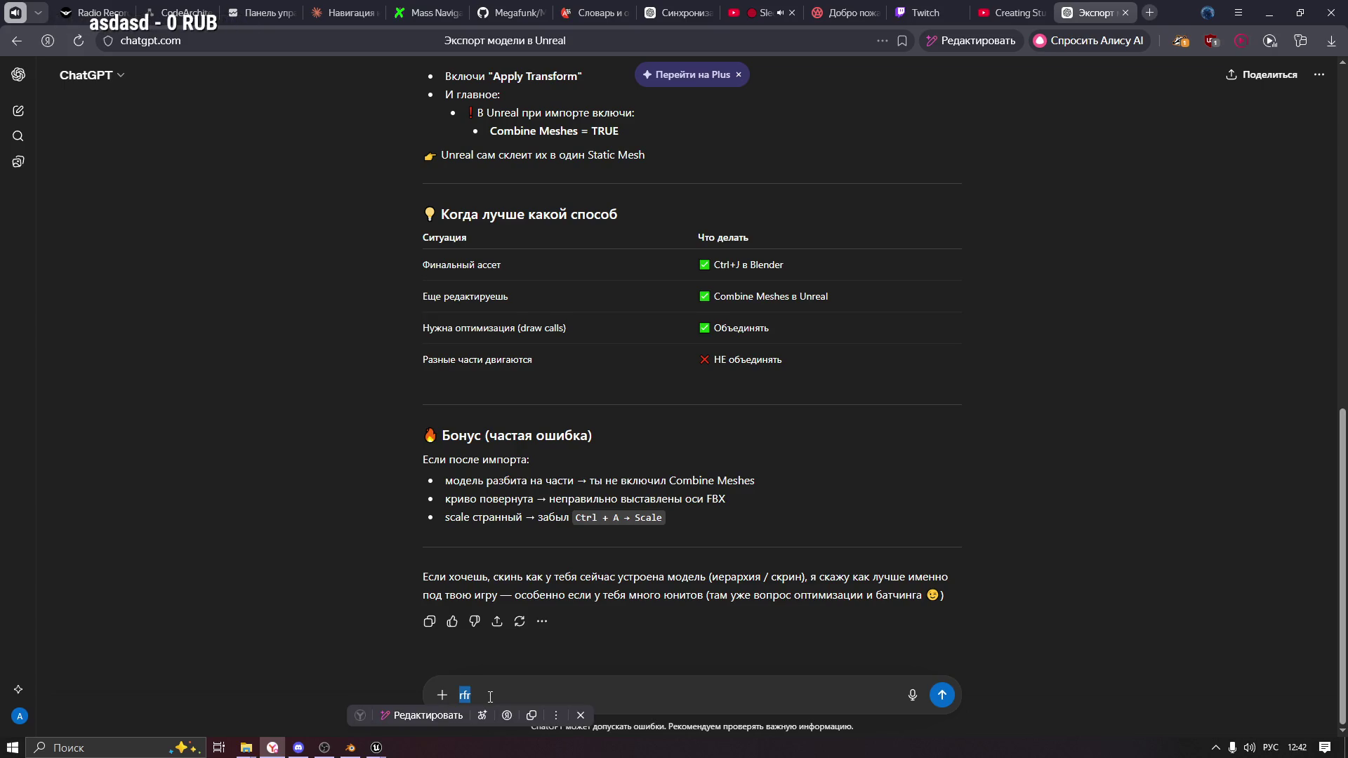
key("BackSpace")
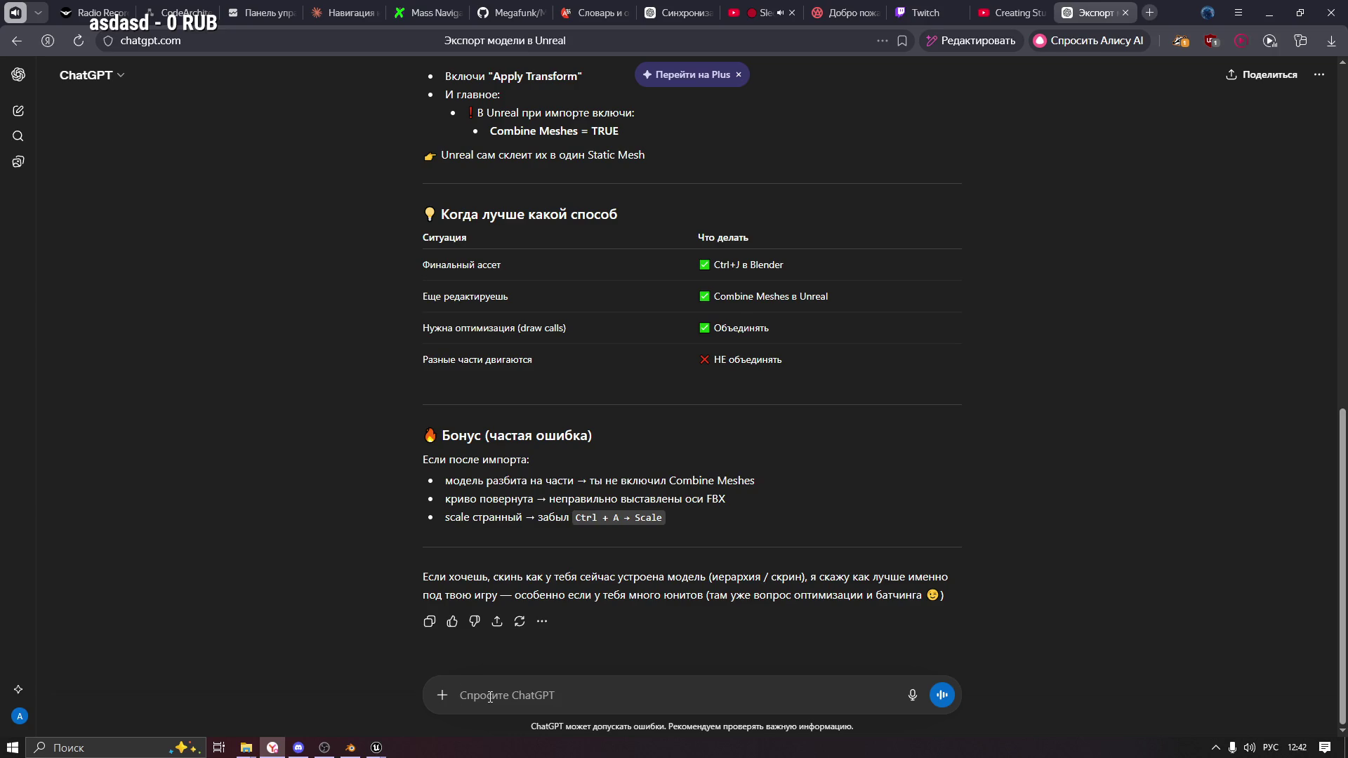
type("анрил")
type(" делает 1 uv")
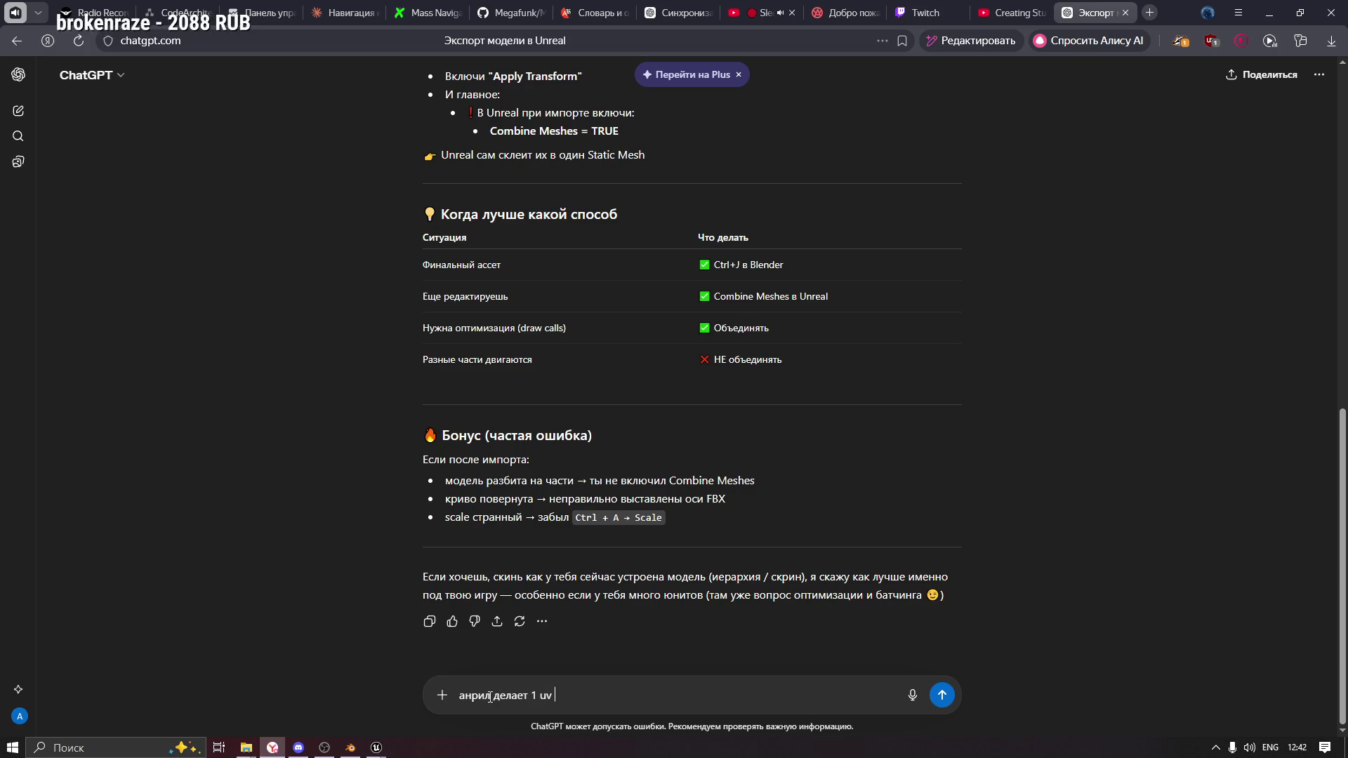
key("alt+shift")
type("на два объекта")
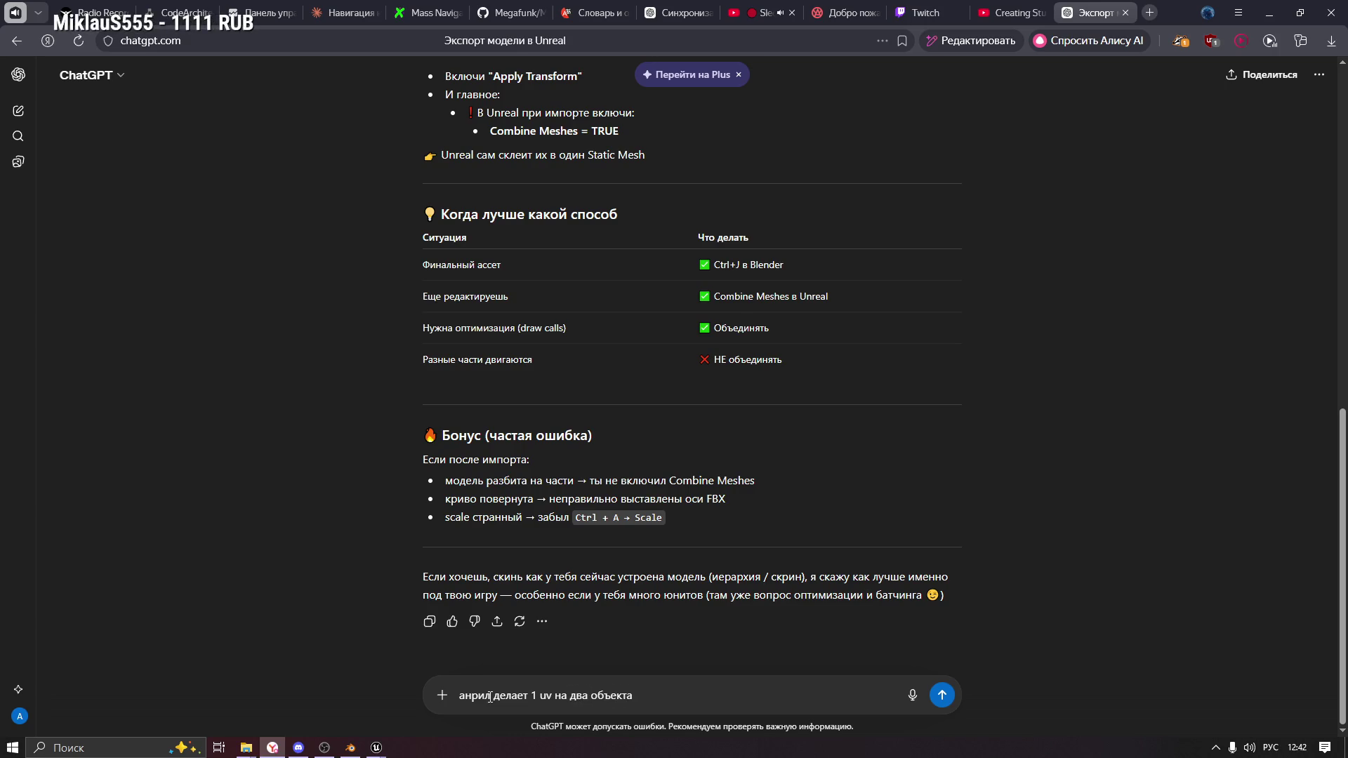
type("могу использо")
key("alt+Tab")
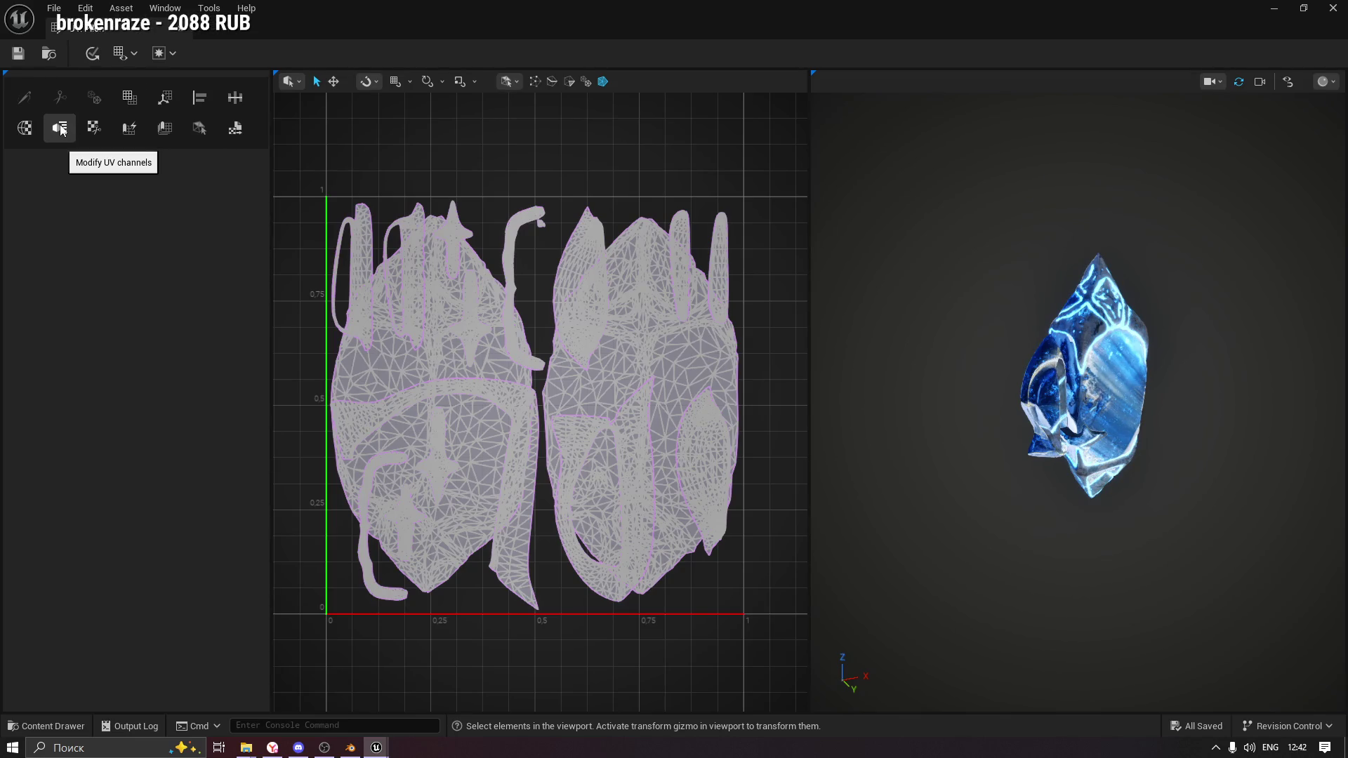
left_click(99, 133)
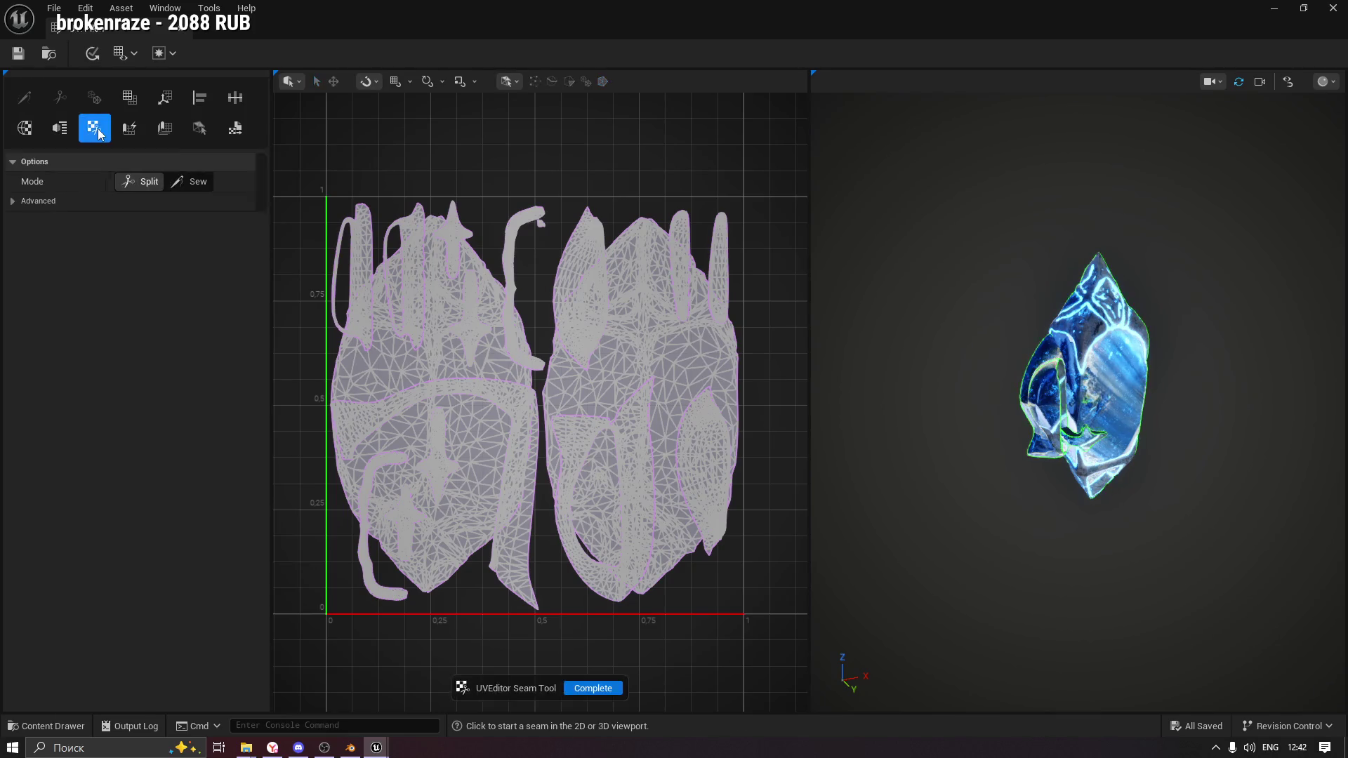
mouse_move(963, 469)
left_mouse_down()
mouse_move(906, 469)
mouse_move(985, 453)
left_mouse_up()
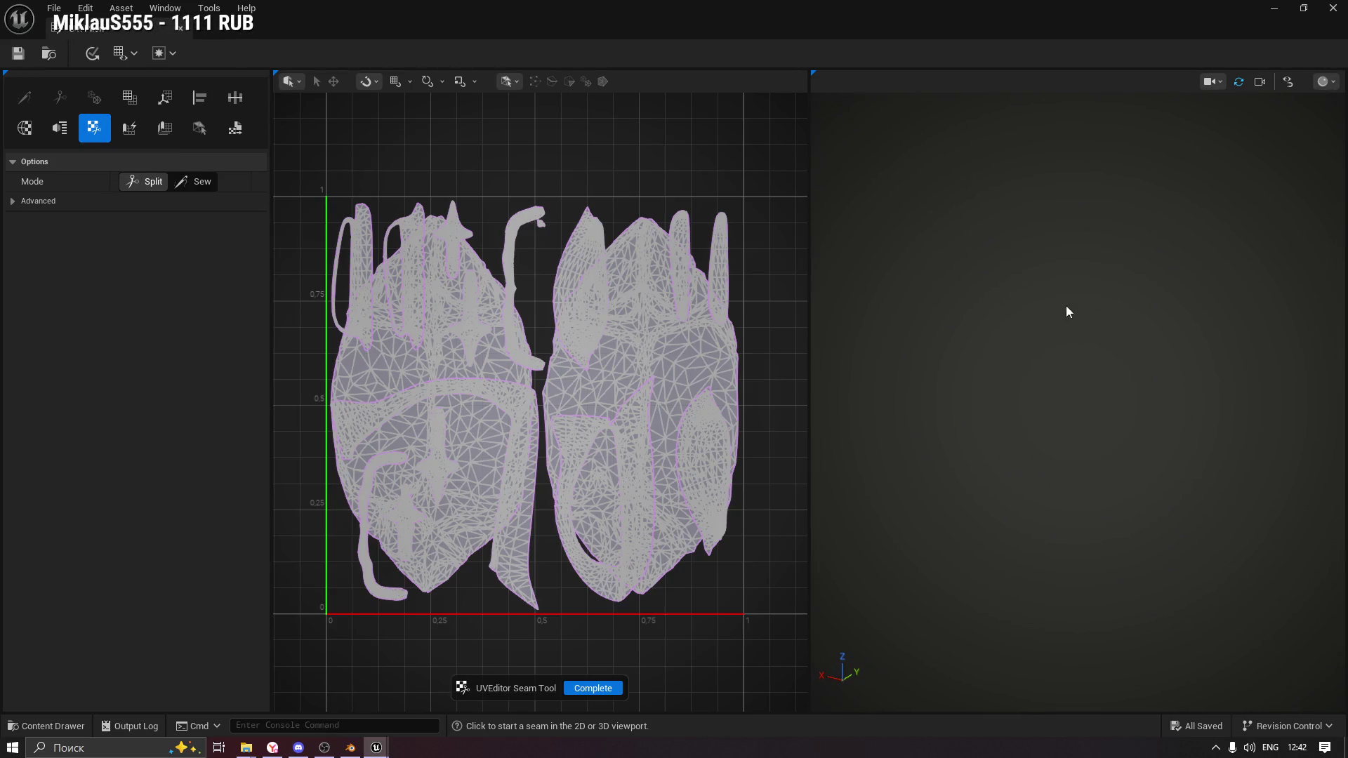
scroll(1068, 301, "up", 5)
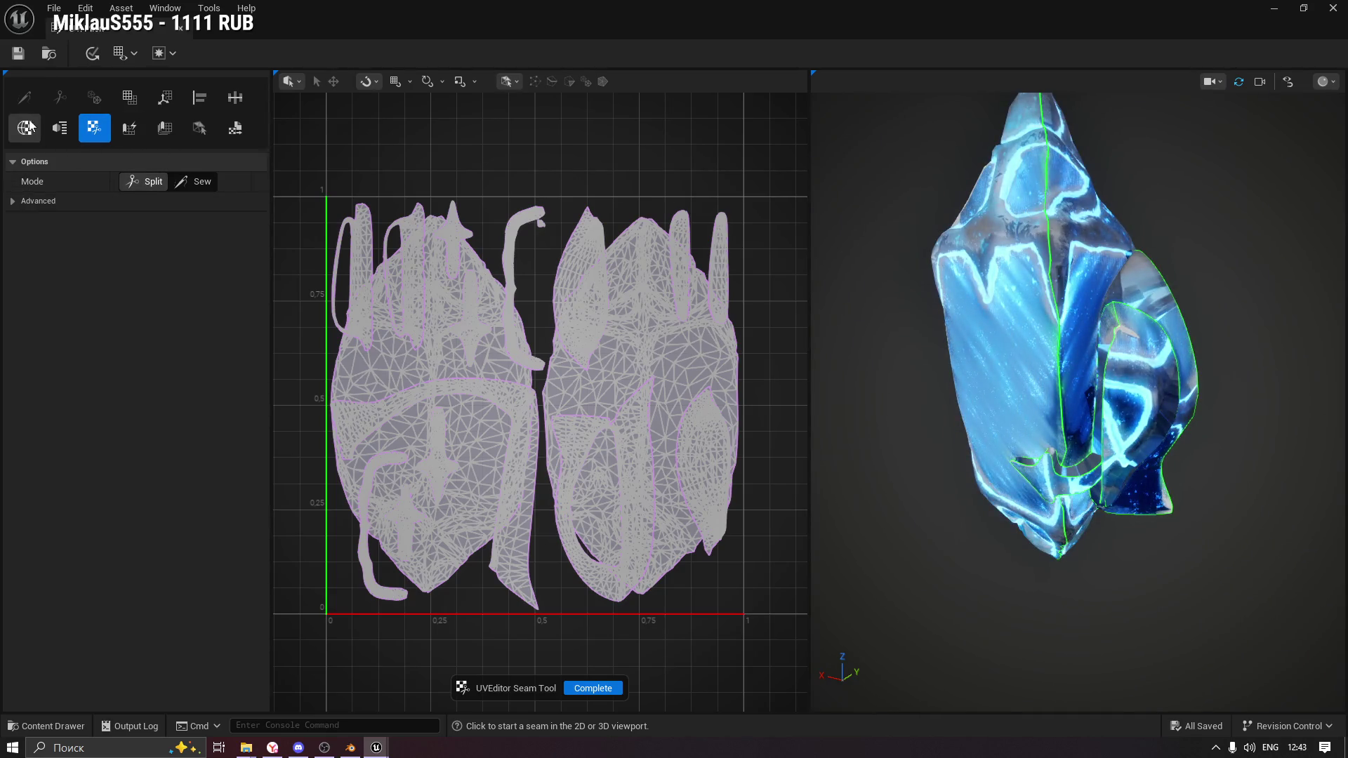
left_click(580, 691)
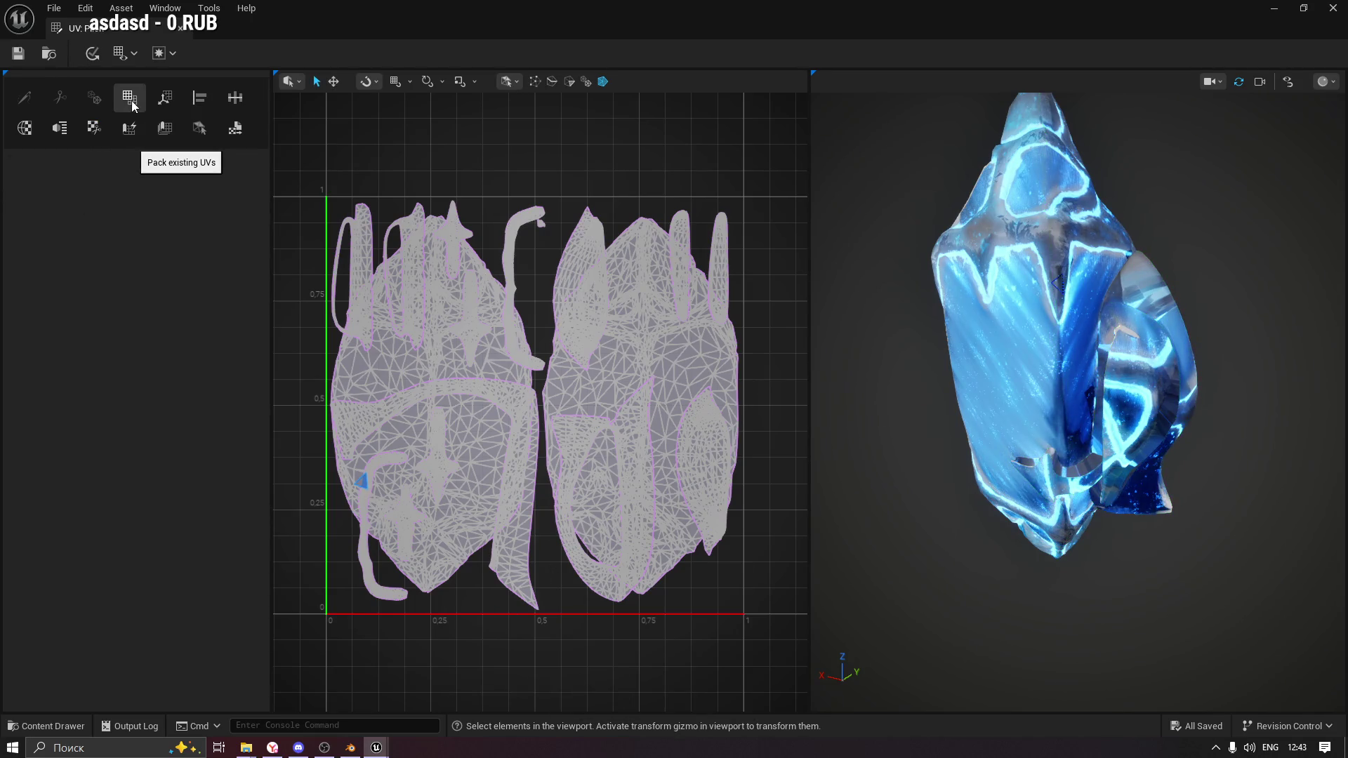
Open the UV Transform tool on the crystal's UVs and cancel it without moving any islands.
left_click(170, 99)
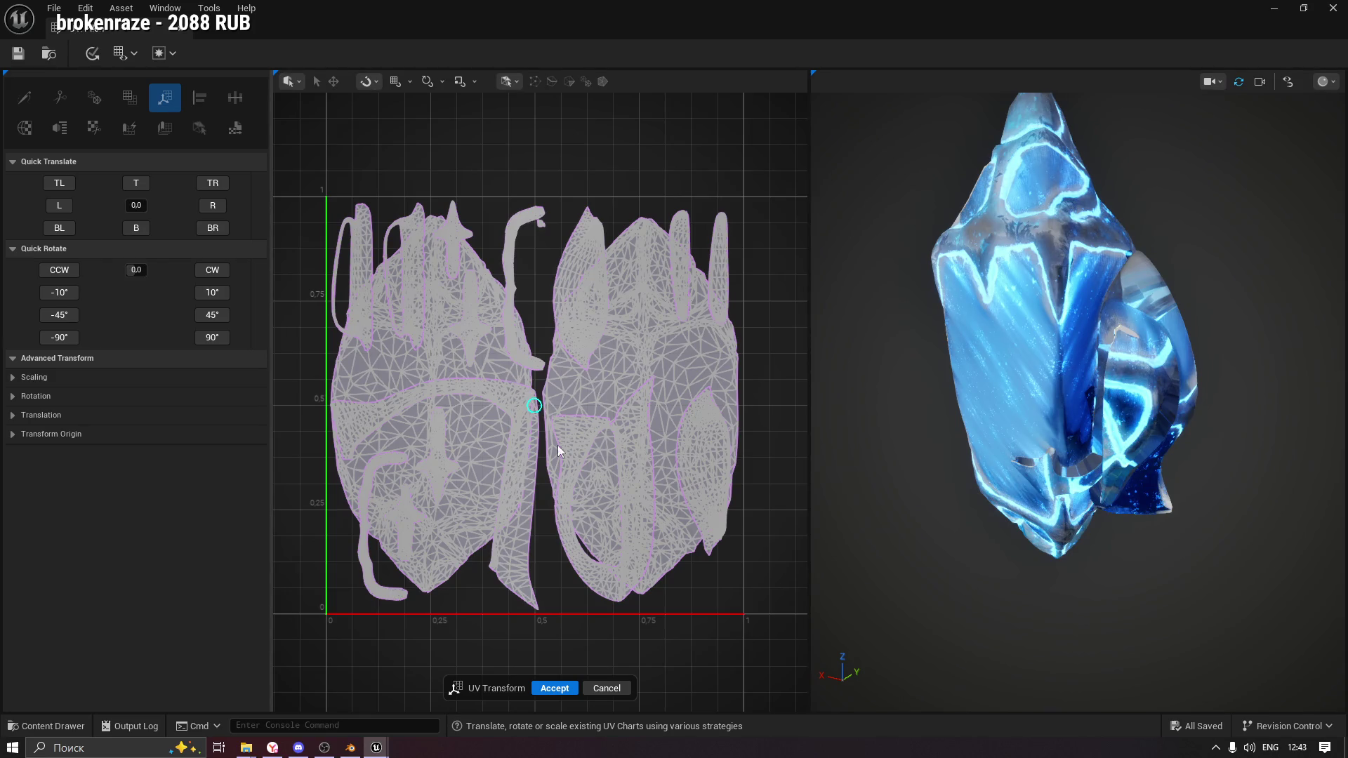
mouse_move(589, 302)
left_mouse_down()
mouse_move(640, 313)
mouse_move(533, 316)
mouse_move(577, 320)
left_mouse_up()
scroll(577, 320, "down", 2)
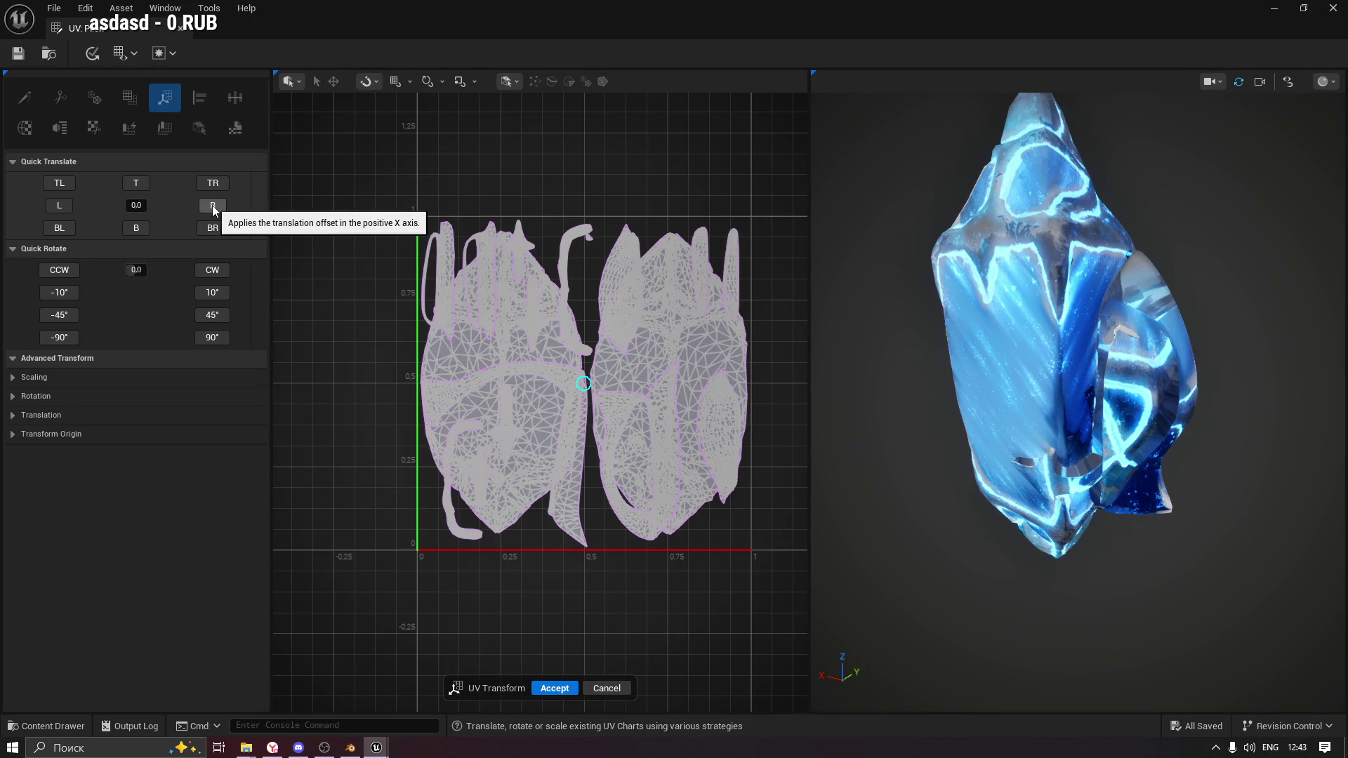
left_click(626, 690)
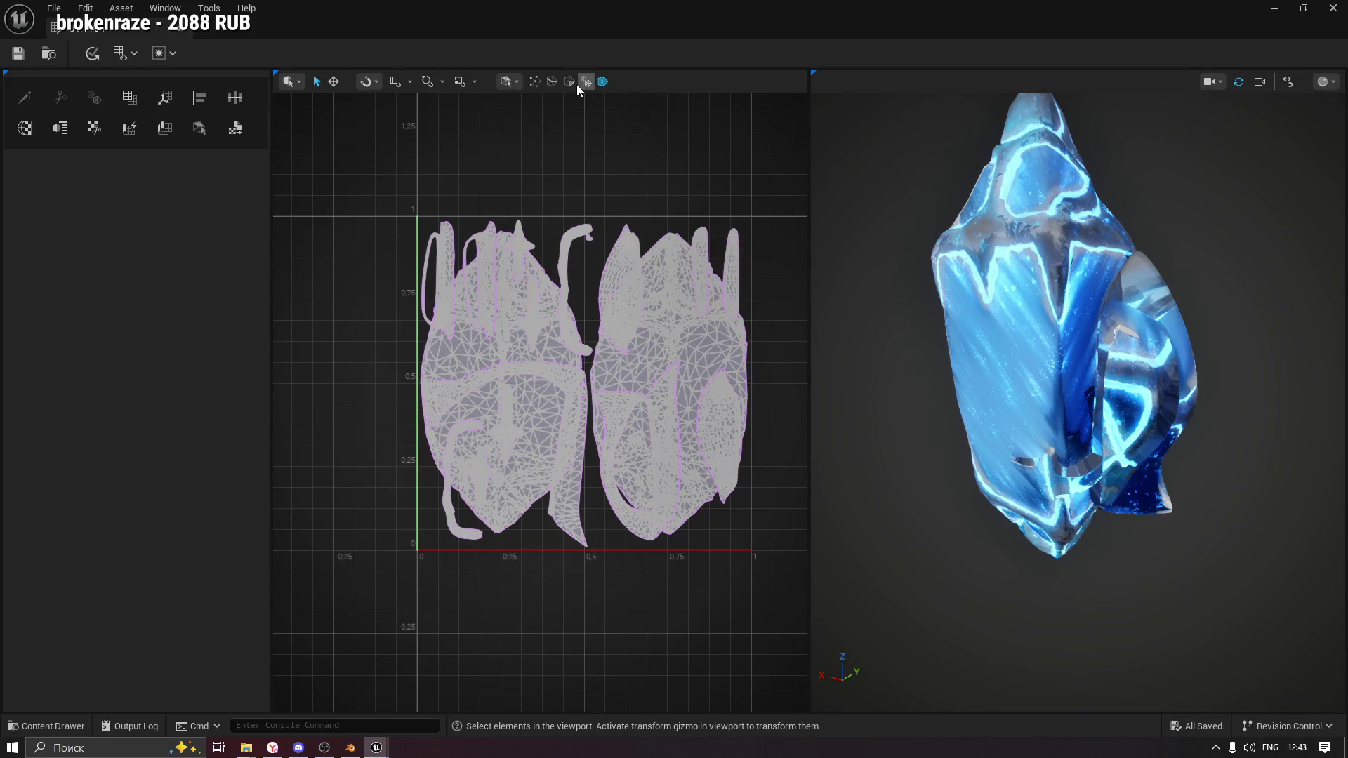
Switch to Island Selection and select both large crystal islands plus the two tiny top-strip islands.
left_click(518, 82)
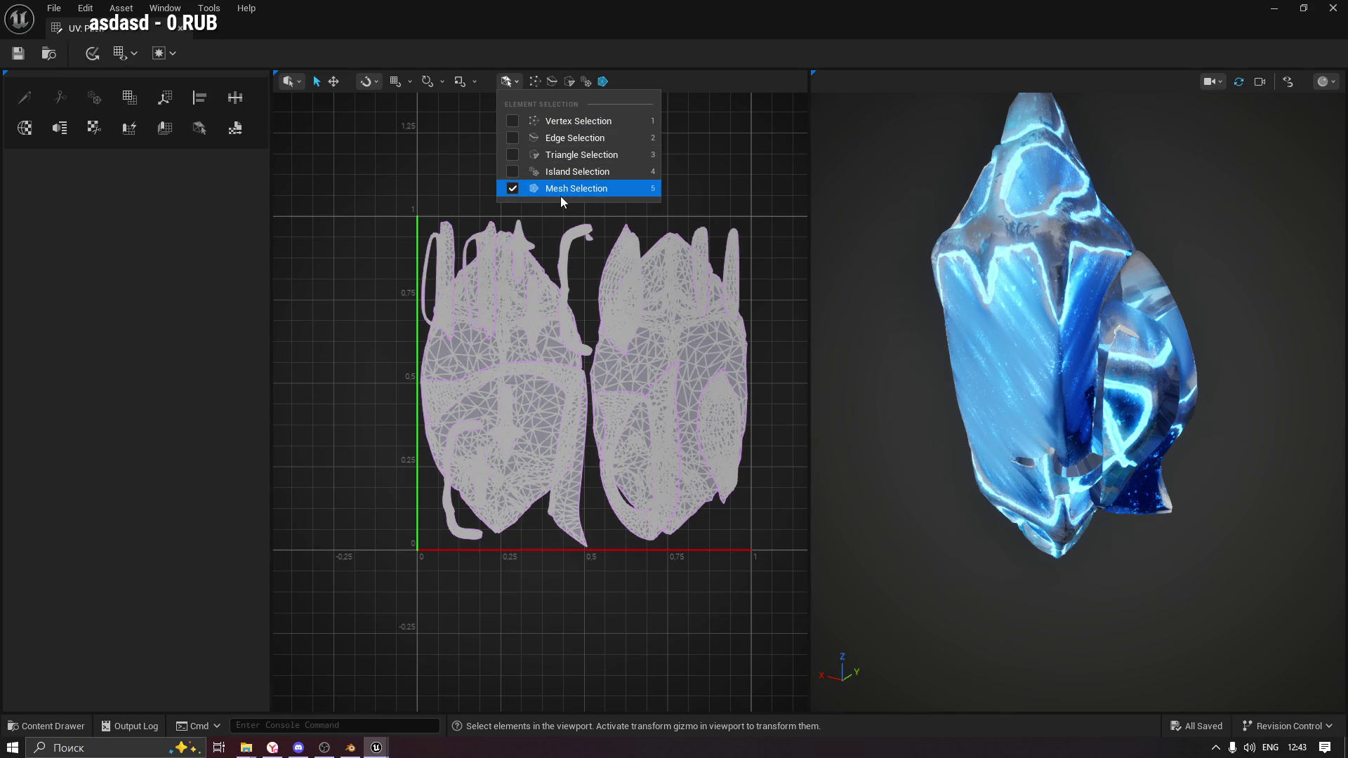
left_click(512, 174)
left_click(709, 356)
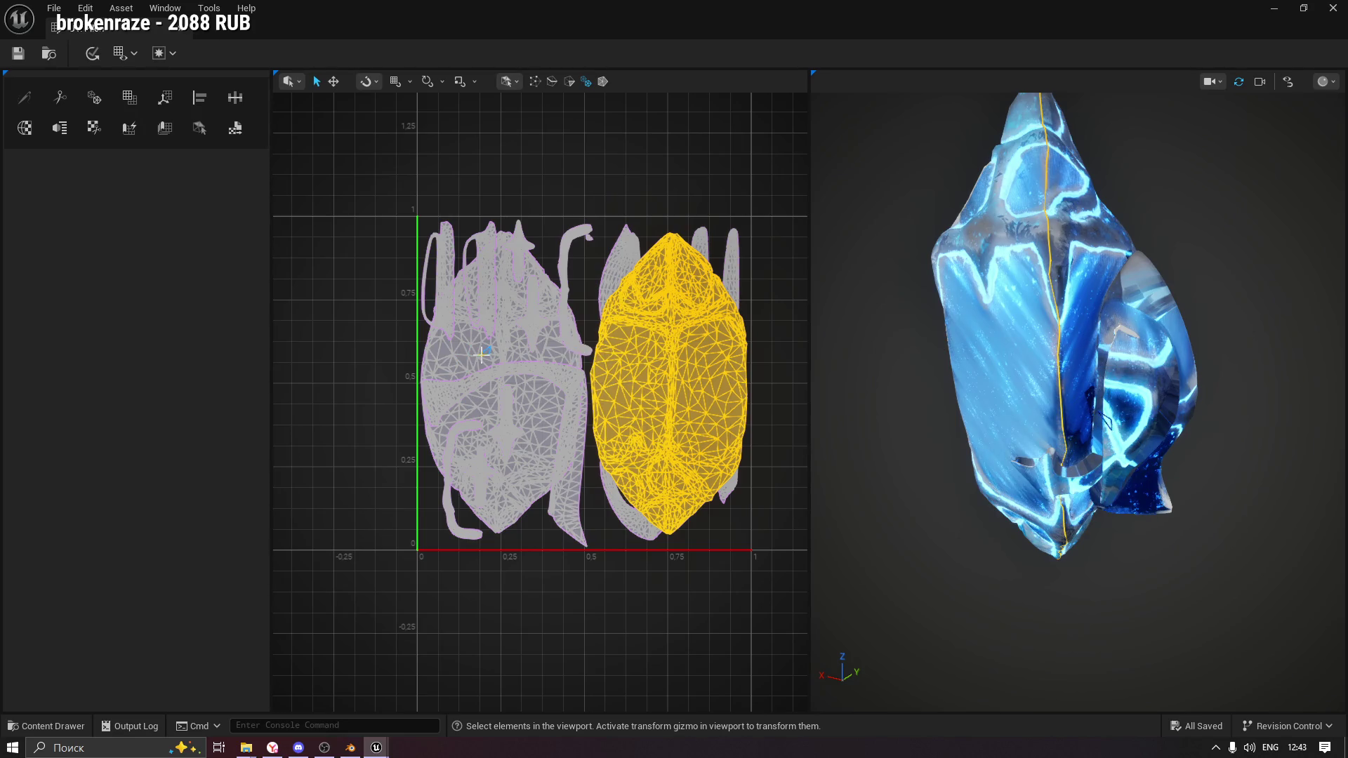
left_click(466, 351, "shift")
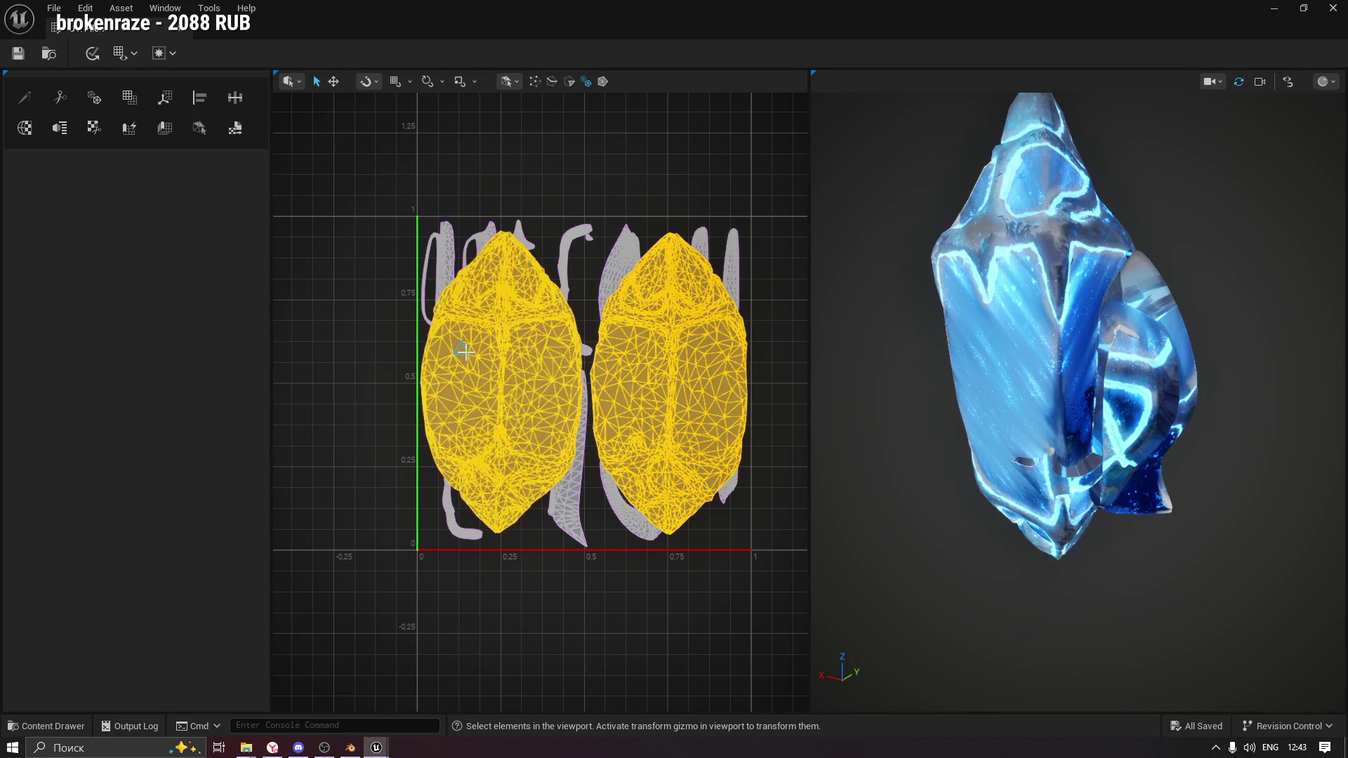
scroll(605, 251, "up", 5)
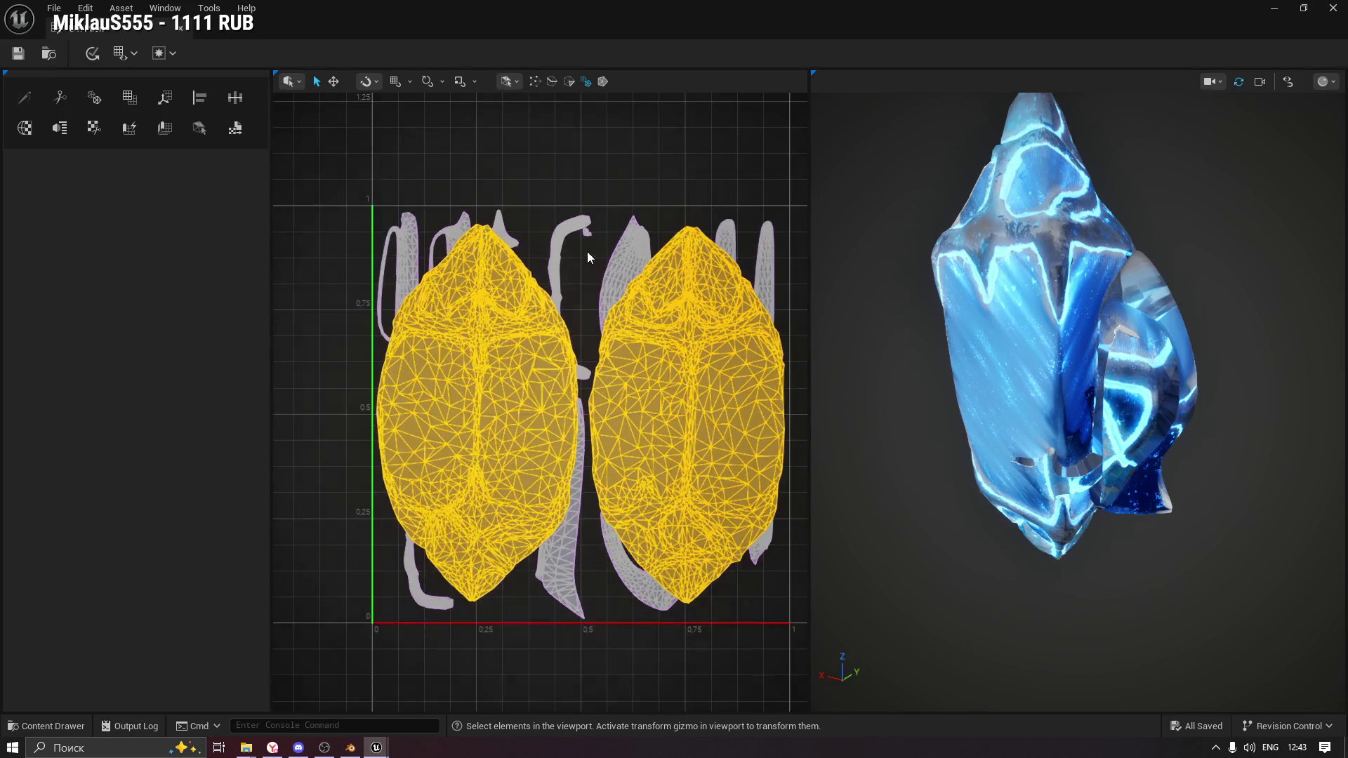
scroll(601, 236, "up", 2)
scroll(598, 209, "up", 3)
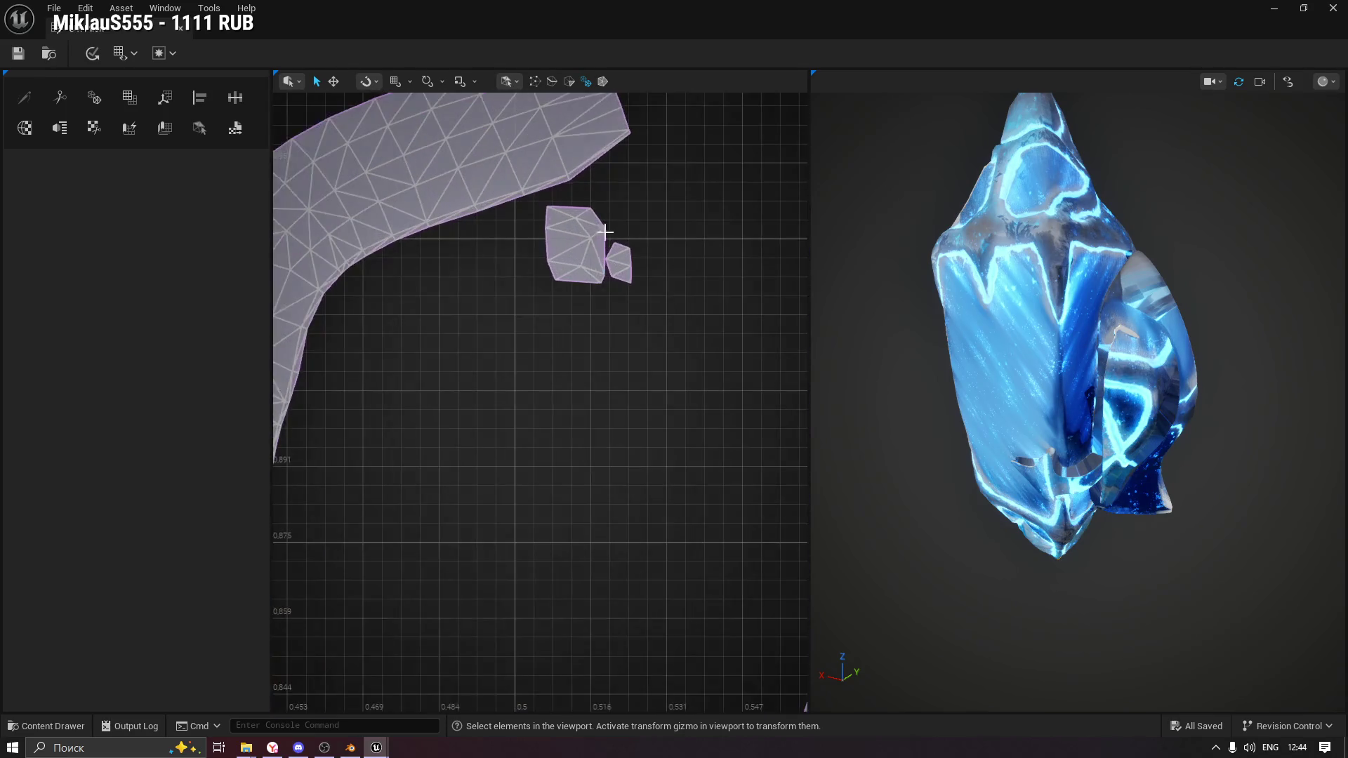
left_click(570, 243, "shift")
left_click(618, 263, "shift")
scroll(596, 385, "down", 8)
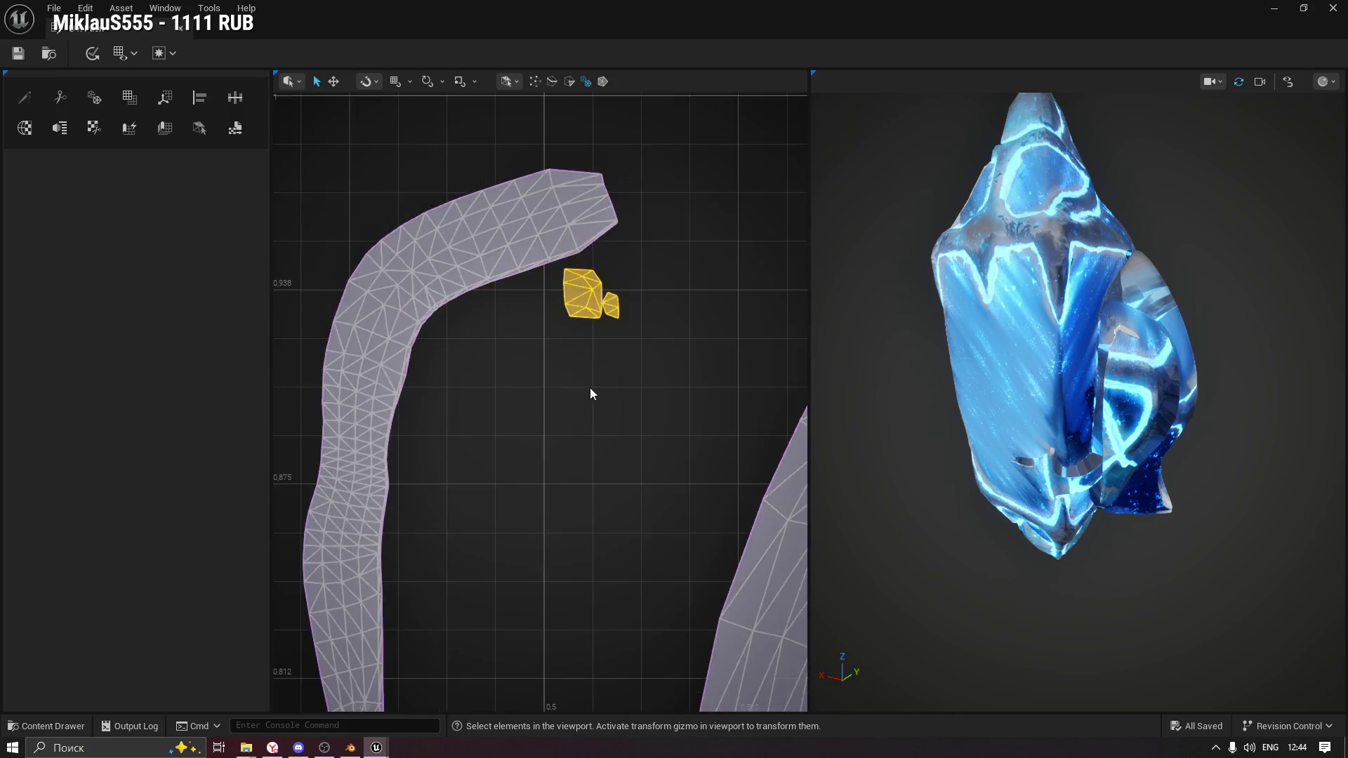
scroll(589, 397, "down", 6)
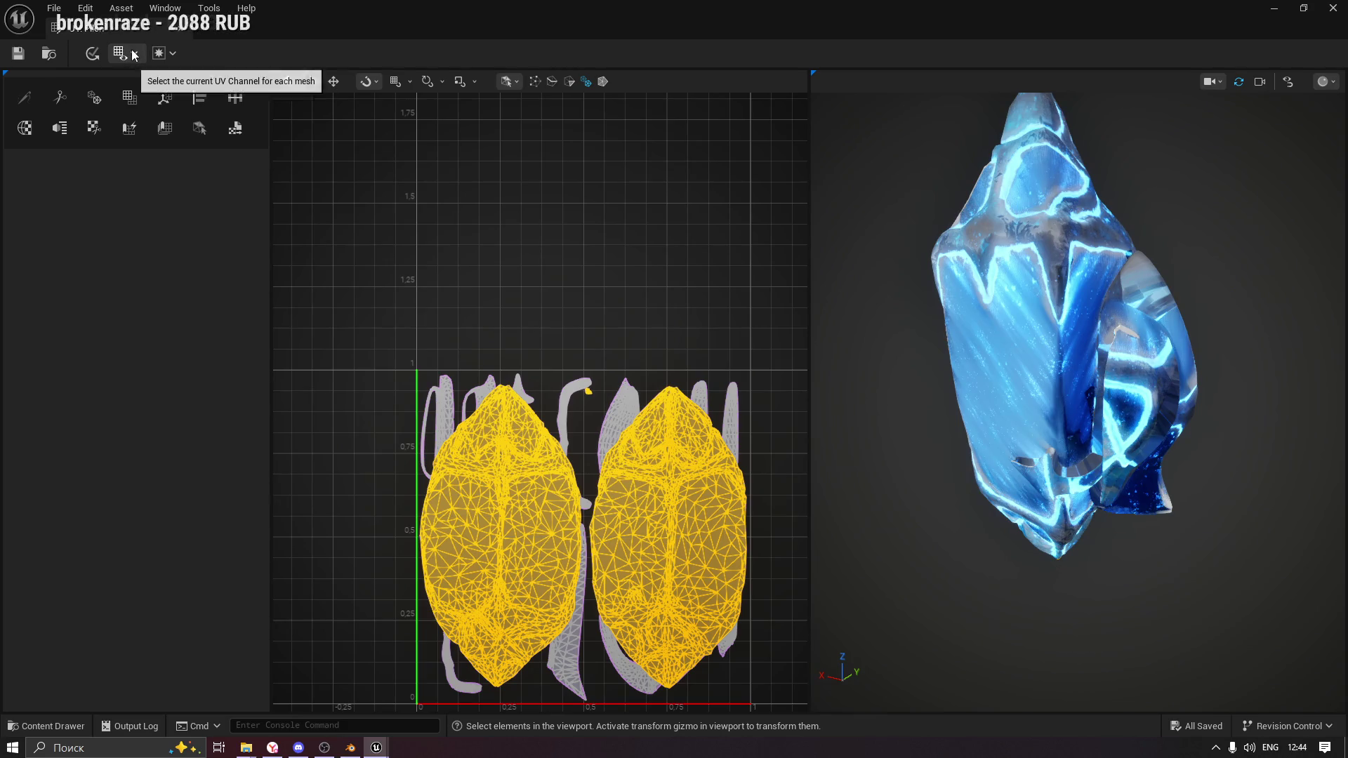
Add a UV channel to the Pilon asset (Action Add) and display the empty UV Channel 1.
left_click(121, 8)
mouse_move(86, 13)
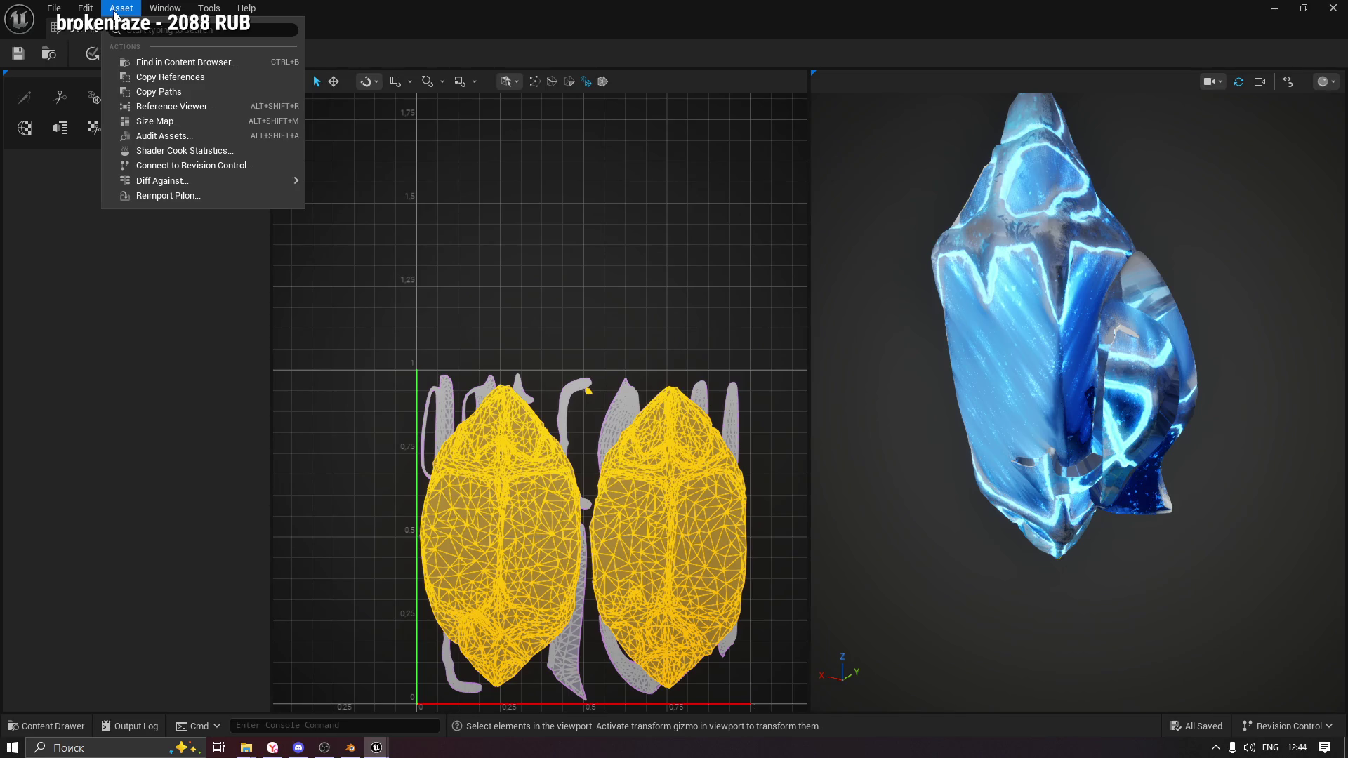
left_click(86, 333)
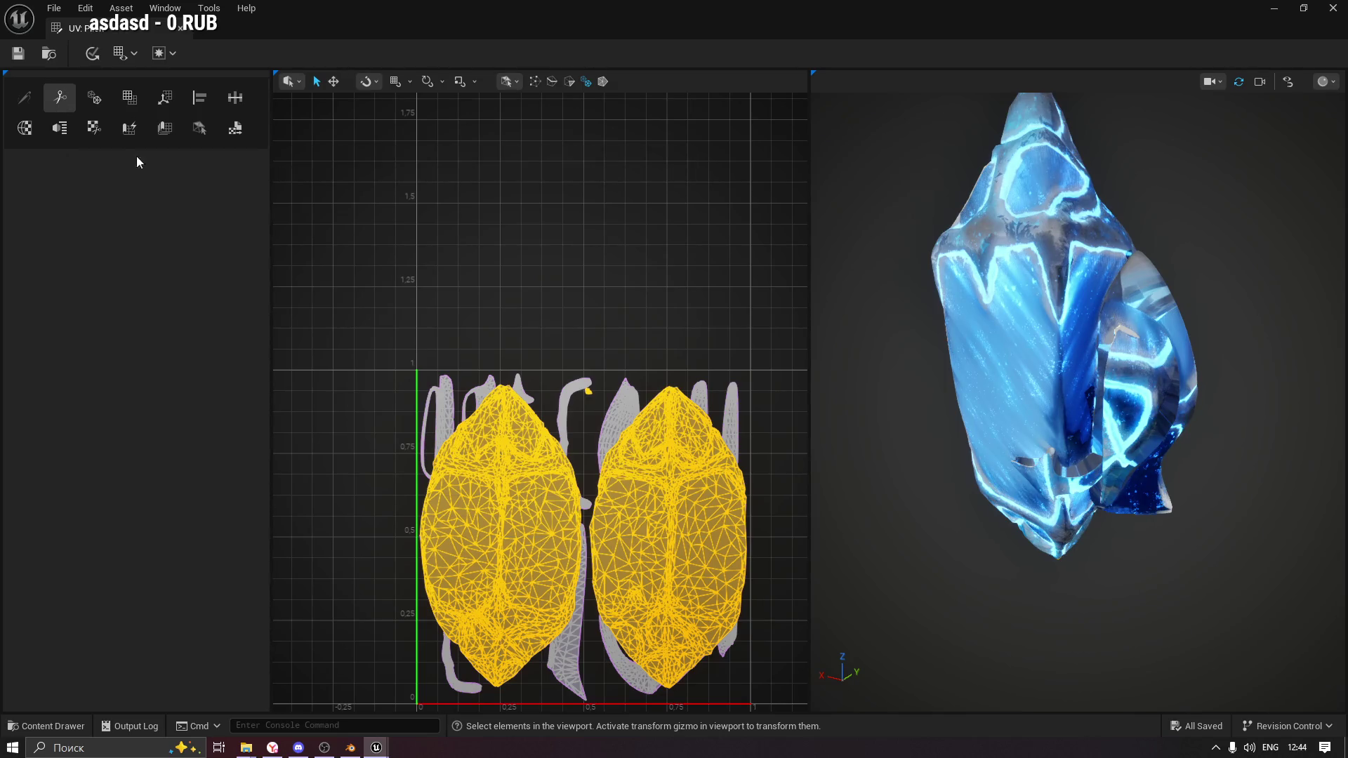
left_click(60, 129)
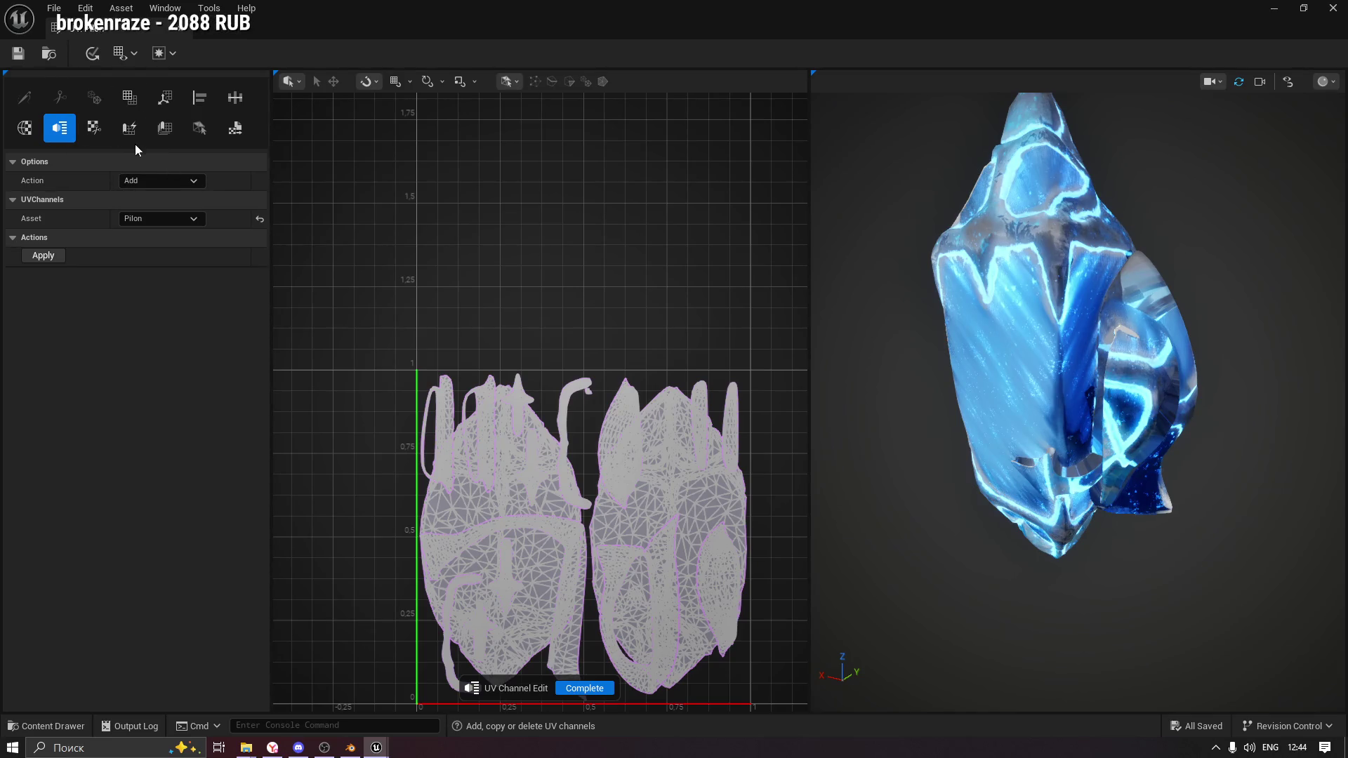
left_click(148, 179)
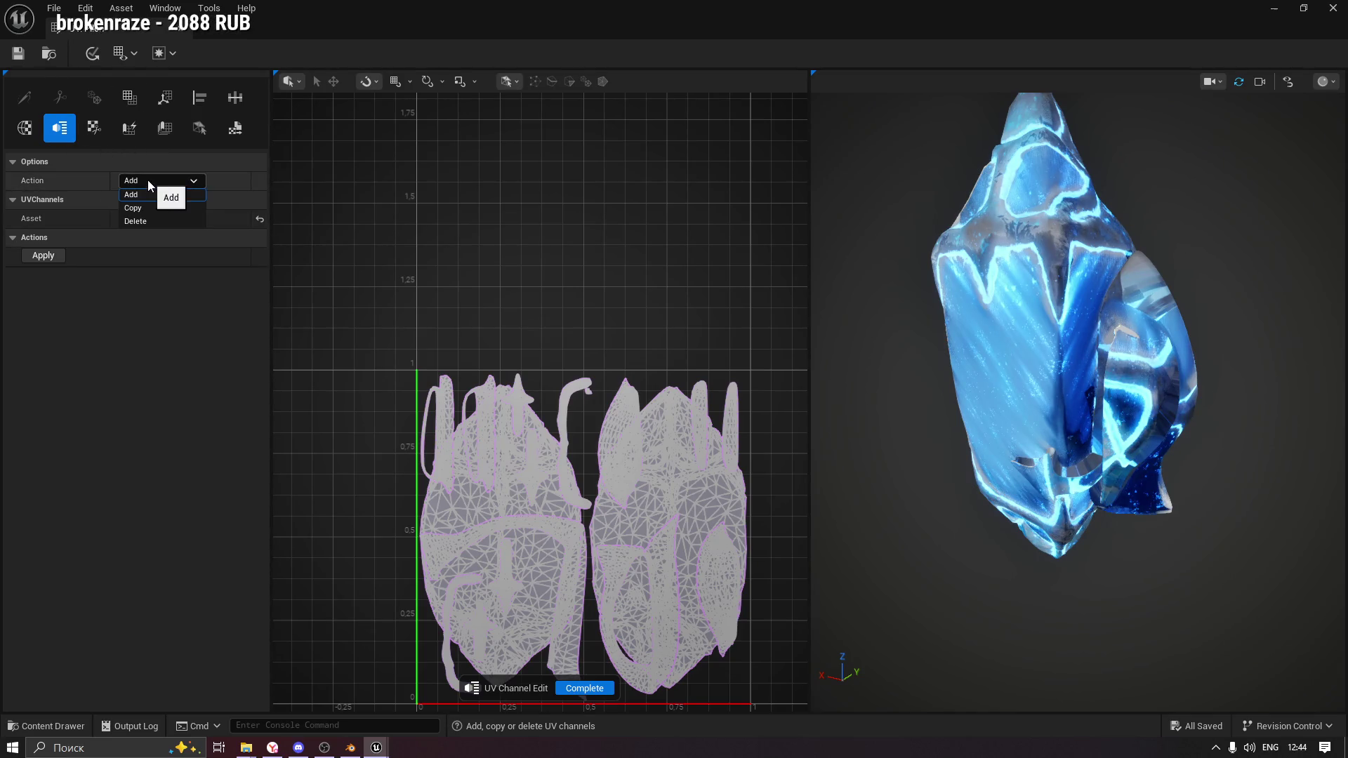
left_click(147, 179)
left_click(158, 218)
left_click(158, 235)
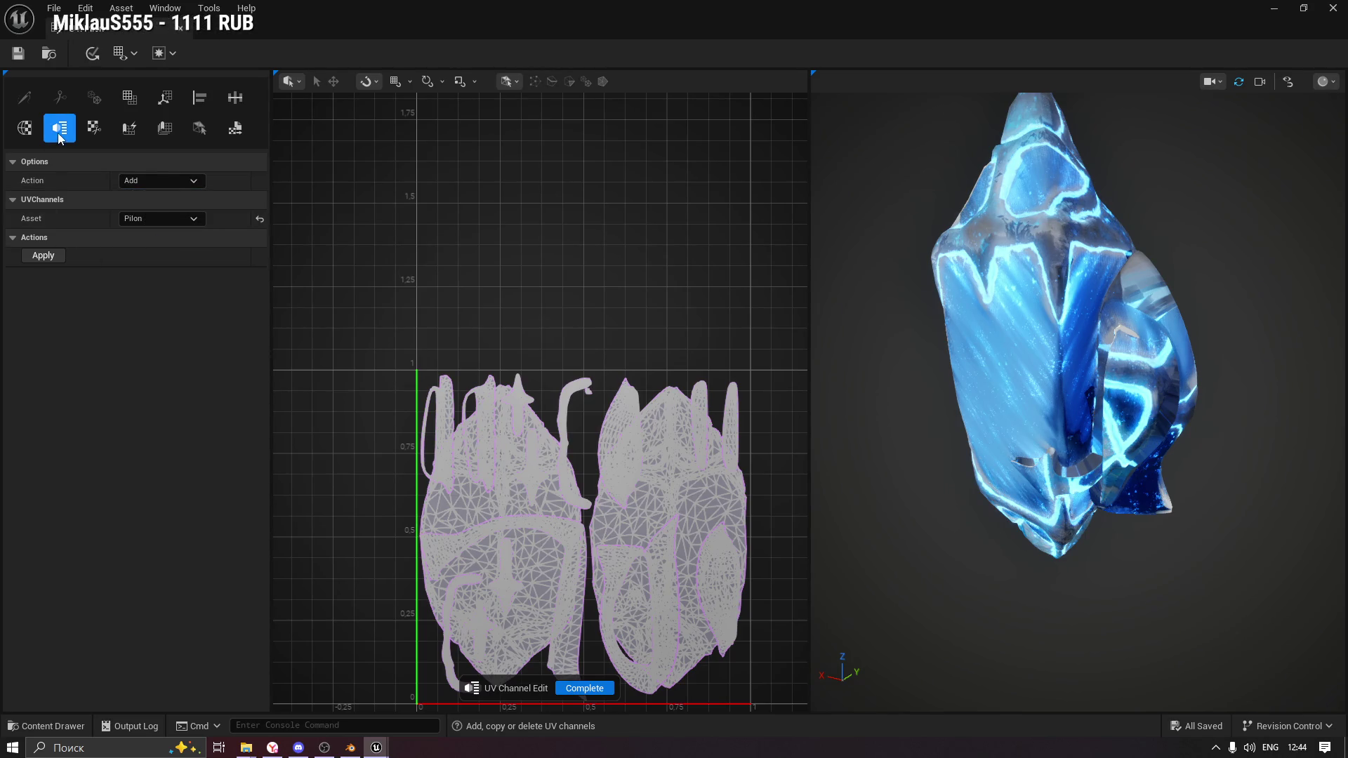
left_click(585, 688)
mouse_move(136, 77)
left_click(220, 98)
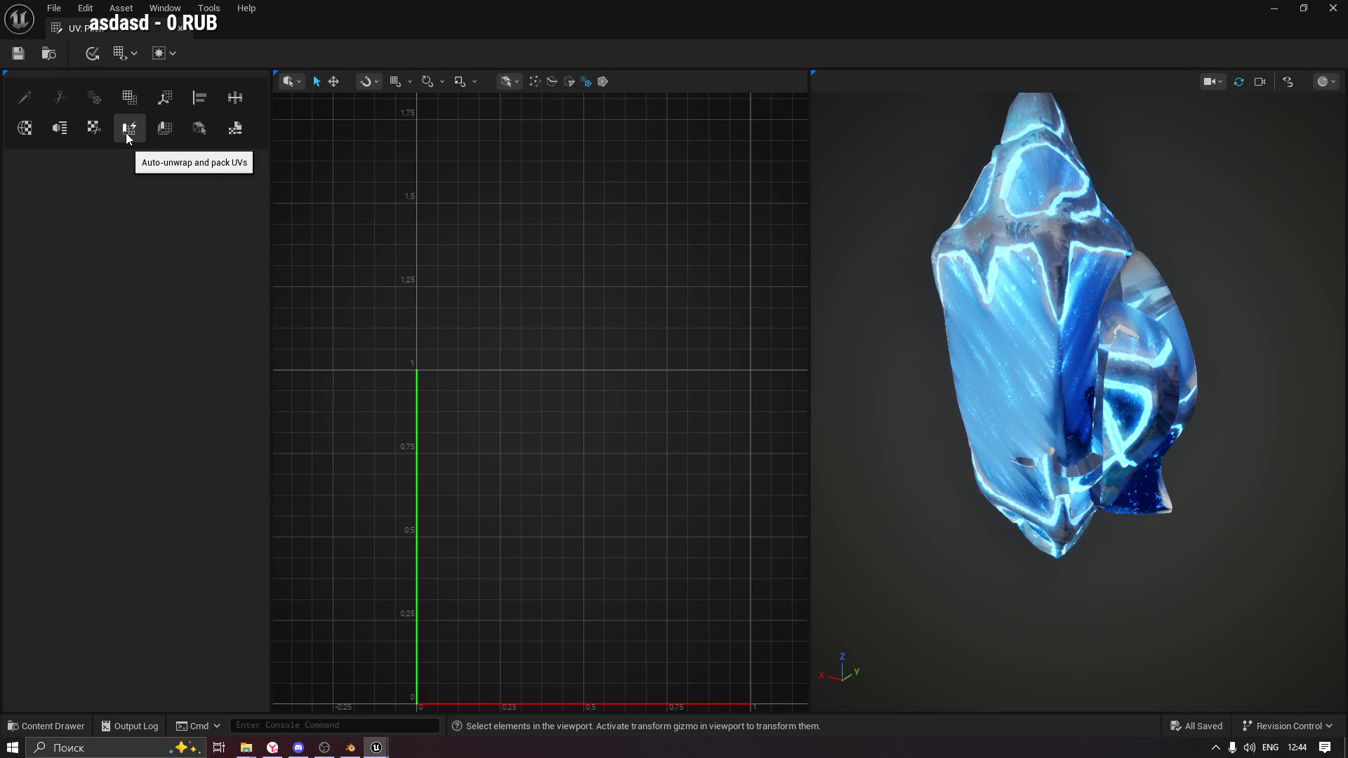
Auto-unwrap UV Channel 1 with Existing UVs, Spectral Conformal and Repack at 1024, and accept.
left_click(179, 135)
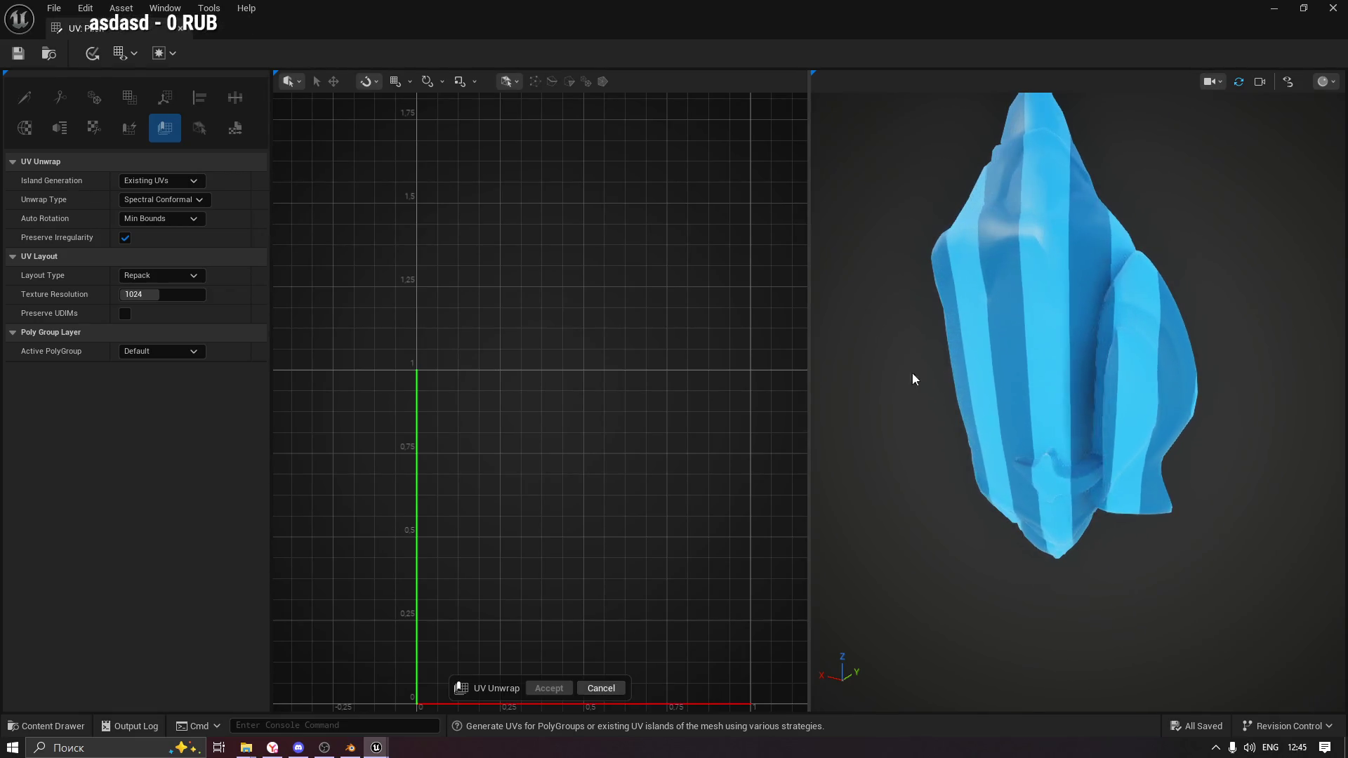
scroll(1037, 338, "down", 5)
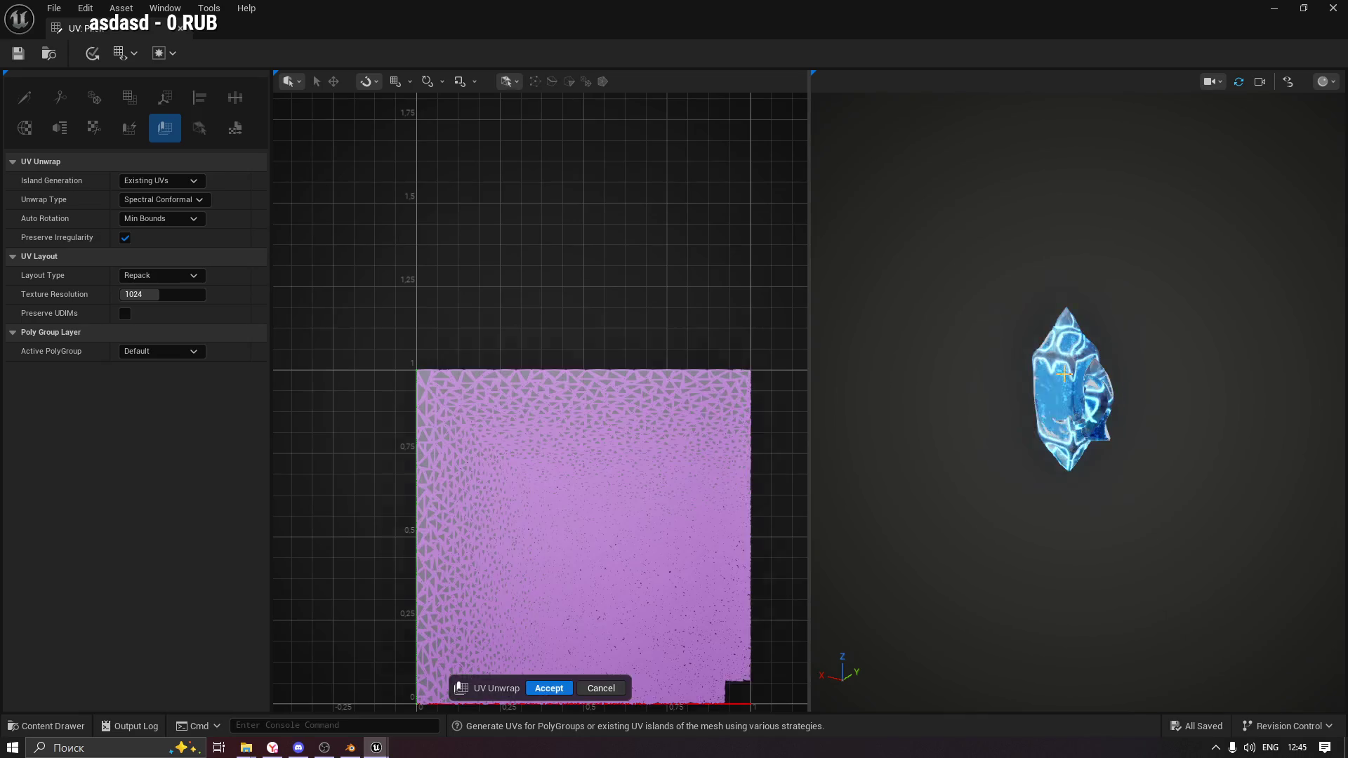
scroll(671, 476, "down", 1)
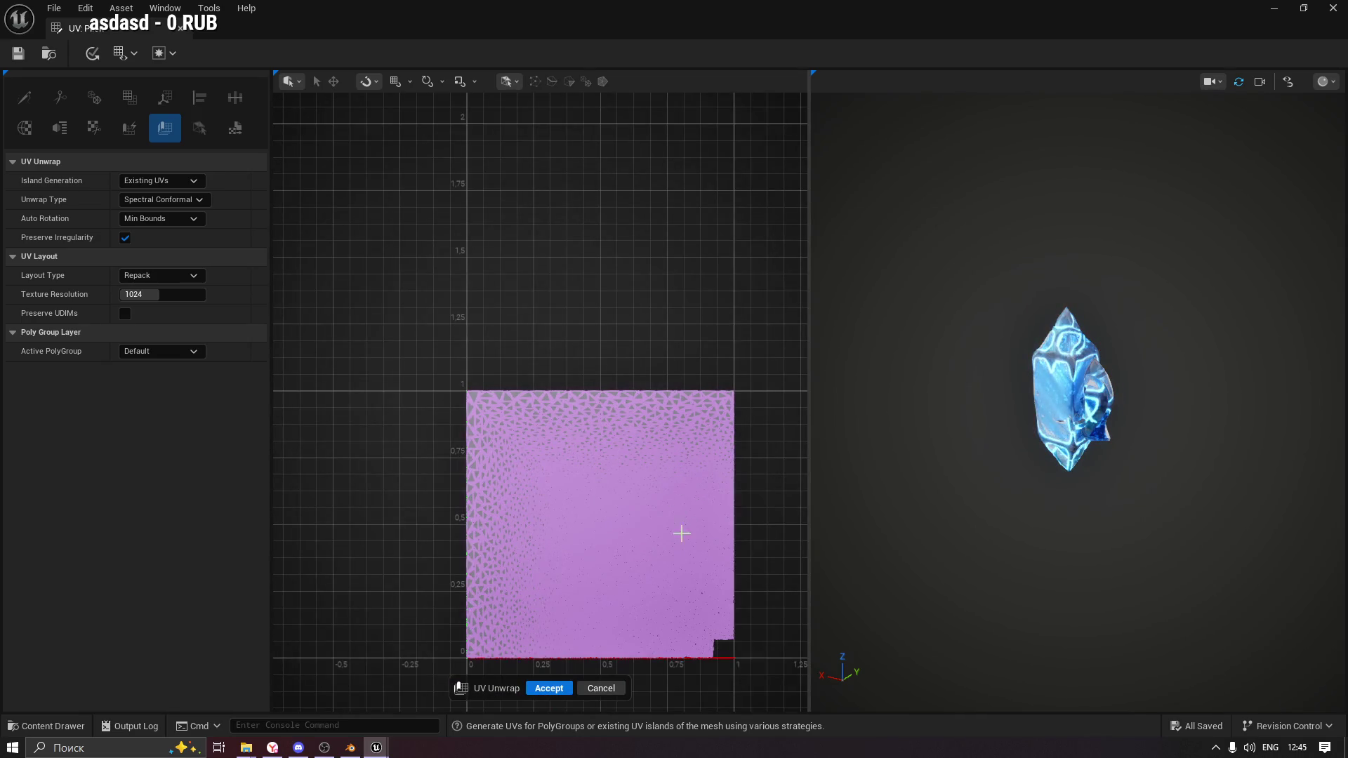
scroll(535, 472, "up", 5)
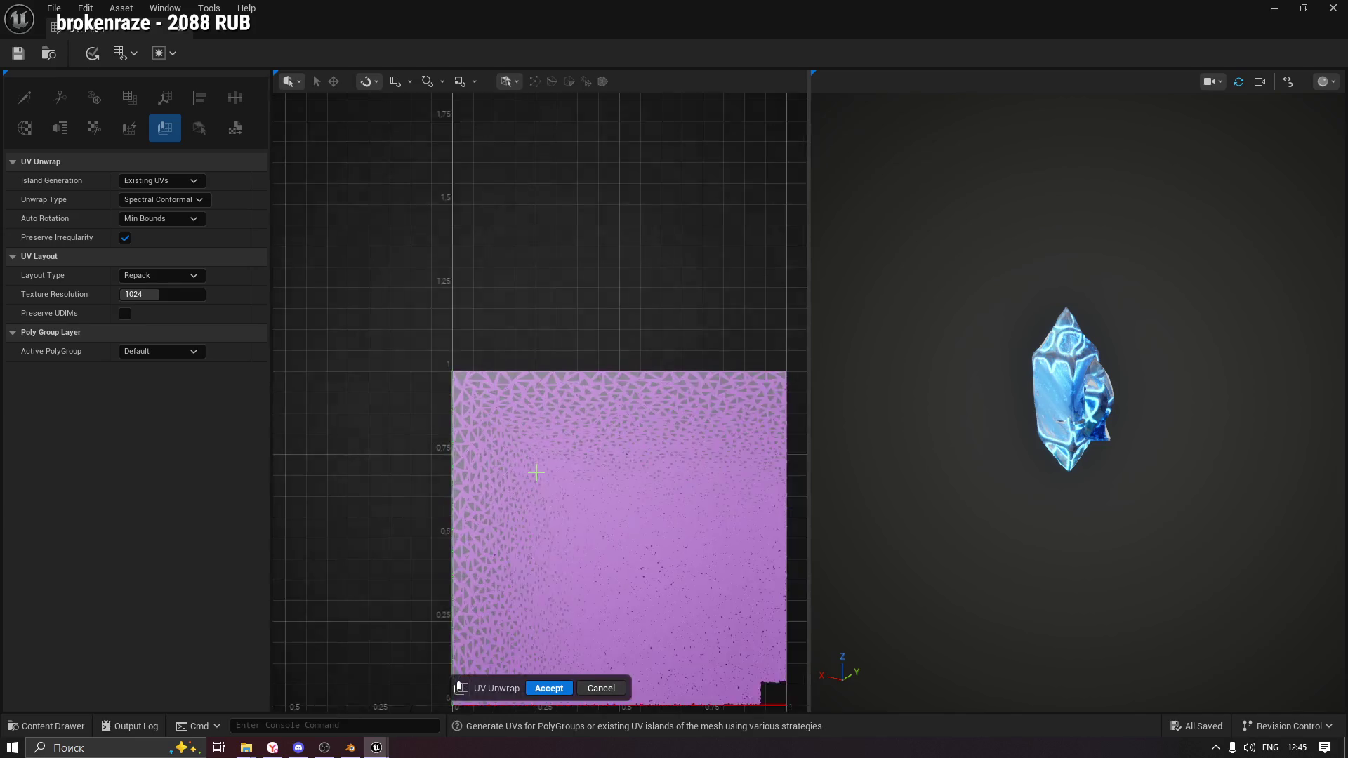
scroll(536, 471, "up", 4)
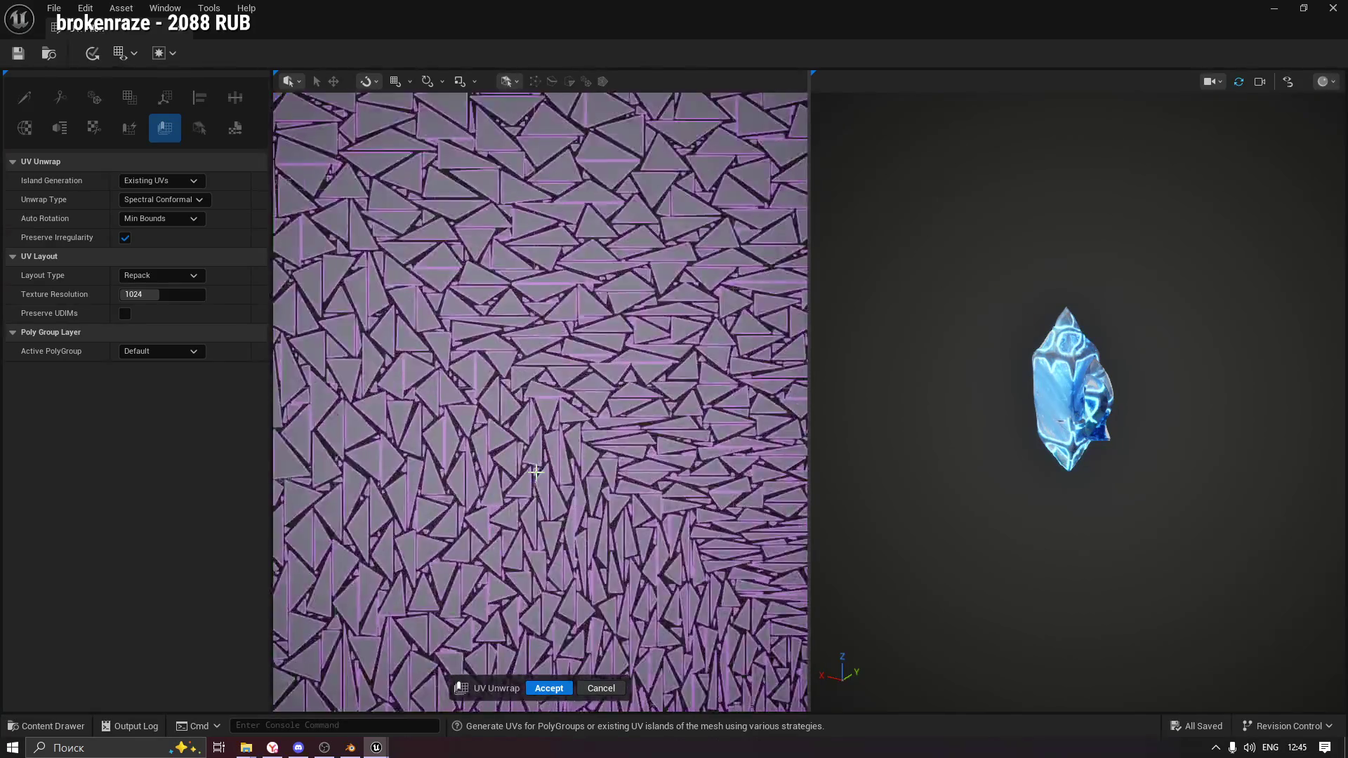
scroll(536, 472, "down", 4)
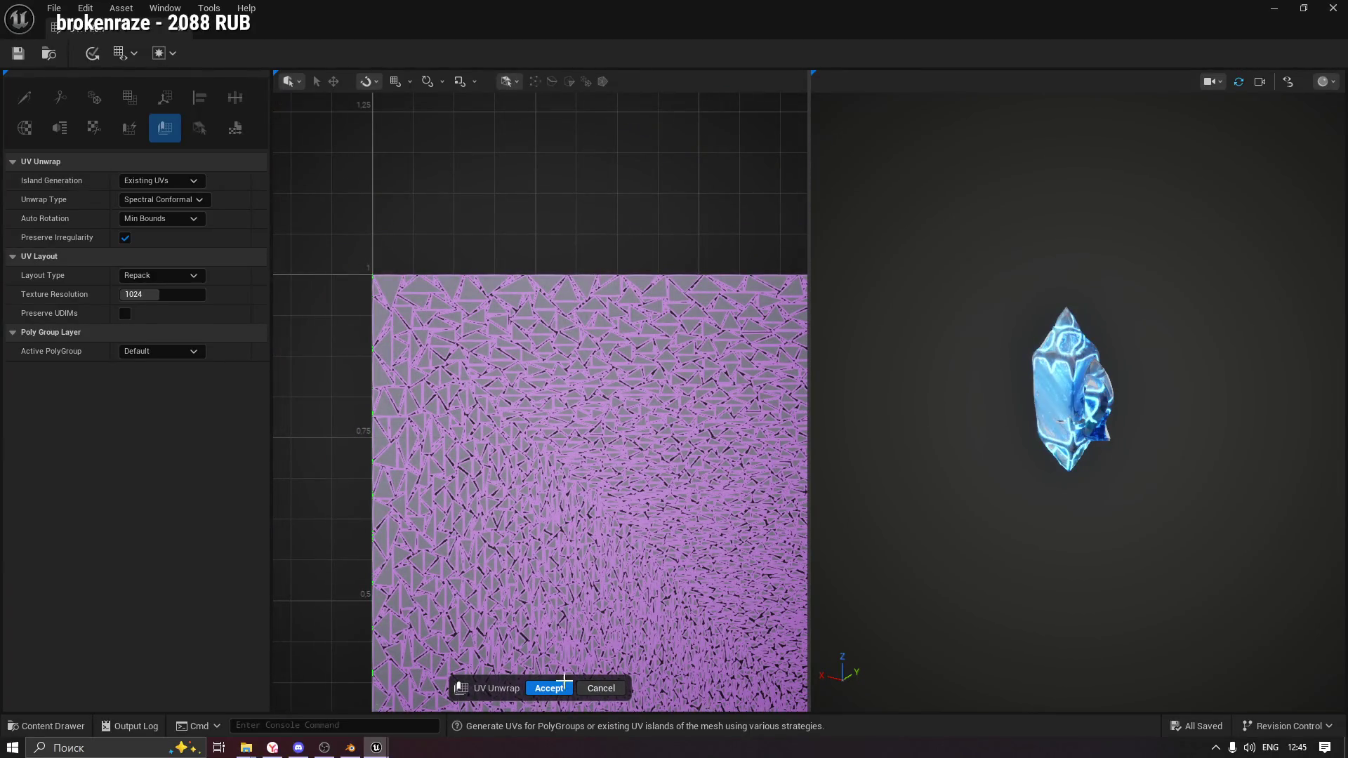
left_click(601, 688)
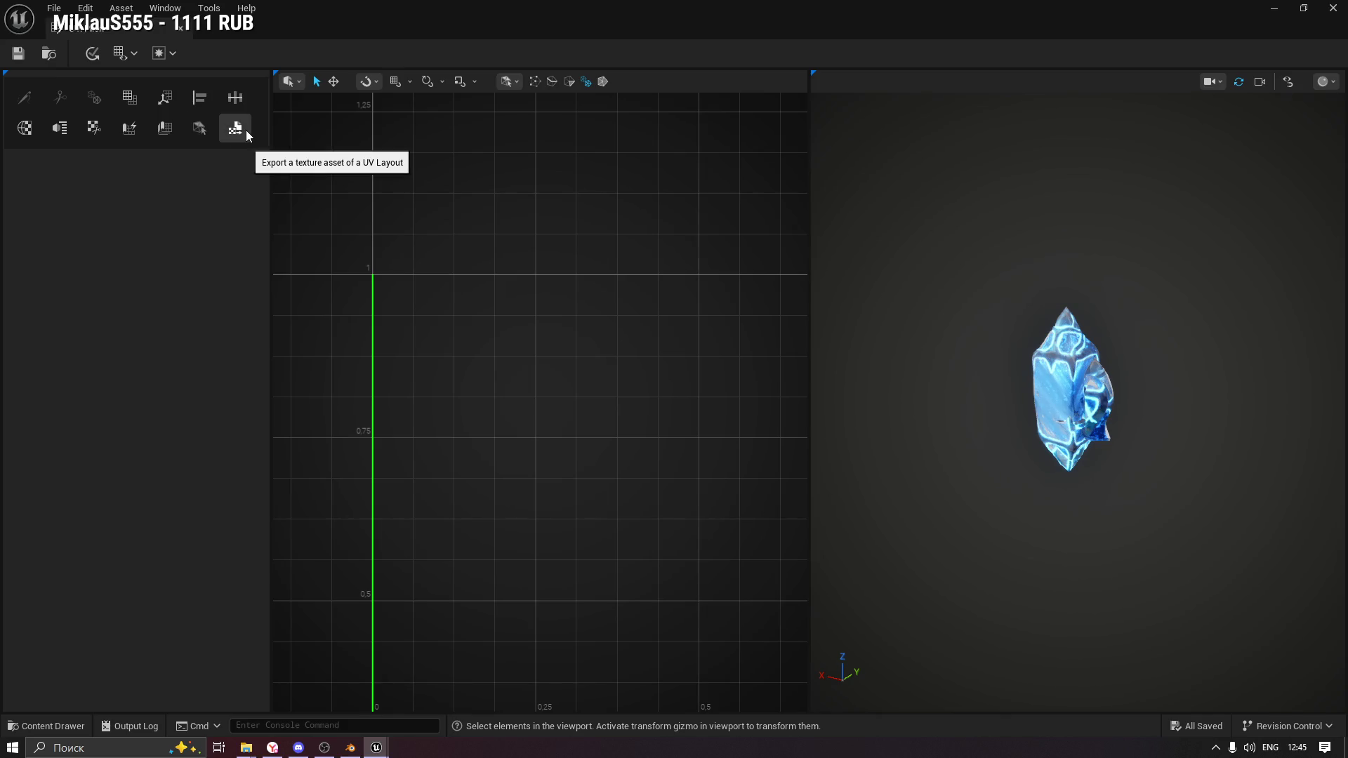
left_click(123, 53)
mouse_move(152, 79)
left_click(222, 84)
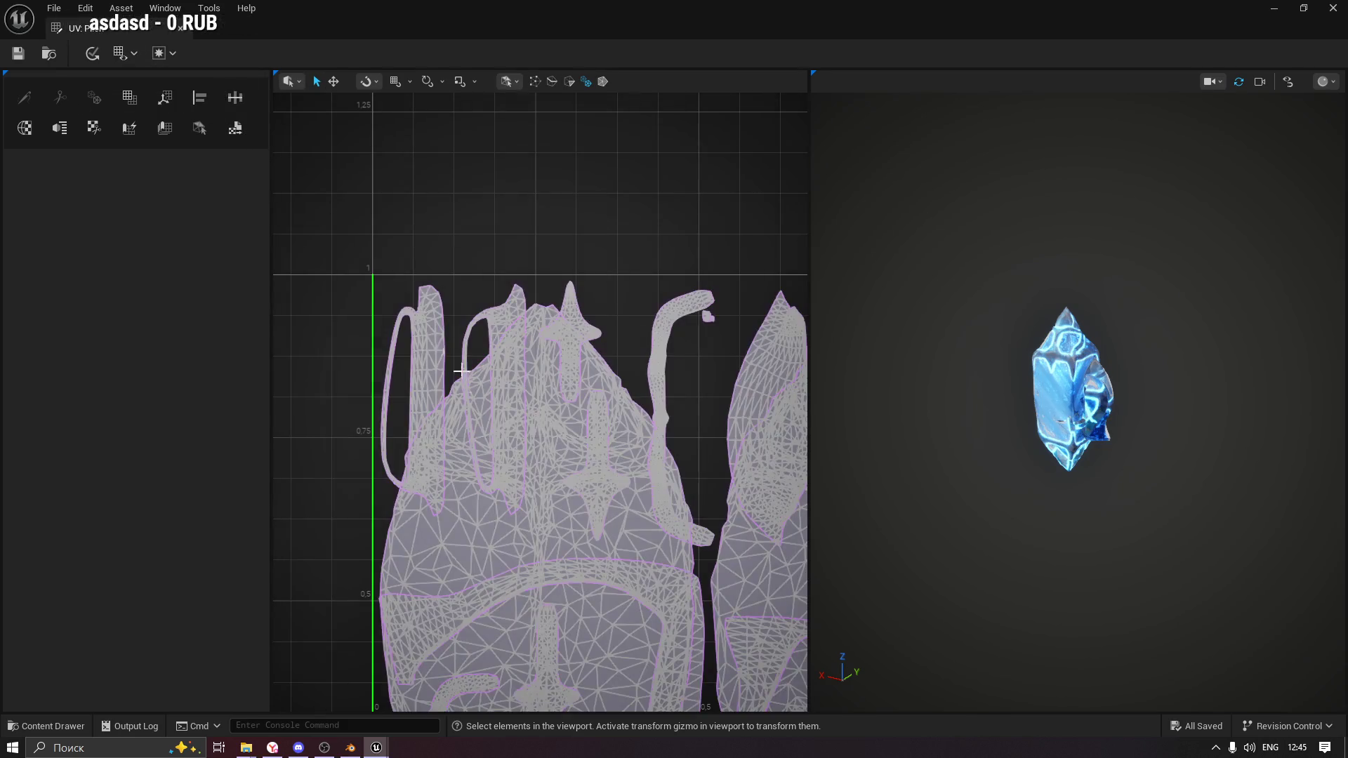
scroll(512, 424, "down", 2)
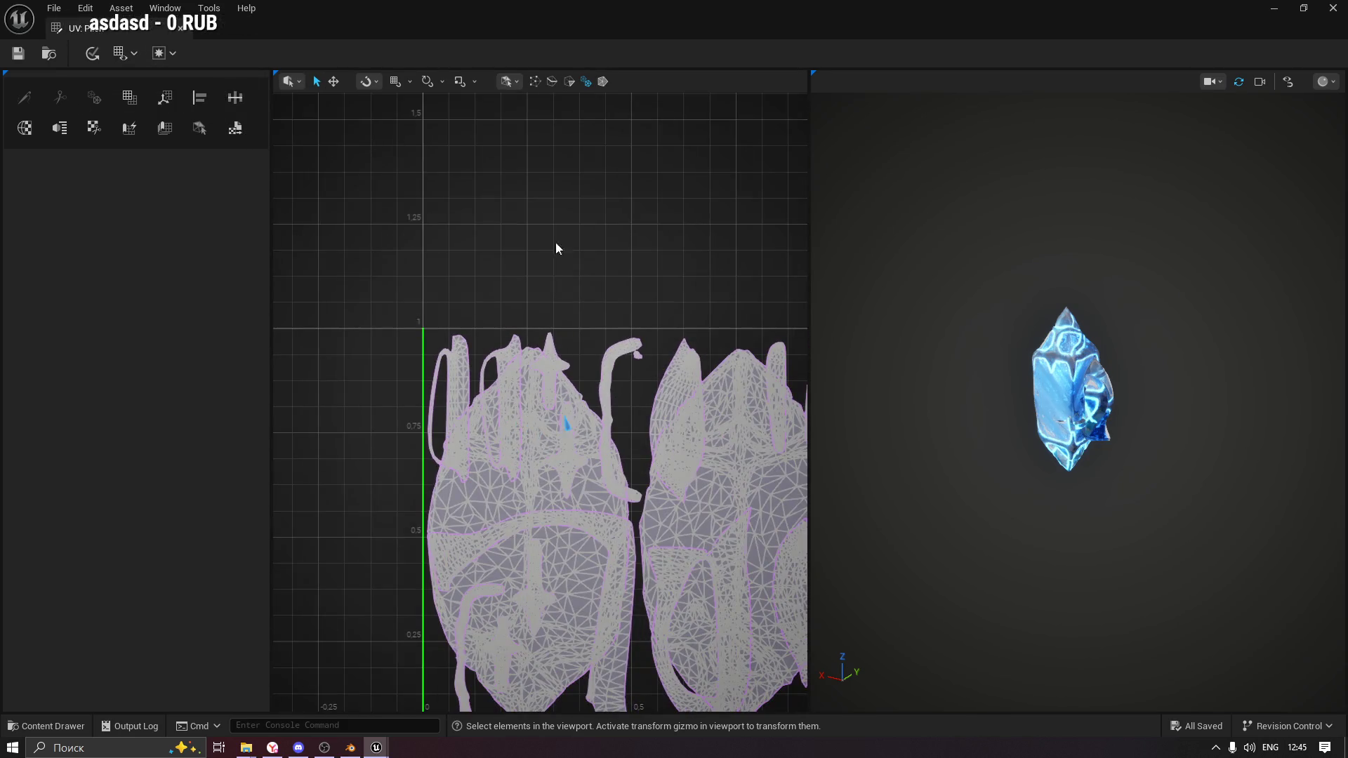
left_click(715, 493)
left_click(537, 495)
scroll(660, 371, "up", 3)
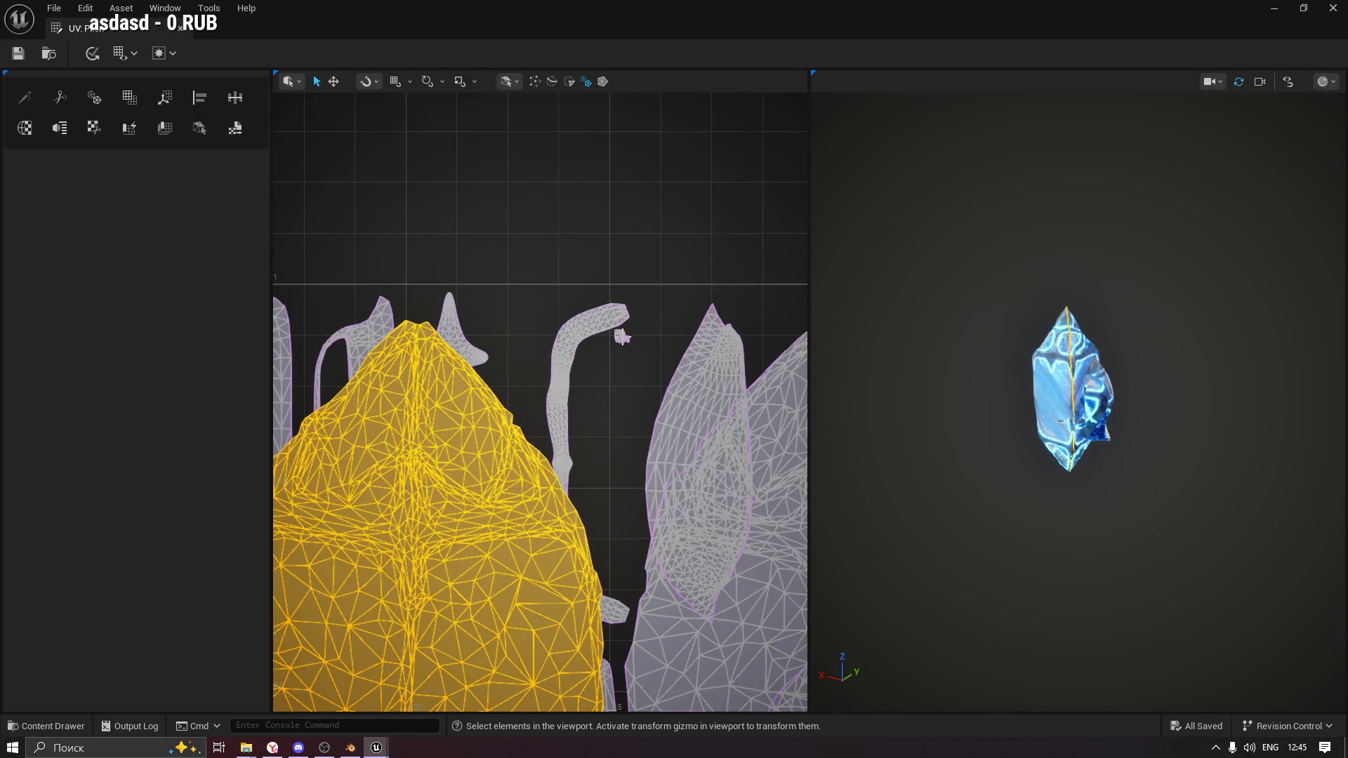
scroll(615, 331, "up", 2)
left_click(636, 344)
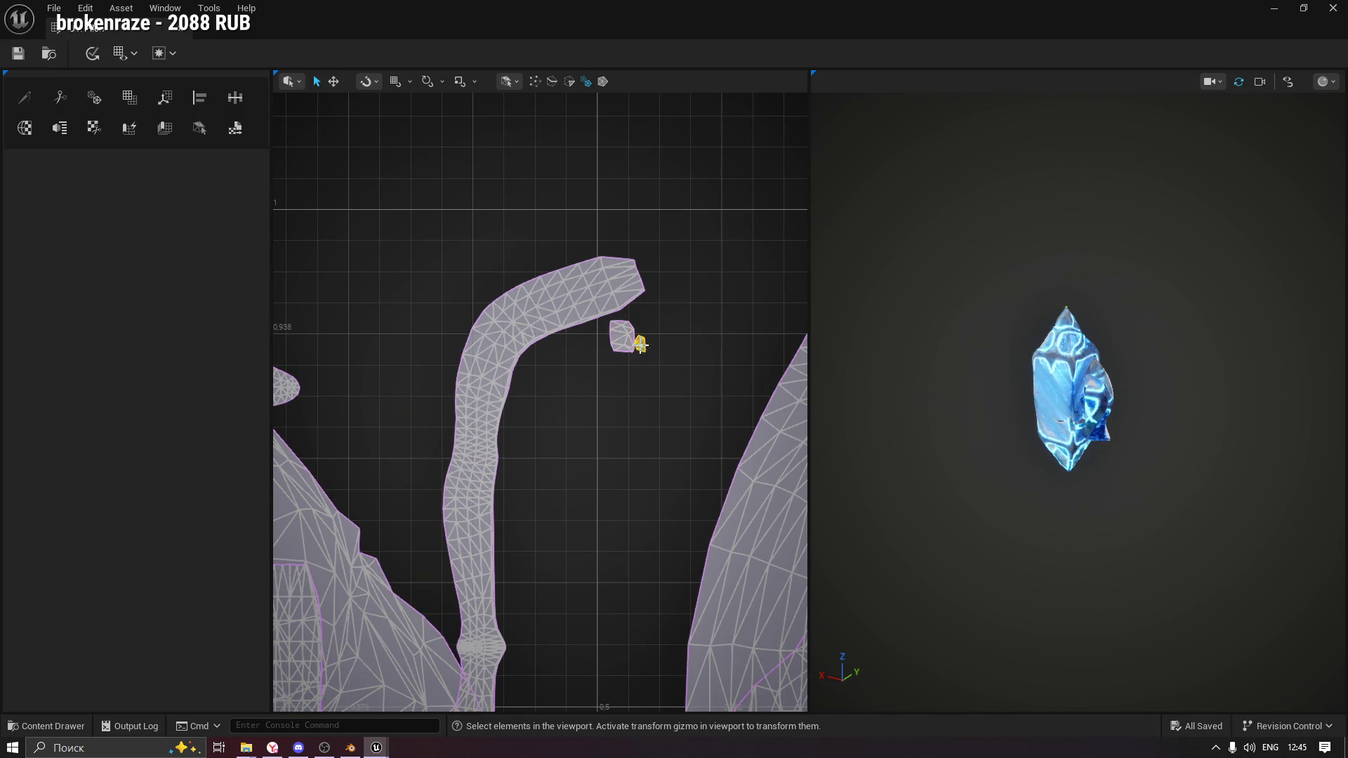
scroll(584, 458, "down", 1)
scroll(506, 550, "down", 2)
scroll(562, 528, "down", 2)
left_click(517, 632)
left_click(655, 671, "shift")
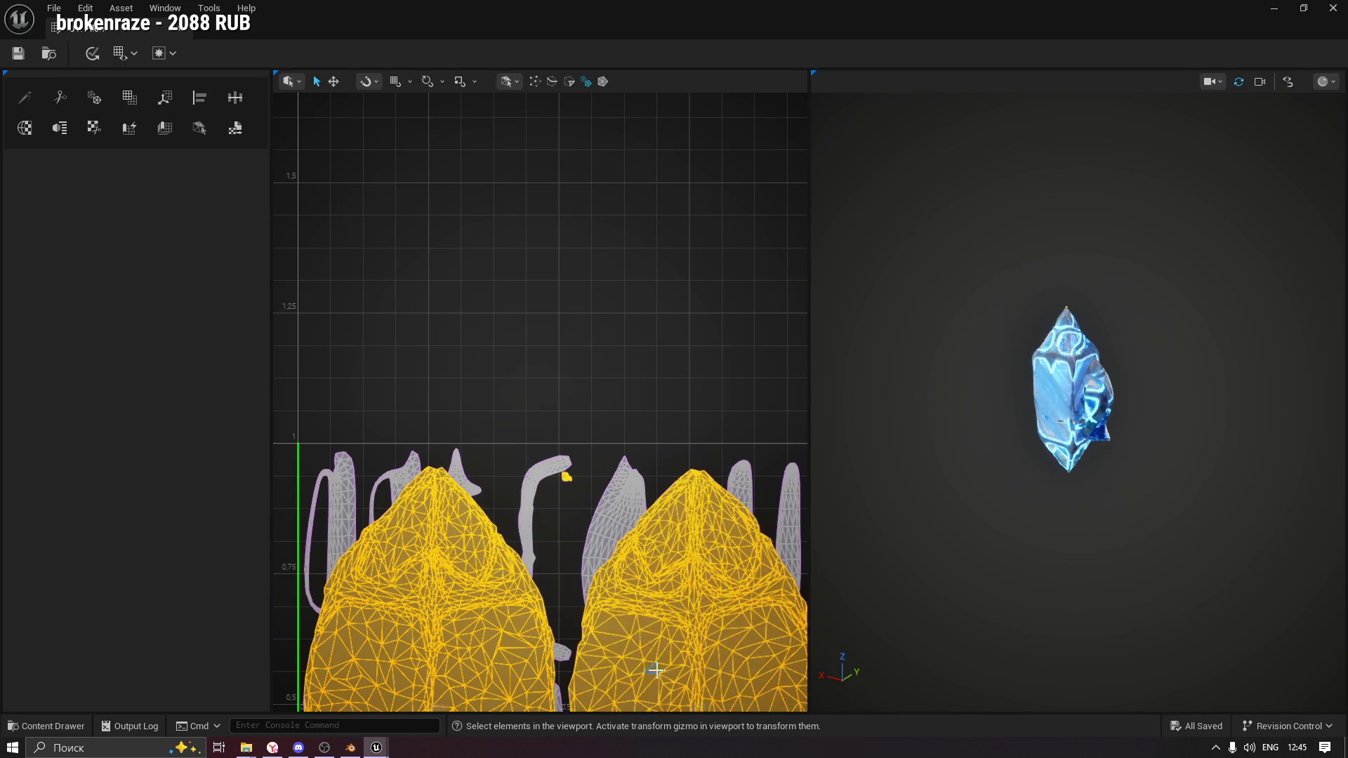
scroll(653, 604, "down", 2)
scroll(652, 541, "up", 1)
scroll(655, 508, "down", 1)
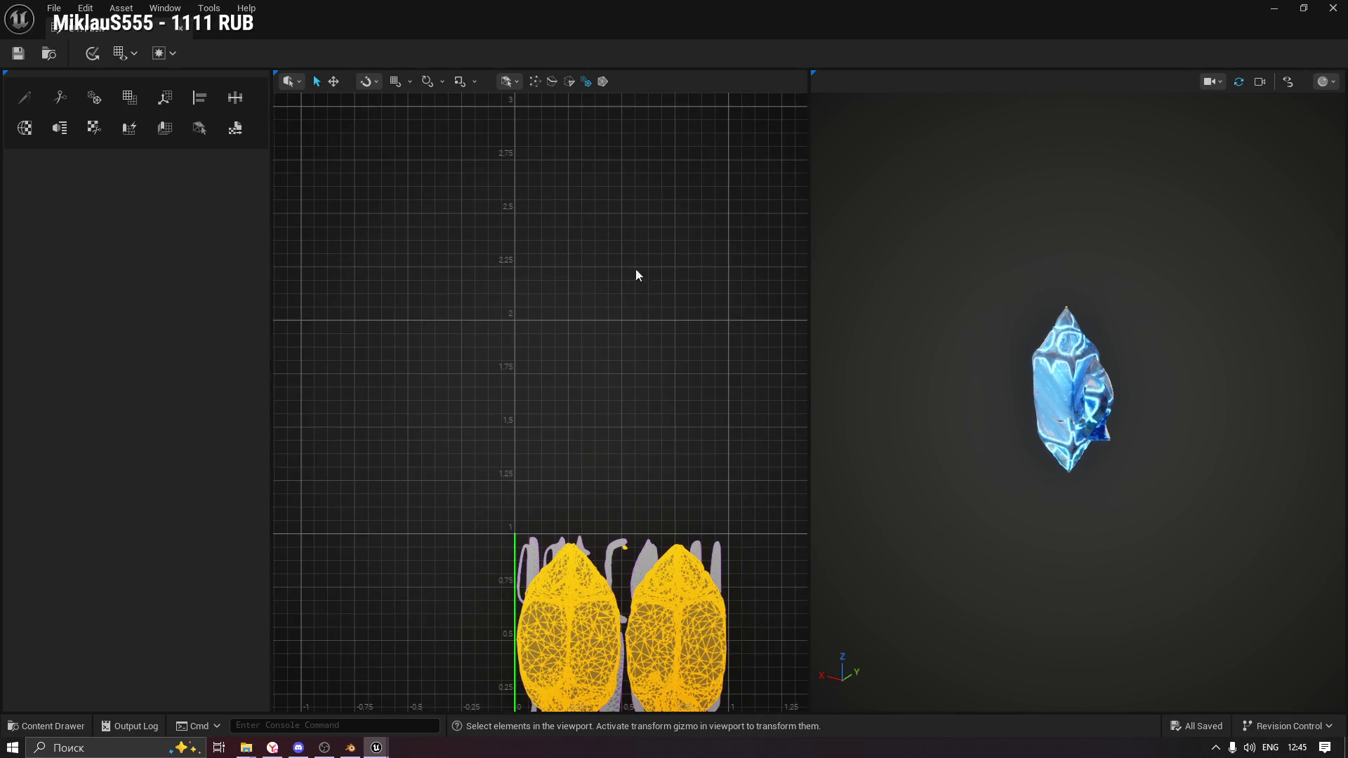
left_click_drag(640, 519, 632, 197)
scroll(601, 323, "up", 6)
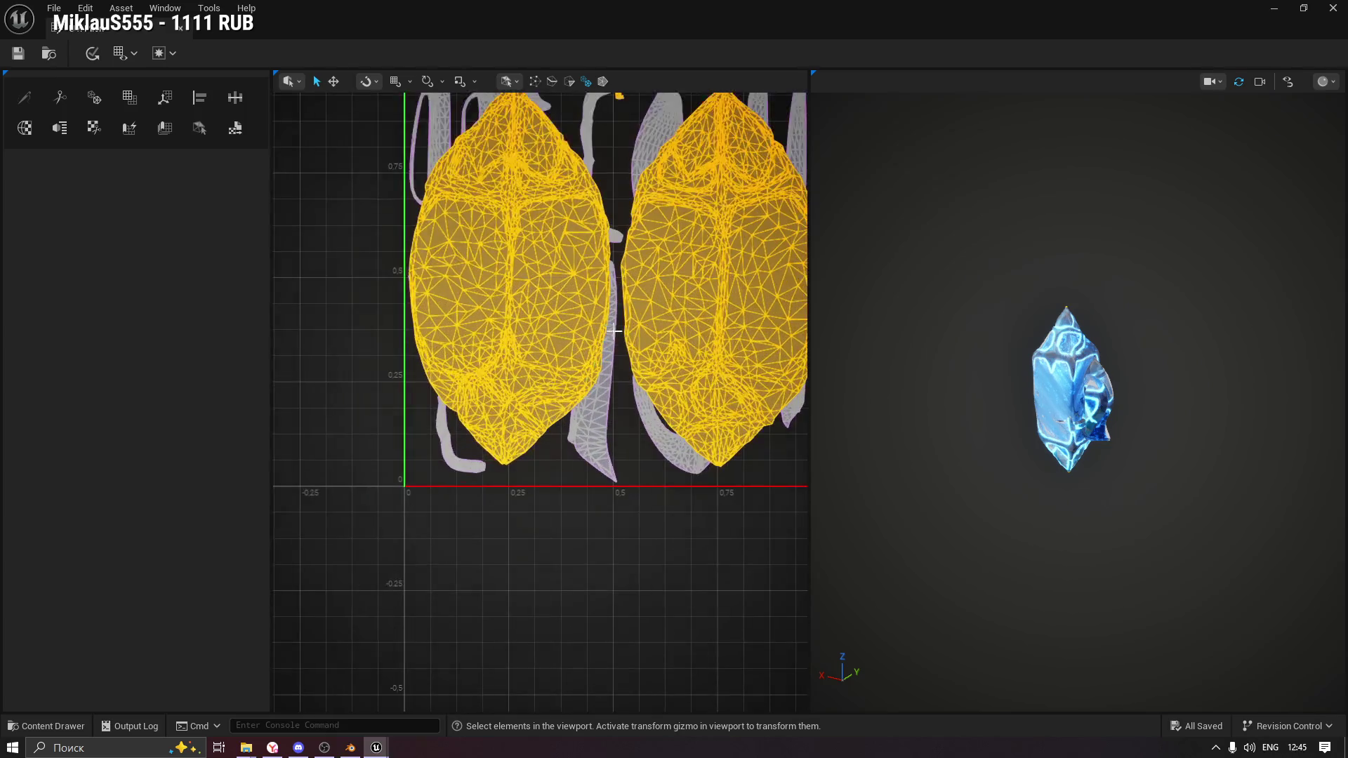
scroll(601, 323, "down", 3)
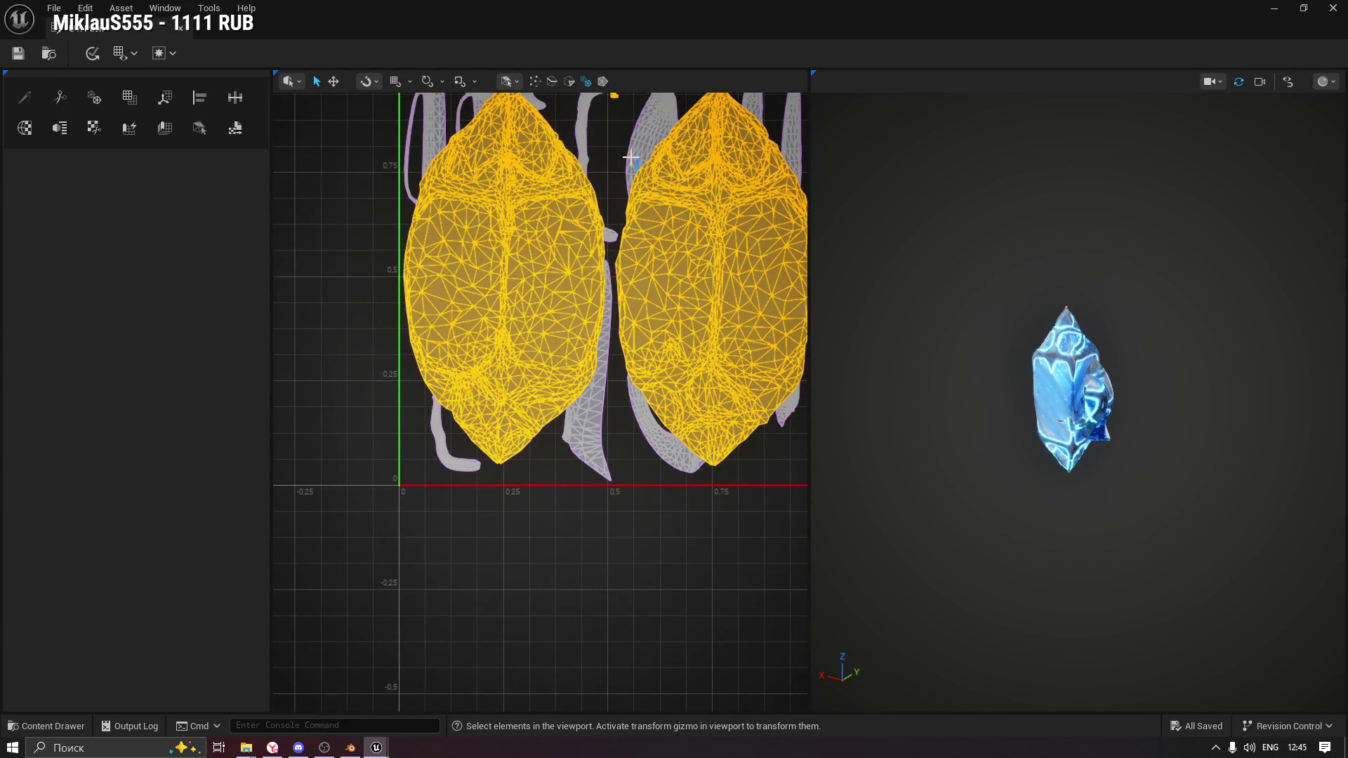
left_click_drag(617, 171, 560, 346)
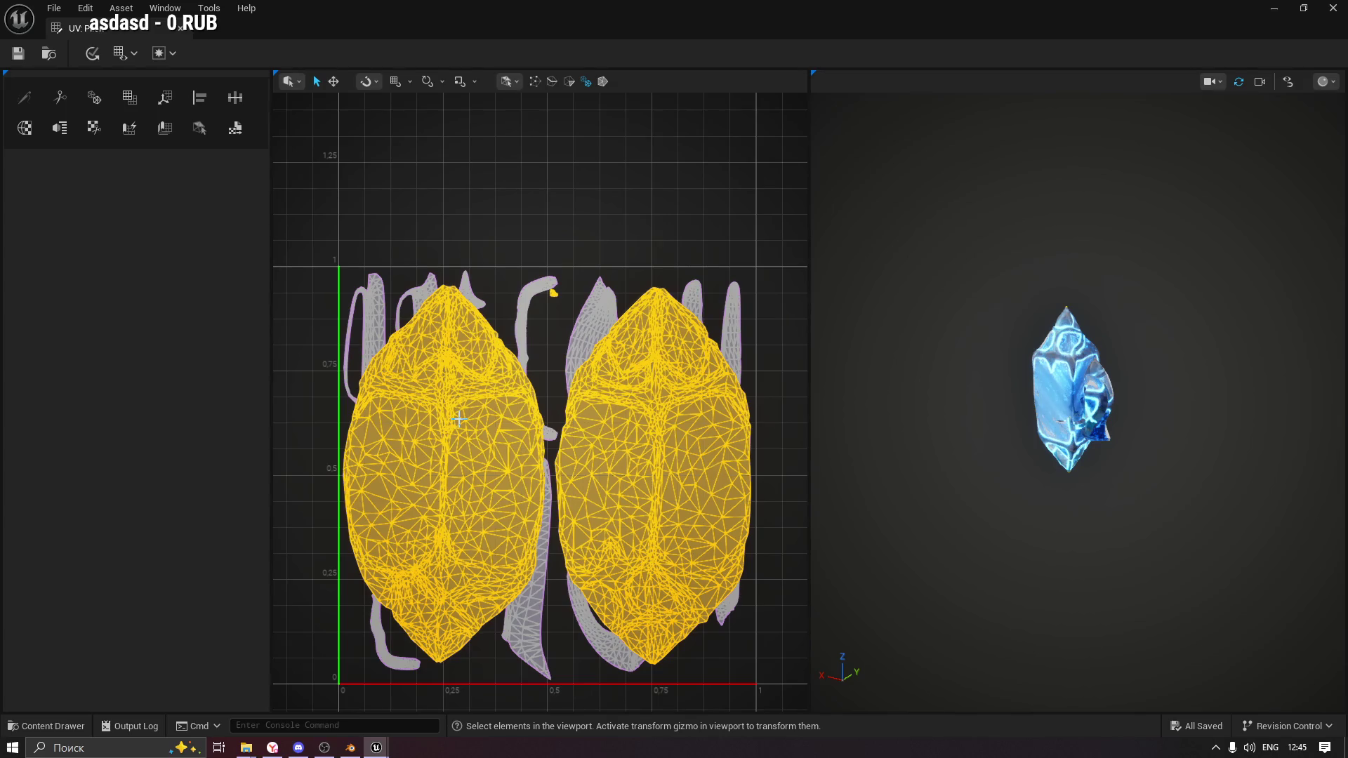
left_click(226, 131)
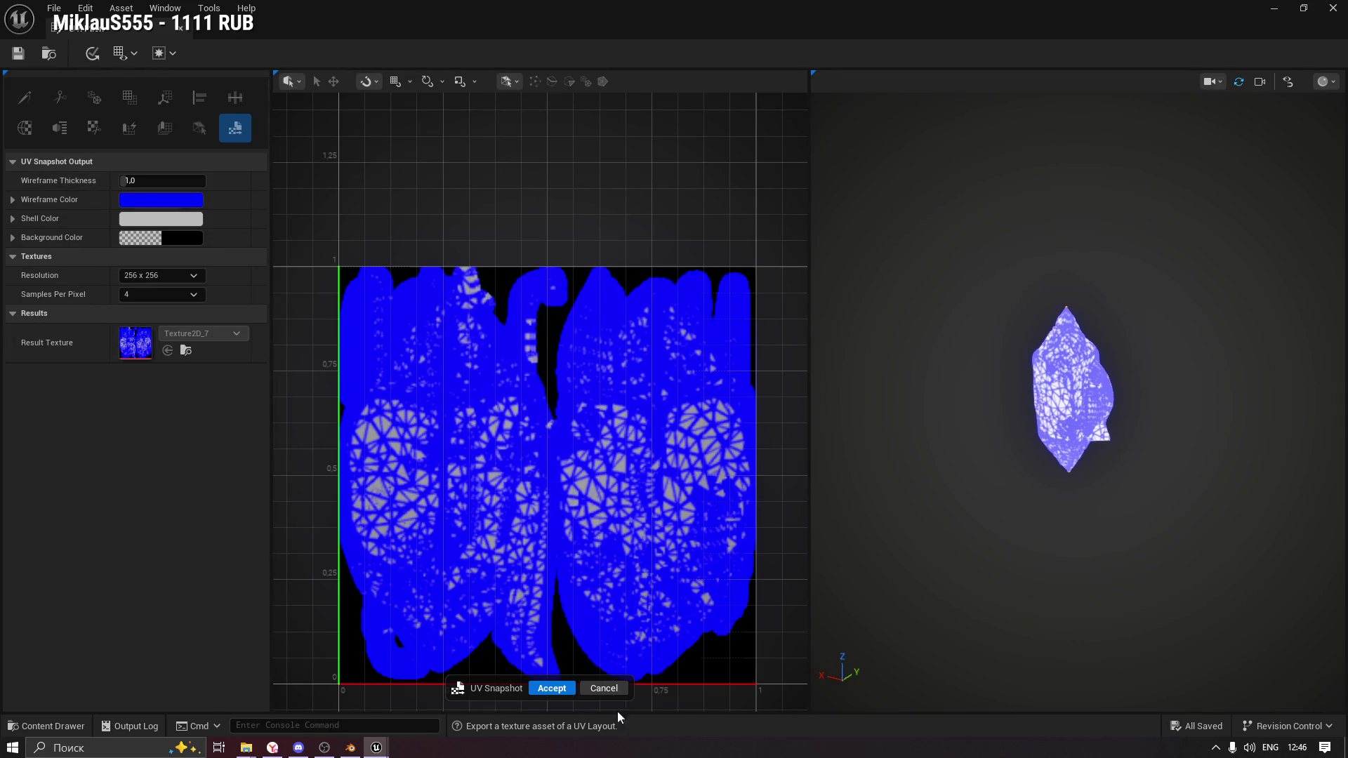
left_click(604, 689)
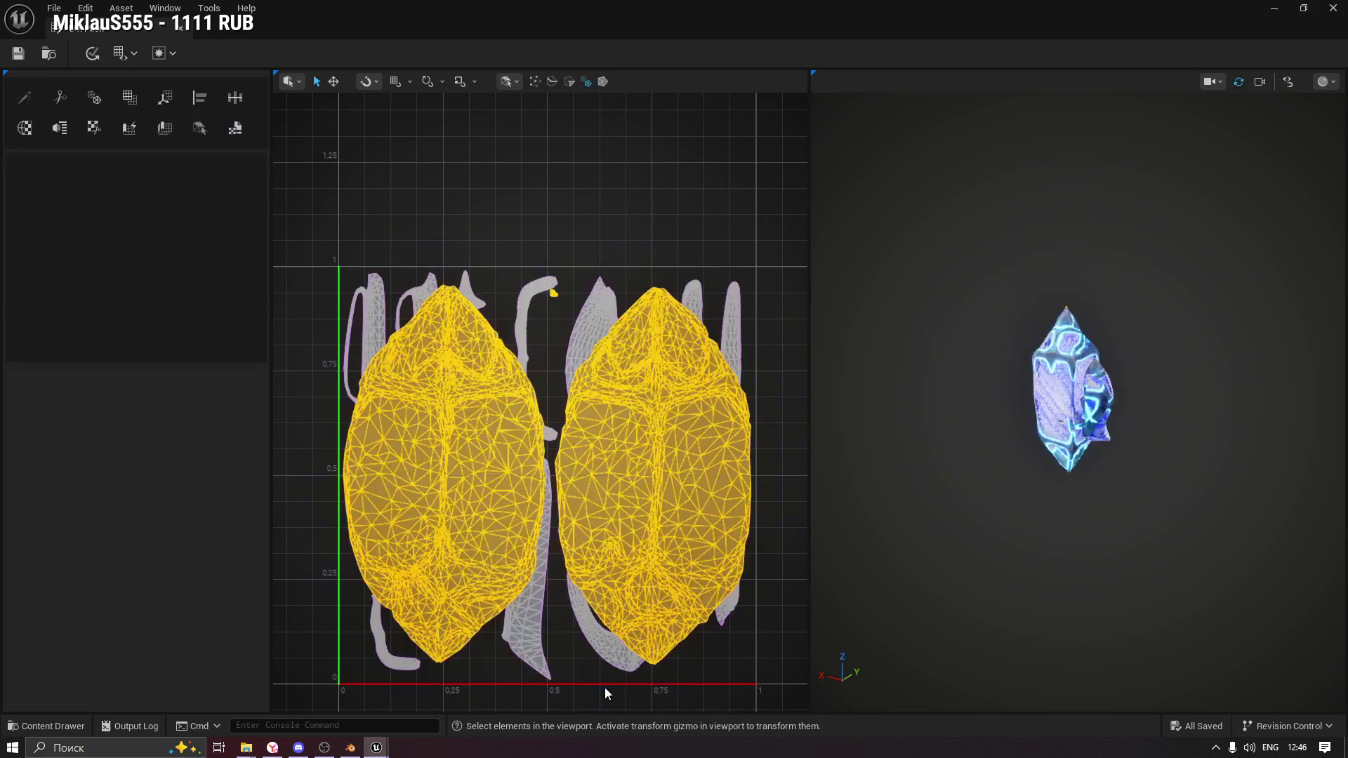
left_click(160, 102)
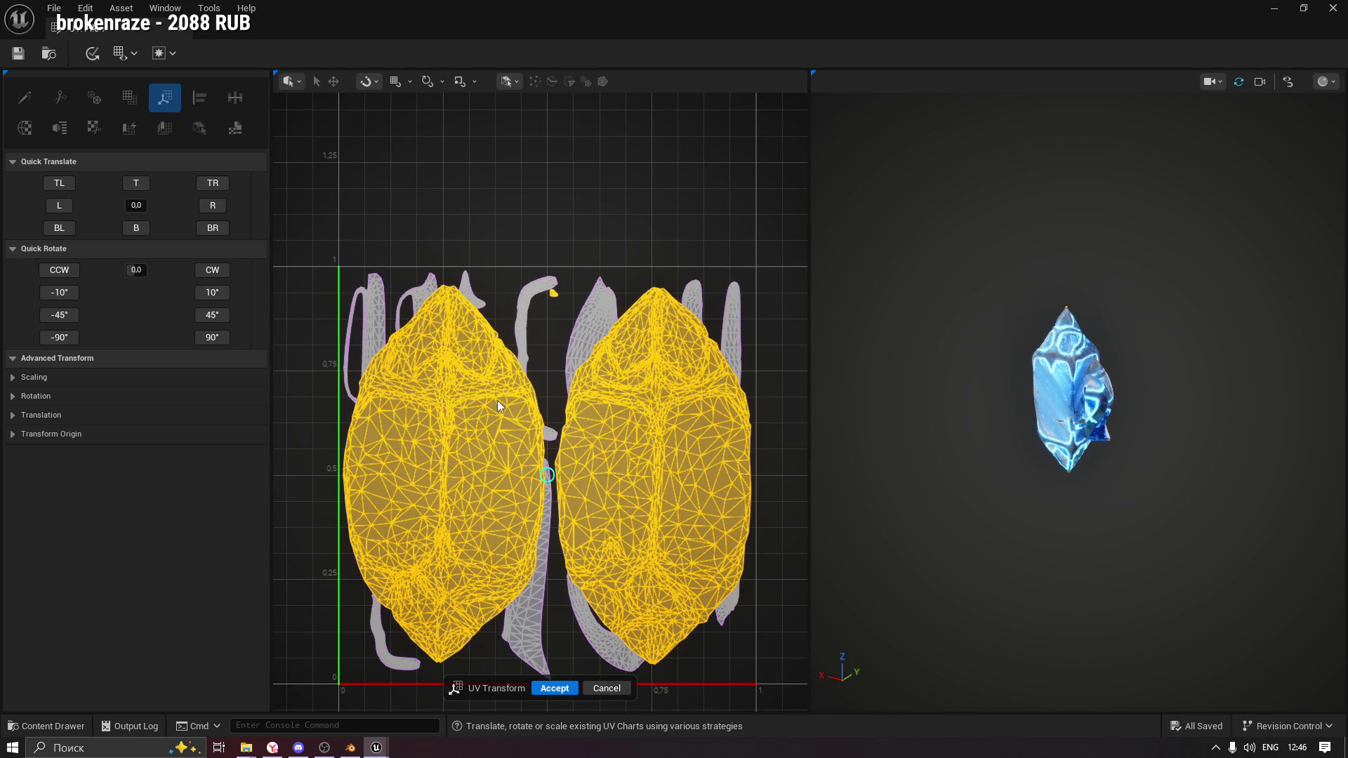
left_click(19, 415)
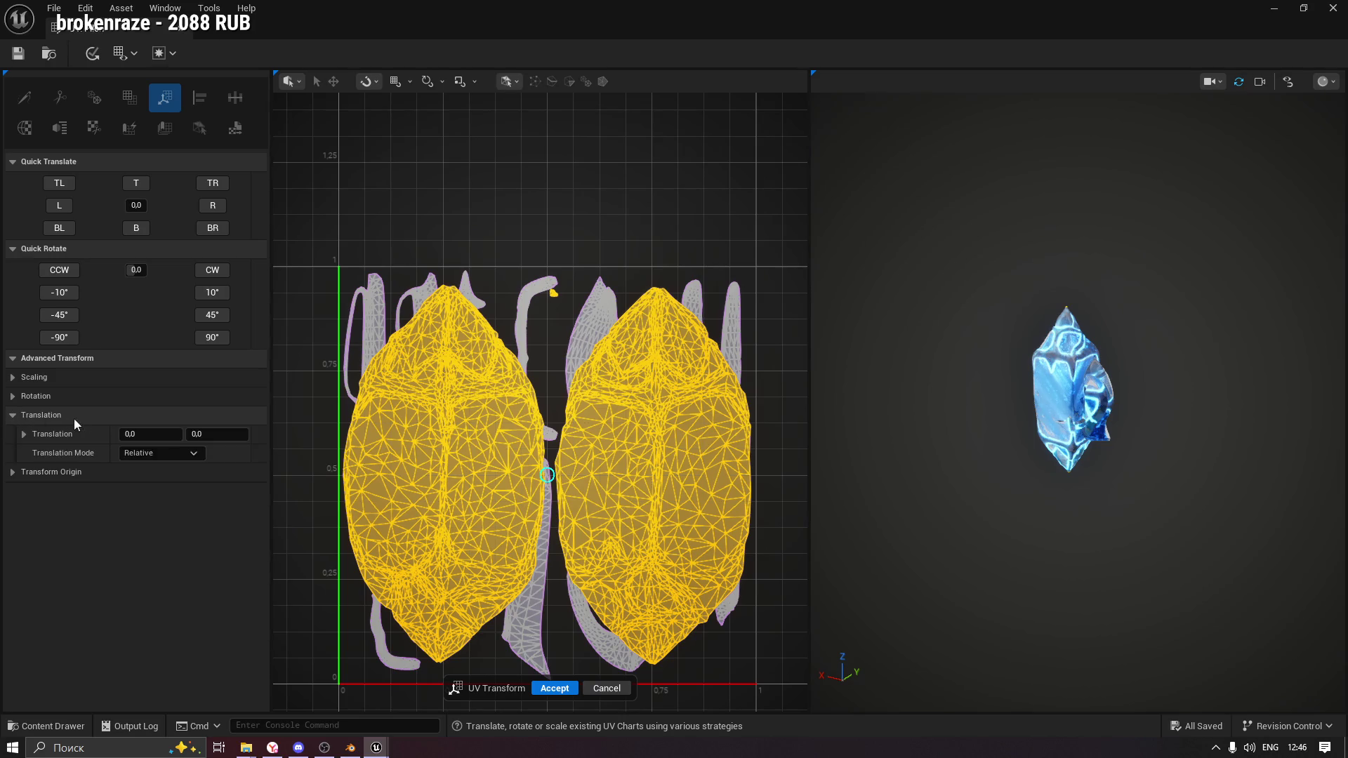
mouse_move(144, 434)
left_mouse_down()
mouse_move(231, 434)
mouse_move(171, 435)
mouse_move(190, 434)
left_mouse_up()
left_click(260, 434)
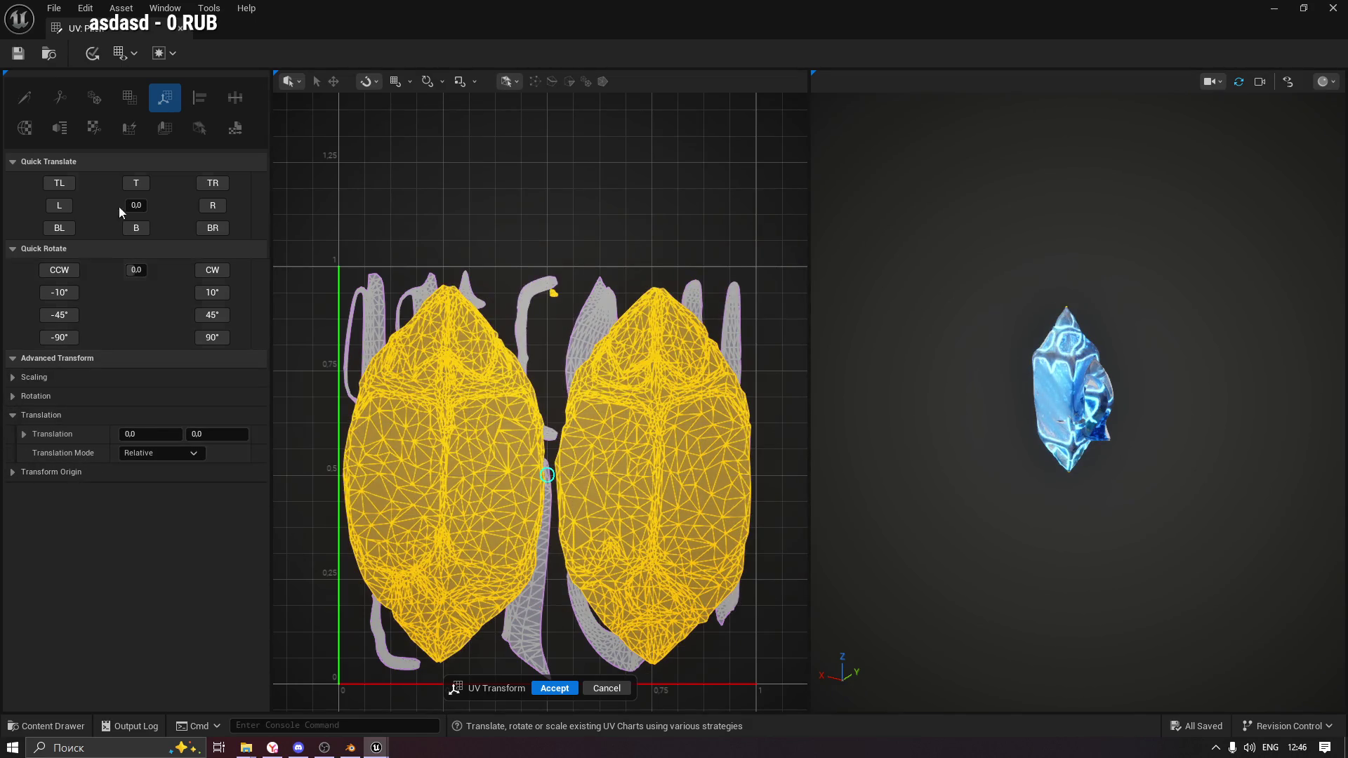
left_click(607, 689)
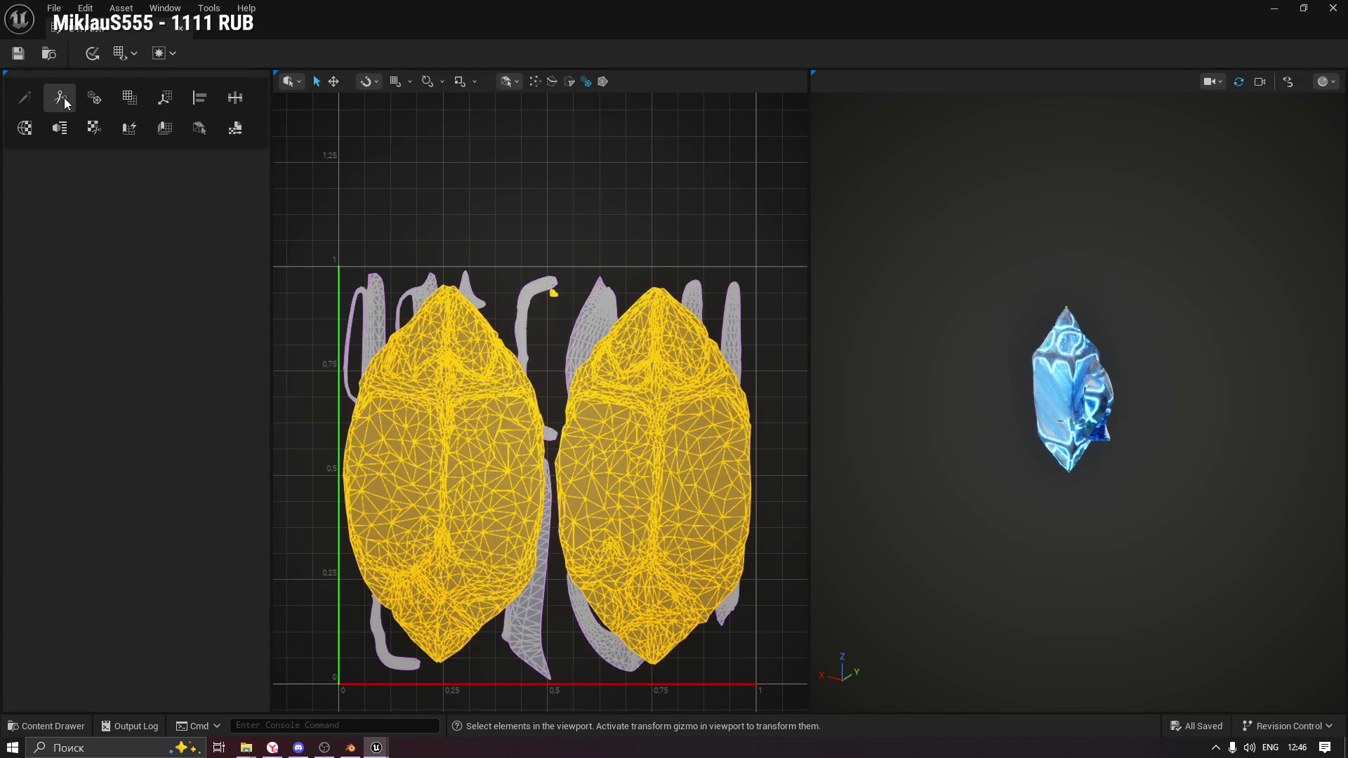
left_click(23, 128)
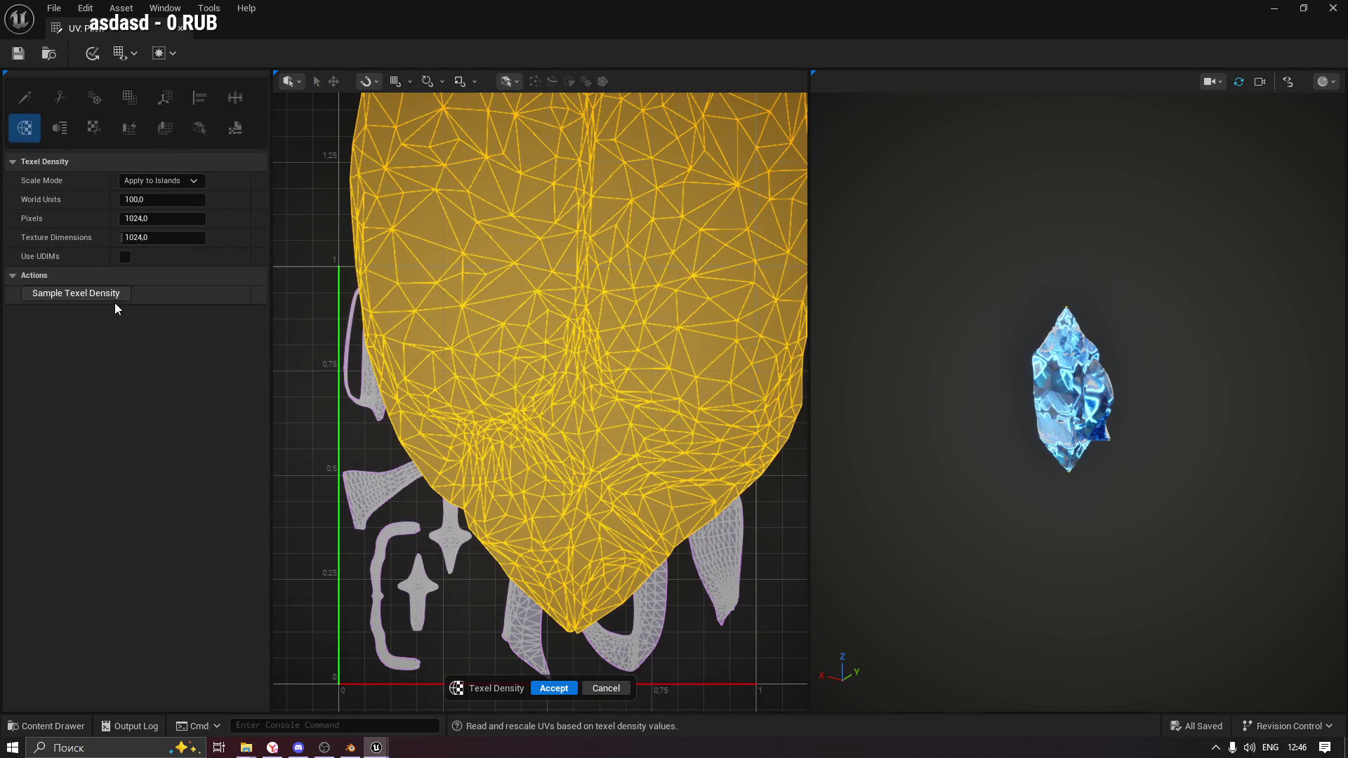
left_click(624, 688)
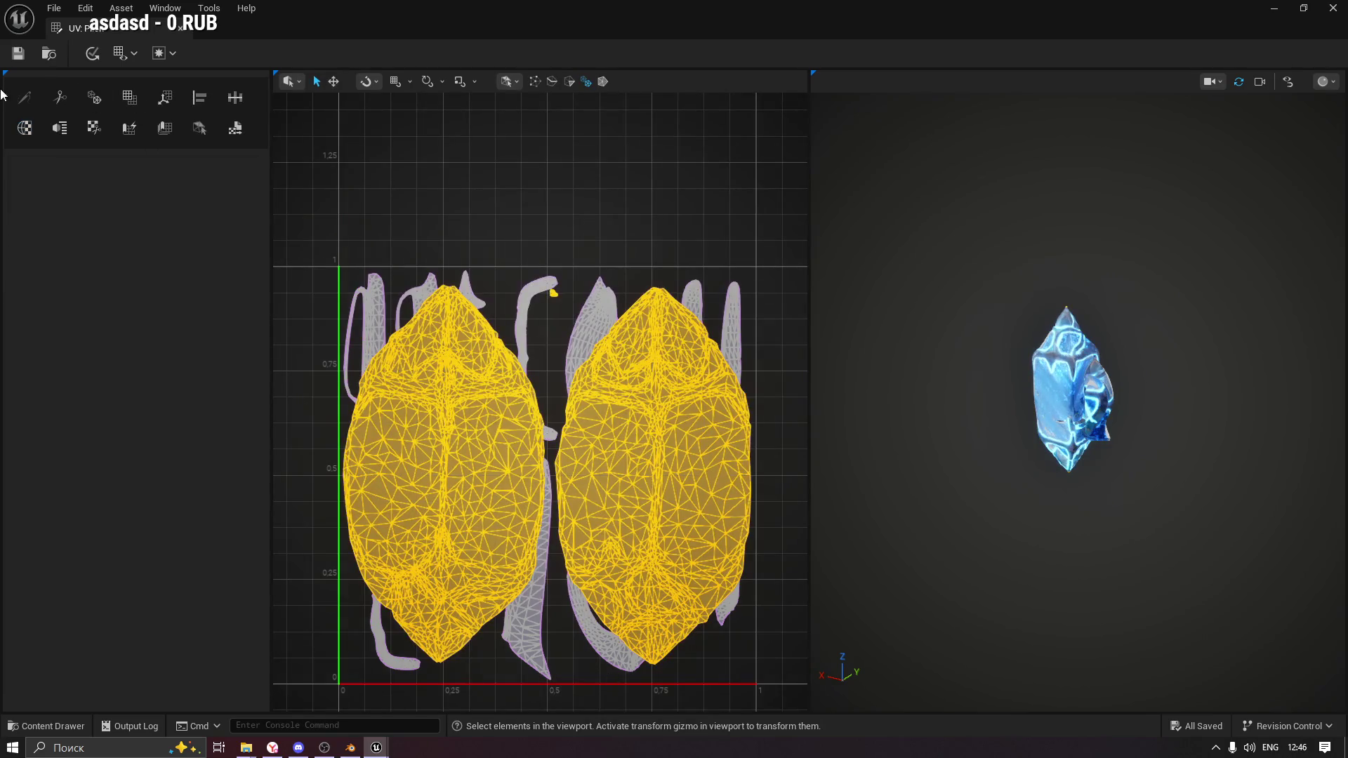
left_click(93, 101)
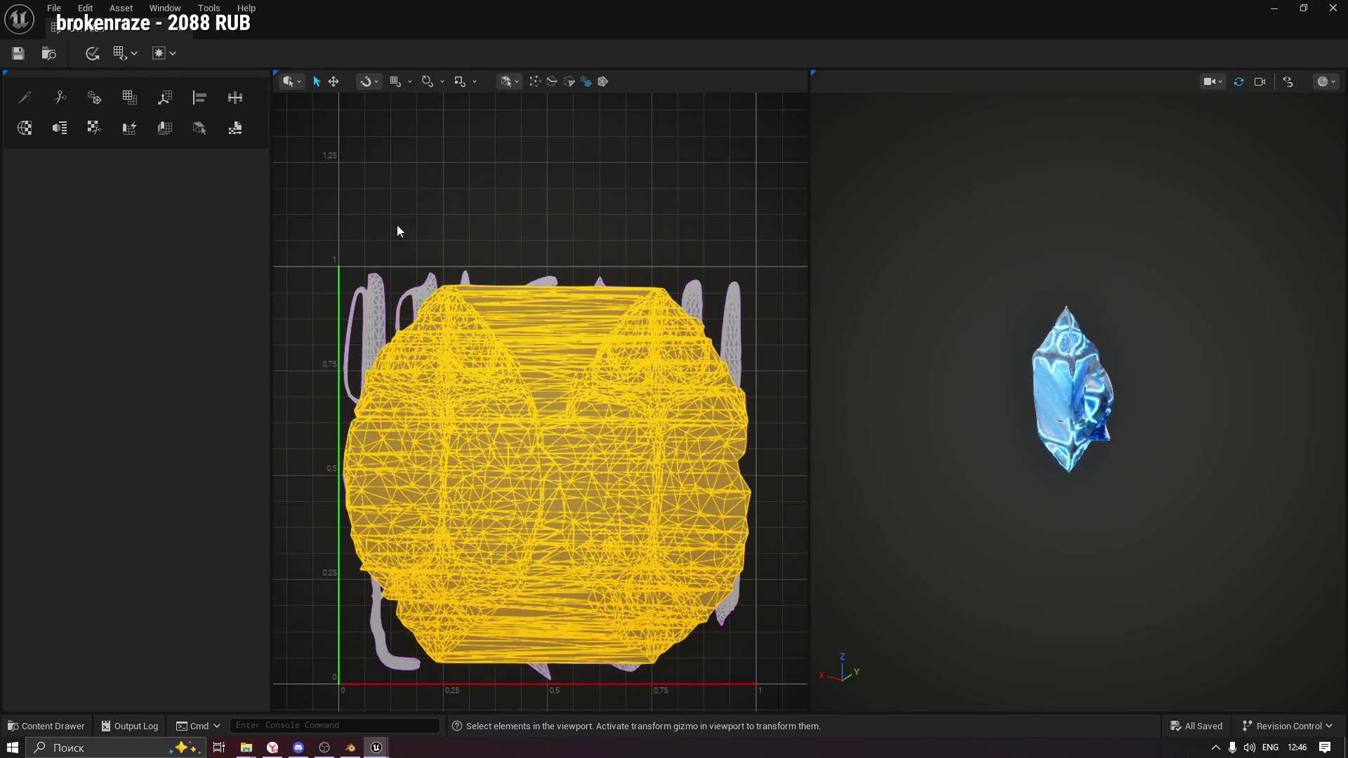
key("ctrl+z")
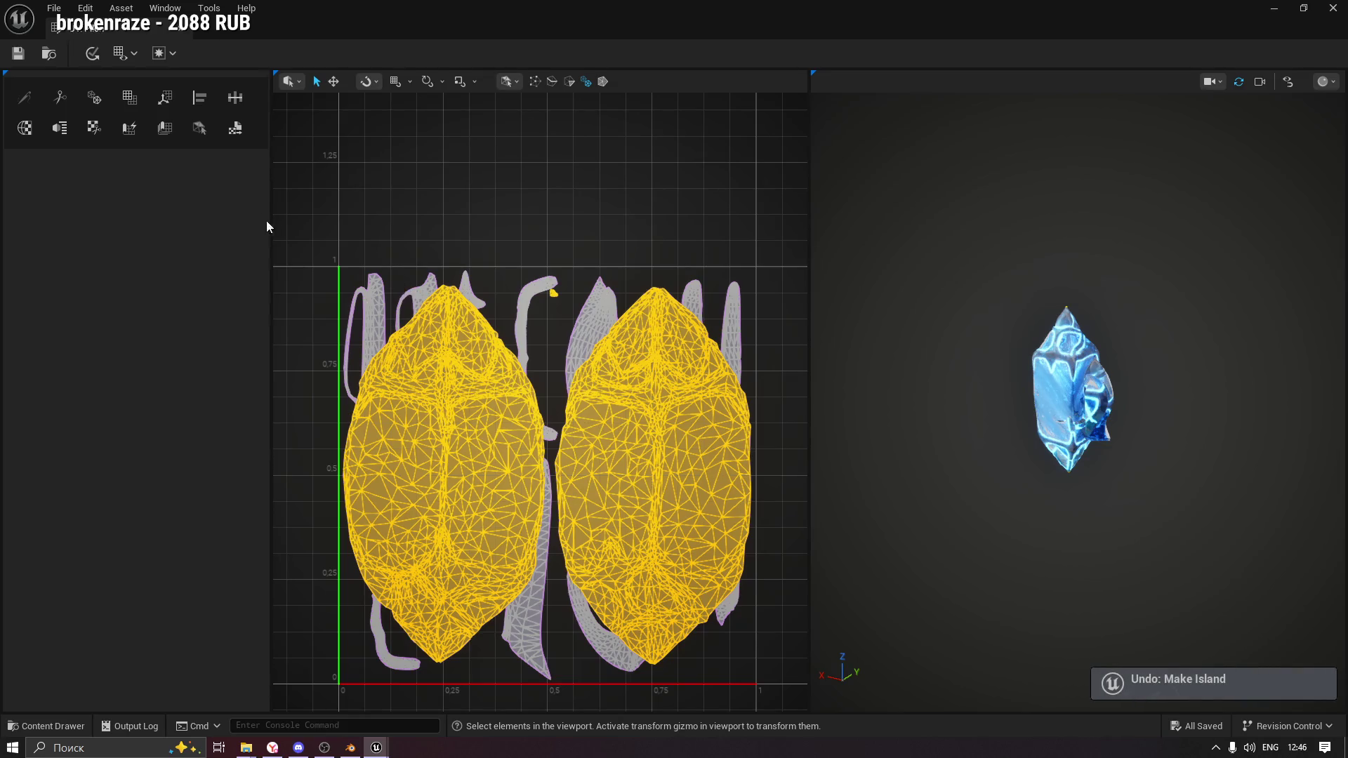
left_click(84, 7)
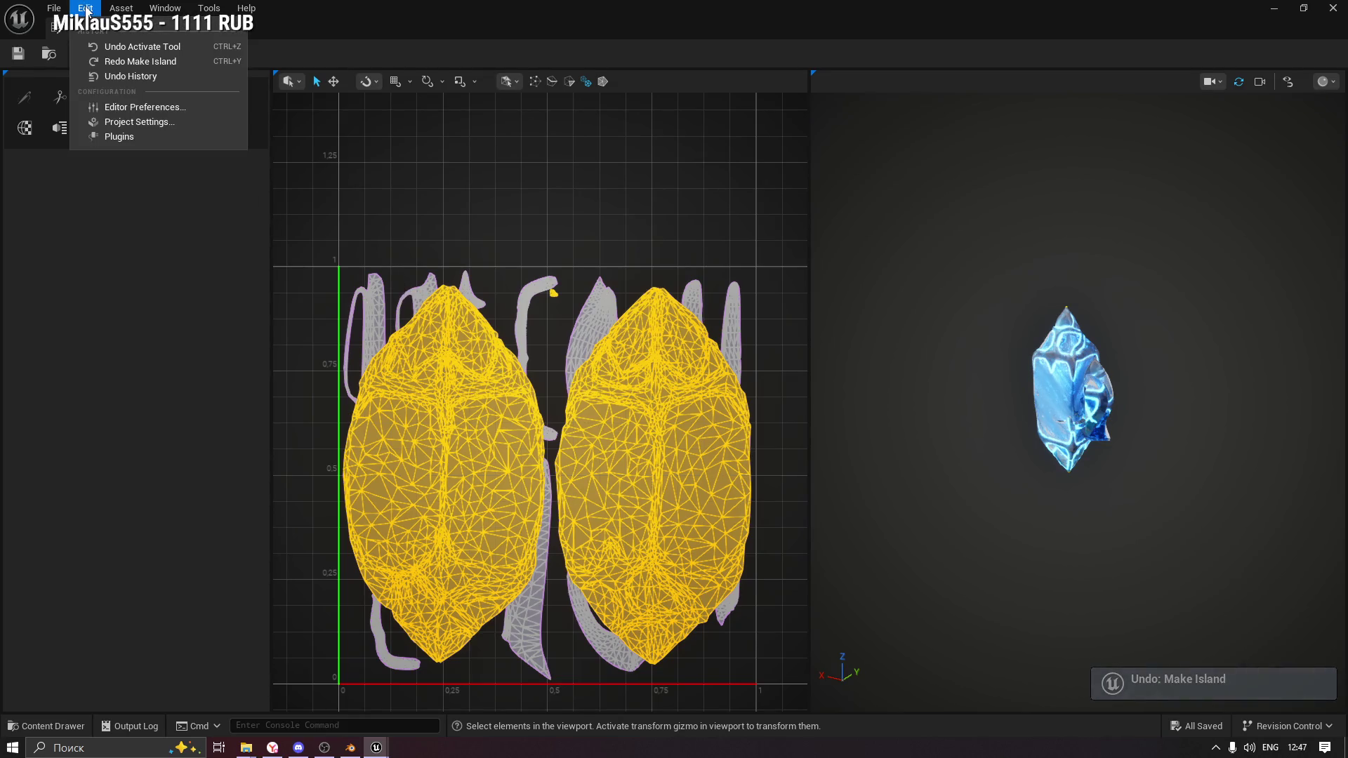
Complete the UV Channel Edit tool and switch the view to Pilon's empty UV Channel 1.
mouse_move(120, 12)
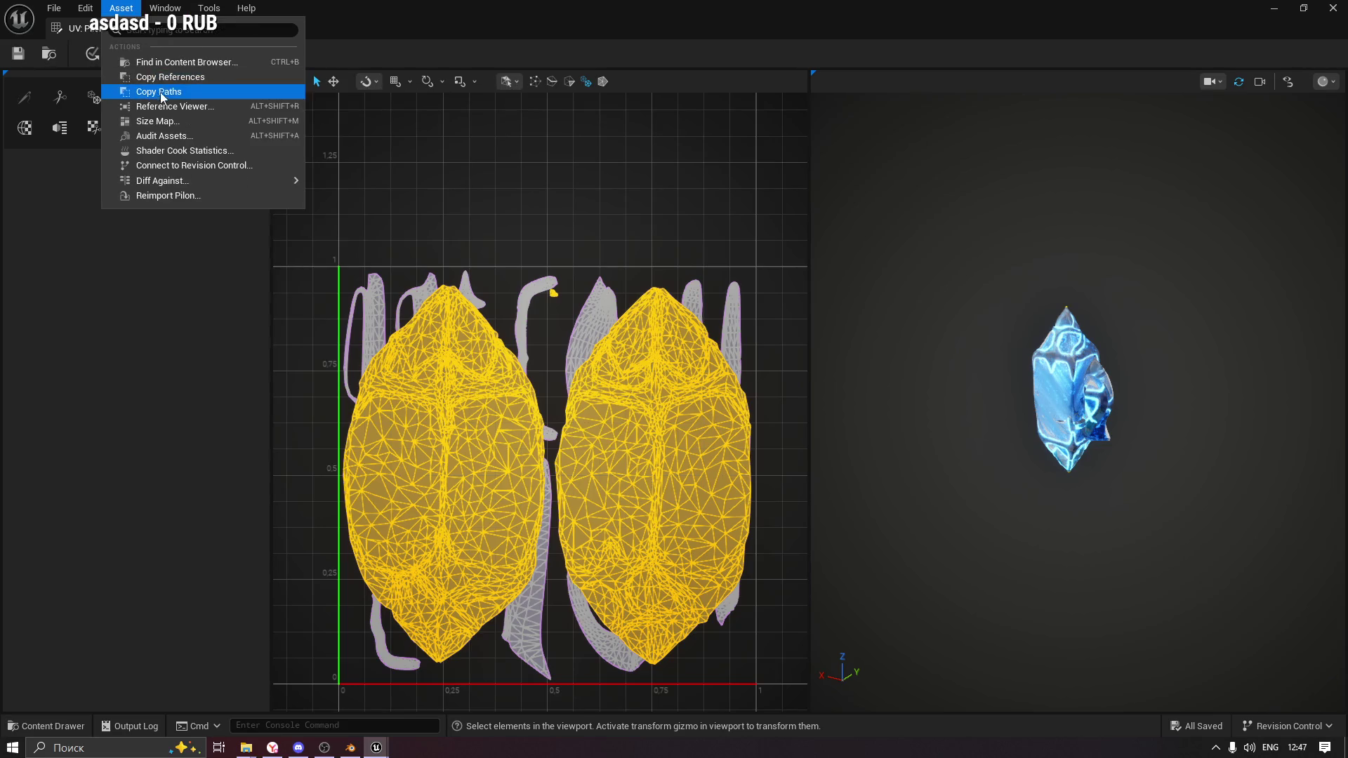
left_click(165, 75)
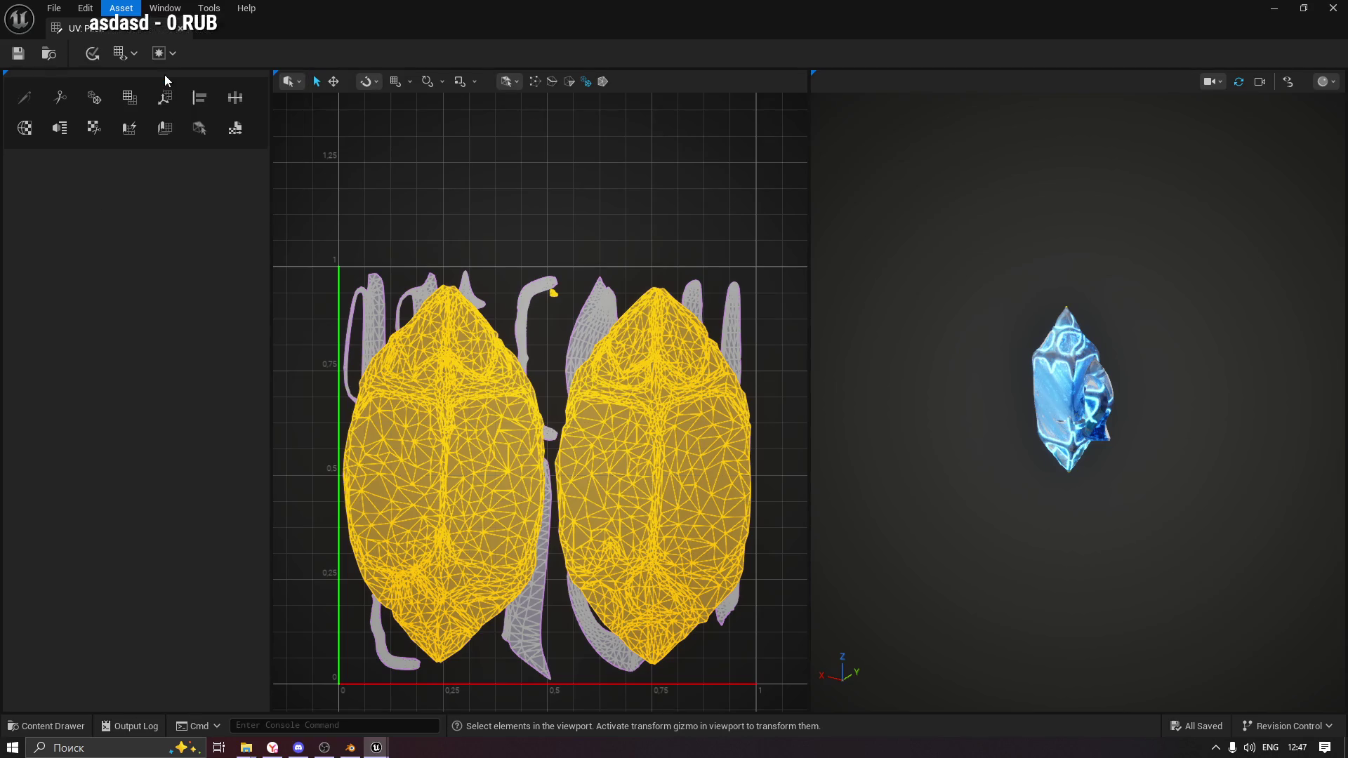
left_click(60, 129)
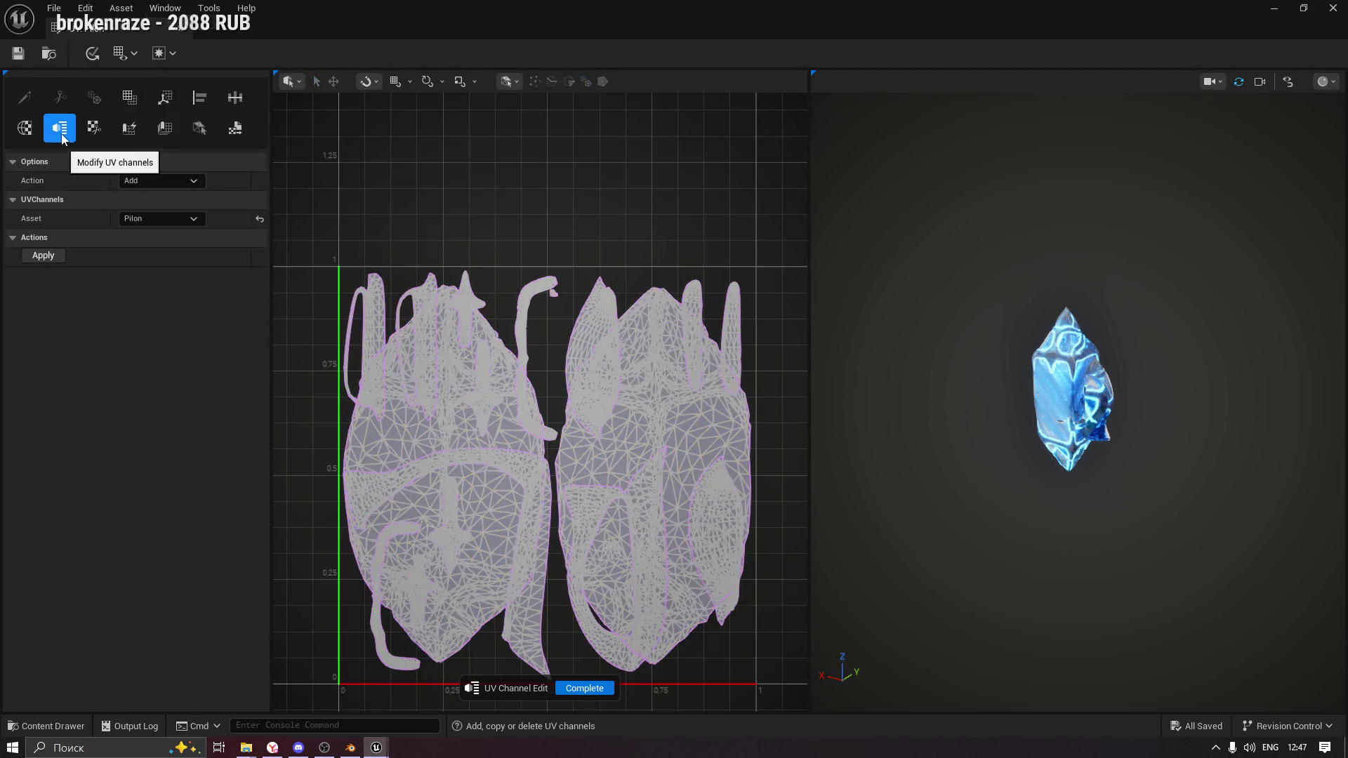
left_click(596, 690)
left_click(124, 53)
mouse_move(149, 78)
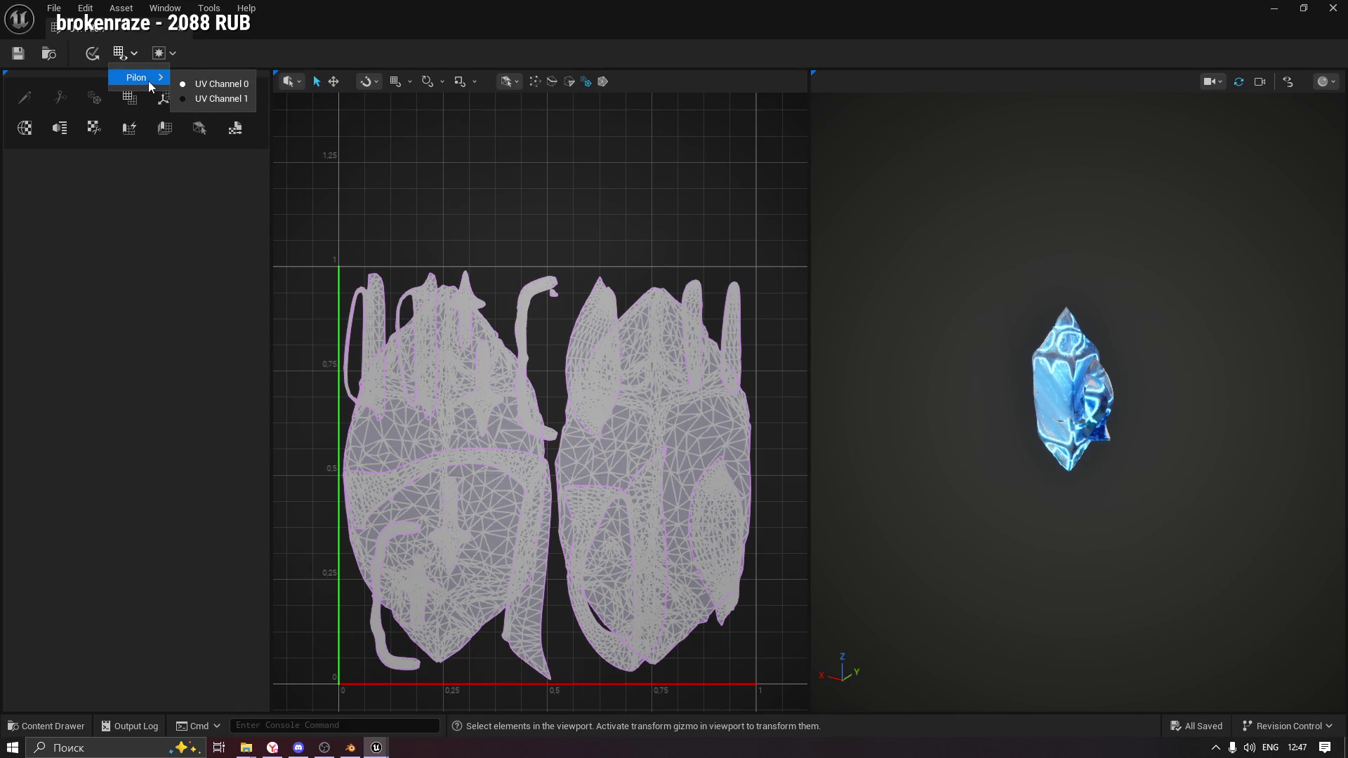
left_click(222, 100)
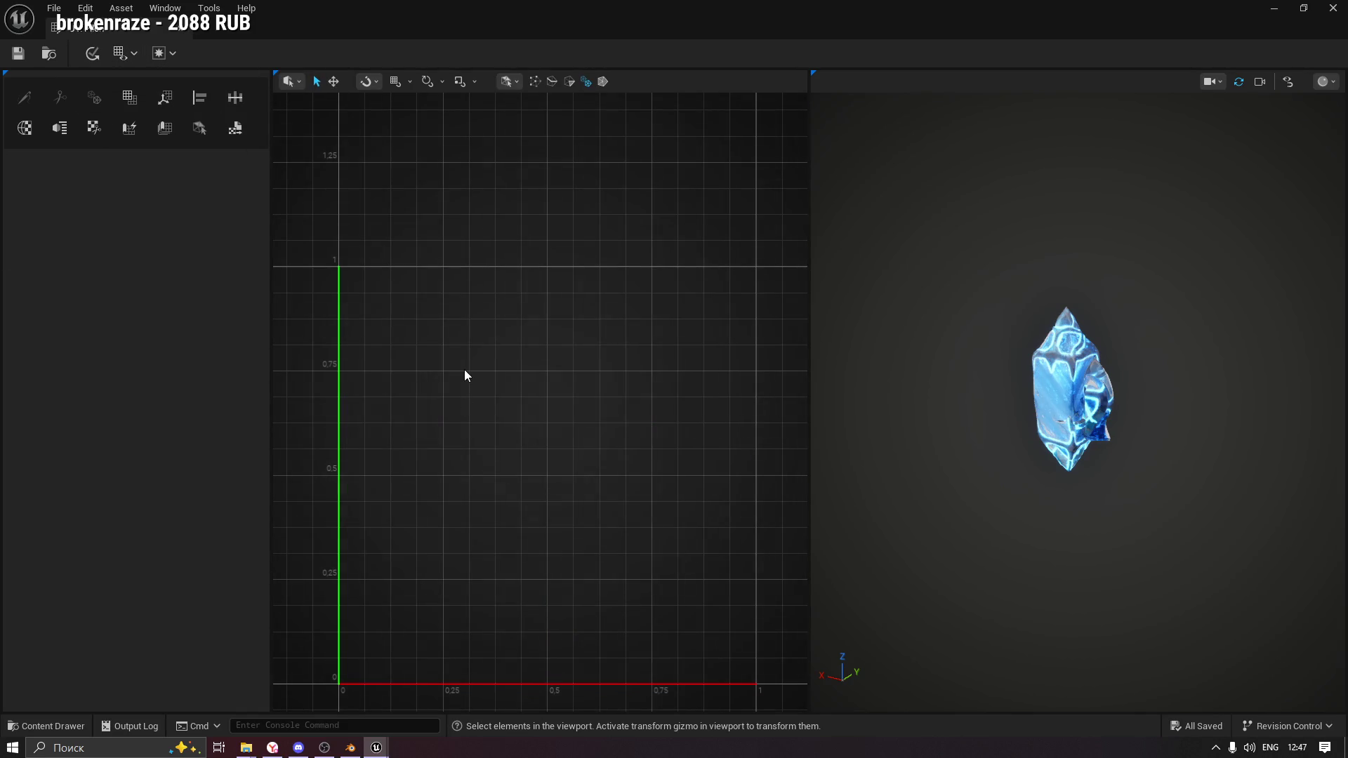
left_click(118, 8)
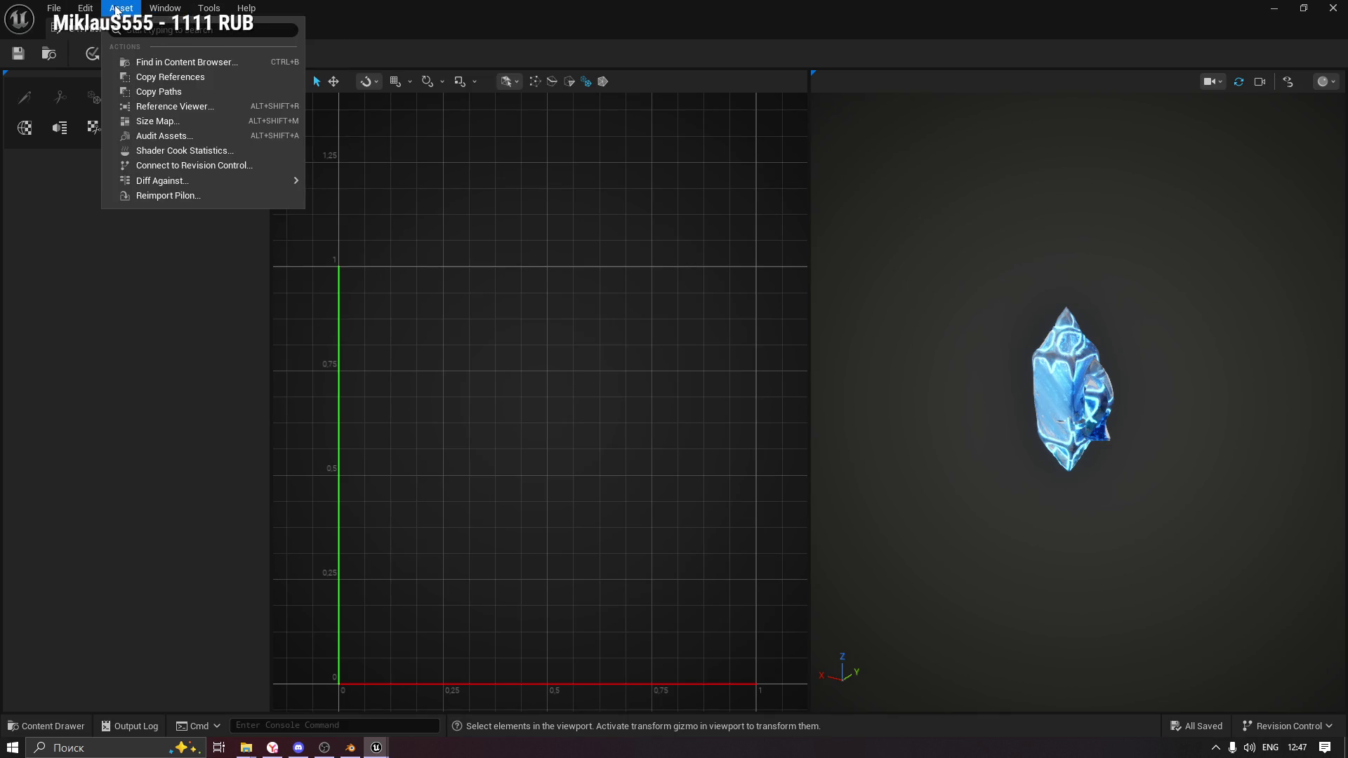
left_click(504, 470)
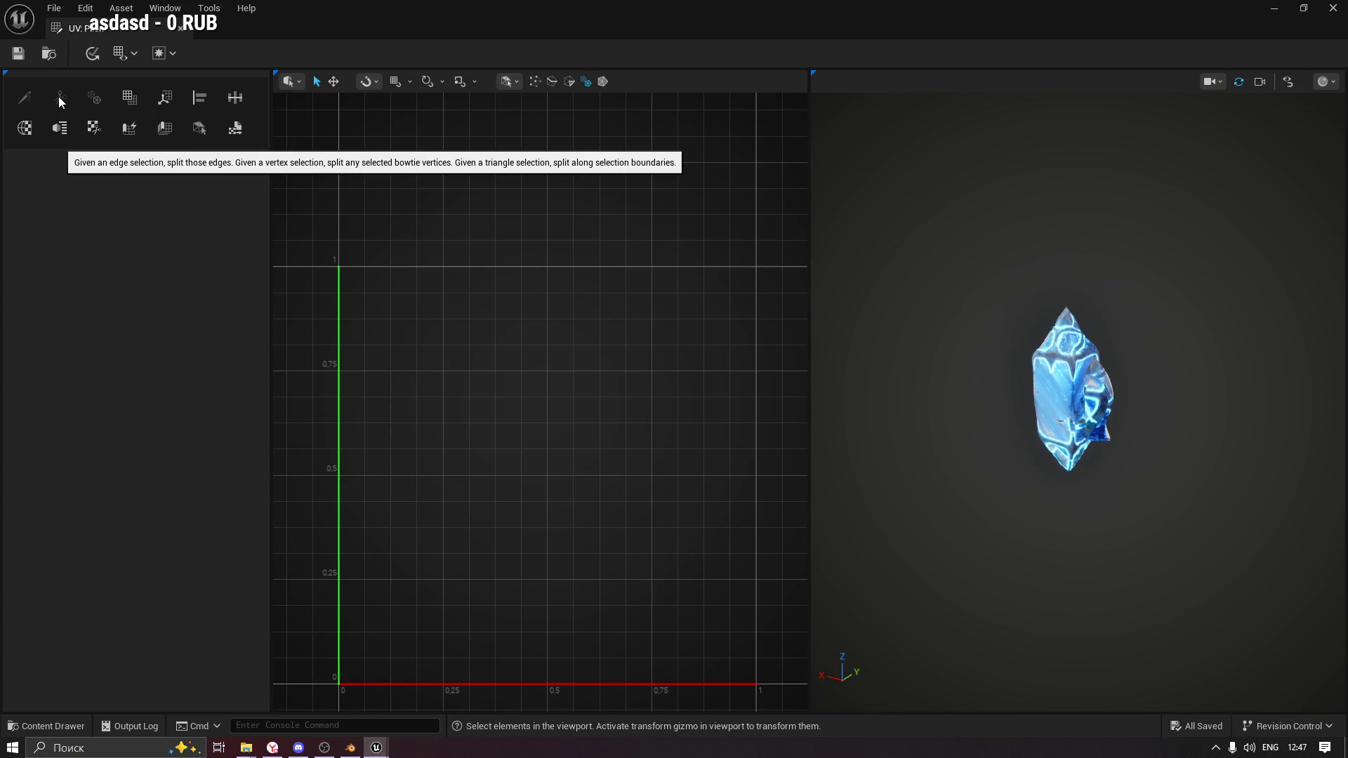
left_click(130, 53)
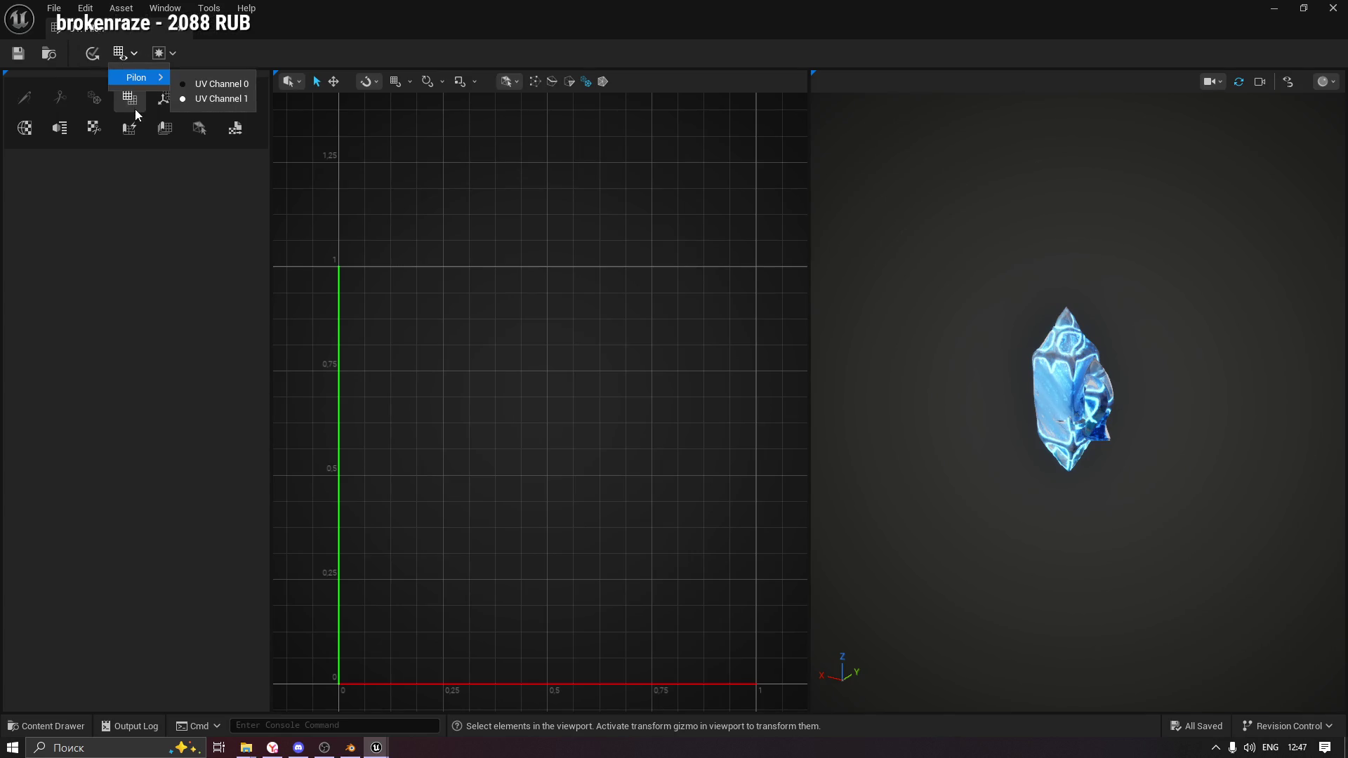
Show the UV channel holding the two-island layout and select the right island.
left_click(217, 99)
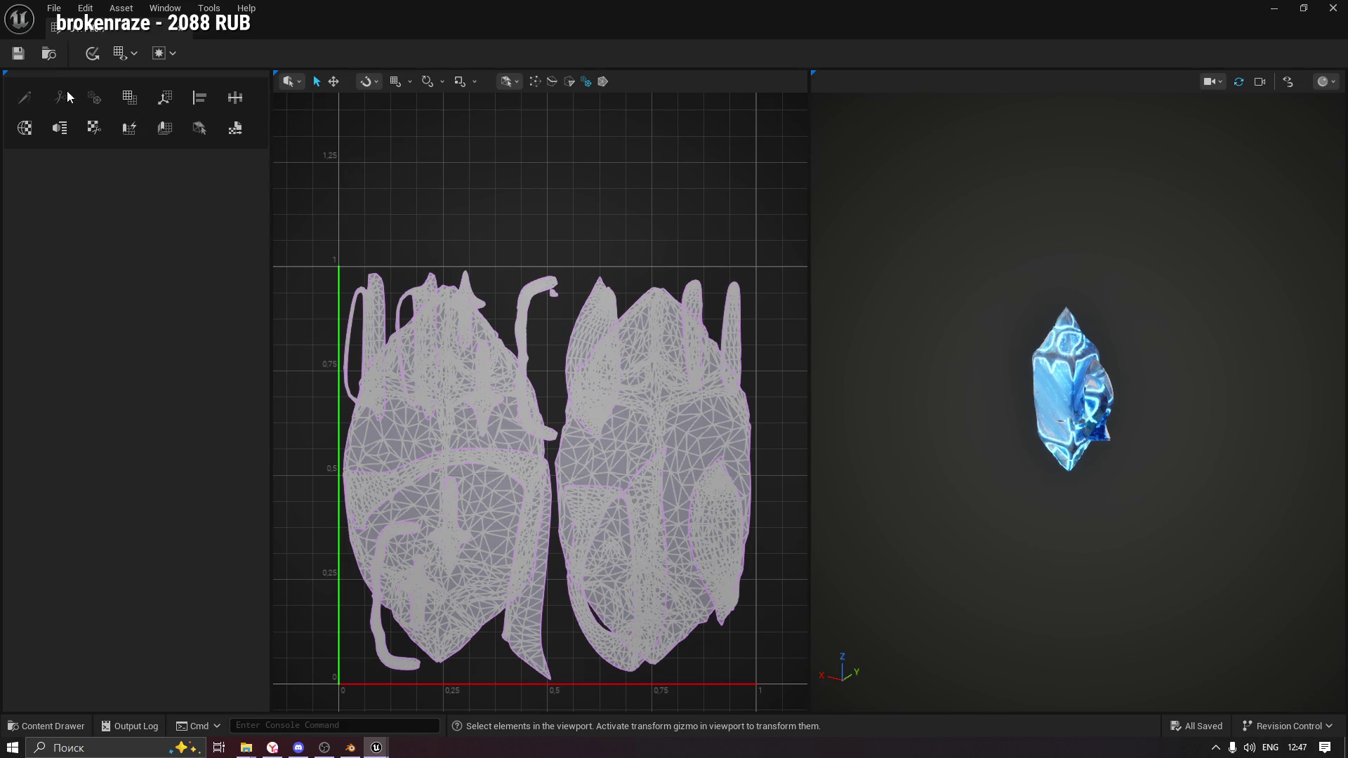
left_click(502, 410)
left_click(577, 535)
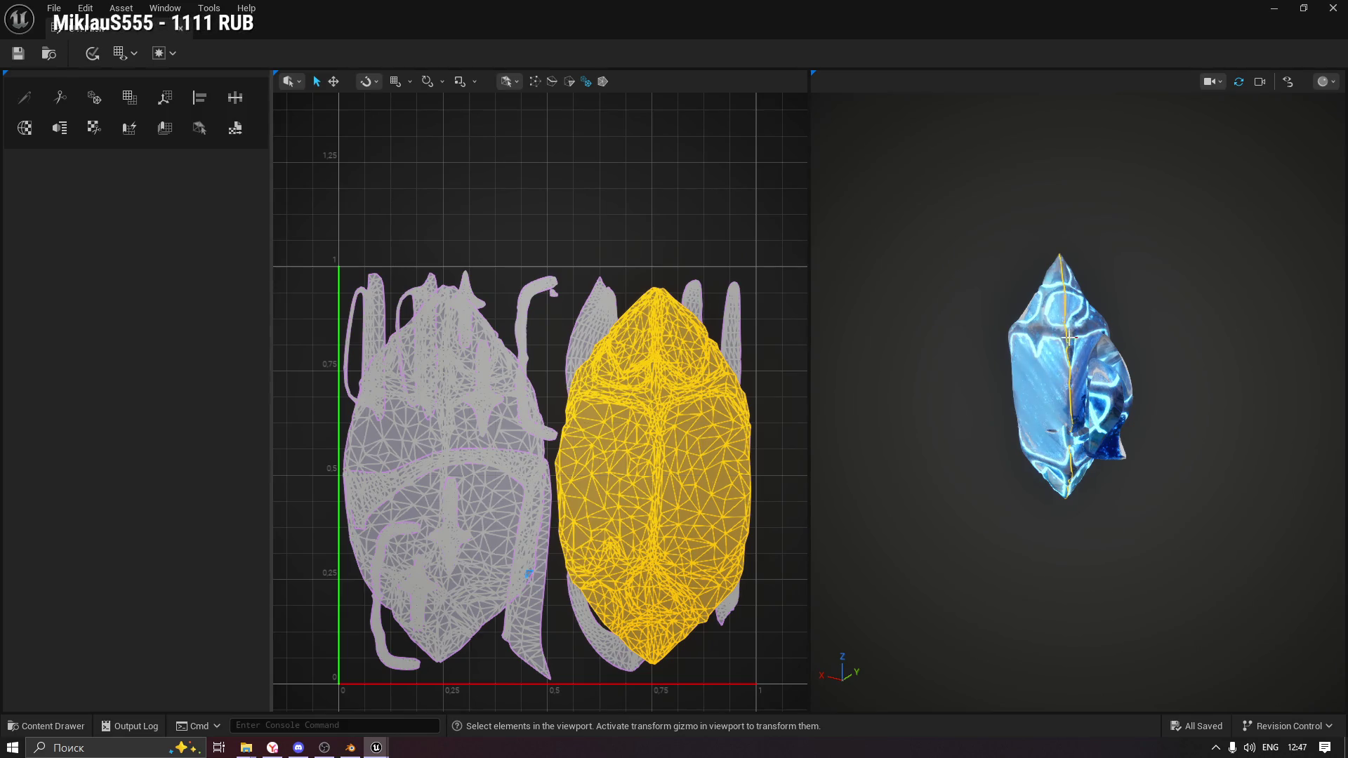
In edge selection, split the UVs along a chosen edge, undo it, and pick another edge.
left_click(552, 81)
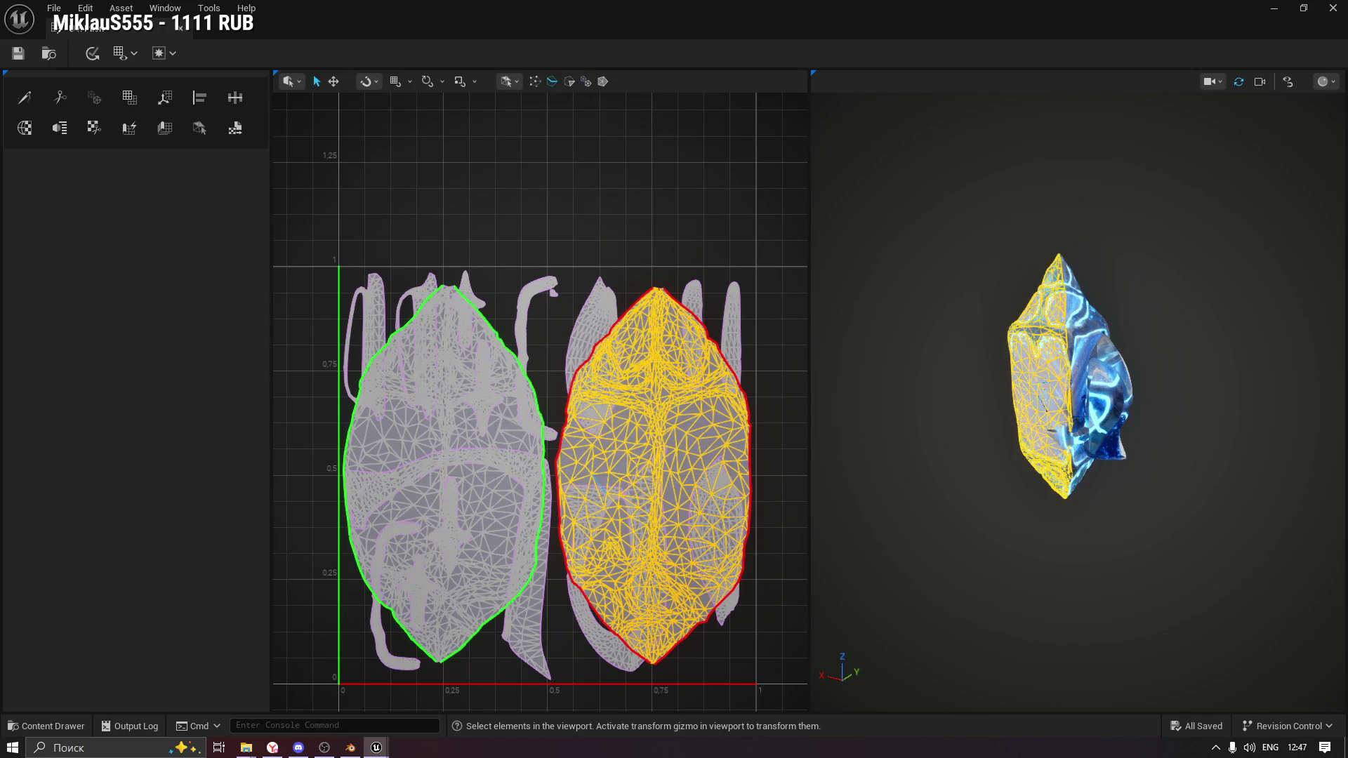
left_click(1060, 375)
scroll(1054, 383, "up", 3)
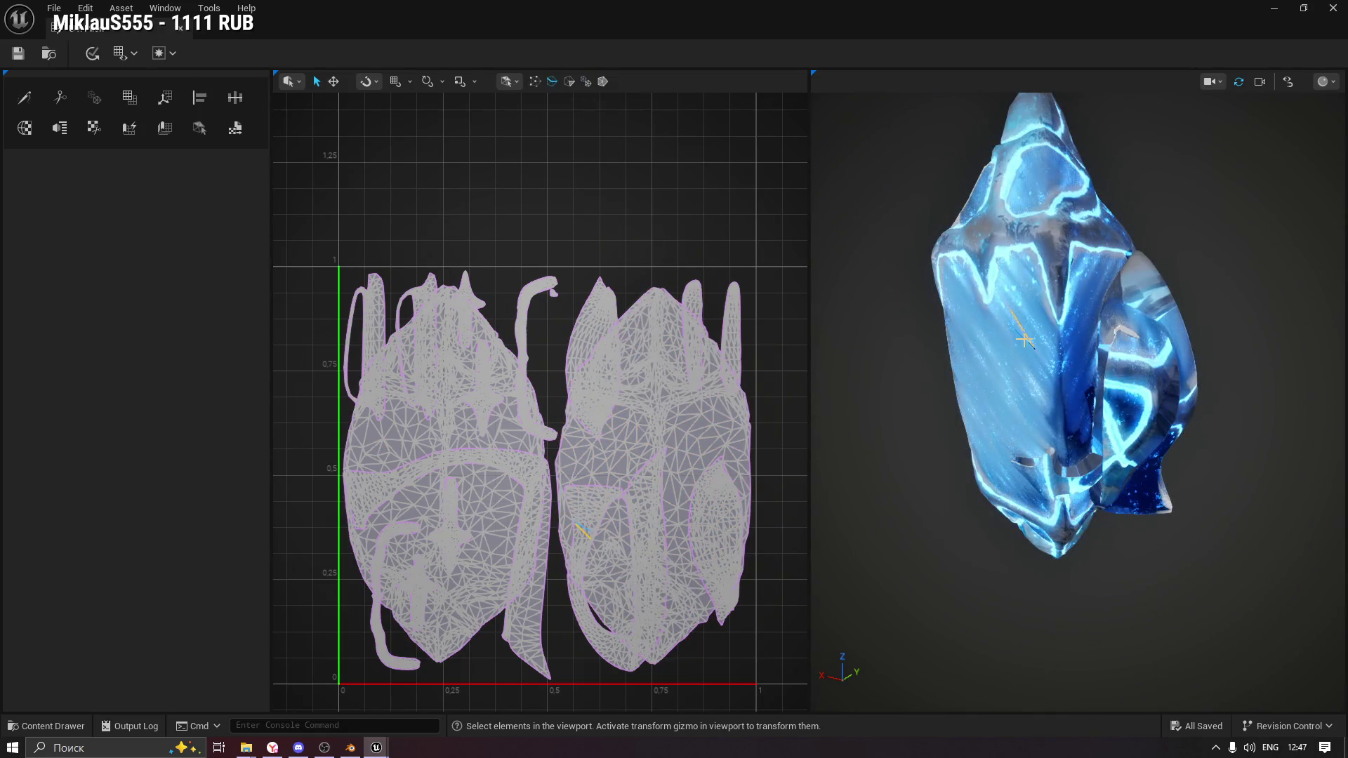
left_click(1042, 374)
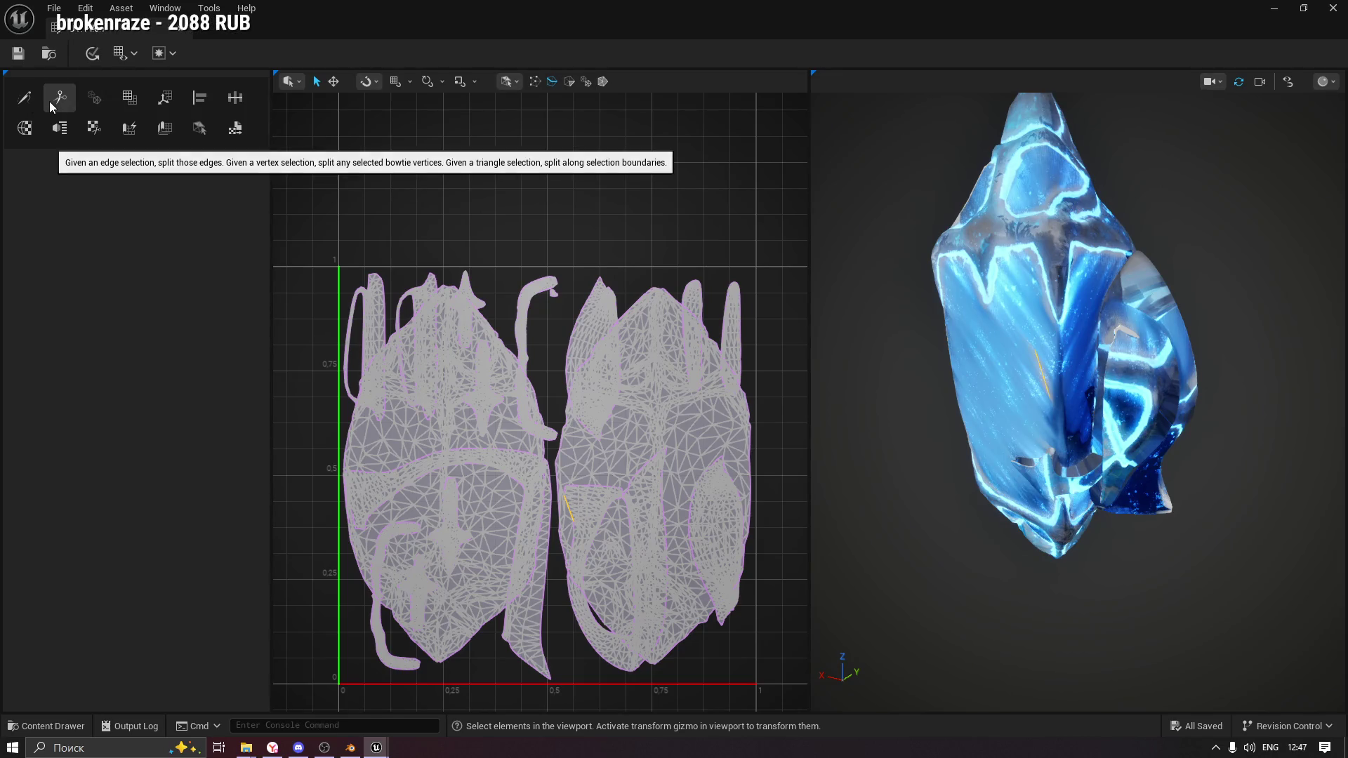
left_click(51, 106)
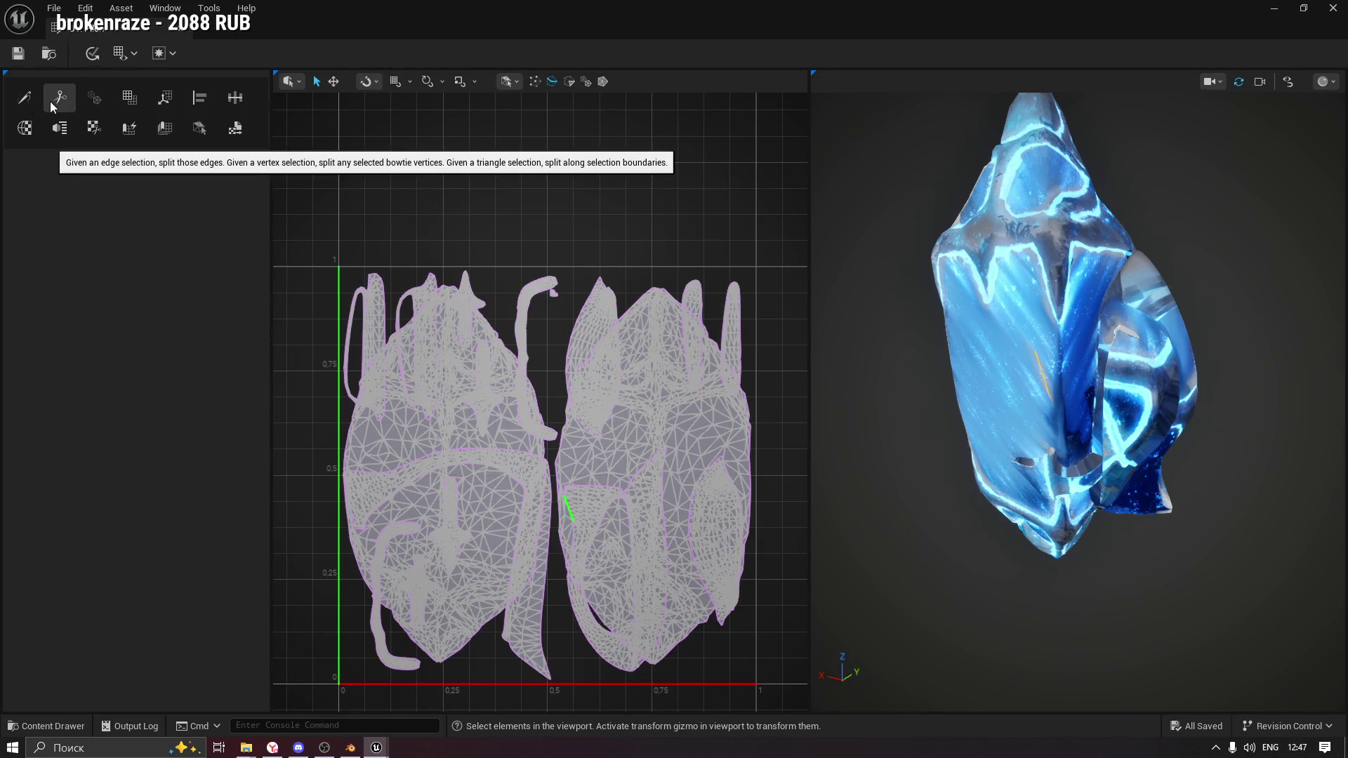
scroll(569, 510, "up", 5)
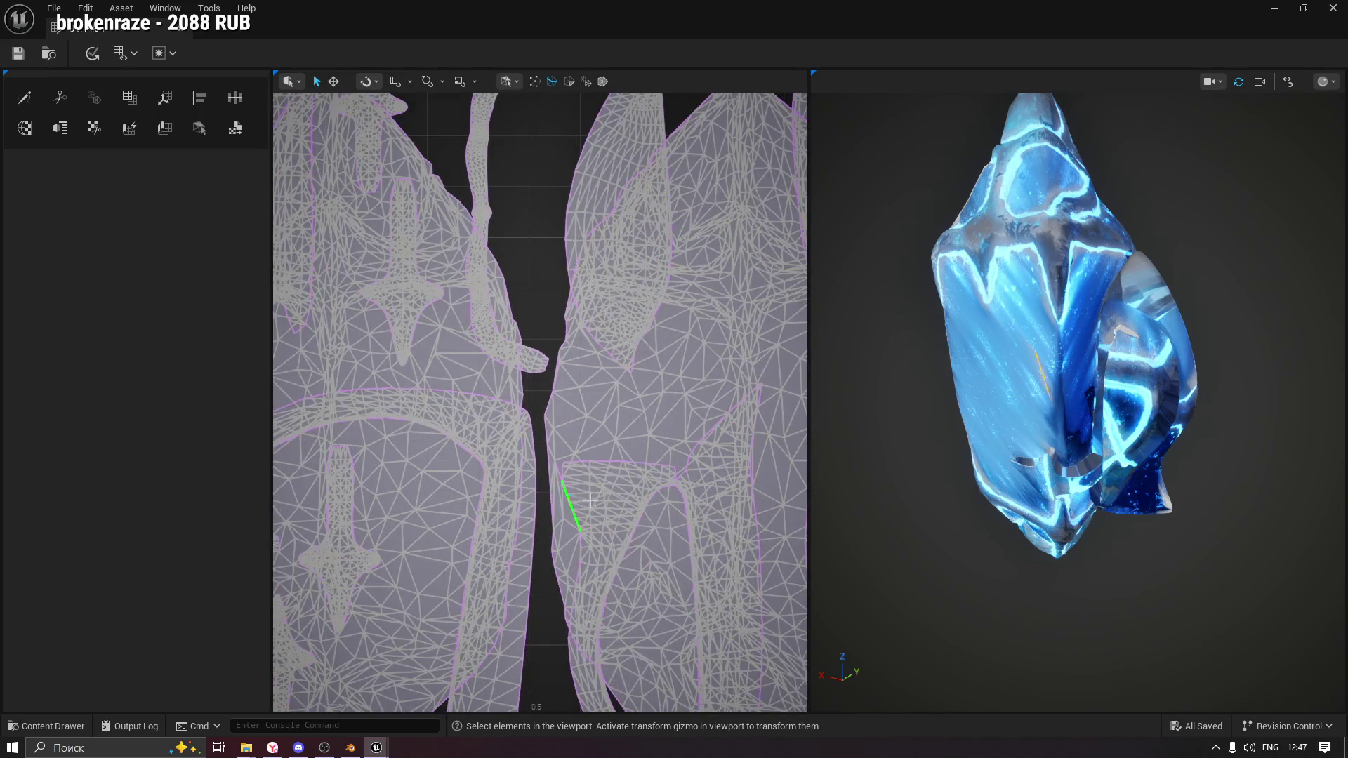
key("ctrl+z")
left_click(572, 558)
scroll(604, 562, "down", 5)
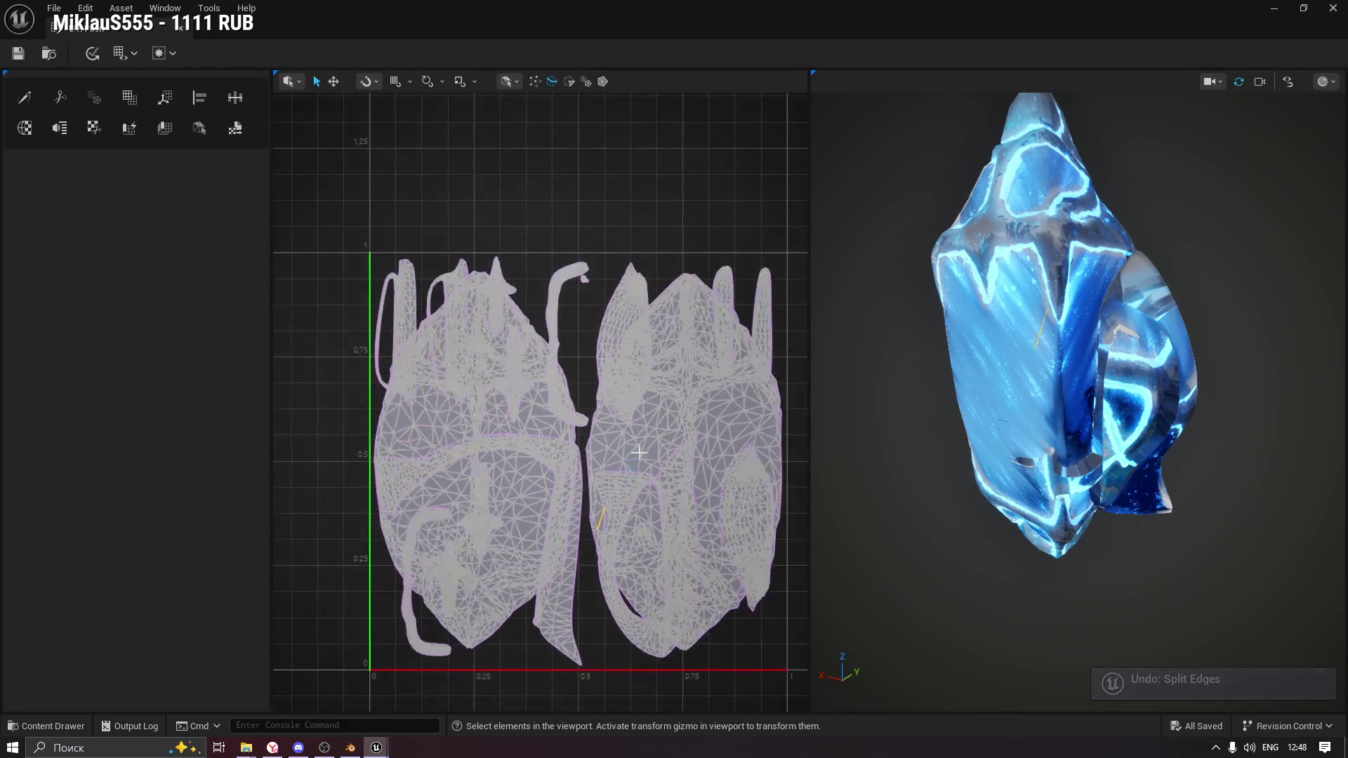
Brush-paint a triangle selection on the right UV island, then complete the Brush Select tool.
left_click(203, 136)
mouse_move(633, 445)
left_mouse_down()
mouse_move(618, 449)
mouse_move(632, 369)
mouse_move(695, 309)
mouse_move(681, 336)
left_mouse_up()
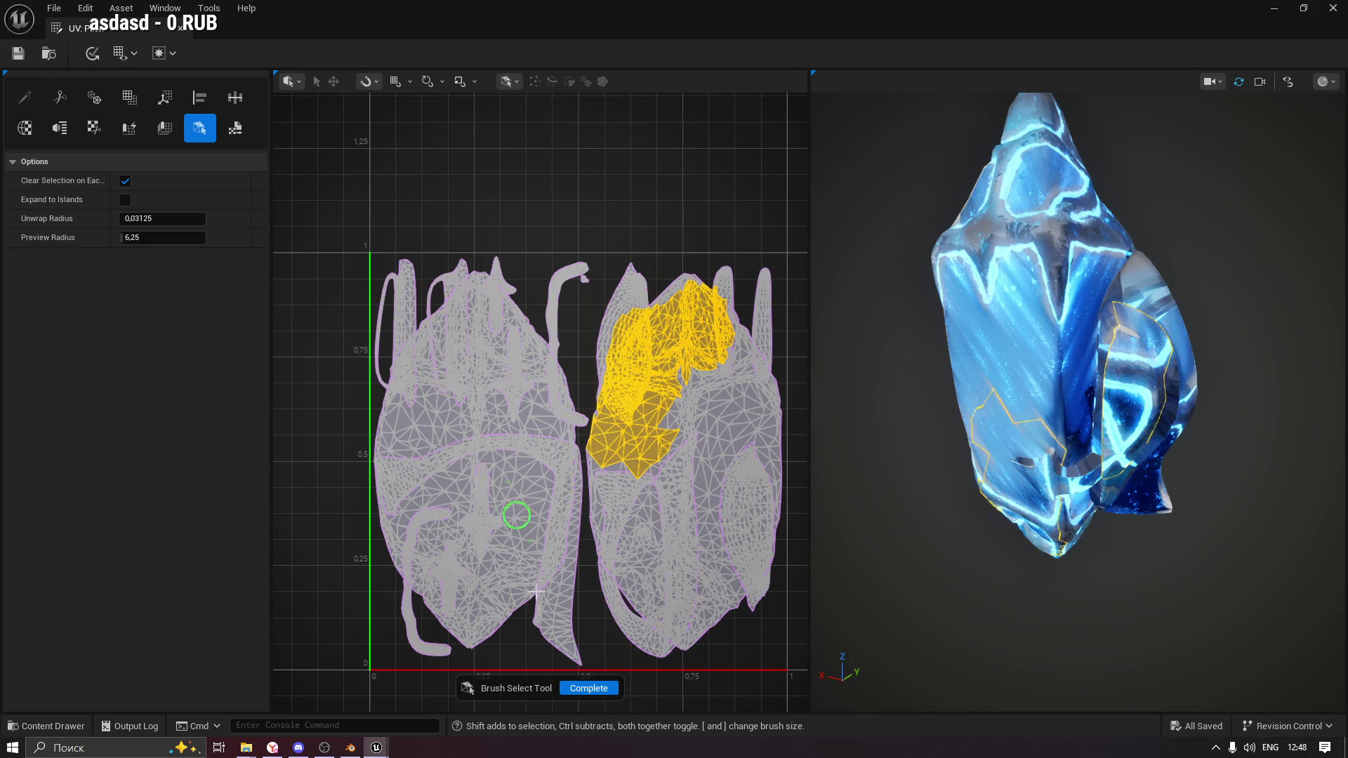
left_click(588, 688)
left_click(650, 500)
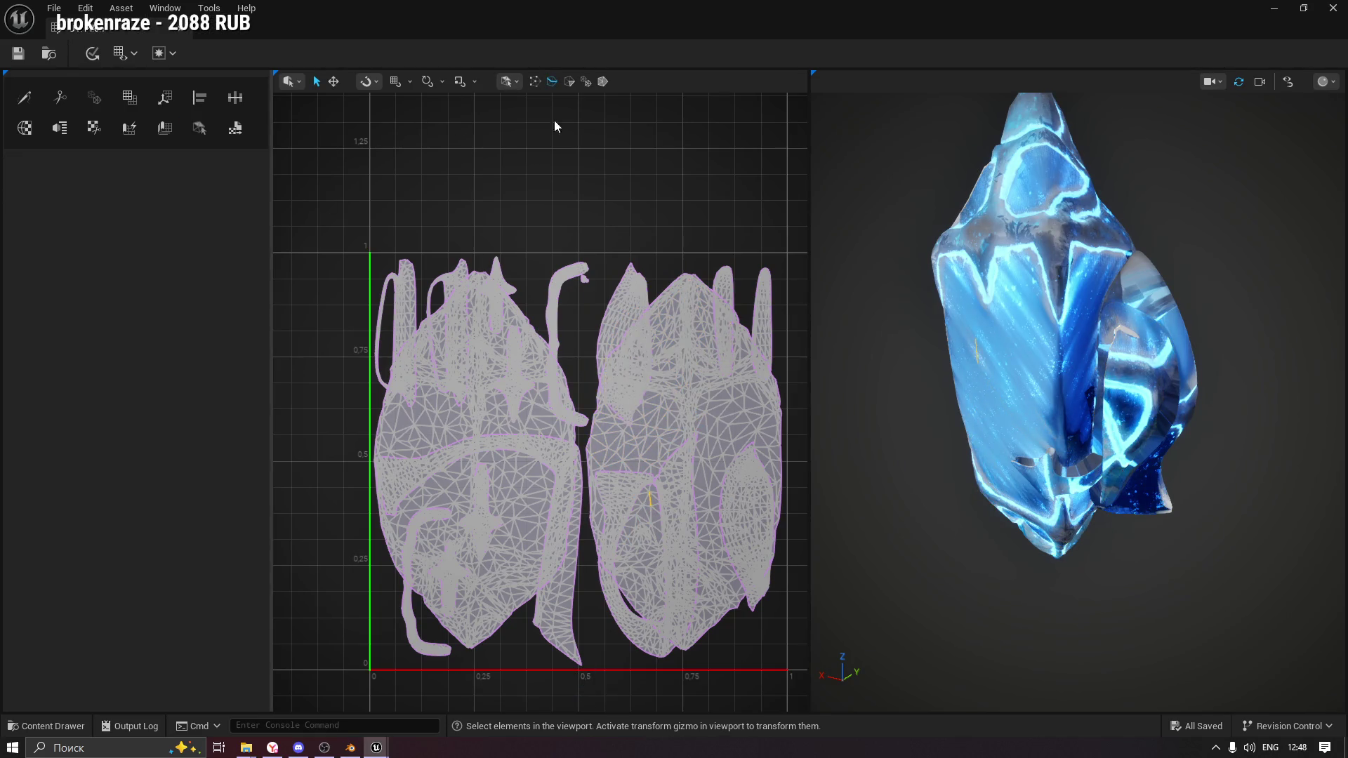
Select the whole UV mesh, then deselect all and toggle the crystal's UV selection.
left_click(603, 82)
left_click(734, 431)
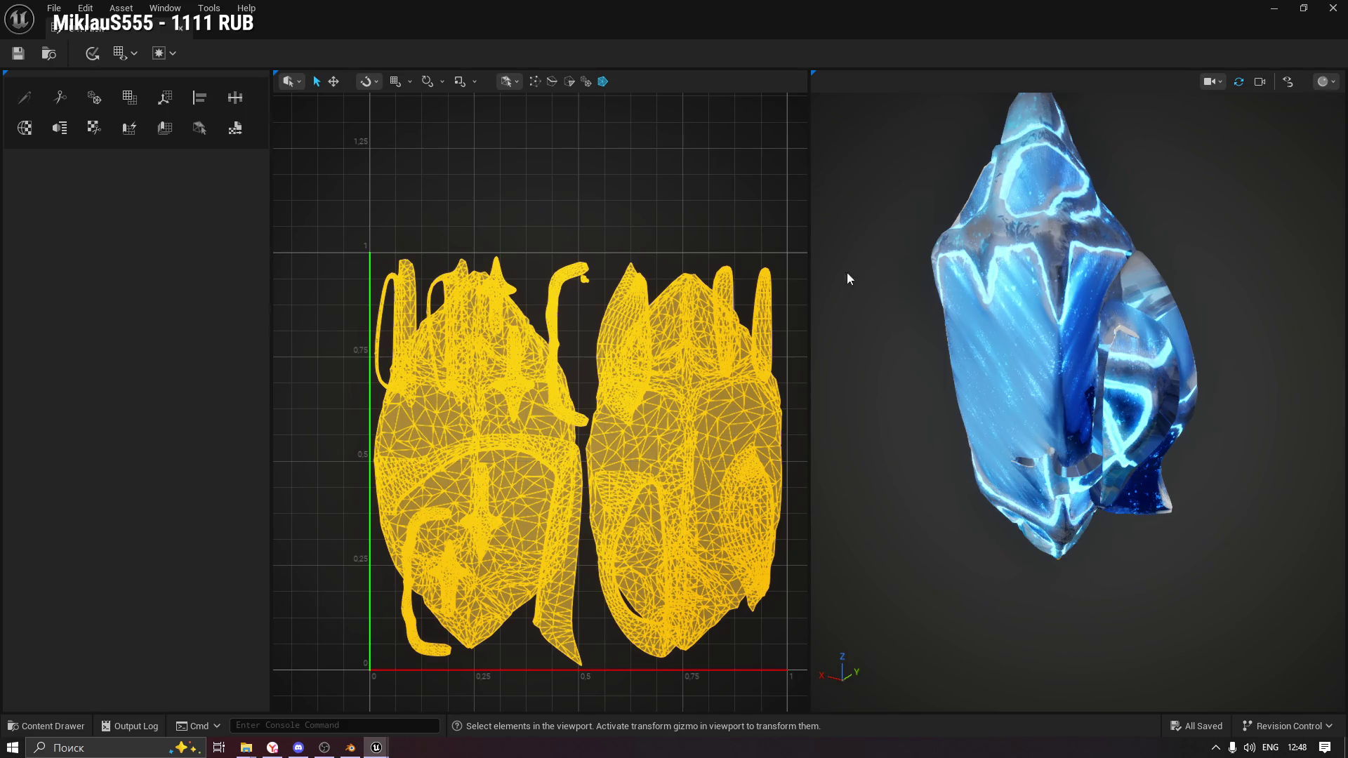
left_click(661, 211)
left_click(1068, 356)
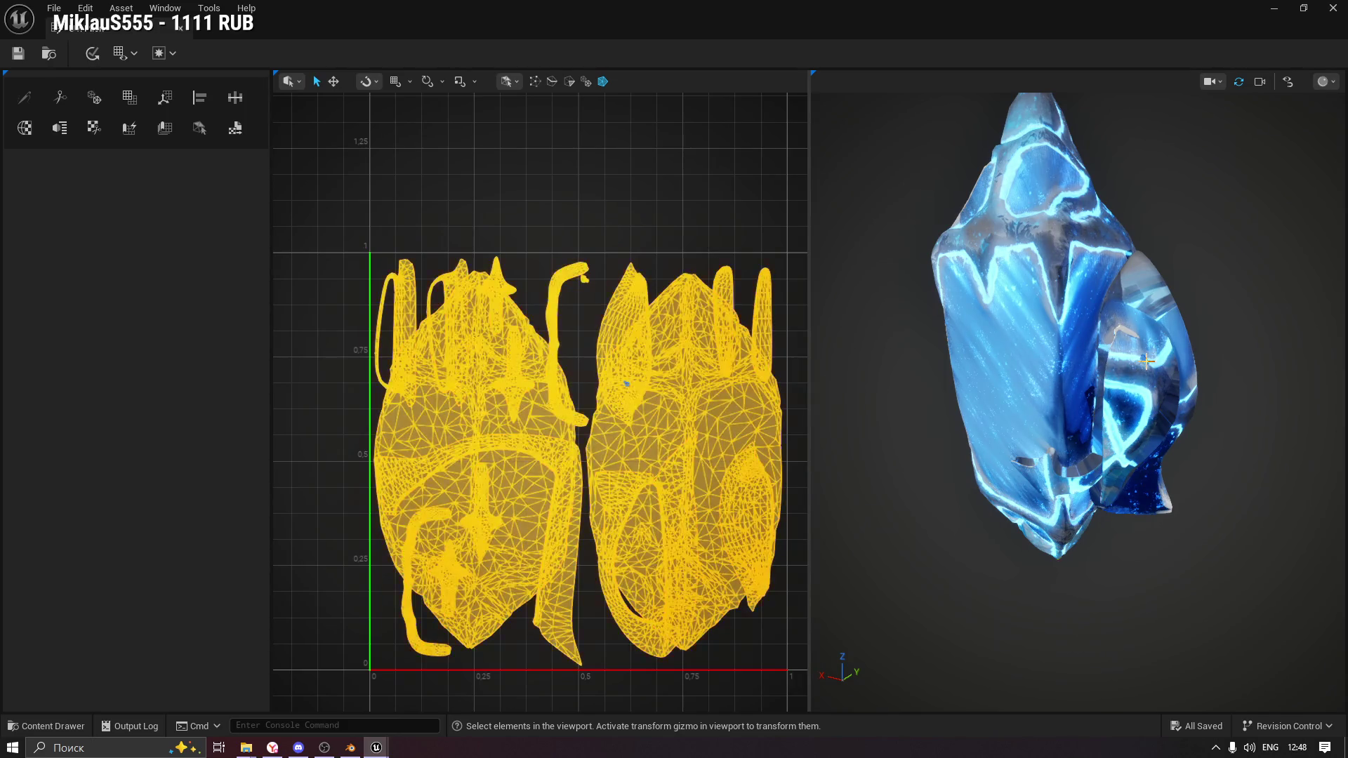
left_click(747, 261)
left_click(1138, 369)
left_click(597, 172)
In island mode, select the right and left large islands plus the small island near the bend.
left_click(586, 83)
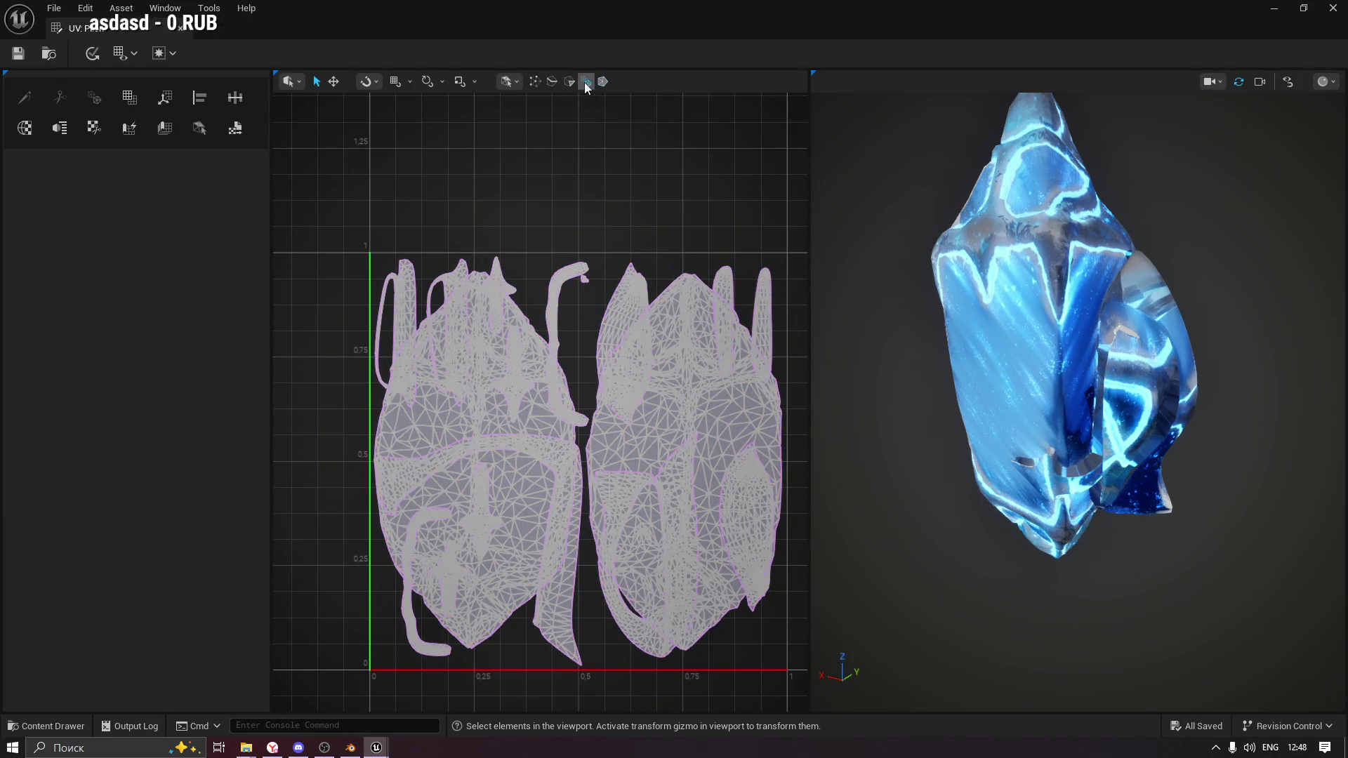
left_click(671, 308)
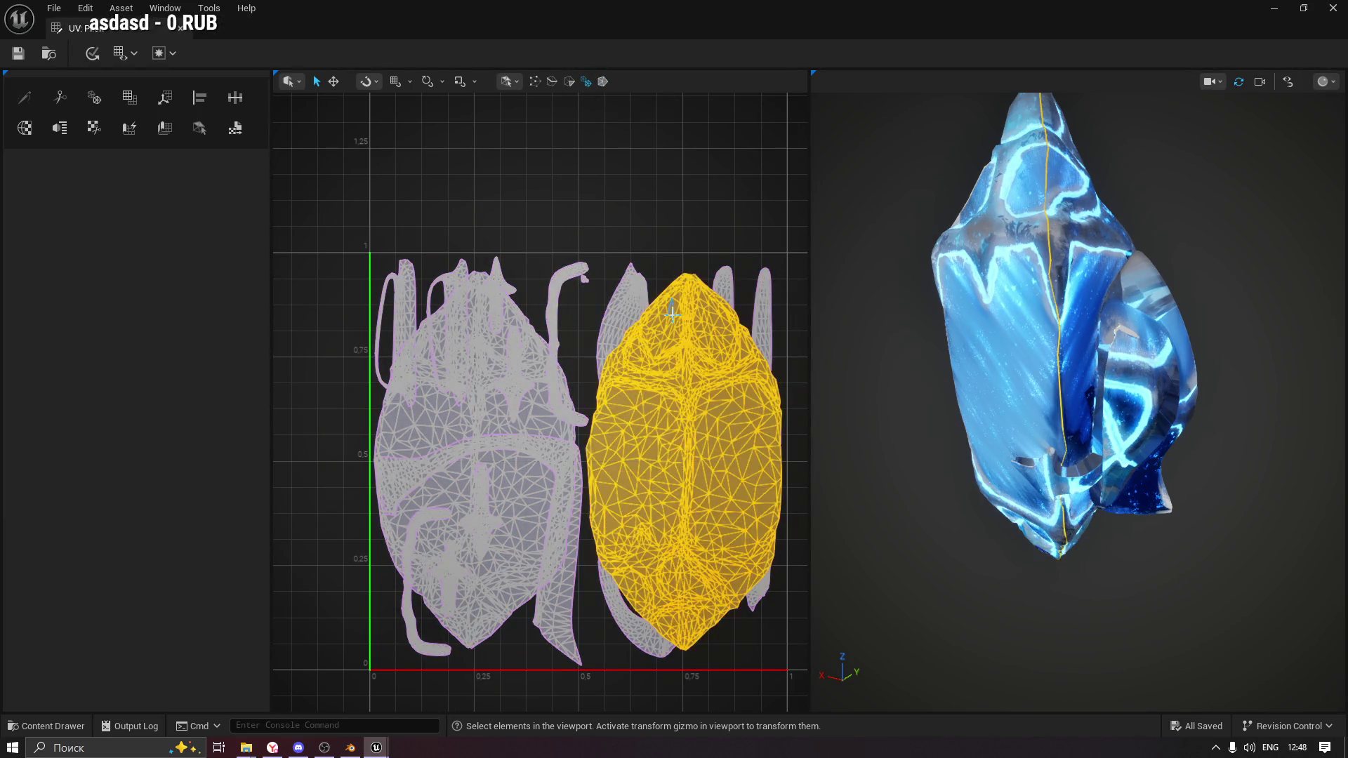
left_click(532, 414, "shift")
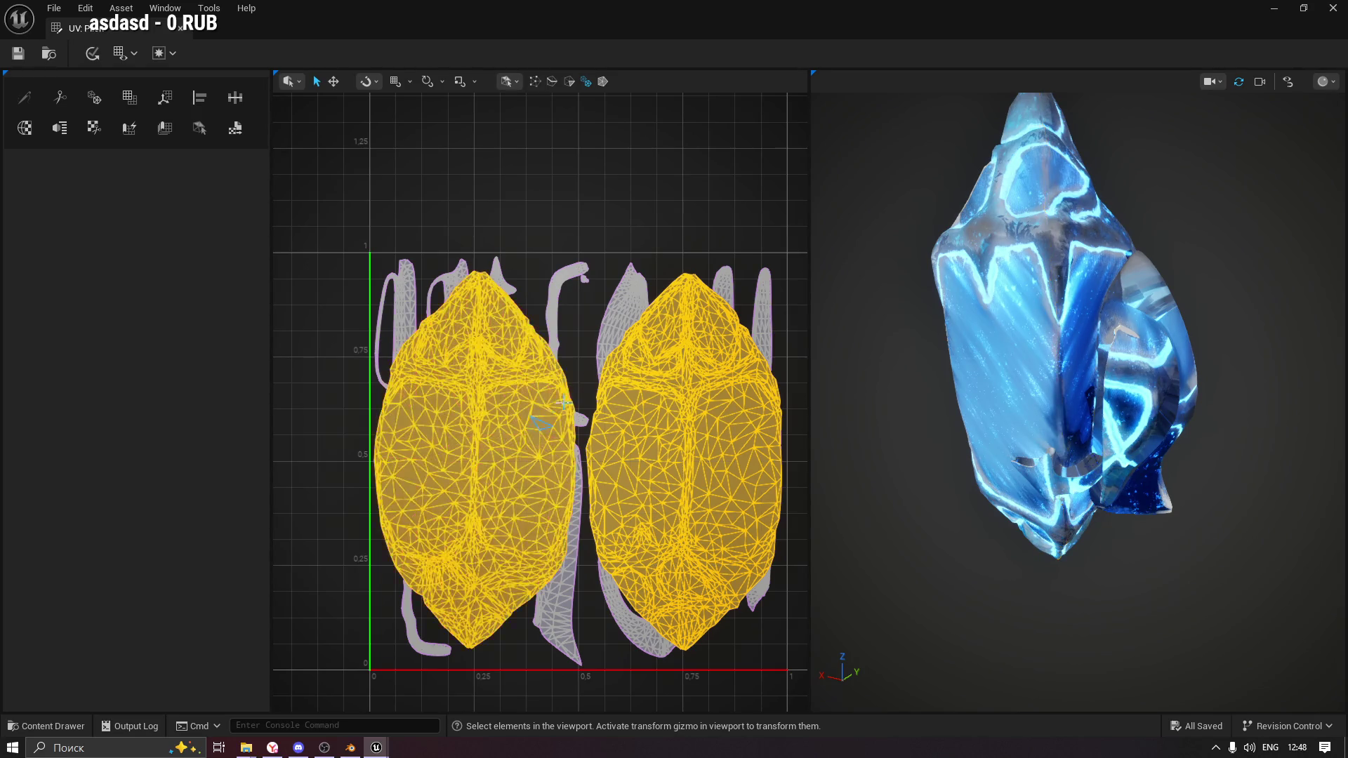
scroll(581, 309, "up", 5)
scroll(596, 239, "up", 2)
left_click(587, 193, "shift")
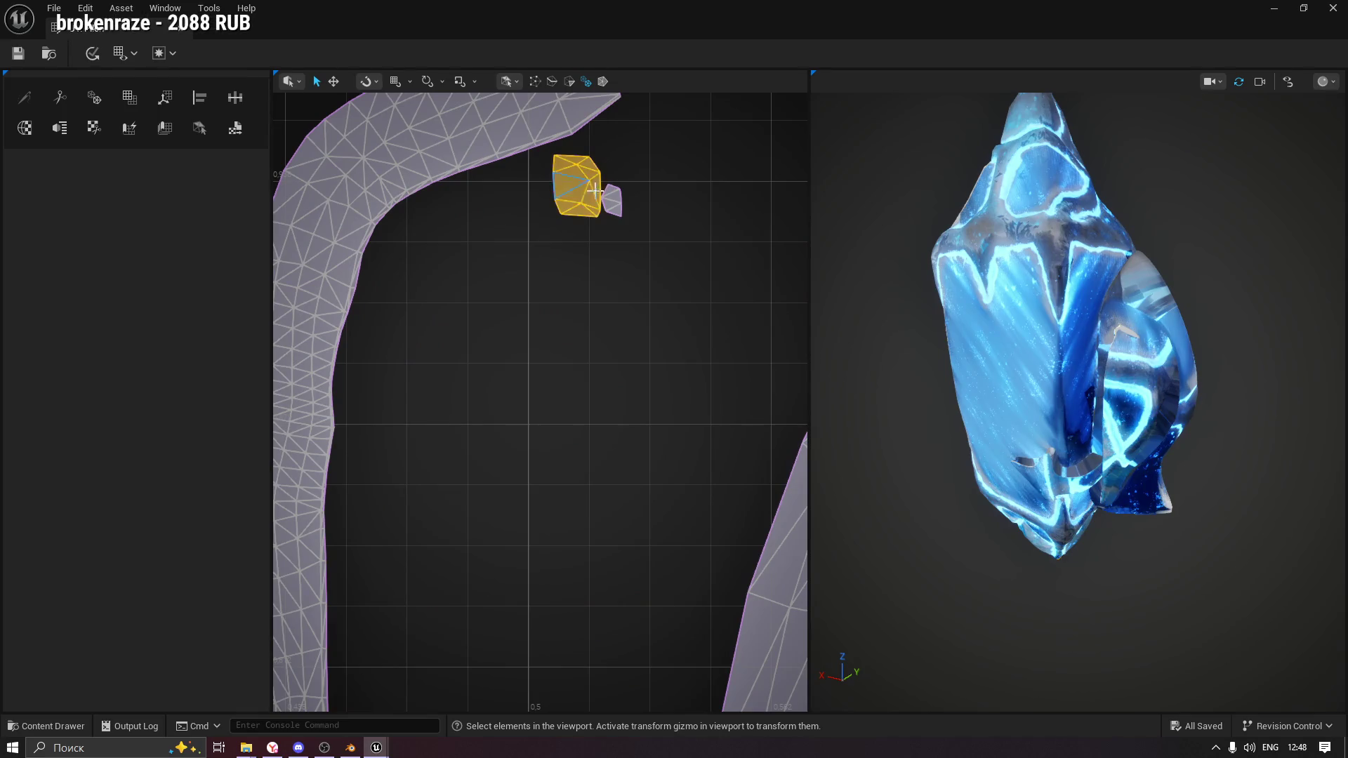
scroll(601, 336, "down", 1)
scroll(609, 345, "down", 5)
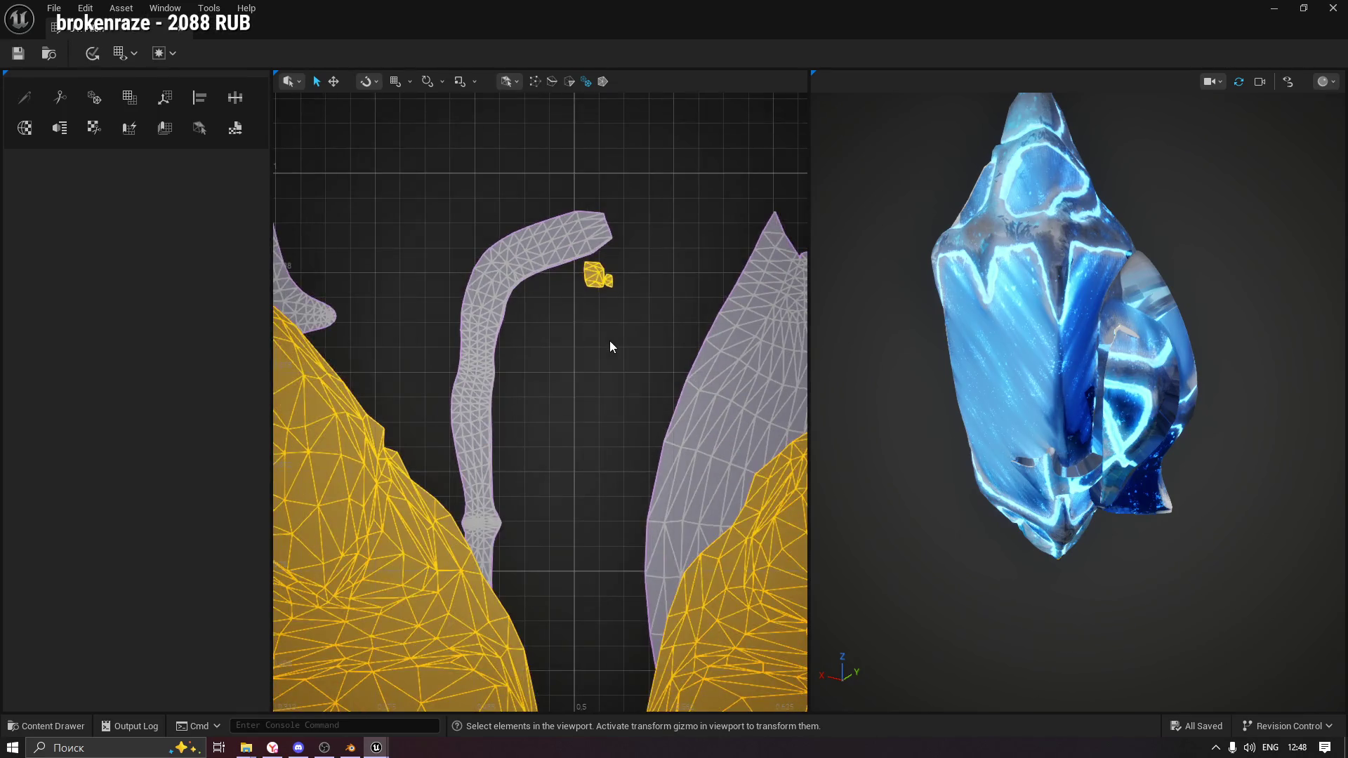
scroll(609, 339, "down", 5)
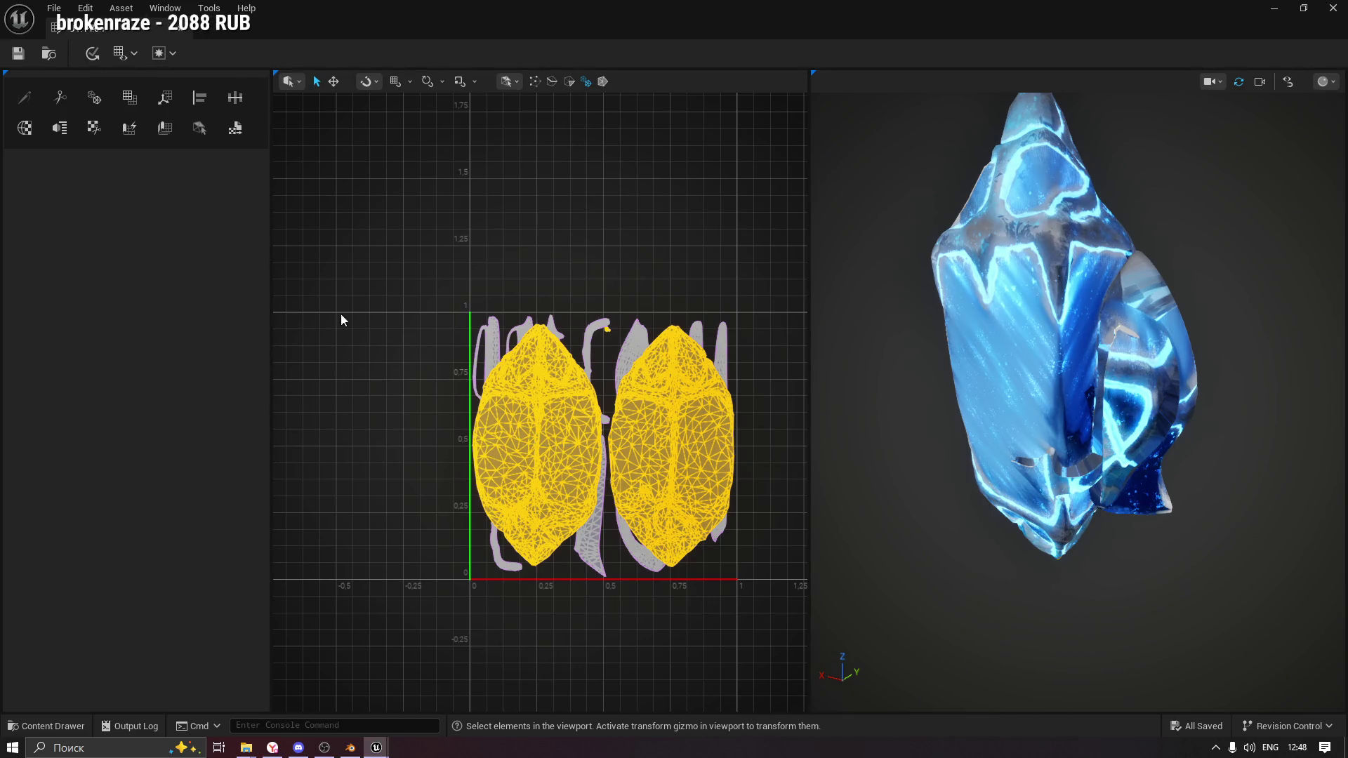
left_click(335, 82)
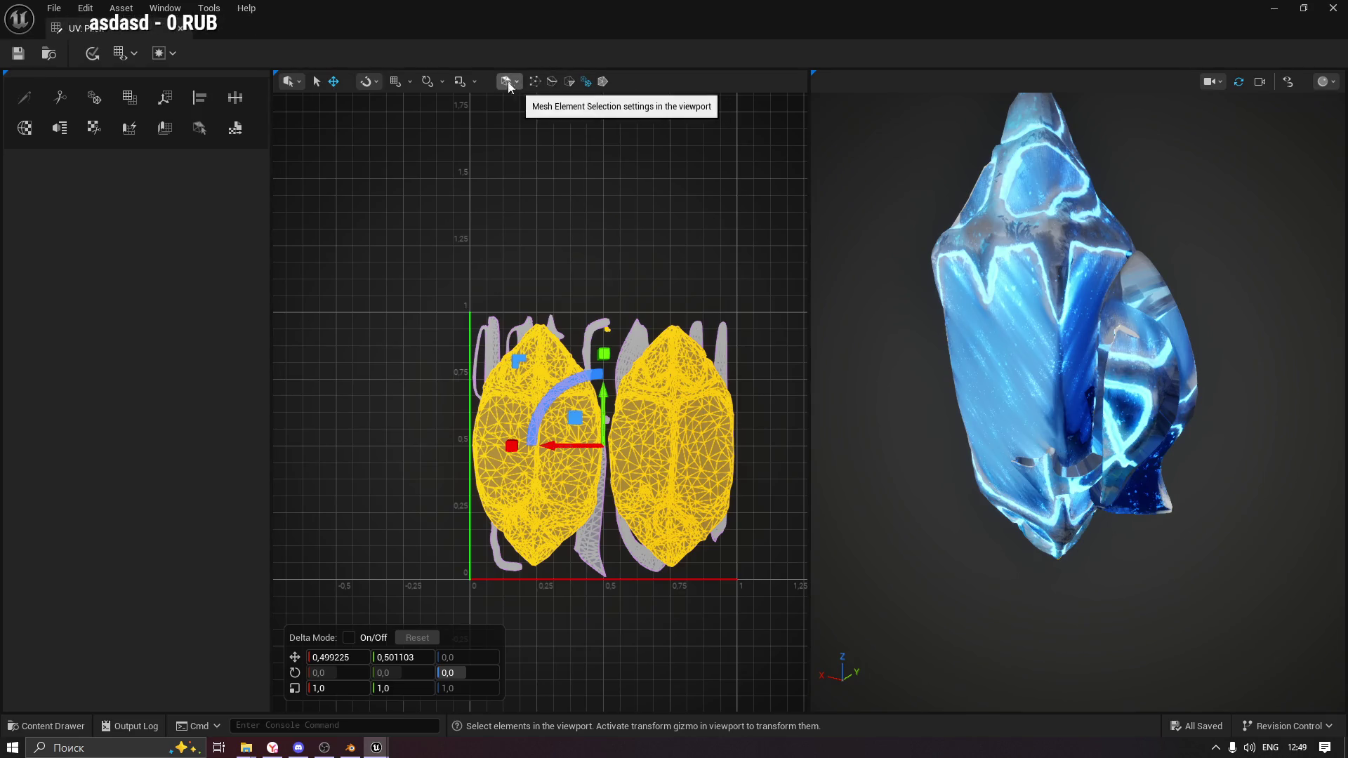
left_click(158, 102)
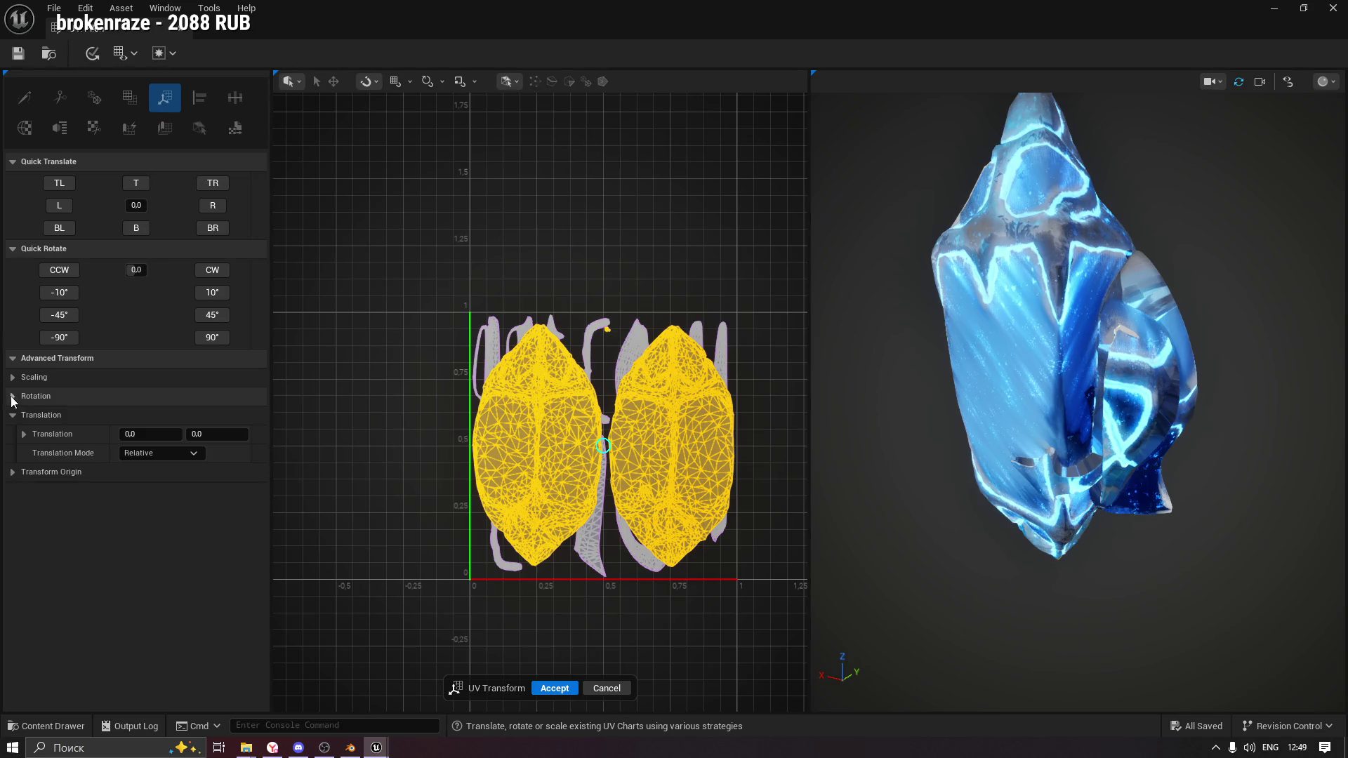
left_click(14, 473)
left_click(14, 474)
left_click(606, 688)
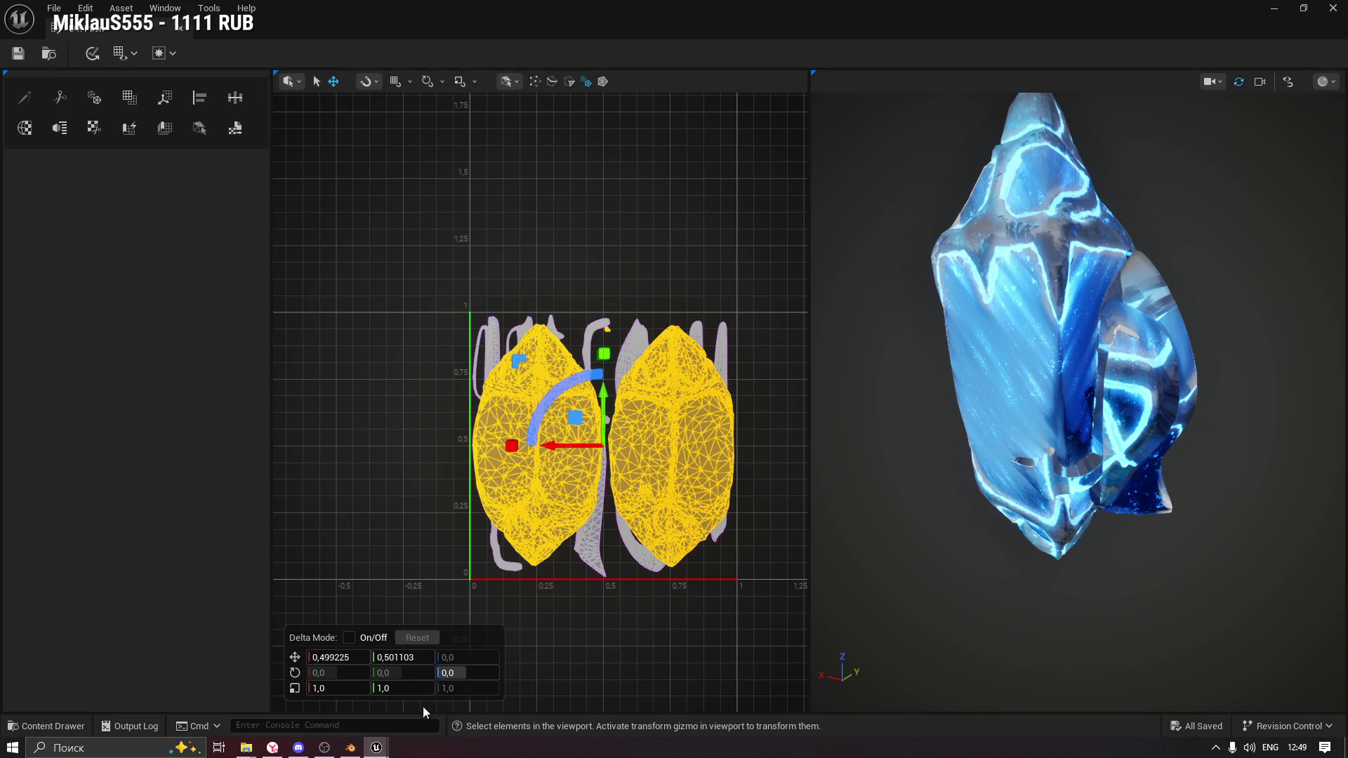
left_click(316, 81)
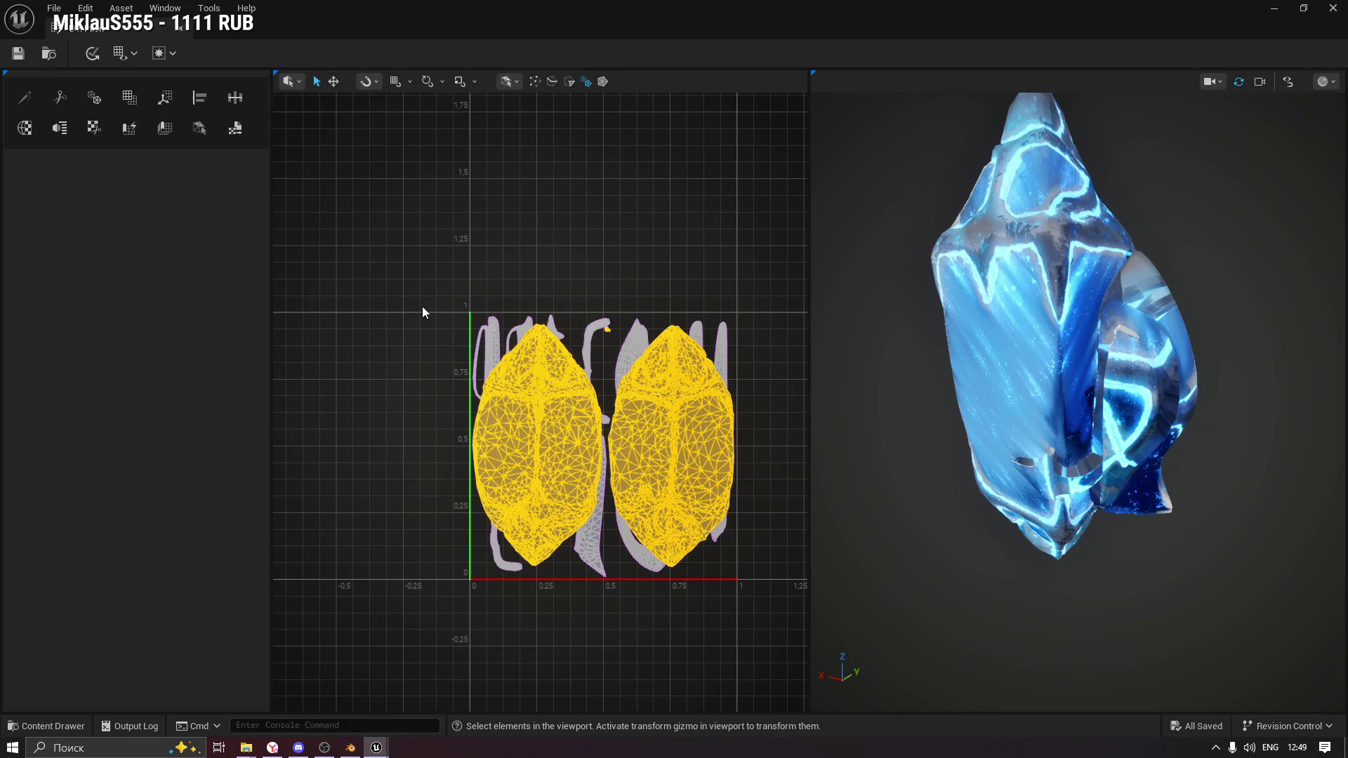
Open Edit UV Seams, toggle Sew/Split and the advanced settings, then complete without adding seams.
left_click(92, 135)
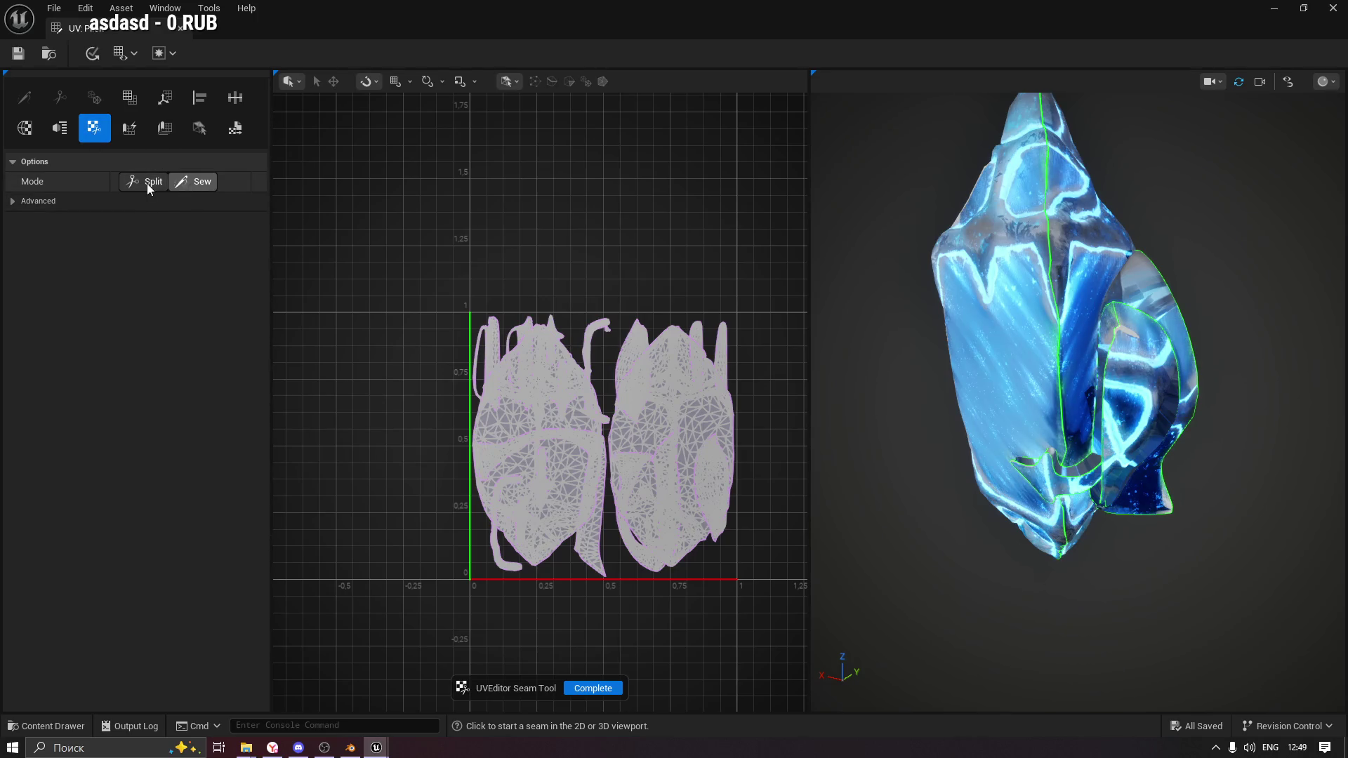
left_click(27, 201)
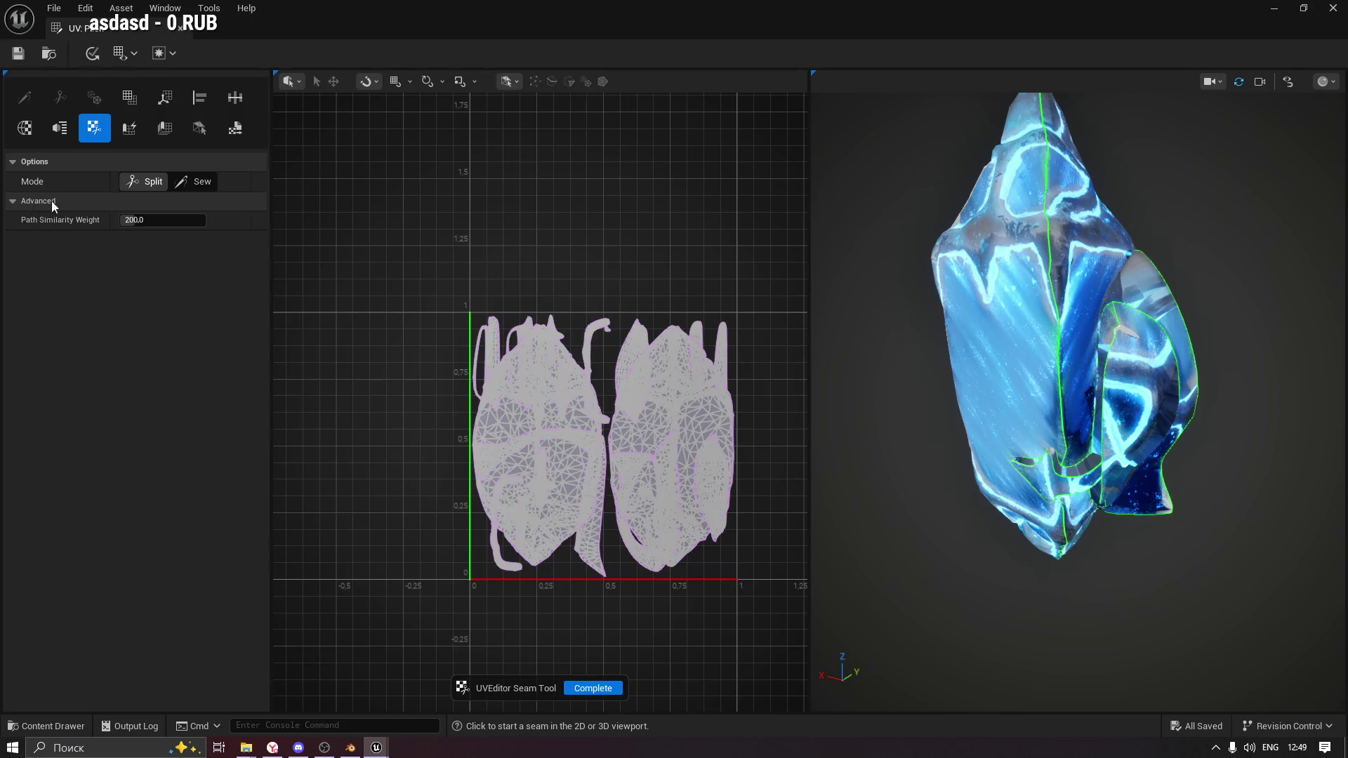
left_click(205, 185)
left_click(135, 183)
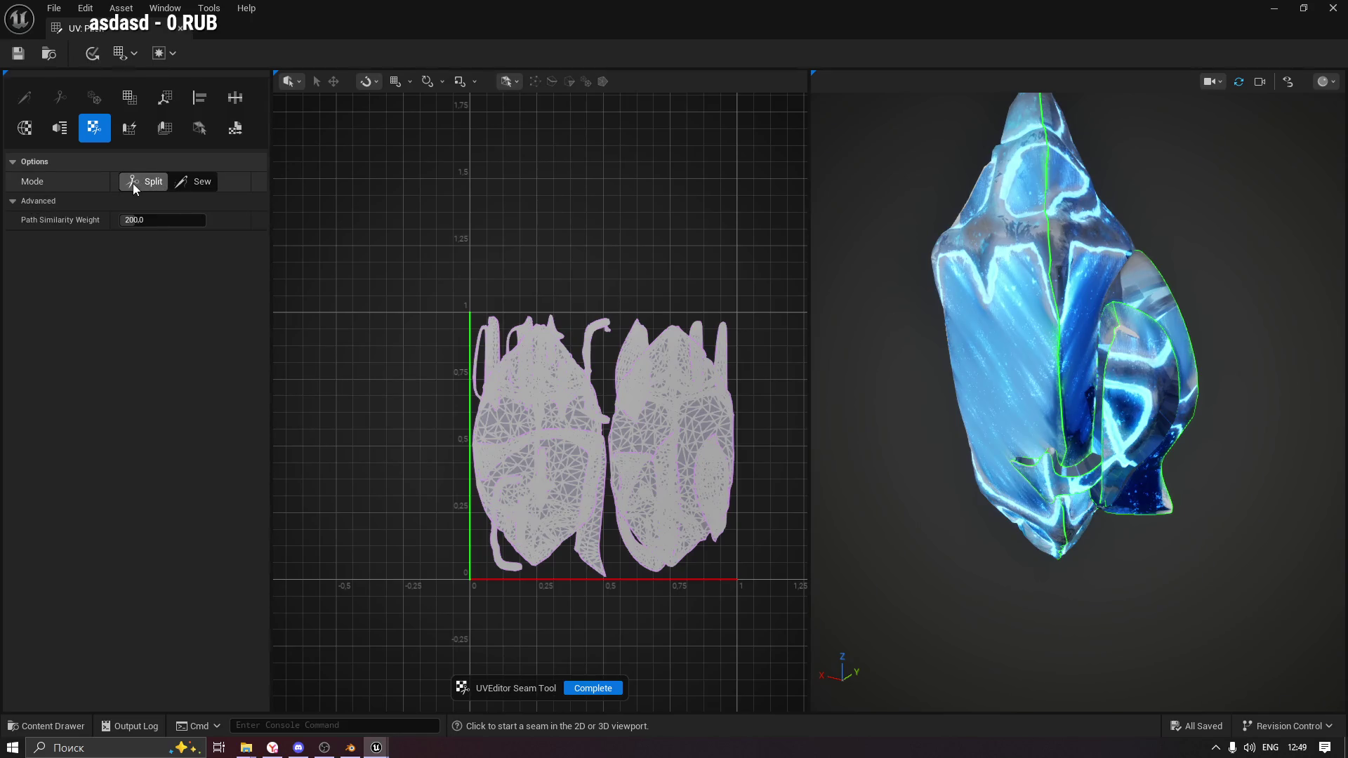
left_click(11, 202)
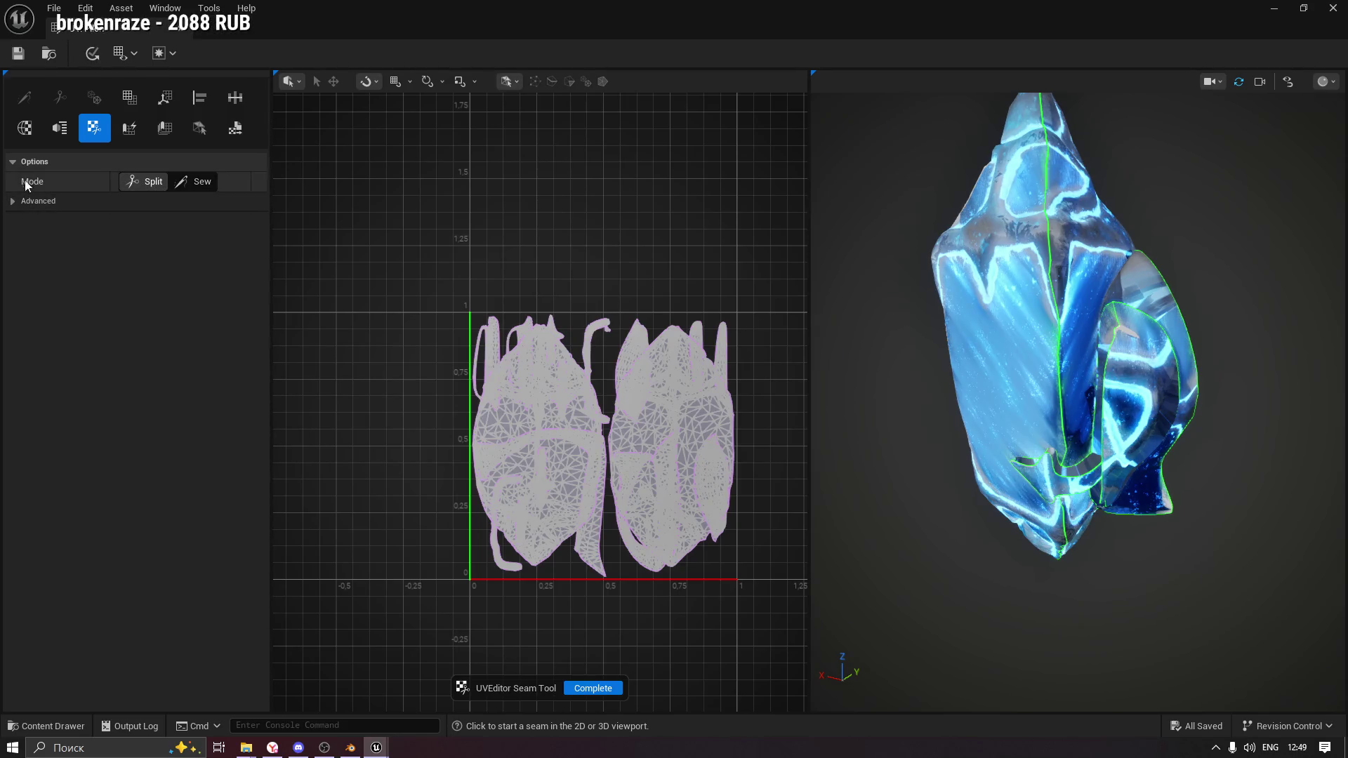
left_click(609, 688)
left_click(53, 130)
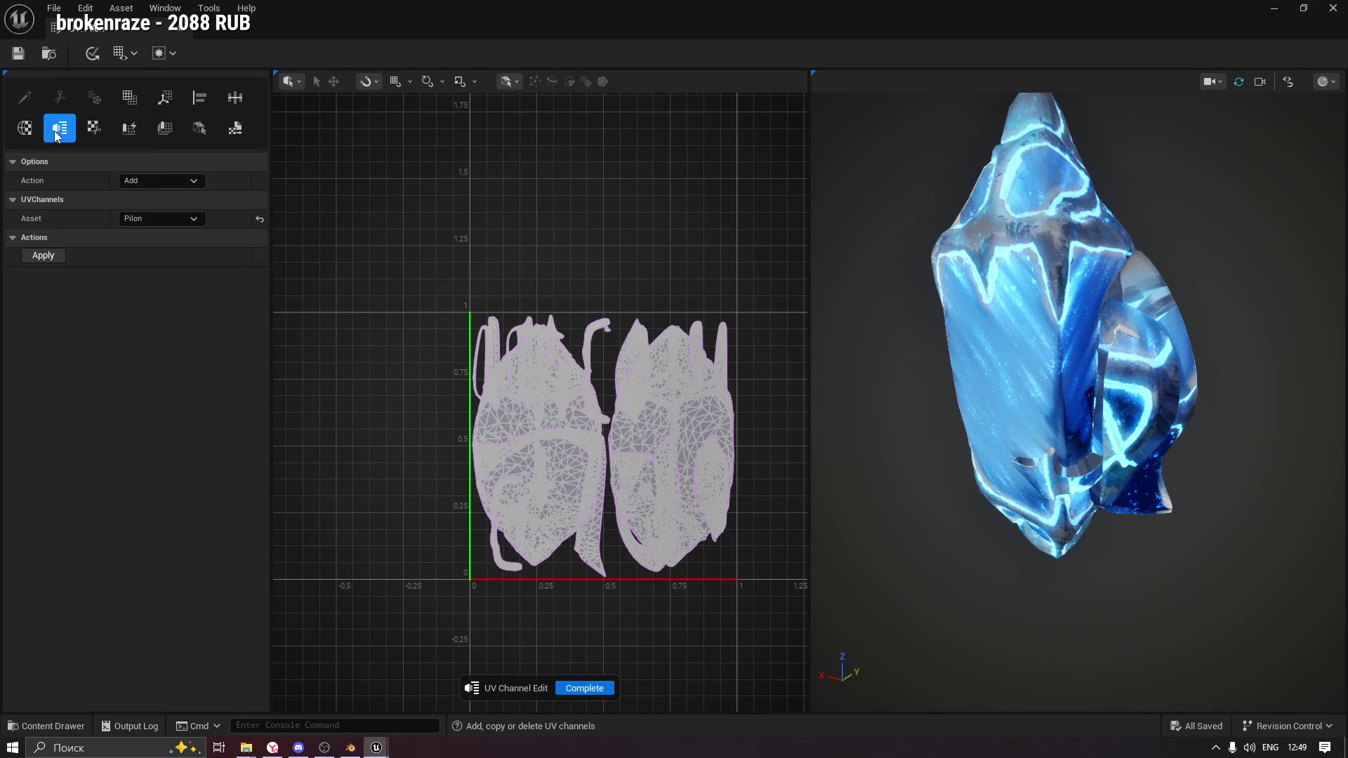
Set the UV channel action to Delete with UV1 as the target channel.
left_click(174, 180)
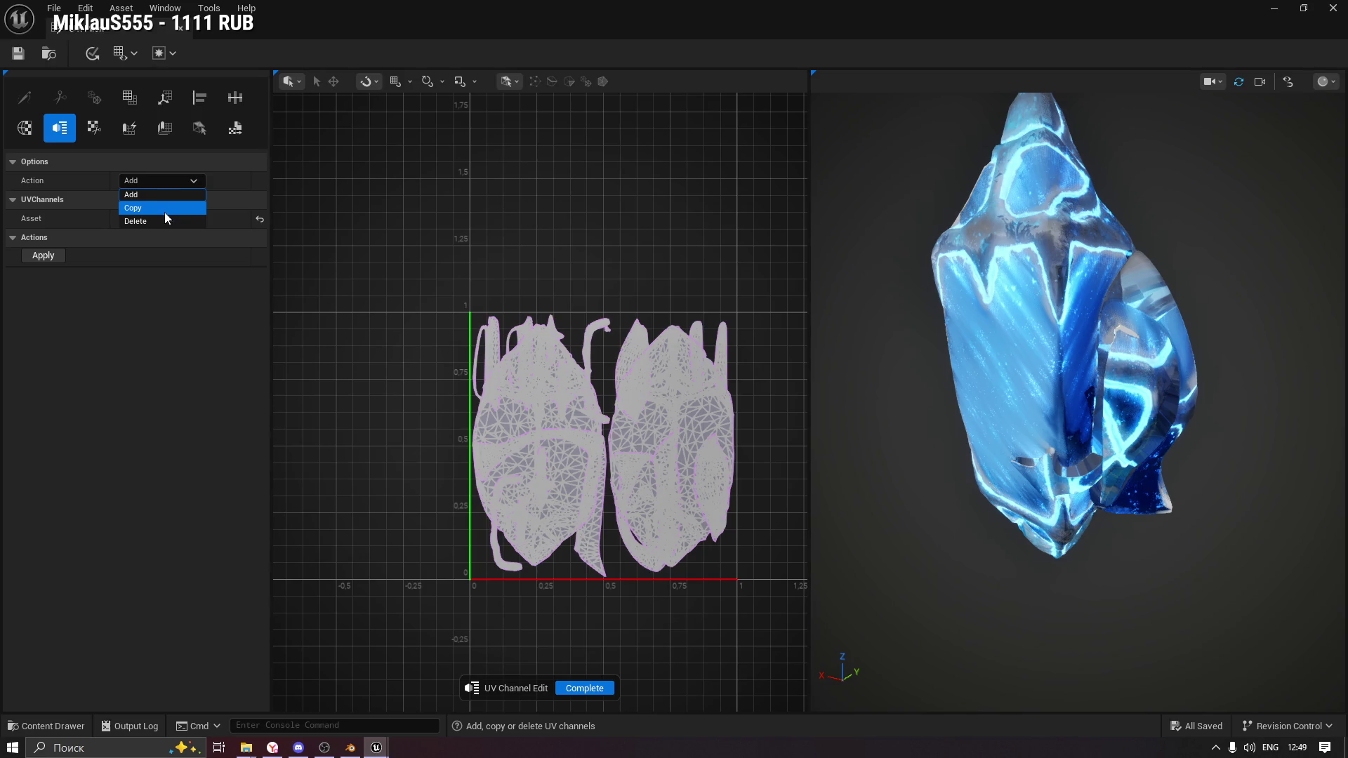
left_click(127, 345)
left_click(145, 183)
left_click(157, 210)
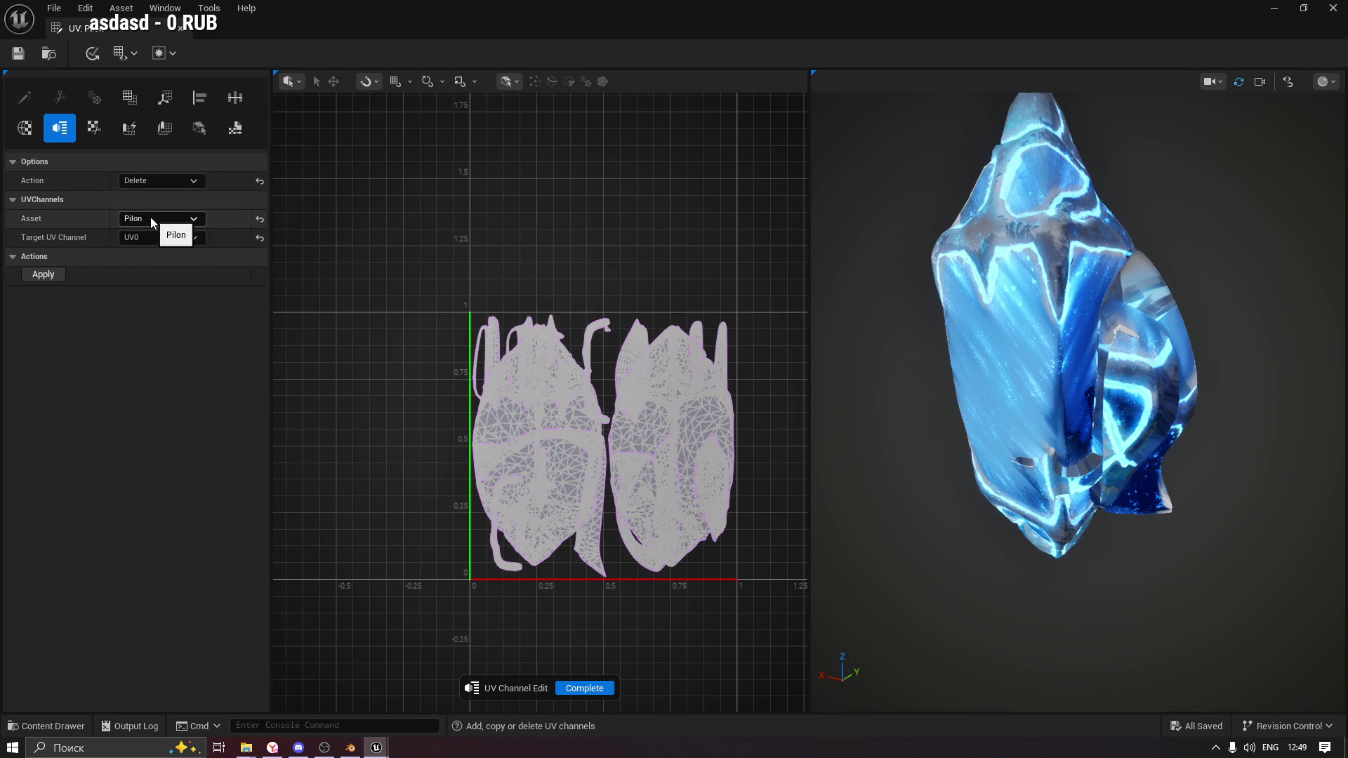
left_click(161, 237)
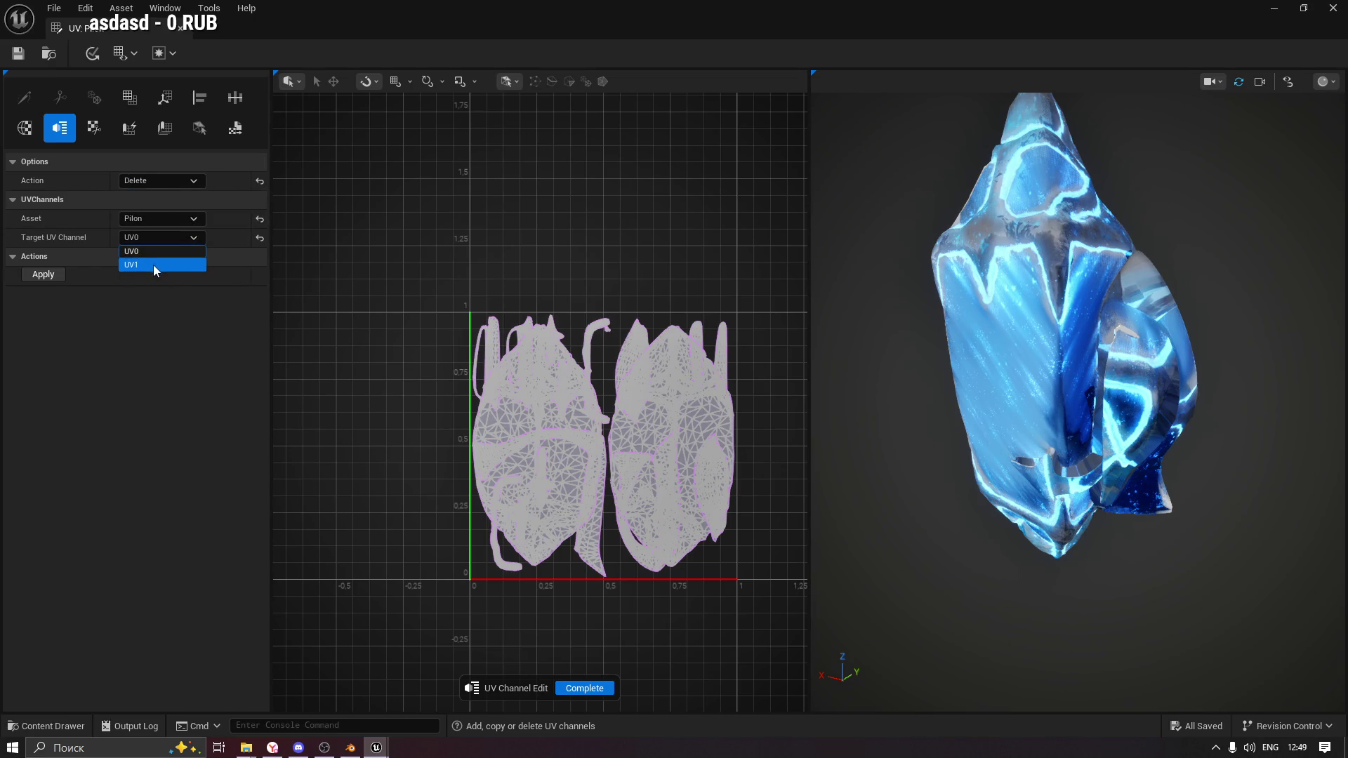
left_click(153, 264)
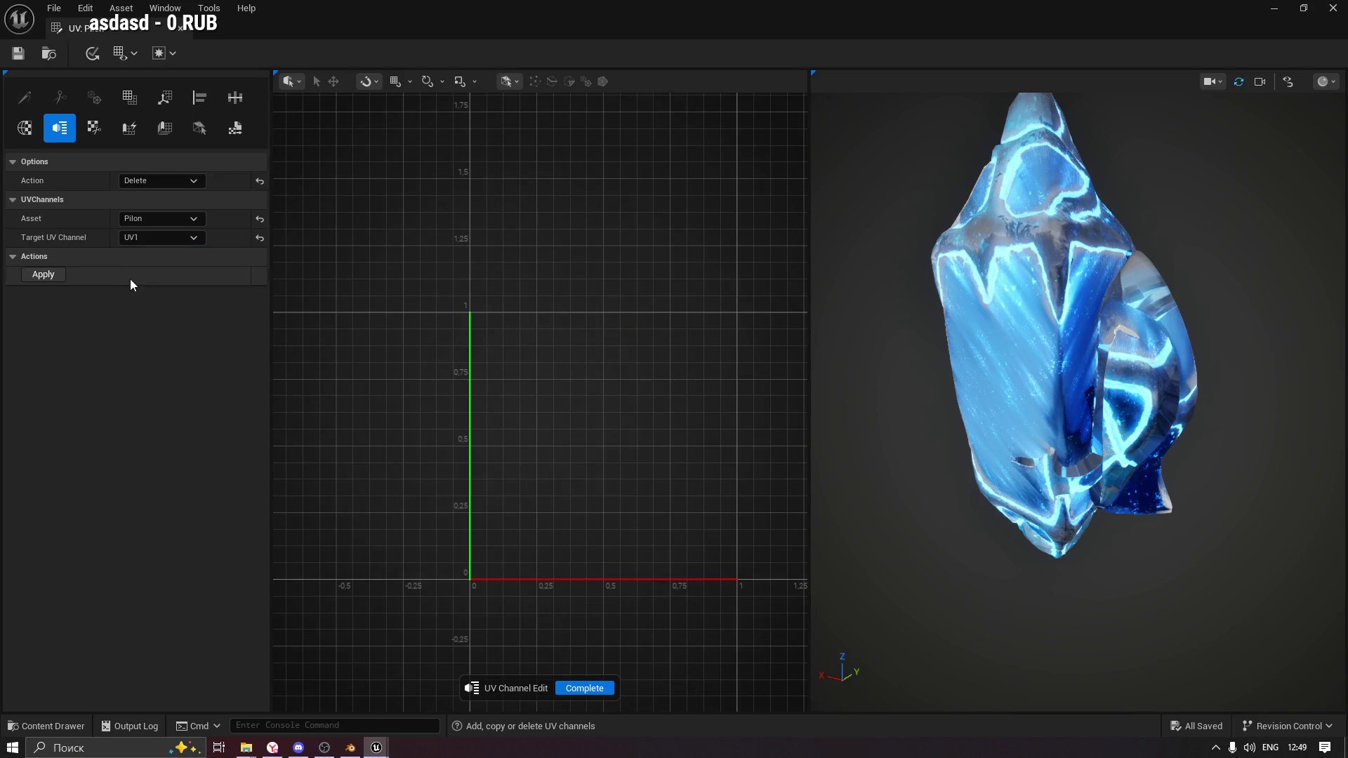
Display UV Channel 0, then UV Channel 1, in the UV grid.
left_click(123, 52)
mouse_move(151, 78)
left_click(209, 85)
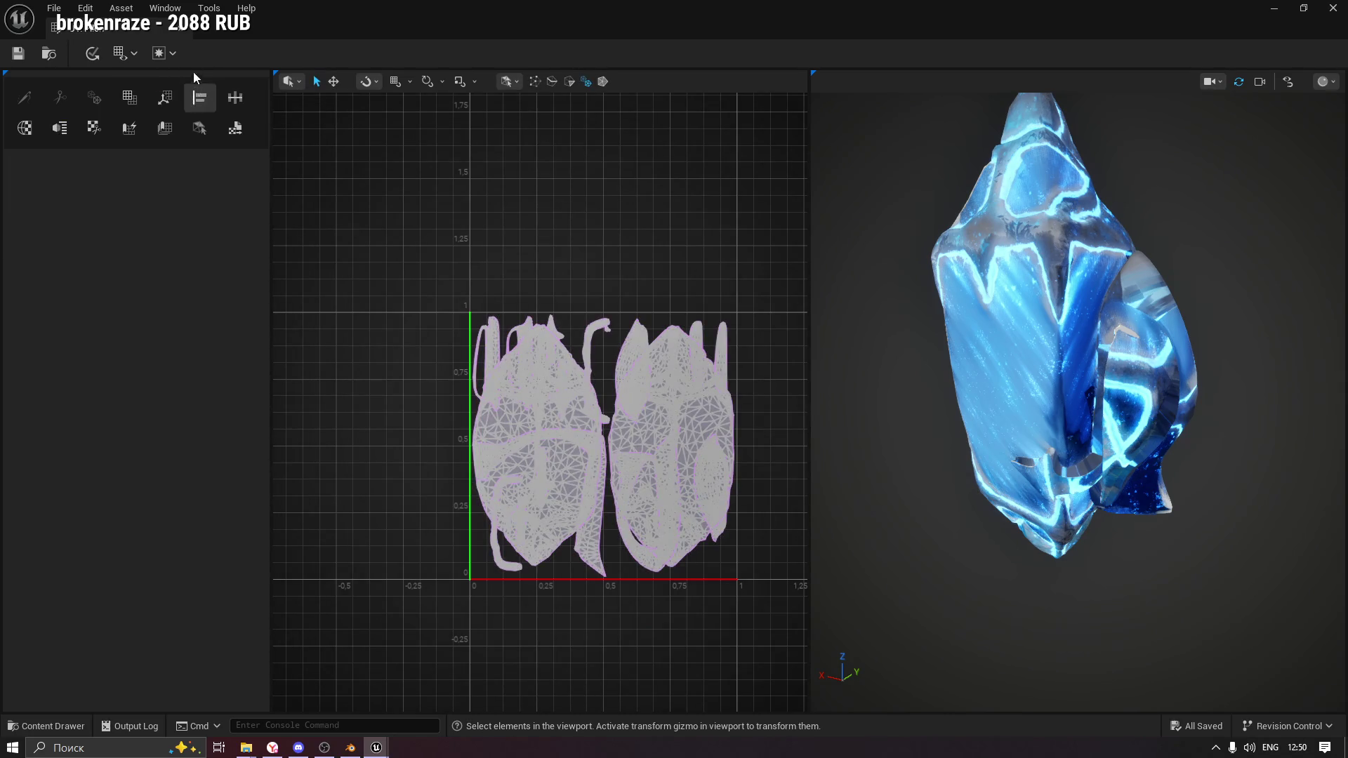
left_click(123, 53)
mouse_move(151, 81)
left_click(219, 104)
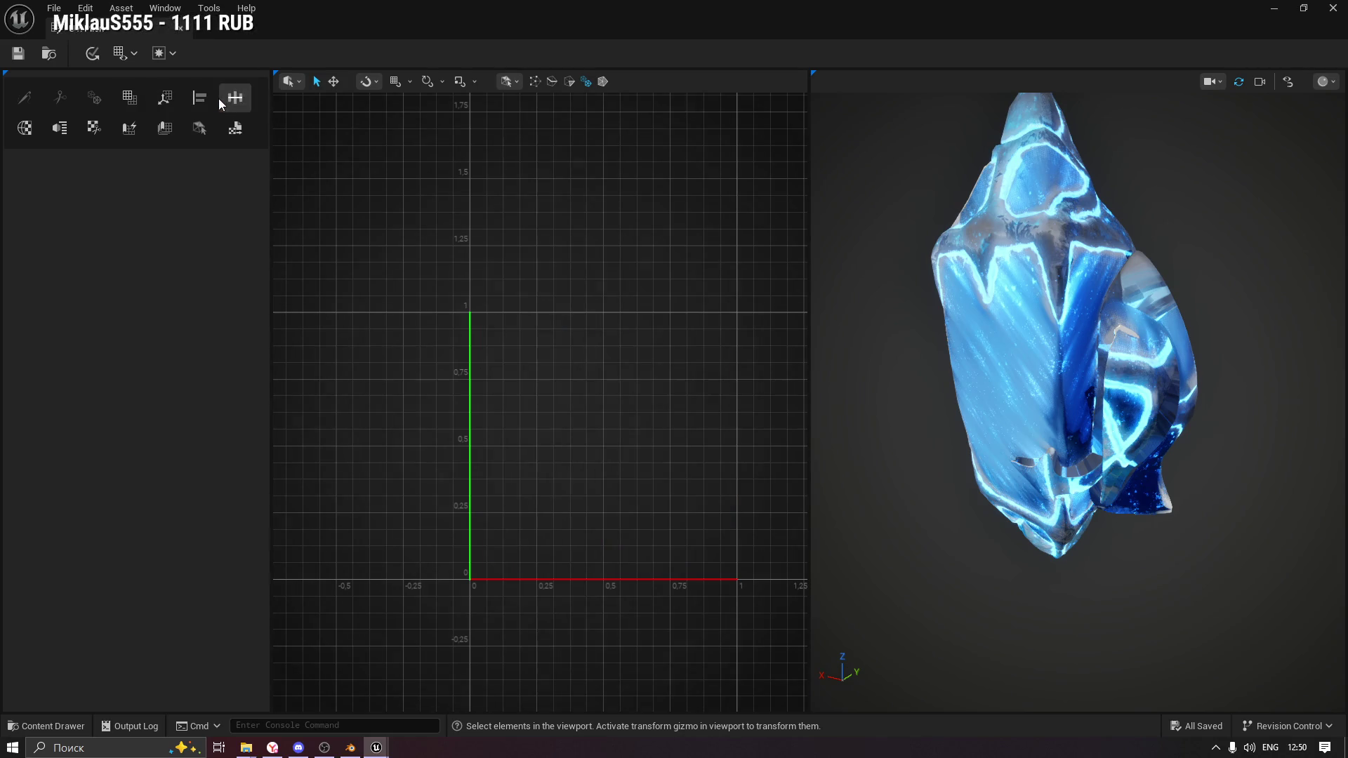
Delete the UV1 channel from the Pilon asset and check the remaining channels.
left_click(60, 128)
left_click(156, 180)
left_click(146, 219)
left_click(142, 219)
left_click(153, 237)
left_click(146, 239)
left_click(149, 263)
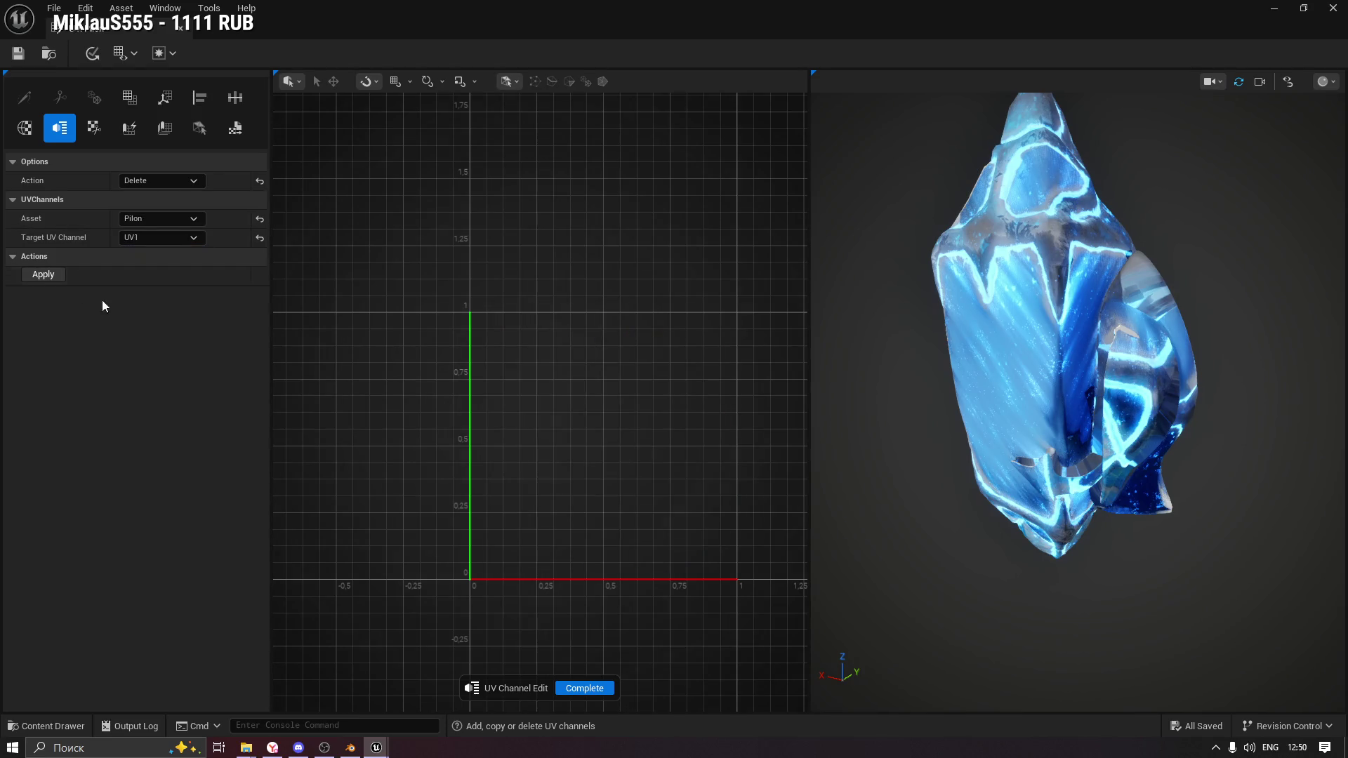
left_click(47, 276)
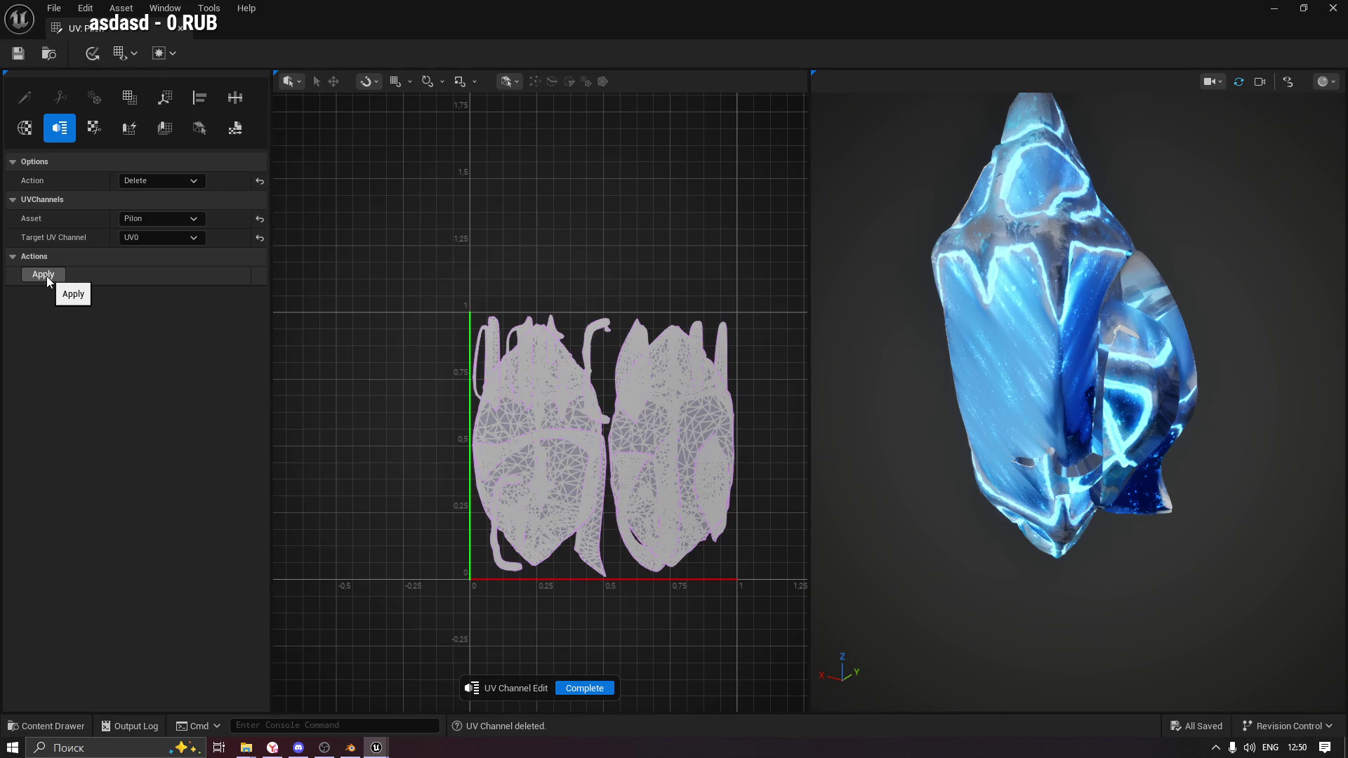
left_click(154, 239)
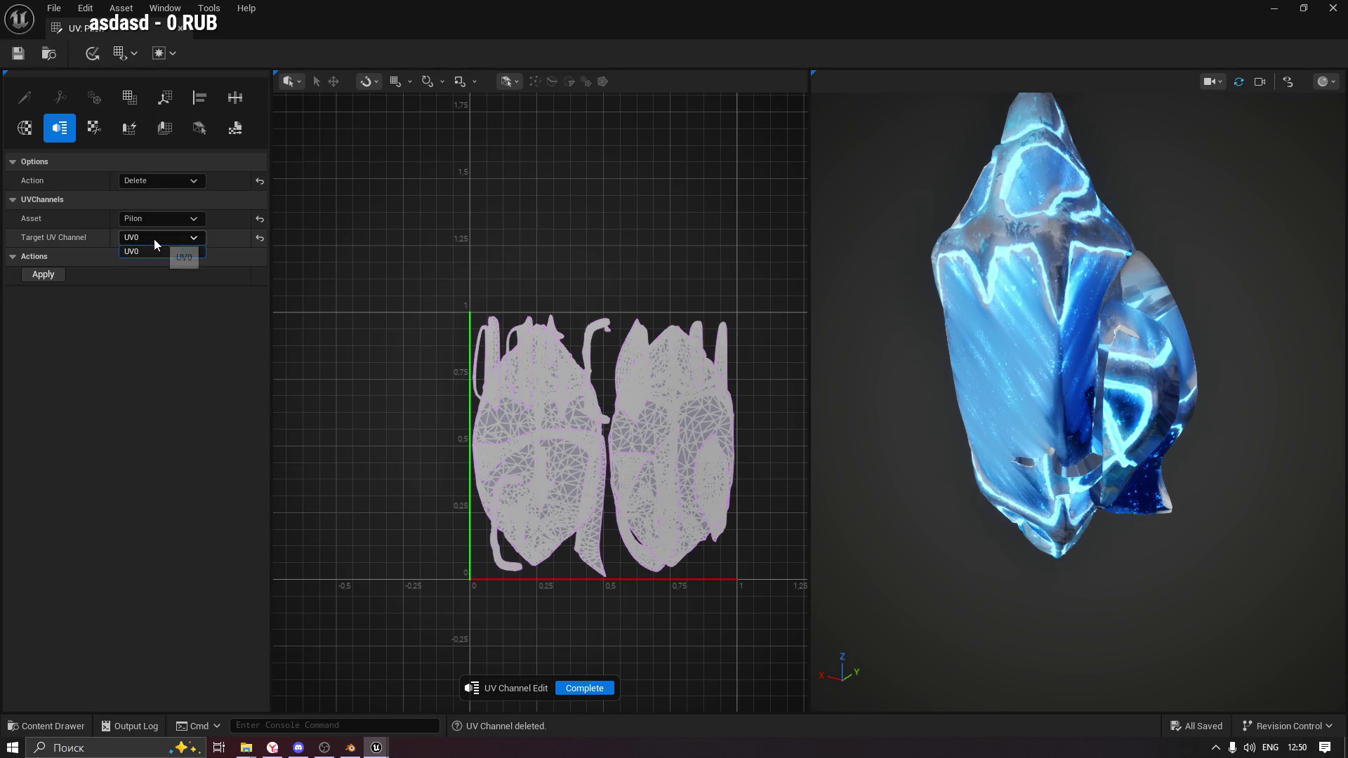
Apply a Copy channel action with UV0 as the source channel.
left_click(147, 179)
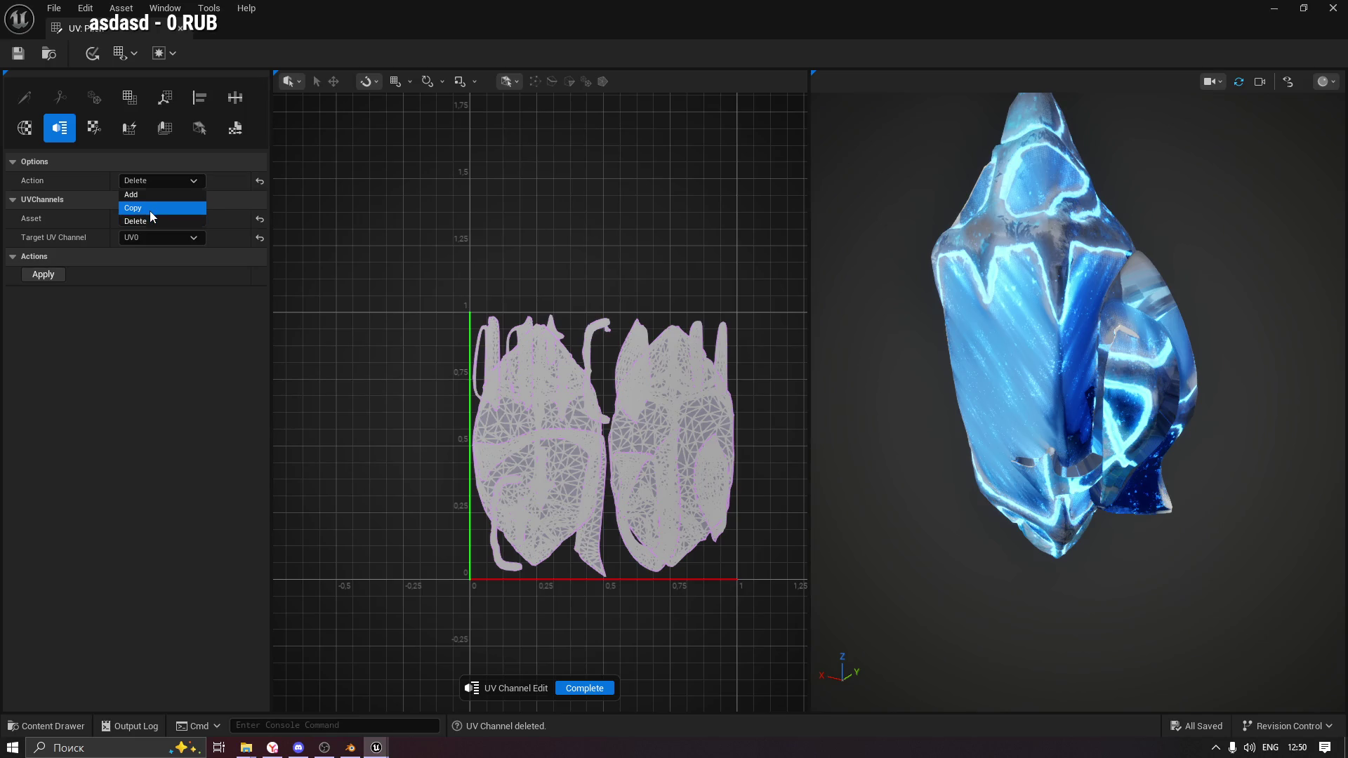
left_click(150, 211)
left_click(163, 257)
left_click(162, 271)
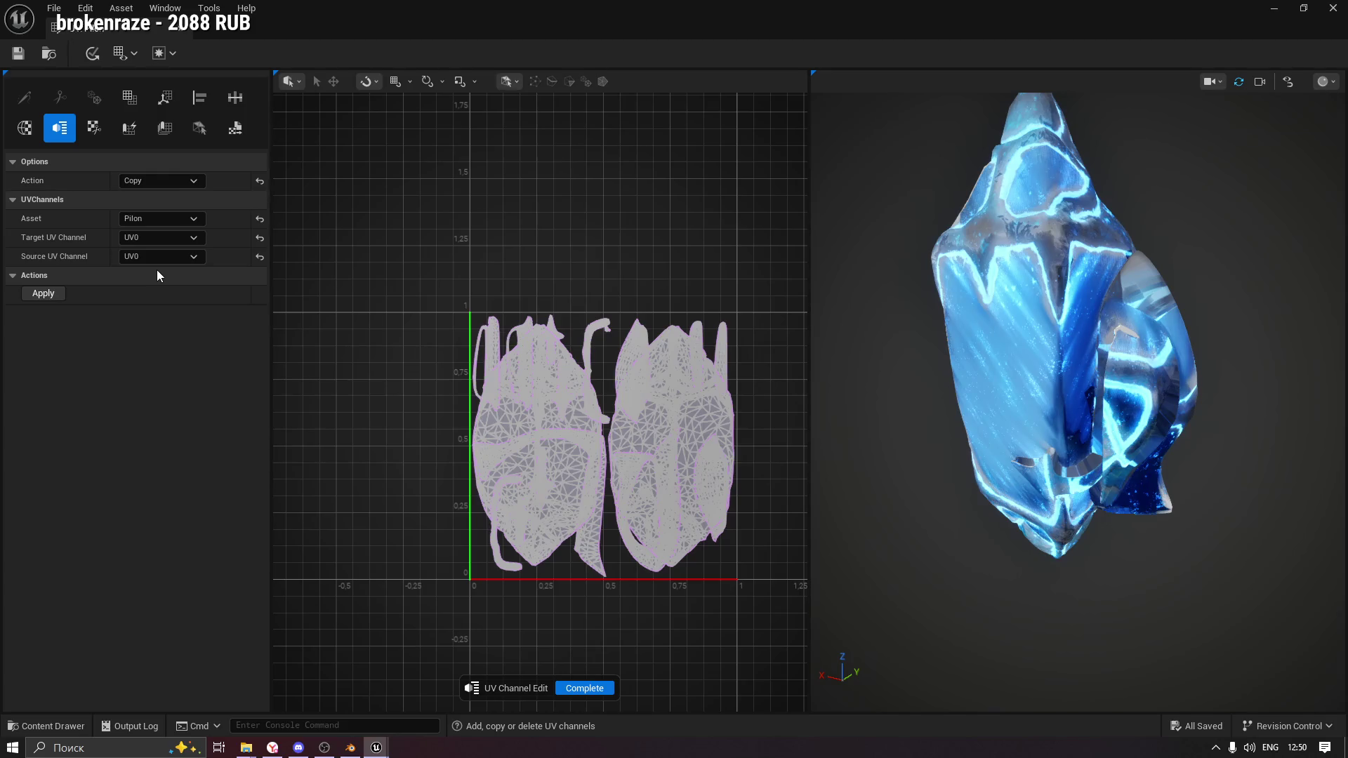
left_click(46, 295)
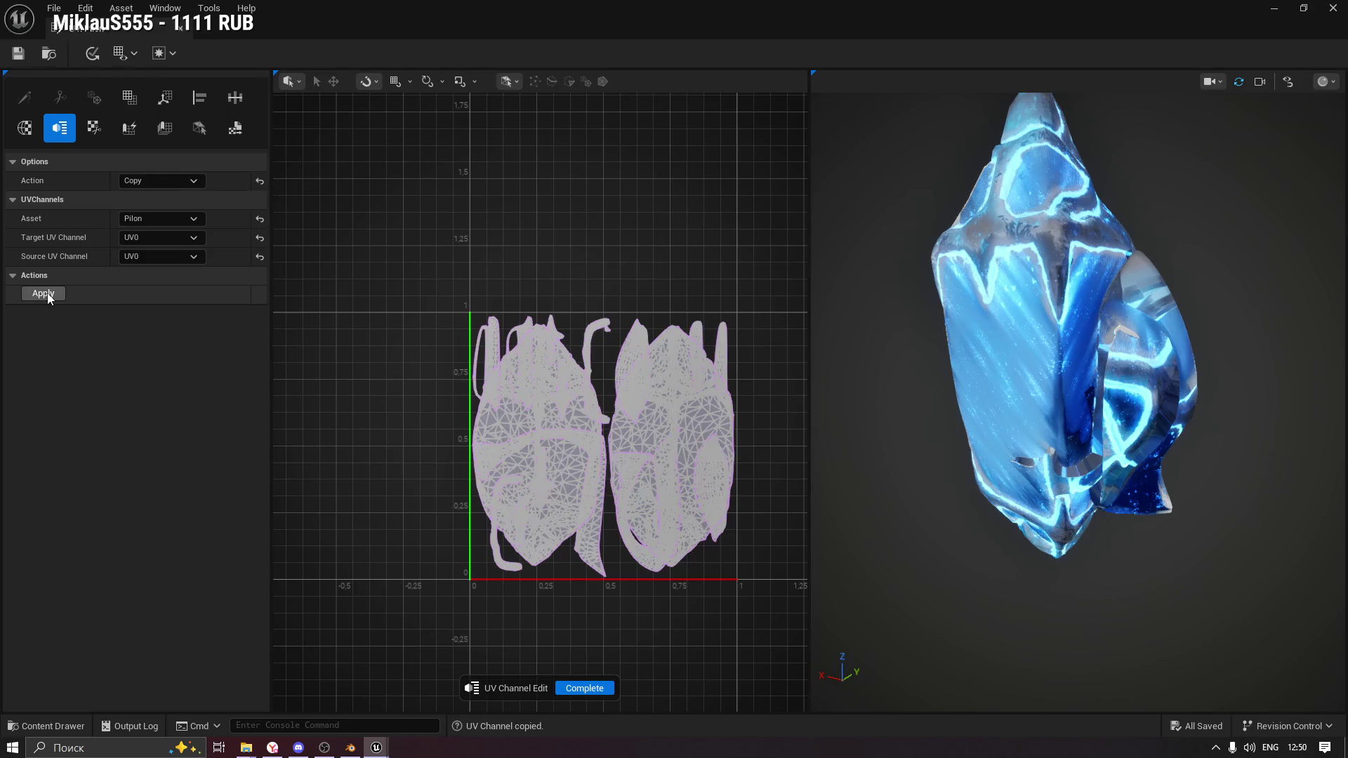
Add a new UV channel to Pilon, copy UV0 into UV1, and complete the edit.
left_click(141, 185)
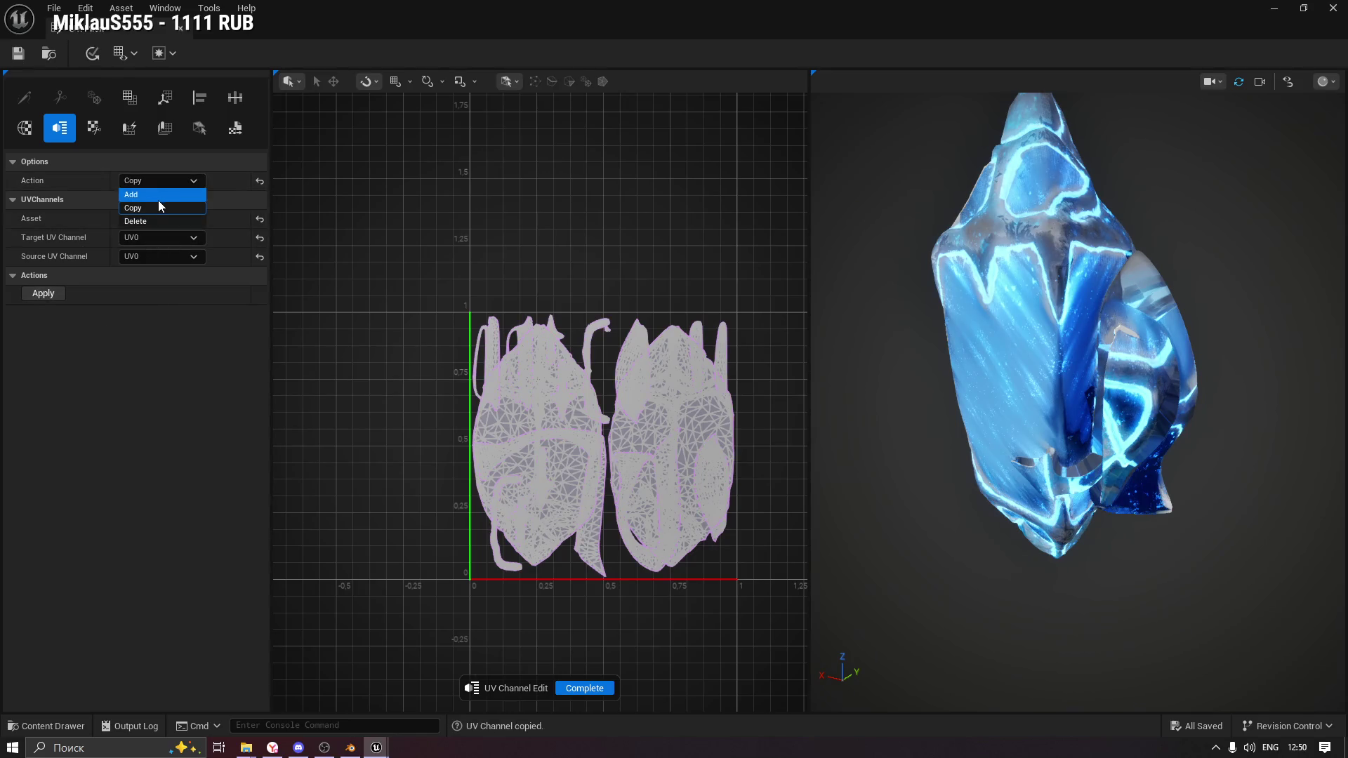
left_click(158, 200)
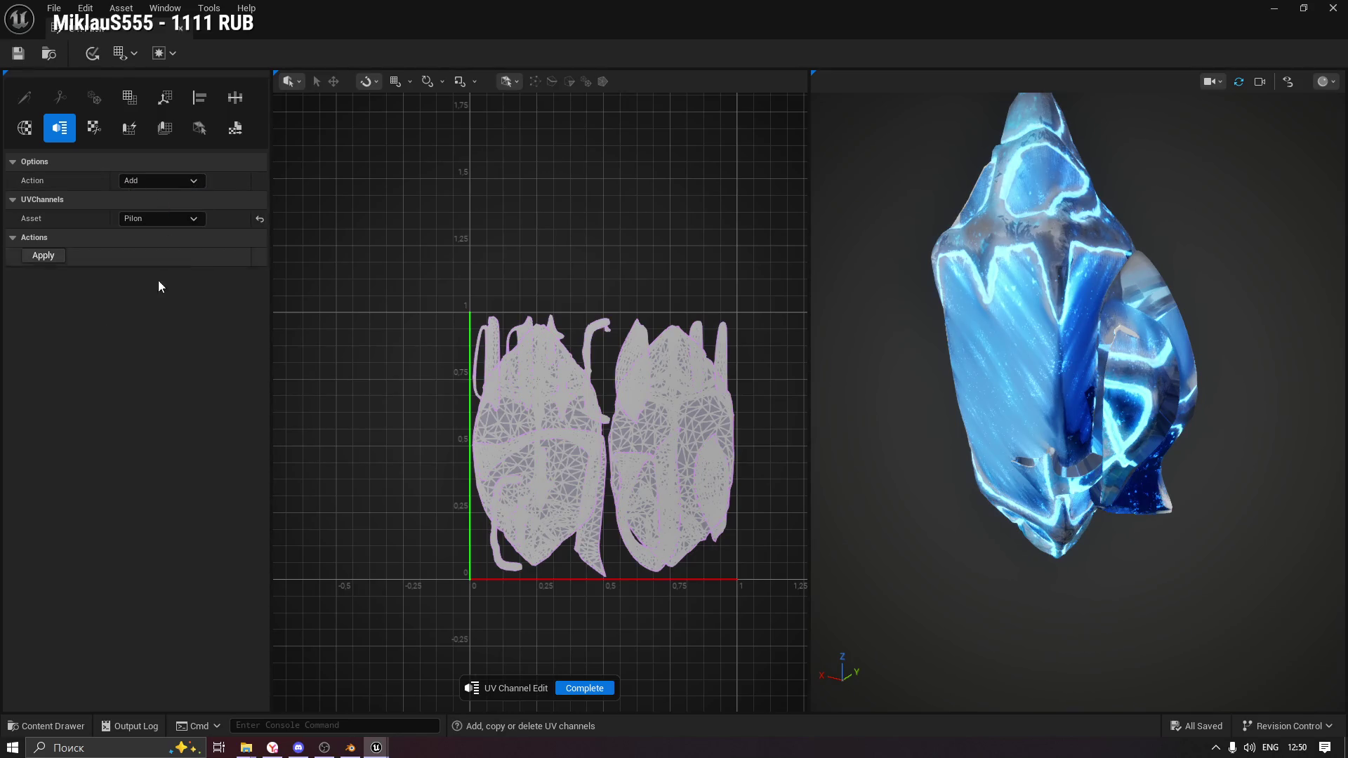
left_click(37, 256)
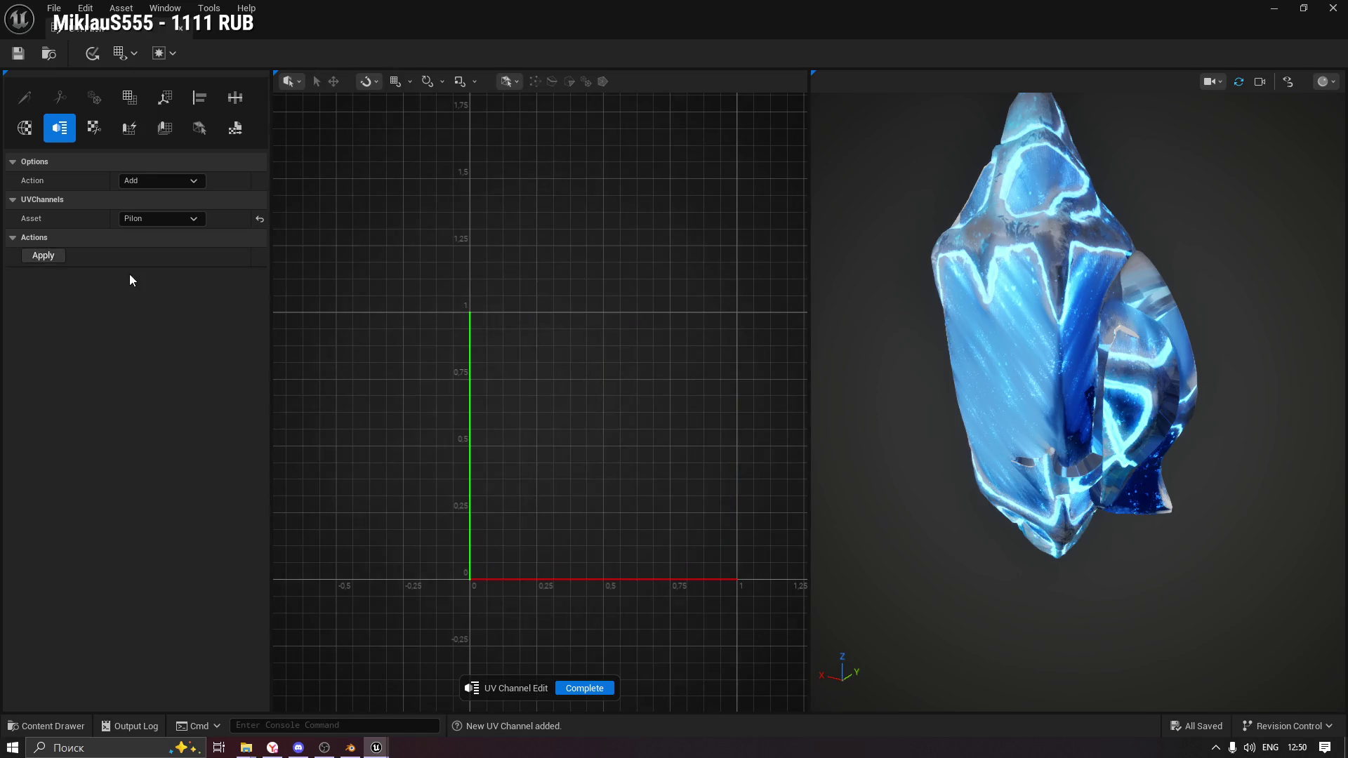
left_click(147, 182)
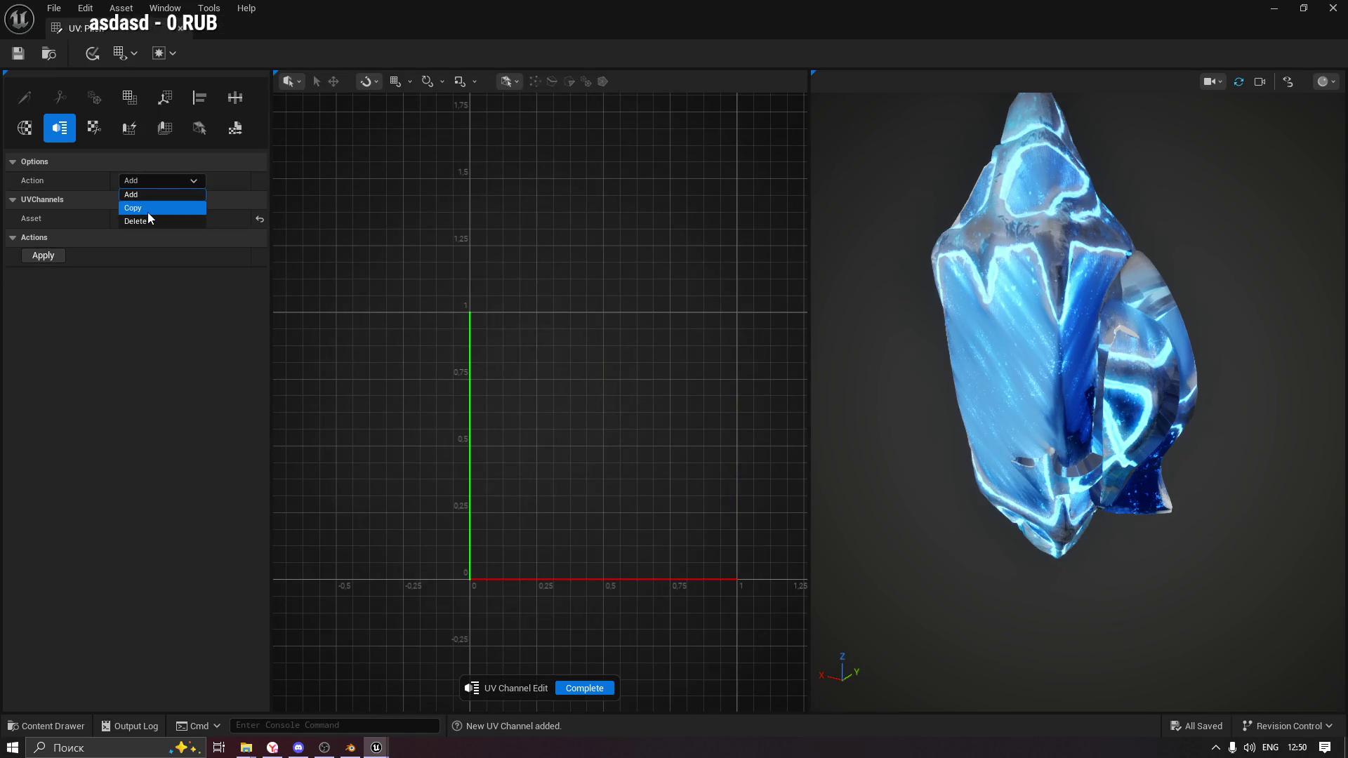
left_click(148, 212)
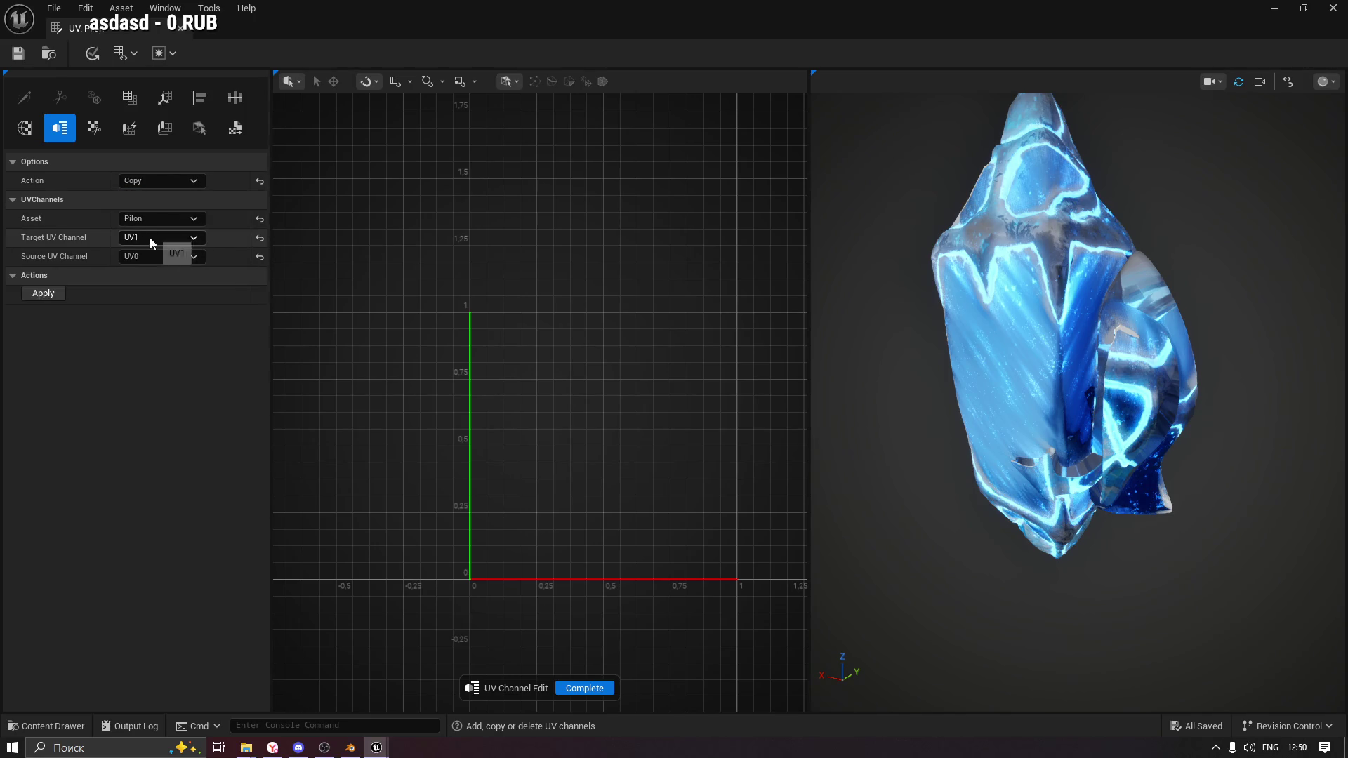
left_click(147, 258)
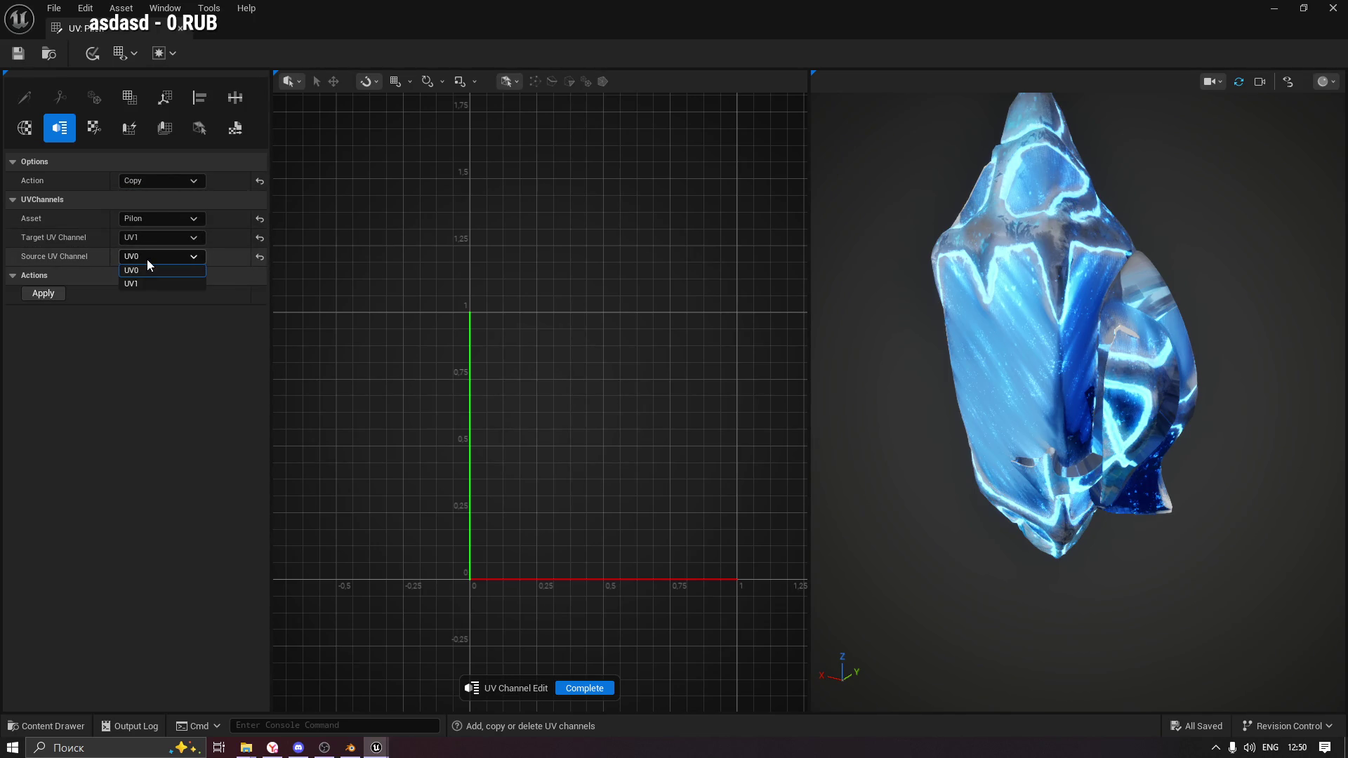
left_click(149, 256)
left_click(37, 296)
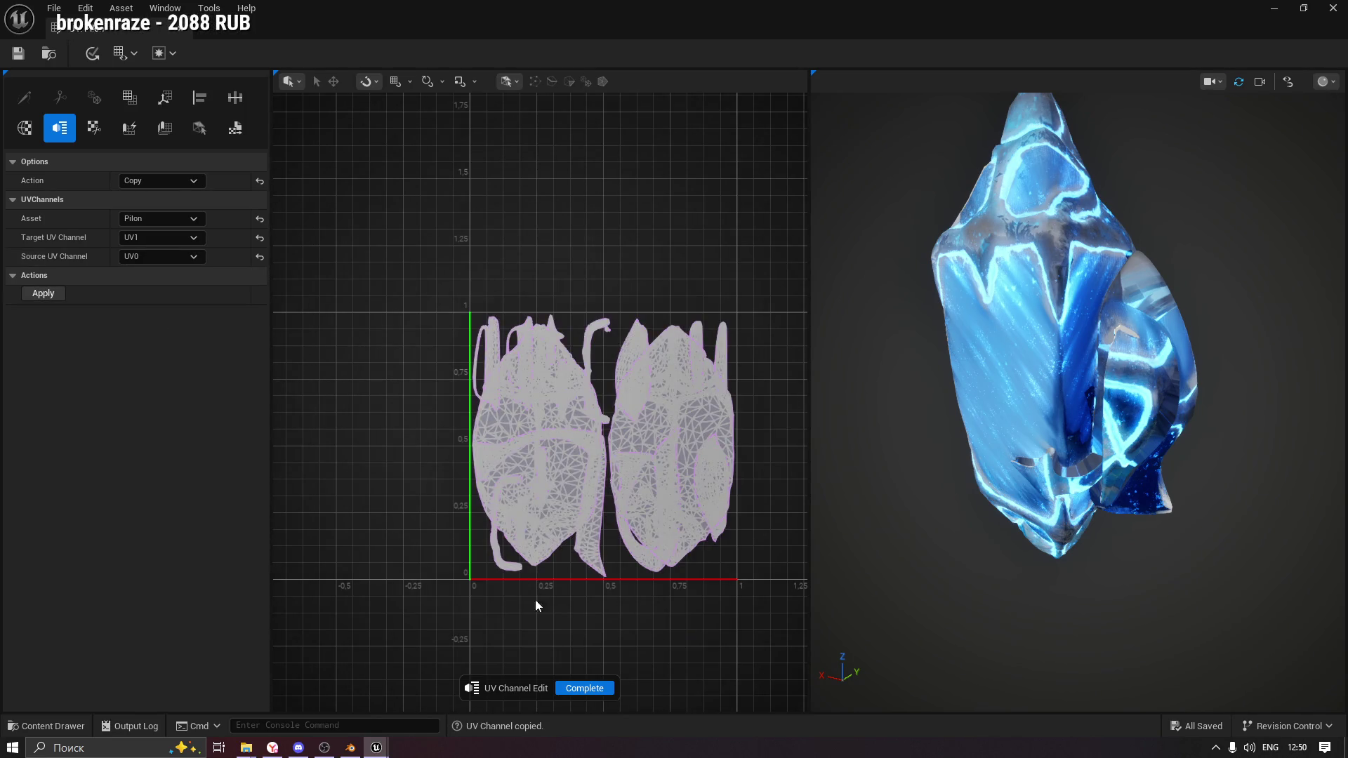
left_click(587, 688)
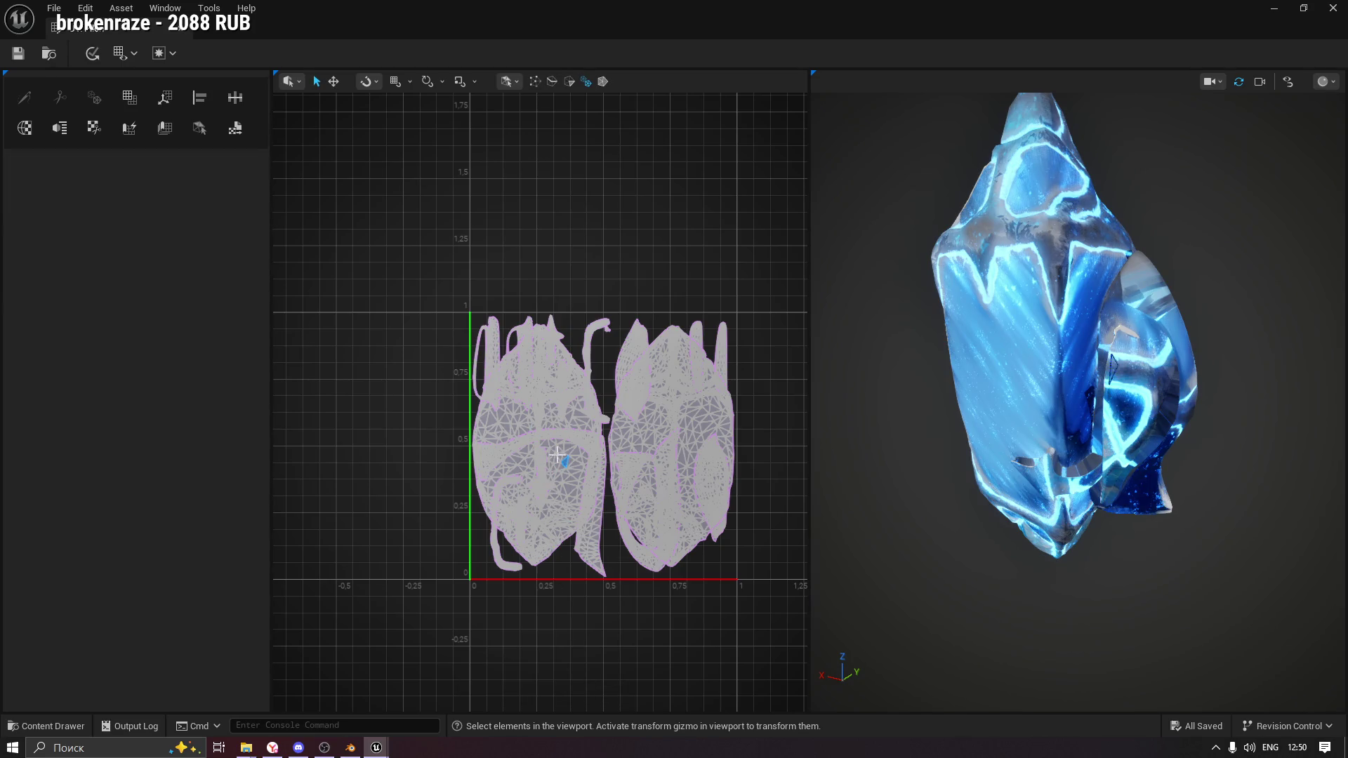
left_click(131, 53)
mouse_move(160, 77)
left_click(228, 86)
left_click(124, 50)
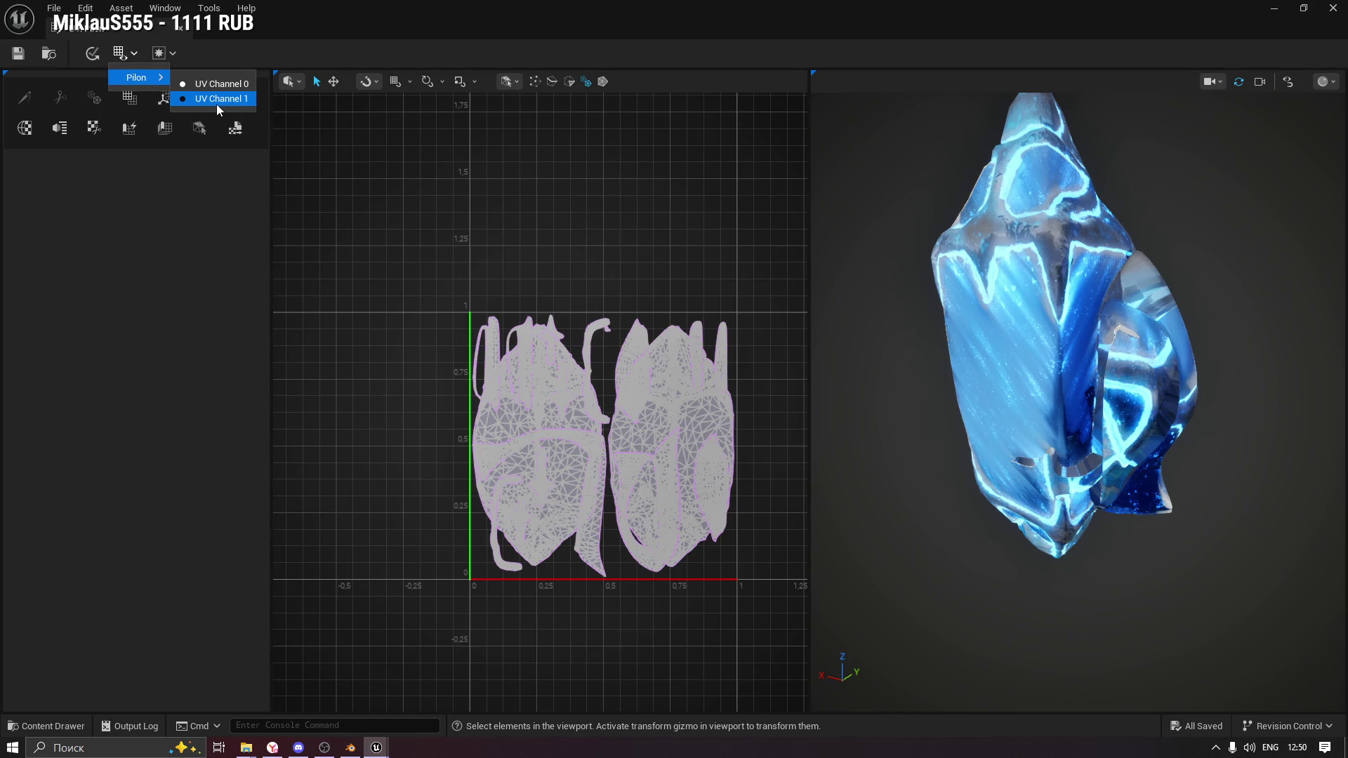
left_click(218, 98)
left_click(125, 53)
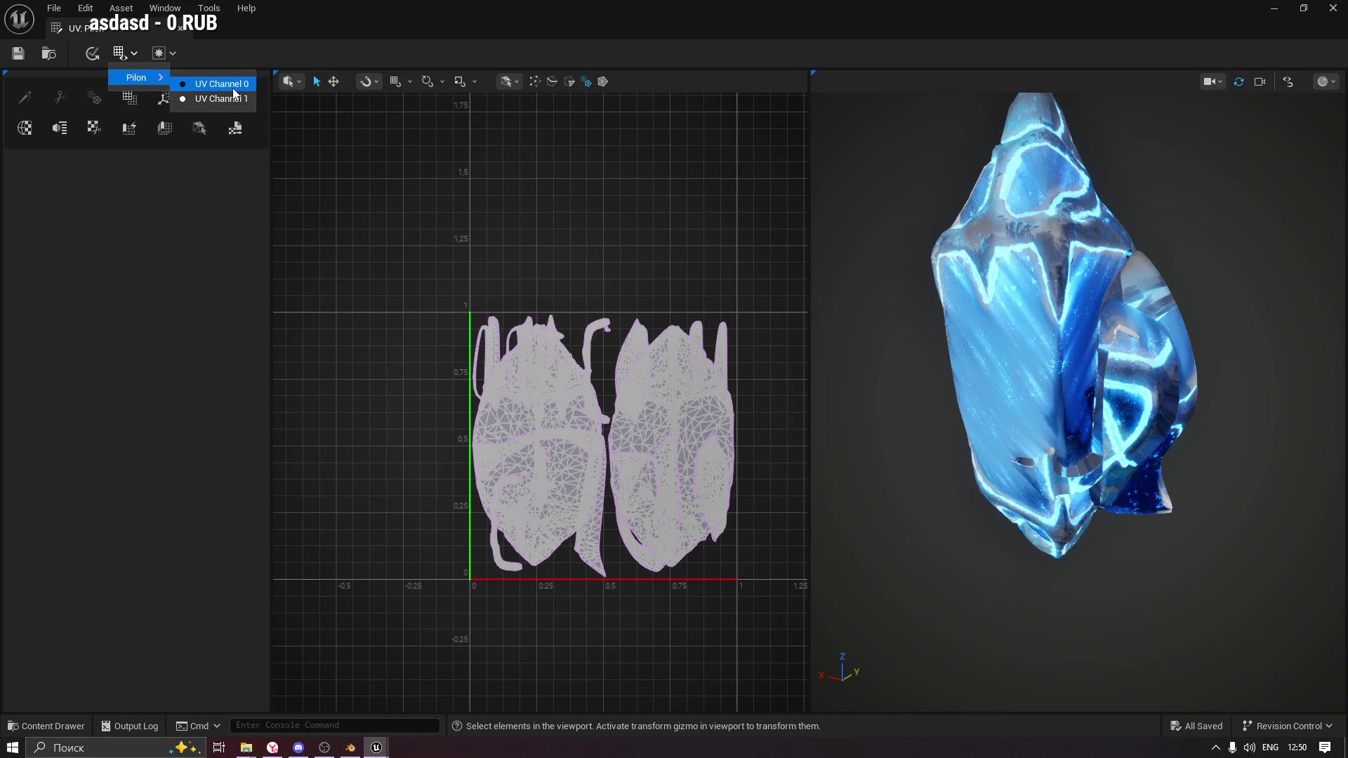
left_click(234, 85)
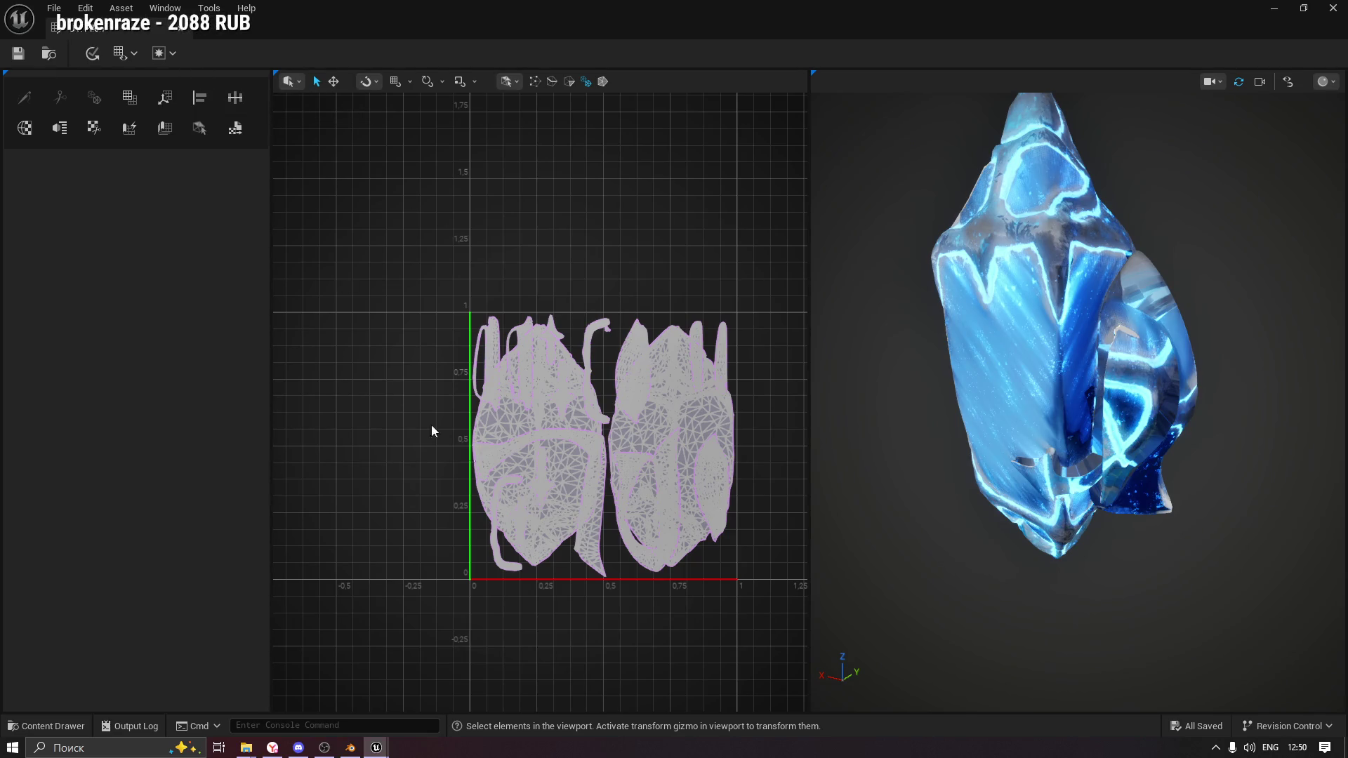
scroll(538, 388, "up", 2)
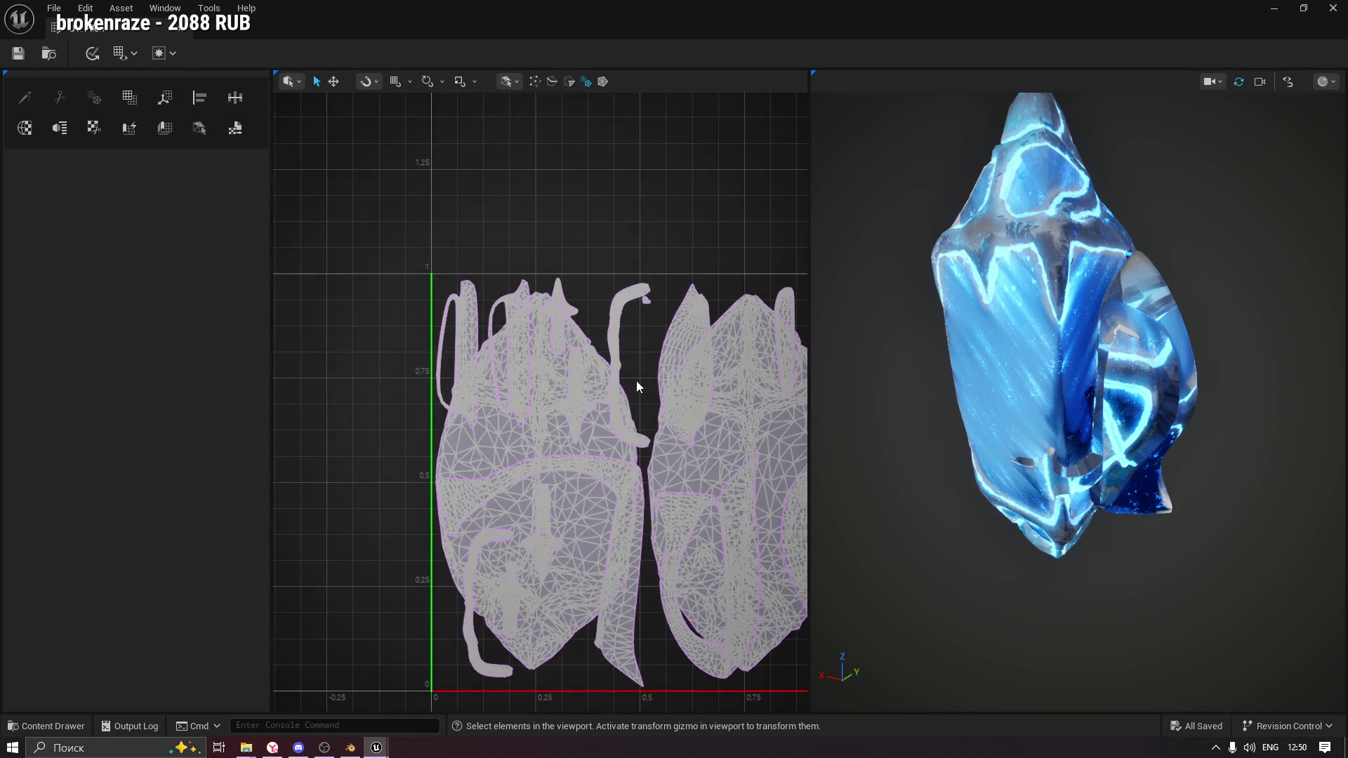
Select the right-hand UV island of the Pilon mesh in the UV viewport.
left_click(692, 467)
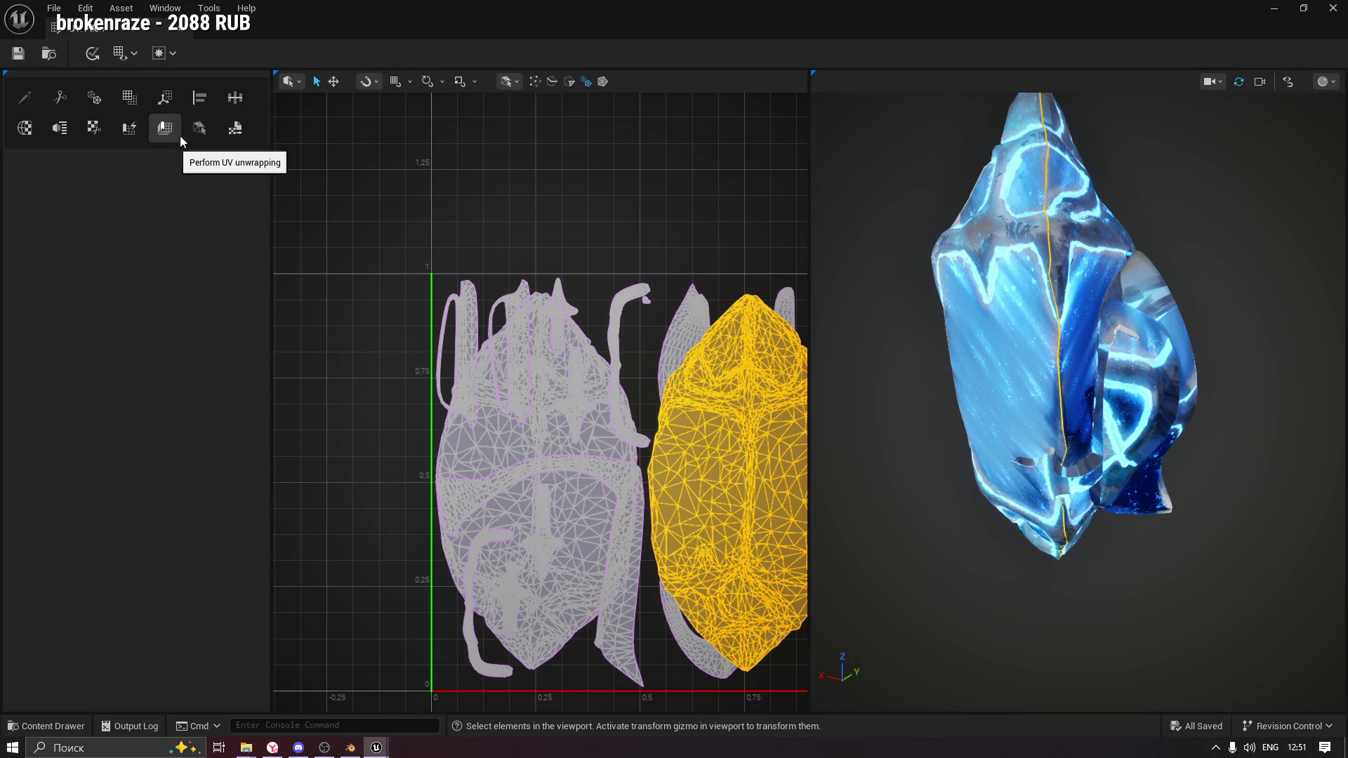
left_click(233, 128)
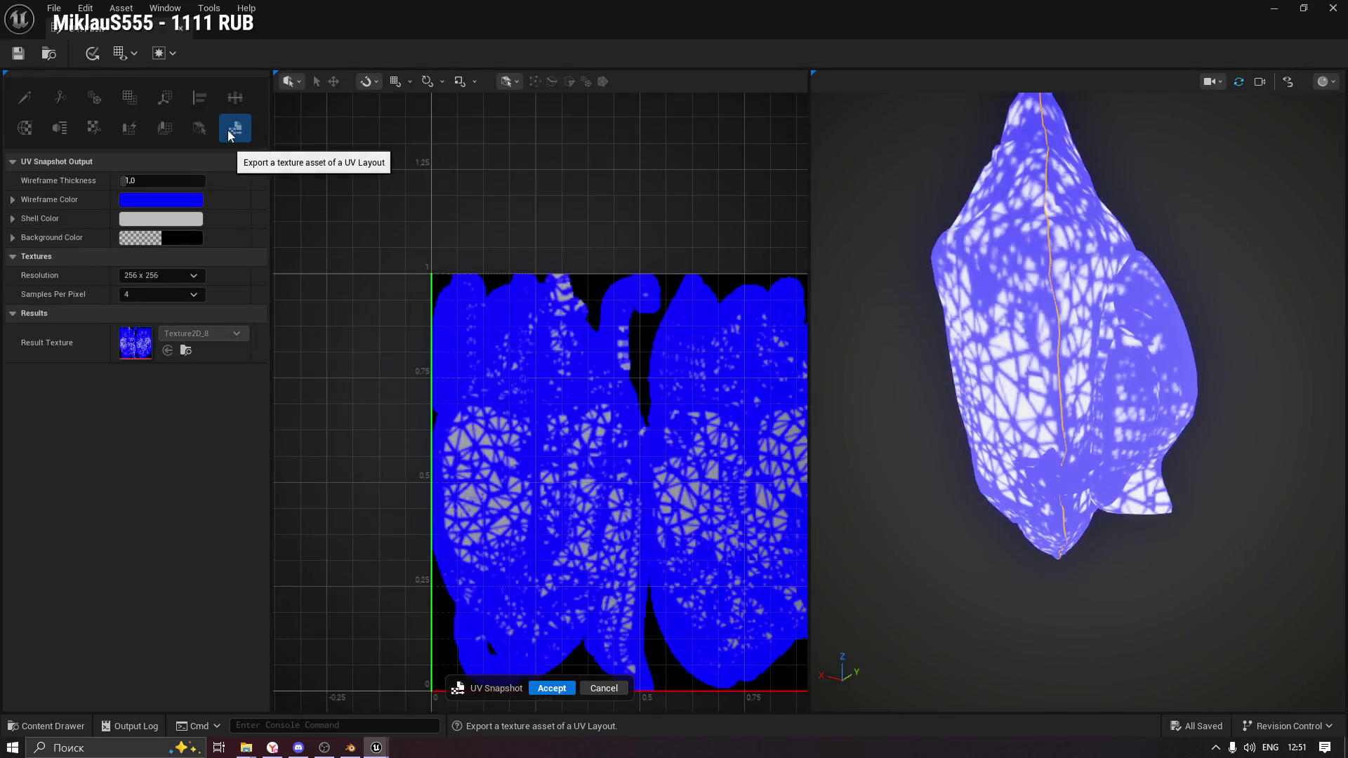
Cancel the UV Snapshot export and bring the ChatGPT browser window forward.
scroll(596, 414, "down", 3)
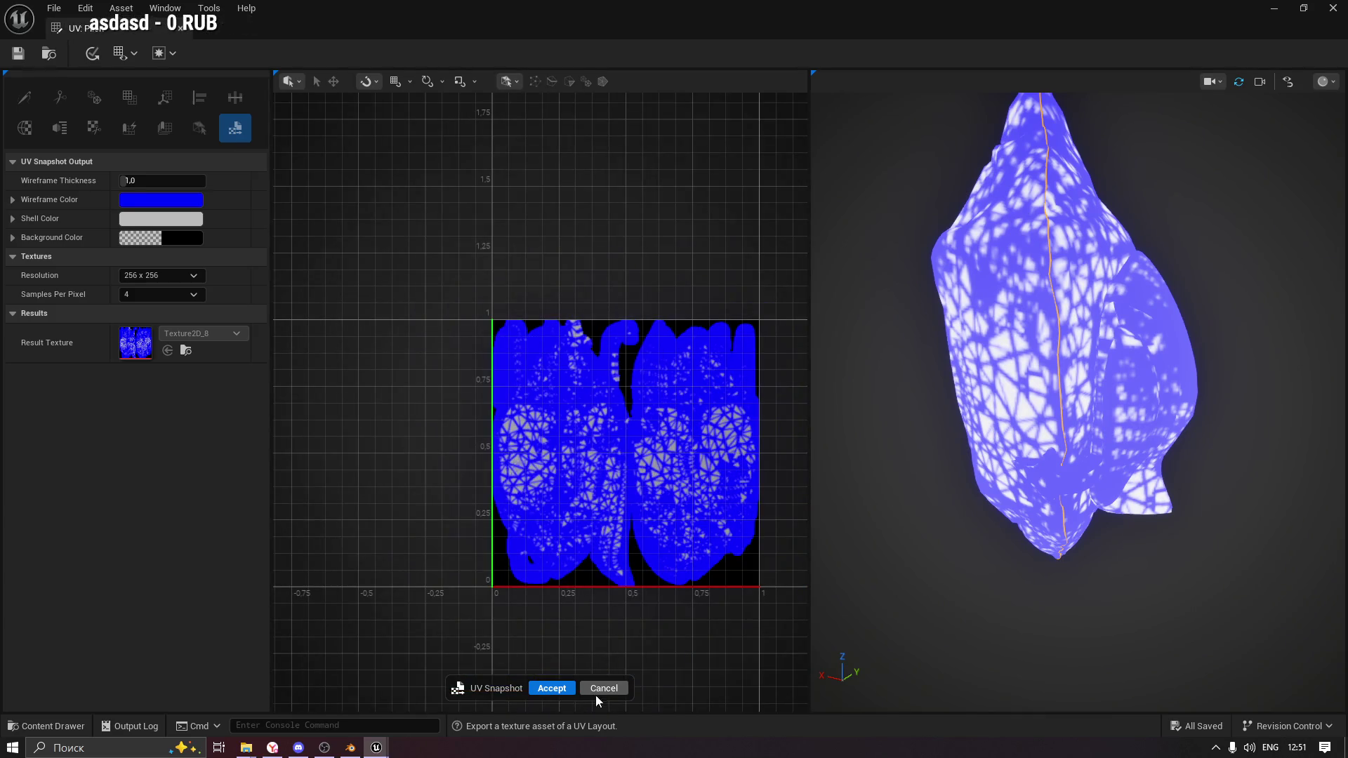
left_click(604, 689)
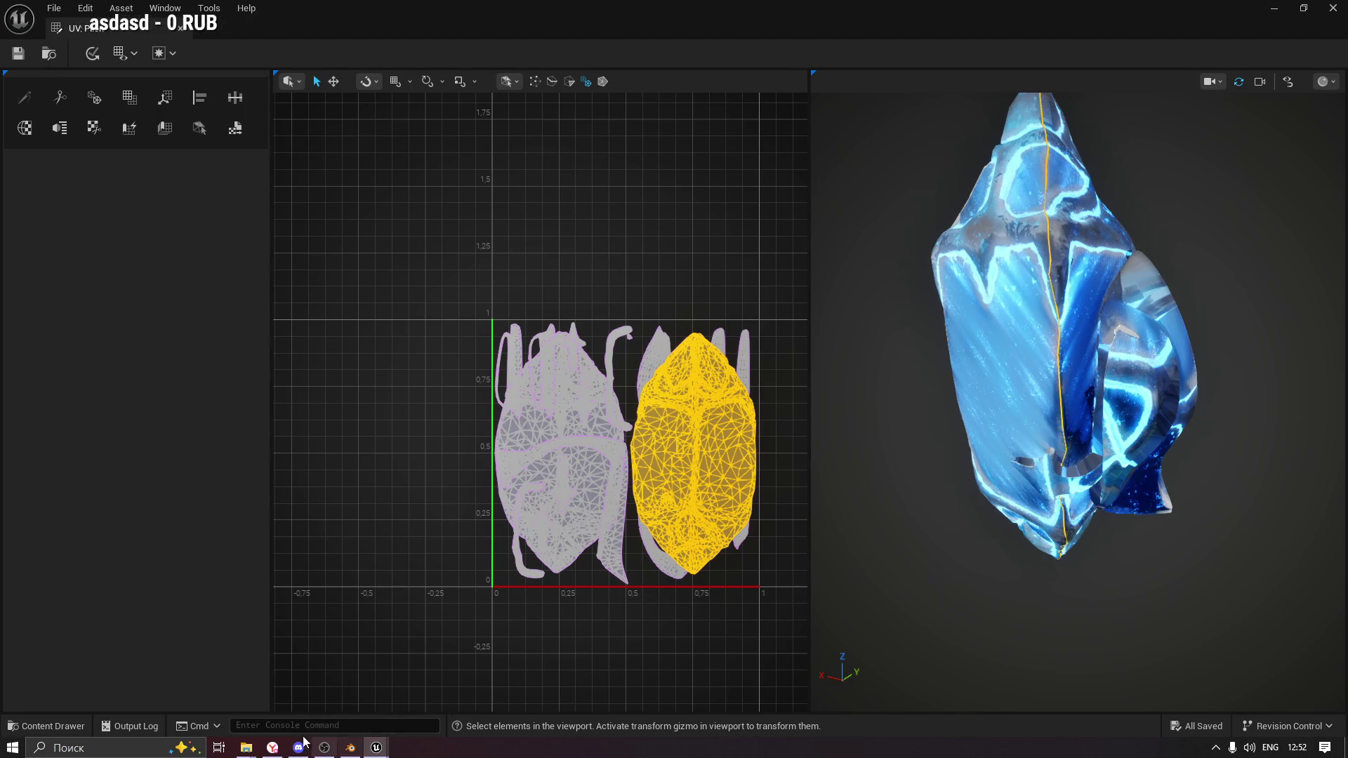
left_click(272, 748)
Highlight the ChatGPT lines on Combine Meshes, not just gluing meshes, and rebuilding geometry and UVs.
scroll(552, 312, "up", 1)
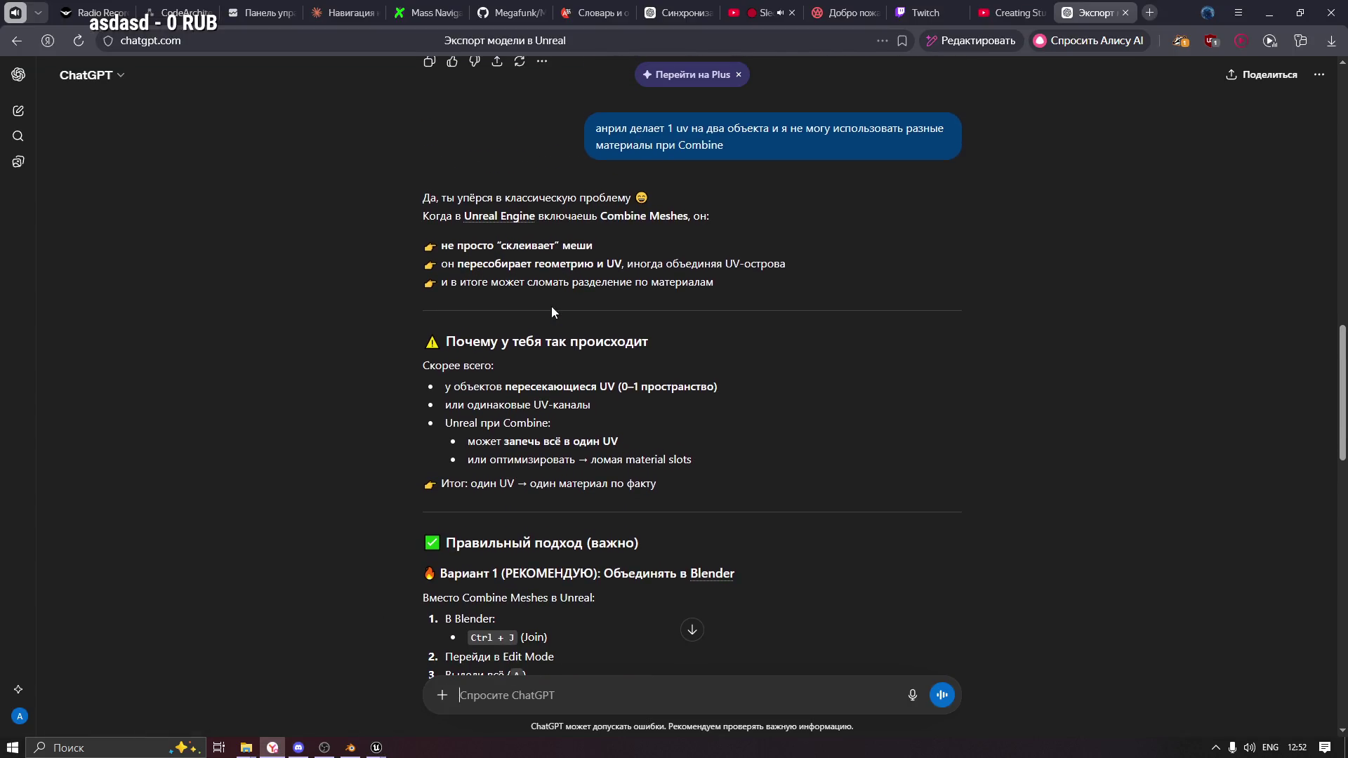
left_click_drag(426, 212, 604, 218)
left_click(467, 246)
left_click_drag(448, 246, 590, 245)
left_click_drag(448, 264, 620, 265)
left_click(642, 269)
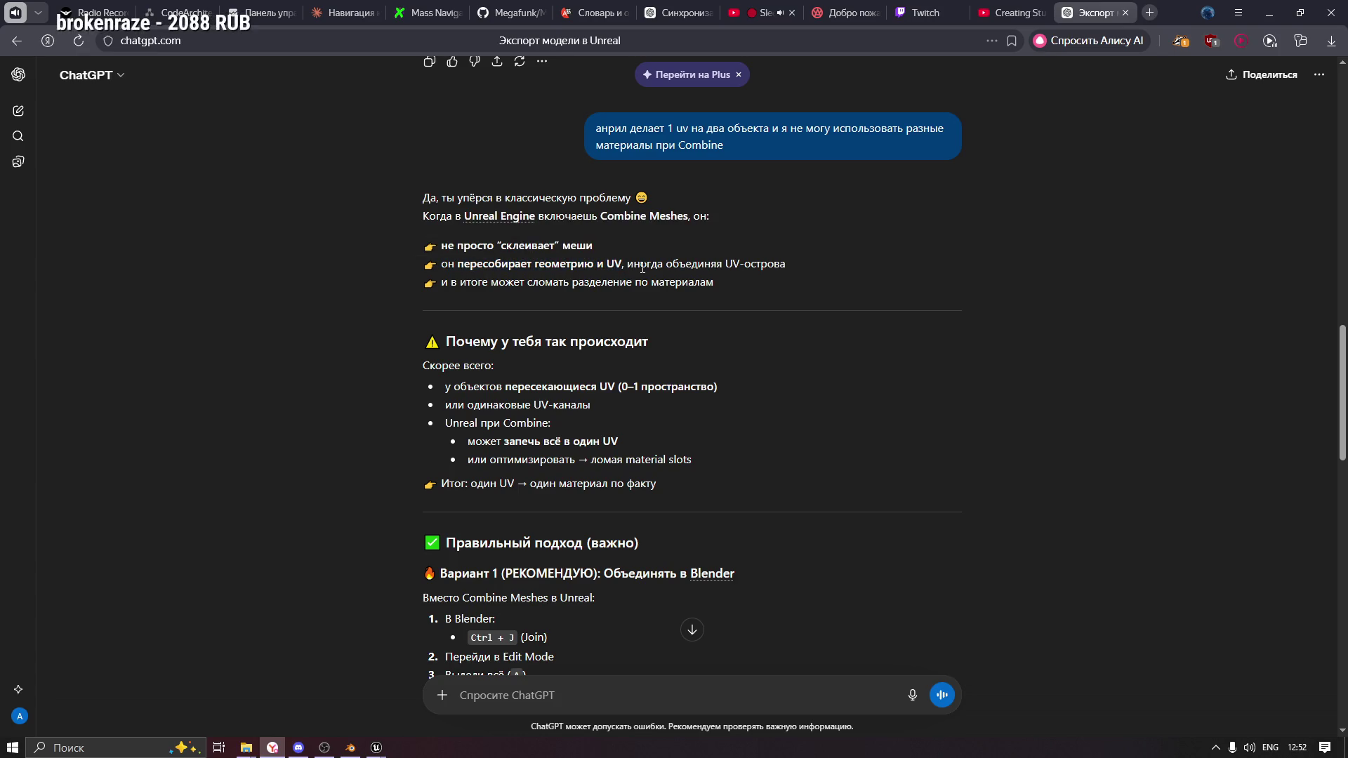
left_click_drag(448, 282, 632, 282)
left_click(520, 361)
Highlight the lines on overlapping UVs, identical UV channels, and baking into one UV.
scroll(519, 362, "down", 1)
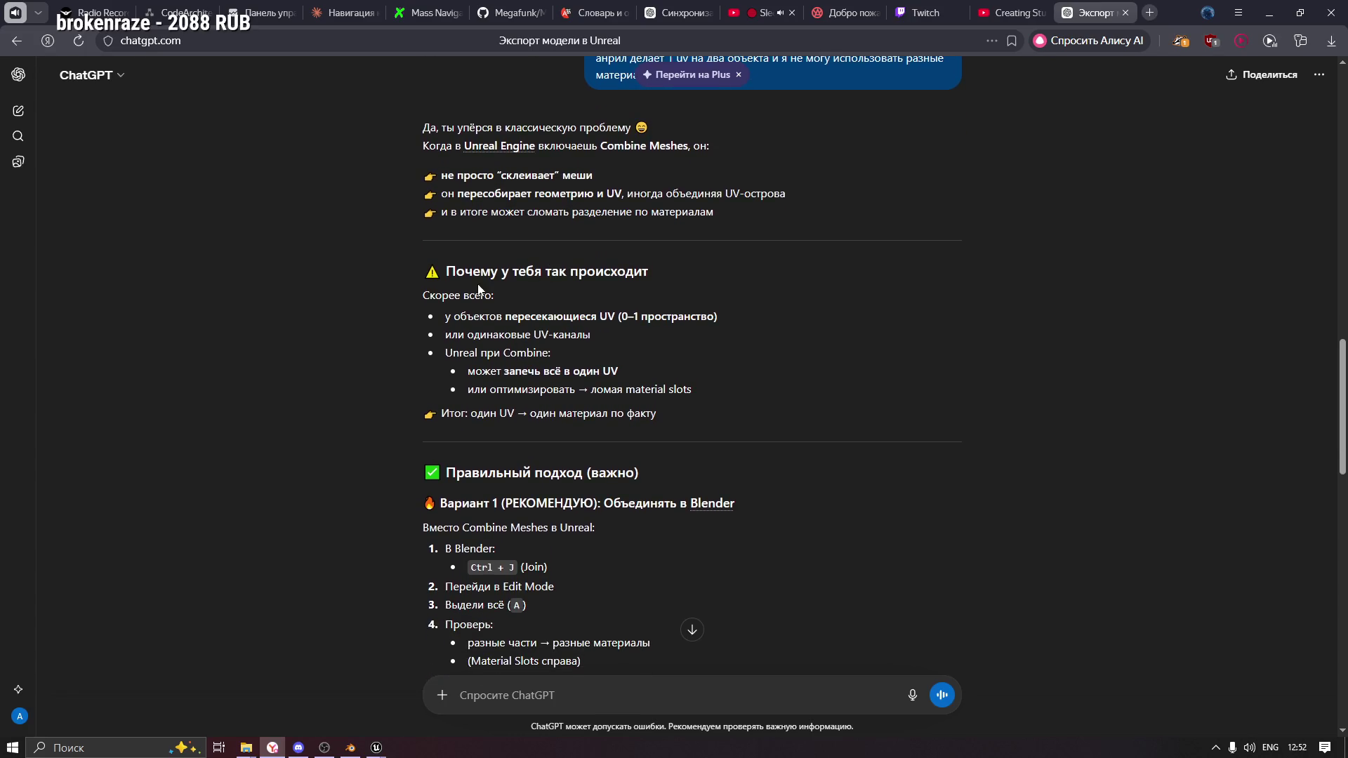
left_click_drag(445, 323, 687, 322)
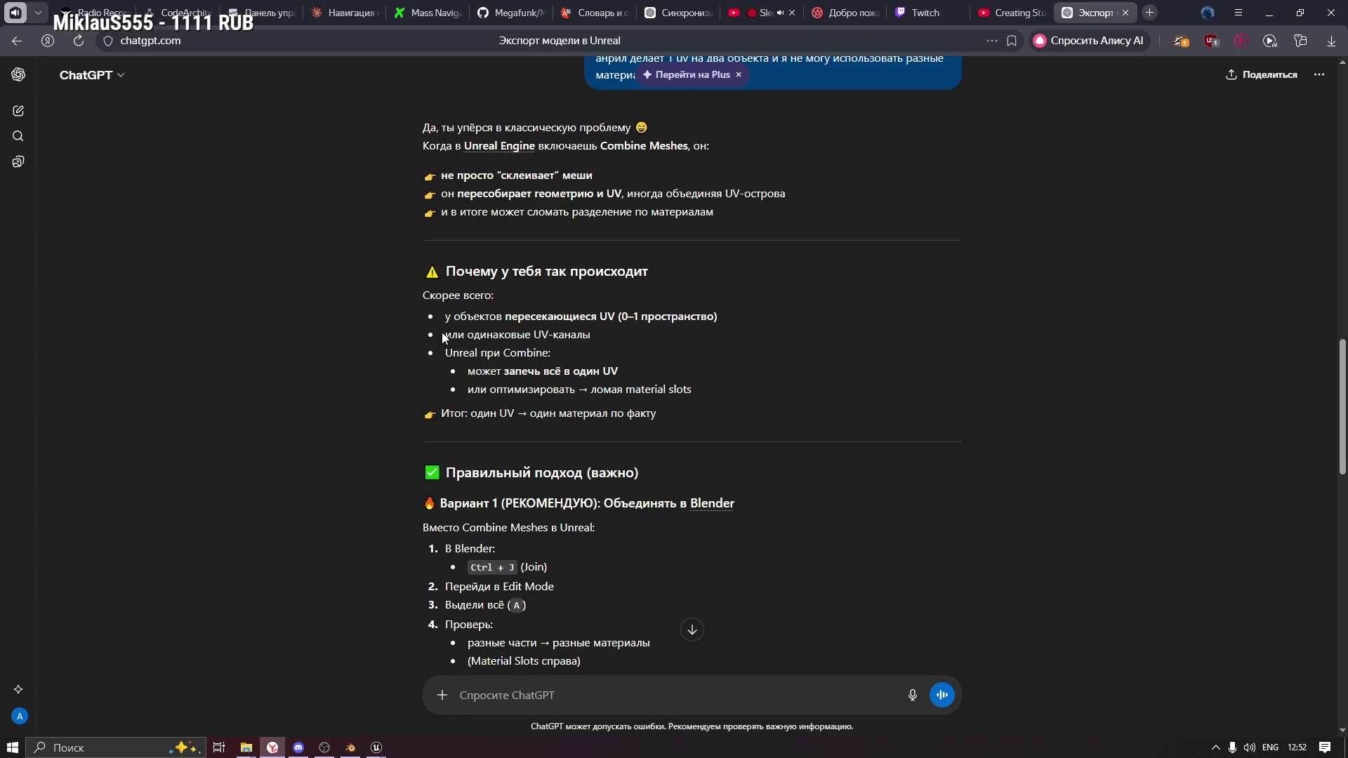
left_click_drag(446, 336, 611, 341)
left_click_drag(481, 354, 551, 354)
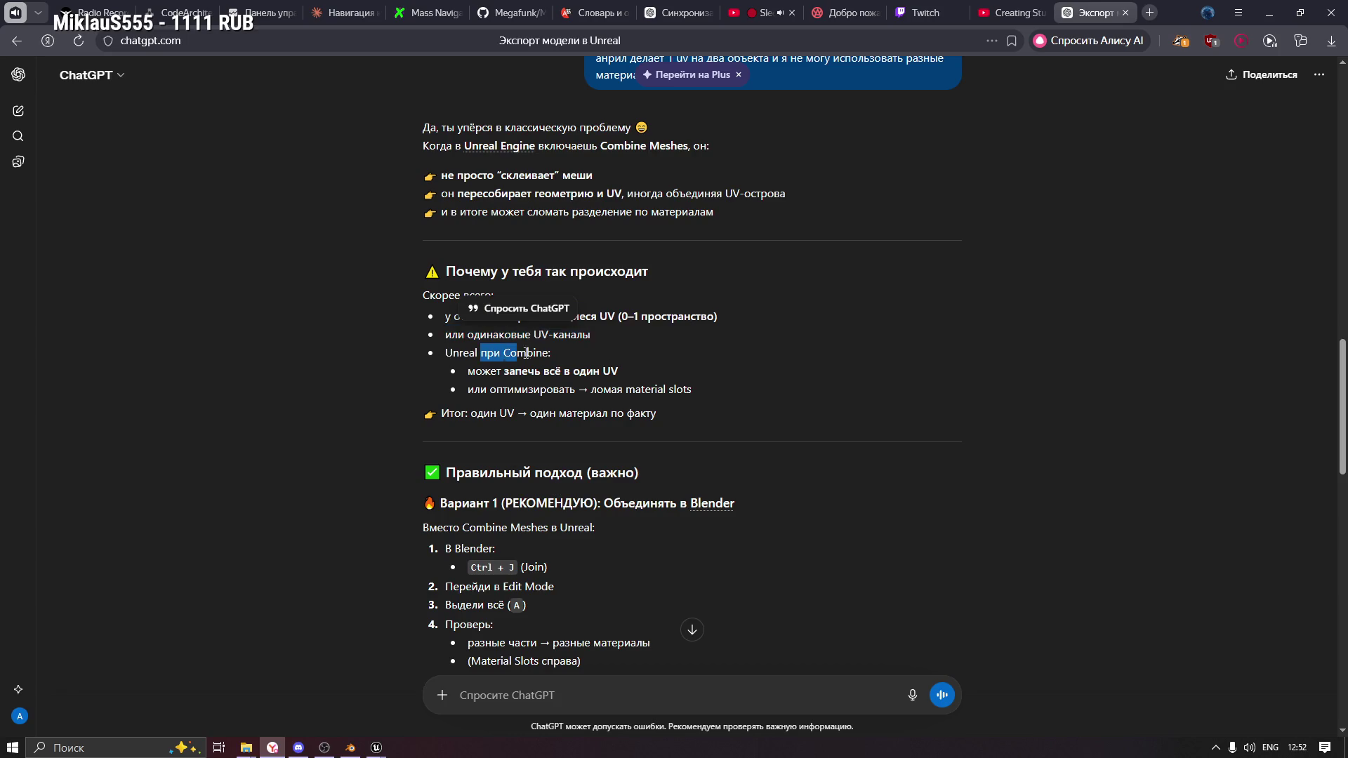
left_click(469, 357)
double_click(483, 354)
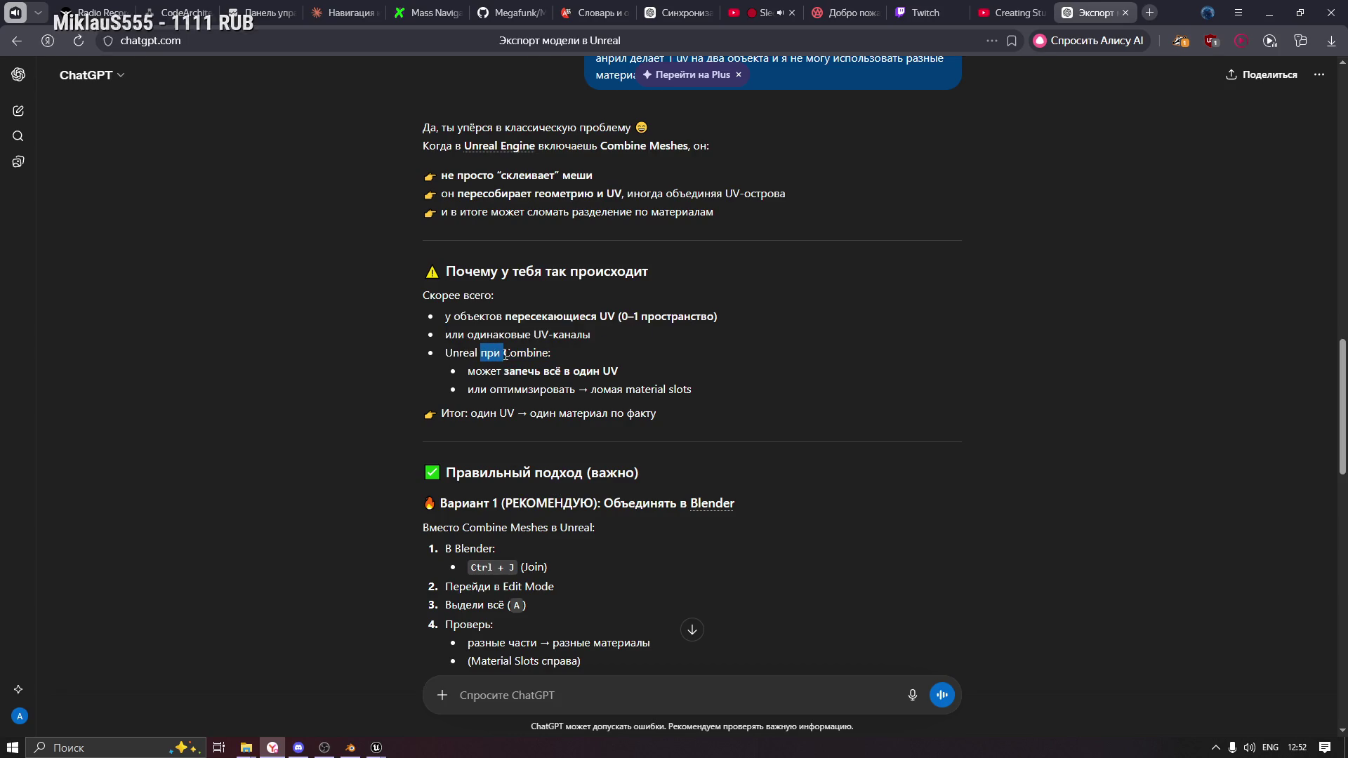
left_click_drag(504, 371, 601, 371)
left_click_drag(468, 390, 577, 390)
left_click(578, 415)
Highlight 'Вместо Combine Meshes в Unreal:', the Blender step, and the Material Slots note.
scroll(578, 414, "down", 2)
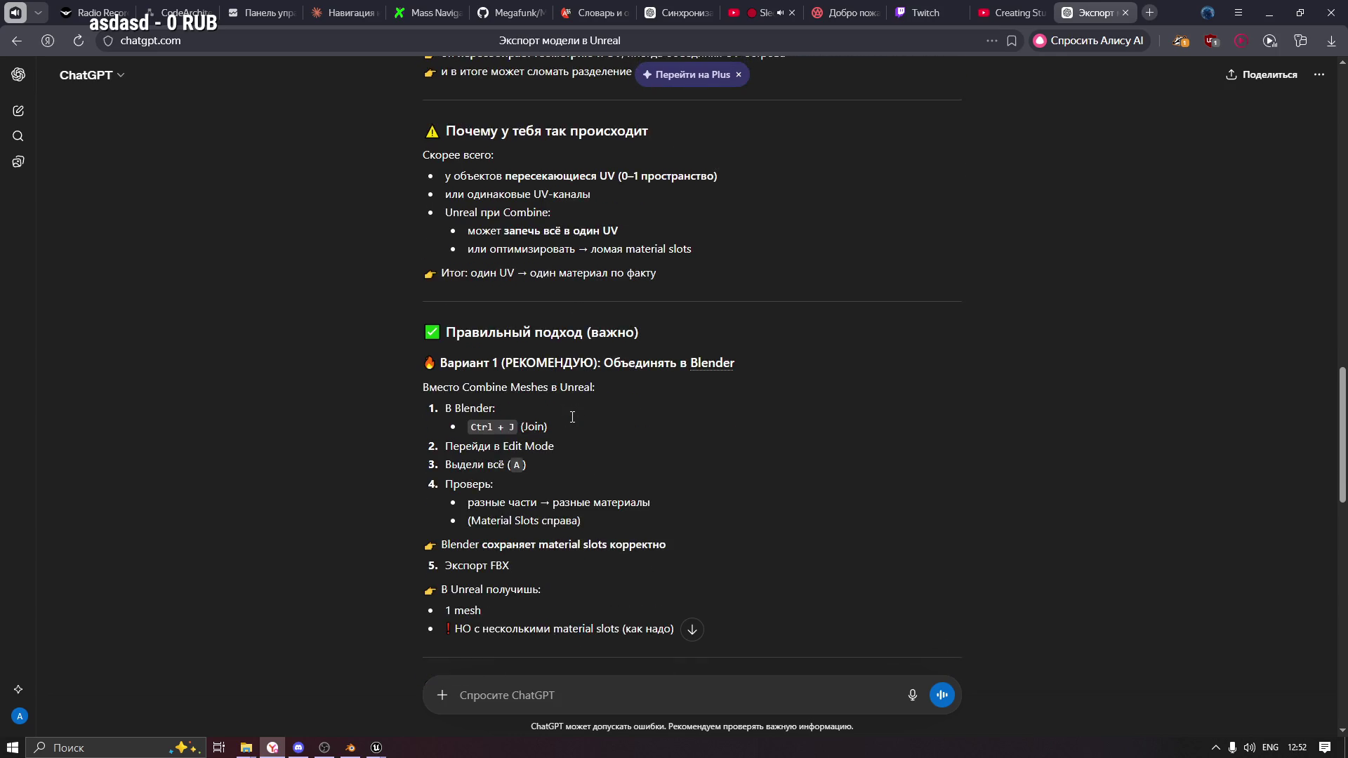
scroll(587, 319, "down", 2)
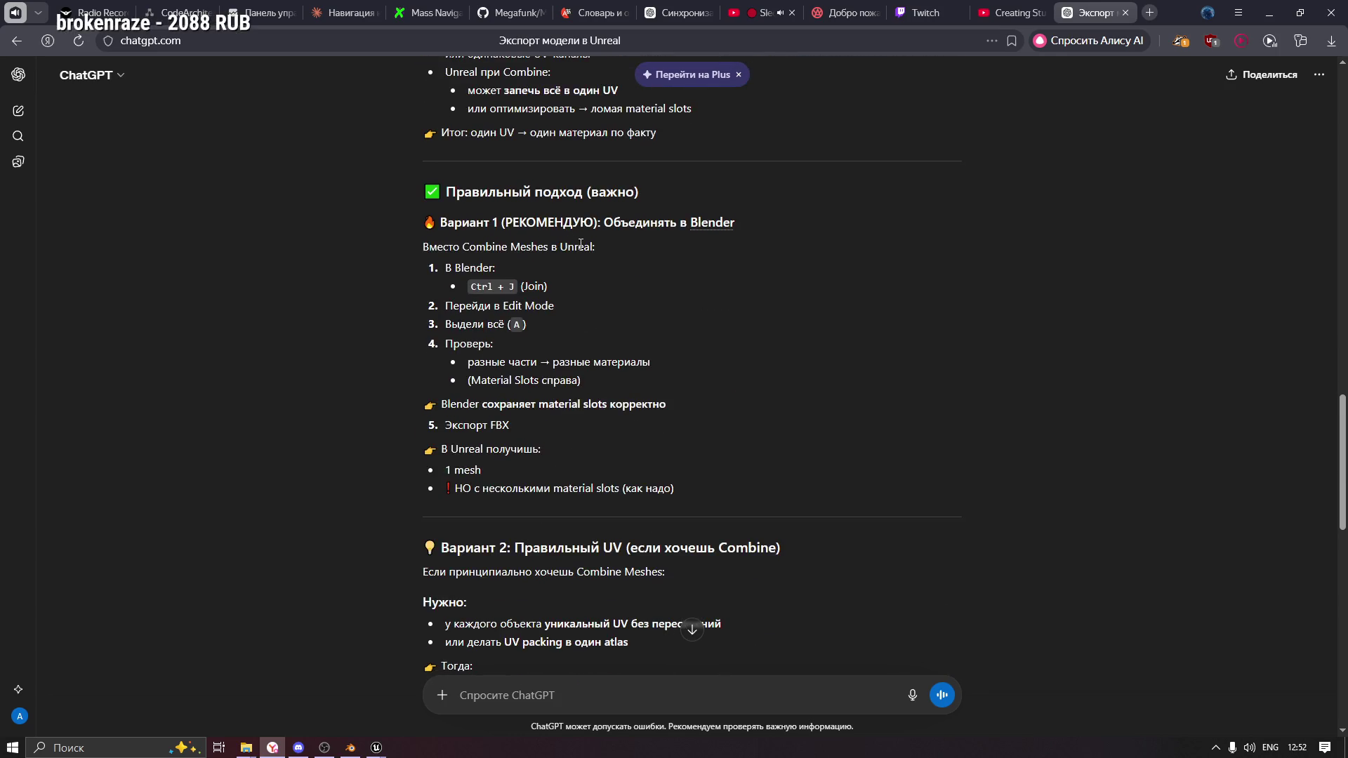
left_click_drag(423, 246, 596, 247)
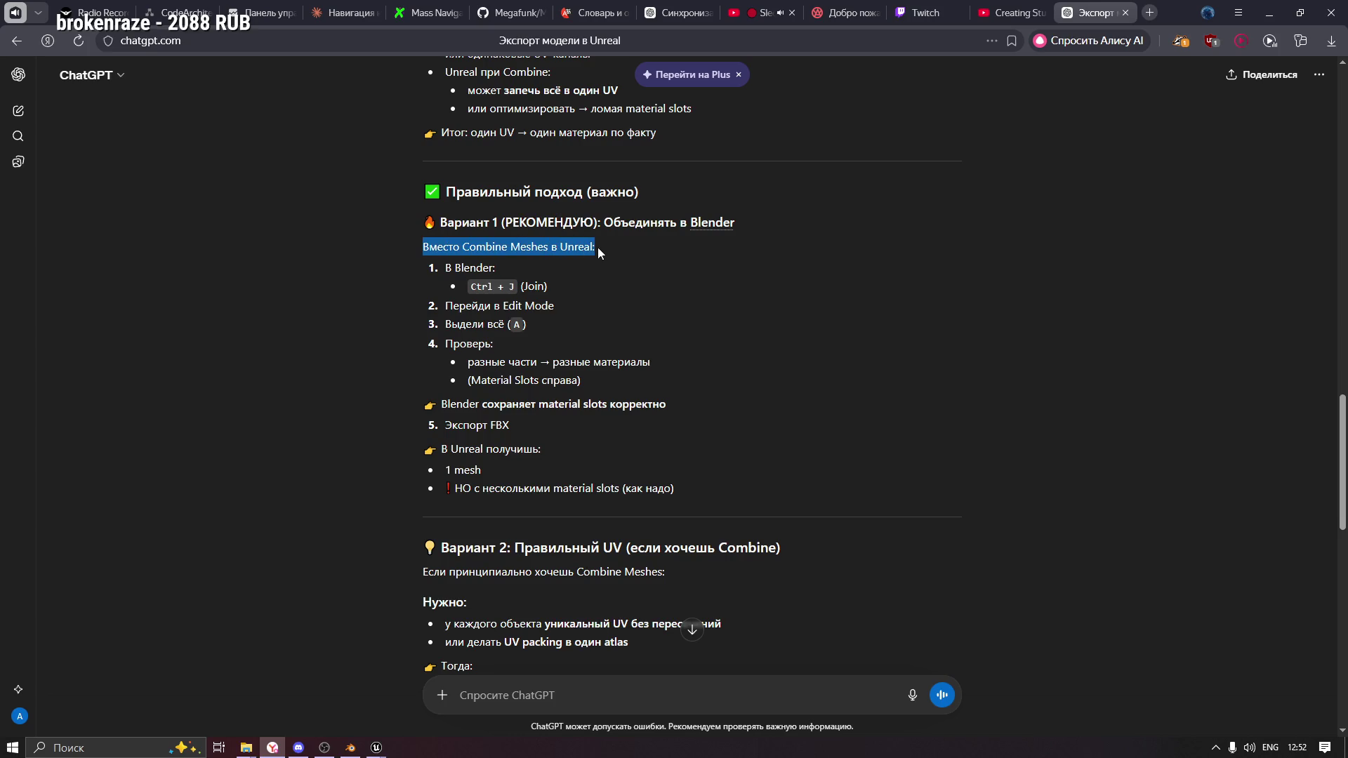
left_click_drag(446, 268, 496, 268)
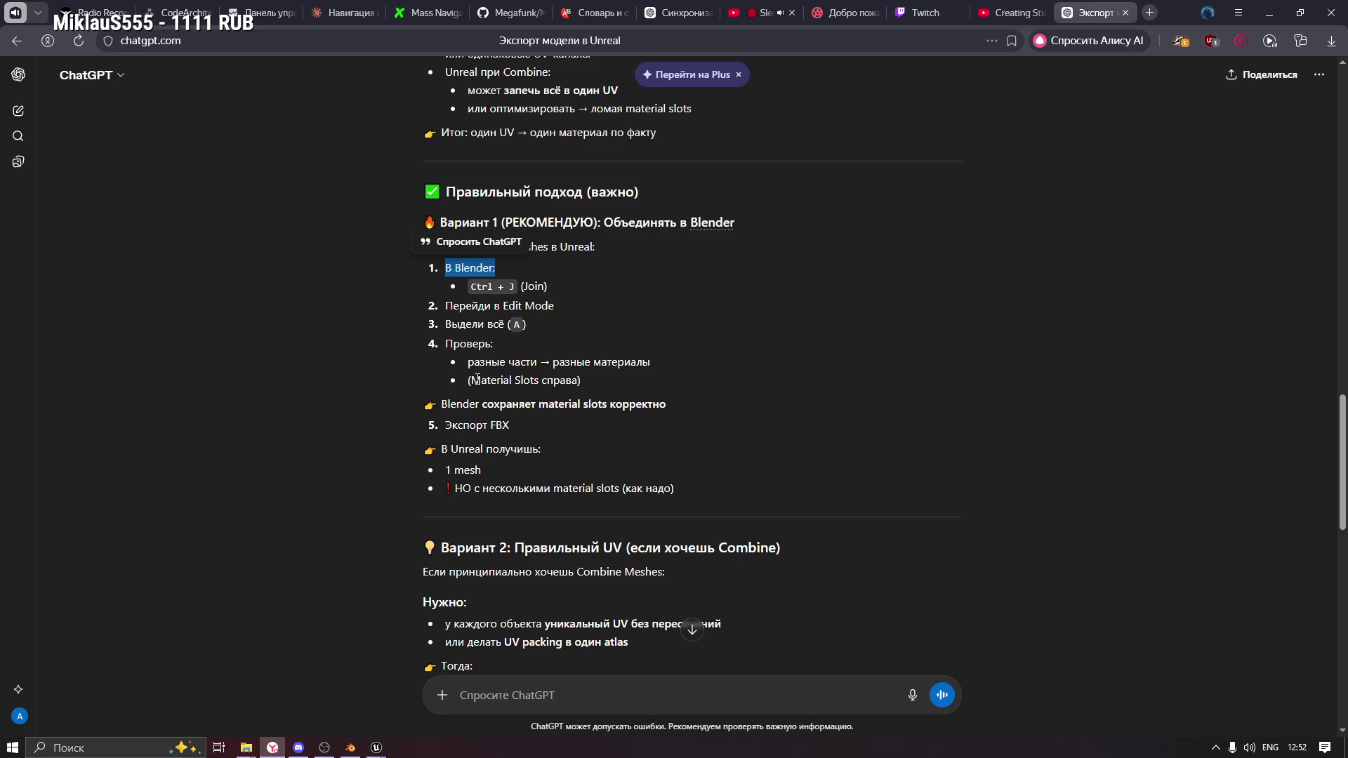
mouse_move(470, 380)
left_mouse_down()
mouse_move(559, 380)
mouse_move(539, 380)
left_mouse_up()
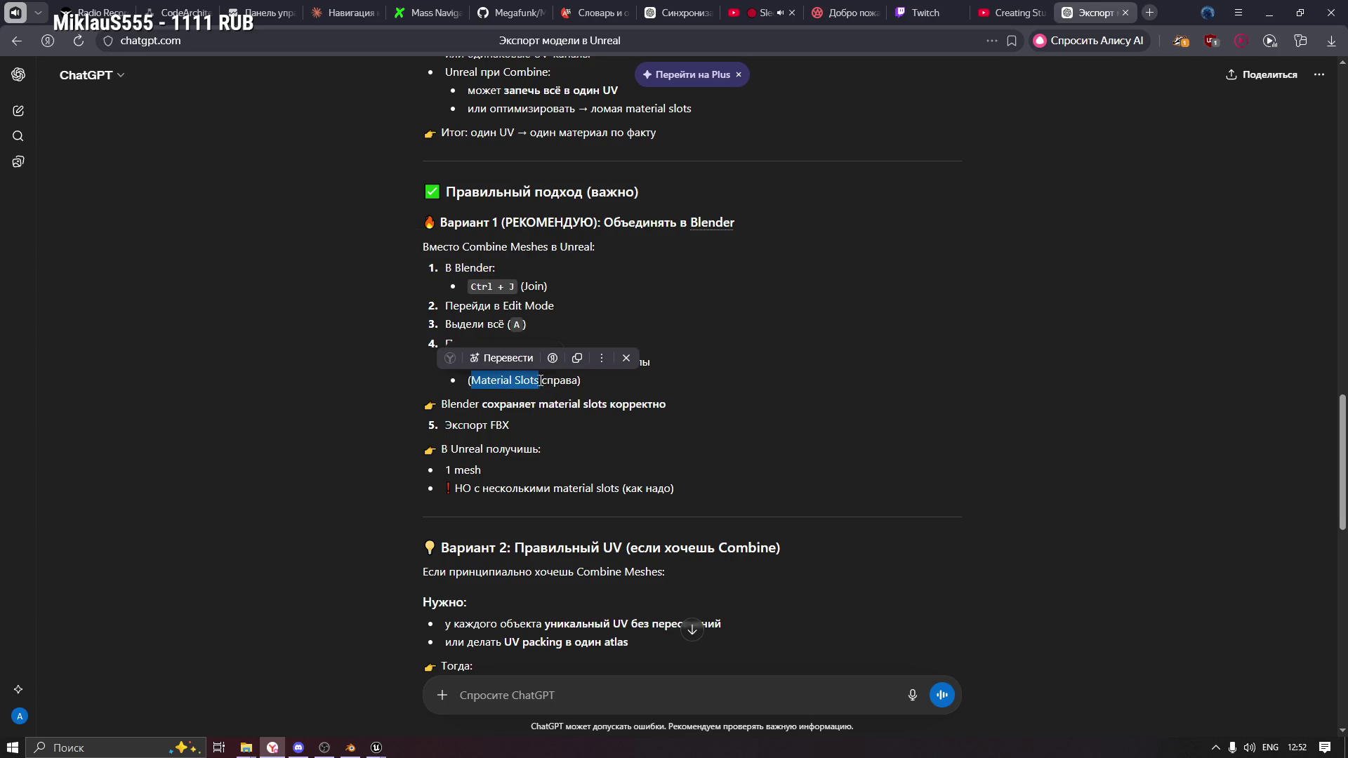
left_click(536, 397)
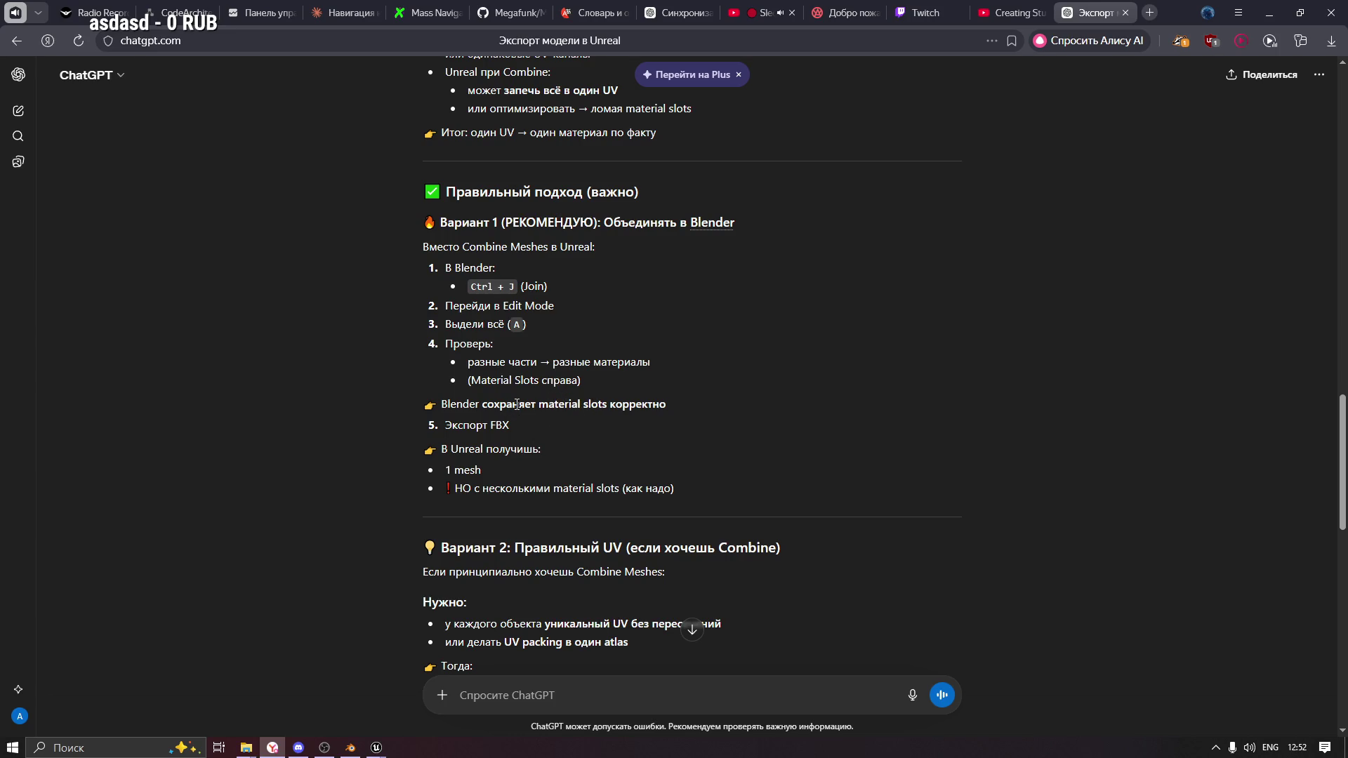
left_click_drag(642, 404, 469, 405)
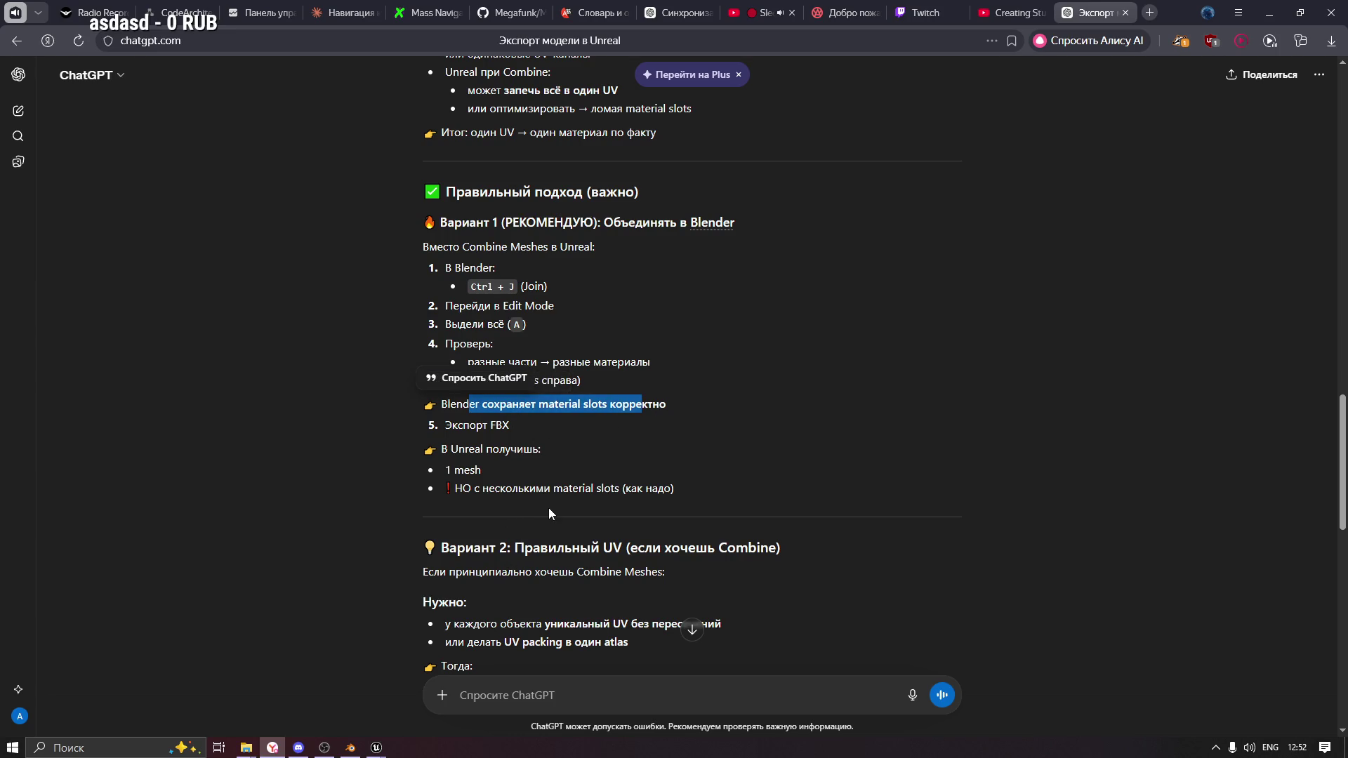
Highlight the non-overlapping UV requirement, UV packing into one atlas, and one atlas material lines.
scroll(549, 508, "down", 3)
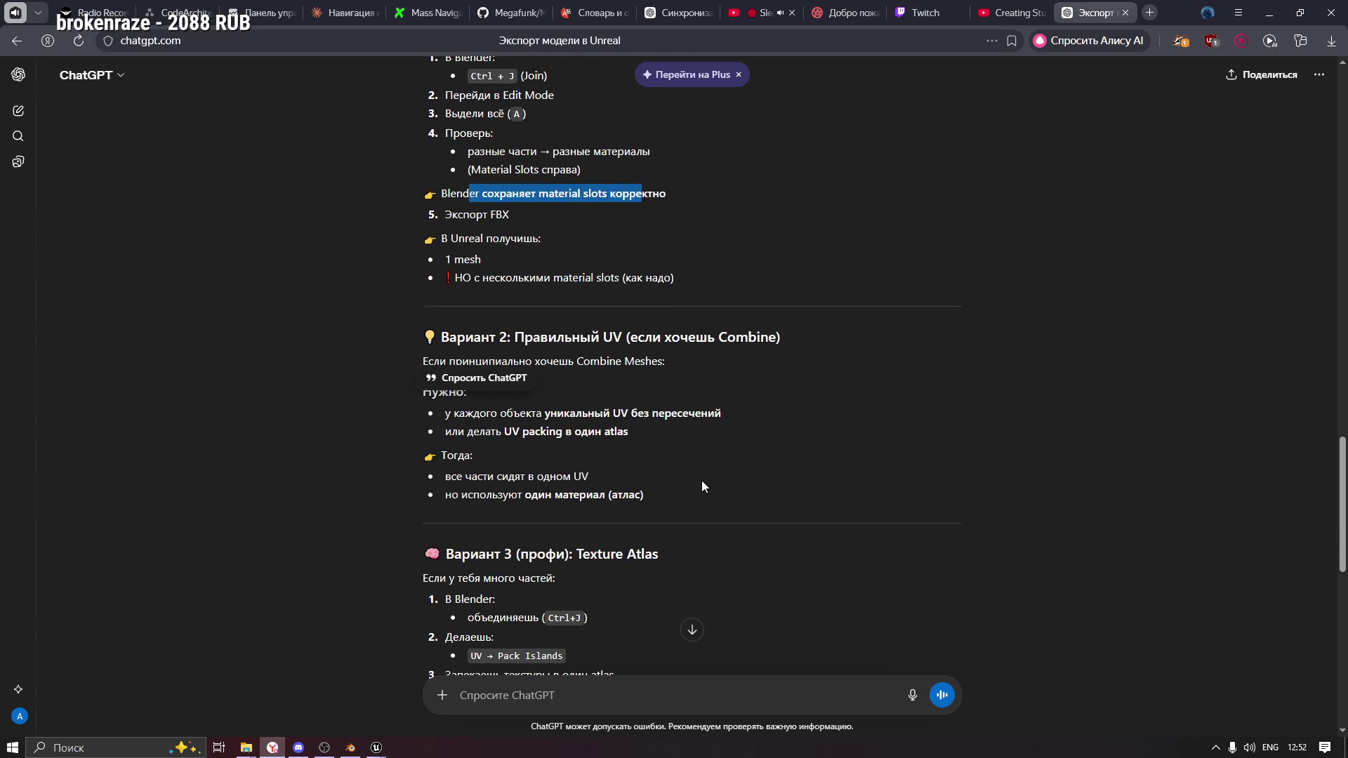
left_click(696, 463)
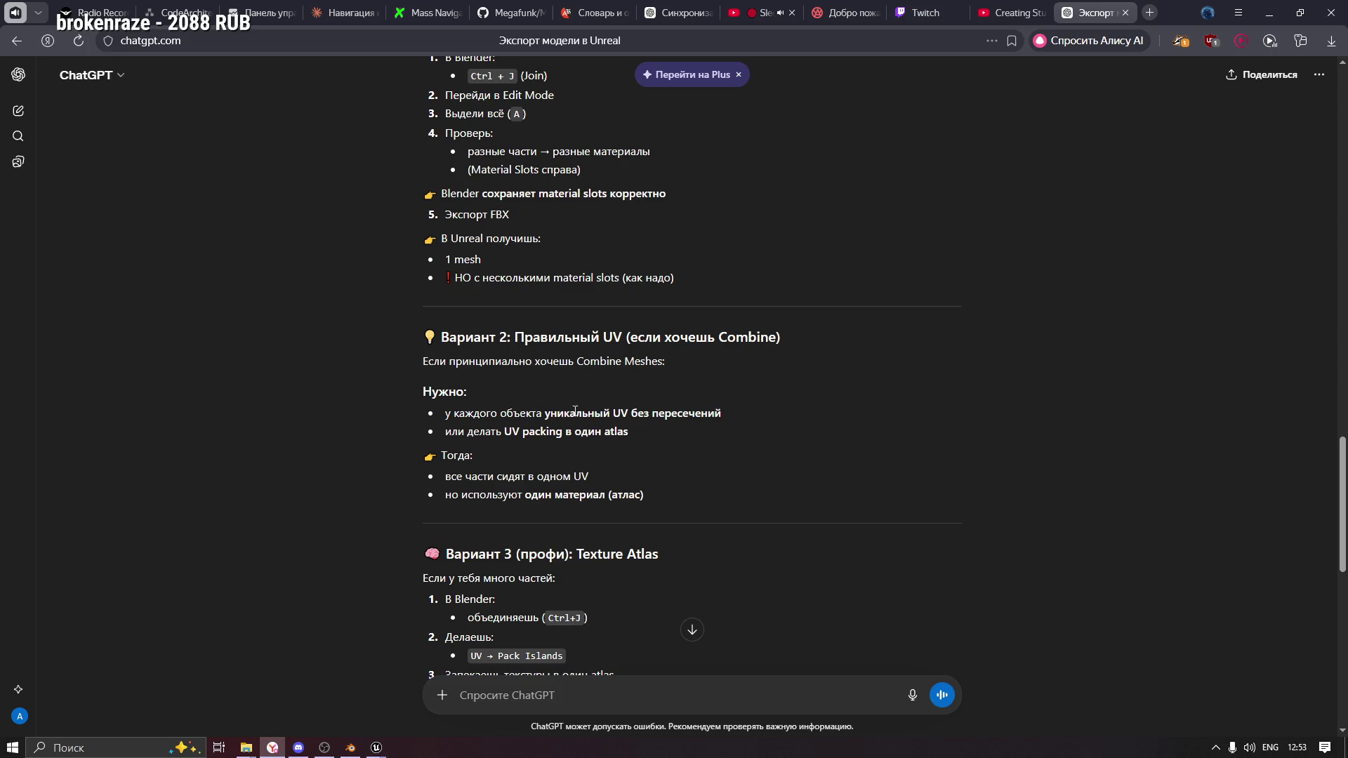
left_click_drag(618, 413, 736, 411)
left_click_drag(467, 431, 634, 436)
left_click(498, 438)
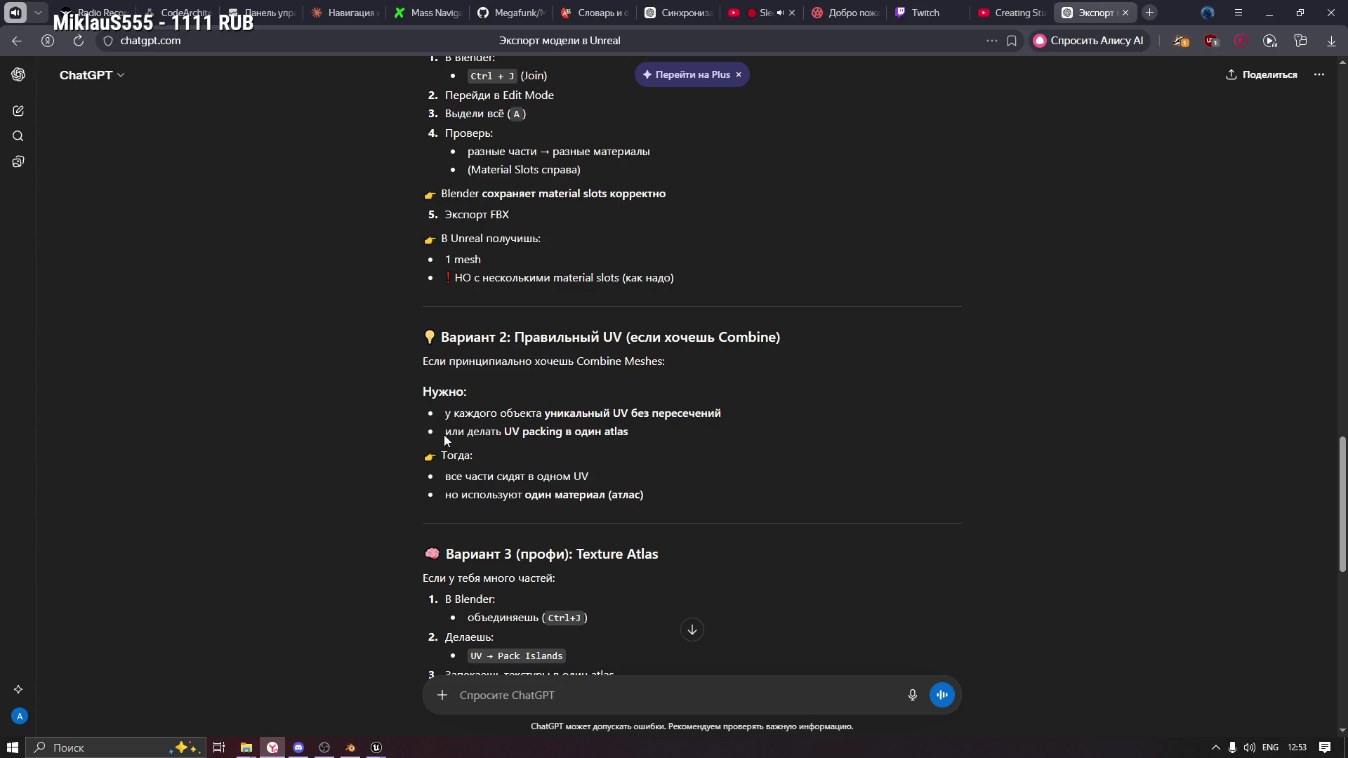
left_click_drag(444, 434, 627, 432)
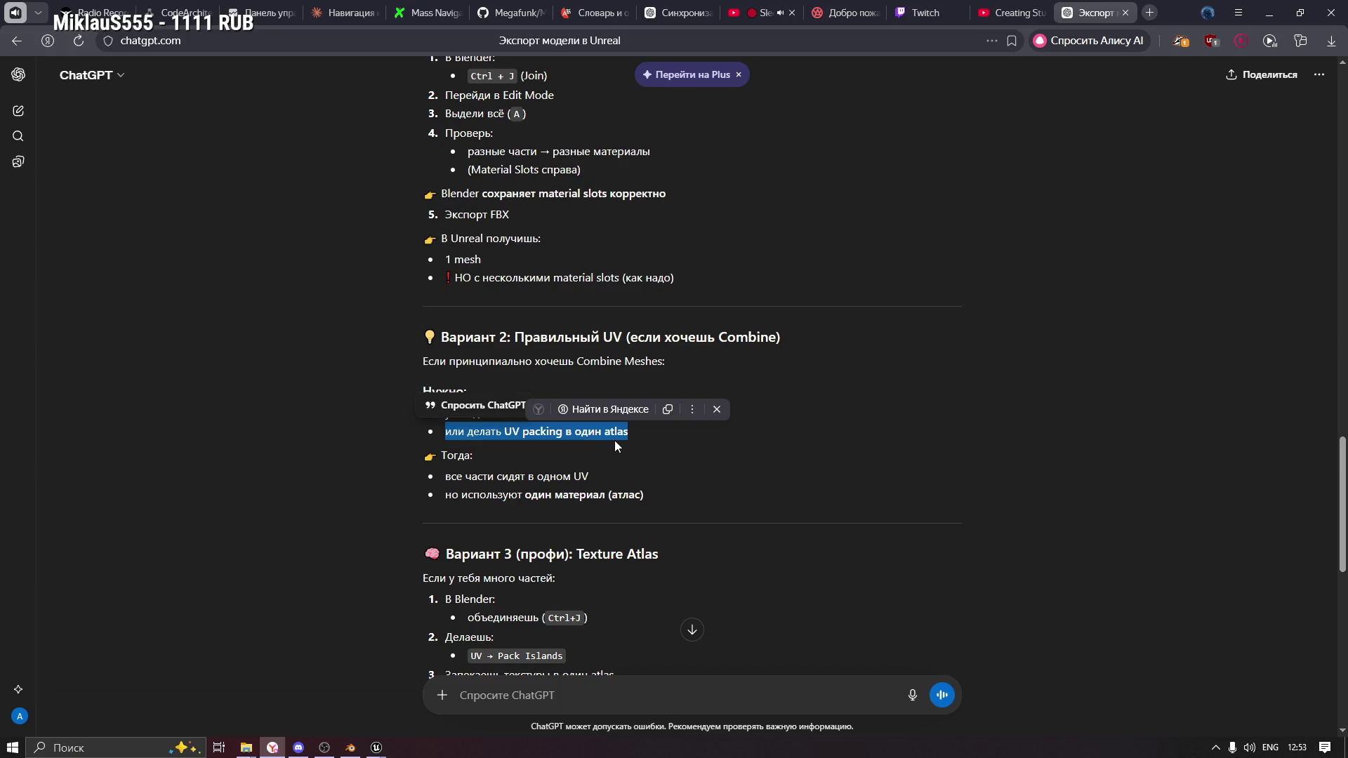
left_click(611, 444)
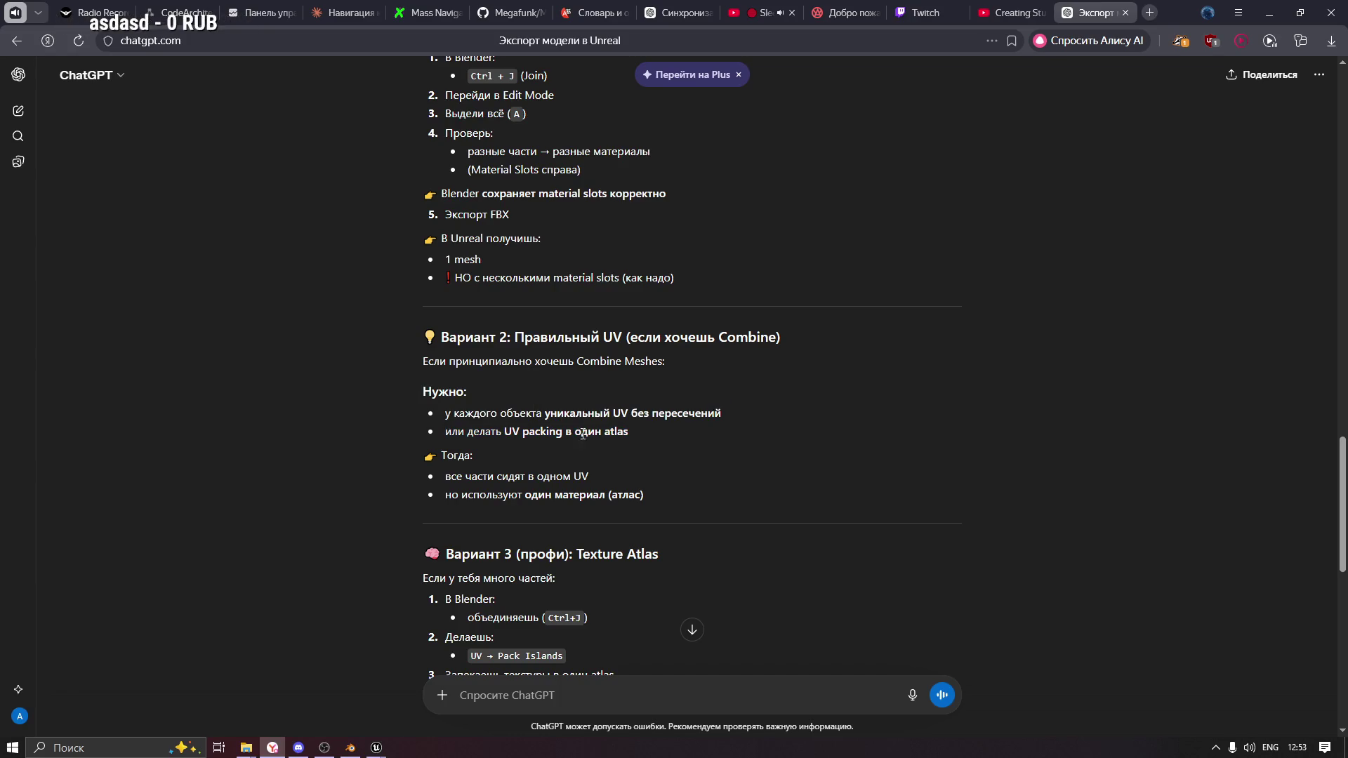
left_click_drag(579, 474, 445, 477)
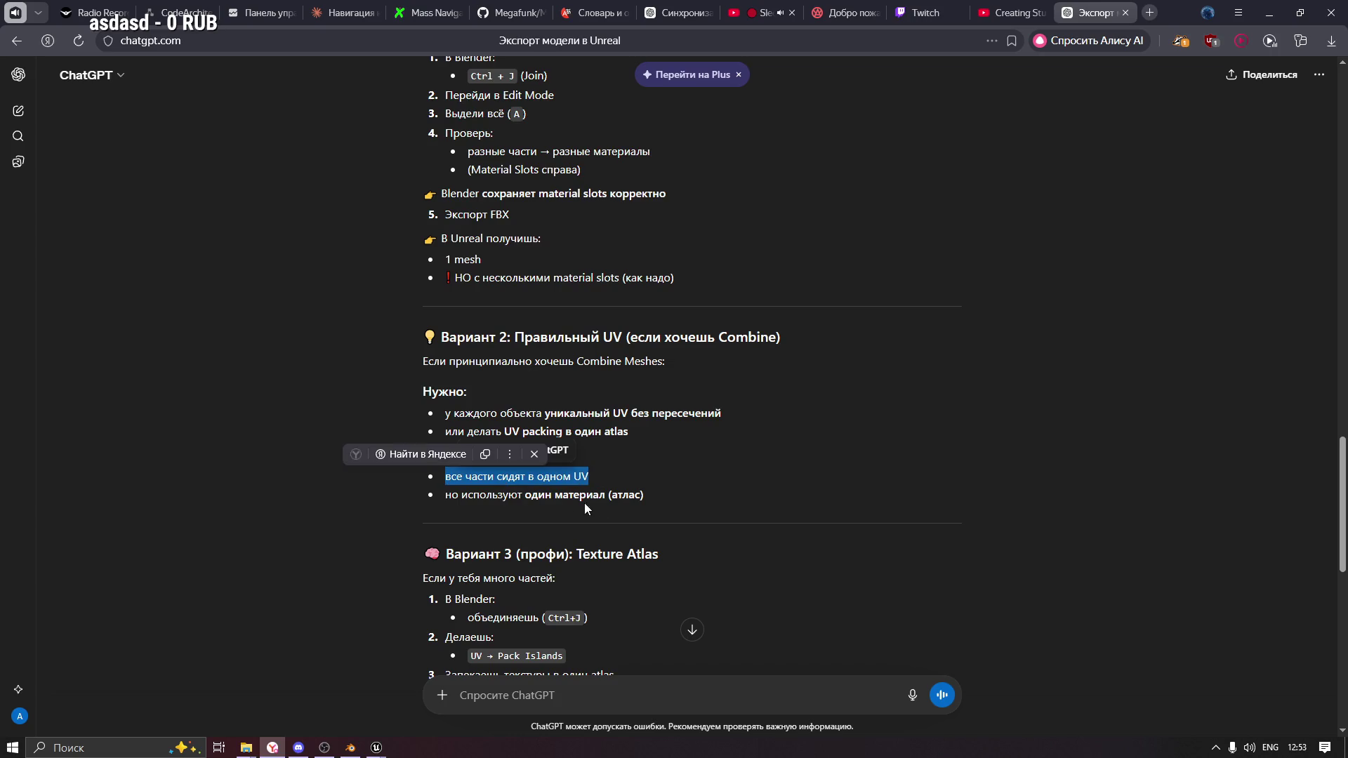
left_click_drag(450, 495, 659, 502)
left_click(542, 524)
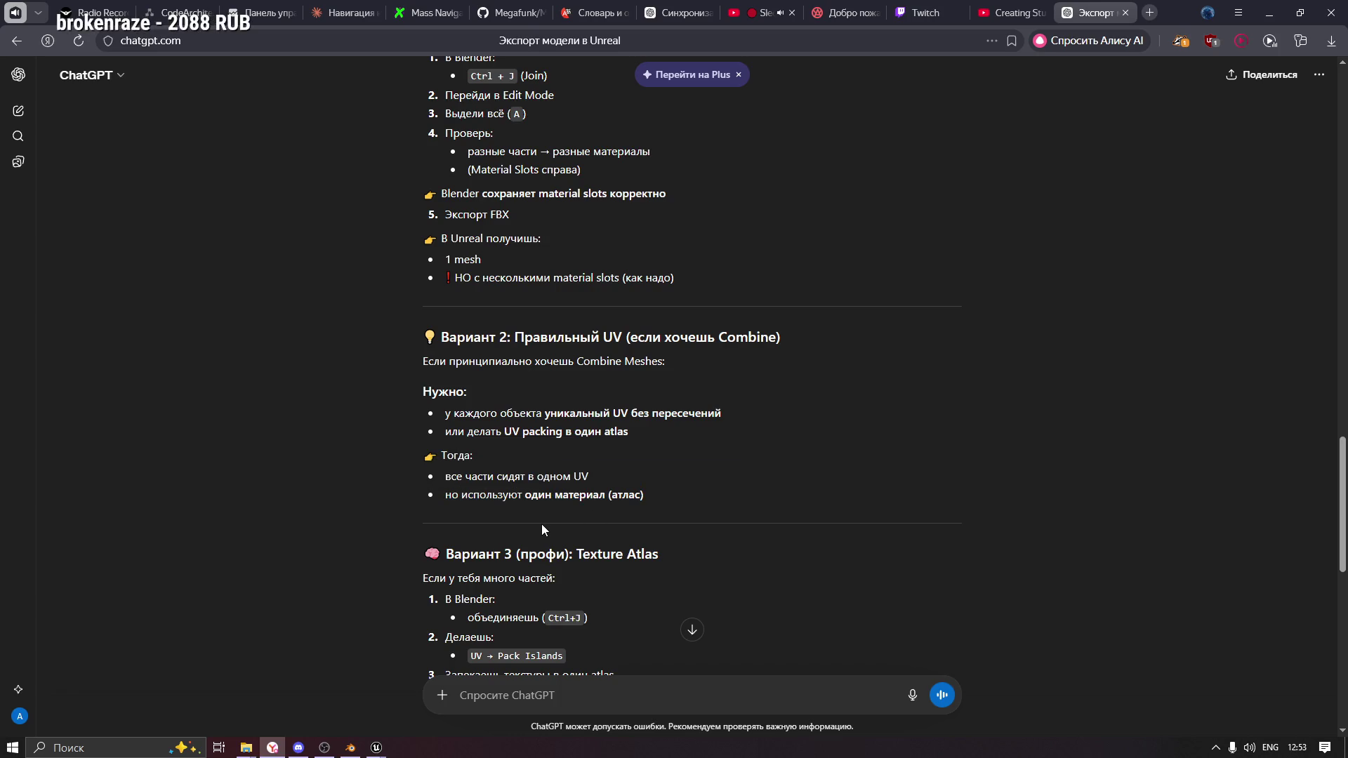
Highlight the Texture Atlas option steps and its 1 mesh, 1 material, minimal draw call results.
scroll(542, 524, "down", 2)
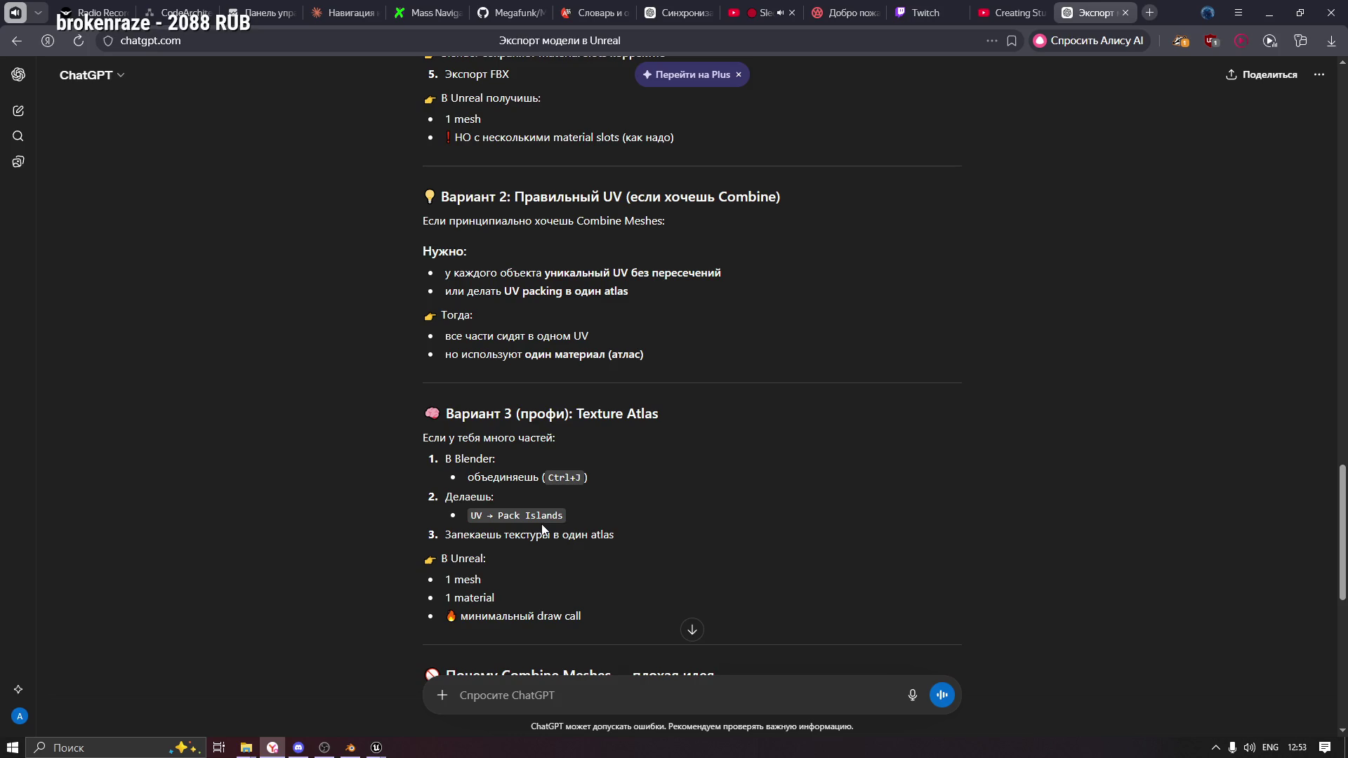
scroll(665, 283, "down", 2)
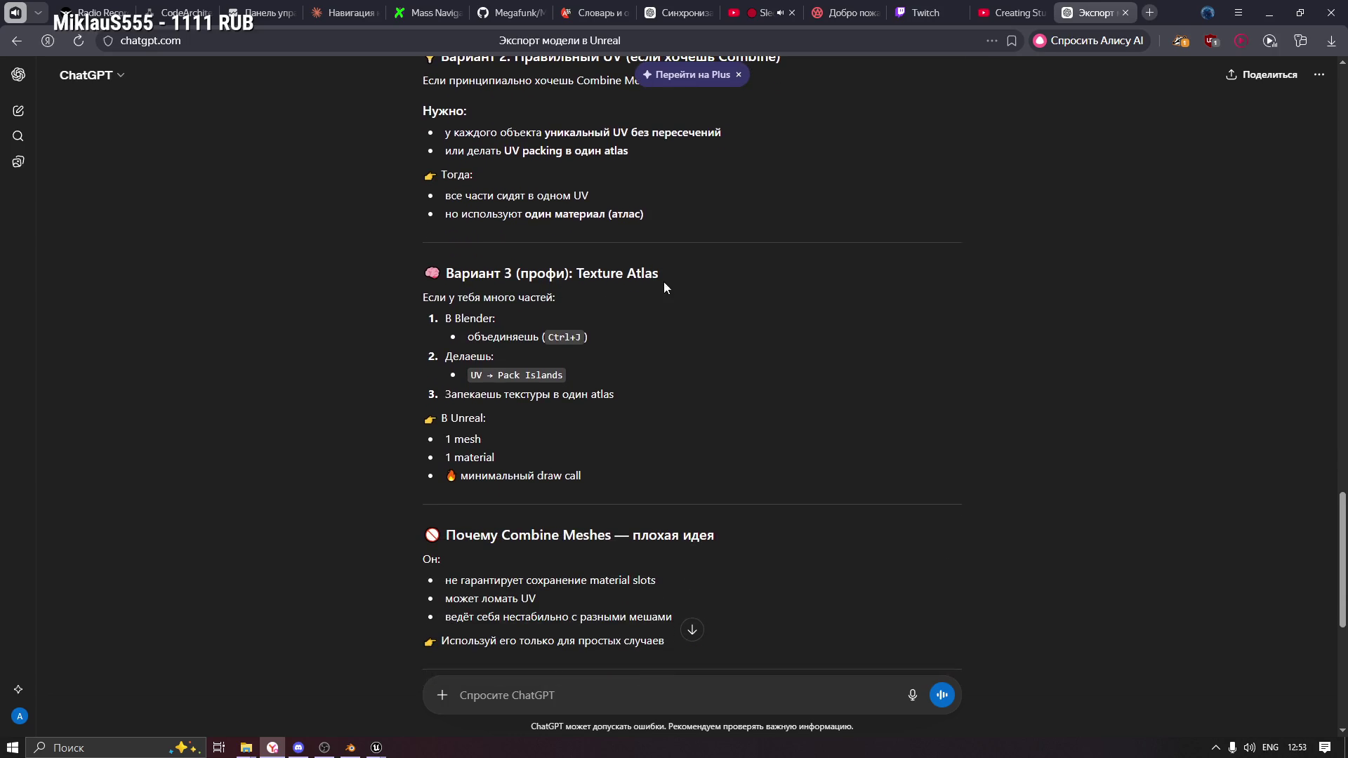
left_click_drag(620, 271, 576, 274)
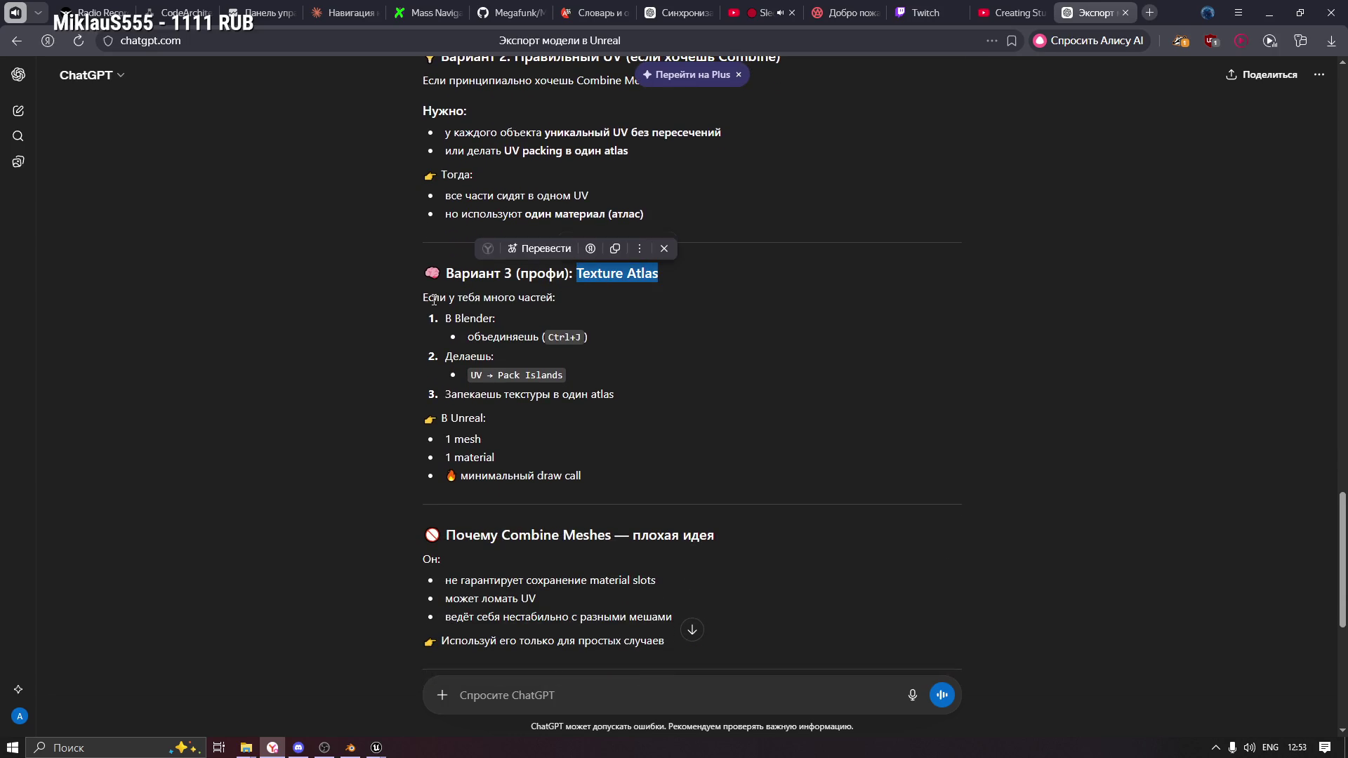
triple_click(506, 337)
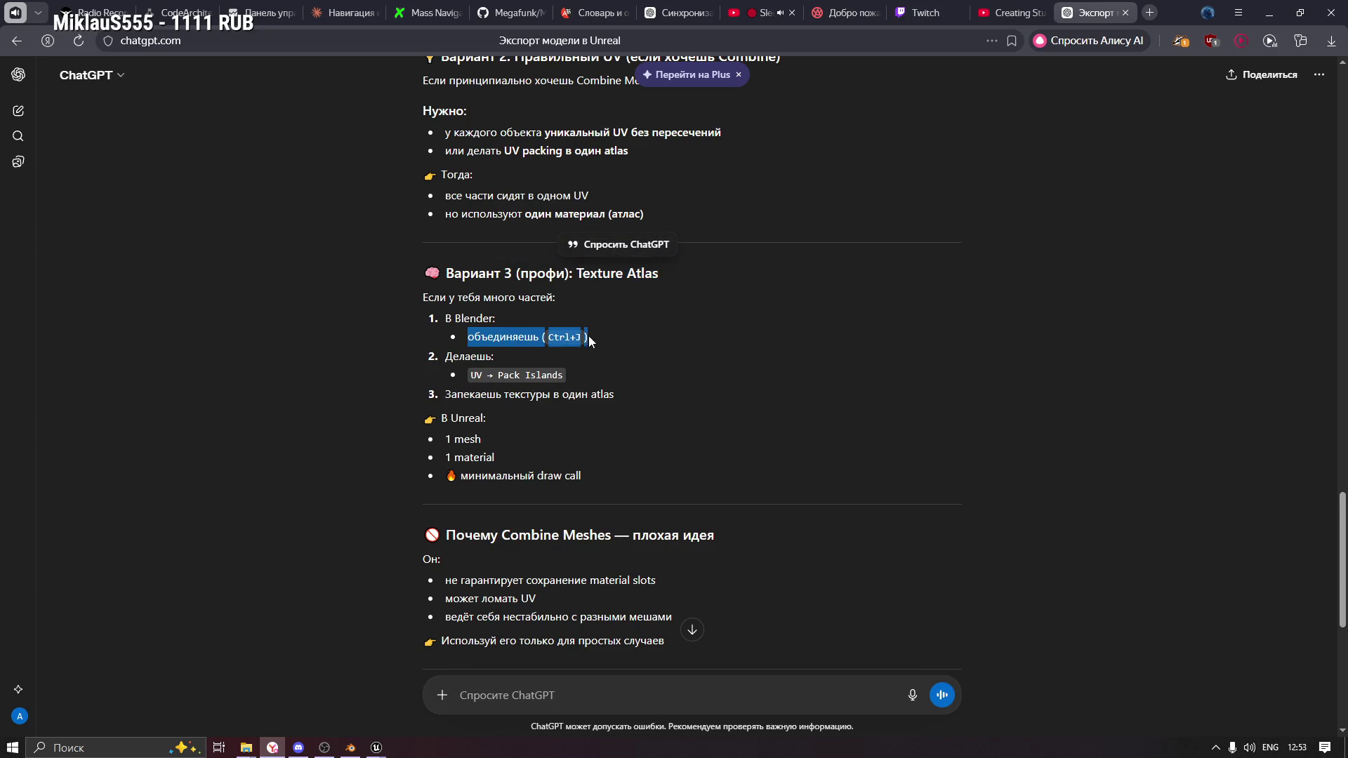
triple_click(469, 357)
left_click_drag(436, 396, 625, 398)
left_click(528, 423)
triple_click(464, 438)
triple_click(472, 458)
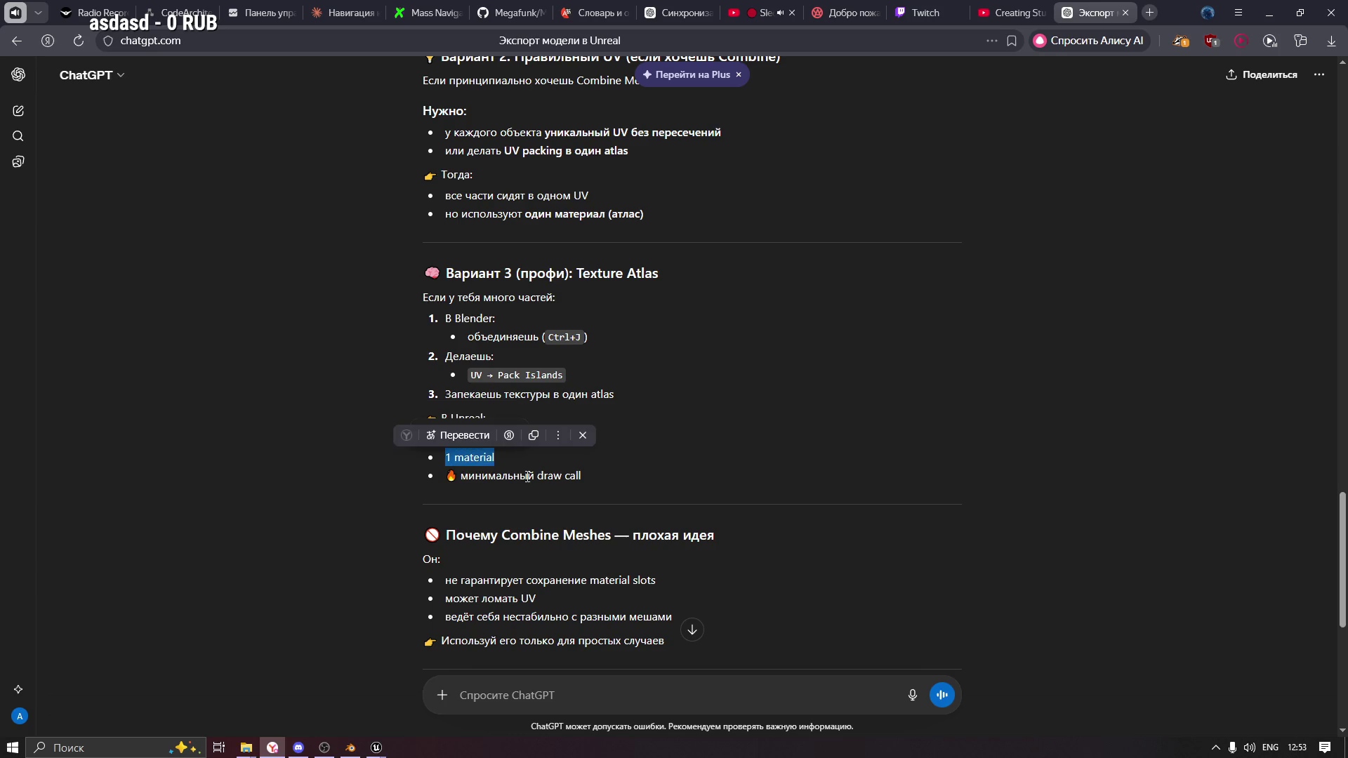
triple_click(519, 476)
left_click(555, 521)
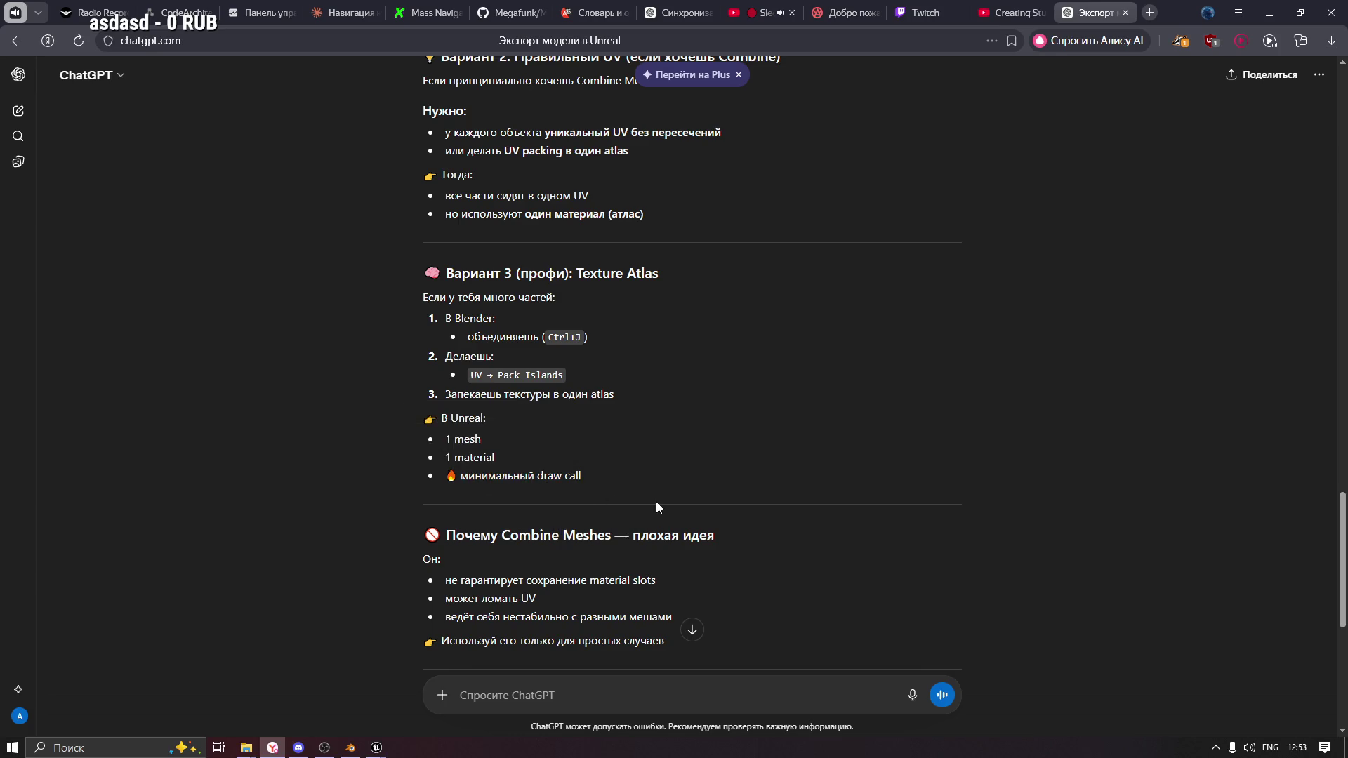
key("alt+Tab")
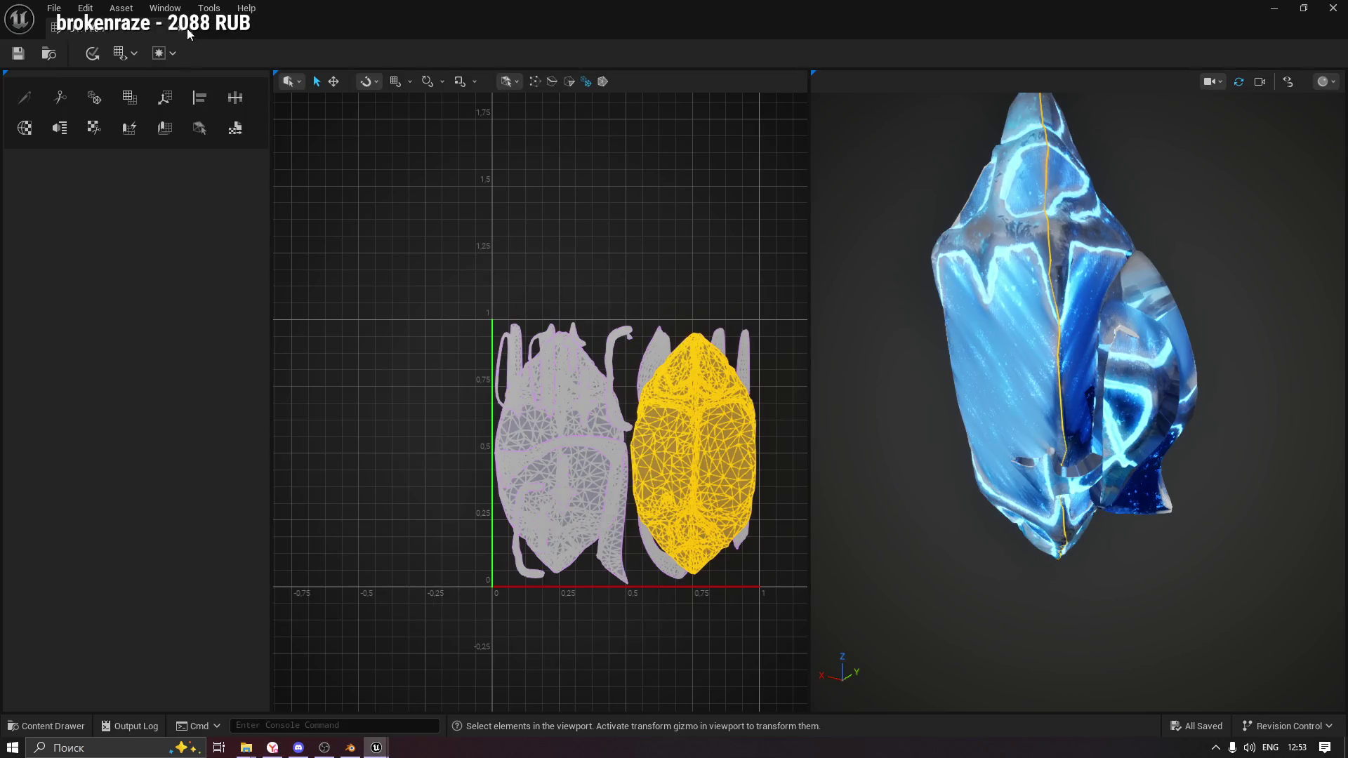
Close the UV Editor applying changes, then delete the Pilon static mesh from the Content Drawer.
left_click(182, 28)
left_click(724, 404)
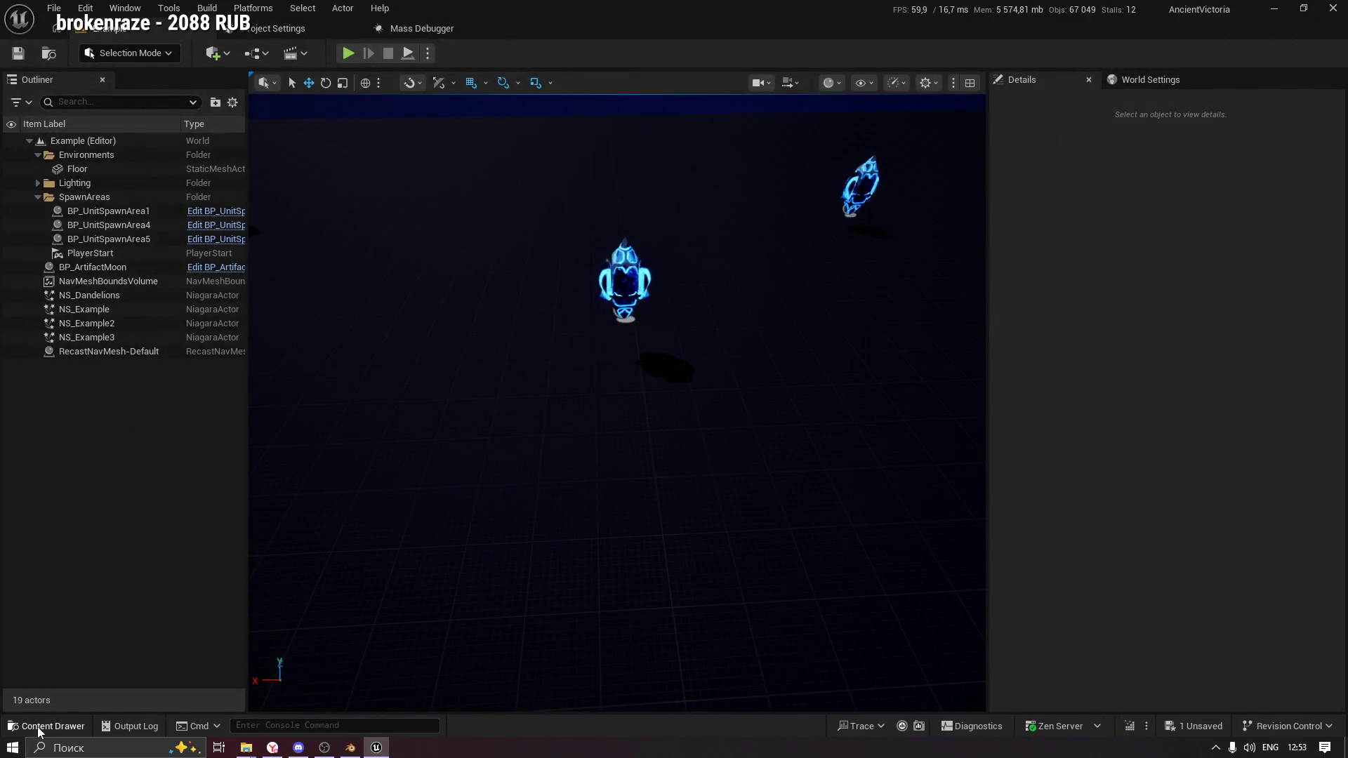
left_click(43, 726)
left_click(632, 674)
left_click(581, 626)
key("Delete")
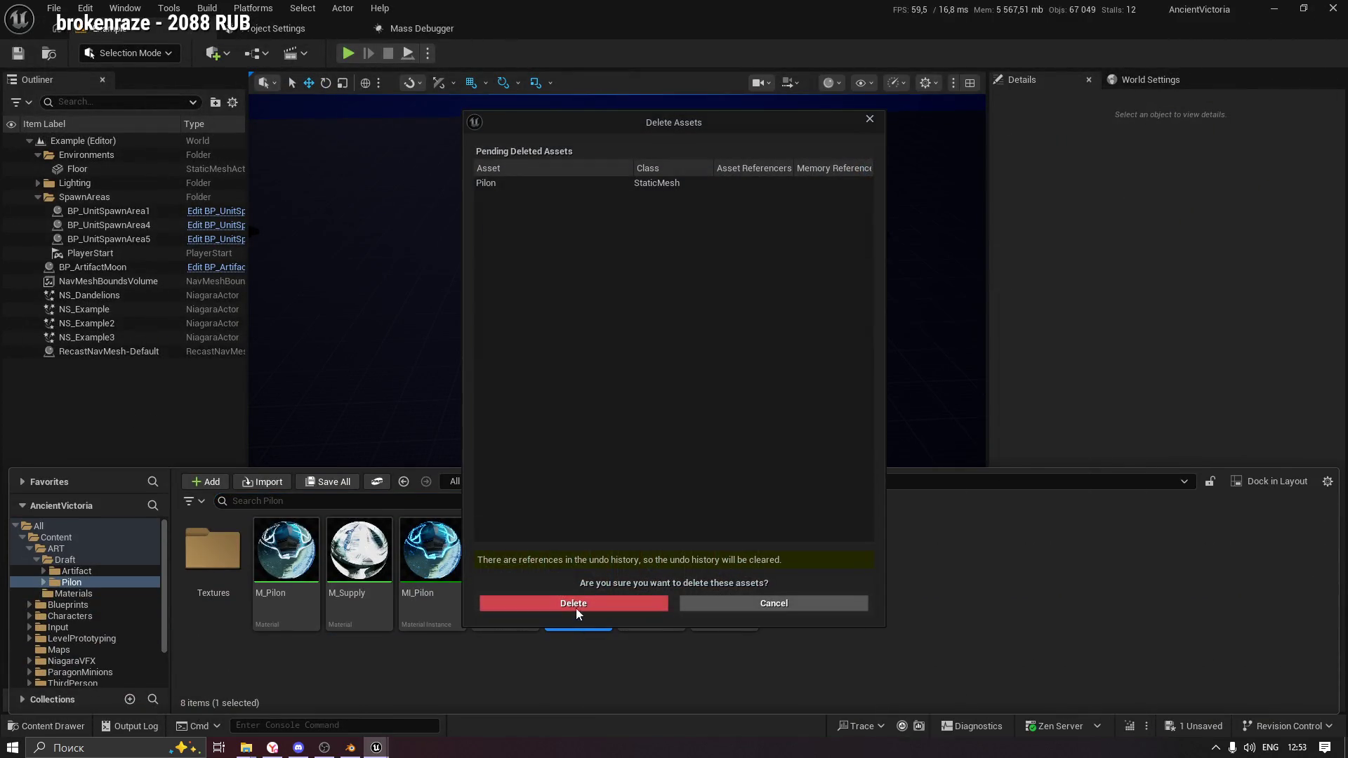
left_click(581, 605)
left_click(349, 748)
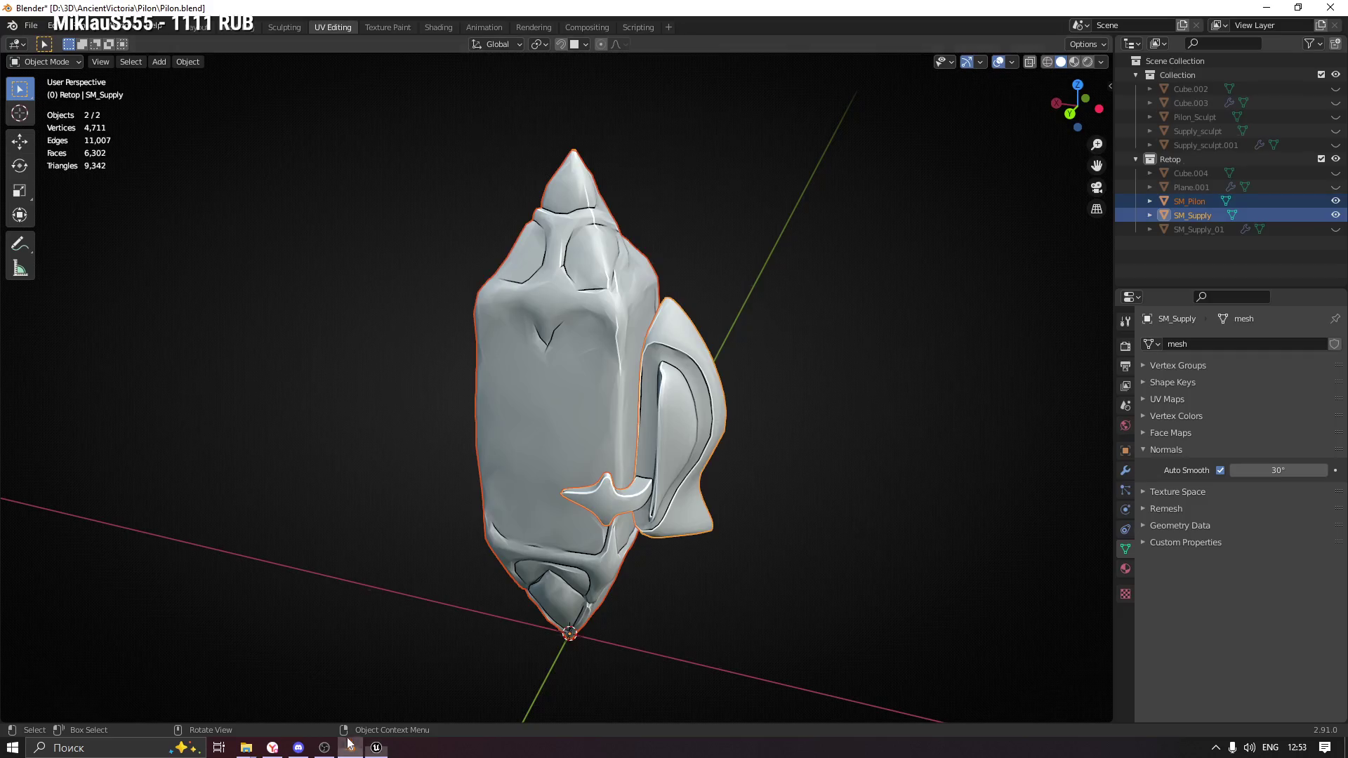
Join SM_Supply into SM_Pilon with SM_Pilon as the active object.
mouse_move(781, 454)
left_mouse_down()
mouse_move(744, 455)
mouse_move(738, 437)
left_mouse_up()
left_click(693, 346)
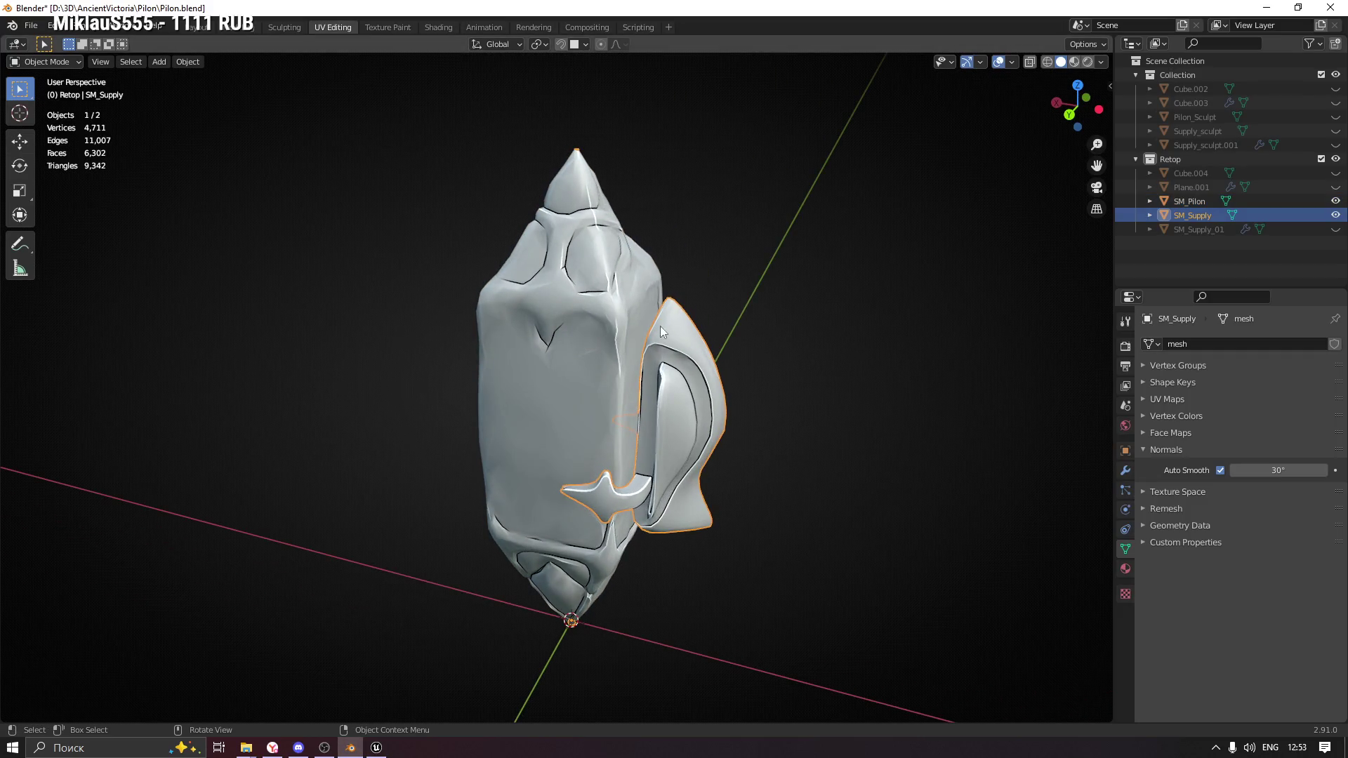
left_click(580, 274, "shift")
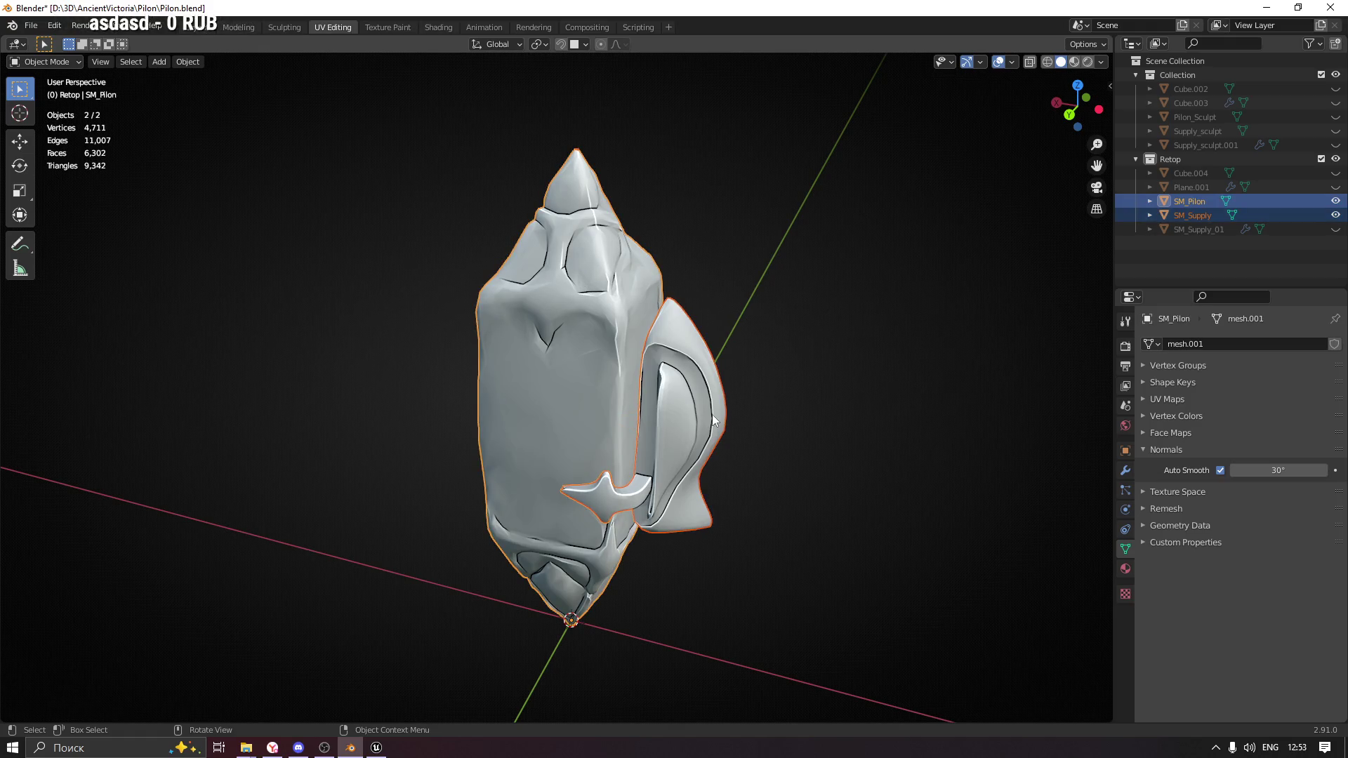
key("ctrl+j")
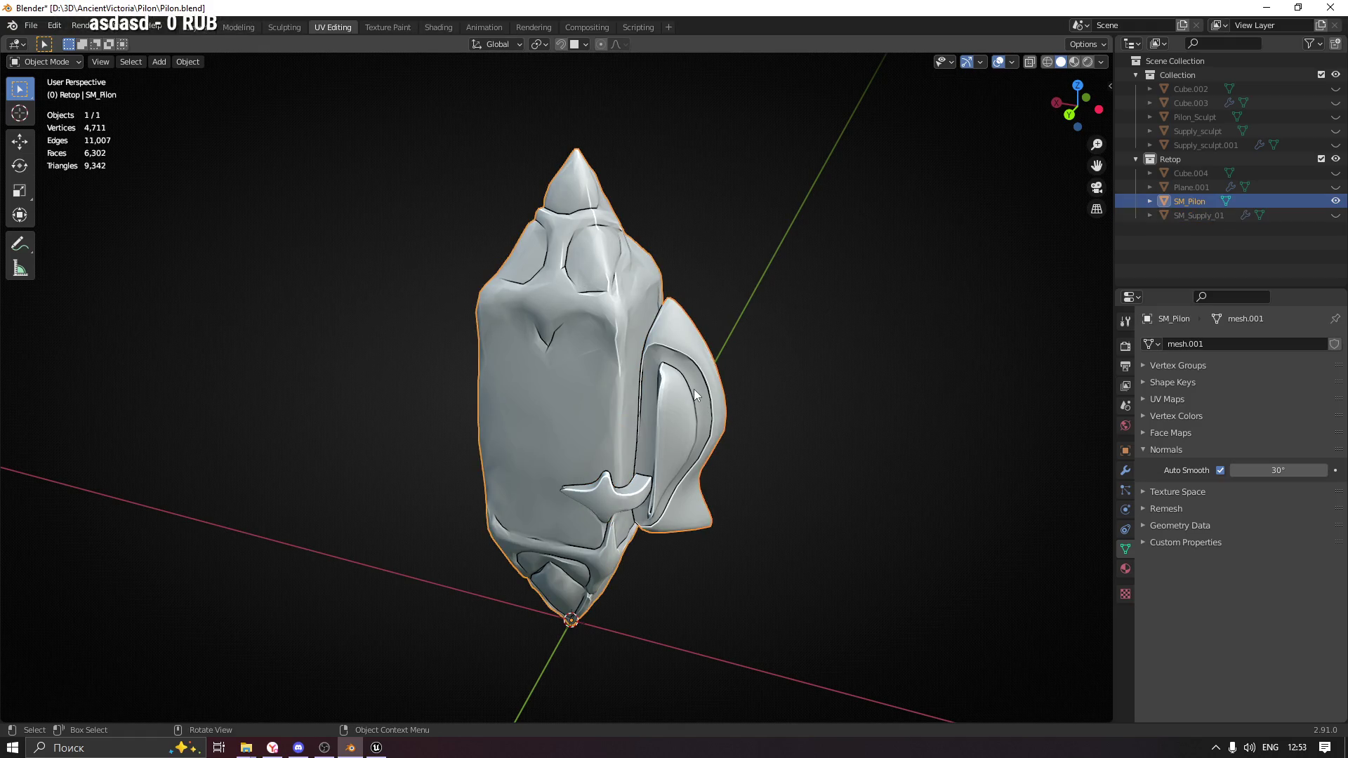
In Edit Mode, expand the UV maps list, switch to material preview, and show the material slots.
left_click_drag(758, 372, 754, 320)
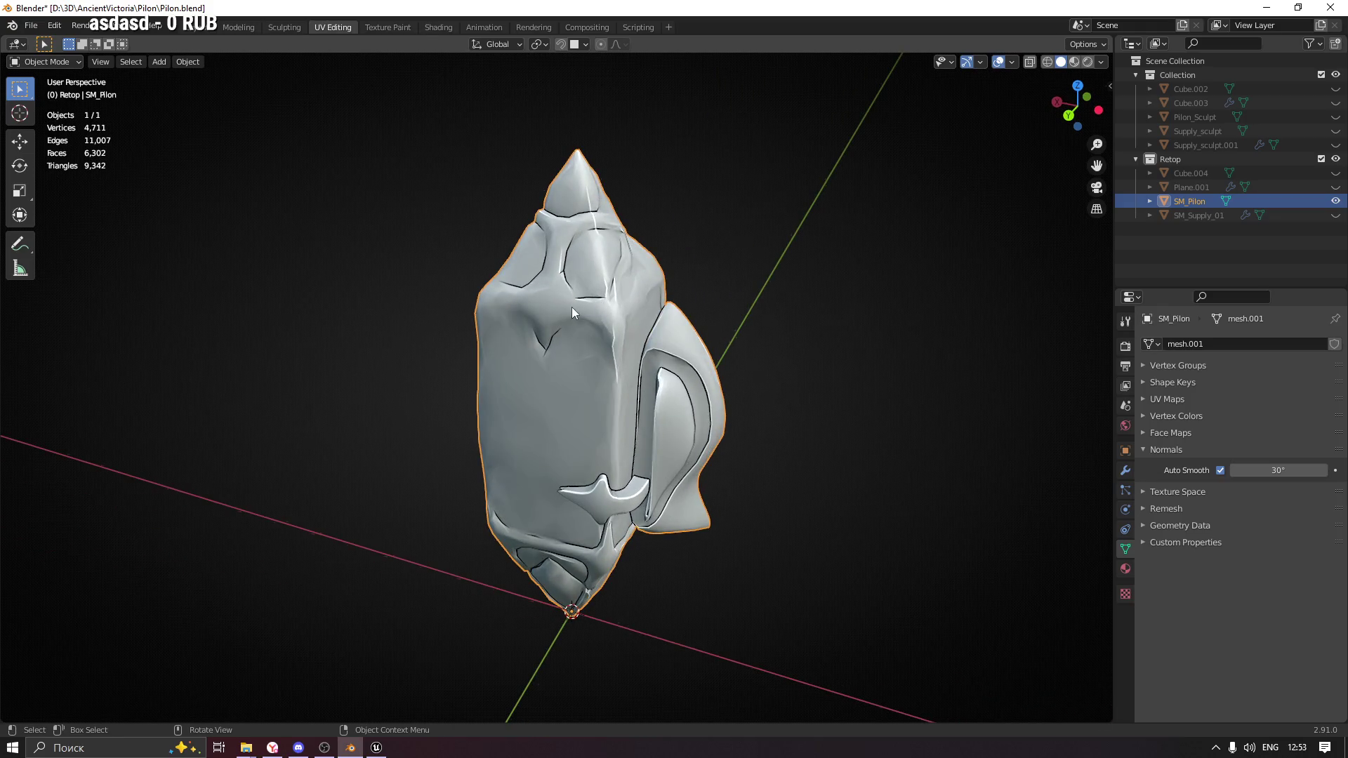
key("Tab")
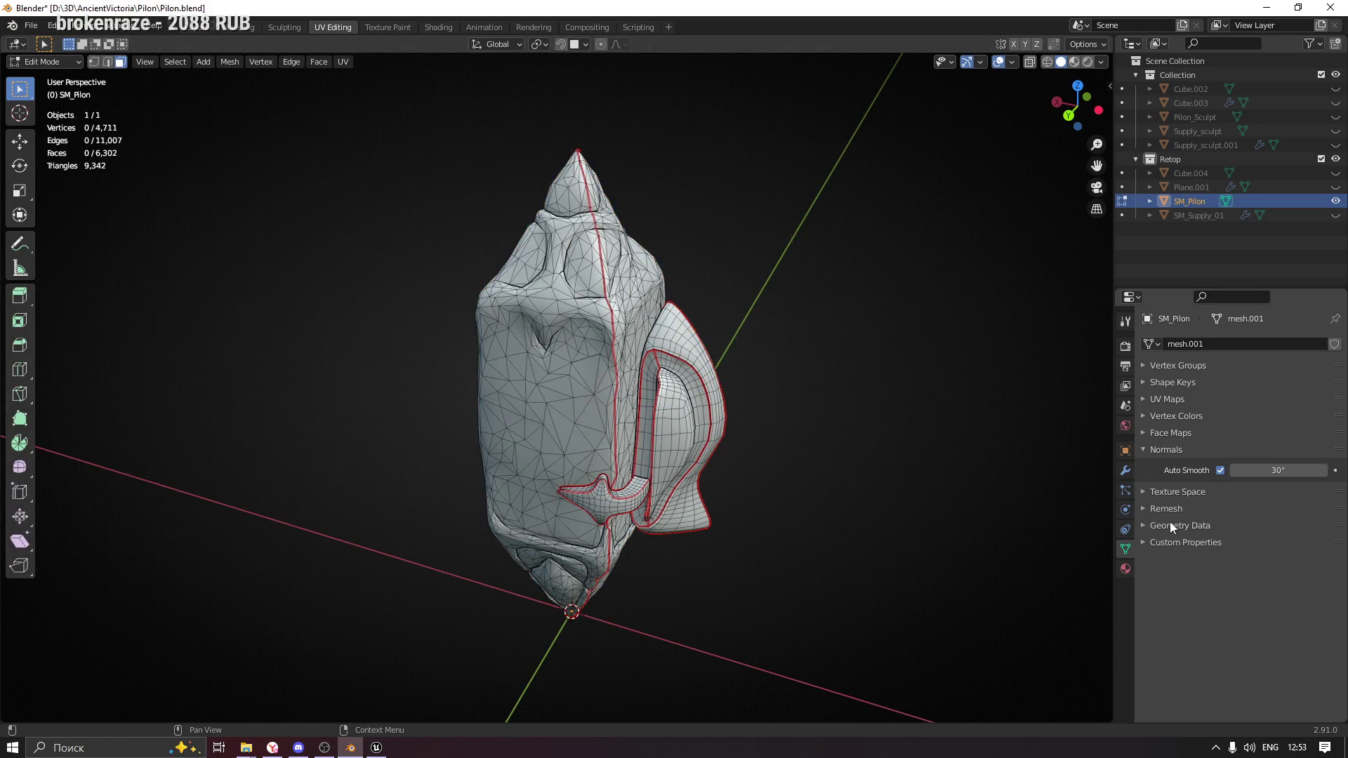
left_click(1159, 400)
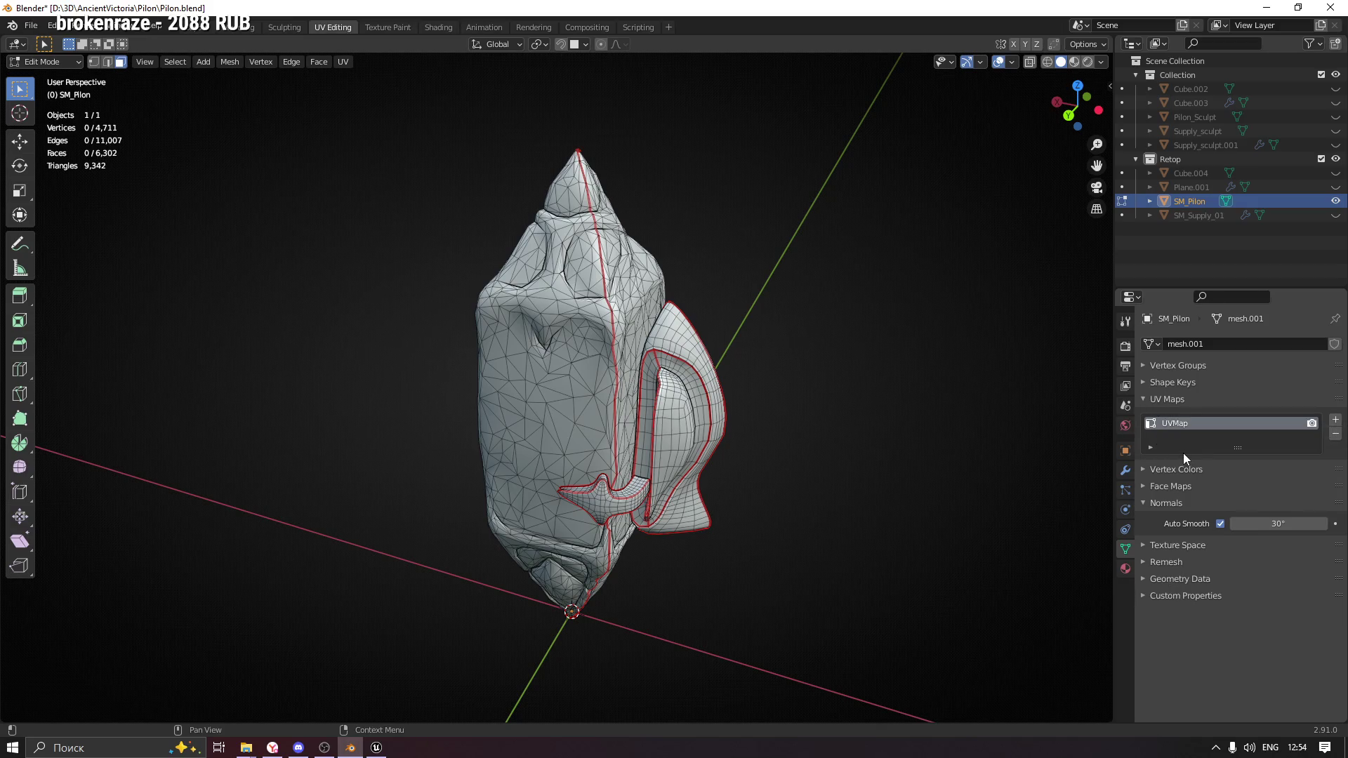
left_click_drag(1242, 450, 1242, 548)
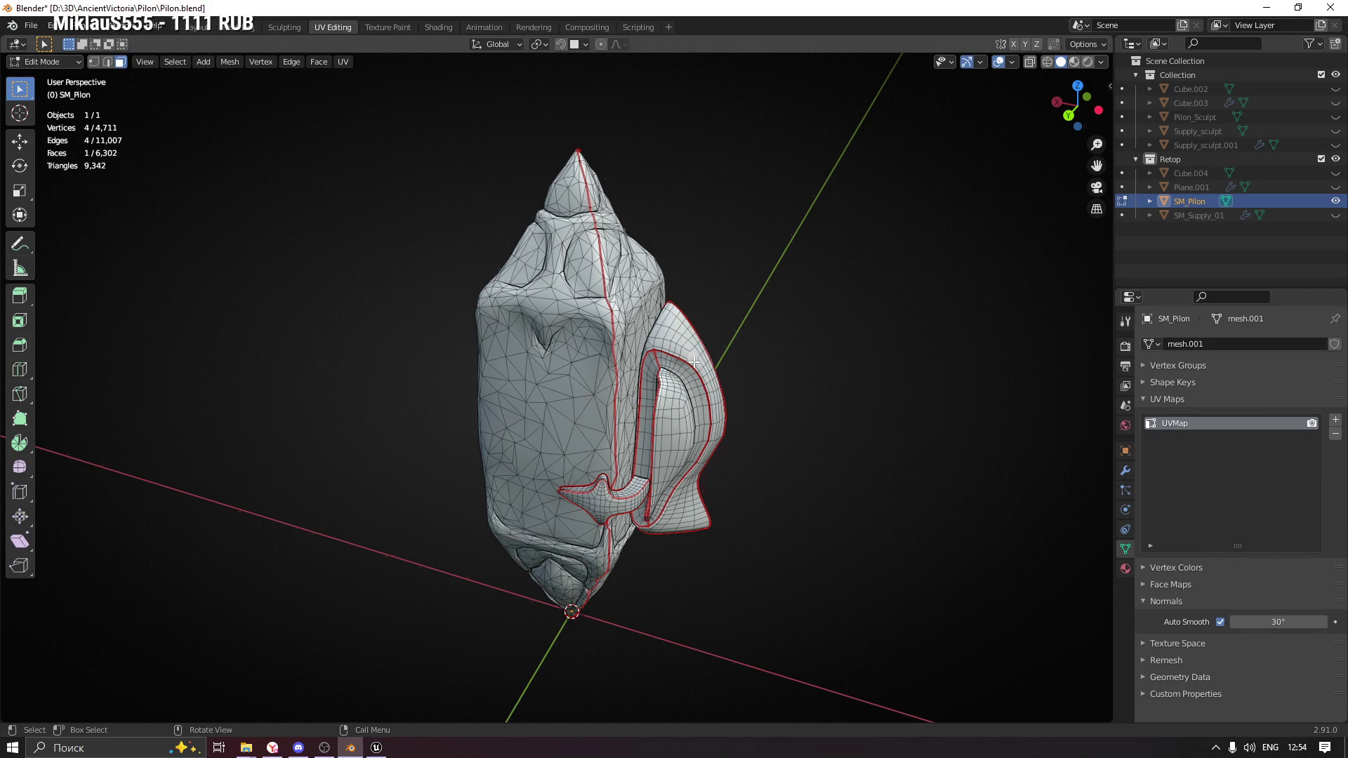
left_click(1074, 63)
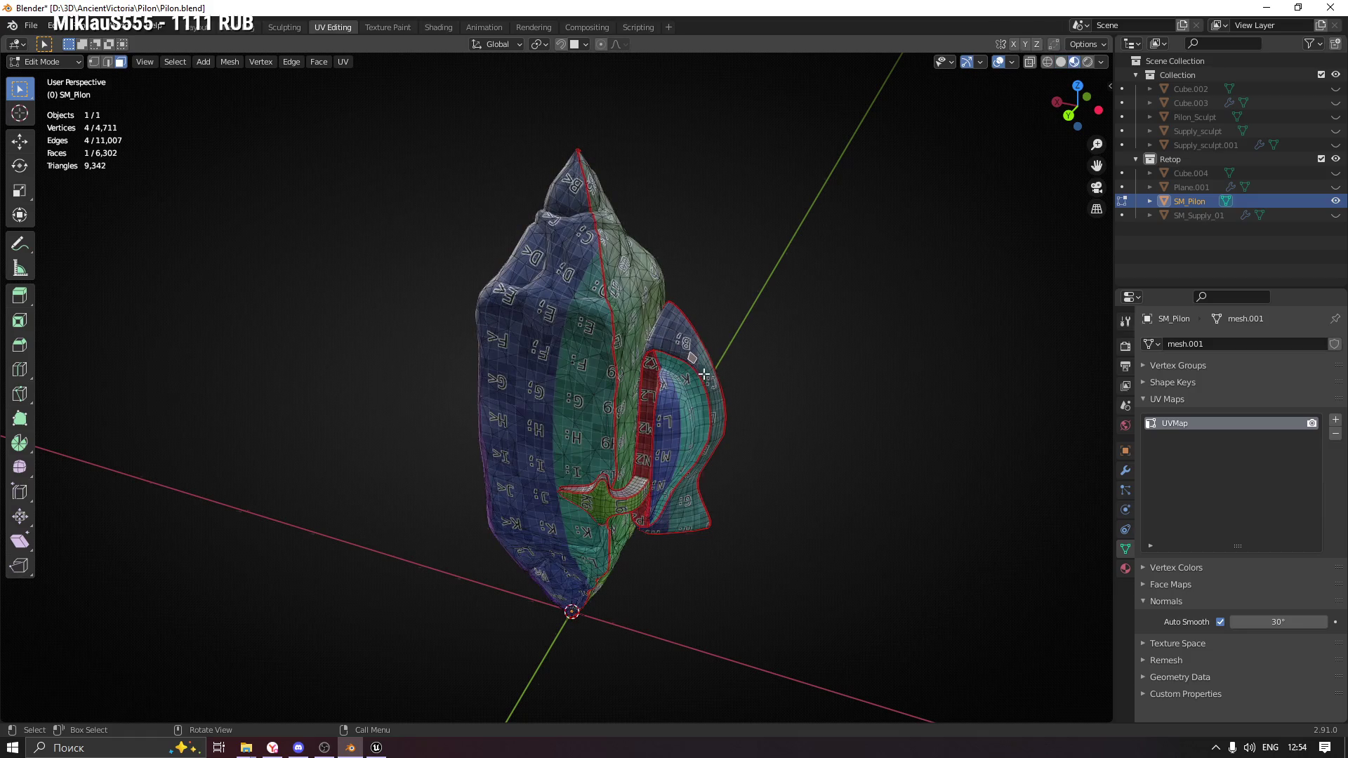
left_click(1125, 569)
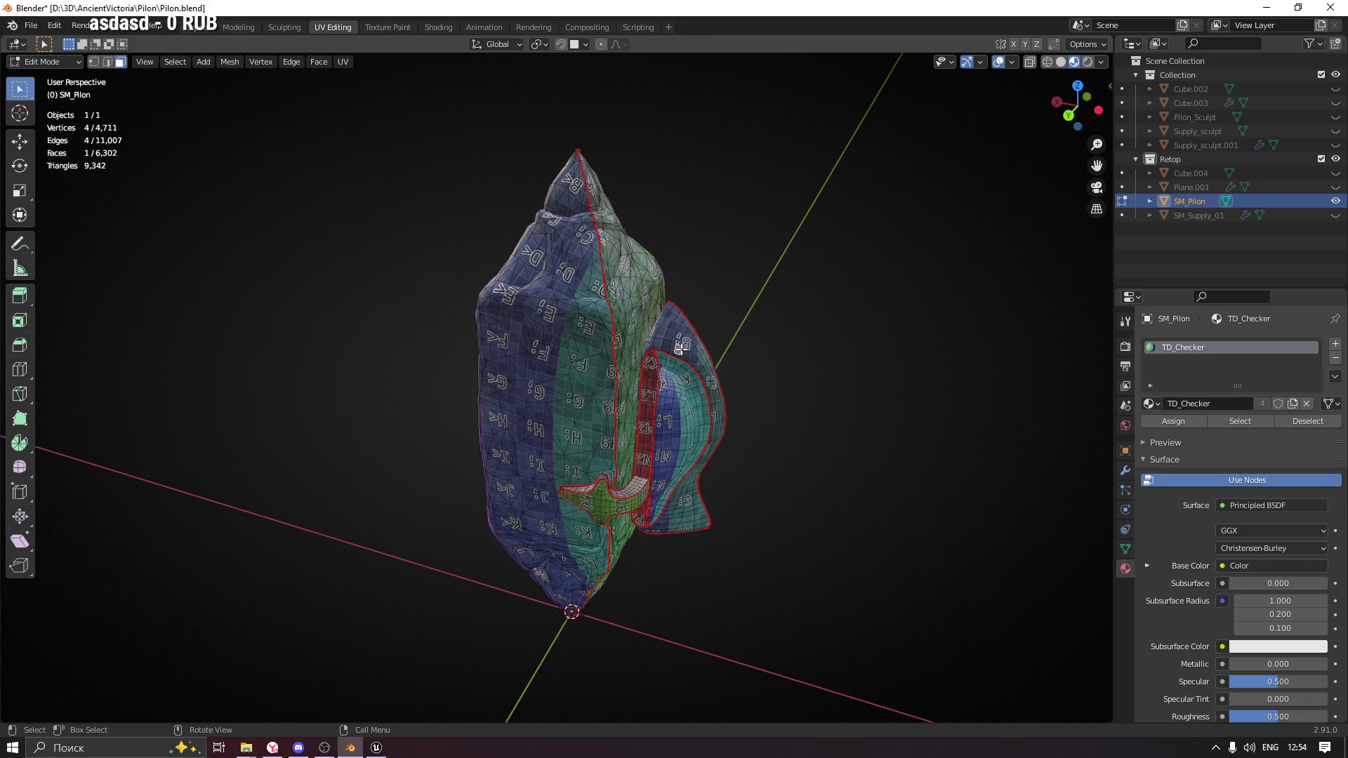
Select the main body and green side island with L and separate them into SM_Pilon.001.
key("ctrl+l")
key("l")
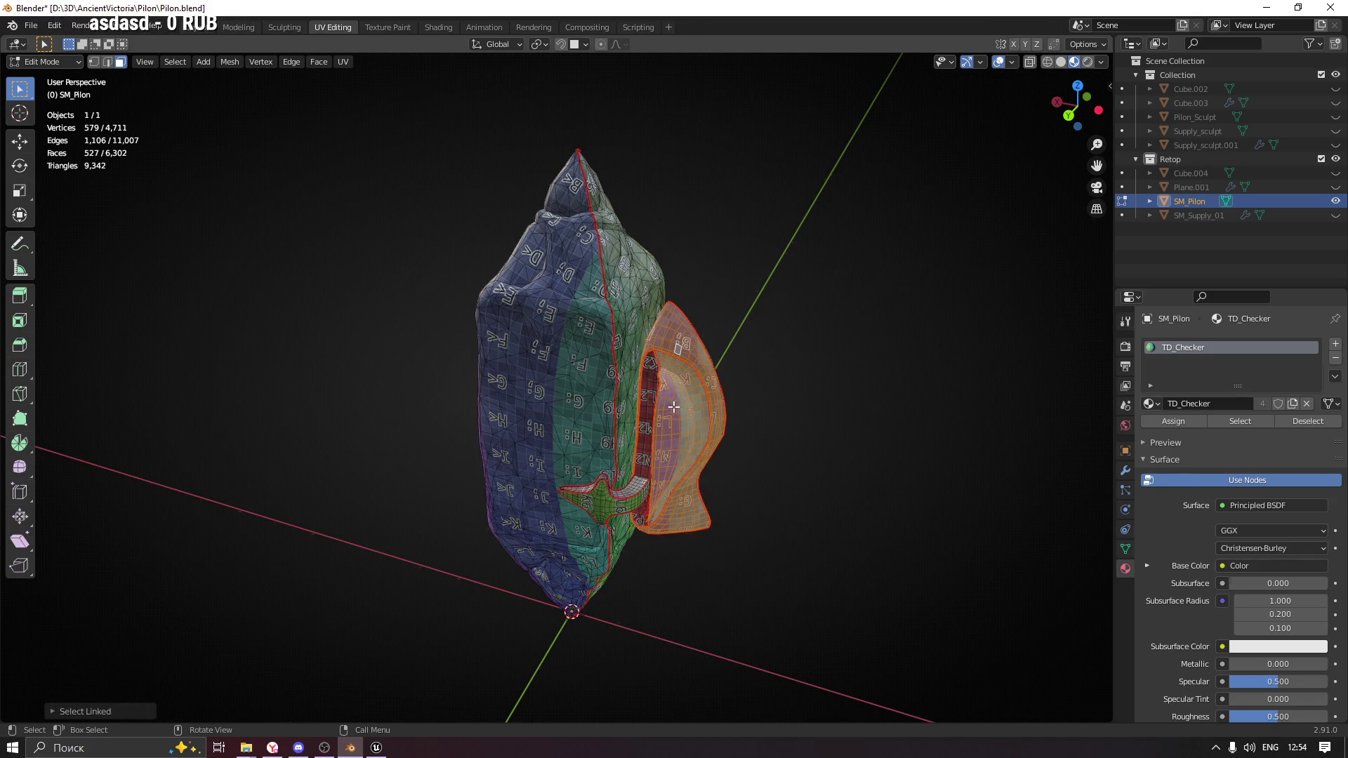
key("l")
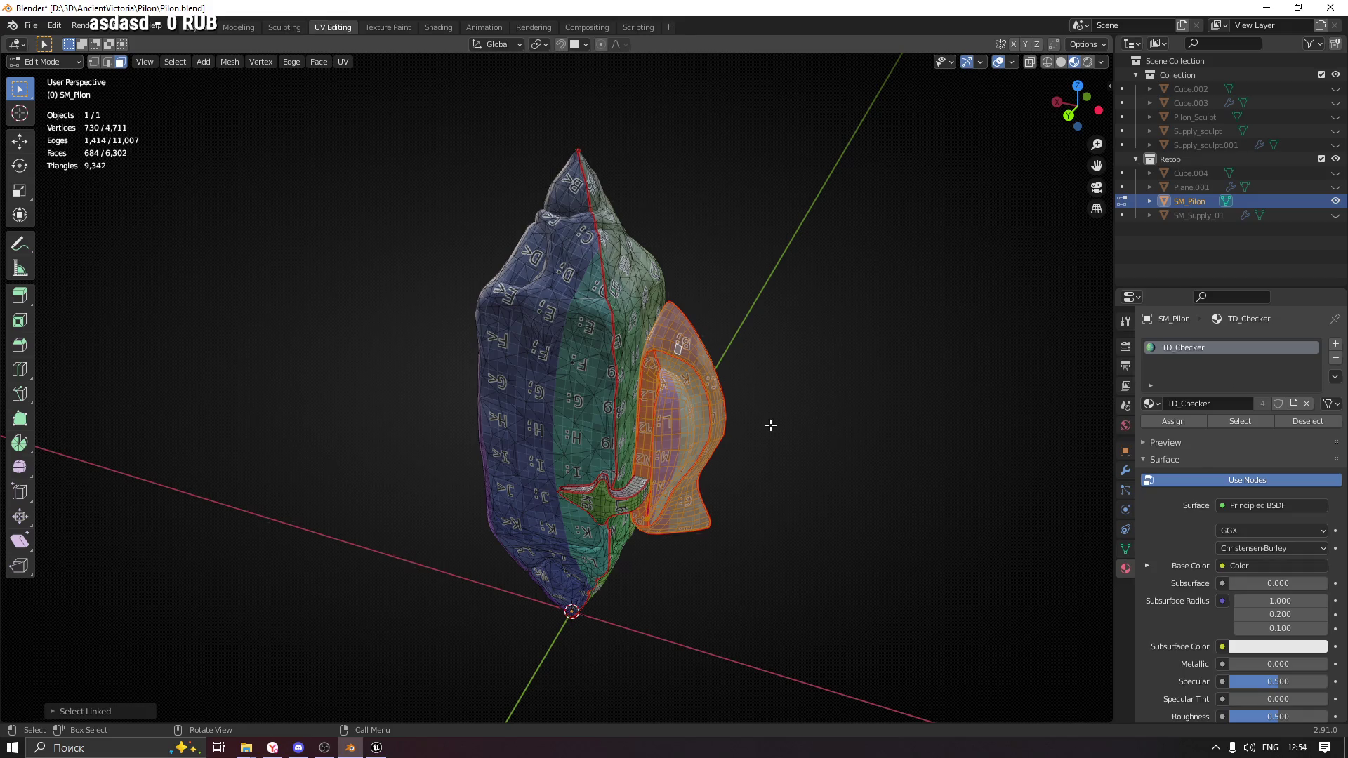
left_click(795, 423)
key("l")
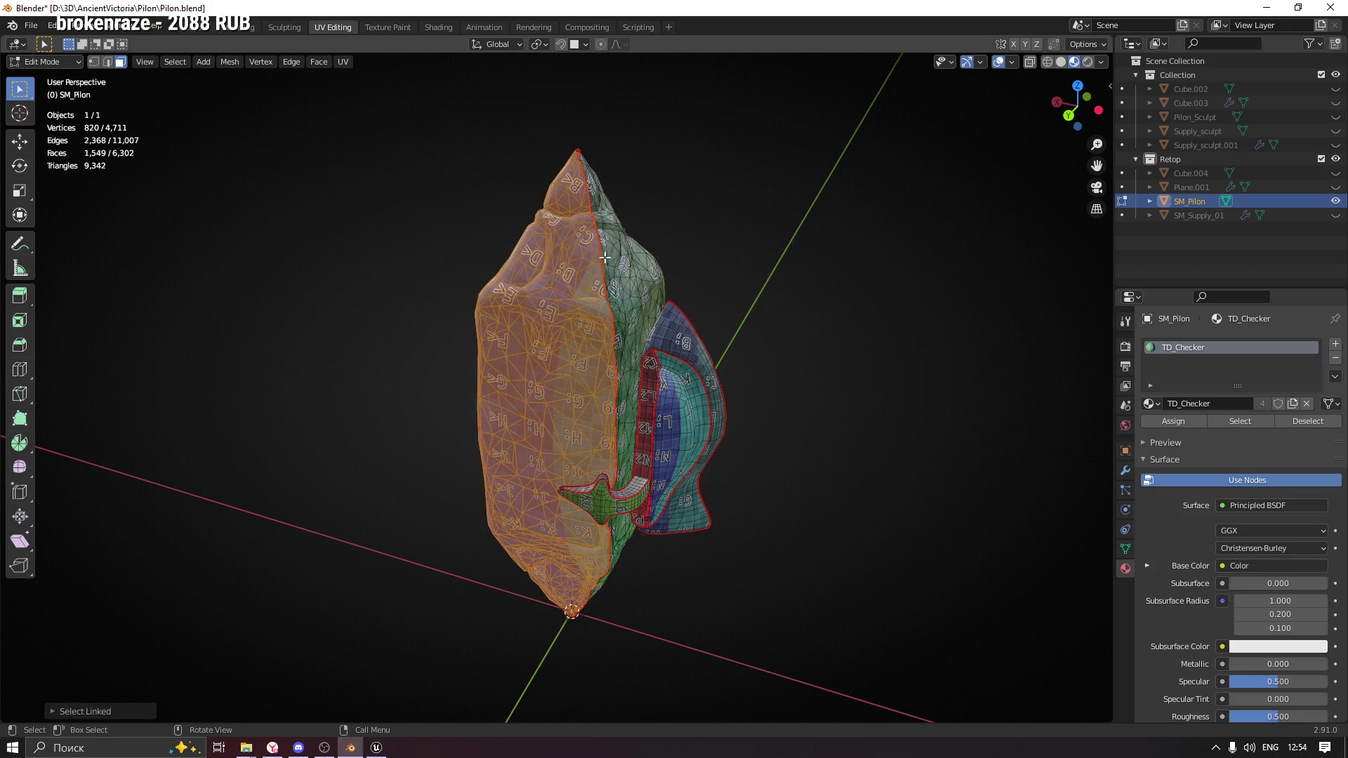
key("l")
key("p")
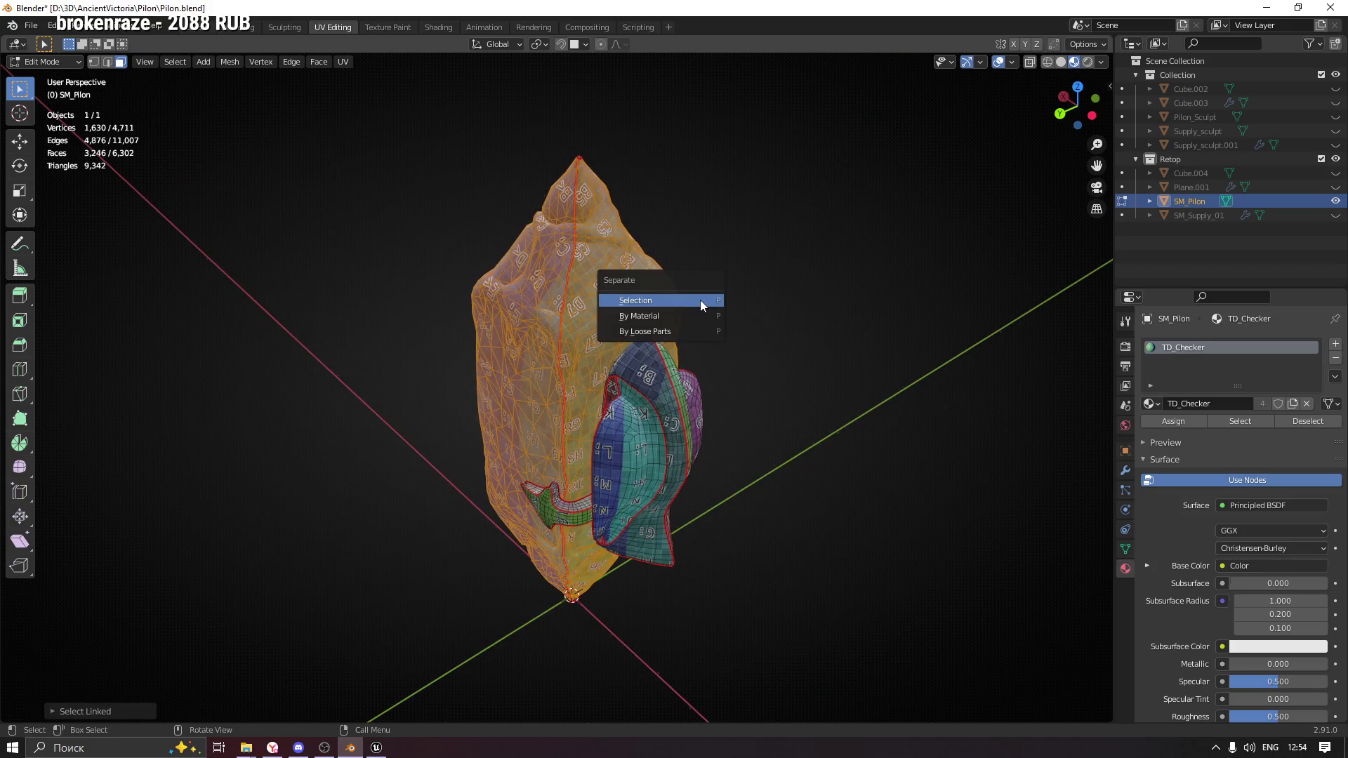
left_click(701, 301)
key("Tab")
left_click(645, 301)
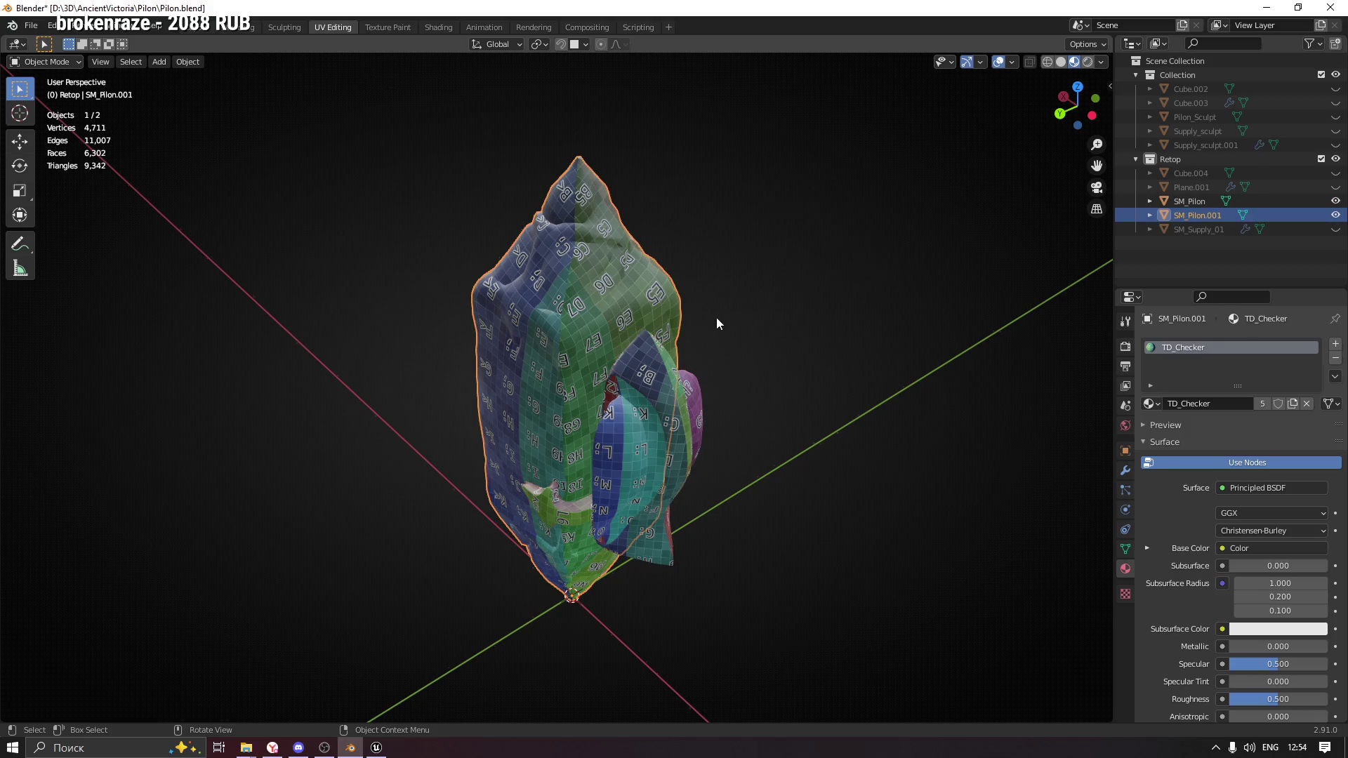
Replace the main body's TD_Checker material with a new material named M_Pilon.
left_click(1336, 358)
left_click(1150, 405)
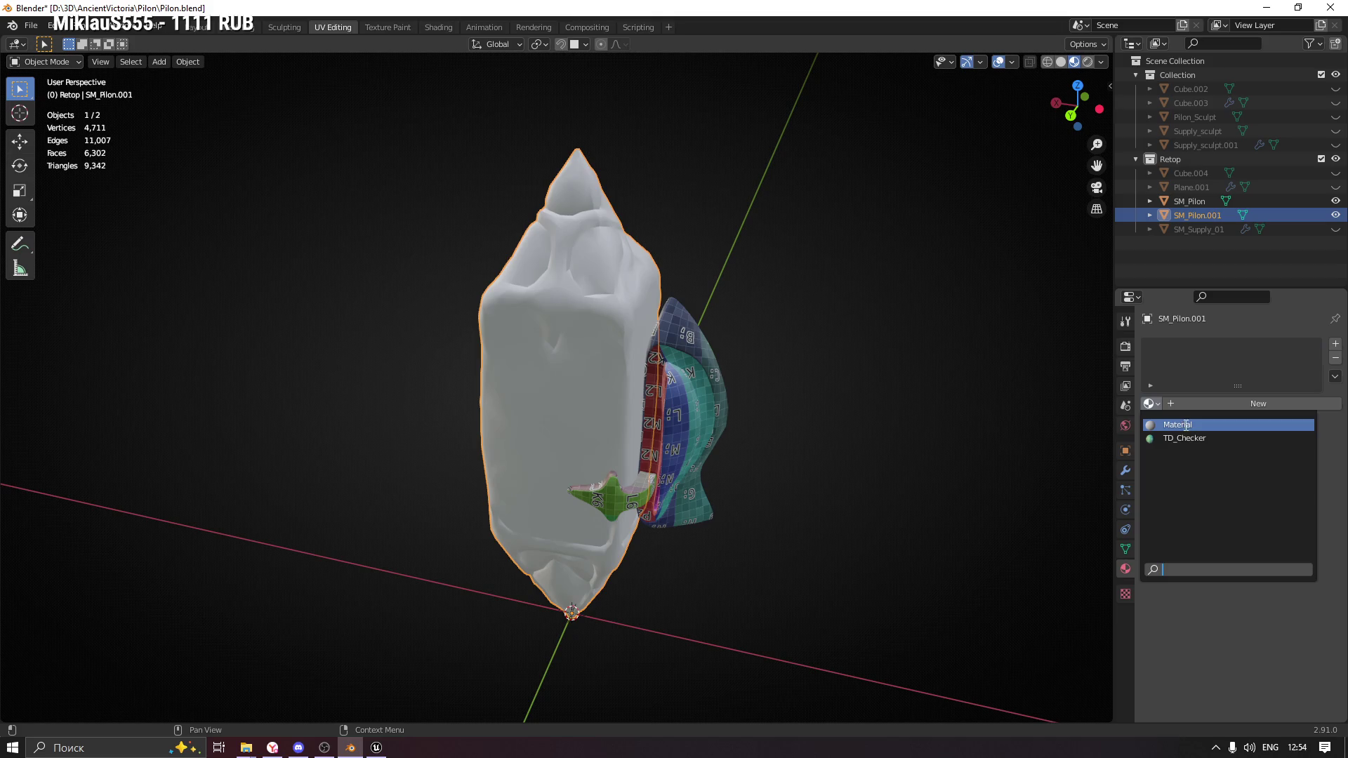
left_click(1186, 427)
left_click(1209, 402)
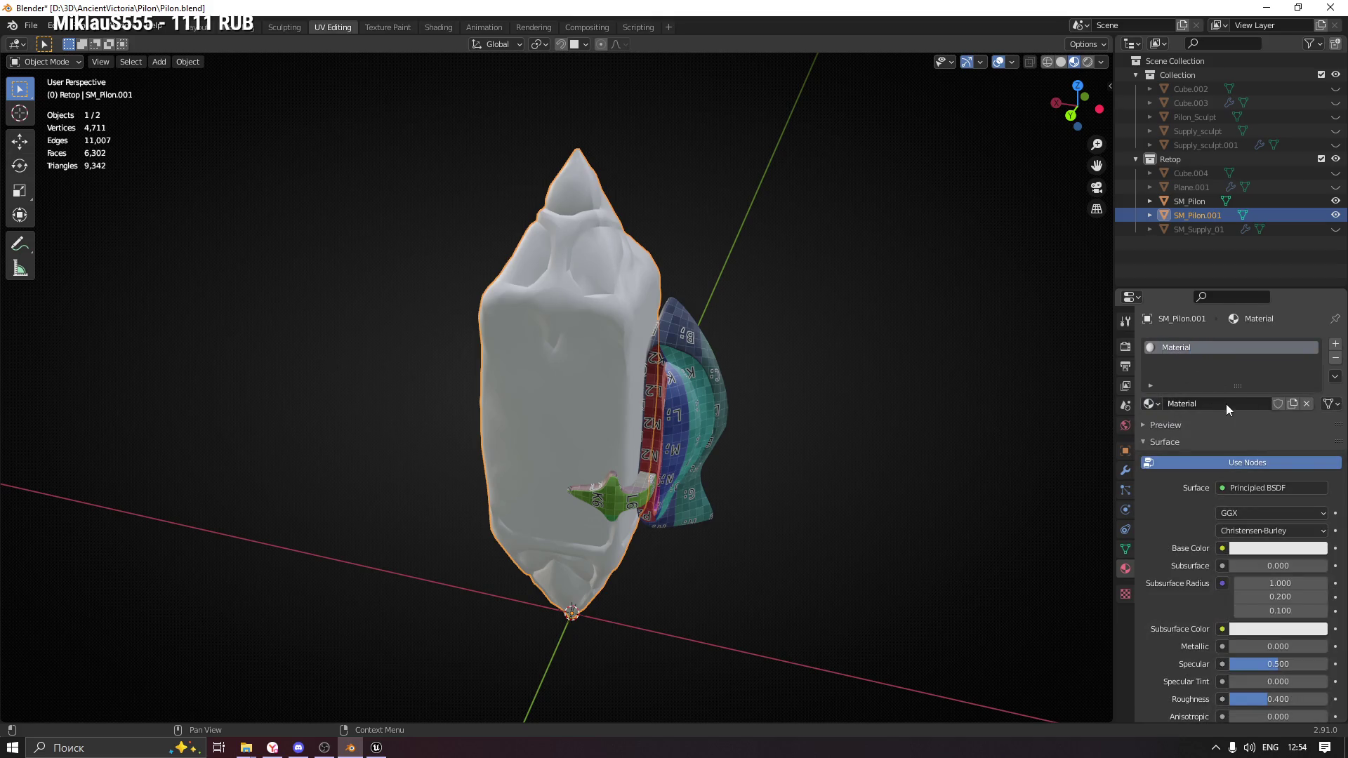
left_click(1210, 403)
type("M")
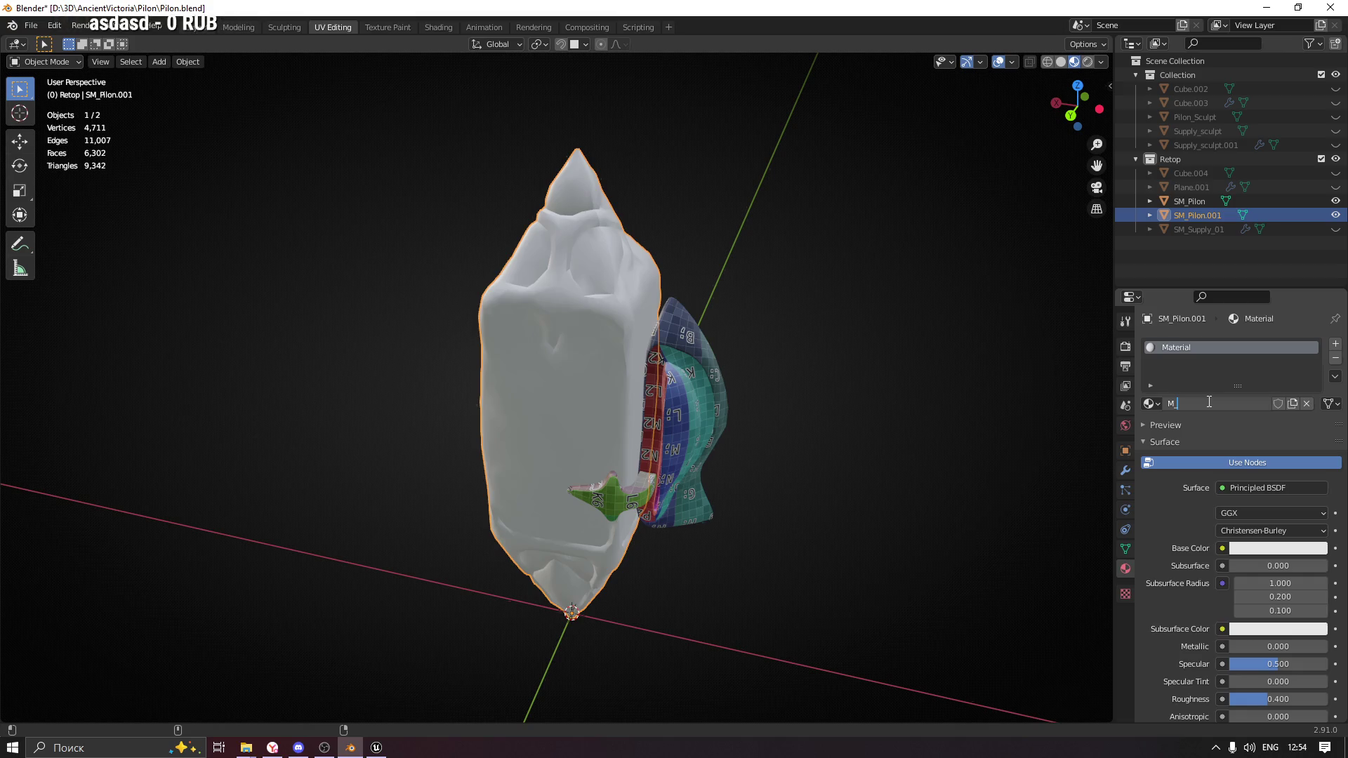
type("_Pil")
type("om")
key("Return")
Replace SM_Pilon's TD_Checker material with a new material named M_Supply.
left_click(724, 372)
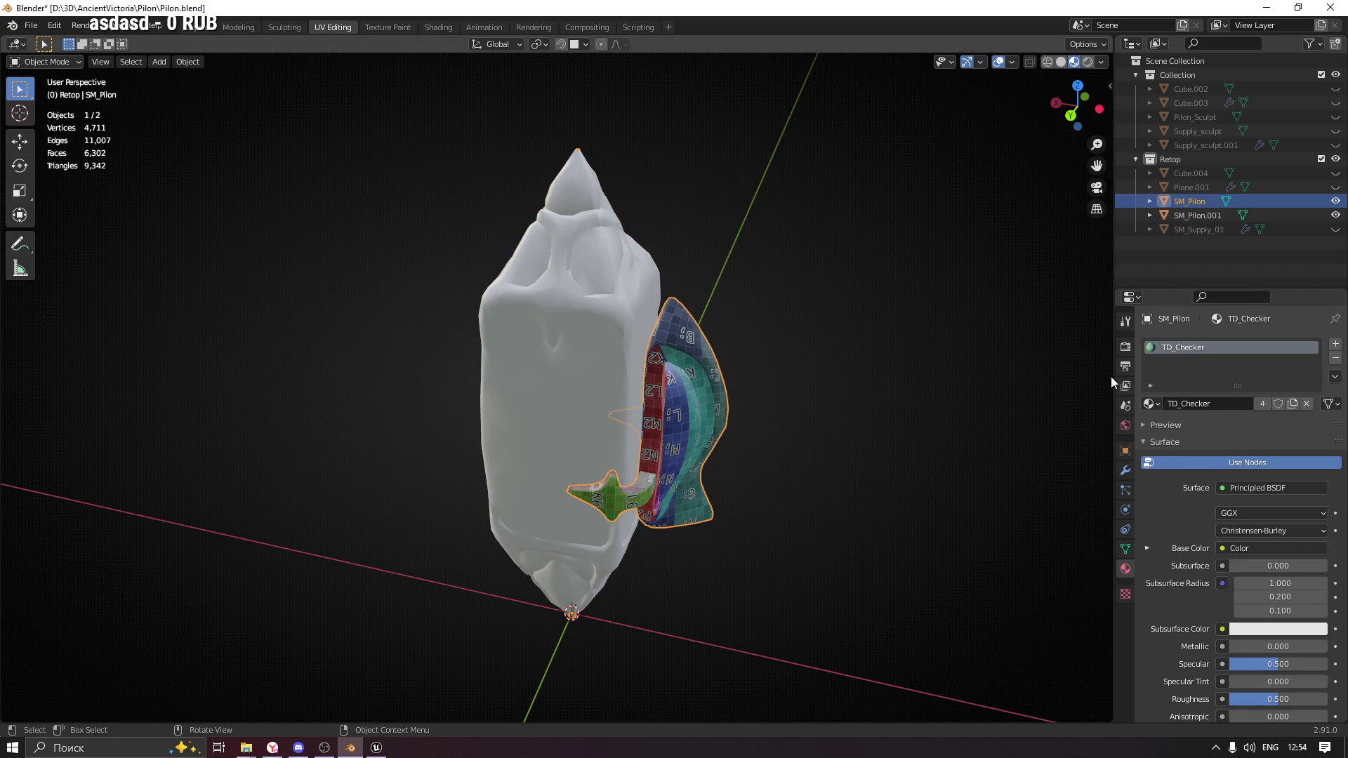
left_click(1336, 359)
left_click(1180, 406)
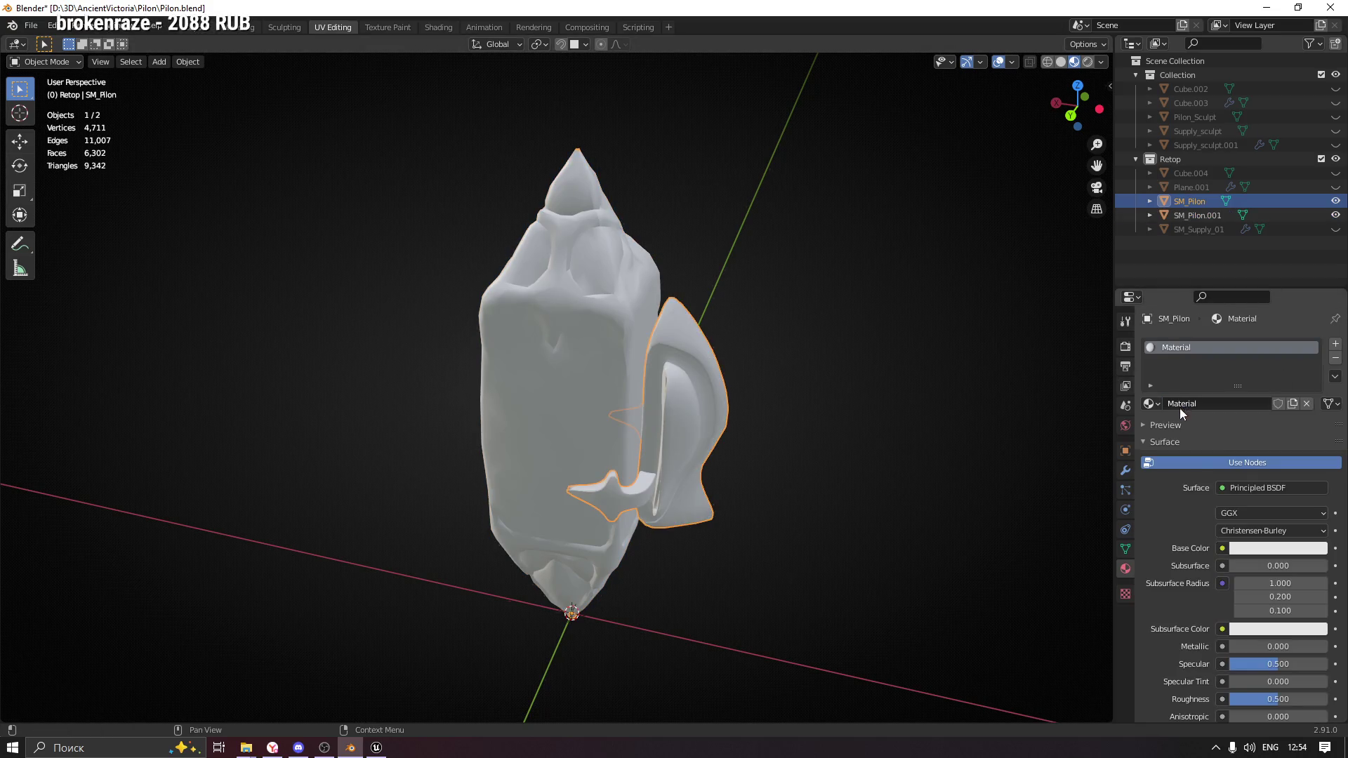
double_click(1257, 406)
type("M_Supply")
key("Return")
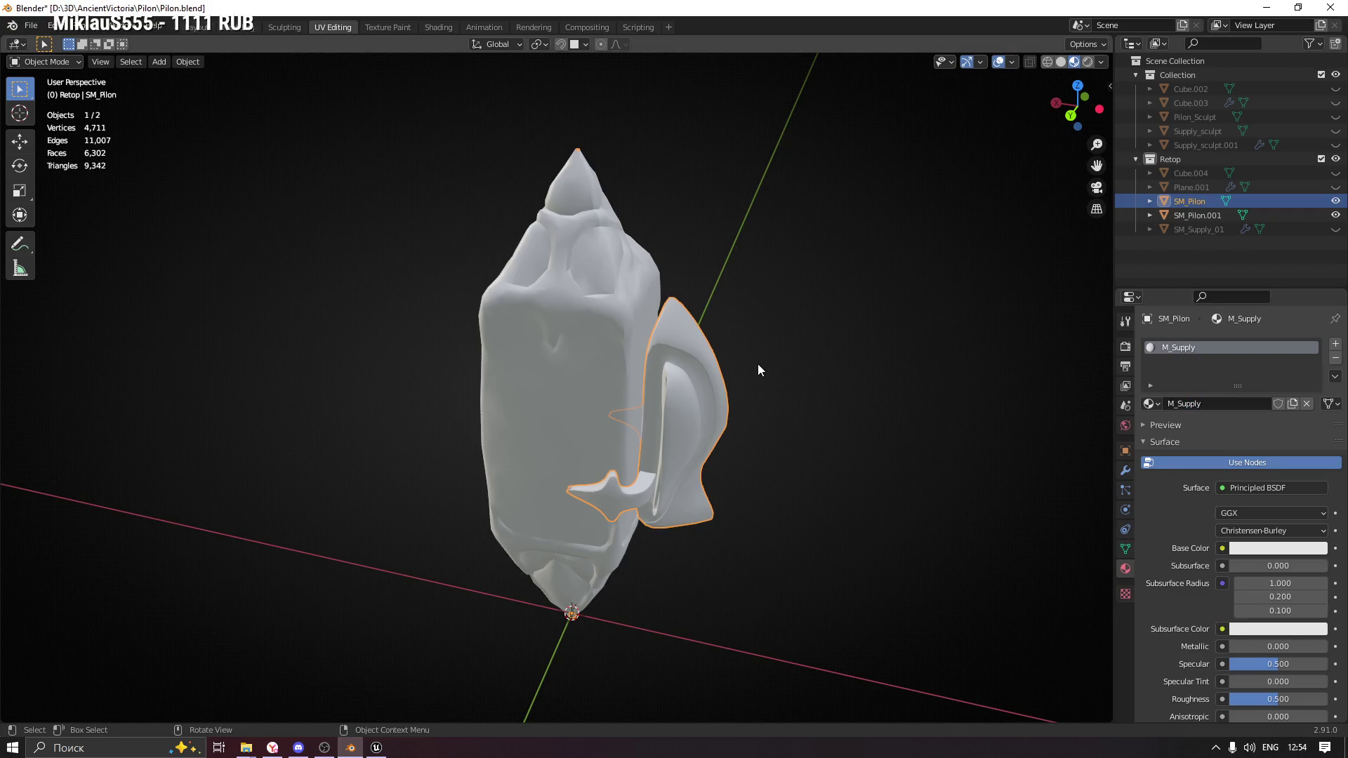
Select both crystal parts with the main body SM_Pilon.001 as the active object.
left_click(760, 357)
key("ctrl+z")
left_click(583, 311, "shift")
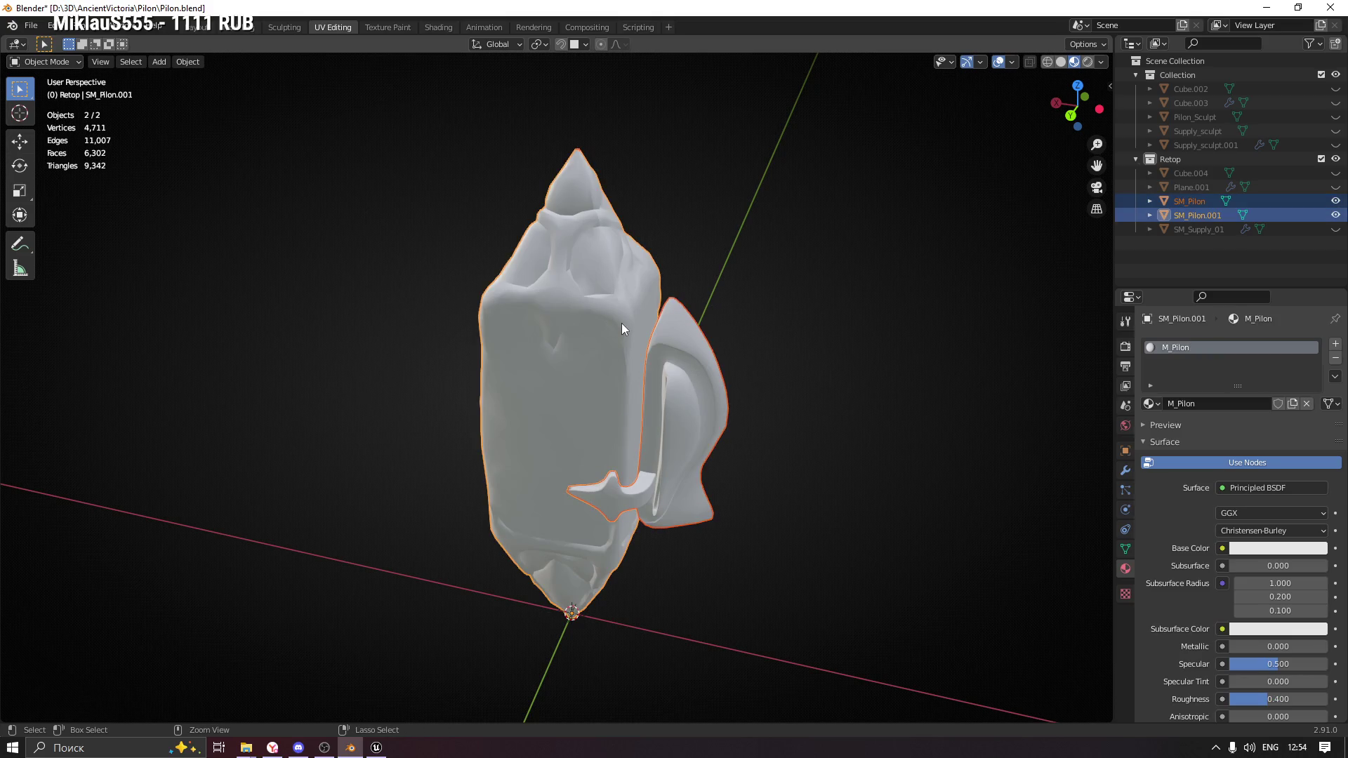
key("ctrl+p")
mouse_move(622, 323)
left_mouse_down()
mouse_move(716, 356)
mouse_move(727, 348)
left_mouse_up()
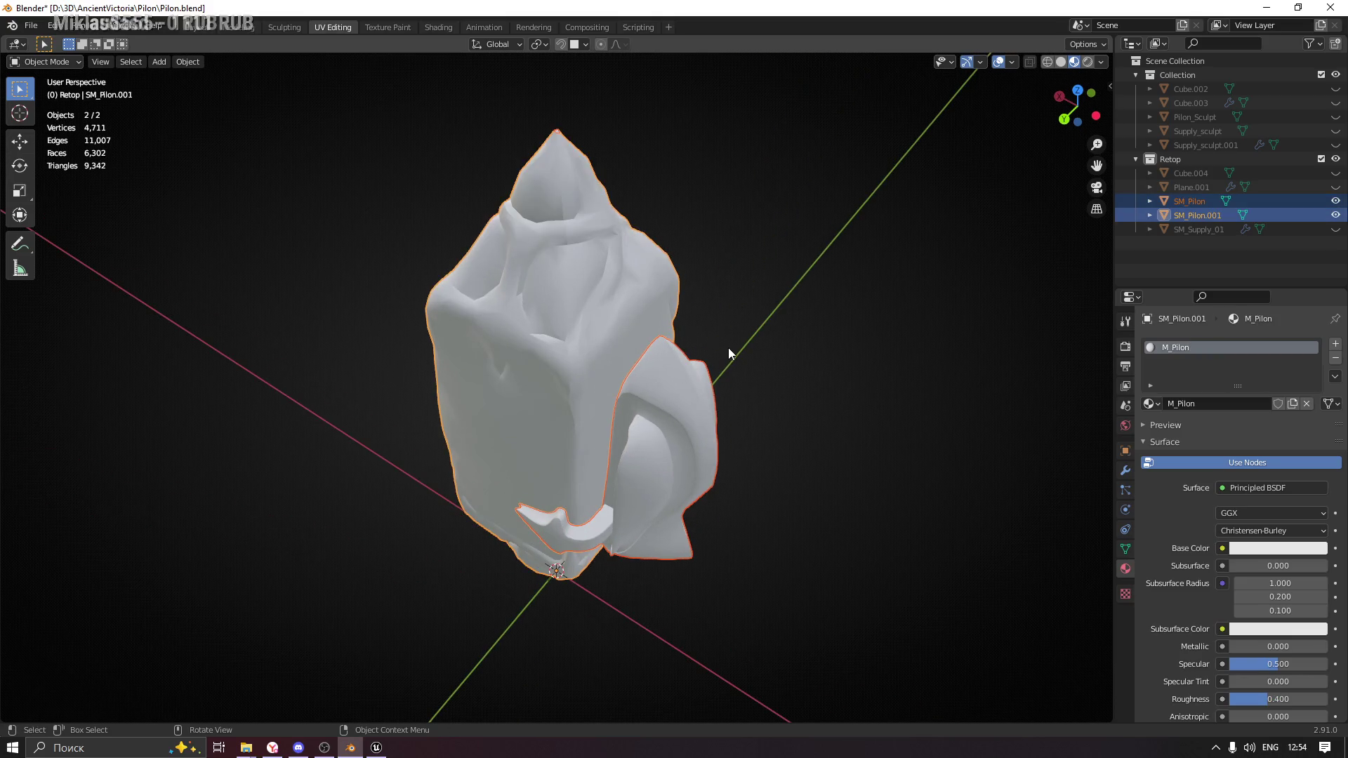
Join the two parts with Ctrl+J and check each part's material in Edit Mode.
key("ctrl+j")
left_click_drag(674, 446, 715, 412)
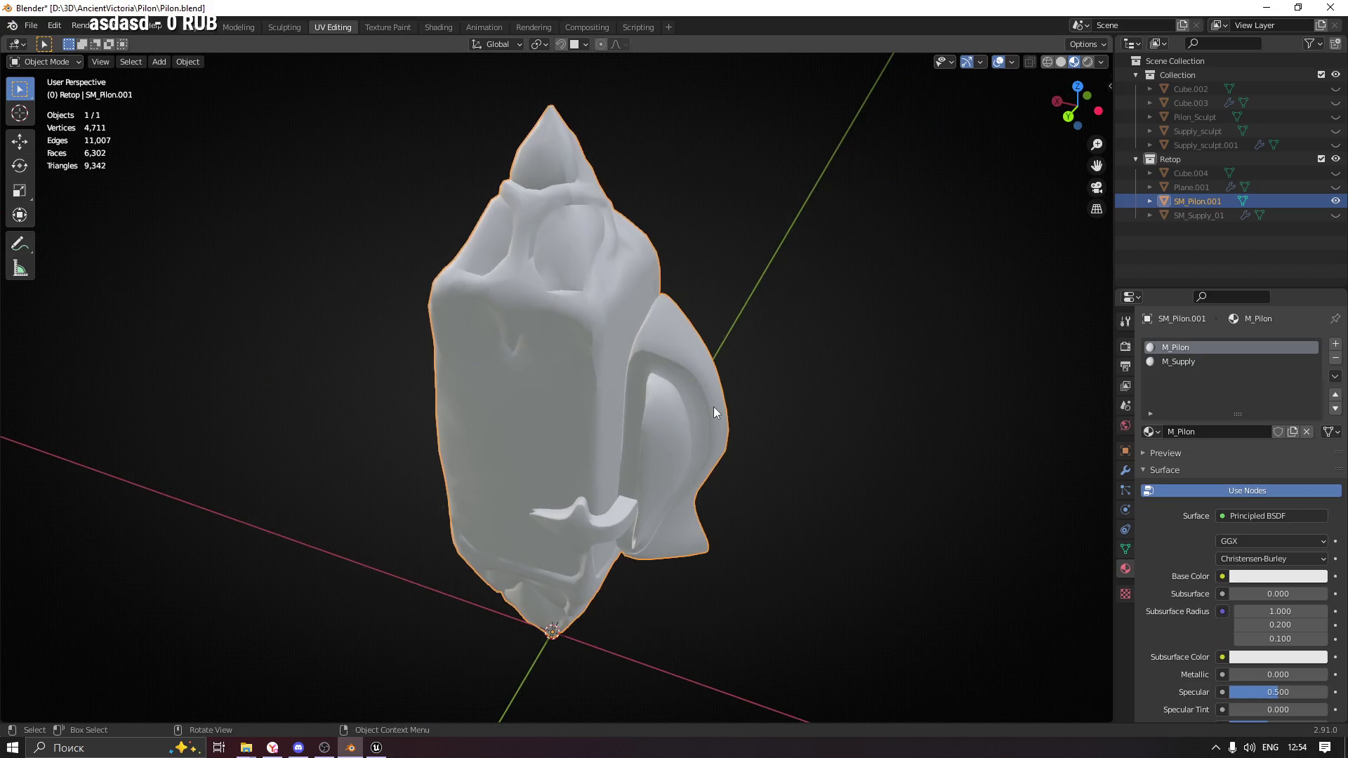
key("Tab")
left_click(702, 379)
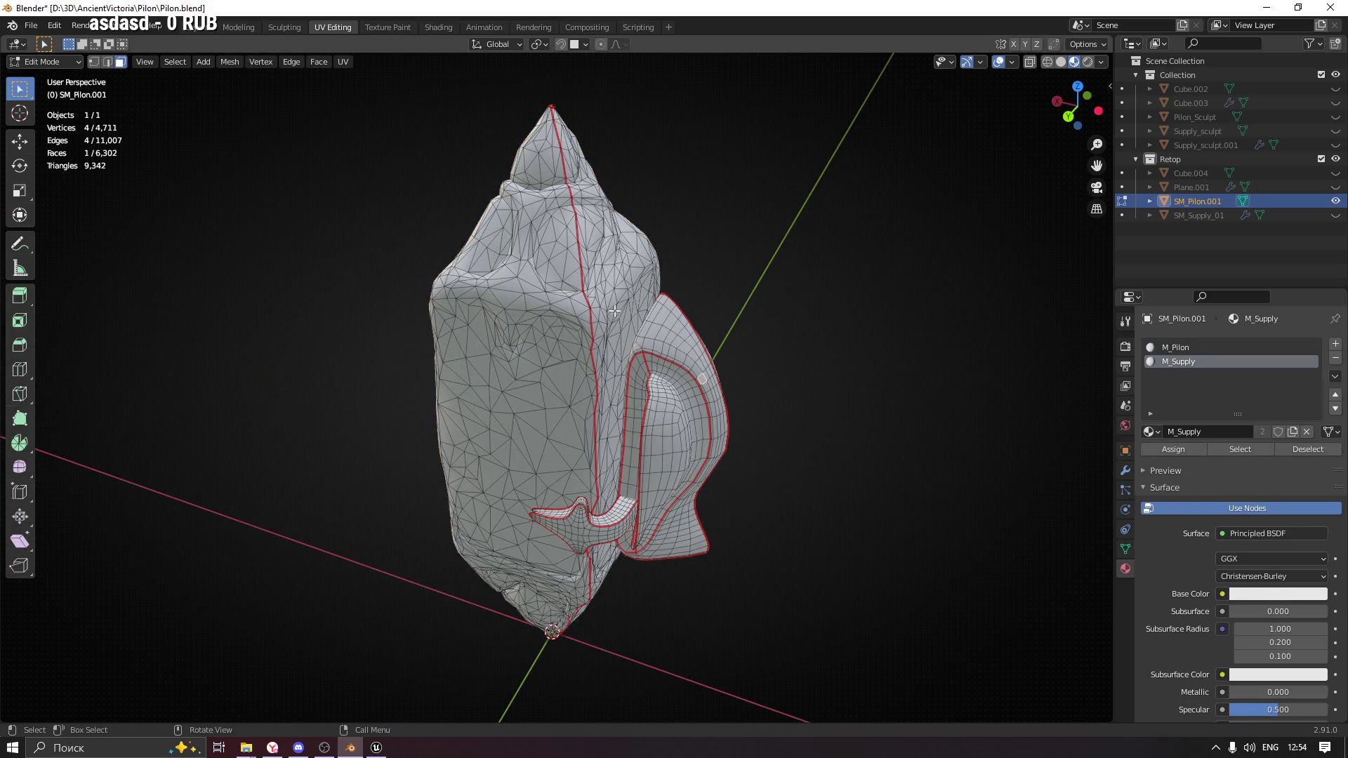
left_click(554, 274)
key("Tab")
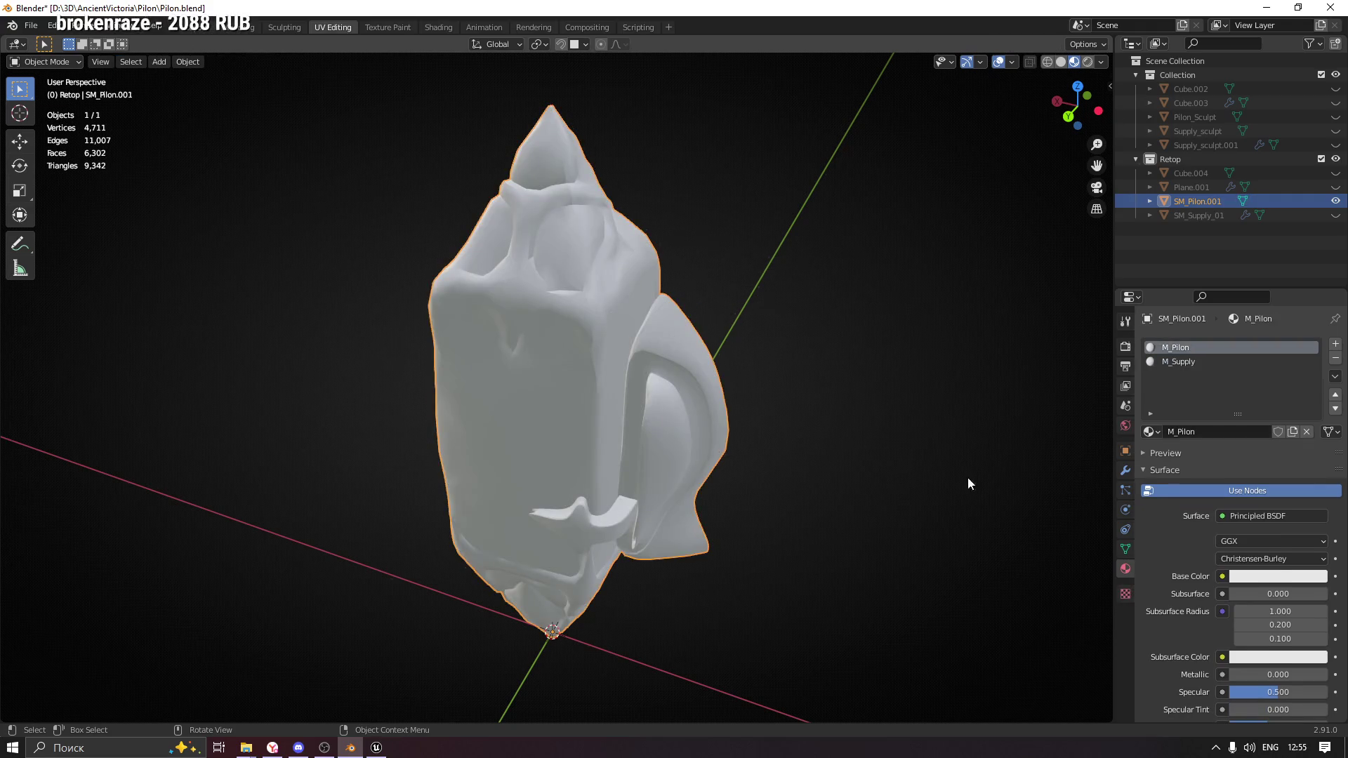
Show the joined object's mesh data with its UV maps, then switch to Unreal Engine.
left_click(1125, 550)
left_click(1126, 451)
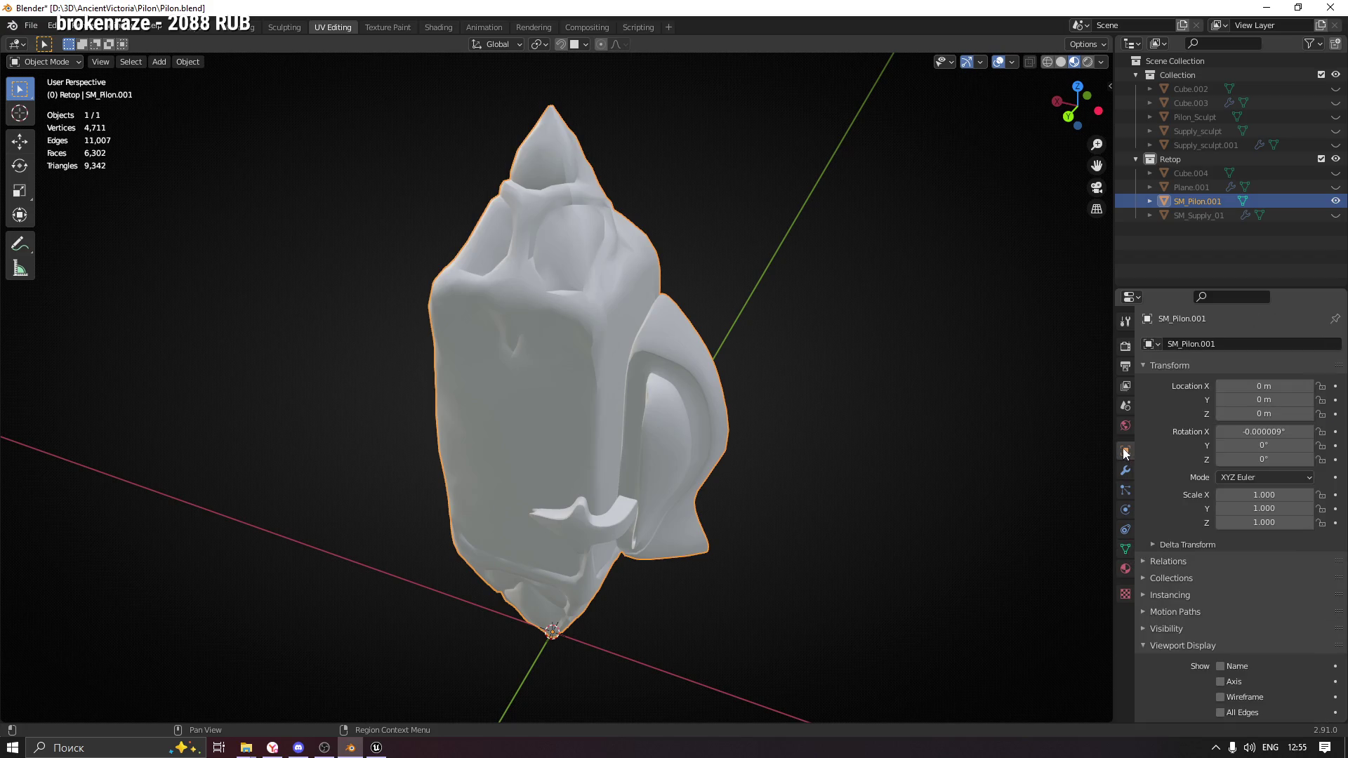
left_click(1126, 549)
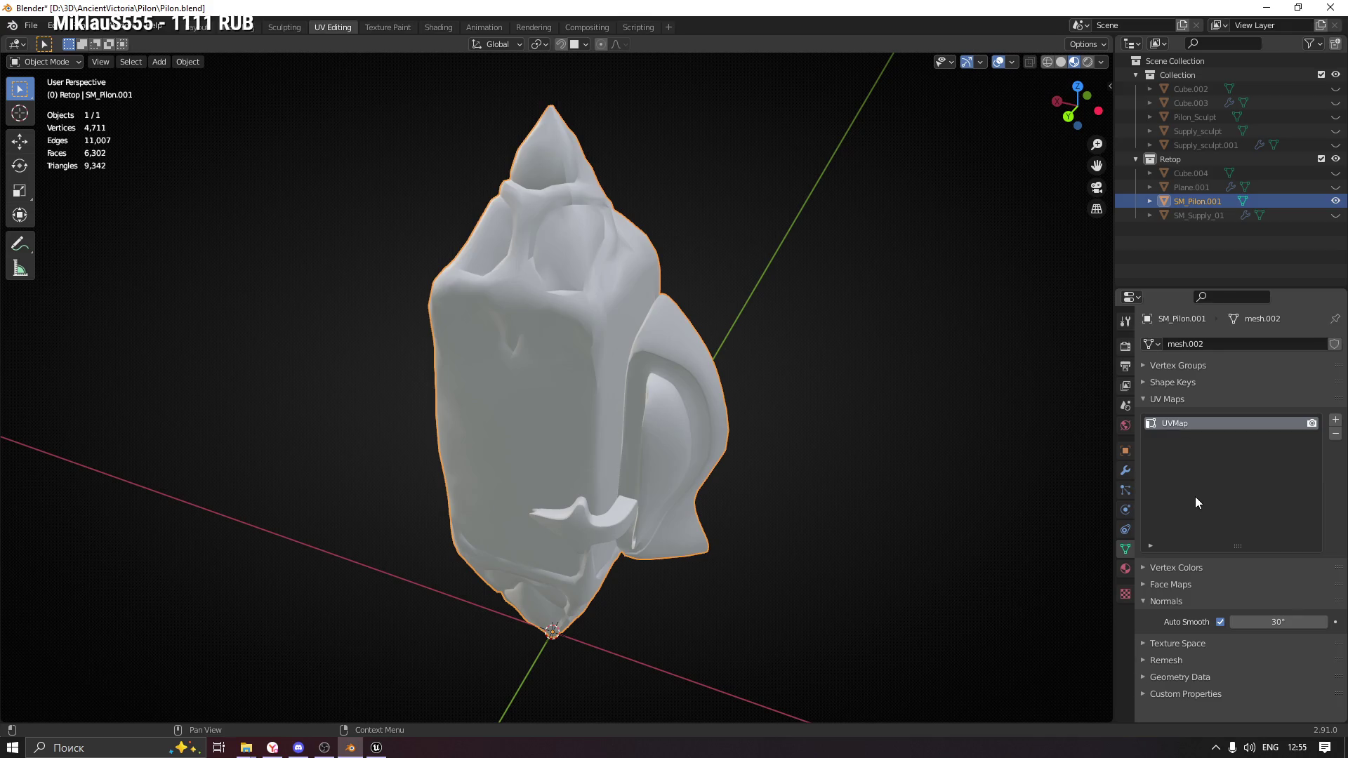
key("alt+Tab")
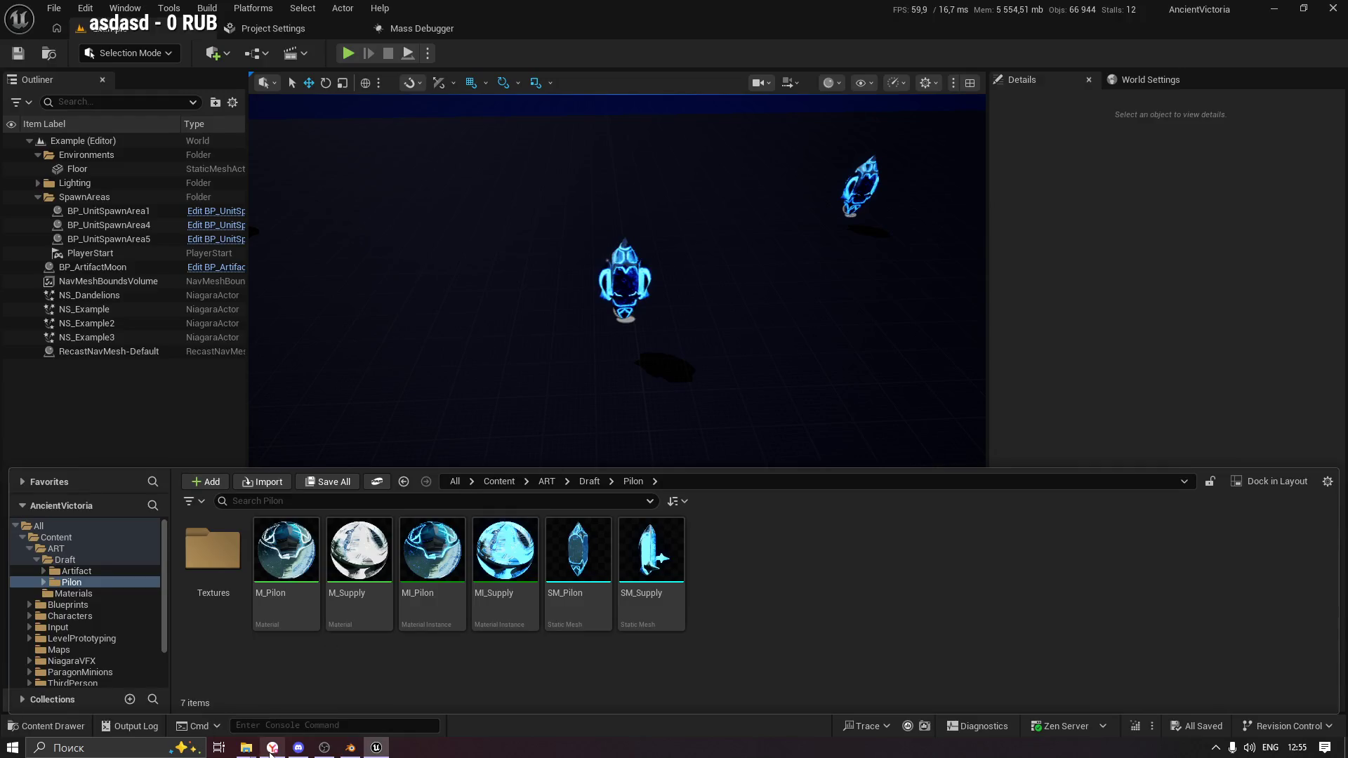
left_click(273, 748)
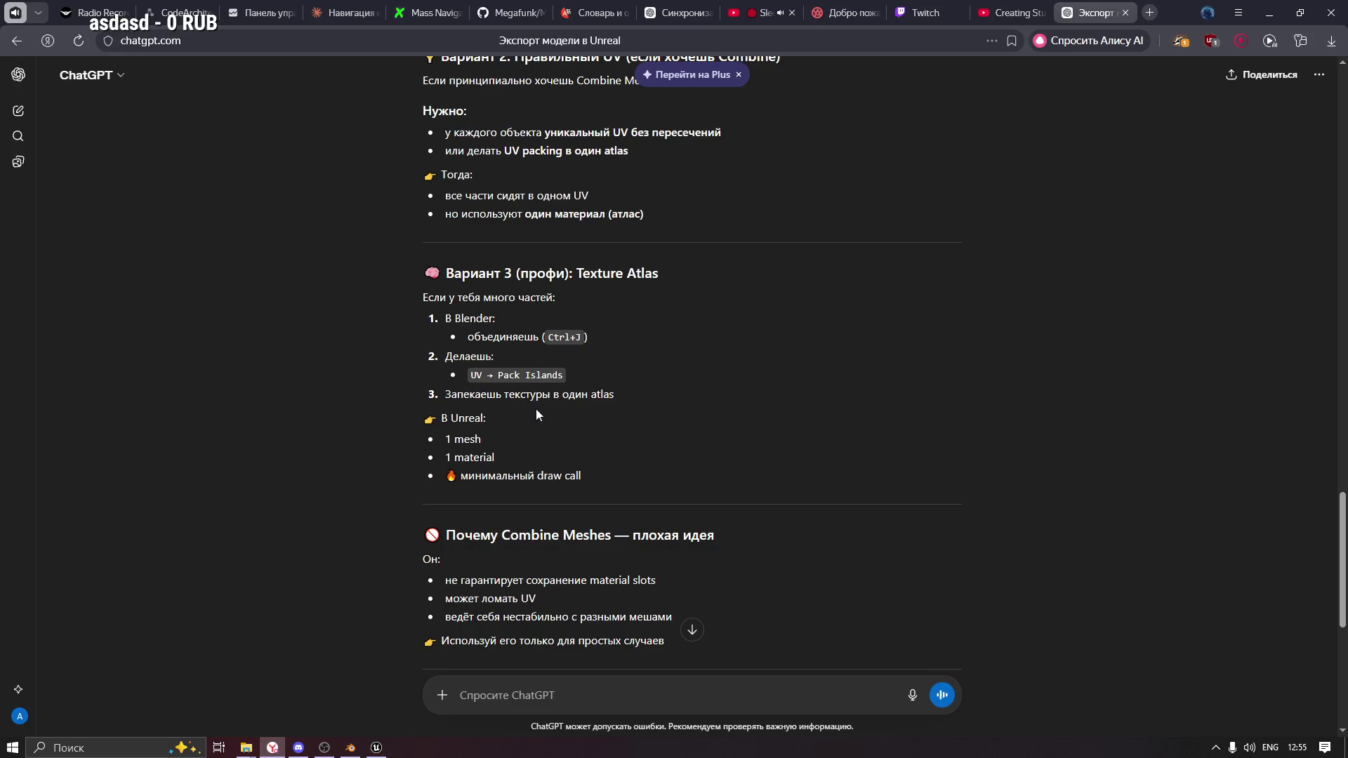
scroll(536, 409, "down", 1)
scroll(536, 406, "up", 5)
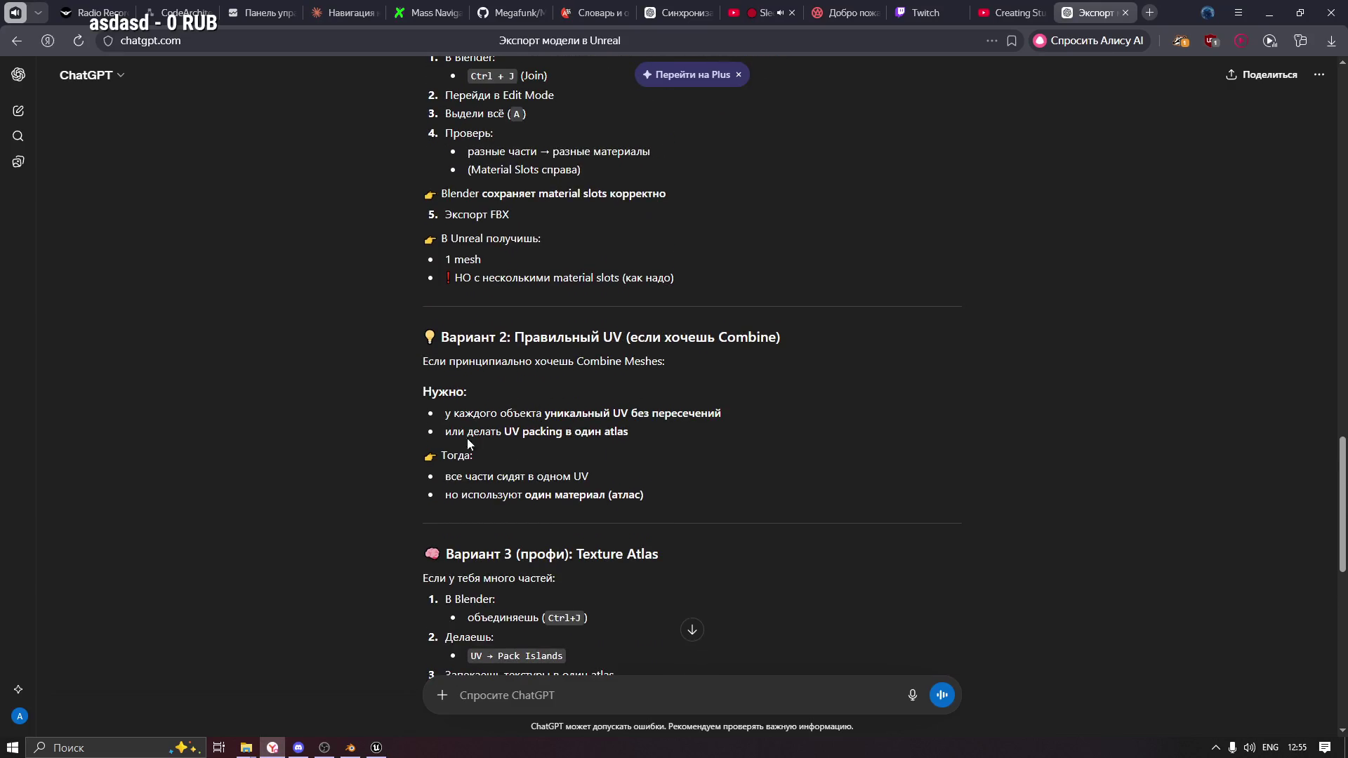
left_click_drag(441, 420, 765, 419)
left_click(622, 437)
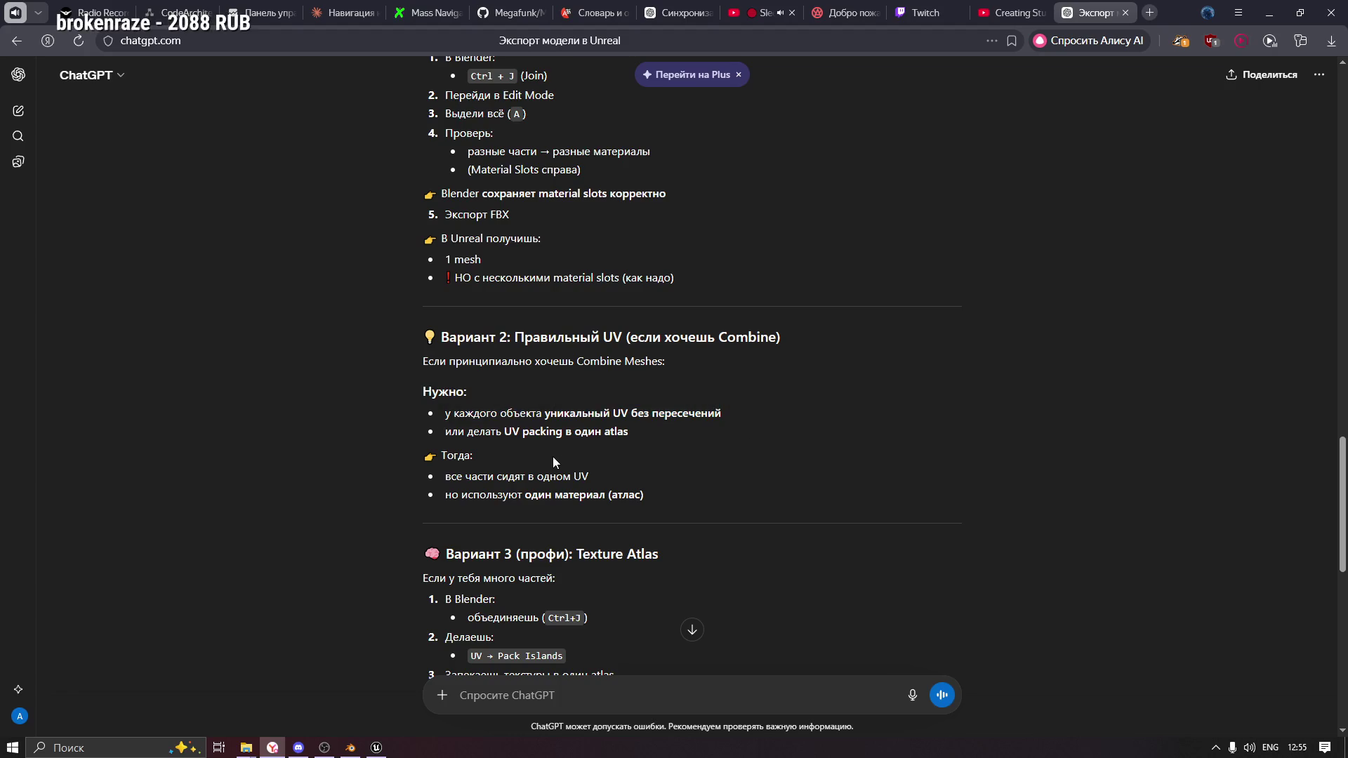
scroll(588, 461, "up", 3)
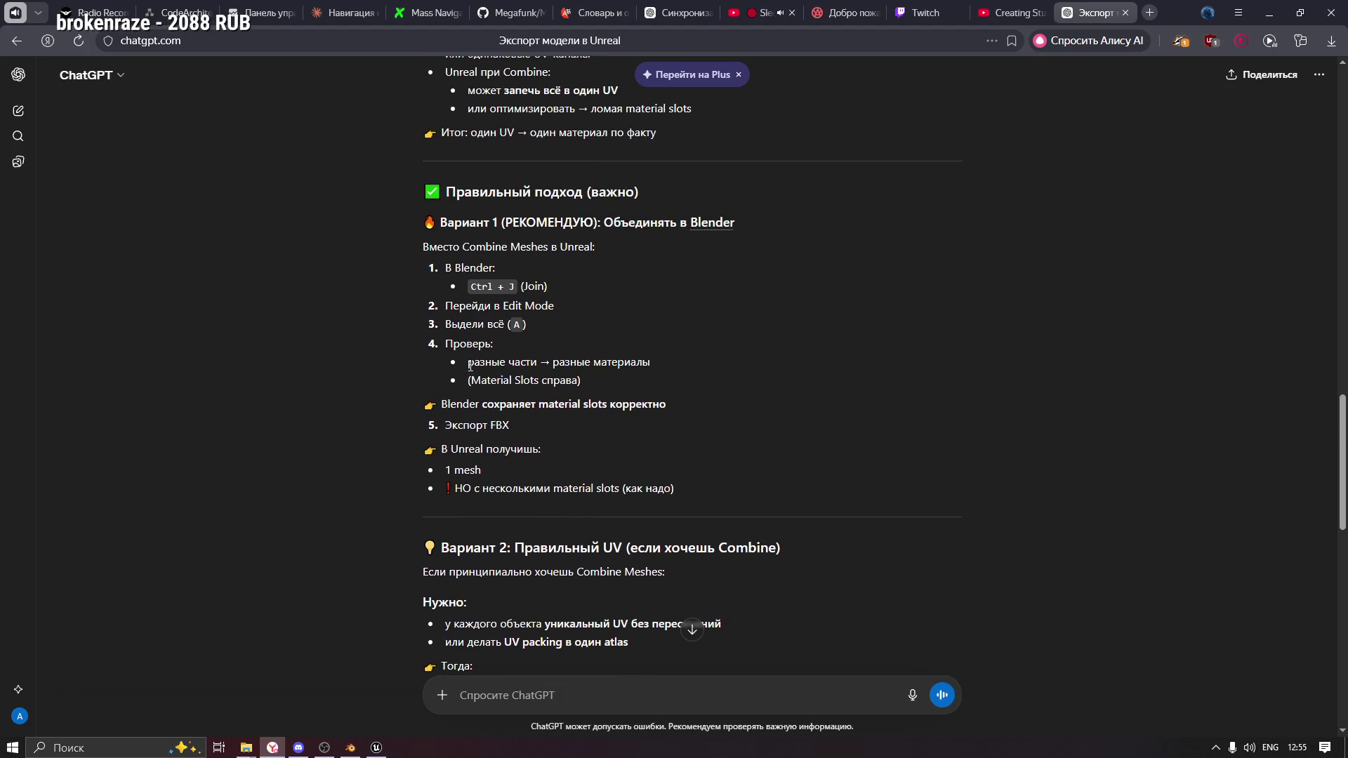
left_click_drag(469, 363, 651, 363)
mouse_move(469, 380)
left_mouse_down()
mouse_move(589, 381)
mouse_move(470, 383)
left_mouse_up()
left_click(592, 381)
left_click_drag(583, 384, 462, 386)
left_click(555, 387)
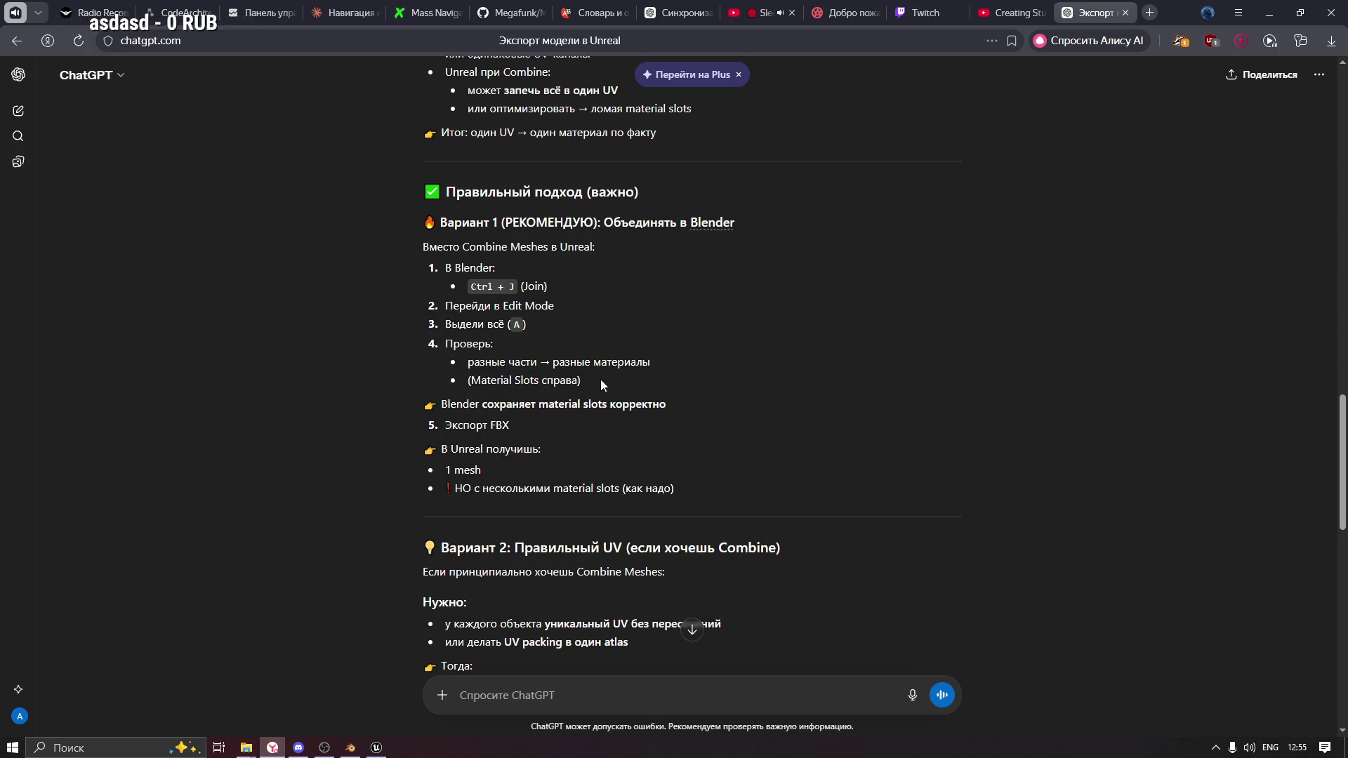
left_click_drag(605, 378, 461, 385)
key("alt+Tab")
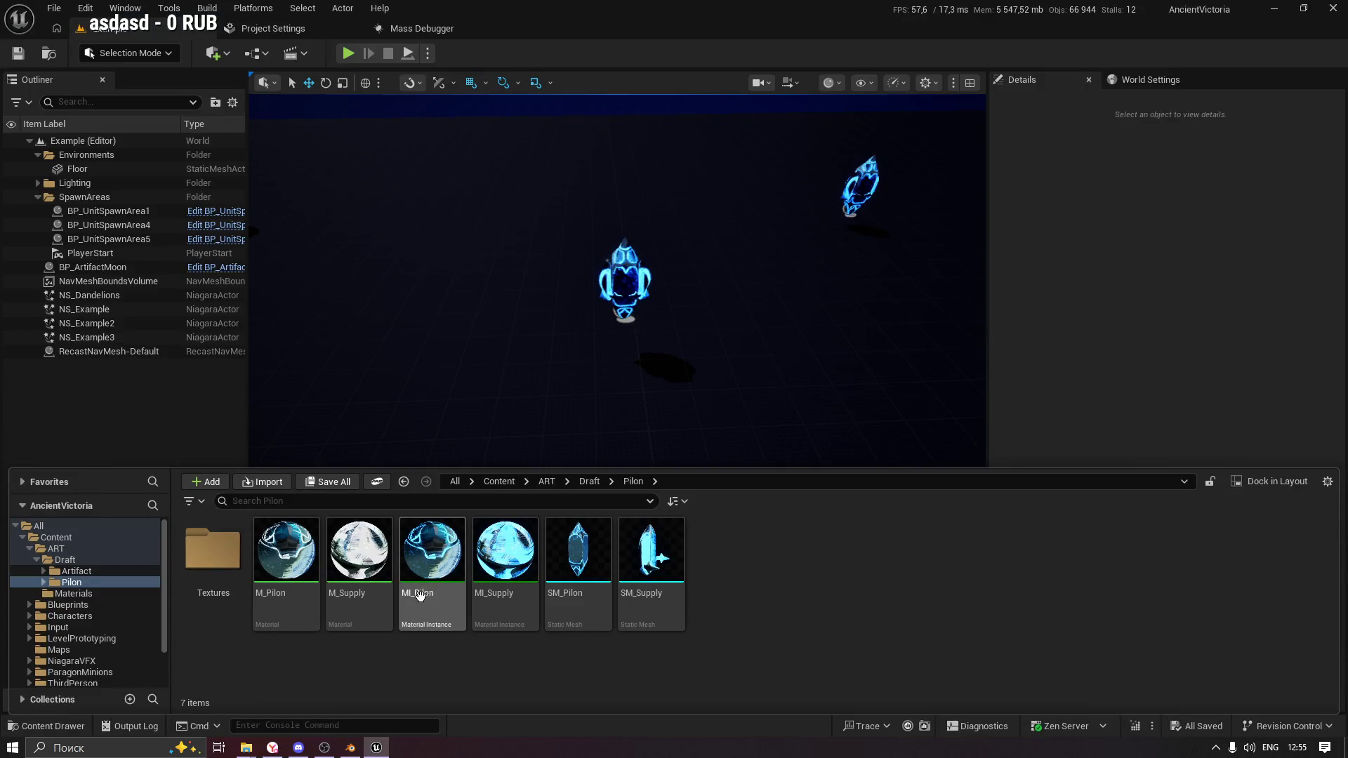
Back in Blender, check the M_Pilon and M_Supply slots and save Pilon.blend.
key("alt+Tab")
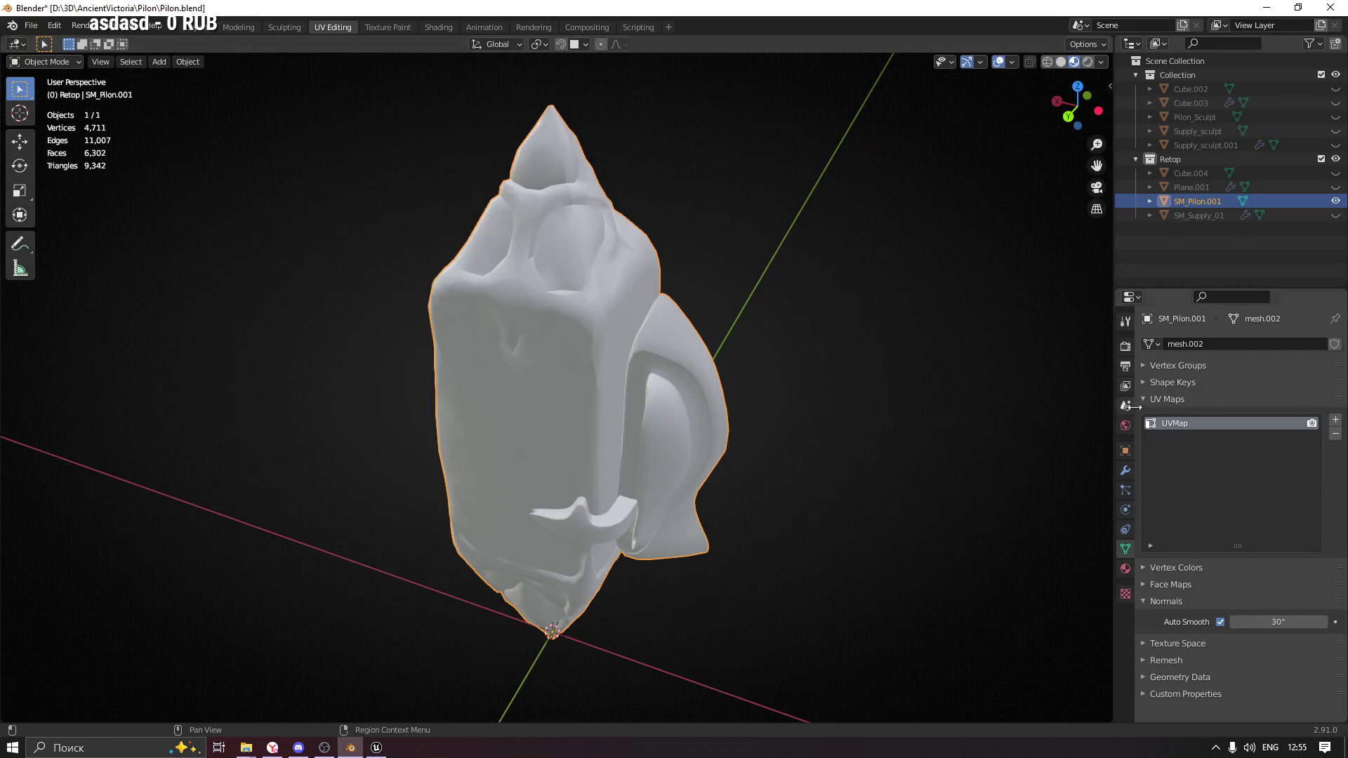
left_click(1124, 568)
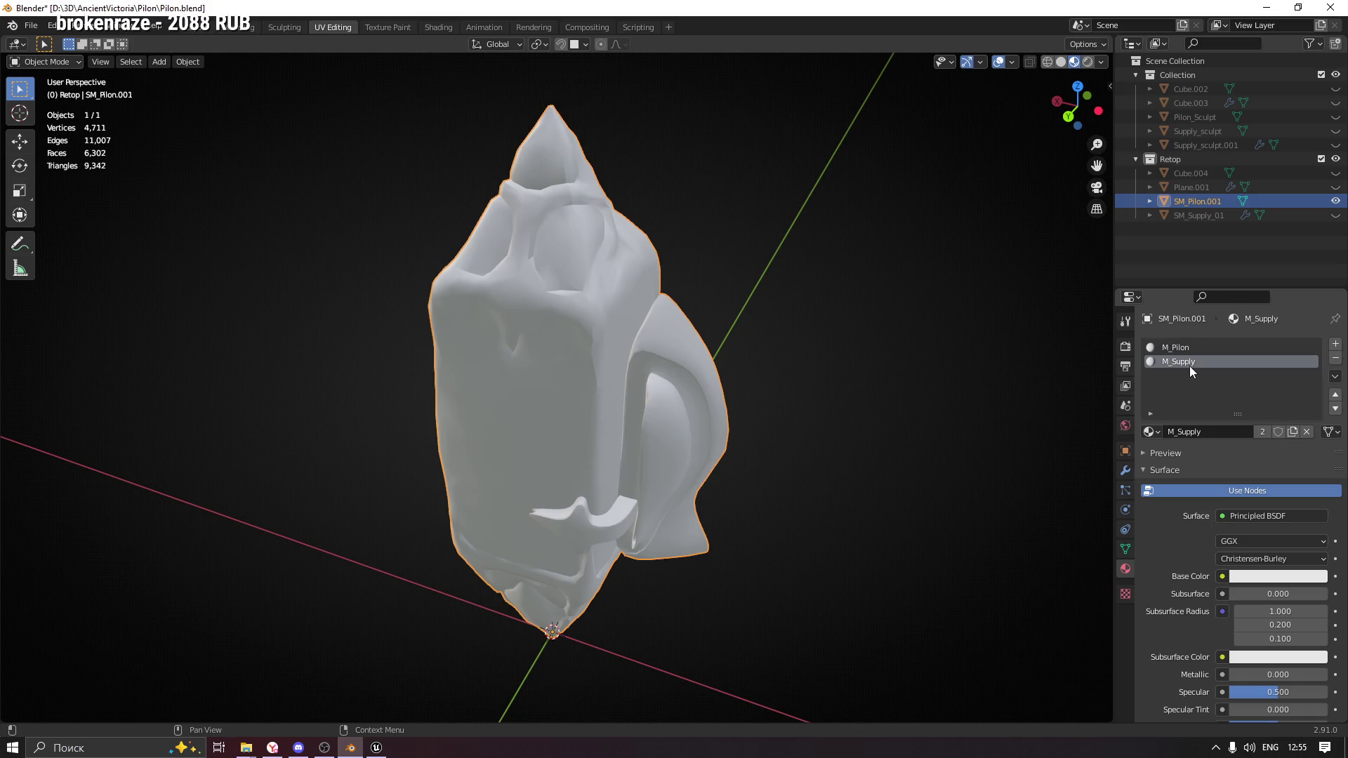
scroll(1177, 532, "down", 10)
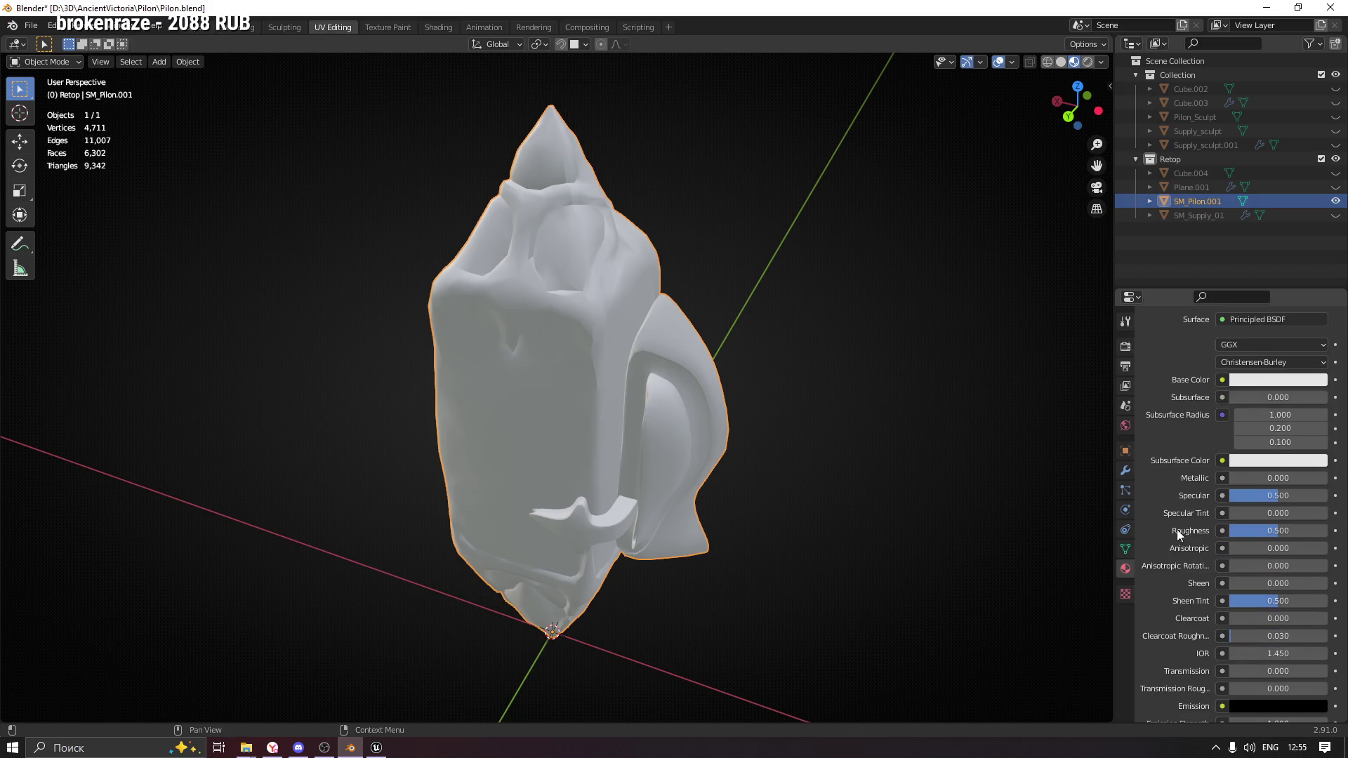
scroll(1178, 516, "down", 5)
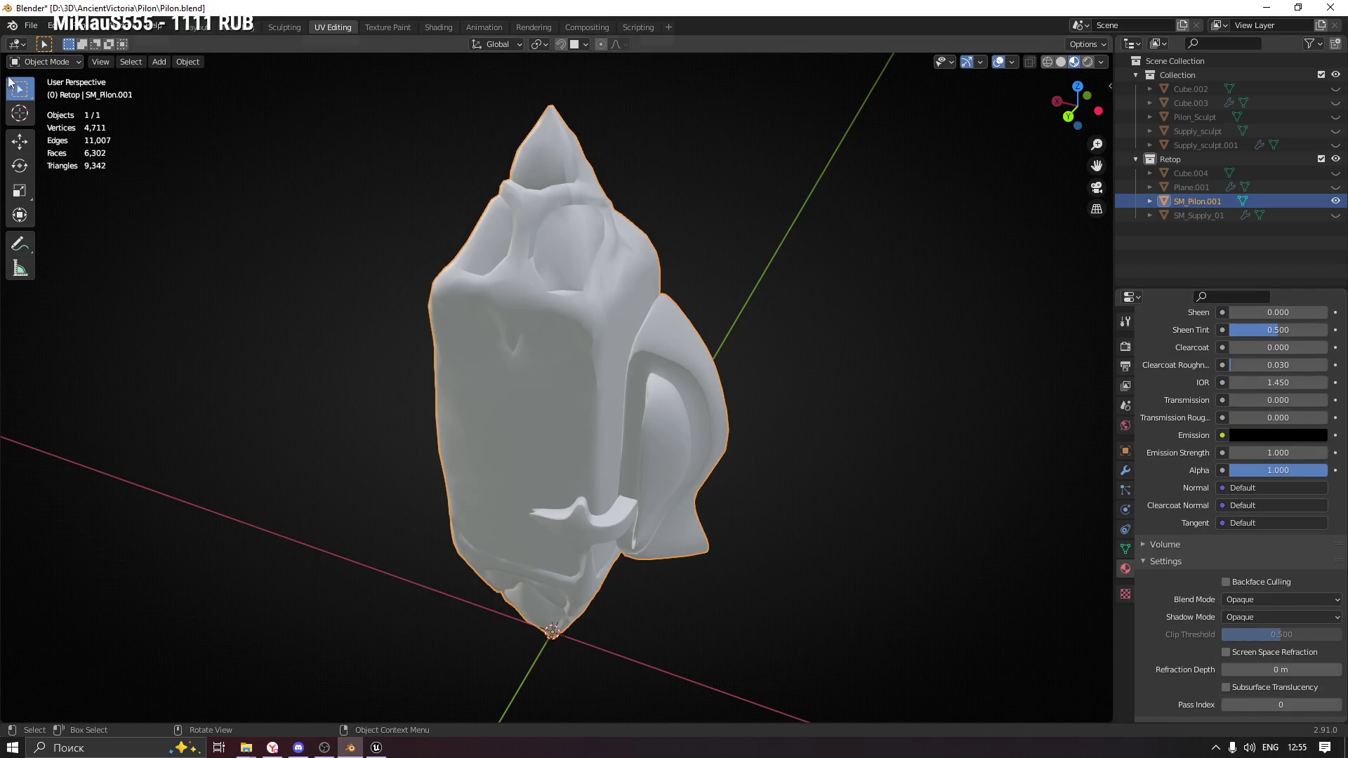
key("ctrl+s")
left_click_drag(427, 309, 406, 279)
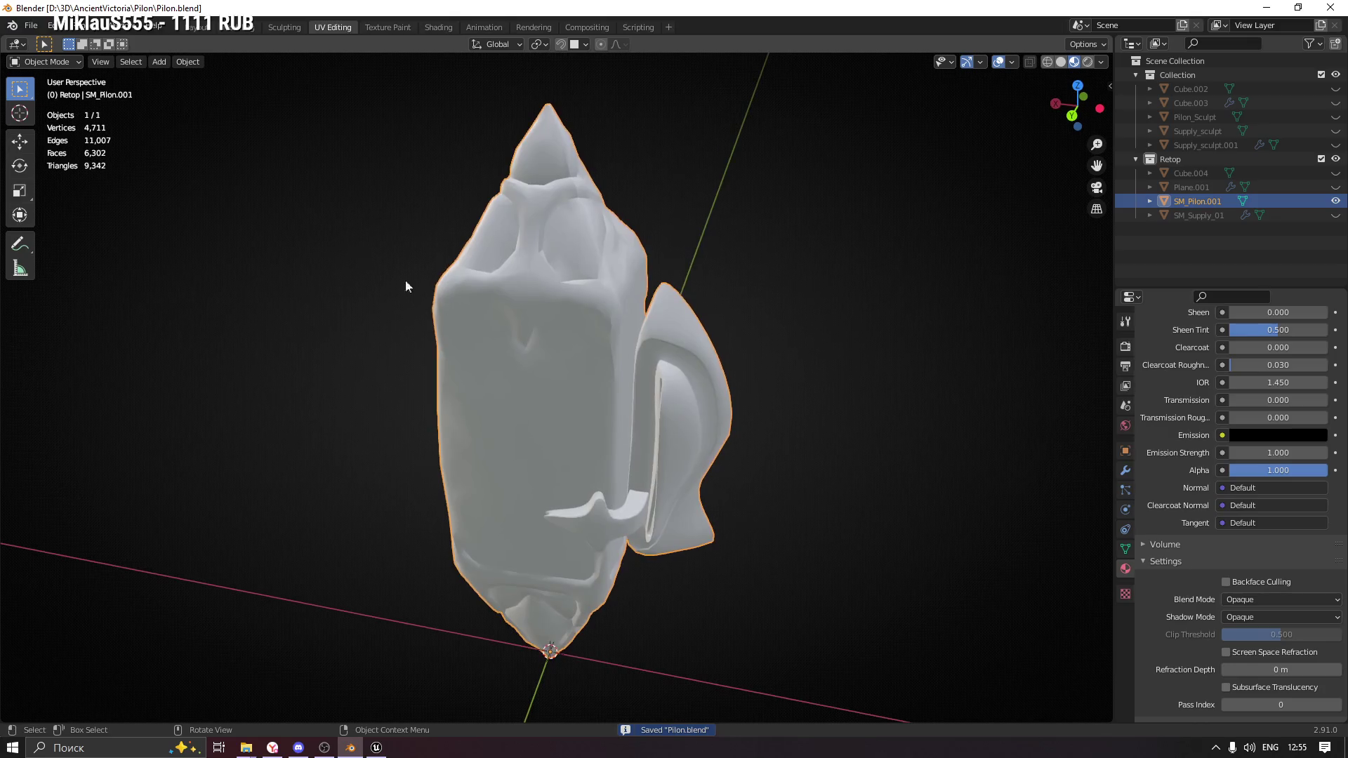
Export the joined crystal as Pilon.fbx, then open Unreal's add-content menu in the Pilon folder.
left_click(31, 26)
mouse_move(103, 229)
left_click(188, 313)
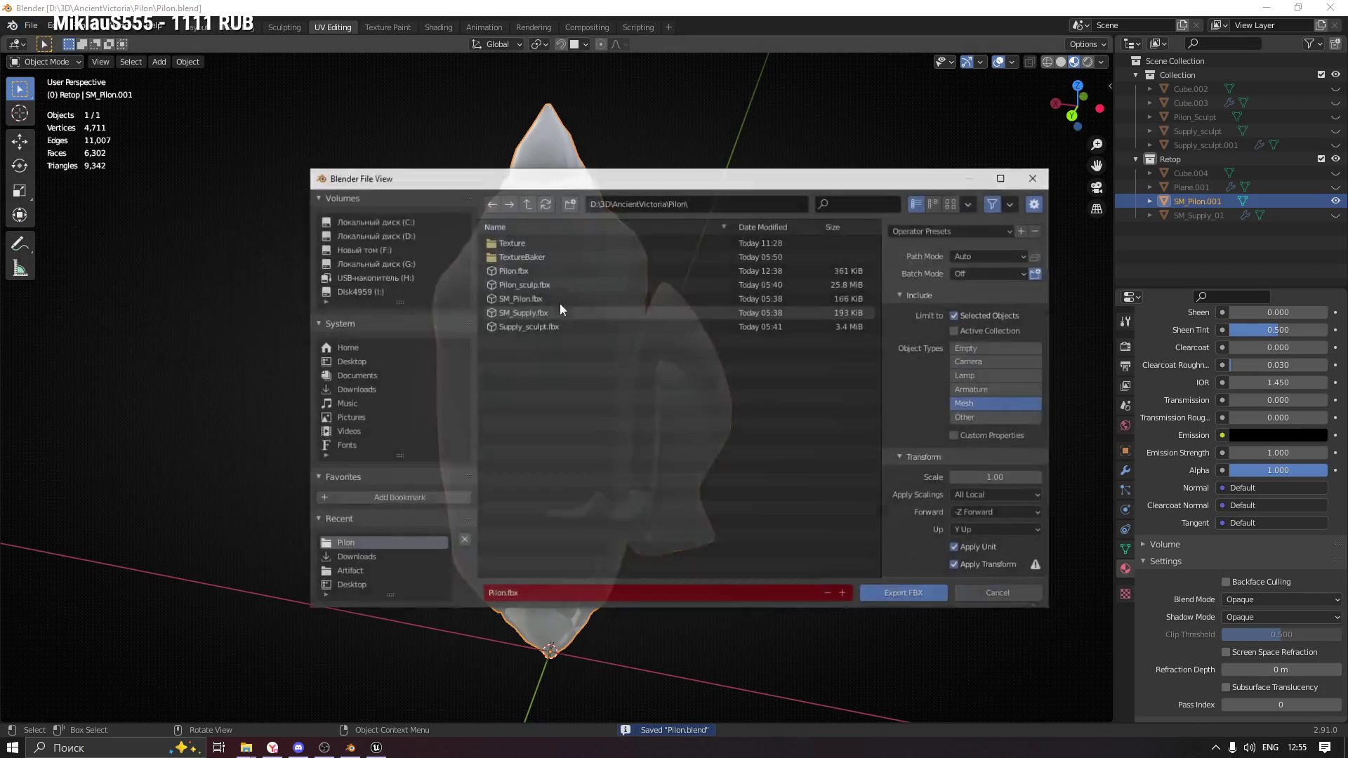
left_click(902, 597)
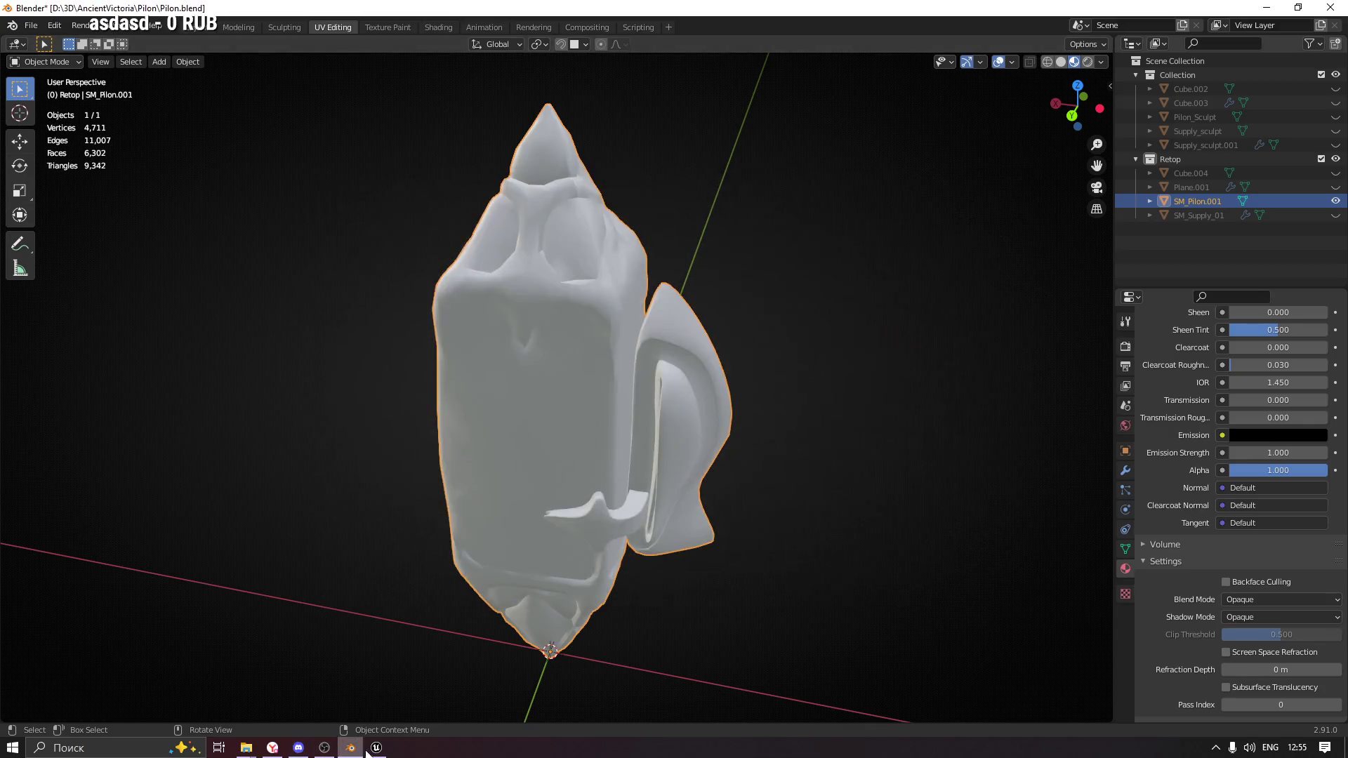
left_click(377, 748)
right_click(748, 560)
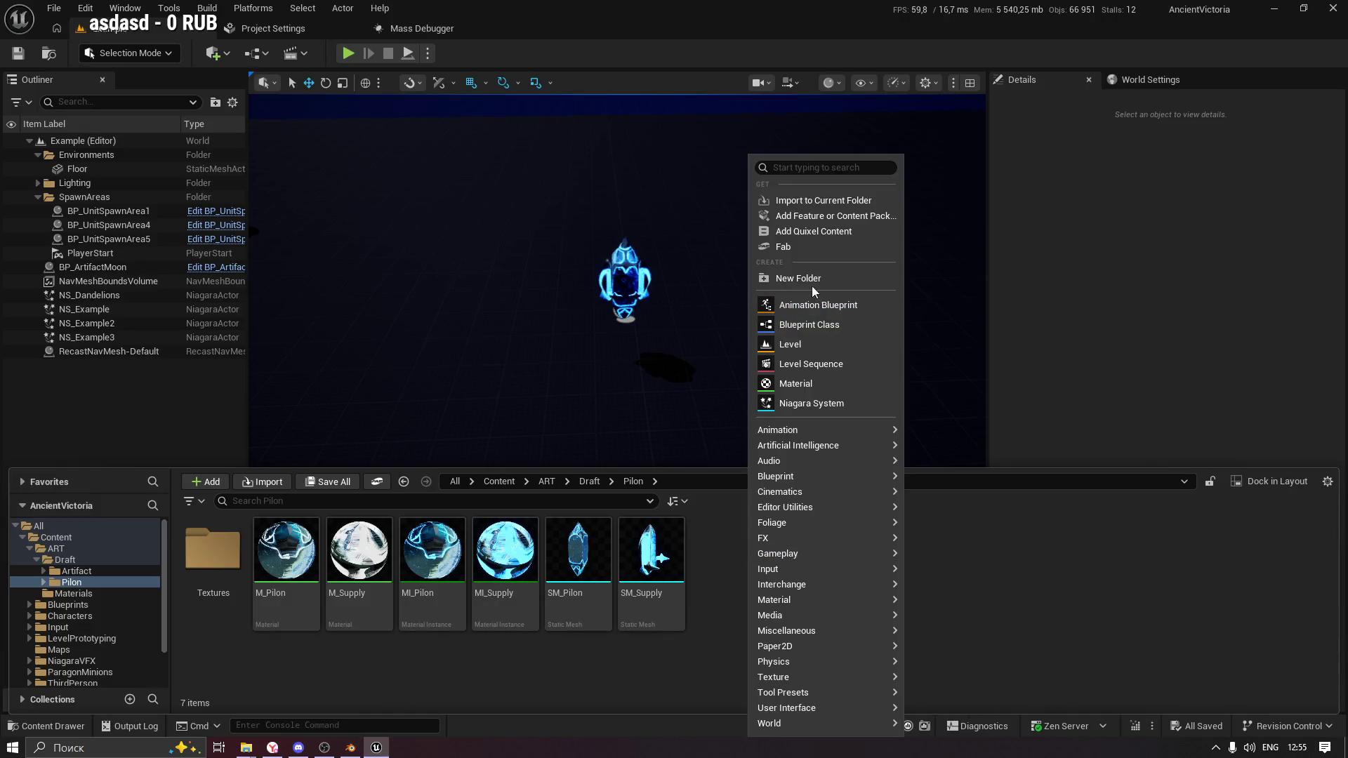
Import Pilon.fbx into the current folder and review the import settings sections.
left_click(823, 201)
double_click(485, 254)
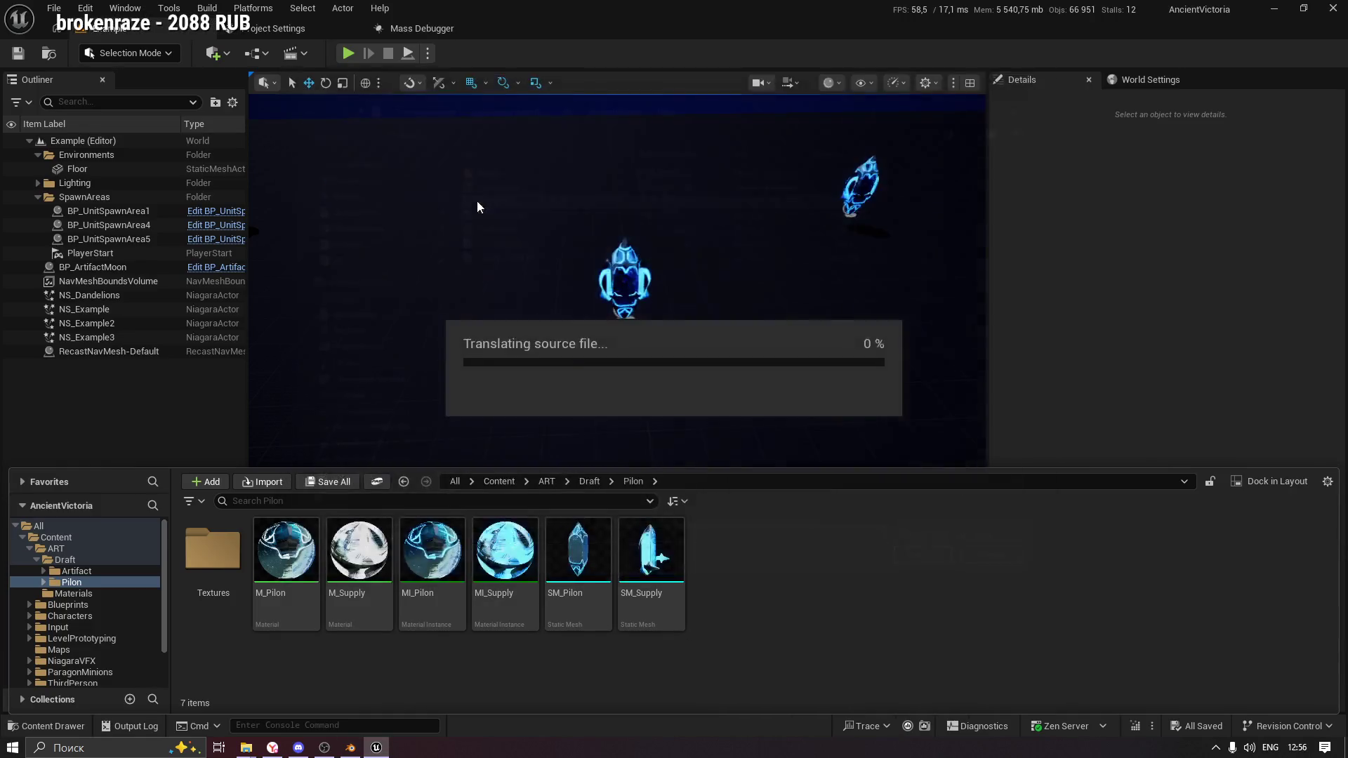
left_click(705, 225)
left_click(647, 225)
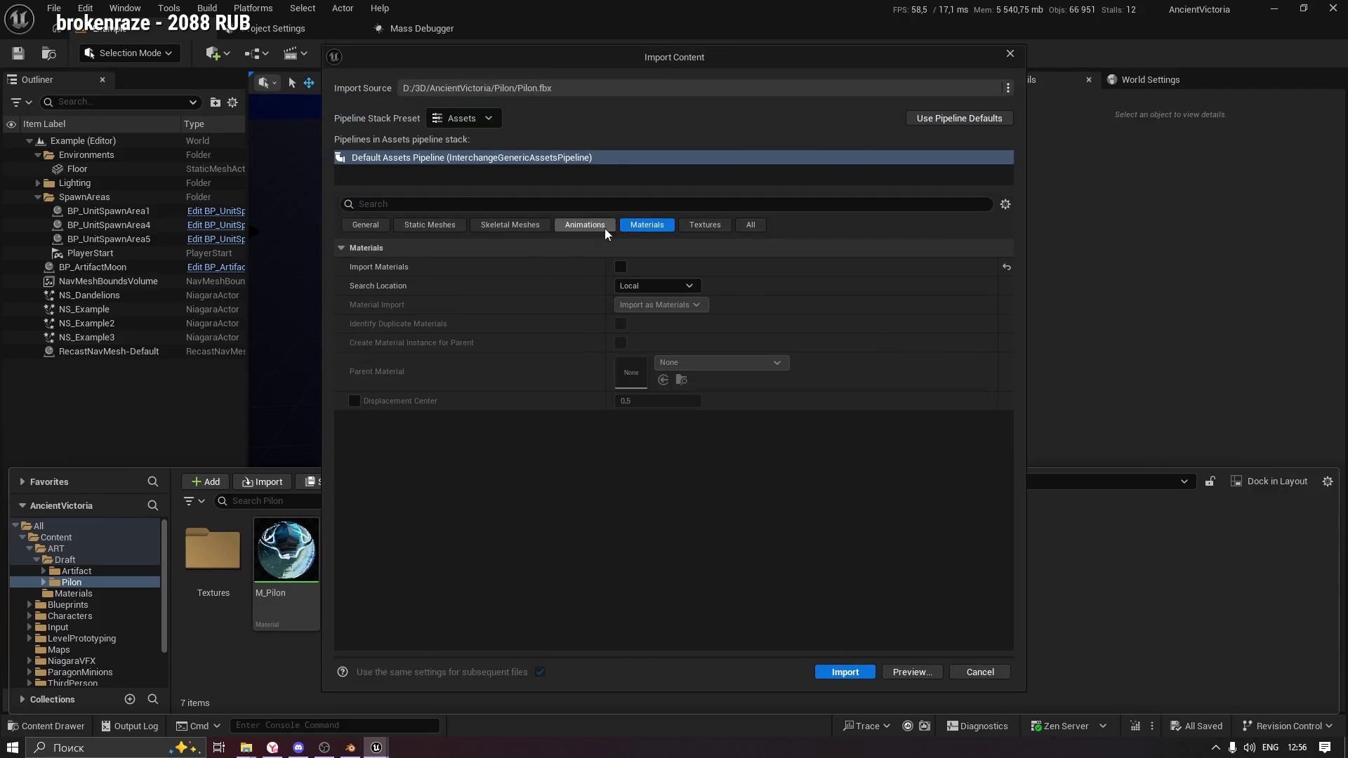
left_click(593, 224)
left_click(510, 224)
left_click(429, 225)
left_click(365, 225)
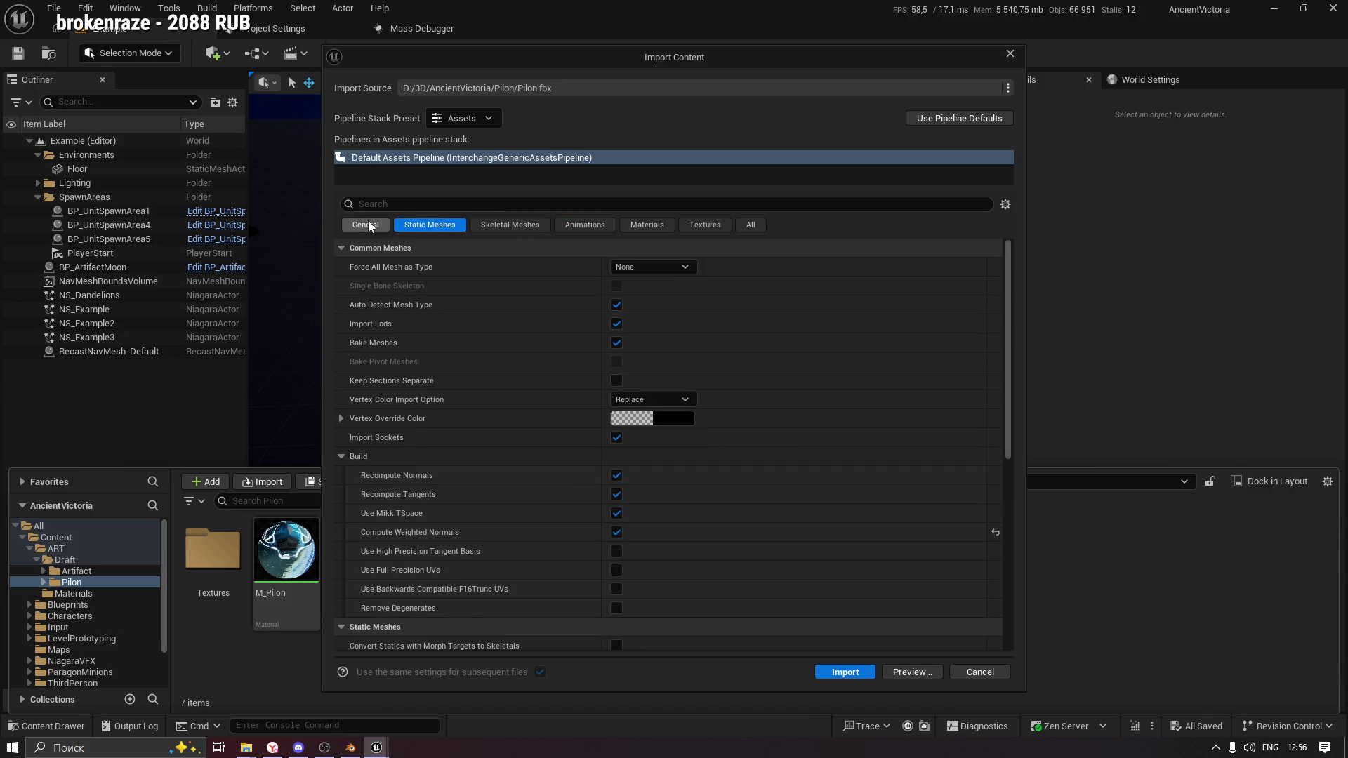
Search 'comb', uncheck Combine Static Meshes, import, and open the new Pilon mesh.
left_click(408, 204)
type("comb")
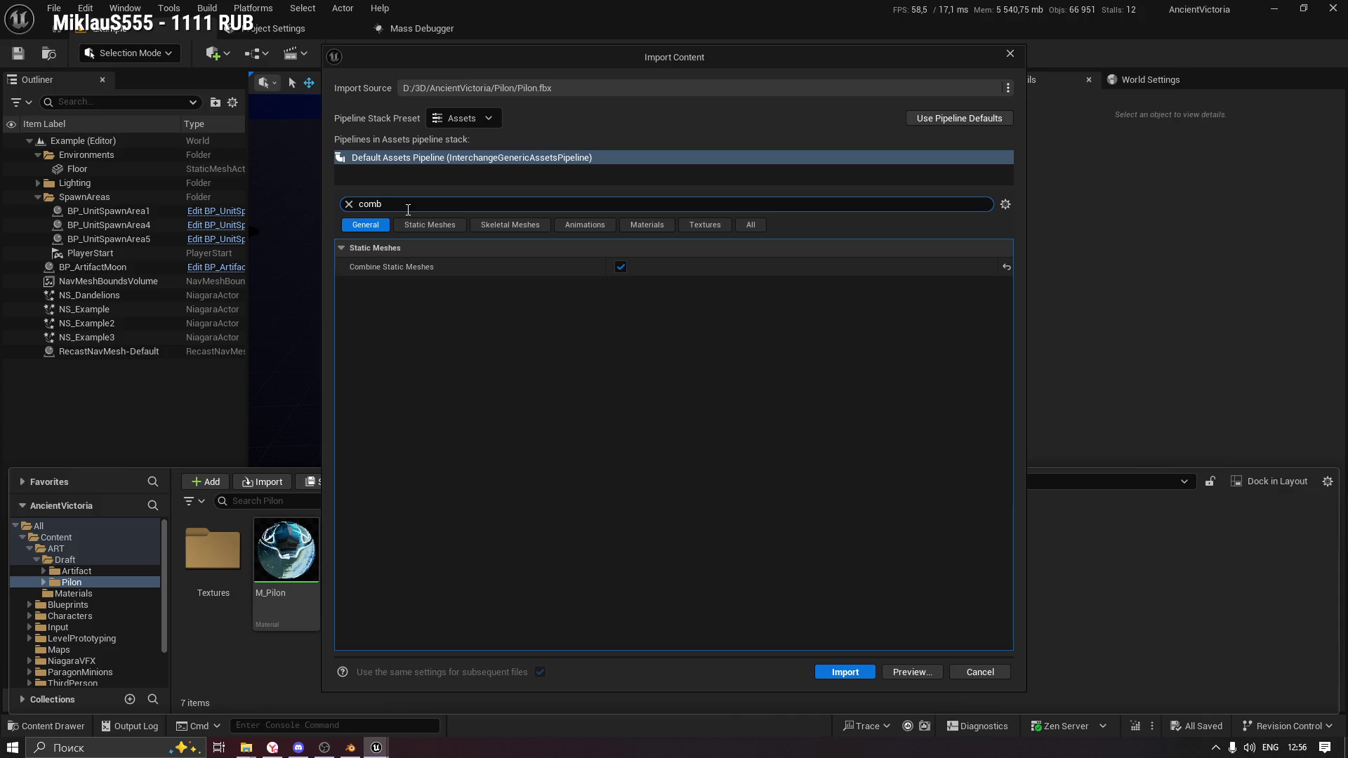
left_click(620, 267)
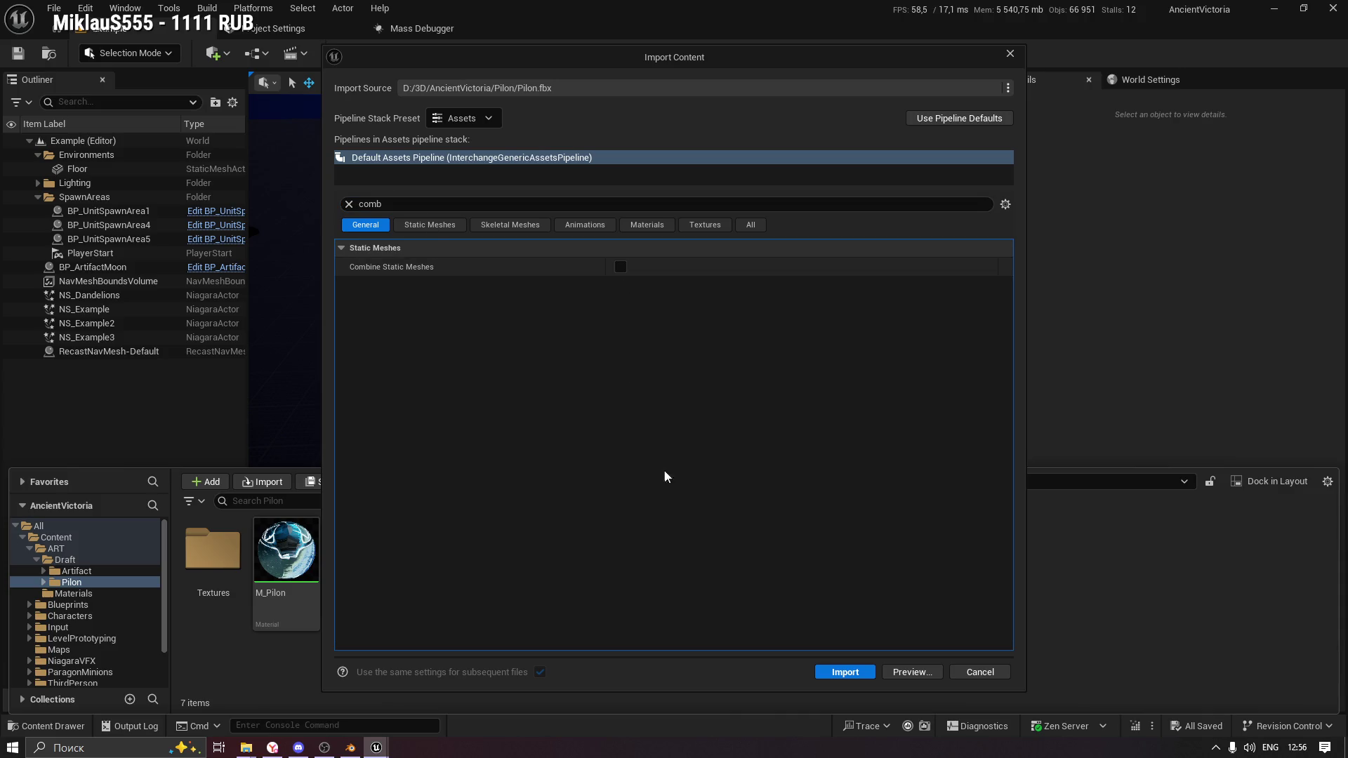
left_click(845, 672)
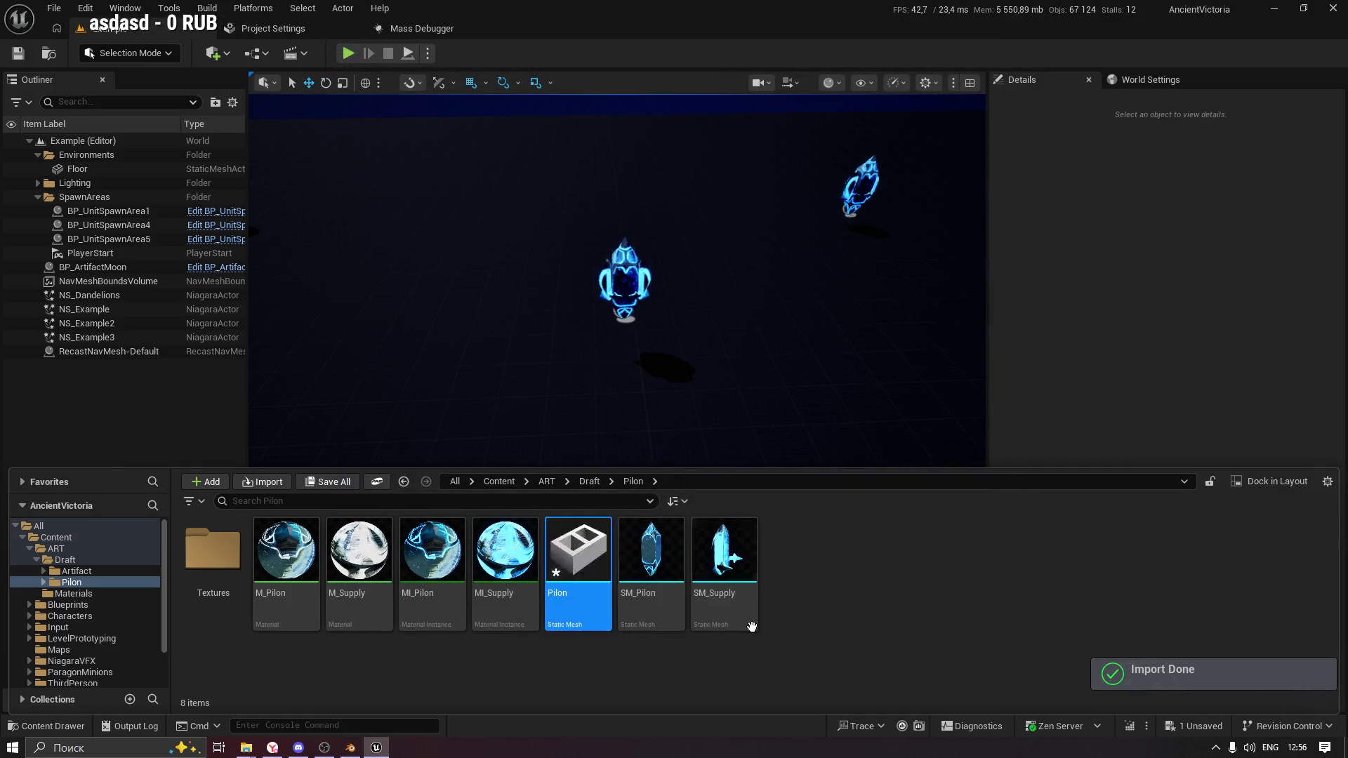
double_click(569, 559)
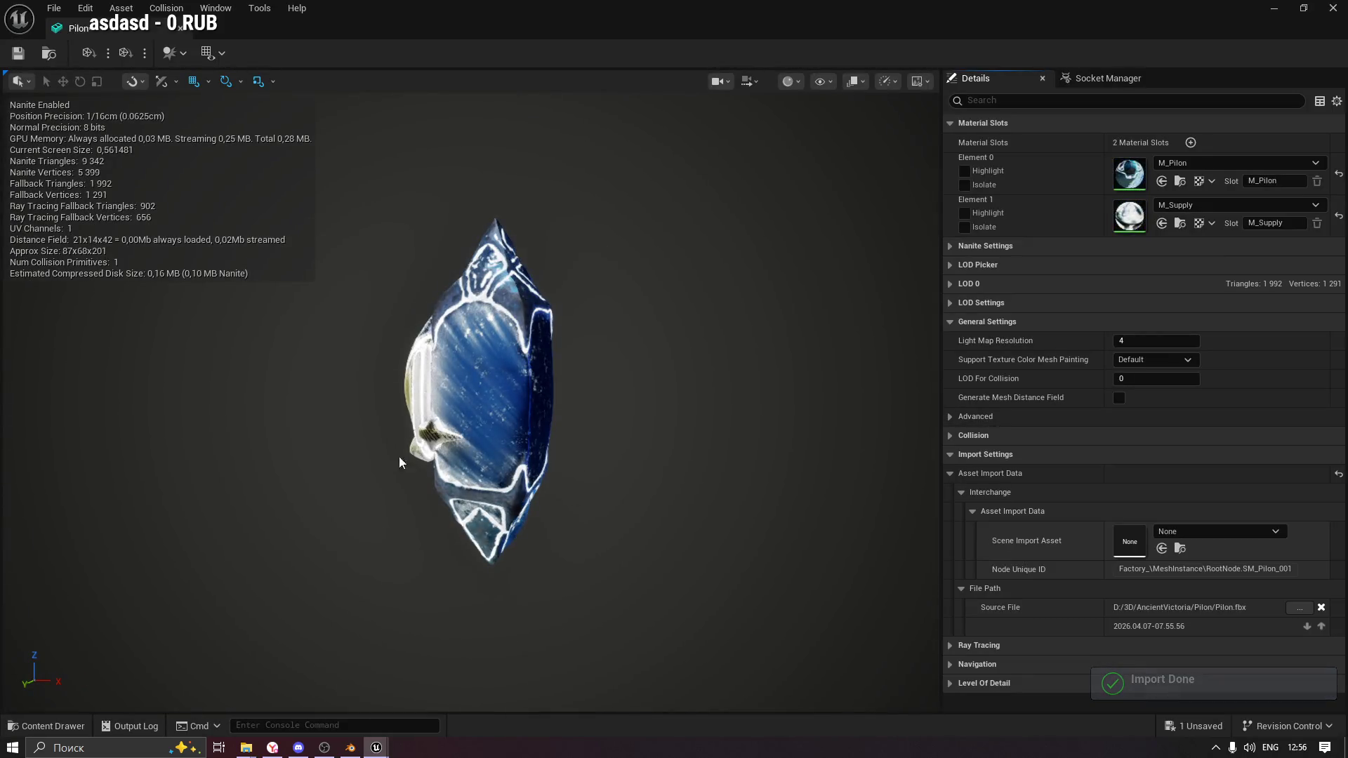
Save the Pilon mesh asset, then reopen it from the Pilon folder.
mouse_move(399, 461)
left_mouse_down()
mouse_move(562, 462)
mouse_move(396, 442)
left_mouse_up()
key("ctrl+s")
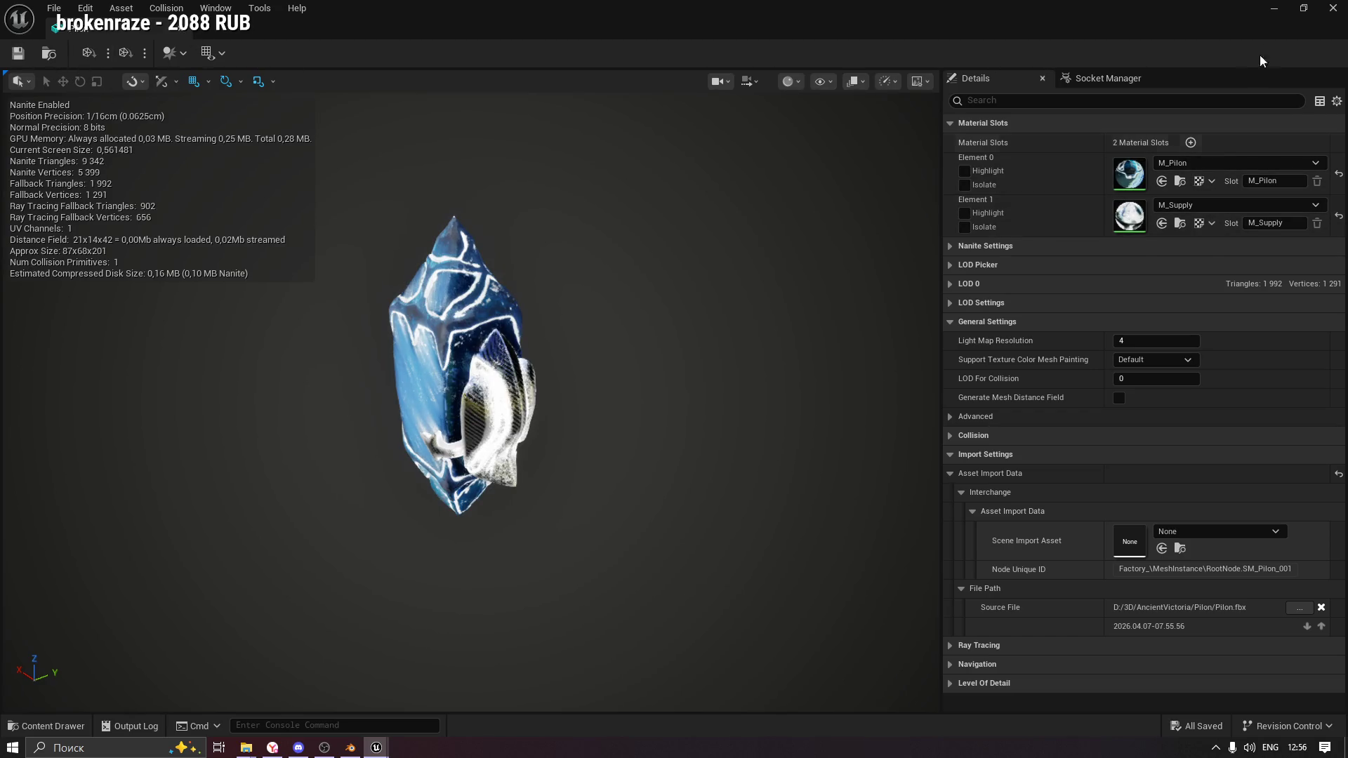
left_click(1273, 10)
left_click(46, 726)
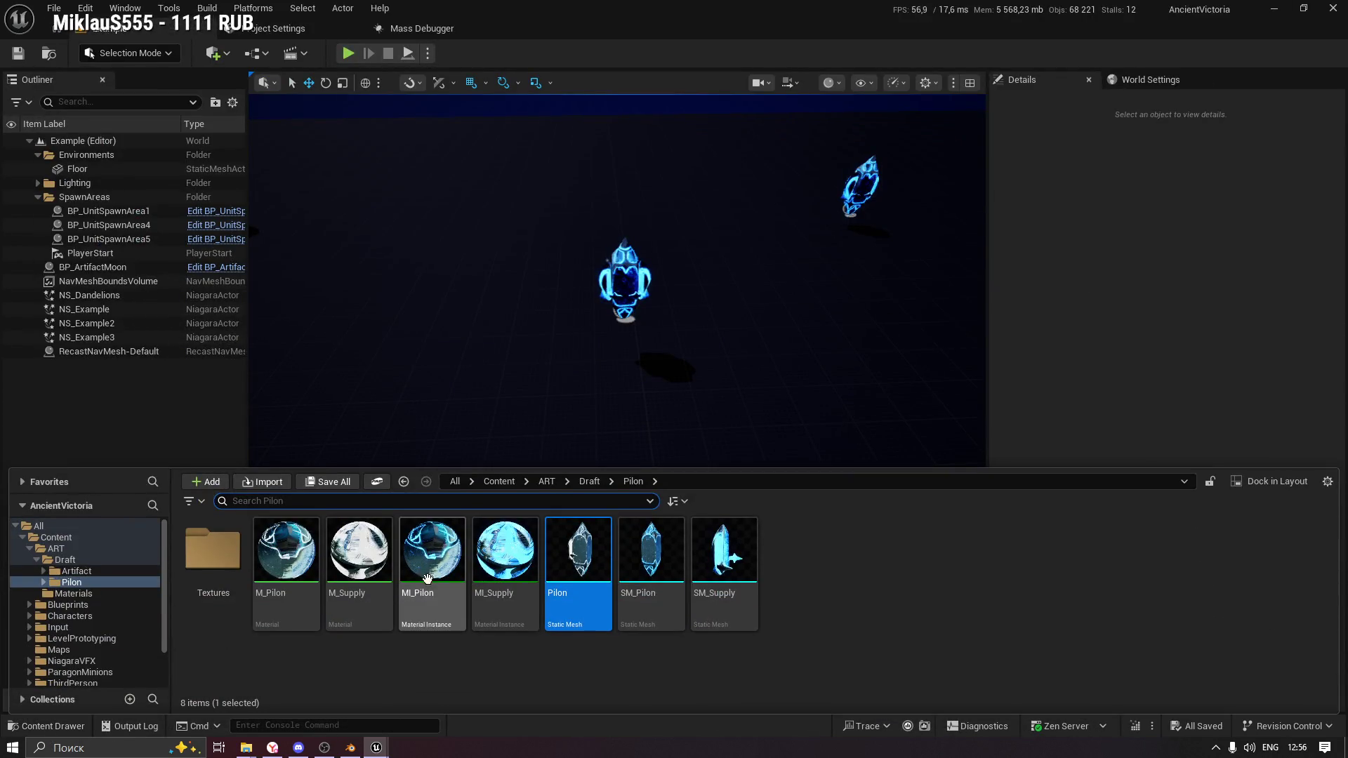
left_click(432, 588)
left_click_drag(281, 555, 367, 565)
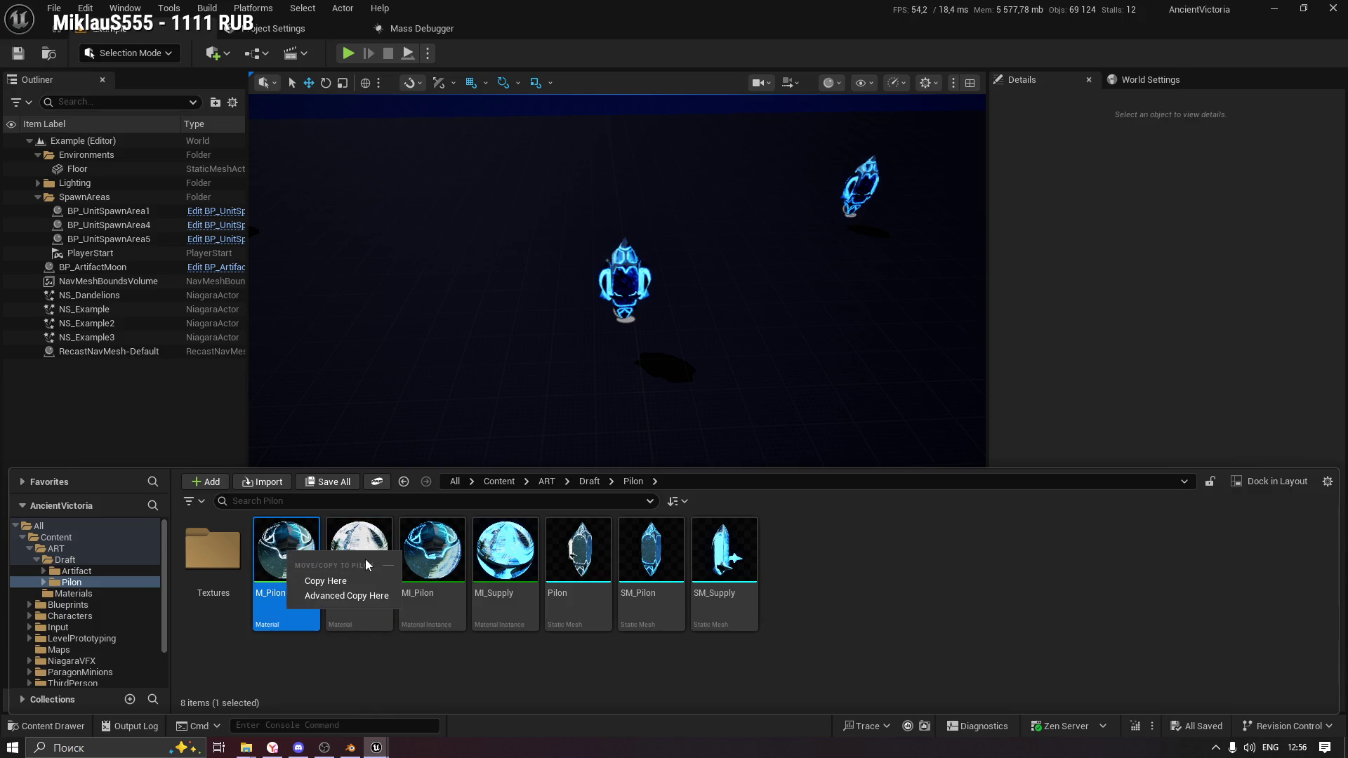
key("Escape")
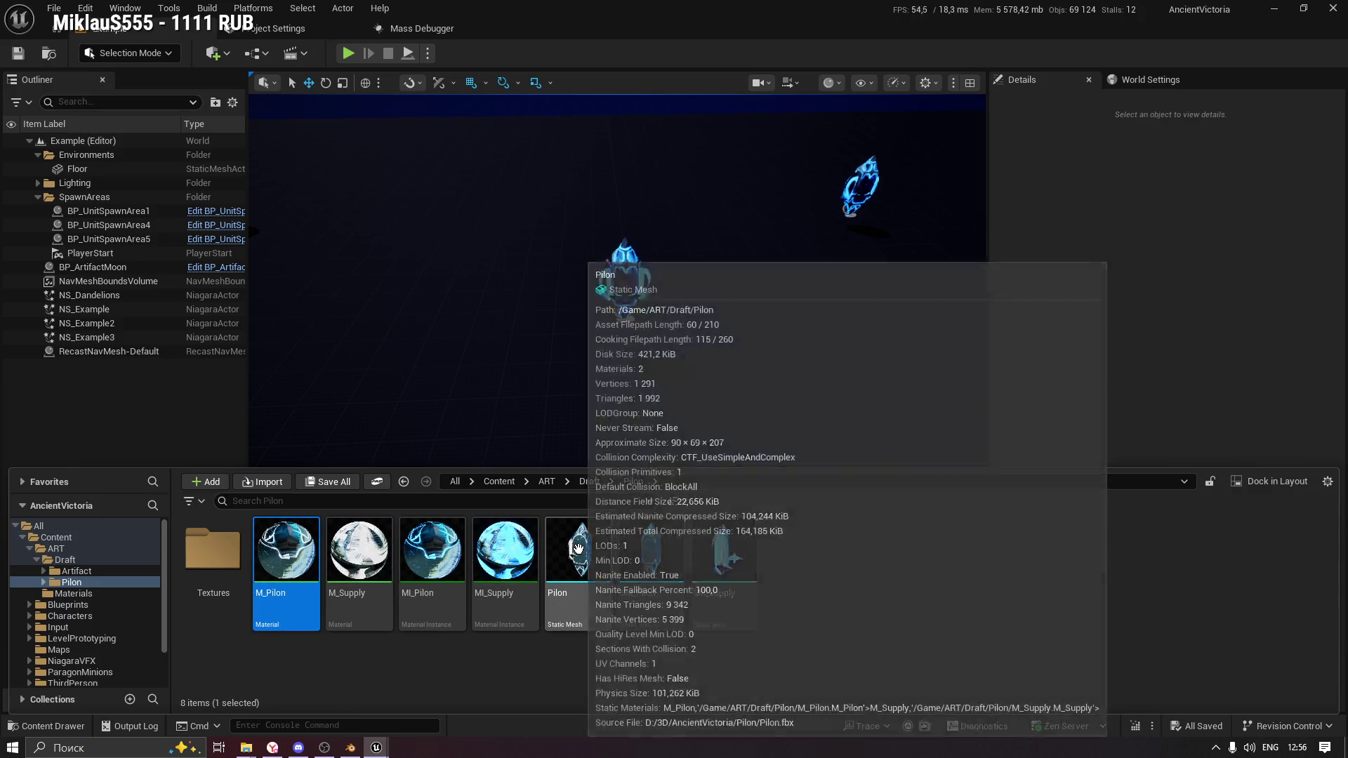
double_click(578, 547)
mouse_move(482, 390)
left_mouse_down()
mouse_move(646, 391)
mouse_move(482, 390)
left_mouse_up()
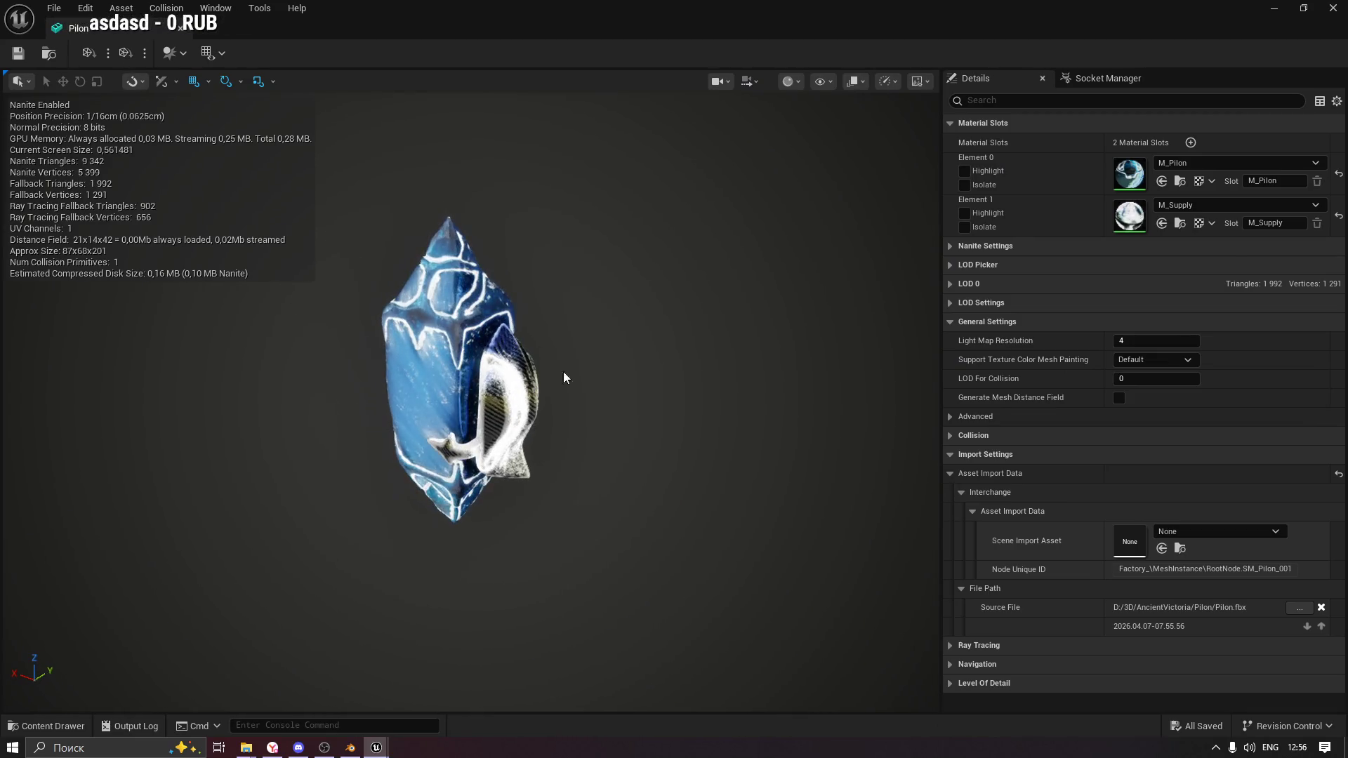
Assign MI_Pilon to material slot Element 0 and MI_Supply to Element 1.
left_click(53, 726)
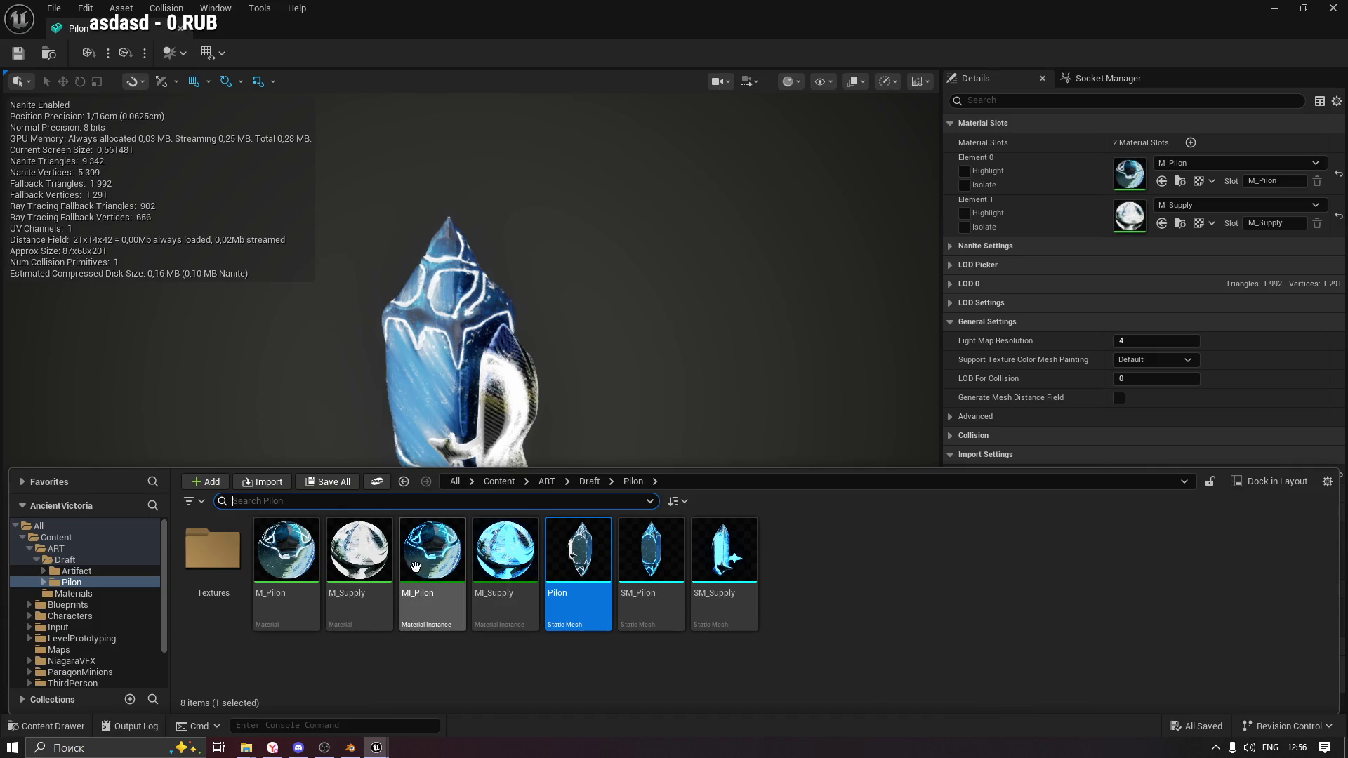
mouse_move(425, 566)
left_mouse_down()
mouse_move(1121, 204)
mouse_move(1131, 172)
left_mouse_up()
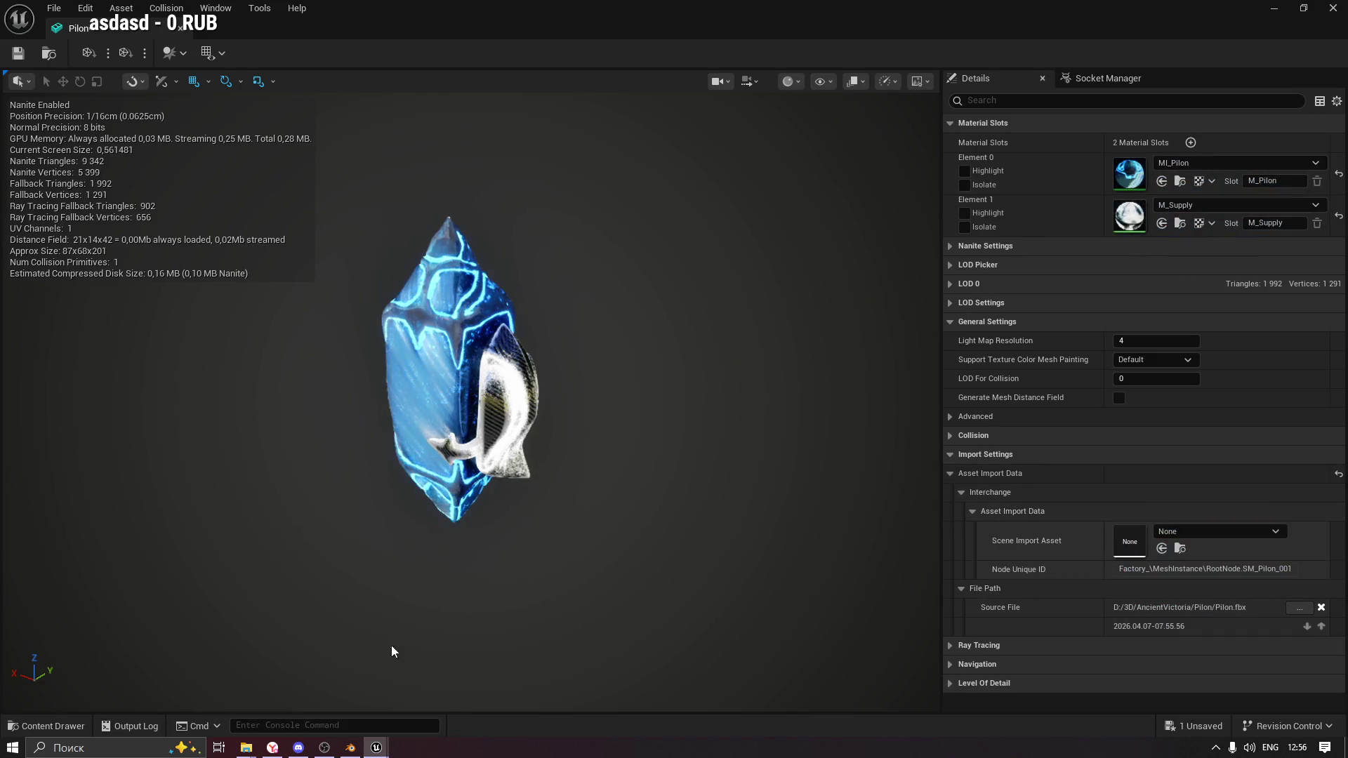
key("ctrl+space")
left_click_drag(505, 562, 1131, 216)
mouse_move(795, 461)
left_mouse_down()
mouse_move(792, 378)
mouse_move(460, 355)
left_mouse_up()
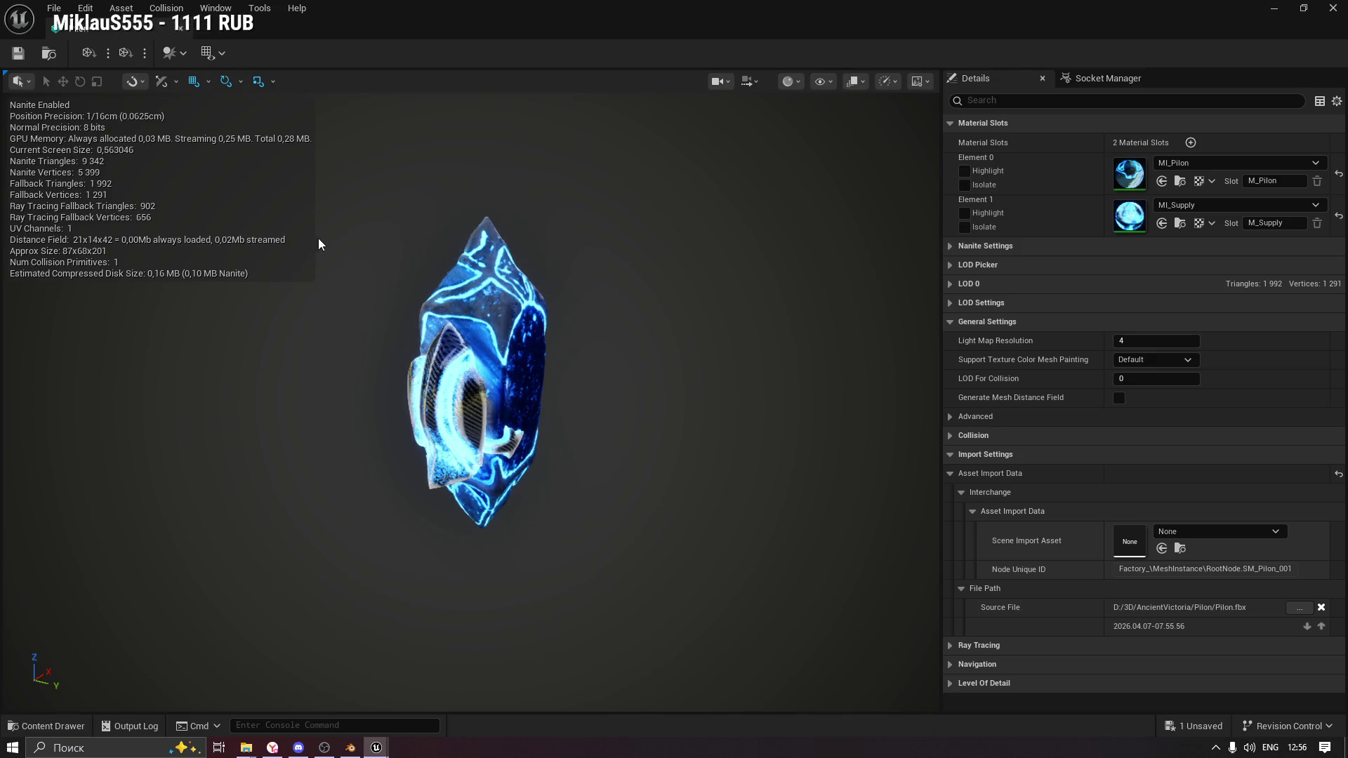
Display the UV Channel 0 layout over the mesh, then hide it again.
left_click(208, 54)
left_click(275, 101)
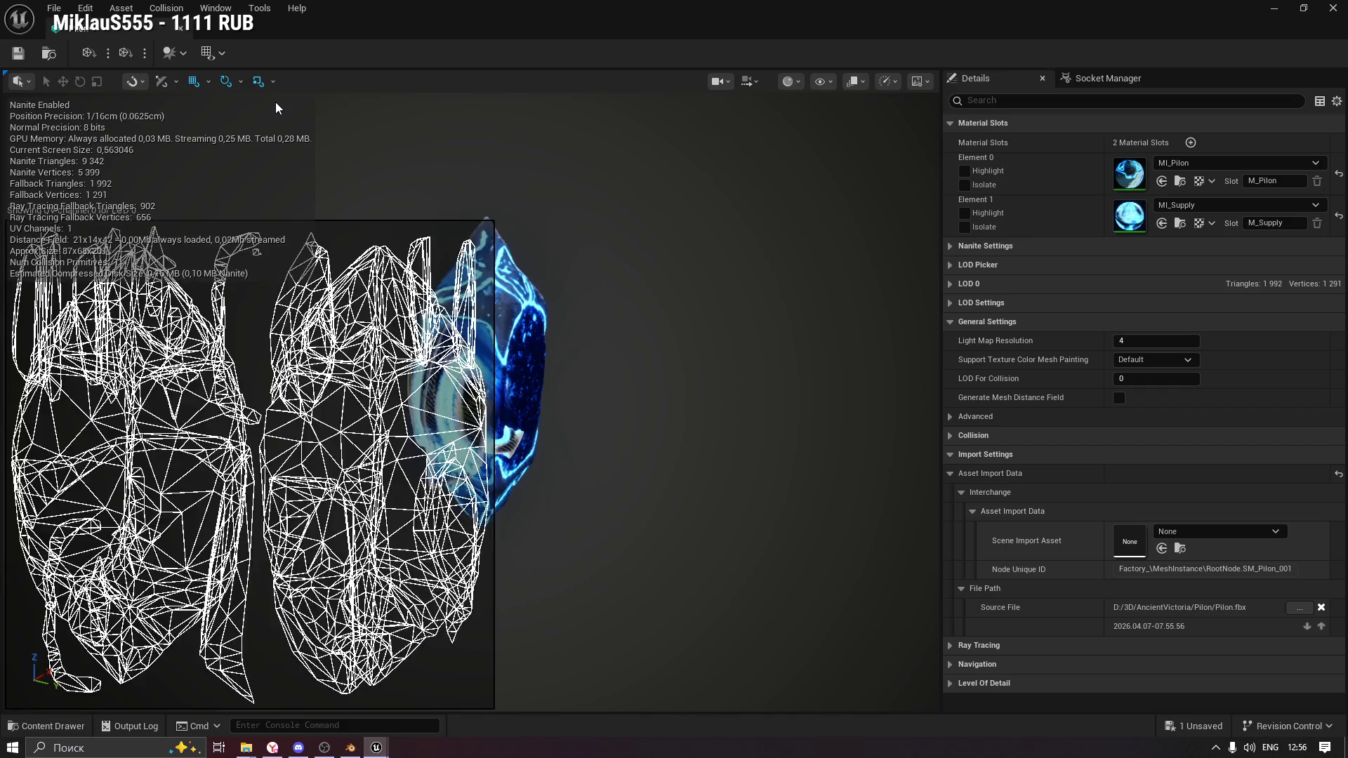
left_click(210, 53)
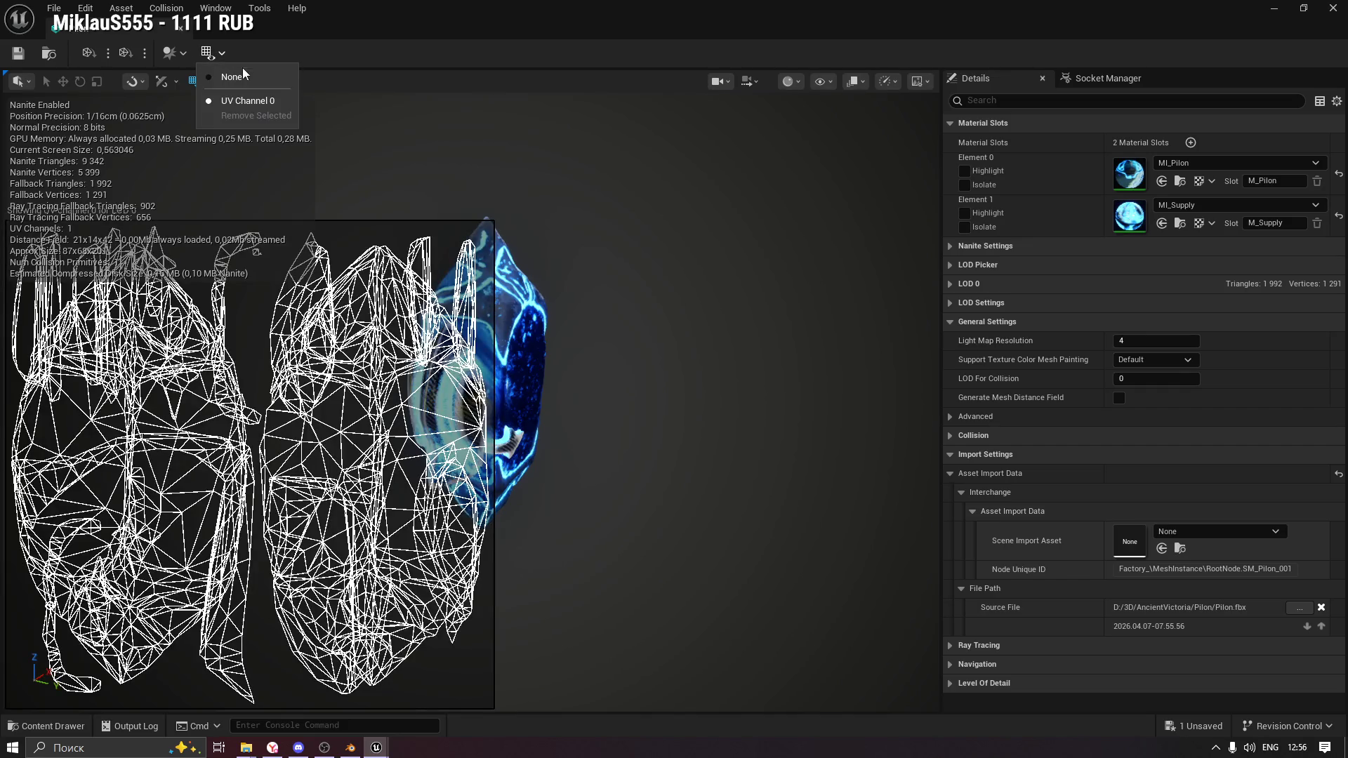
left_click(239, 78)
mouse_move(472, 285)
left_mouse_down()
mouse_move(274, 285)
mouse_move(427, 407)
left_mouse_up()
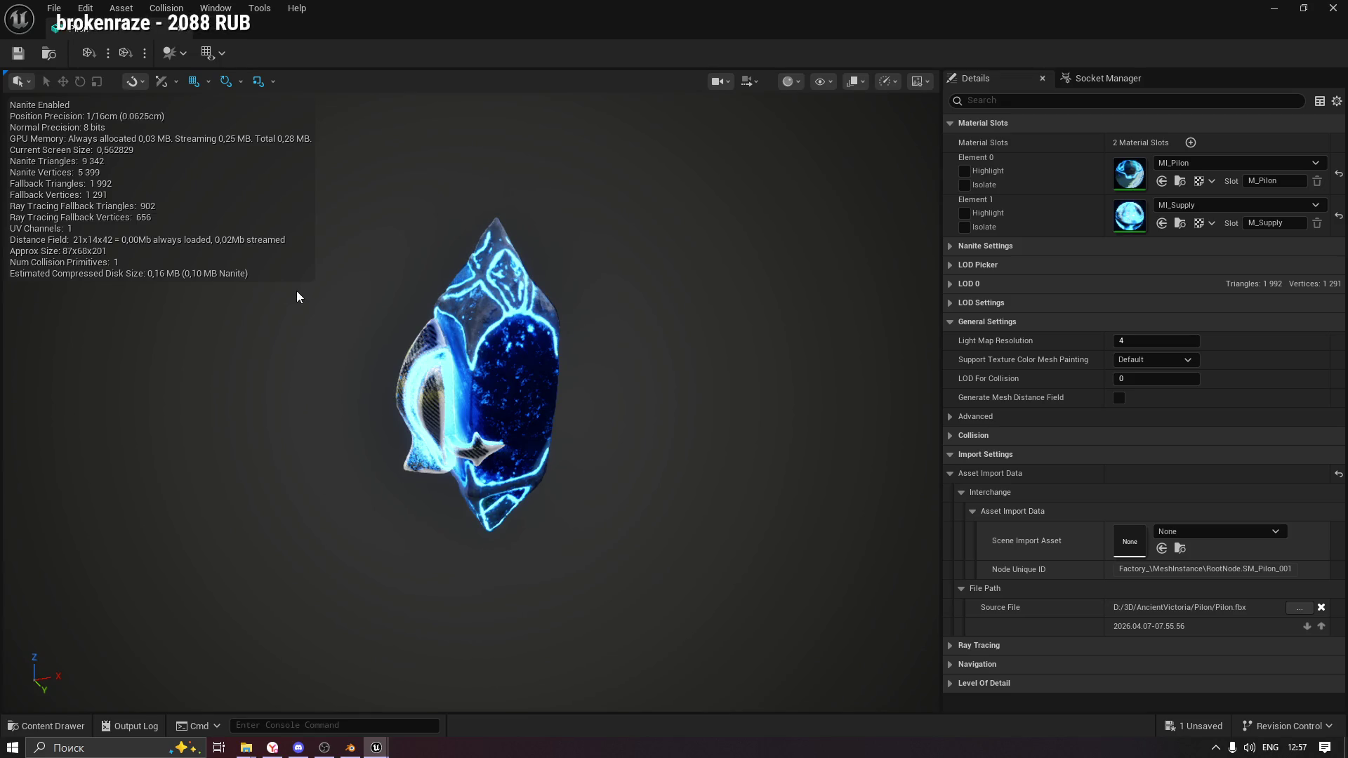
Save the Pilon mesh, close its editor, and select SM_Supply in the Content Drawer.
left_click(26, 50)
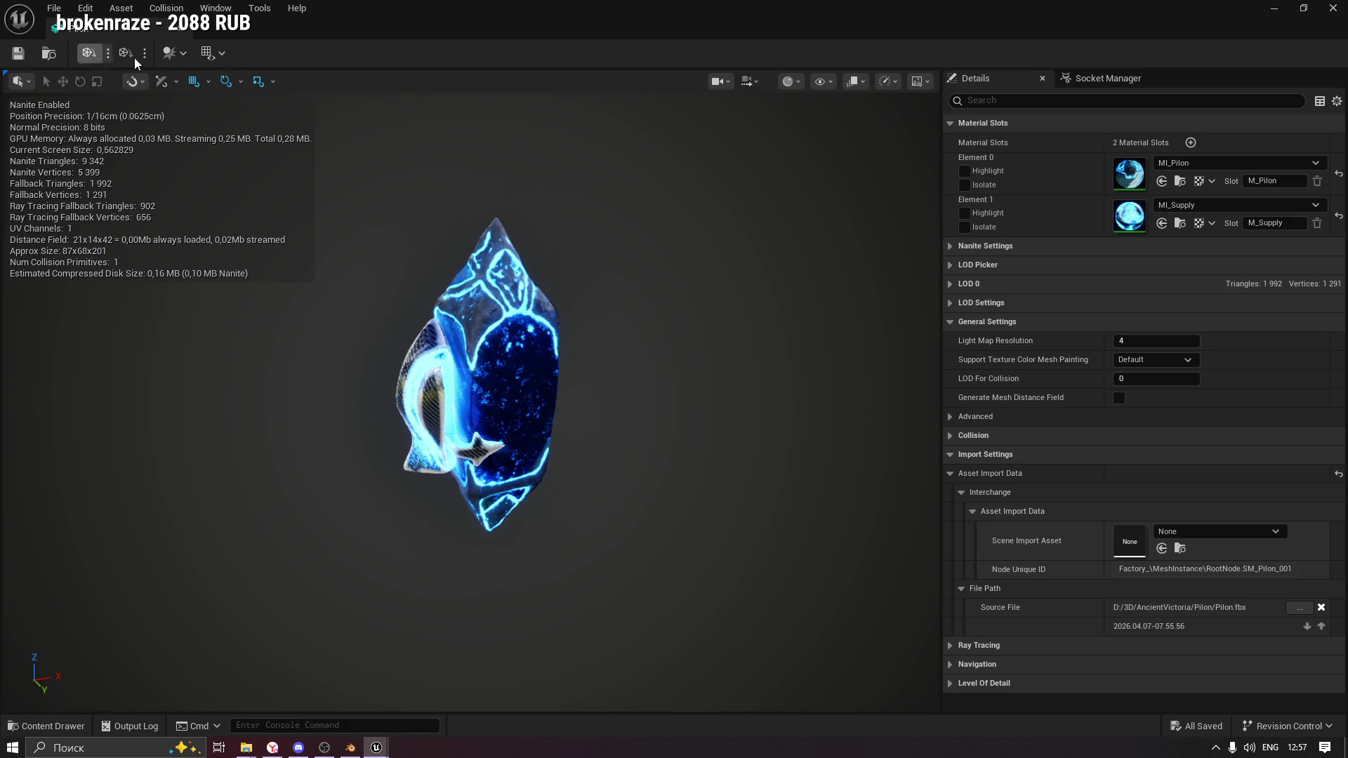
left_click(181, 35)
key("ctrl+space")
left_click(726, 577)
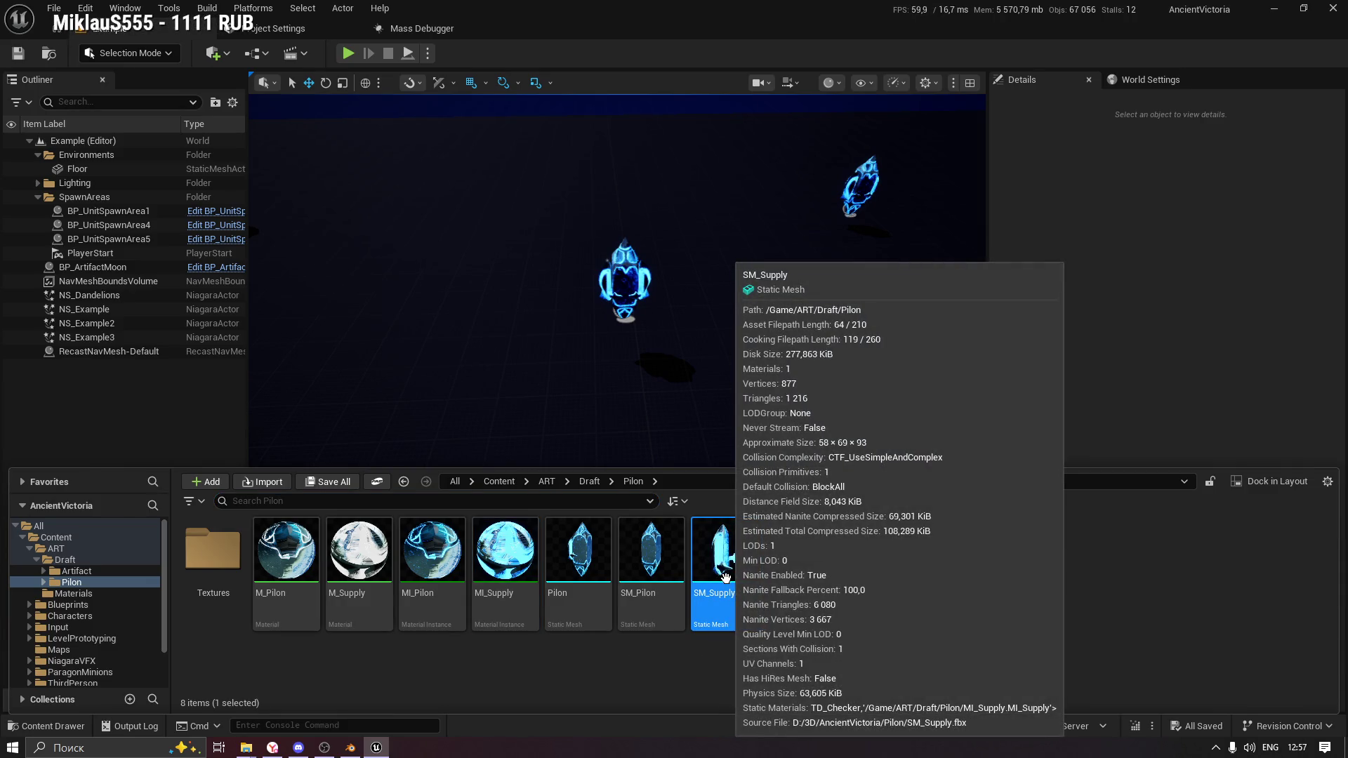
Right-click the Pilon static mesh in the Content Drawer to show its Nanite actions.
right_click(562, 572)
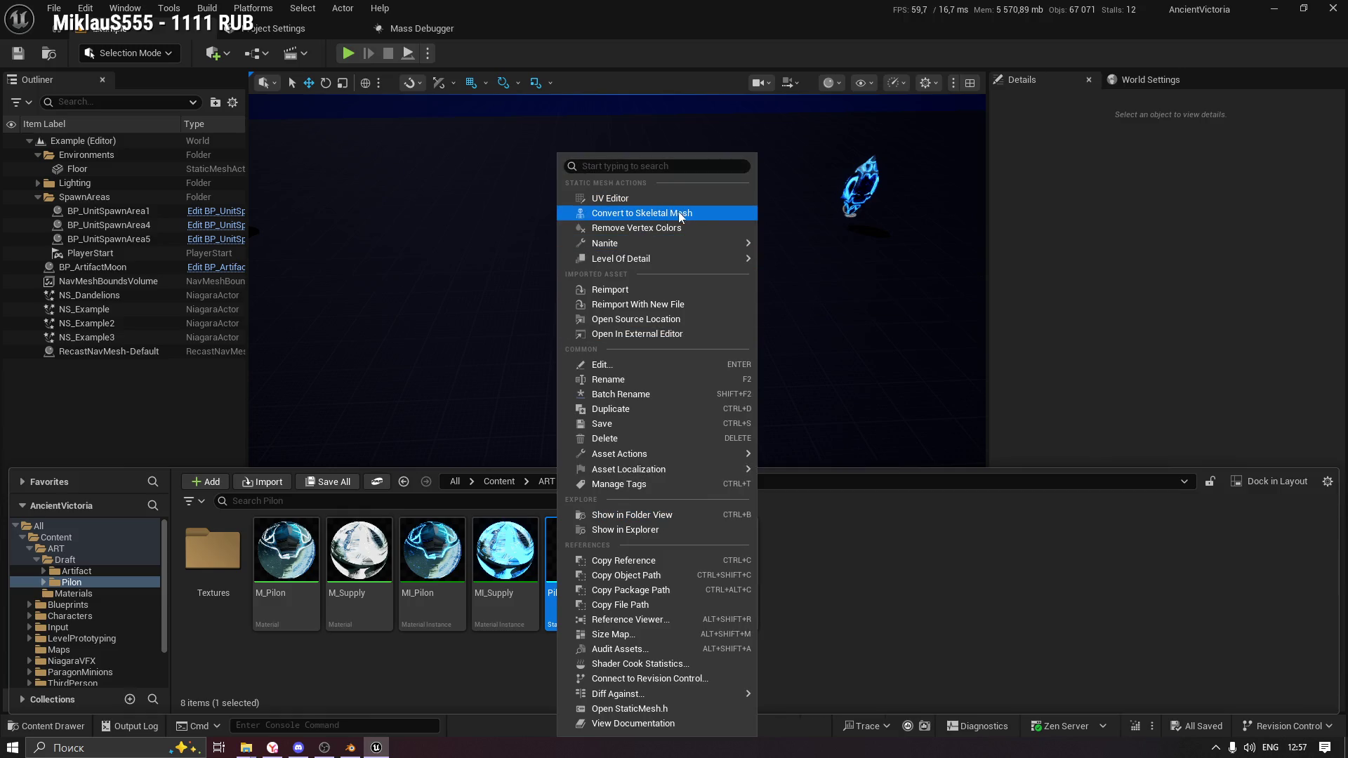
mouse_move(694, 247)
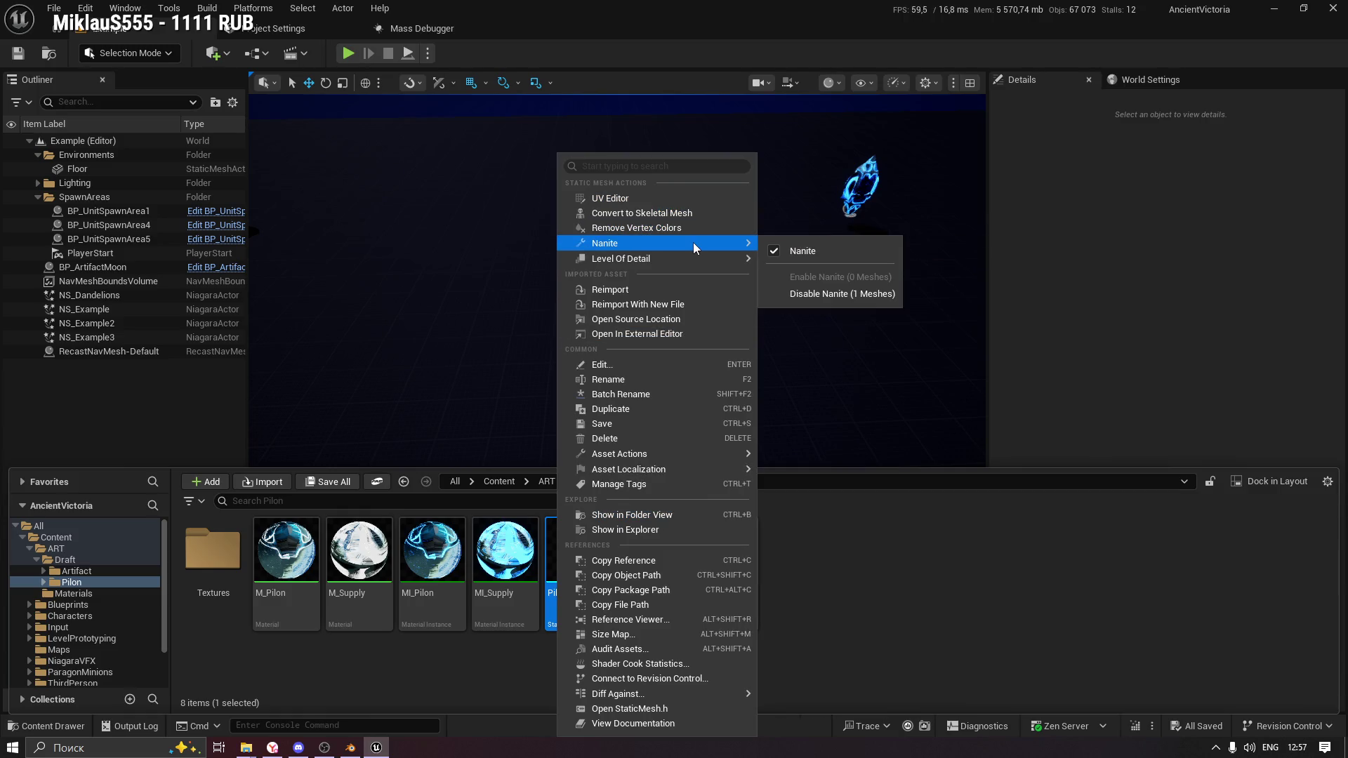
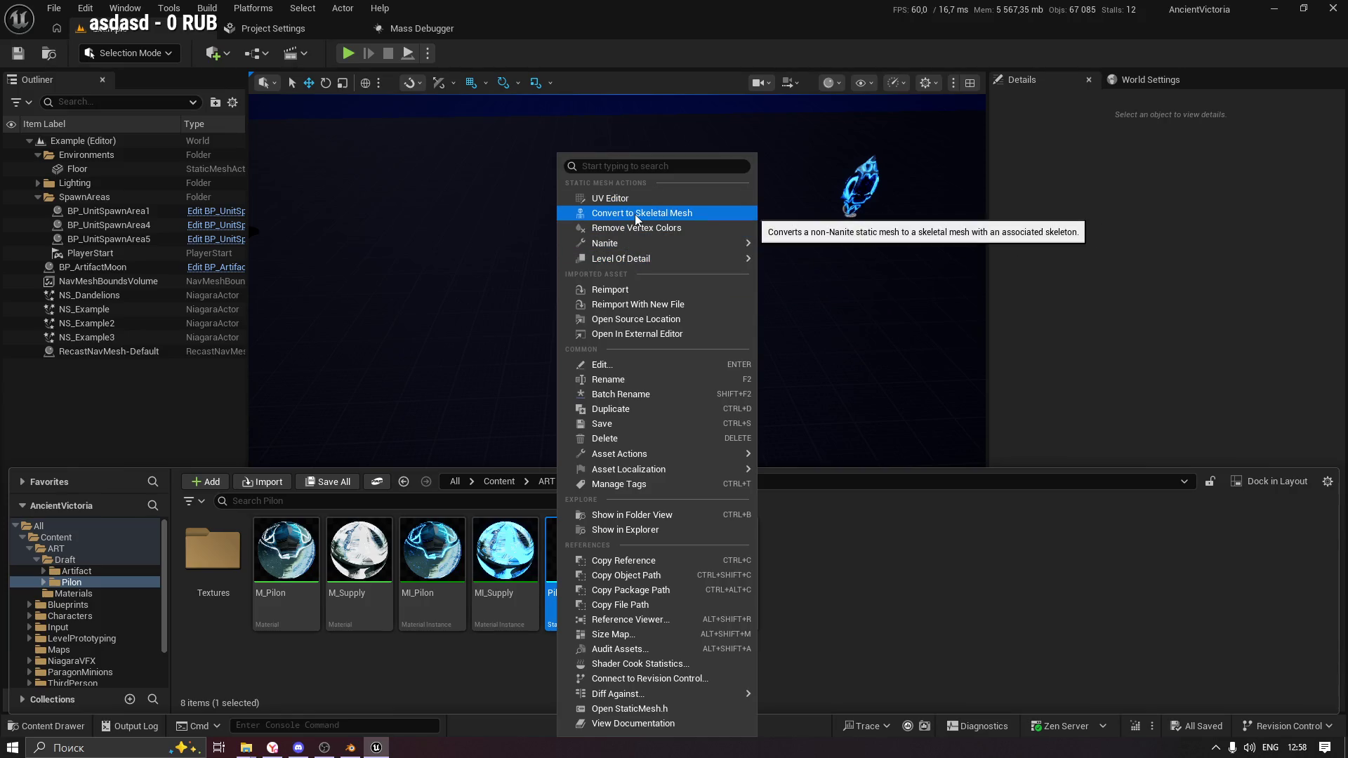
Dismiss the asset actions menu without converting, then select the Pilon static mesh.
left_click(924, 599)
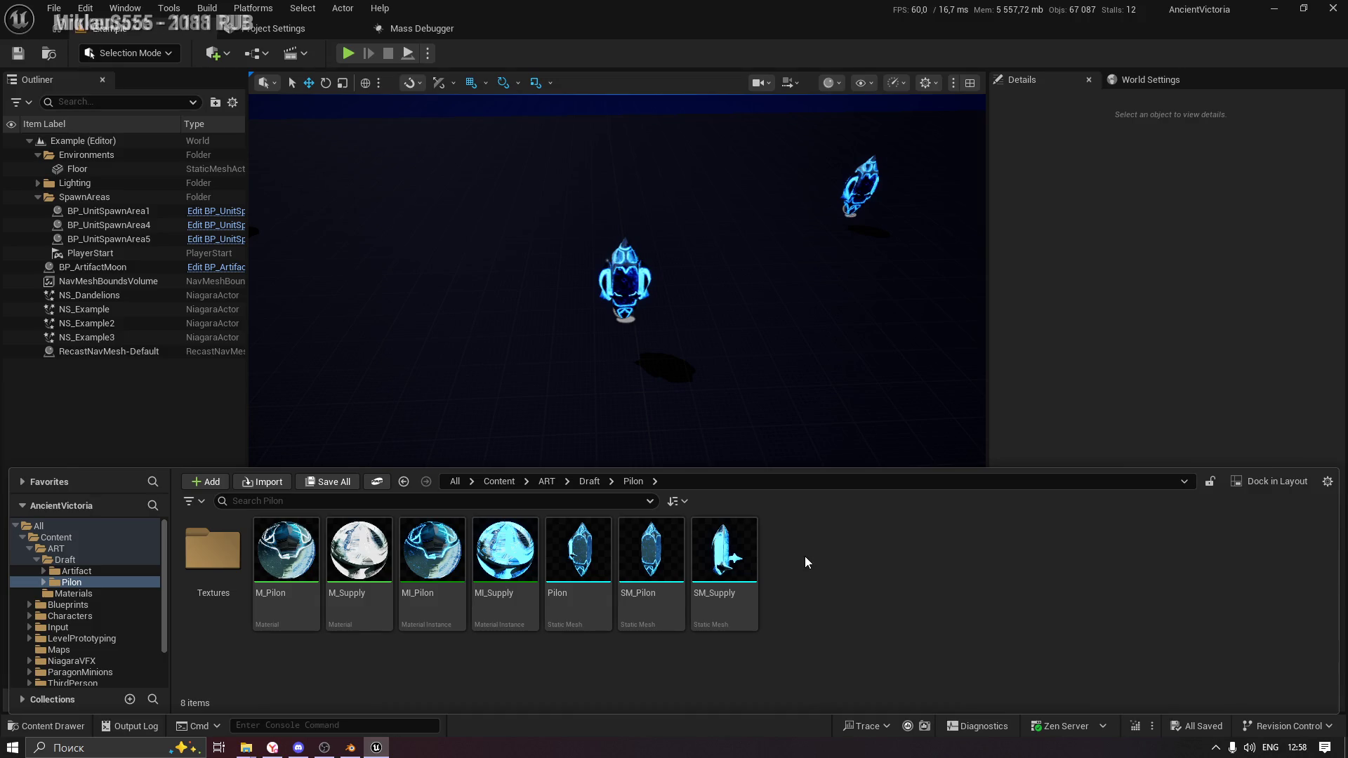
left_click(589, 565)
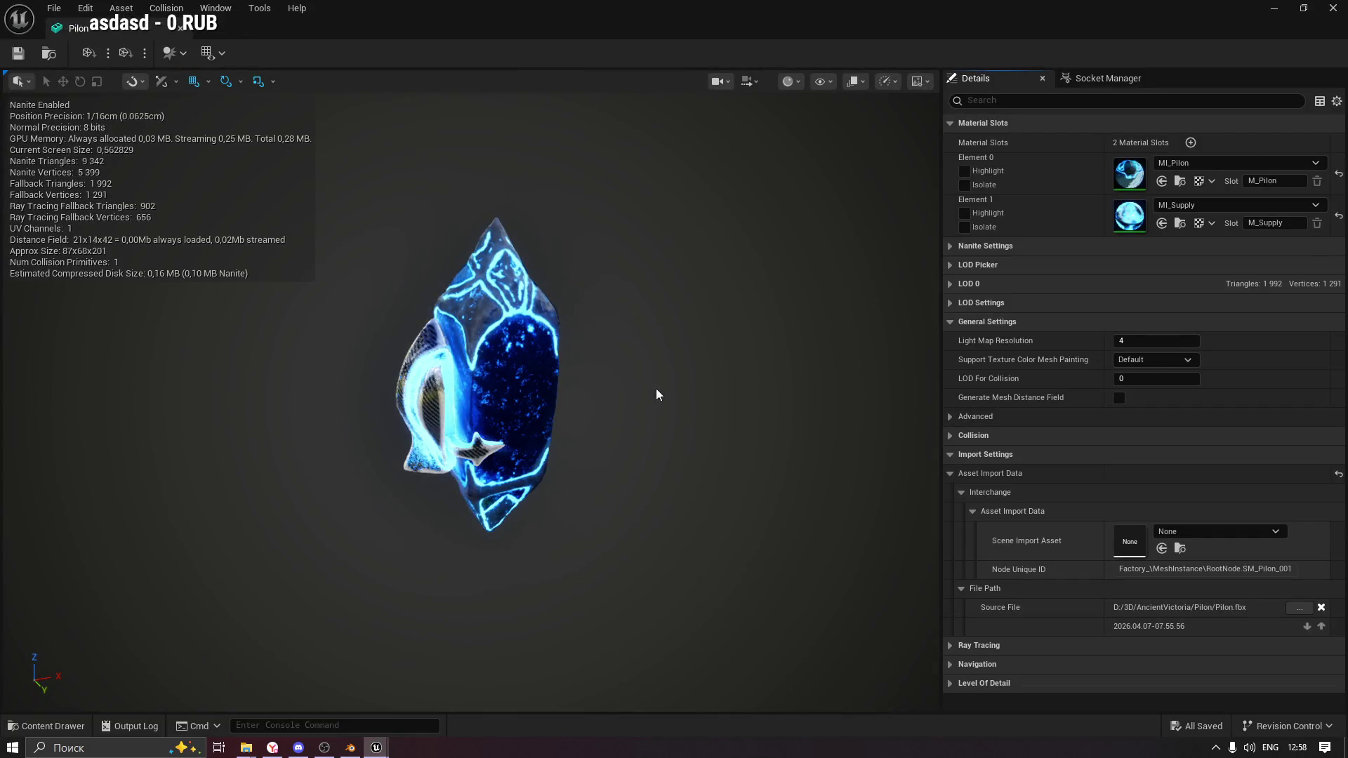
Orbit, pan and zoom around the Pilon mesh to inspect it from every side.
mouse_move(664, 406)
left_mouse_down()
mouse_move(692, 392)
mouse_move(931, 383)
mouse_move(712, 378)
left_mouse_up()
mouse_move(522, 389)
left_mouse_down()
mouse_move(213, 395)
mouse_move(645, 348)
mouse_move(794, 351)
mouse_move(713, 352)
mouse_move(713, 393)
mouse_move(734, 393)
mouse_move(734, 421)
left_mouse_up()
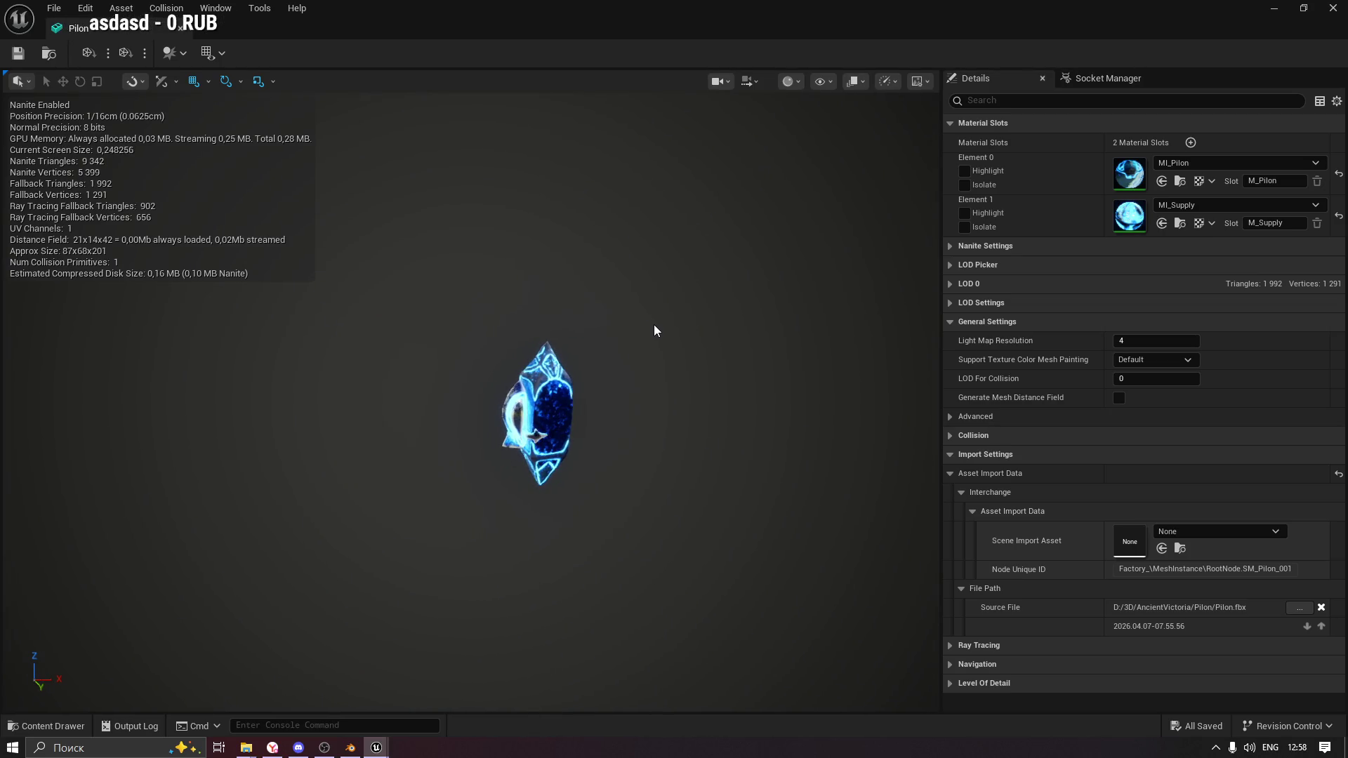
mouse_move(655, 324)
left_mouse_down()
mouse_move(641, 256)
mouse_move(658, 324)
left_mouse_up()
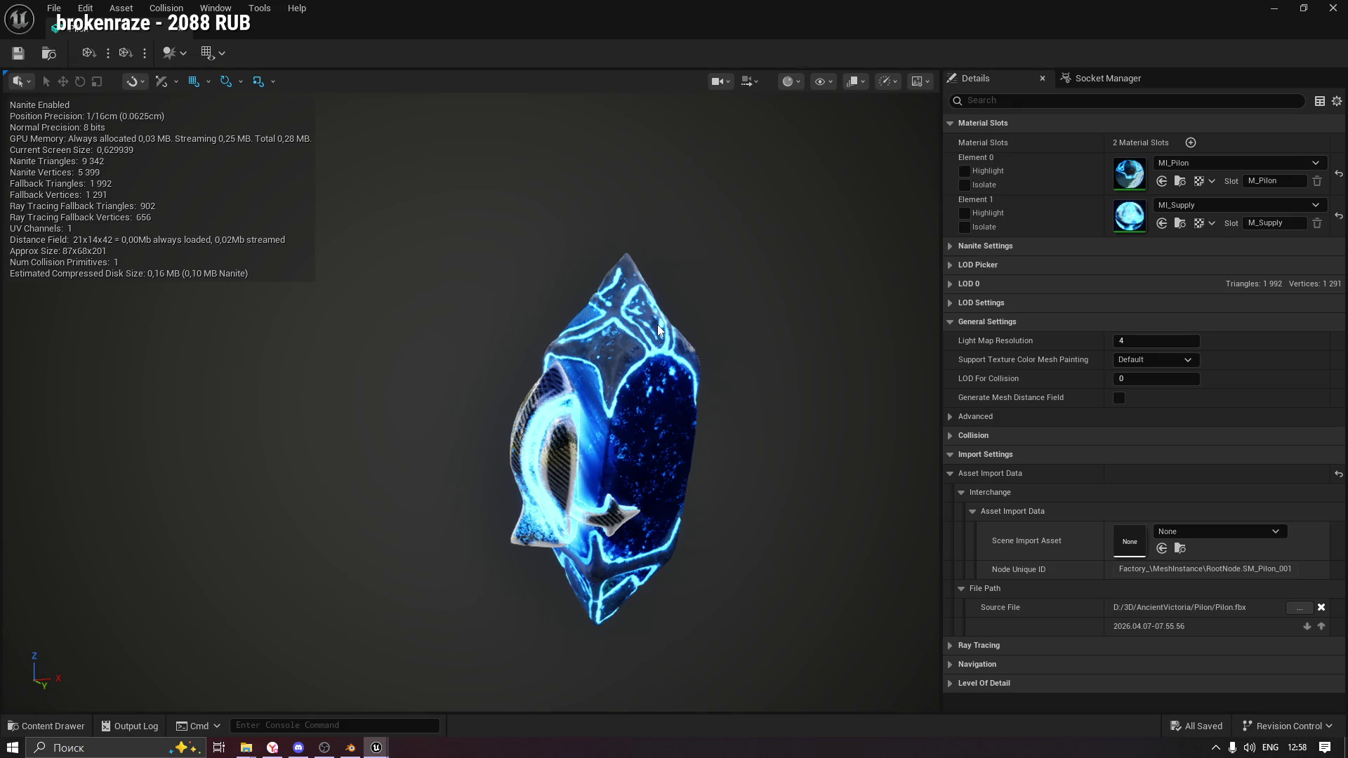
mouse_move(657, 324)
left_mouse_down()
mouse_move(576, 330)
mouse_move(618, 330)
left_mouse_up()
scroll(526, 401, "up", 5)
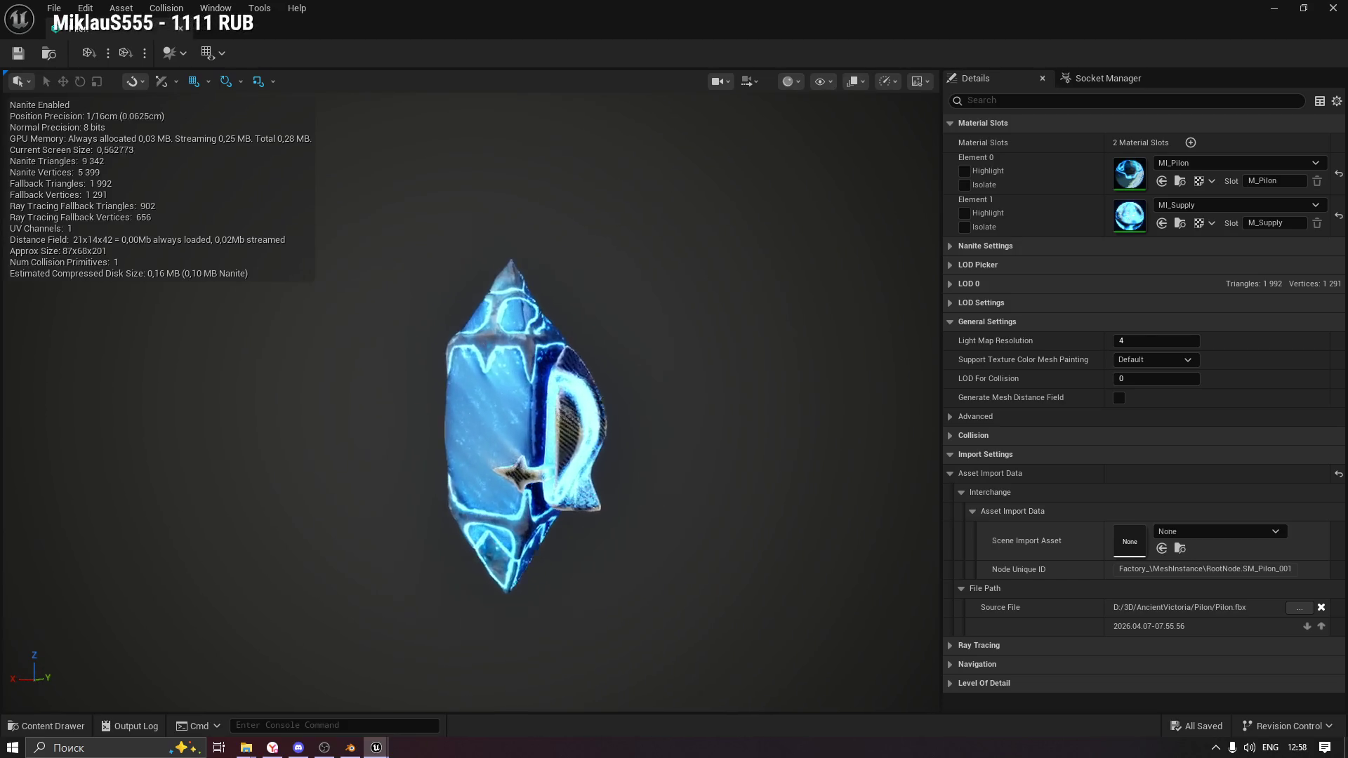
left_click_drag(490, 296, 499, 296)
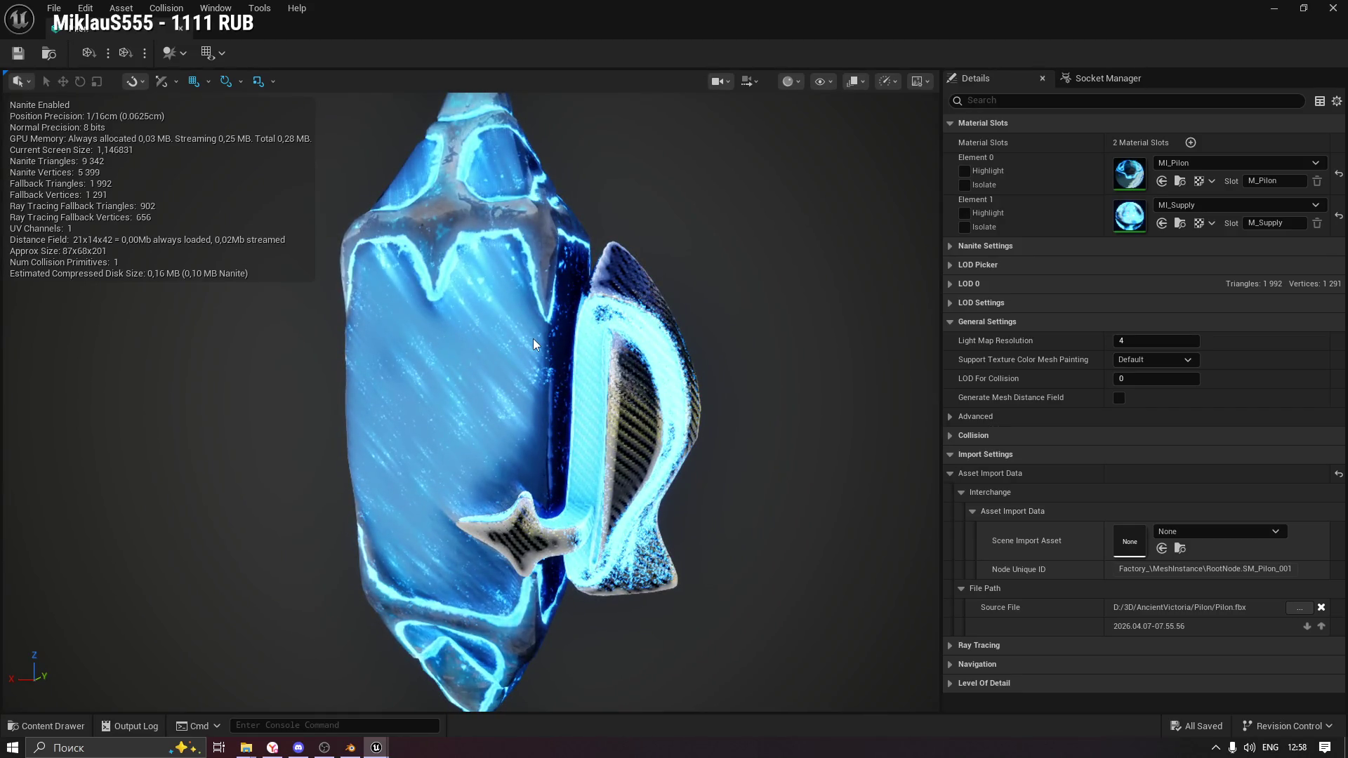
mouse_move(688, 271)
left_mouse_down()
mouse_move(807, 277)
mouse_move(771, 268)
left_mouse_up()
scroll(709, 274, "down", 5)
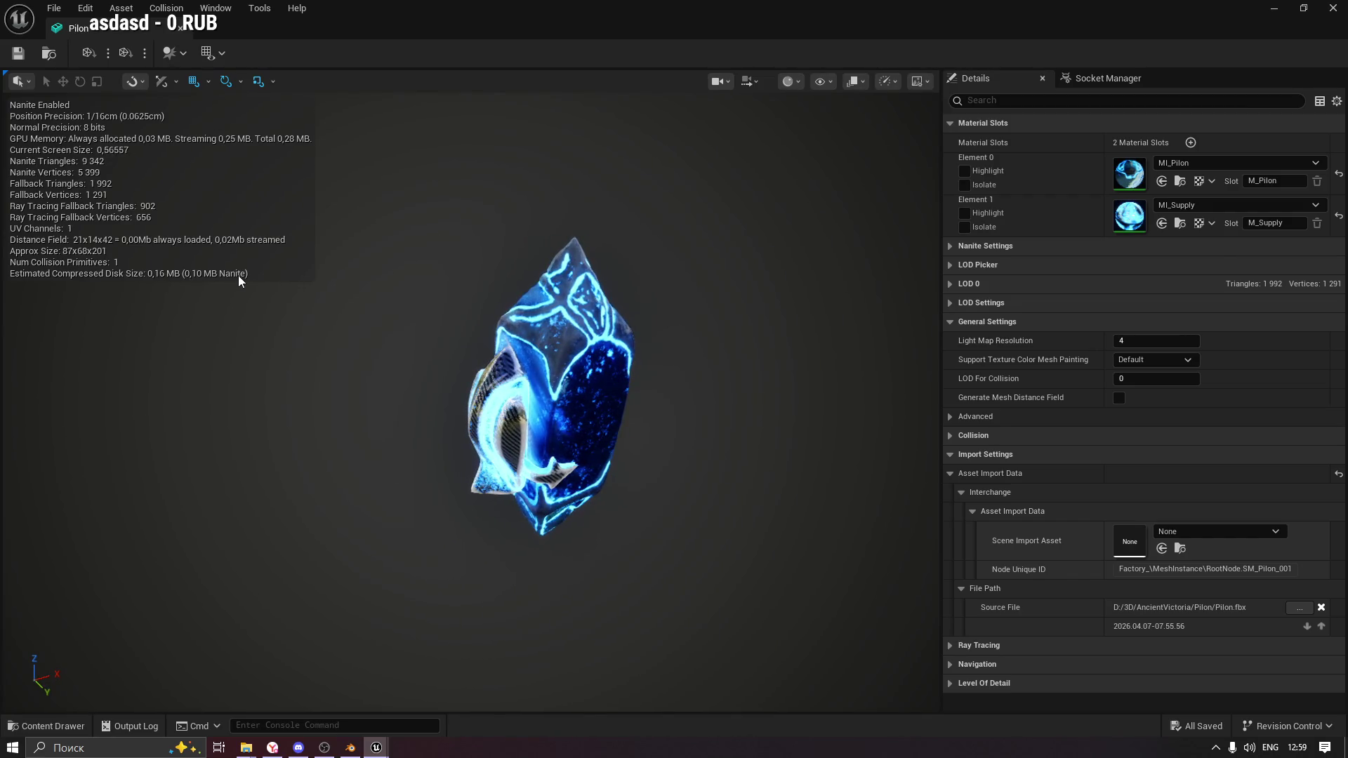
Save the Pilon mesh, close its editor and switch to Blender.
left_click(21, 56)
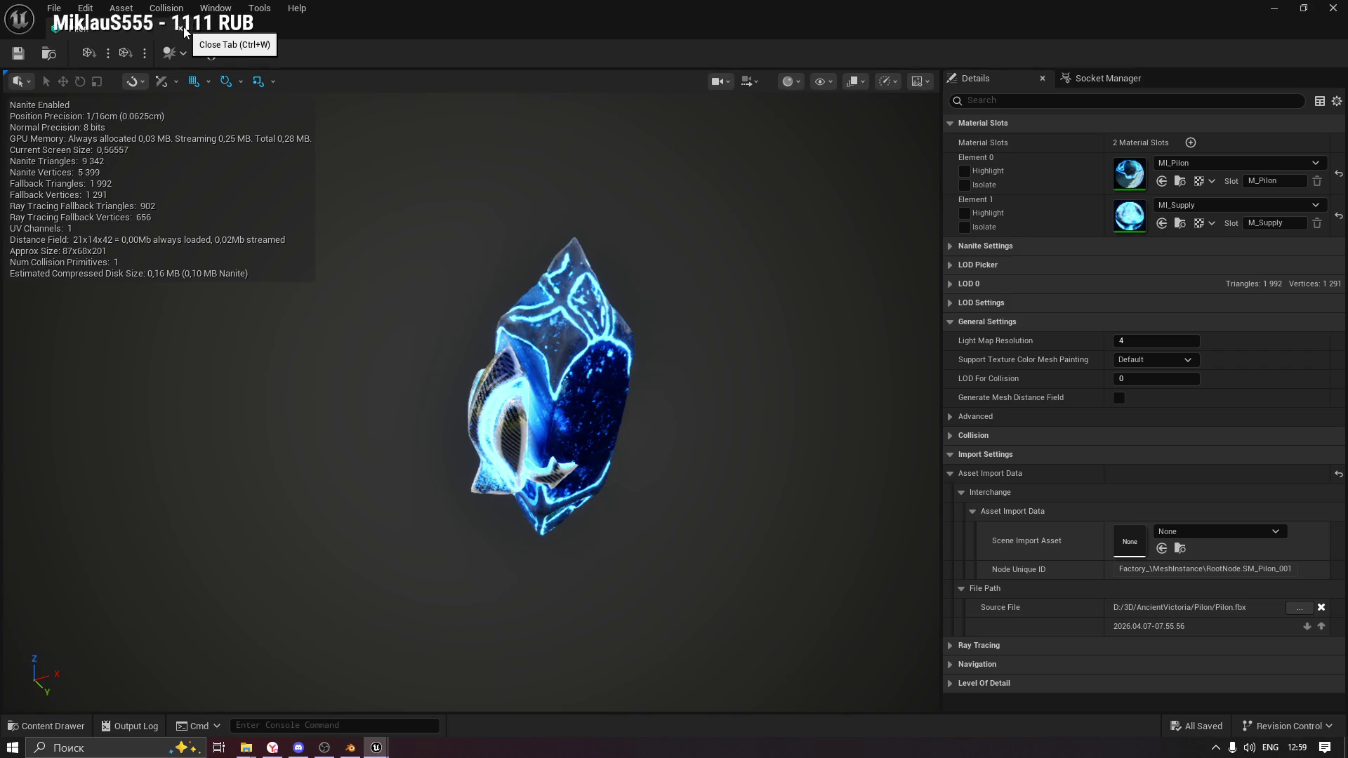
left_click(184, 27)
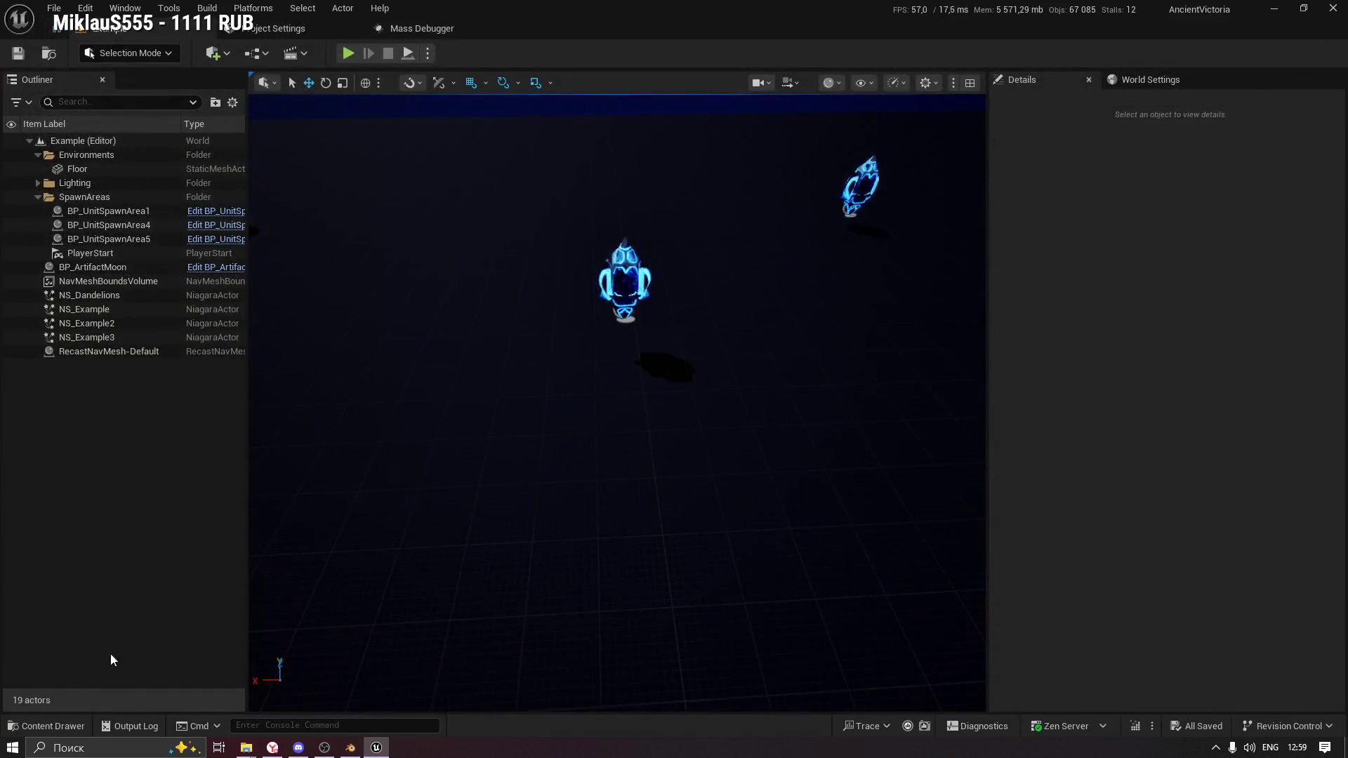
left_click(353, 749)
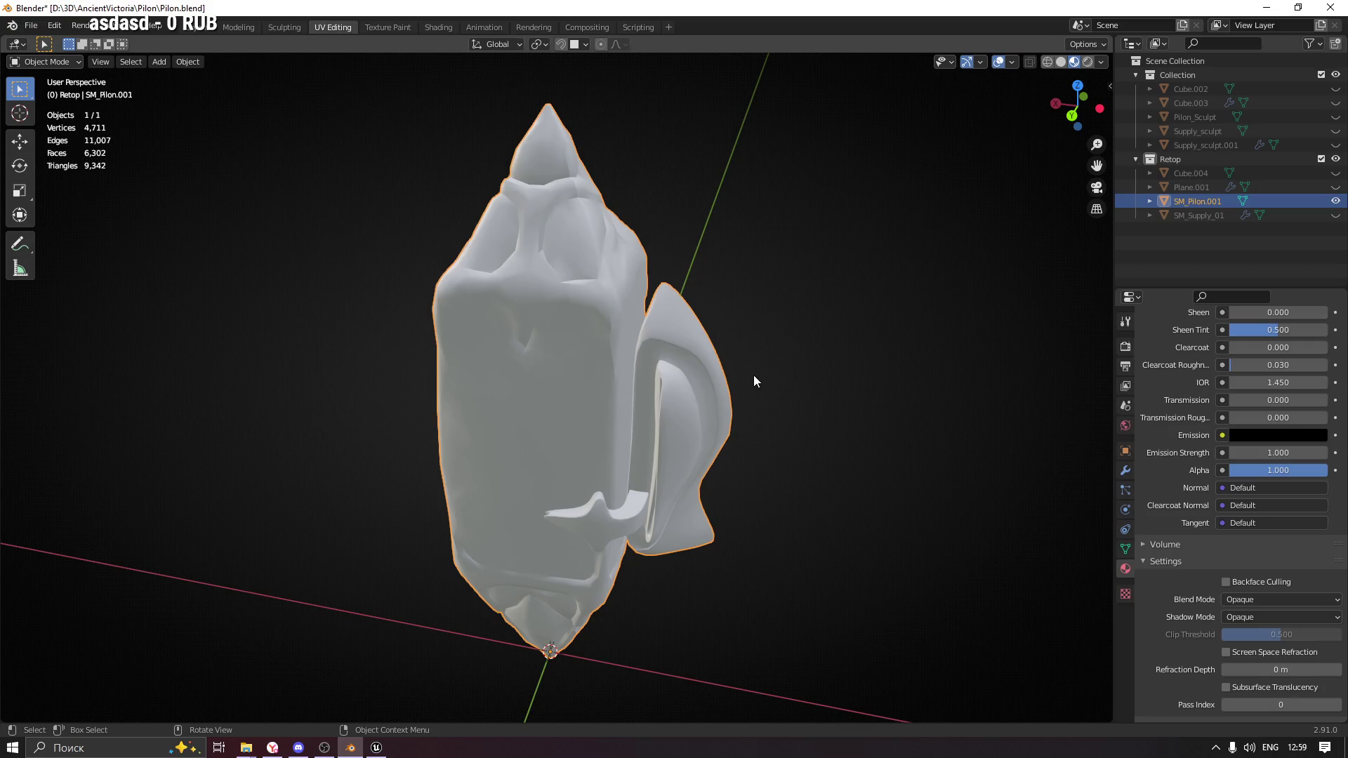
Separate the pilon's connected main body into its own object, SM_Pilon.002.
mouse_move(753, 375)
left_mouse_down()
mouse_move(625, 354)
mouse_move(633, 322)
mouse_move(621, 318)
mouse_move(604, 351)
left_mouse_up()
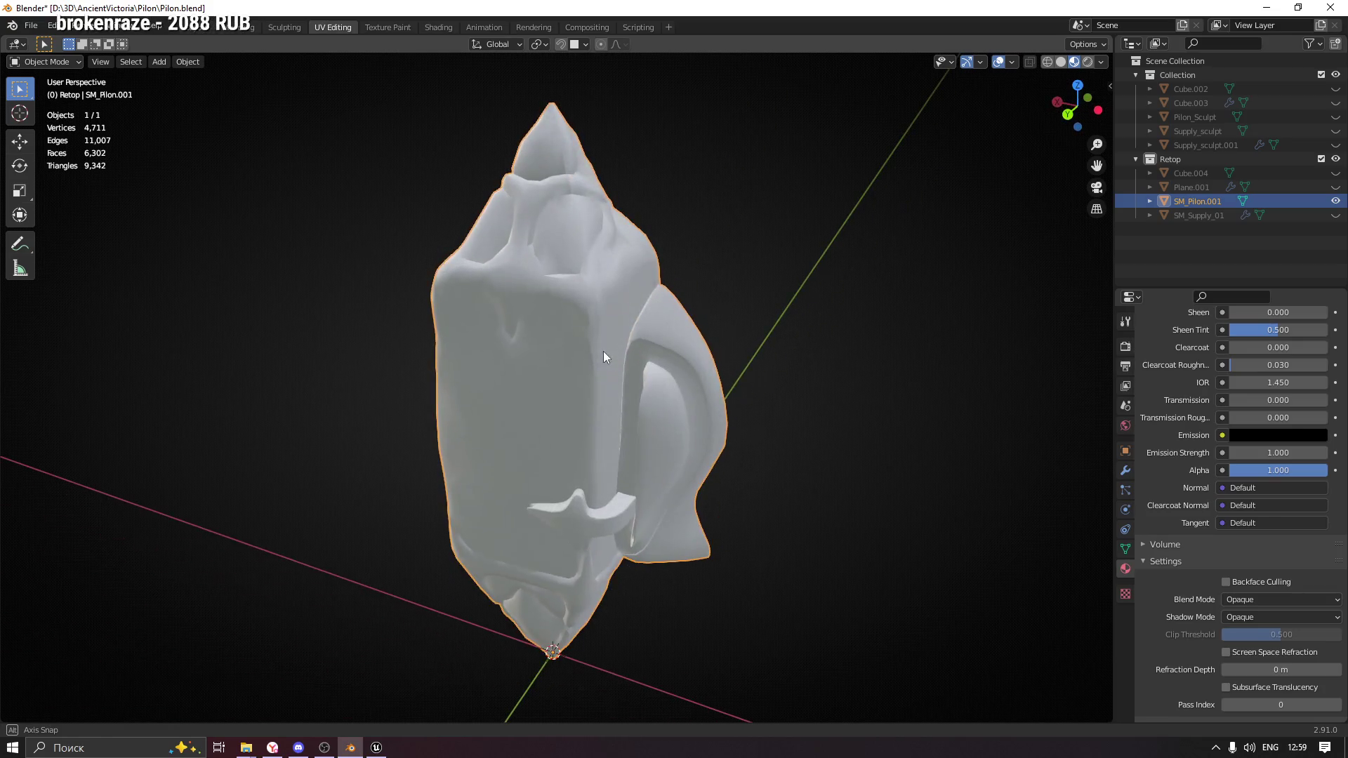
key("Tab")
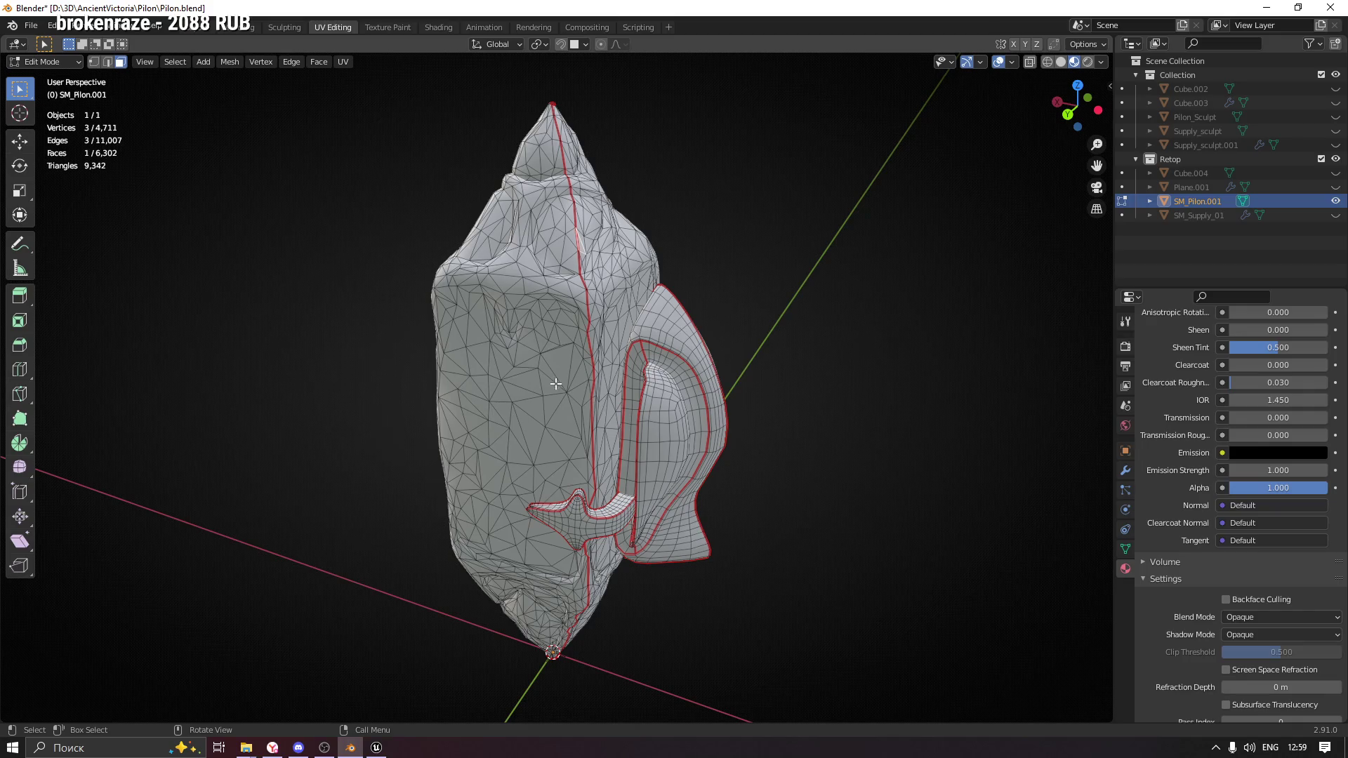
key("ctrl+l")
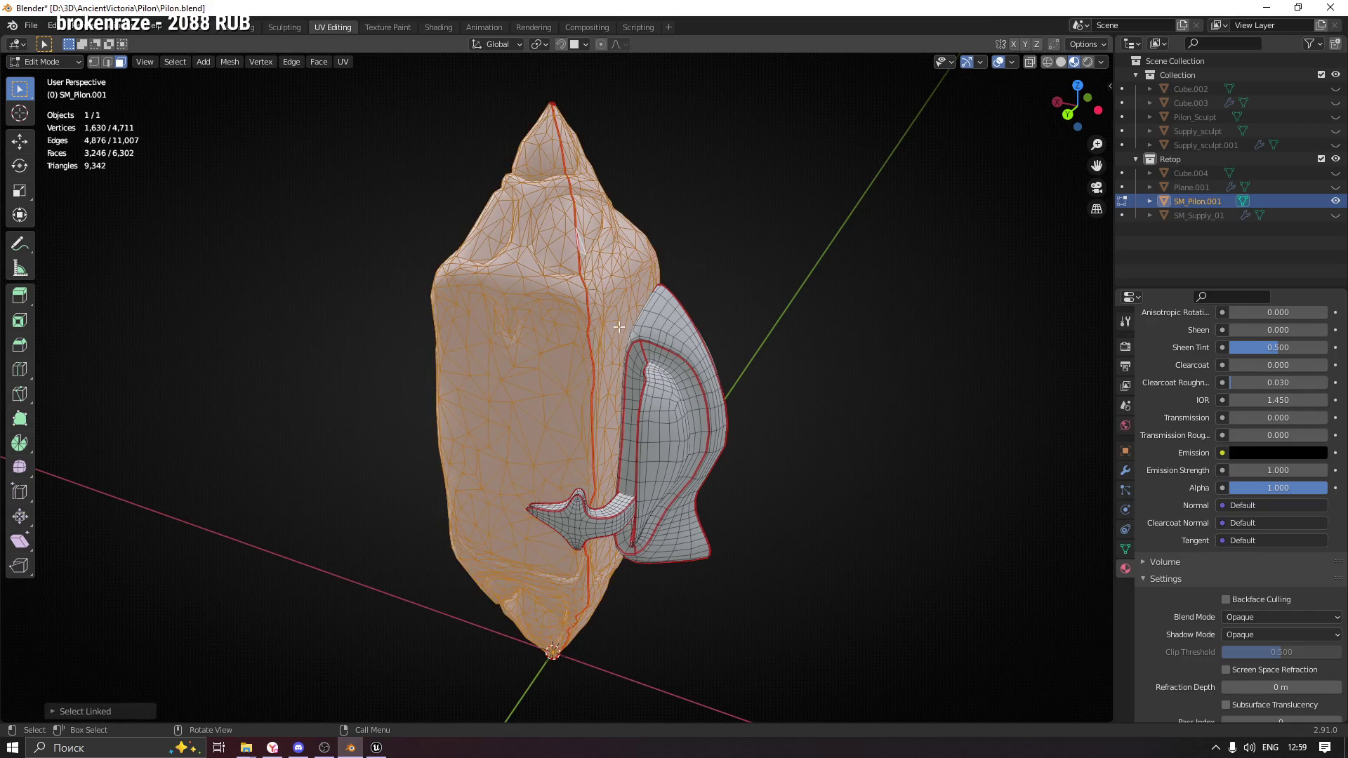
key("p")
left_click(619, 327)
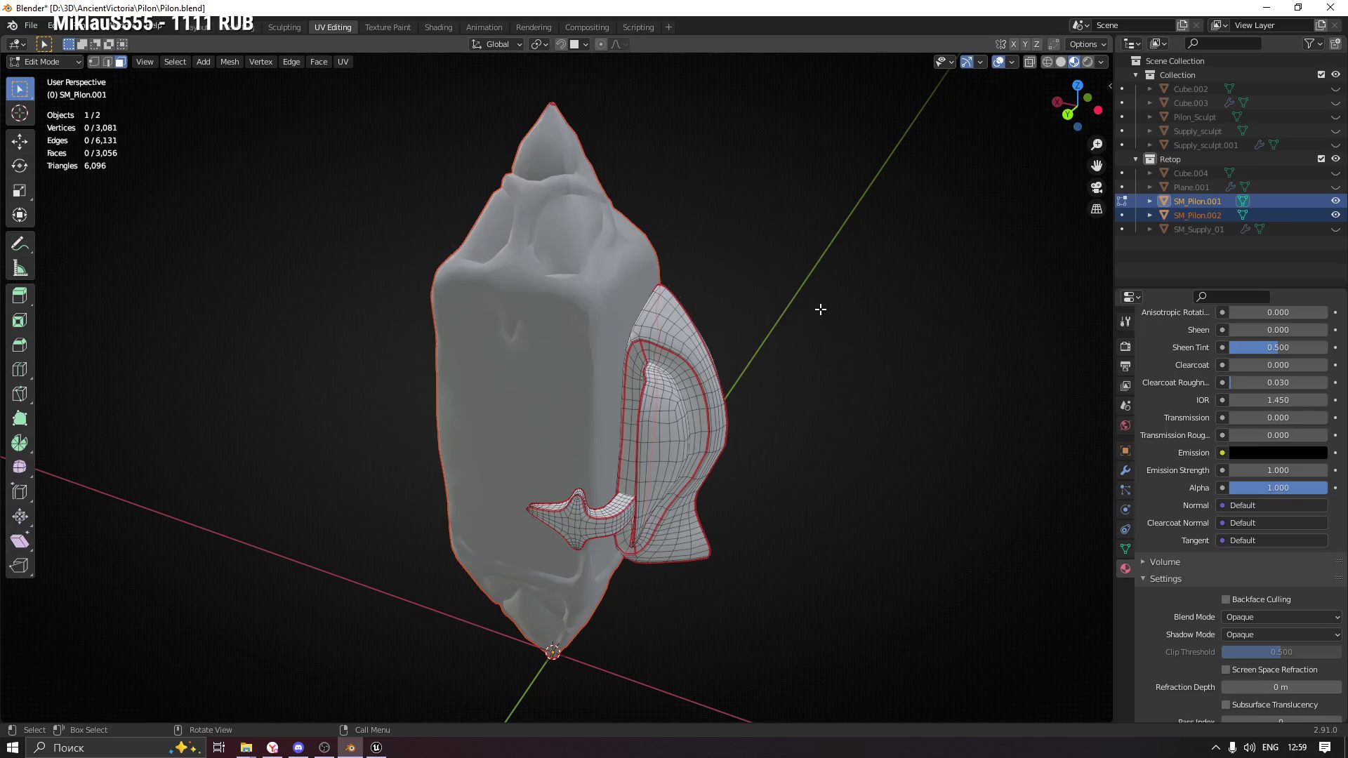
key("Tab")
Add a Mirror modifier to the wing object SM_Pilon.001.
left_click(720, 365)
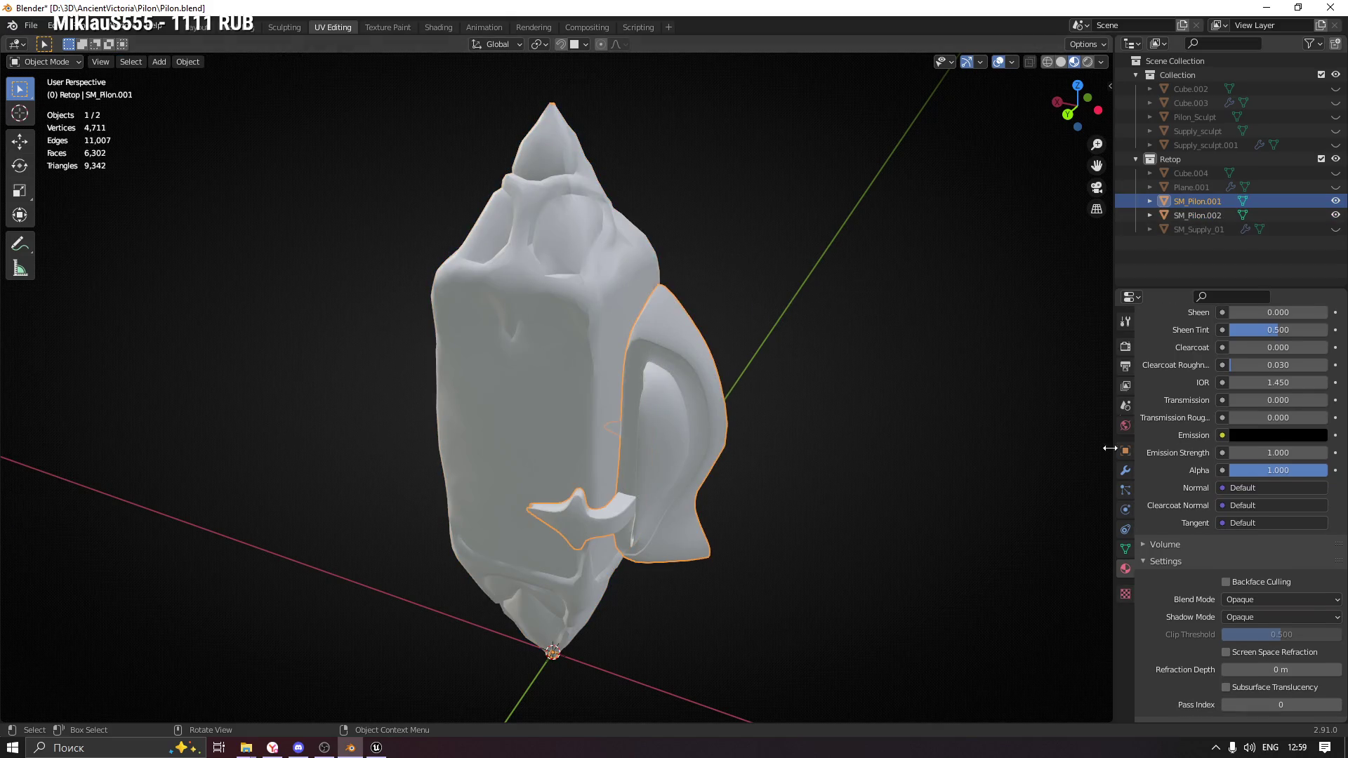
left_click(1123, 473)
left_click(1180, 350)
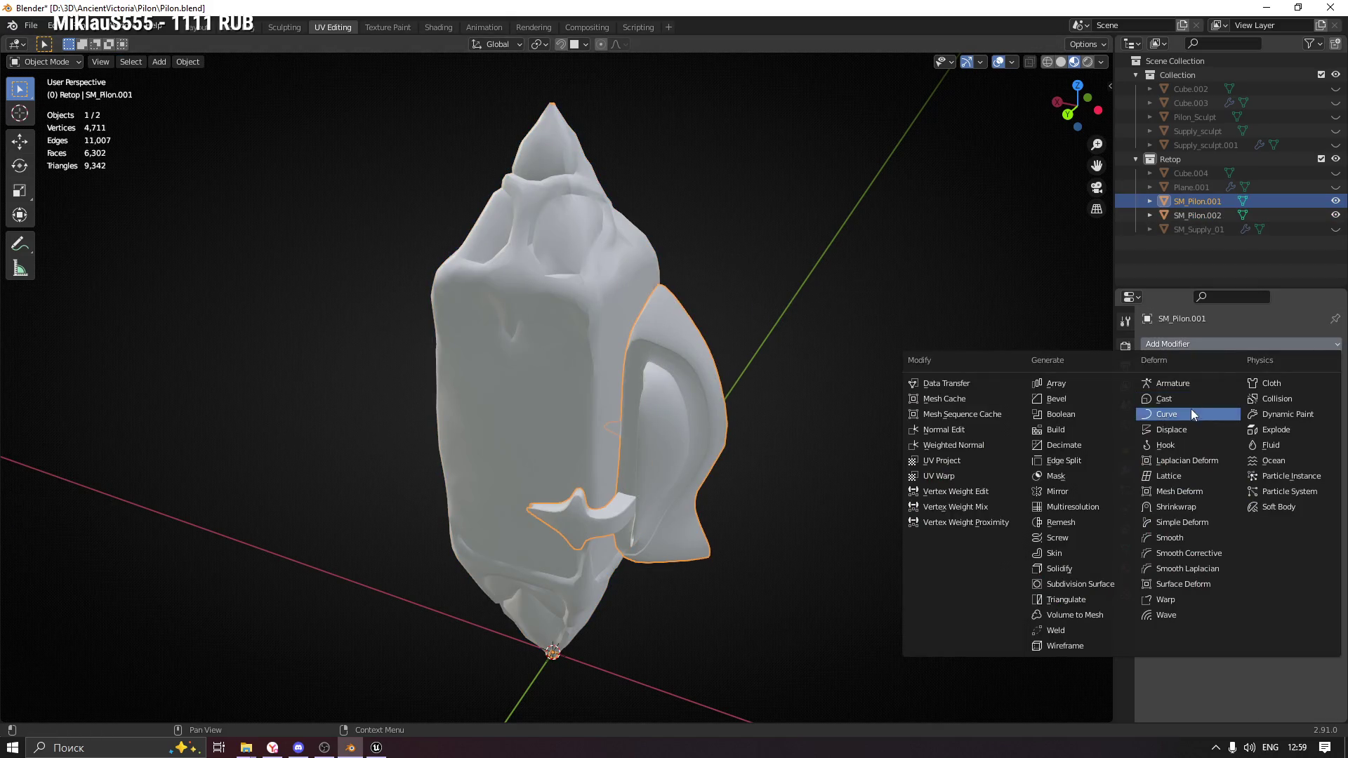
left_click(1080, 487)
mouse_move(1089, 488)
left_mouse_down()
mouse_move(887, 460)
mouse_move(918, 406)
mouse_move(919, 454)
mouse_move(886, 490)
mouse_move(931, 495)
mouse_move(917, 520)
mouse_move(845, 470)
mouse_move(789, 491)
mouse_move(436, 478)
mouse_move(599, 430)
mouse_move(912, 466)
mouse_move(864, 475)
left_mouse_up()
Apply the wing's Mirror modifier and join the wing with the body into SM_Pilon.002.
left_click(1303, 368)
left_click(1250, 385)
left_click(782, 435)
left_click(722, 378)
left_click(593, 317, "shift")
key("ctrl+p")
key("ctrl+j")
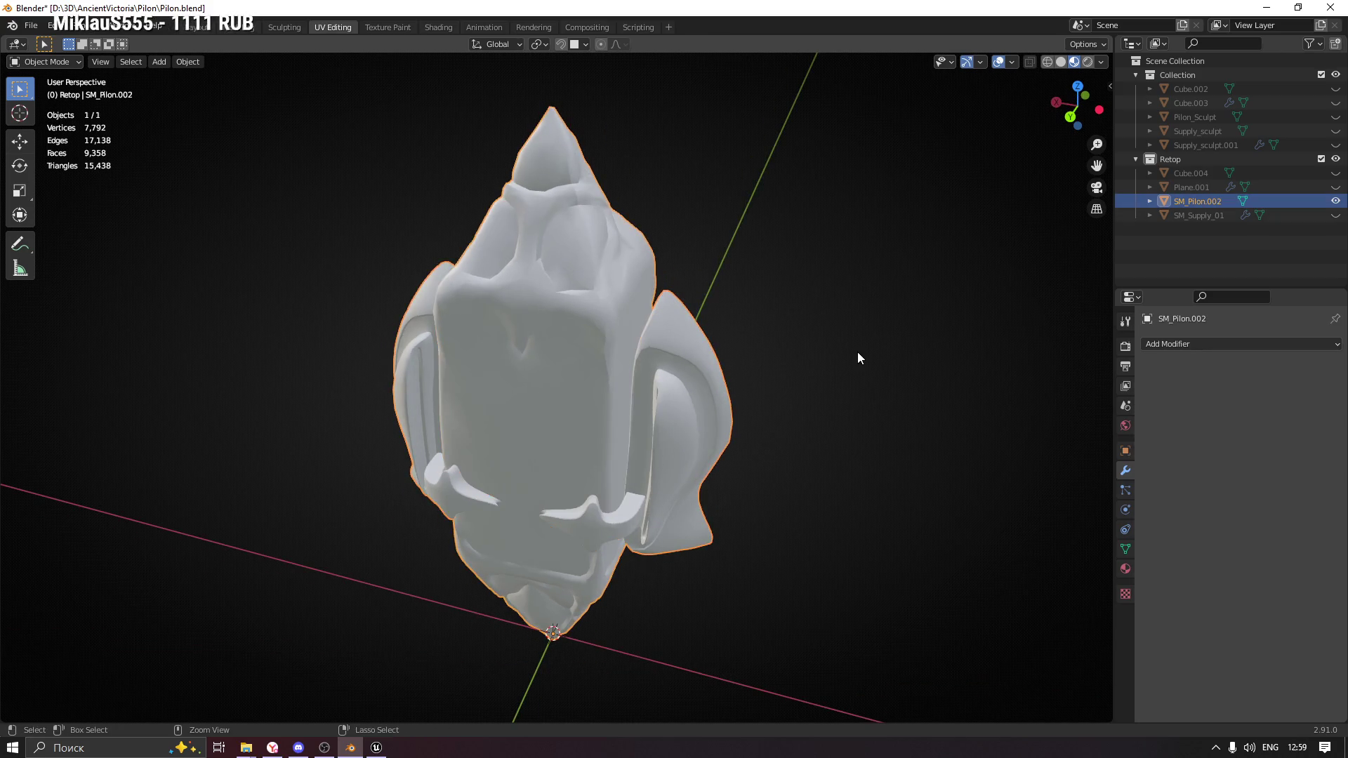
Check the joined mesh's faces and its M_Pilon and M_Supply material slots.
left_click(735, 347)
left_click(701, 352)
key("Tab")
left_click(575, 310)
left_click(684, 385)
key("Tab")
left_click(737, 372)
left_click(653, 364)
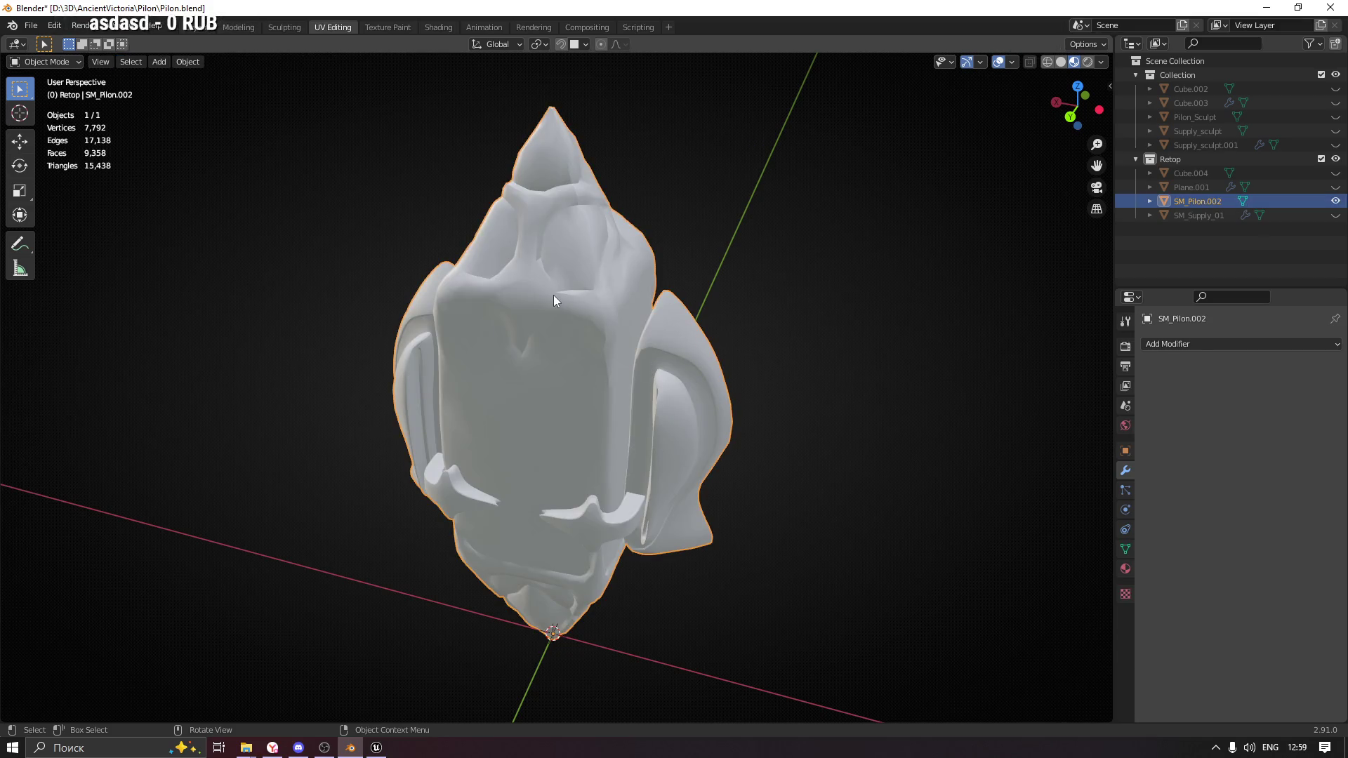
left_click(1126, 452)
left_click(1126, 569)
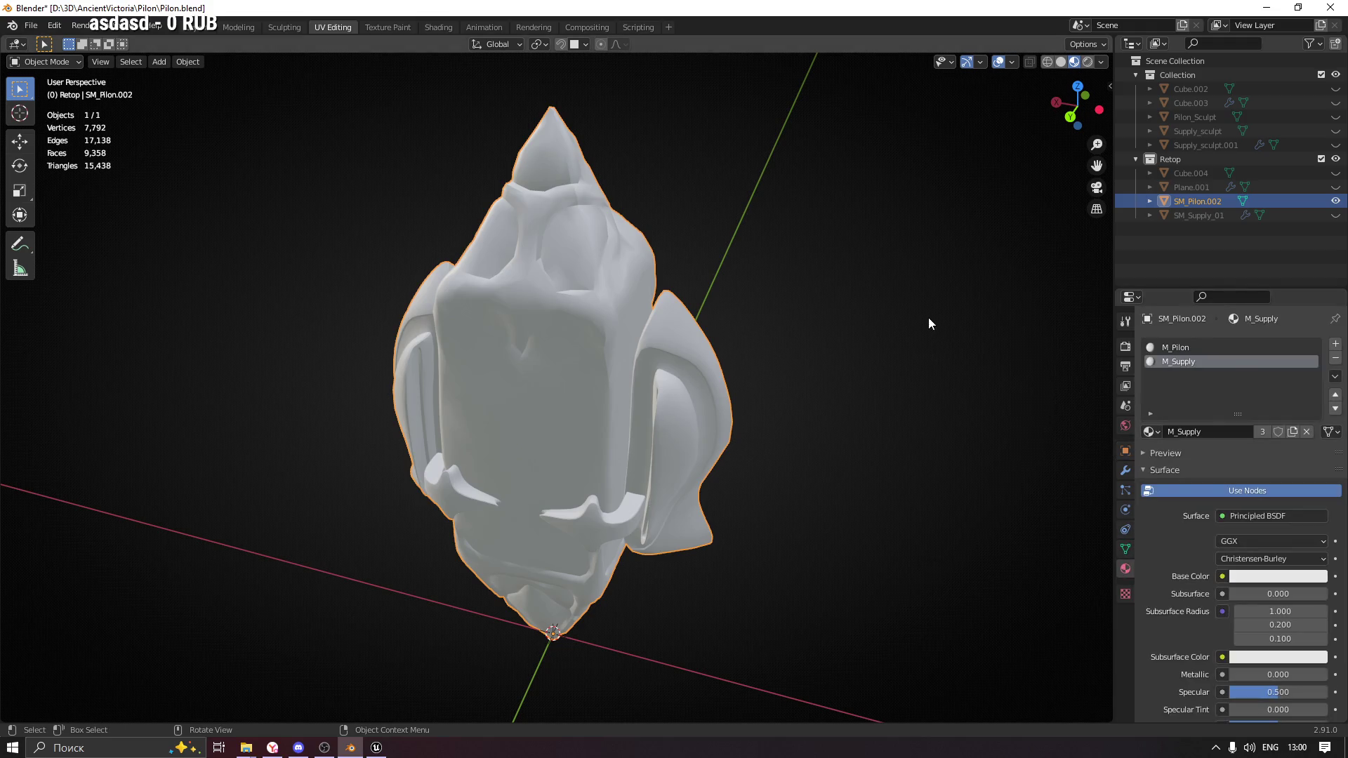
Save Pilon.blend, then back in Unreal frame the BP_UnitSpawnArea5 actor.
key("ctrl+s")
scroll(541, 320, "down", 3)
mouse_move(541, 320)
left_mouse_down()
mouse_move(934, 303)
mouse_move(537, 289)
mouse_move(667, 288)
mouse_move(425, 675)
left_mouse_up()
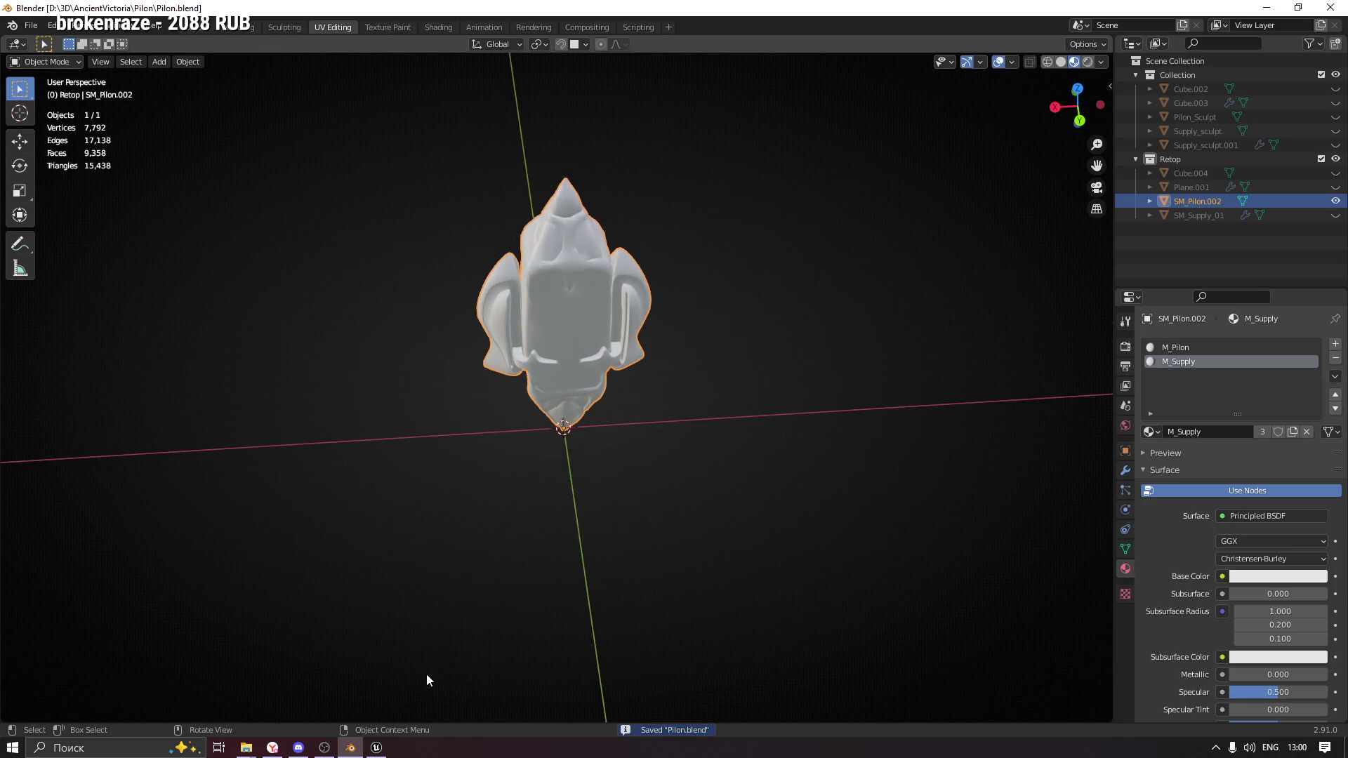
left_click(377, 747)
double_click(109, 238)
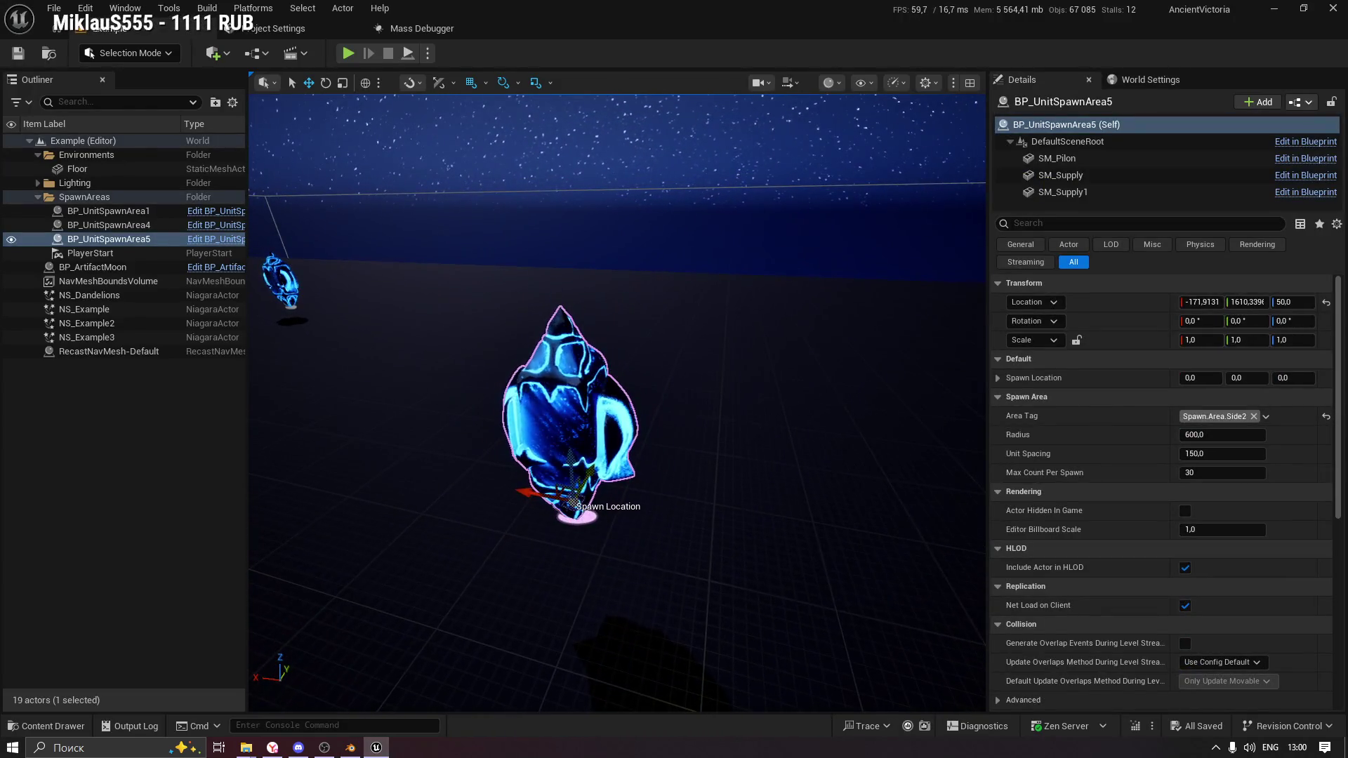
right_click(587, 387)
mouse_move(588, 387)
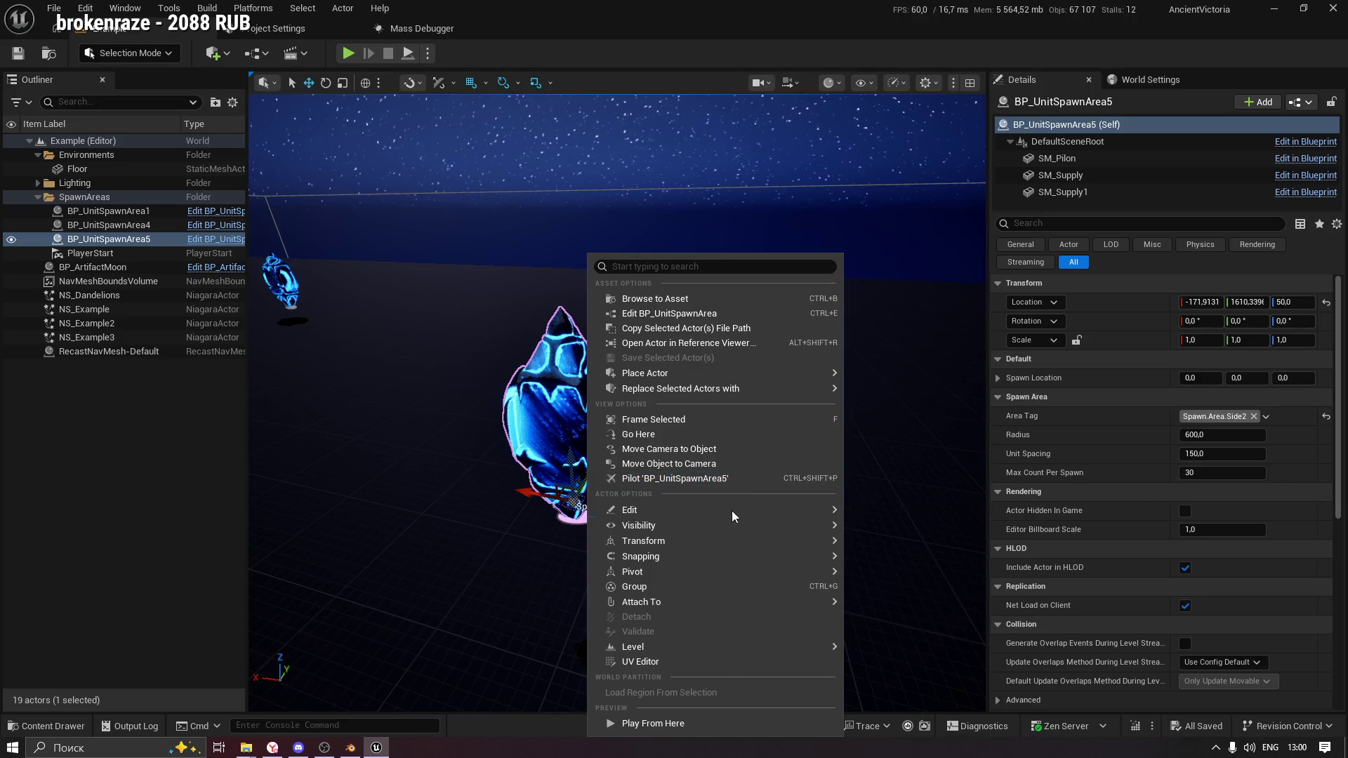
mouse_move(730, 512)
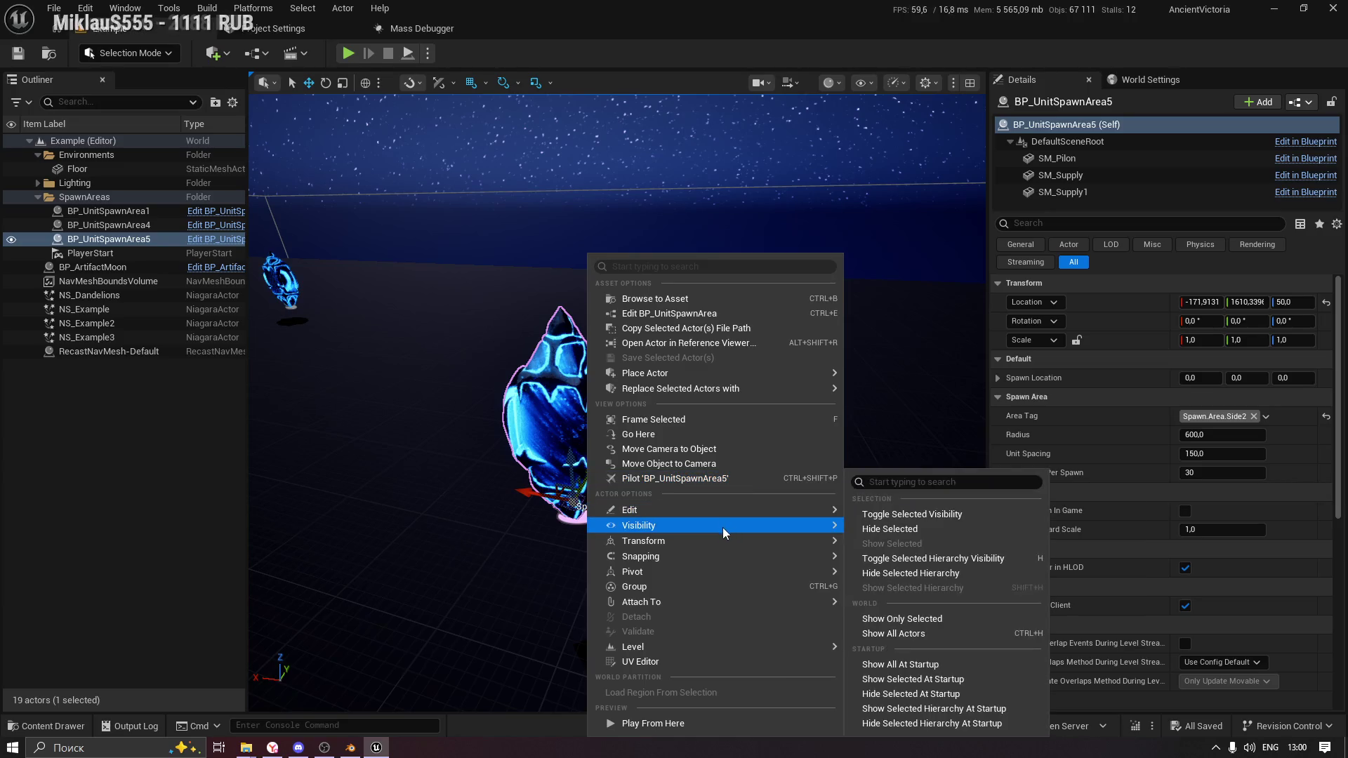
mouse_move(702, 546)
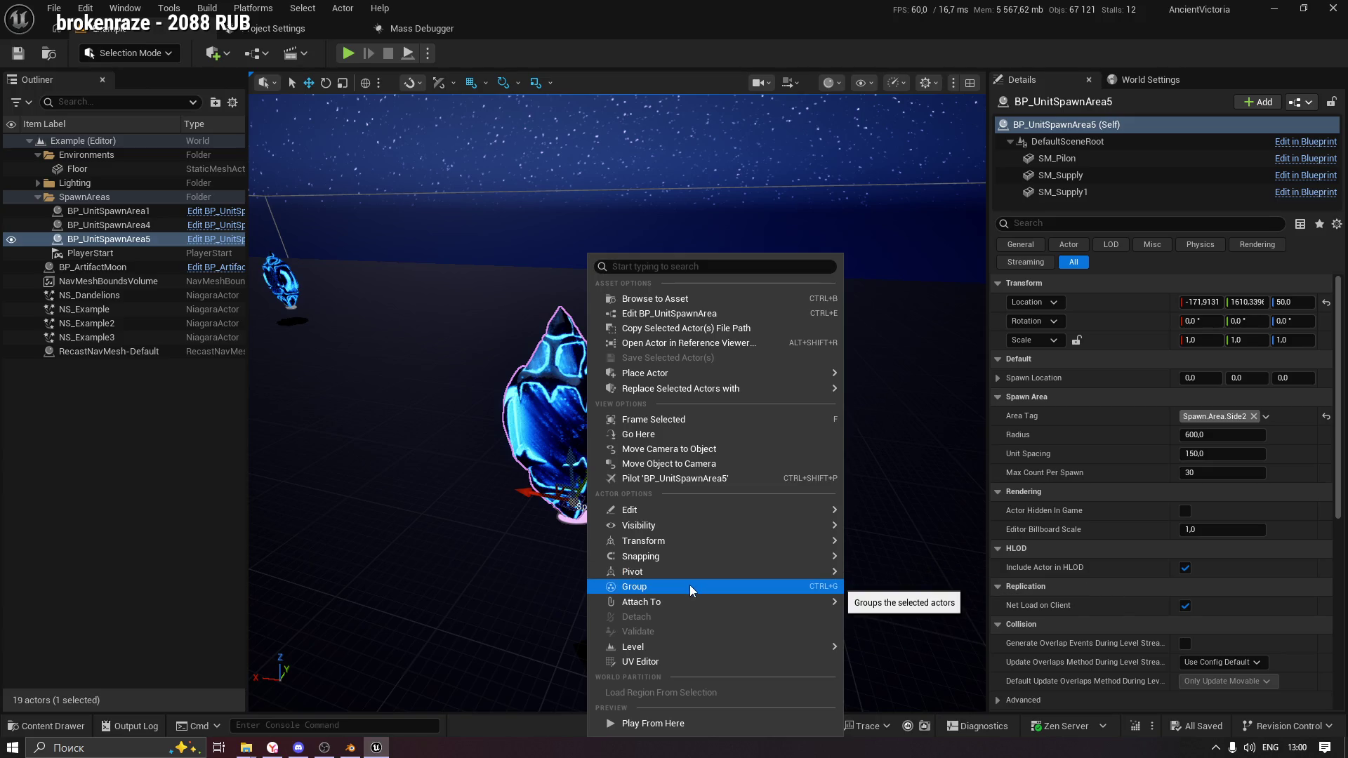
mouse_move(692, 603)
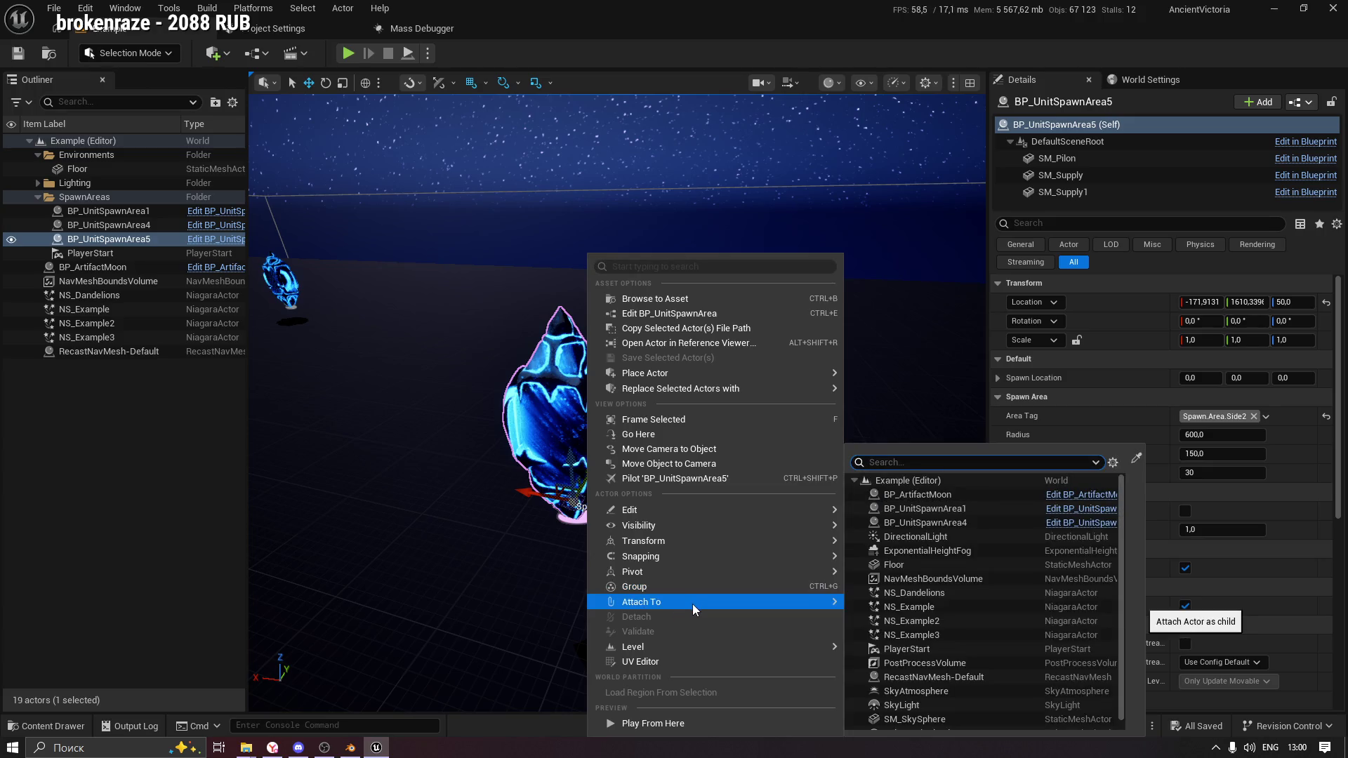
mouse_move(696, 650)
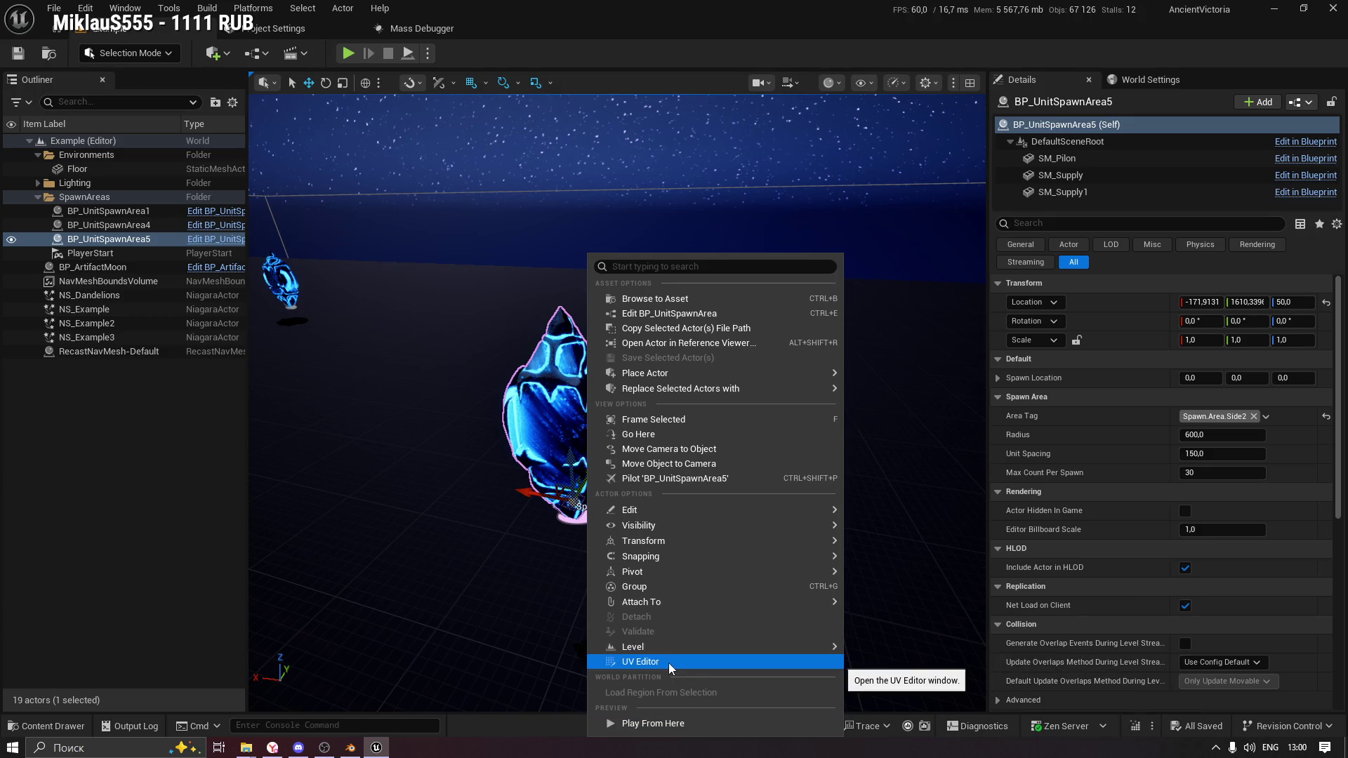
left_click(136, 537)
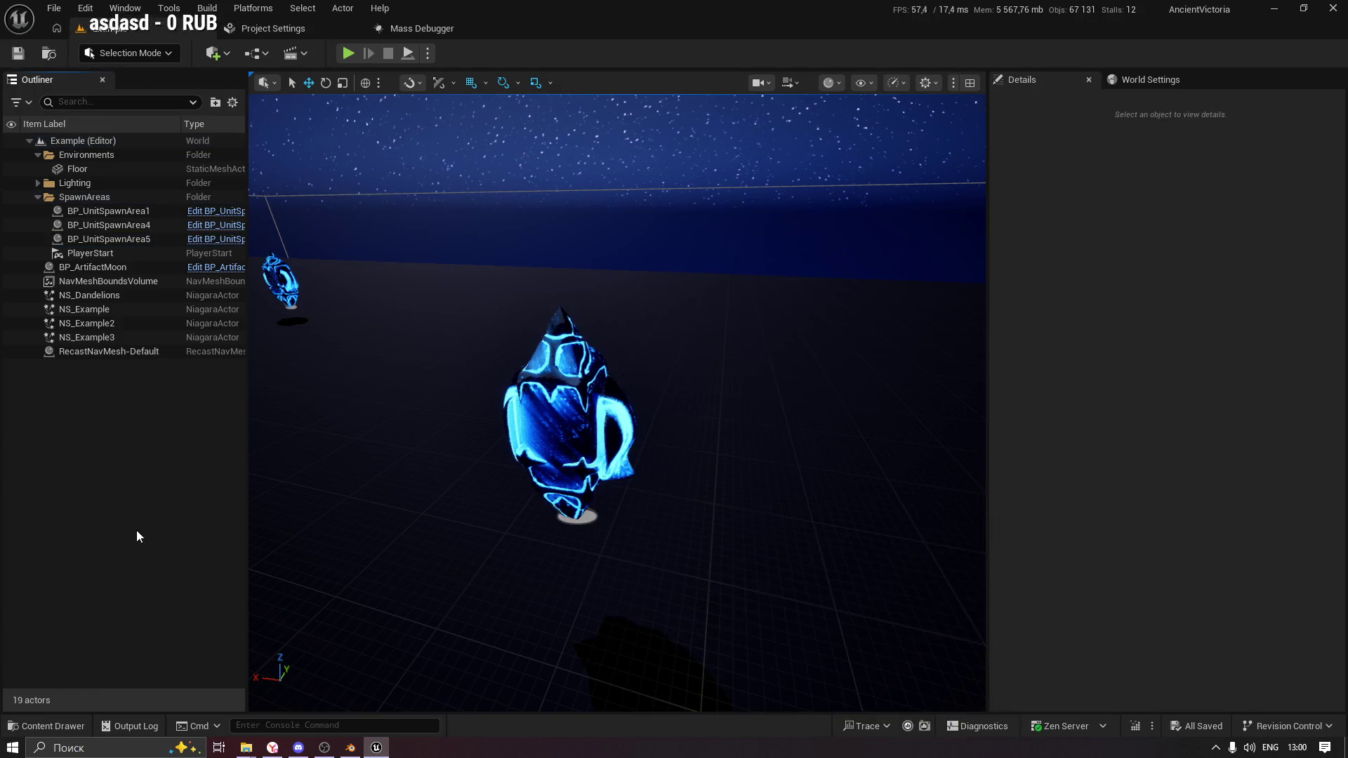
Dock an enlarged Sequencer panel and open the Pilon folder's create-asset menu.
left_click(555, 416)
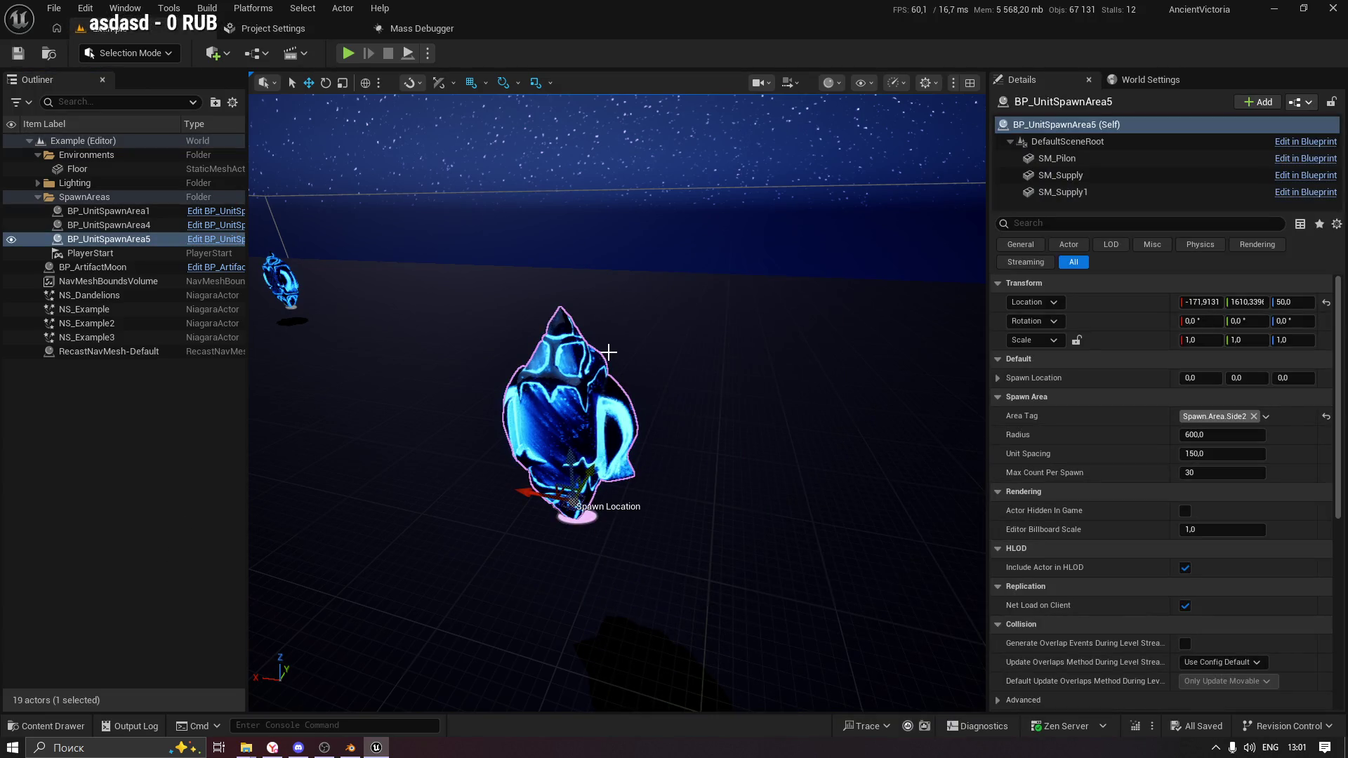
left_click(125, 9)
mouse_move(199, 98)
mouse_move(208, 62)
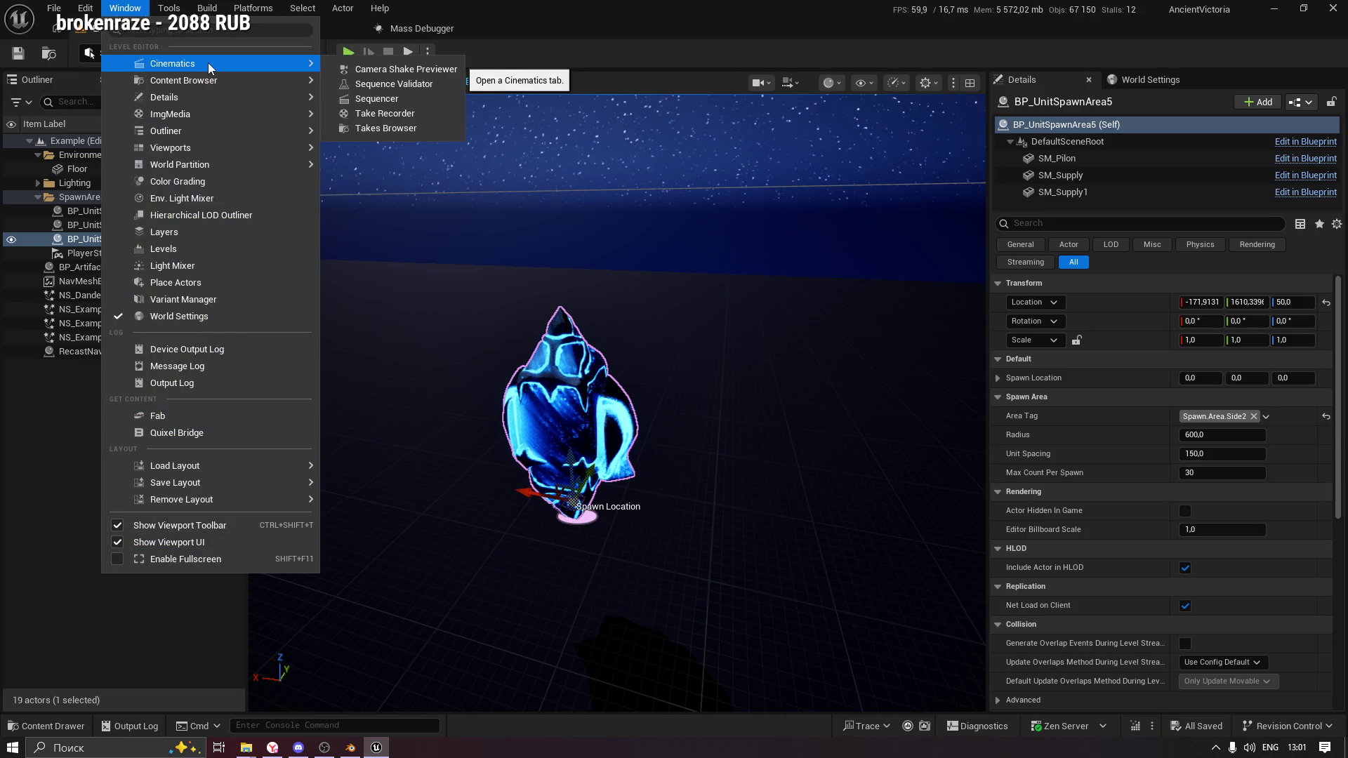
left_click(382, 99)
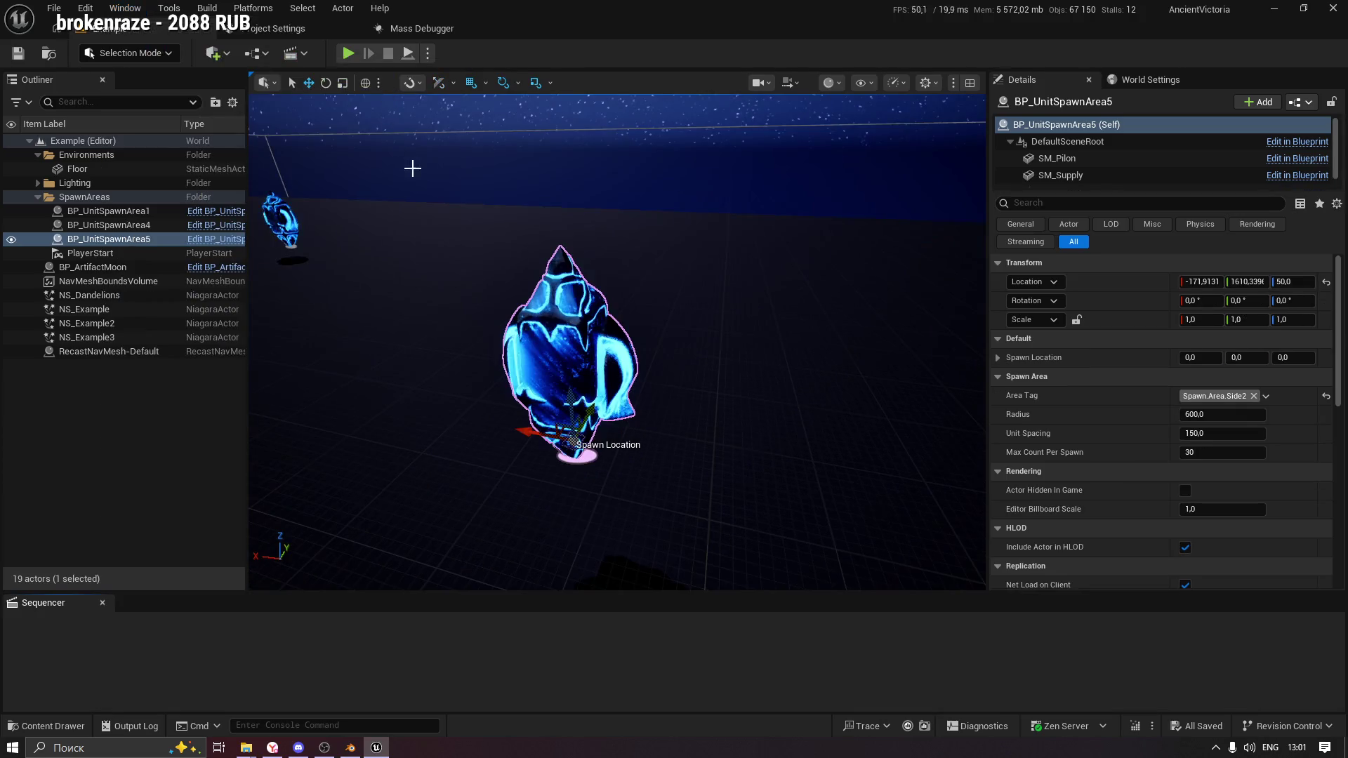
mouse_move(461, 594)
left_mouse_down()
mouse_move(466, 386)
mouse_move(464, 495)
left_mouse_up()
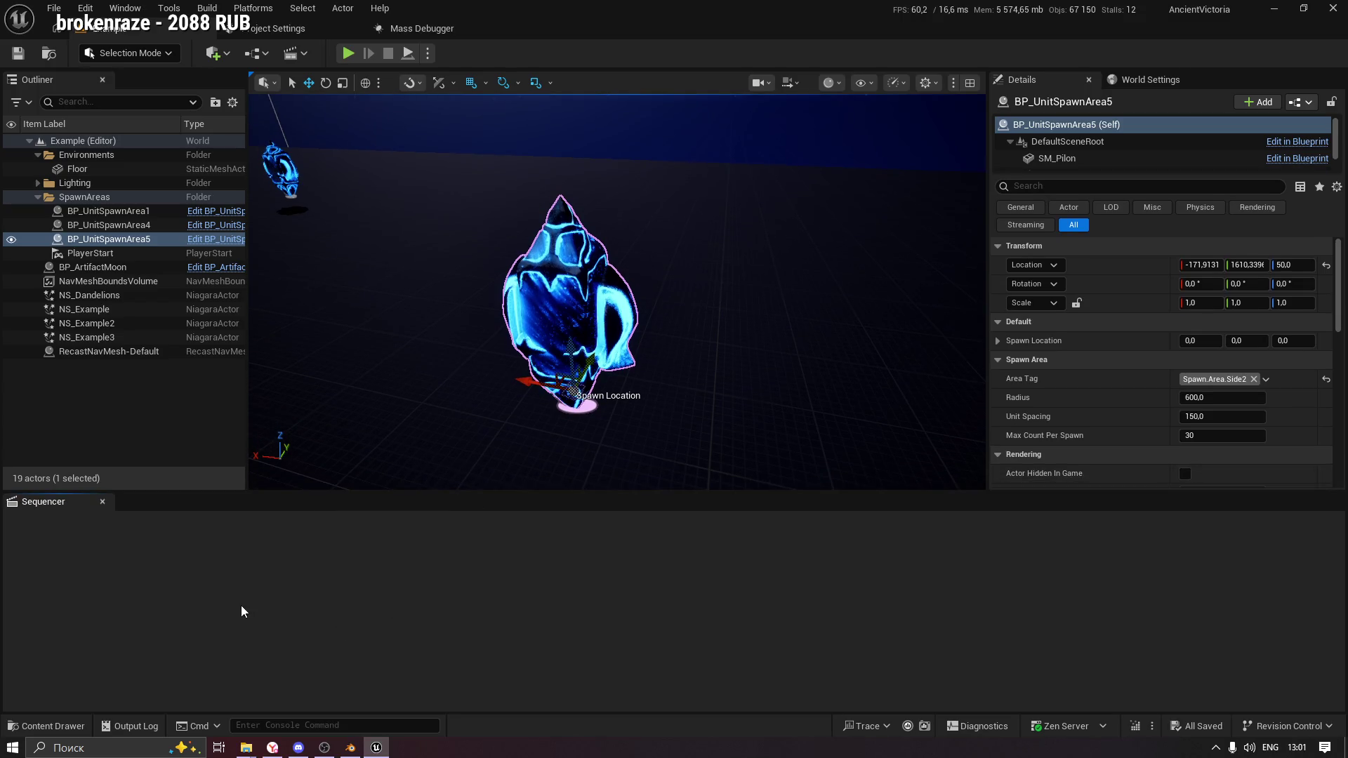
left_click(48, 726)
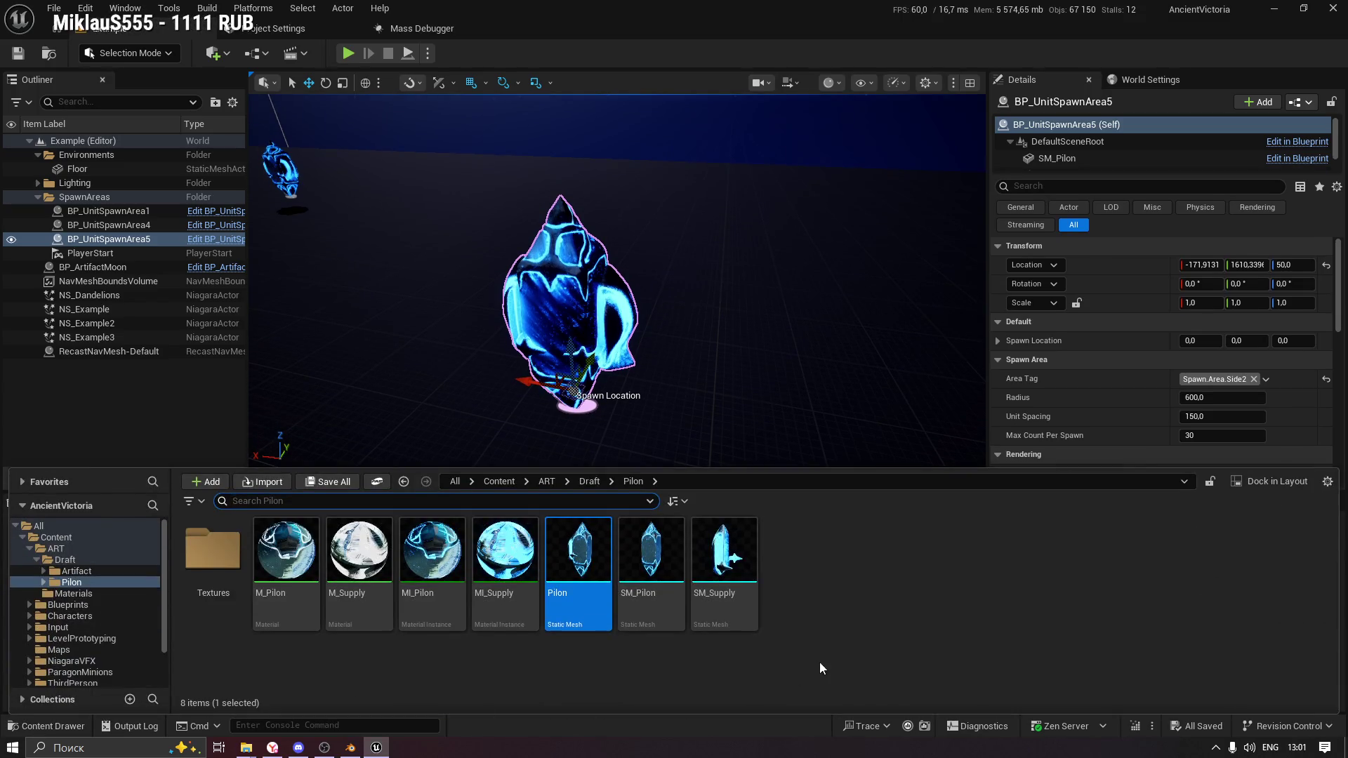
right_click(823, 564)
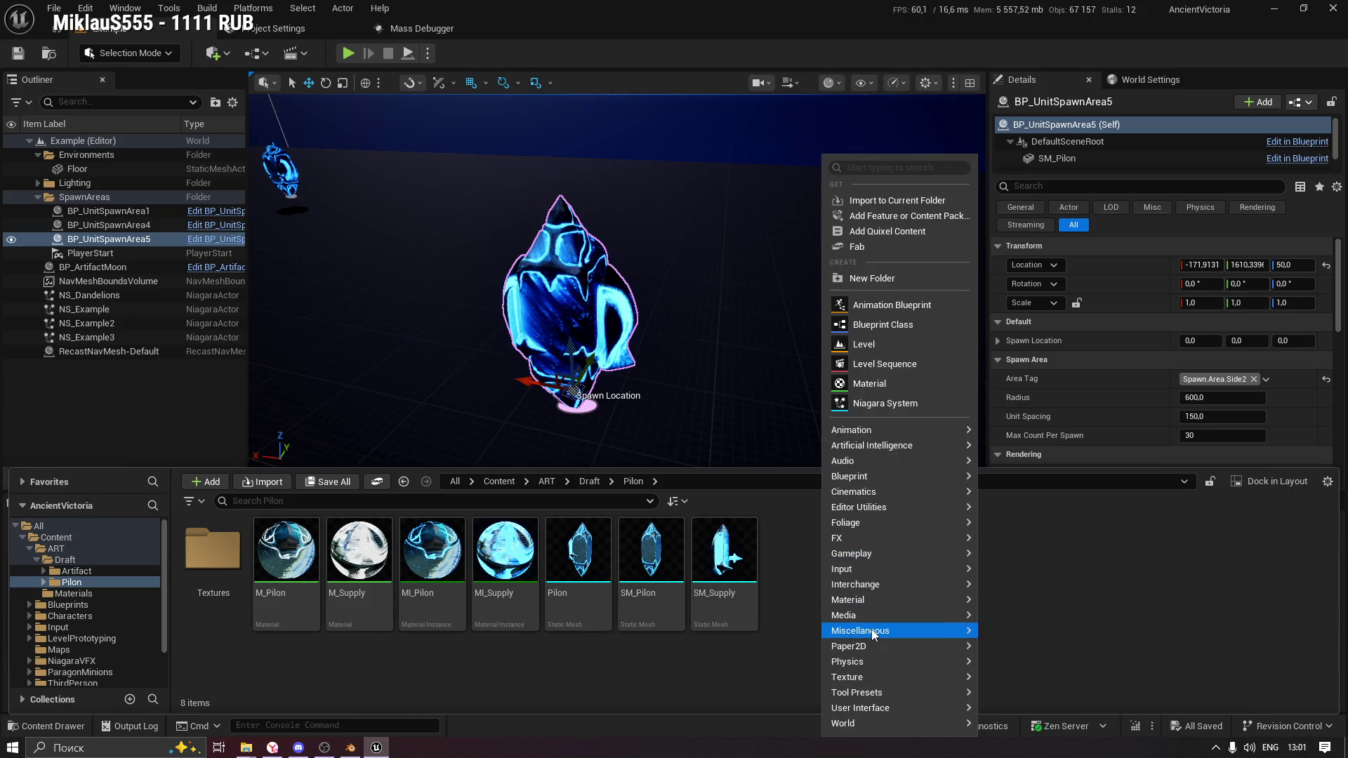
Create an Animation Montage in the Pilon folder on the SK_Root_Template skeleton.
mouse_move(850, 429)
mouse_move(1049, 676)
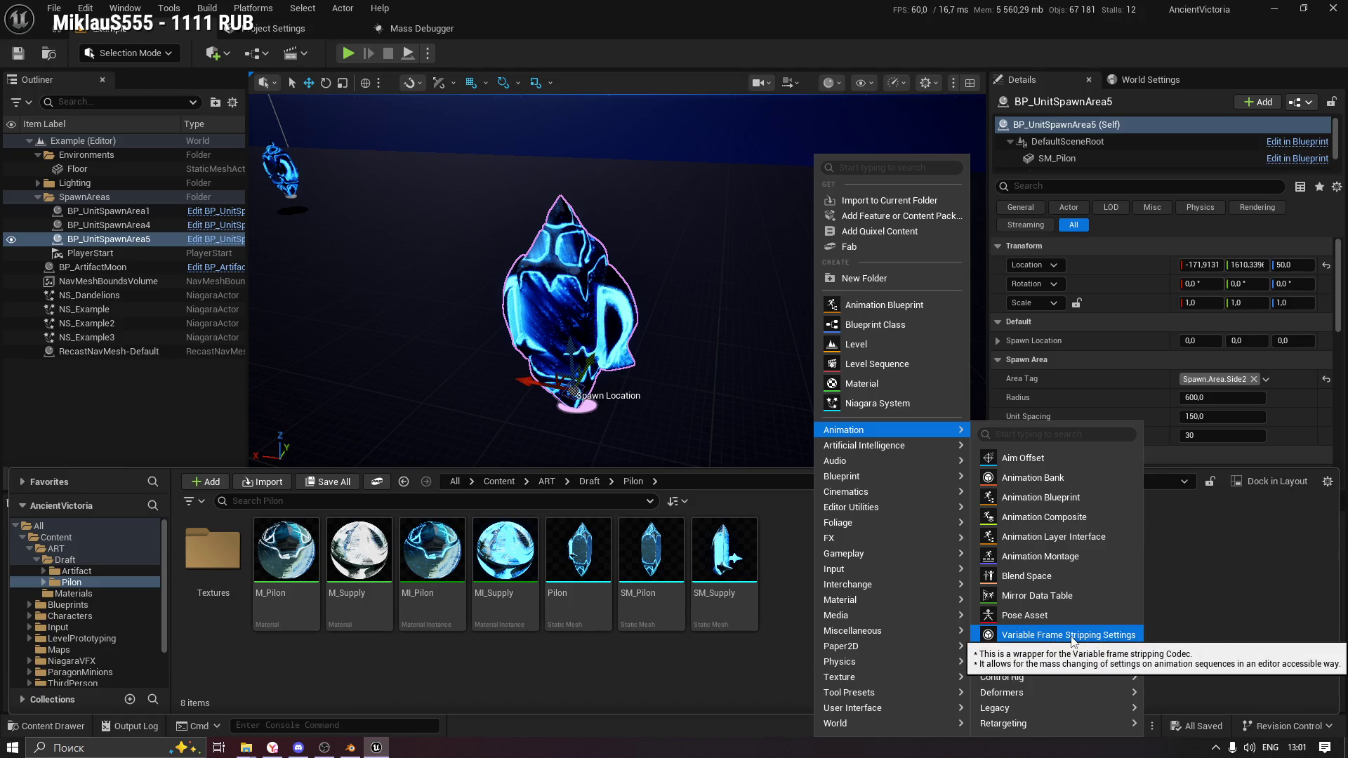
left_click(1036, 558)
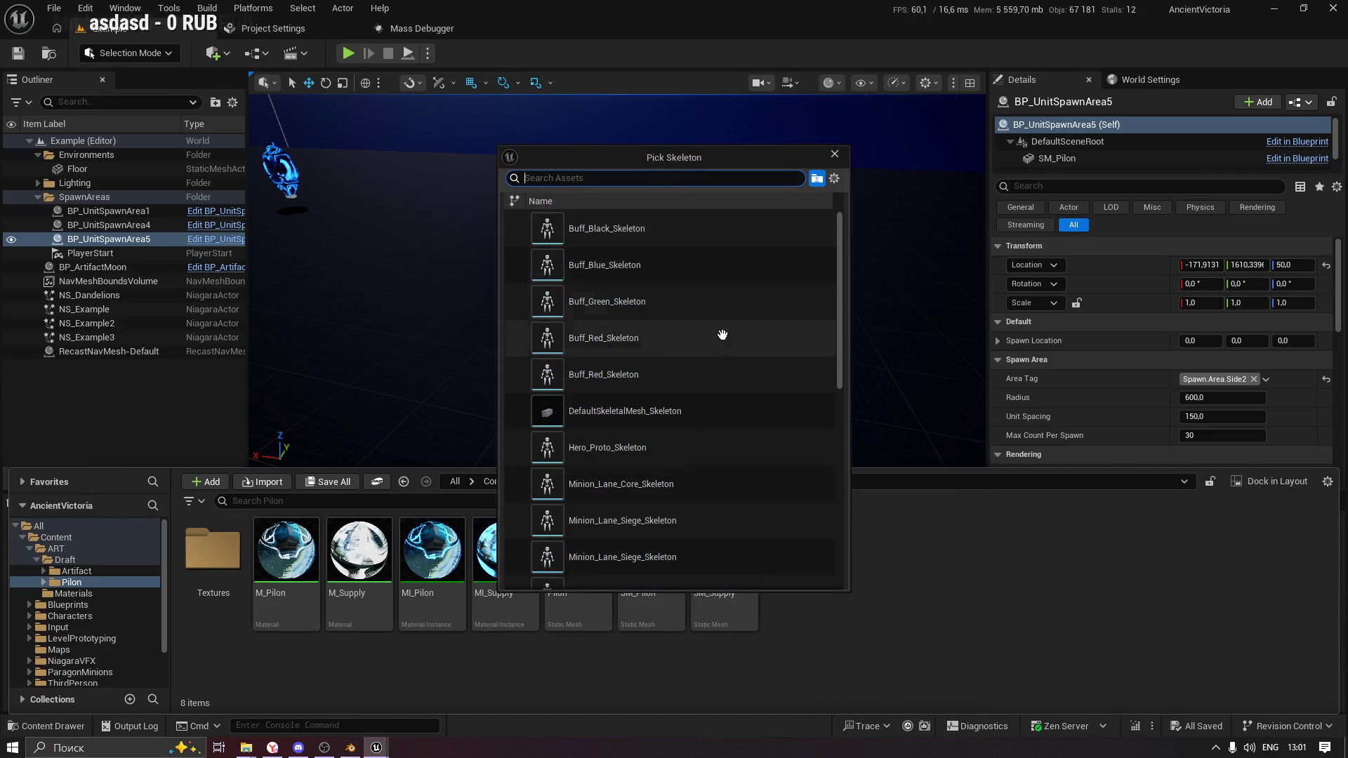
scroll(743, 378, "down", 3)
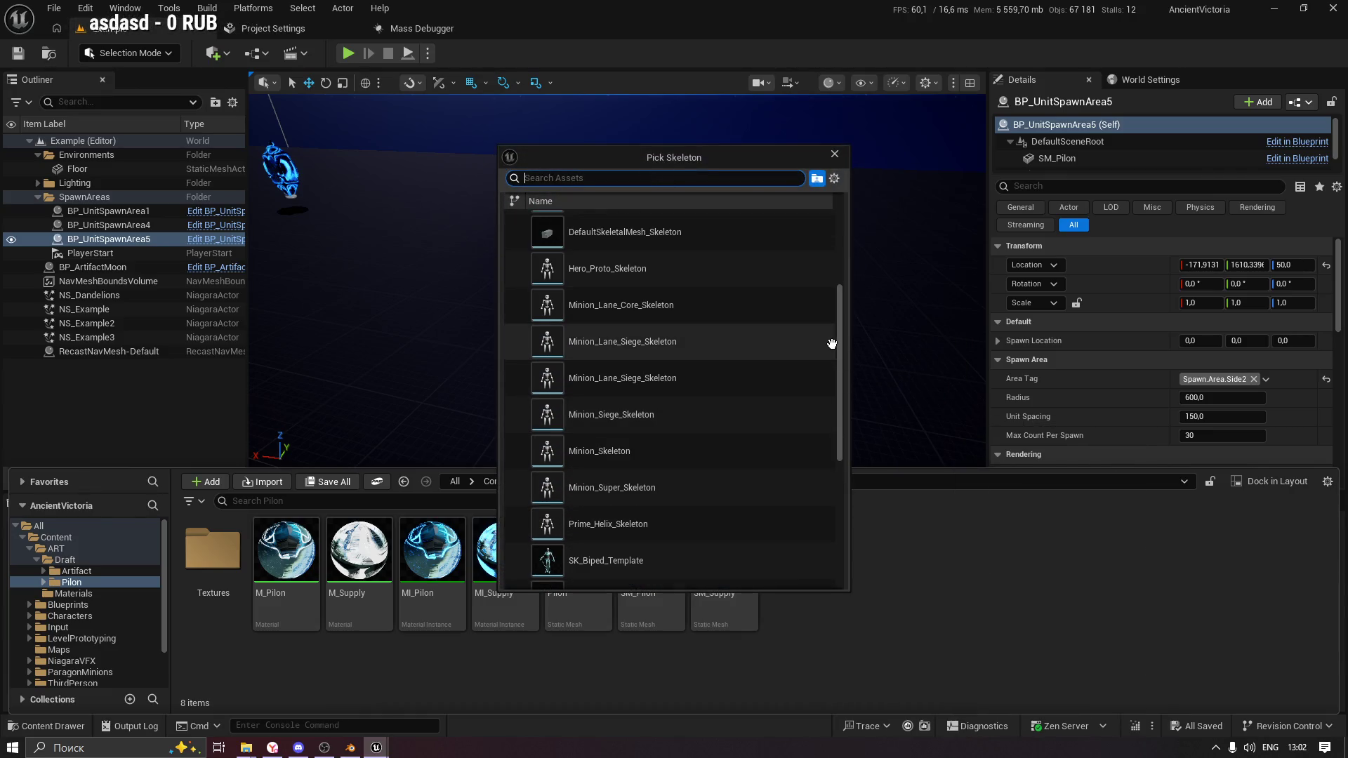
left_click_drag(839, 355, 857, 520)
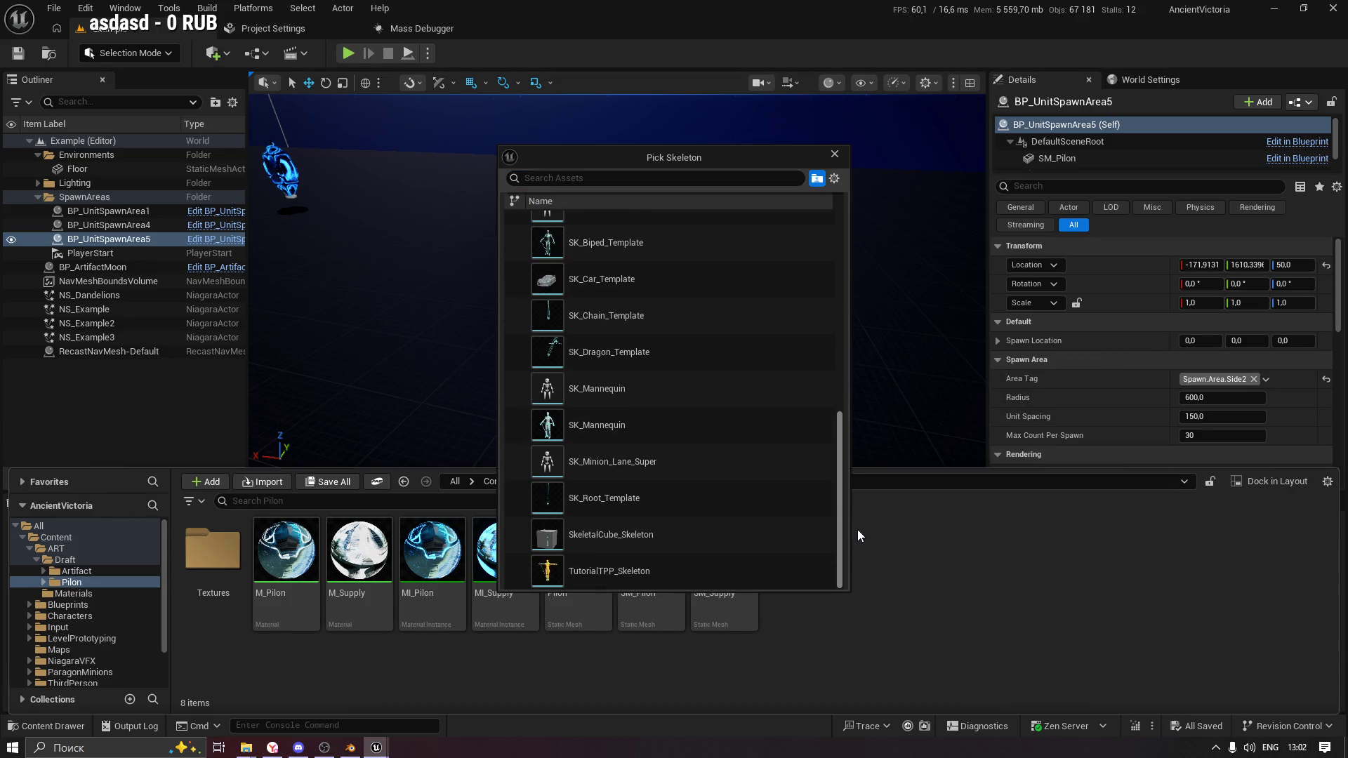
mouse_move(638, 535)
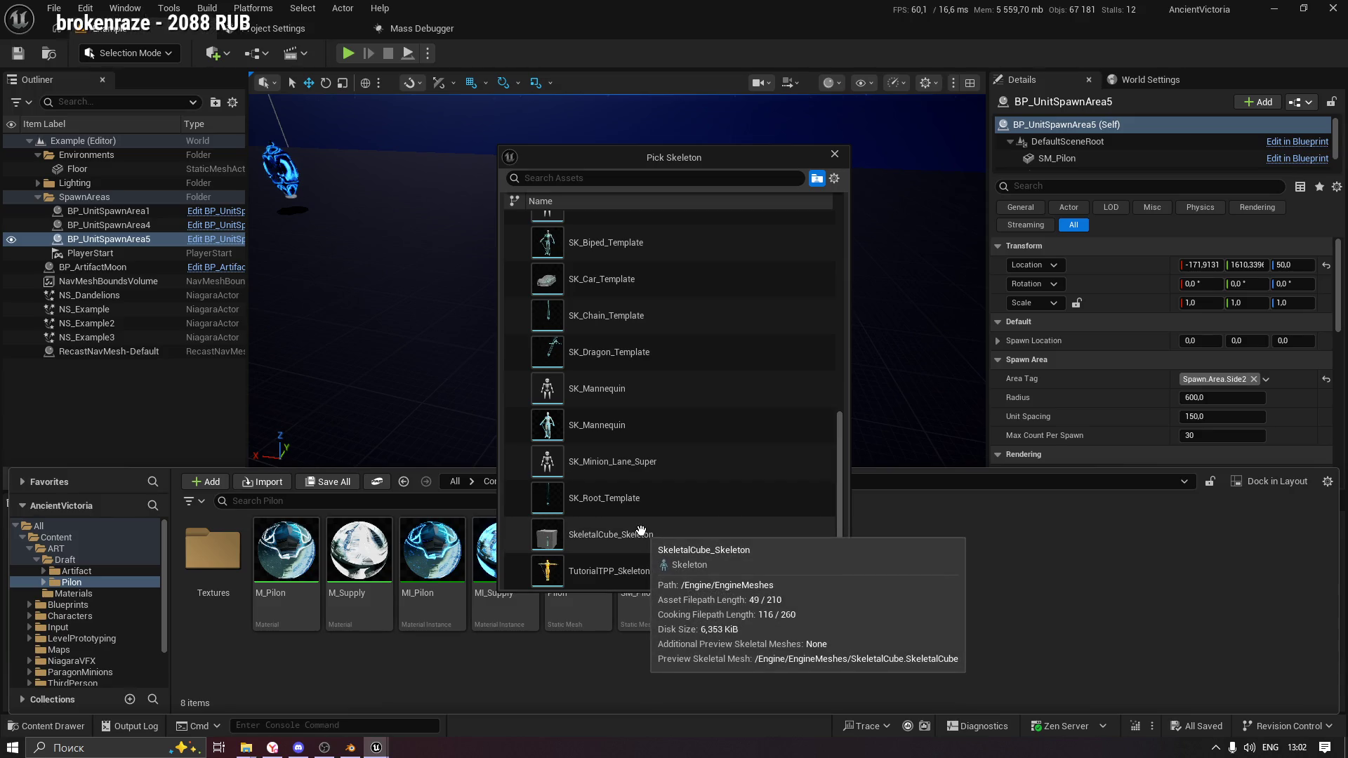
mouse_move(635, 500)
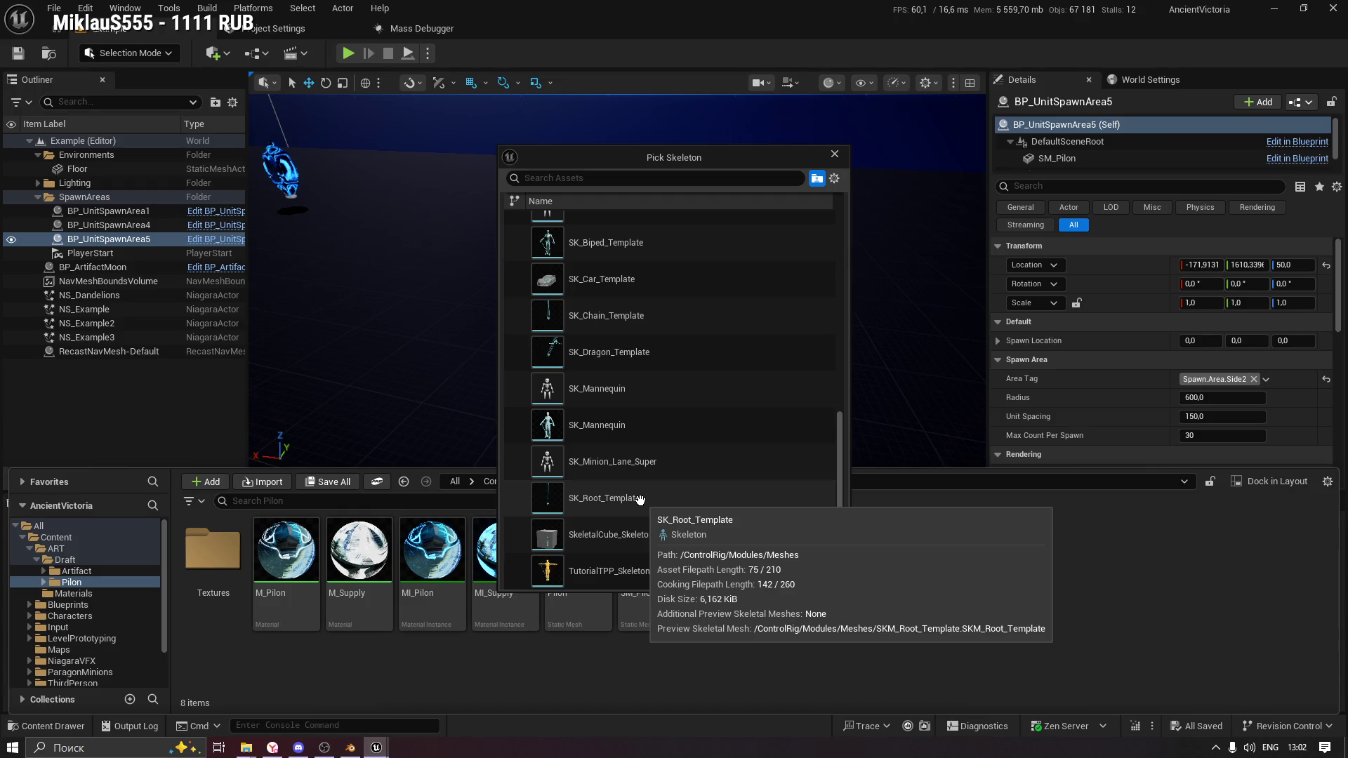
left_click(640, 499)
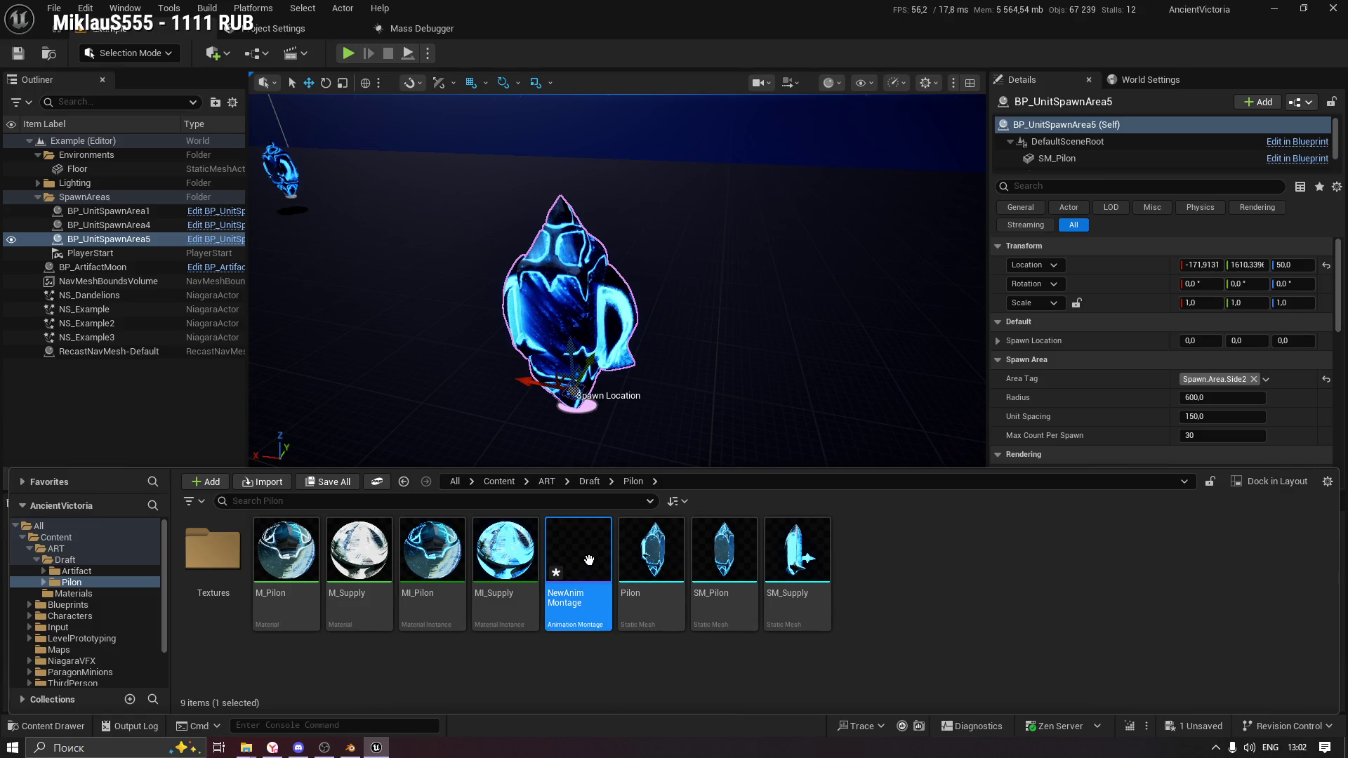
Open NewAnimMontage, look over its preview mesh, and save the asset.
double_click(589, 560)
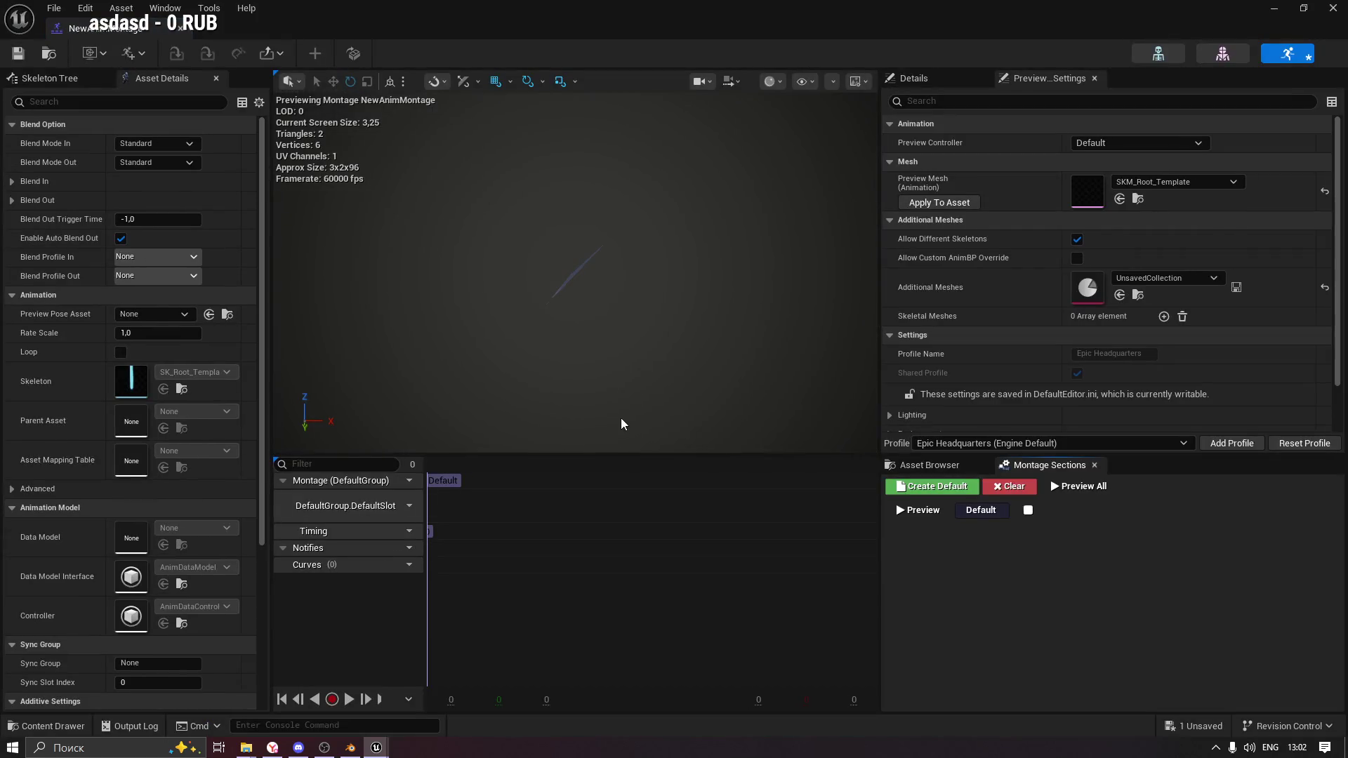
left_click_drag(597, 324, 597, 323)
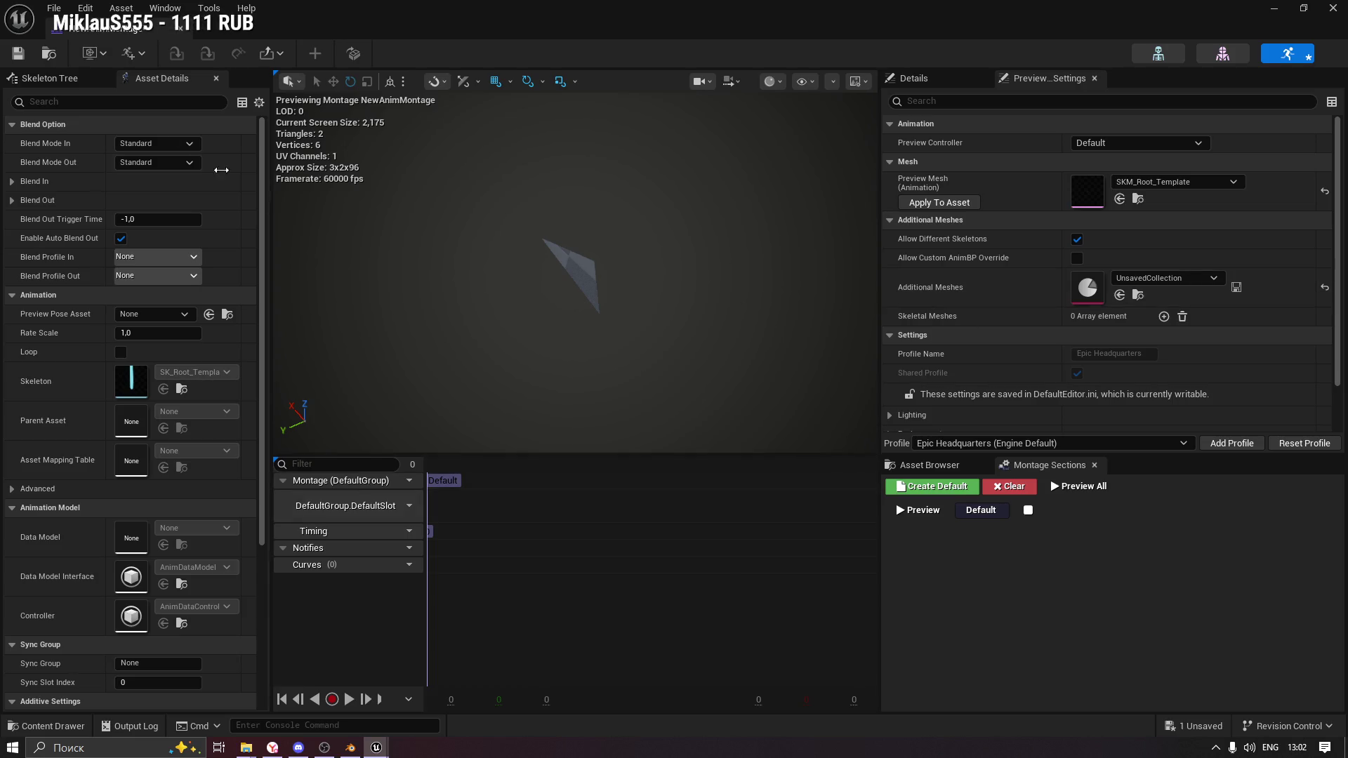
left_click(19, 53)
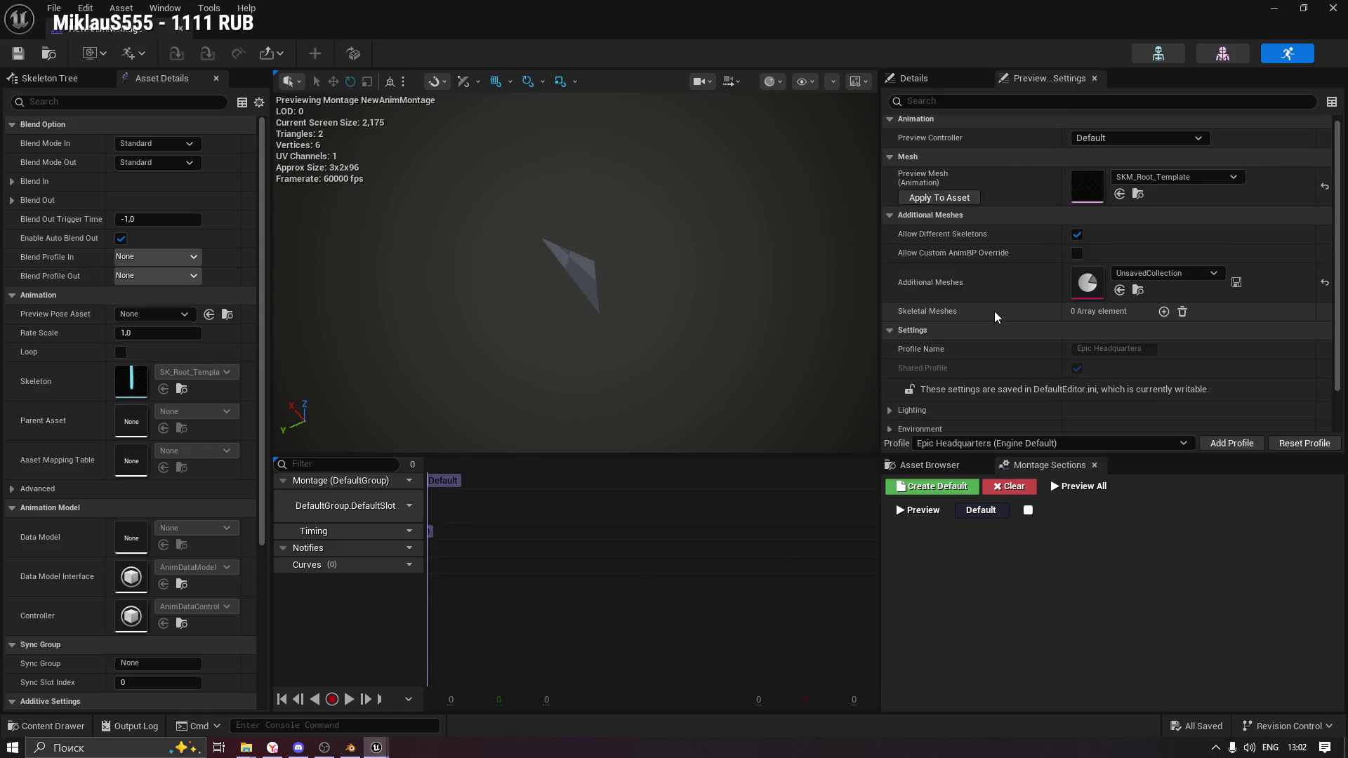
Close the montage editor and force-delete NewAnimMontage from the Pilon folder.
left_click(180, 28)
left_click(16, 726)
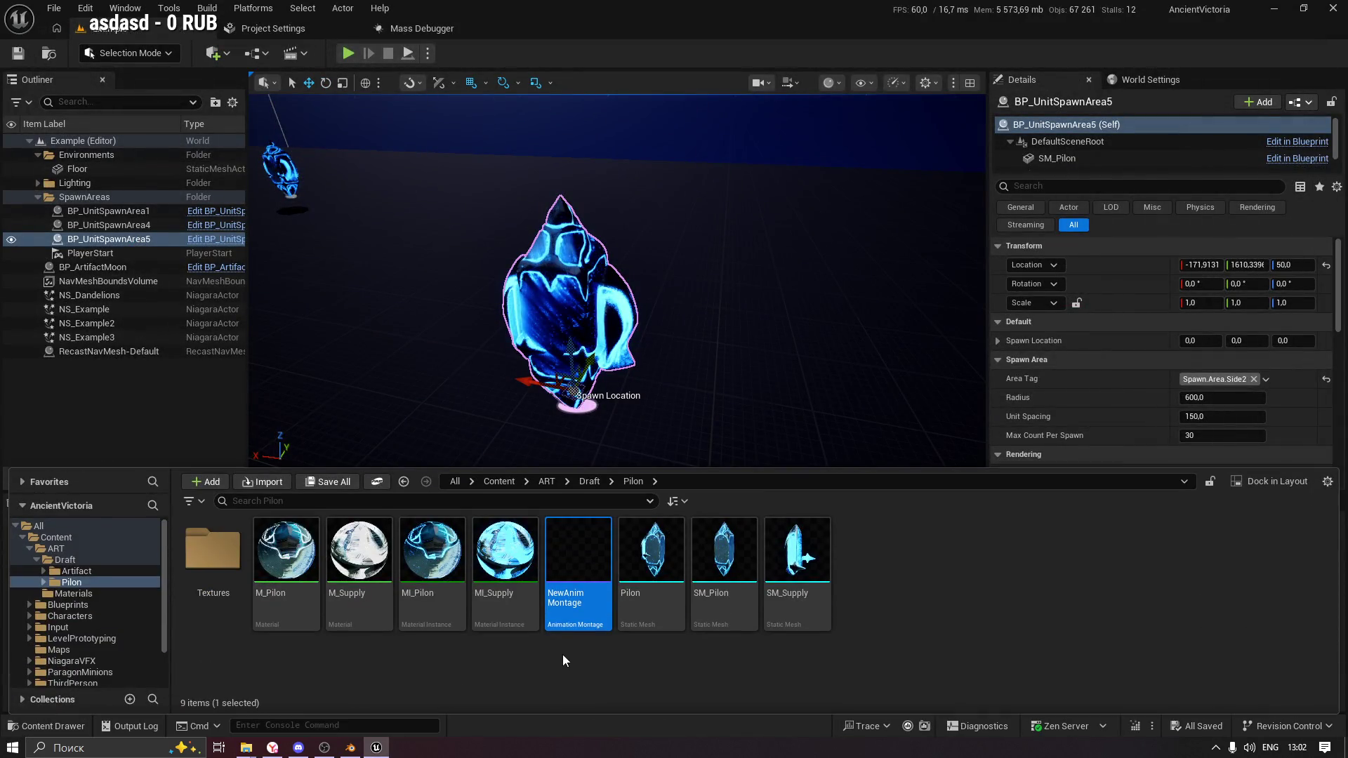
key("Delete")
left_click(575, 603)
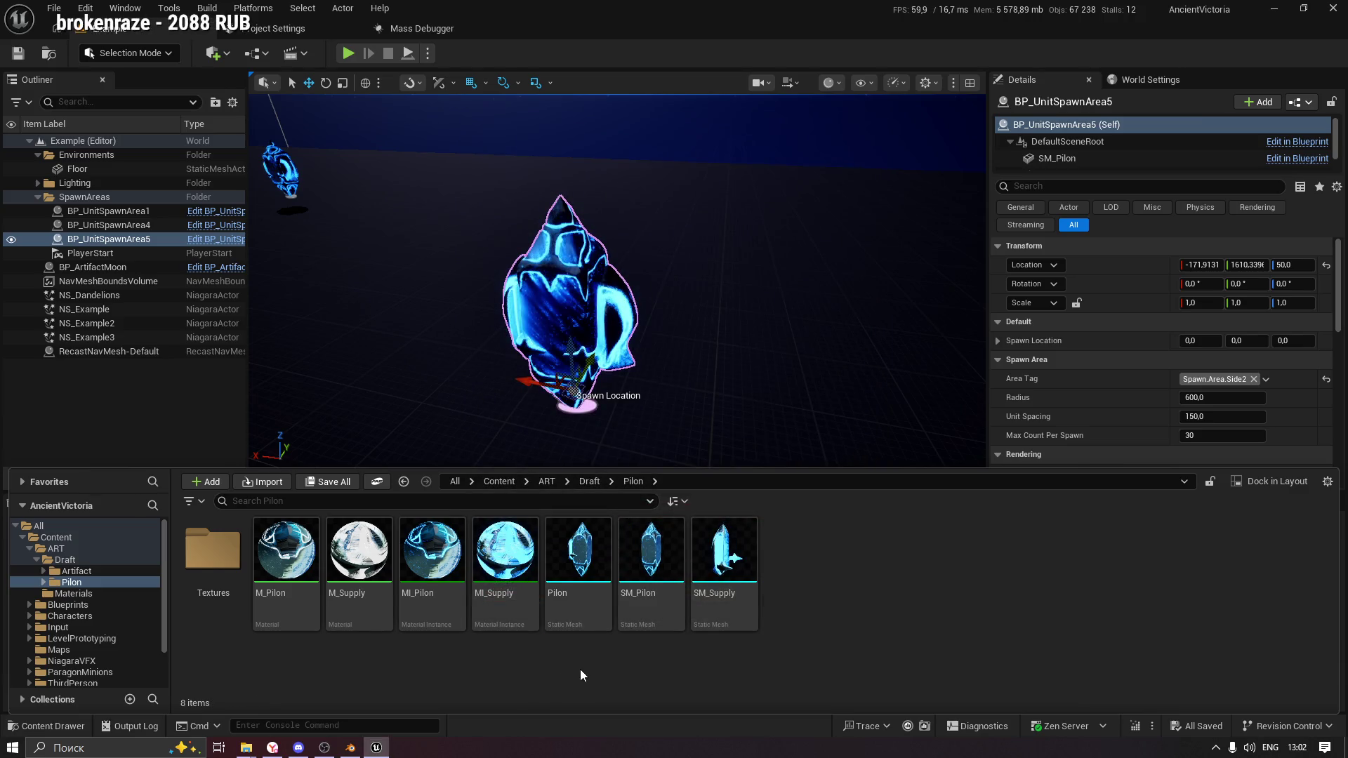
Hide the content drawer, close the Sequencer panel, and switch to Blender.
left_click(109, 420)
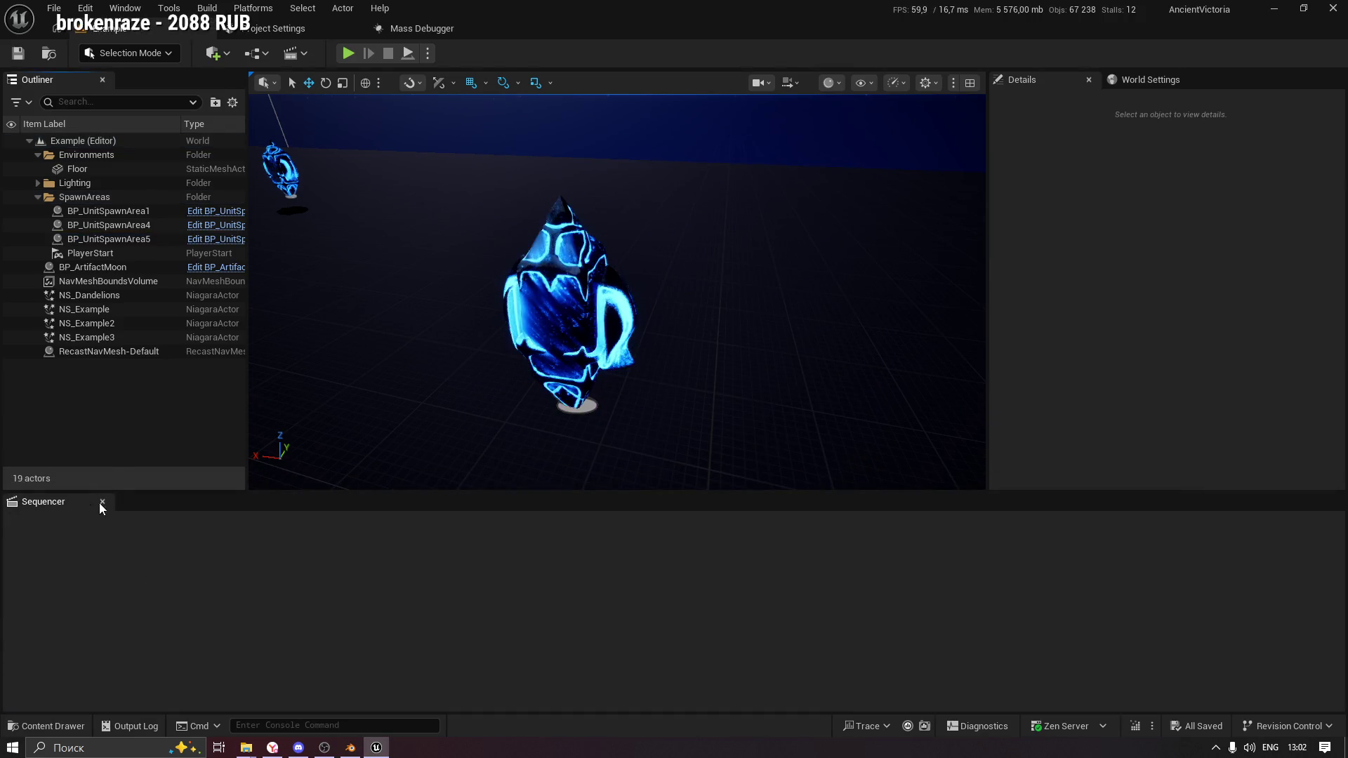
left_click(102, 502)
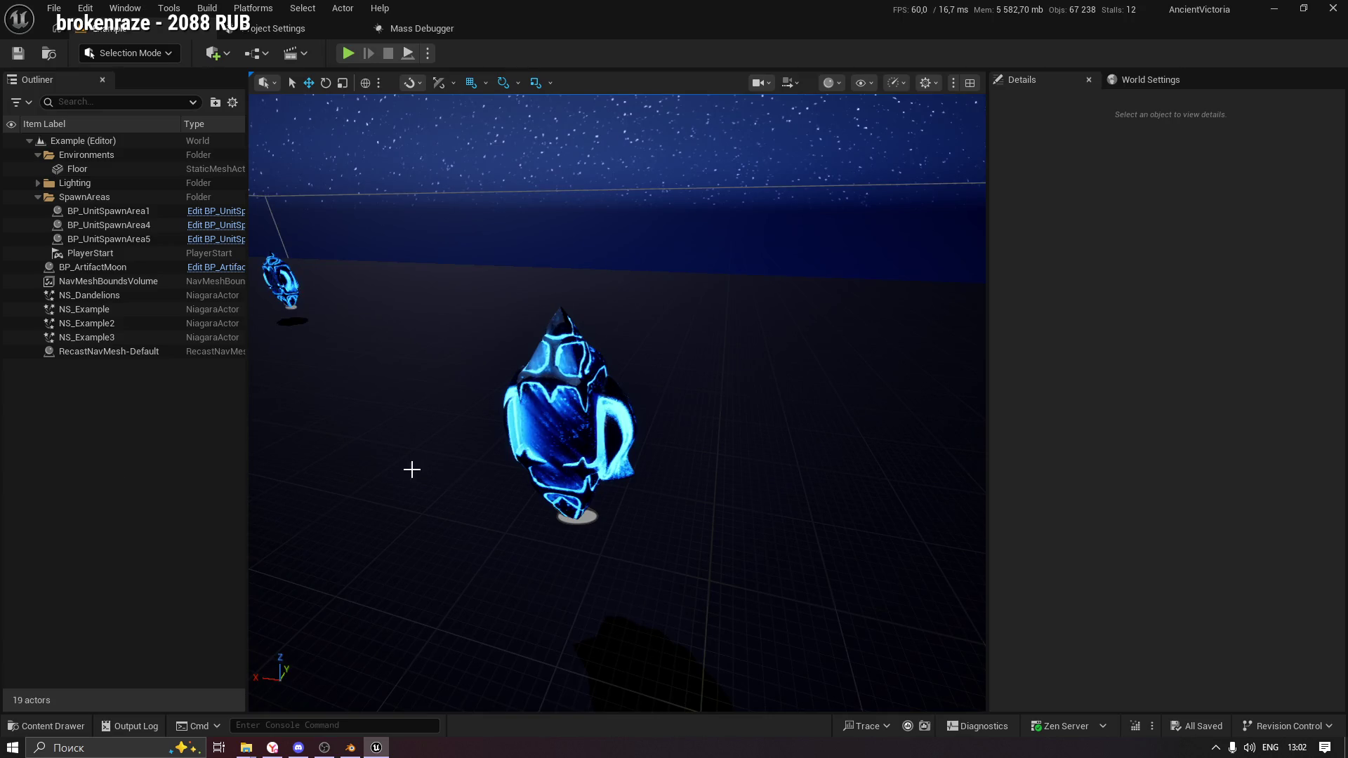
mouse_move(349, 754)
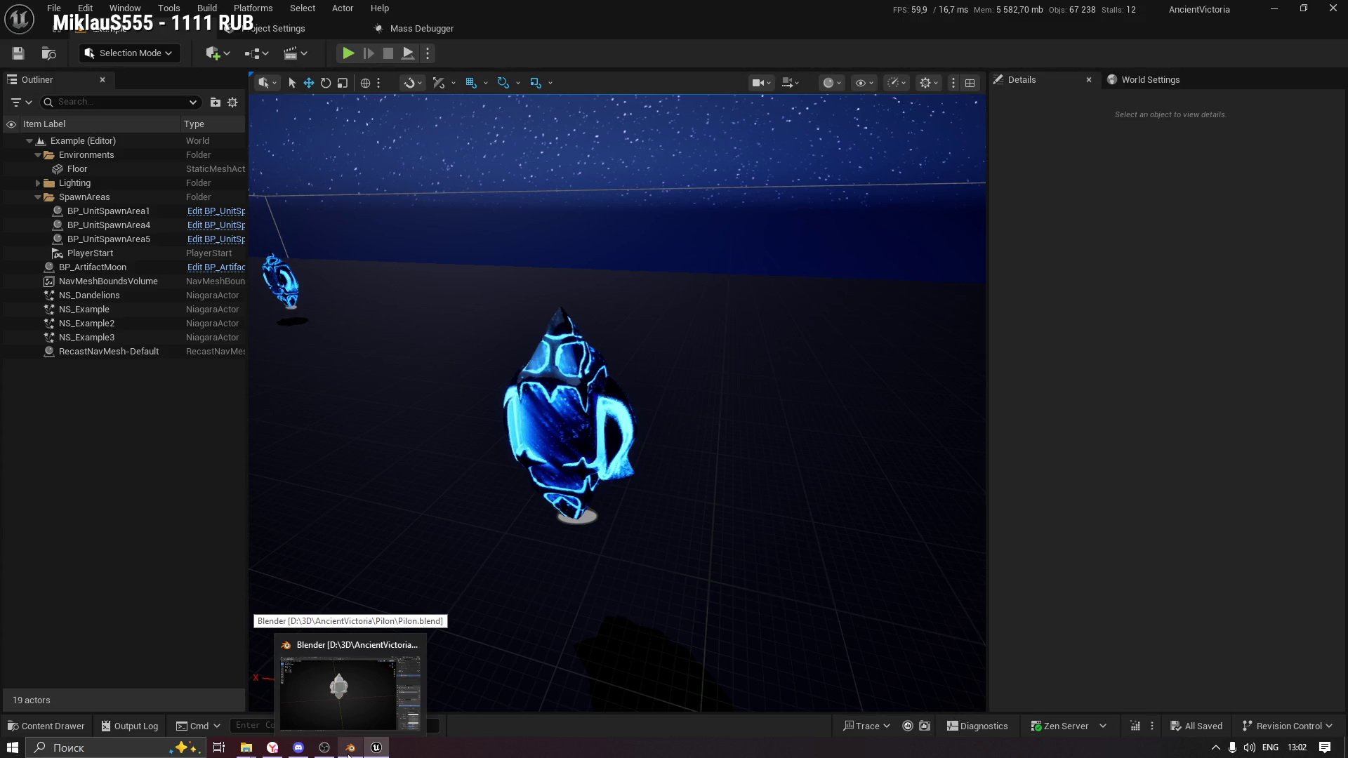
left_click(350, 750)
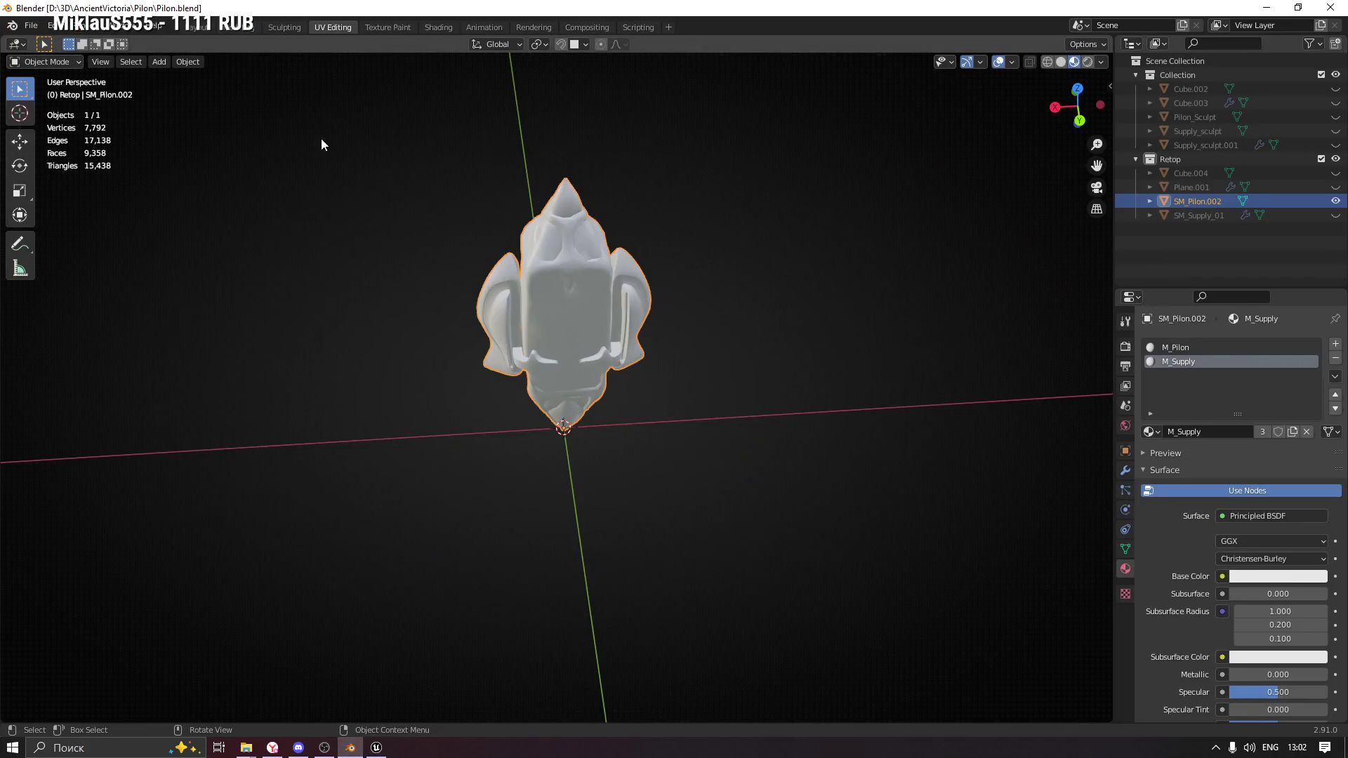
Rename the SM_Pilon.002 object to SM_Pilon and show its transform properties.
mouse_move(368, 165)
left_mouse_down()
mouse_move(618, 219)
mouse_move(559, 201)
mouse_move(571, 209)
left_mouse_up()
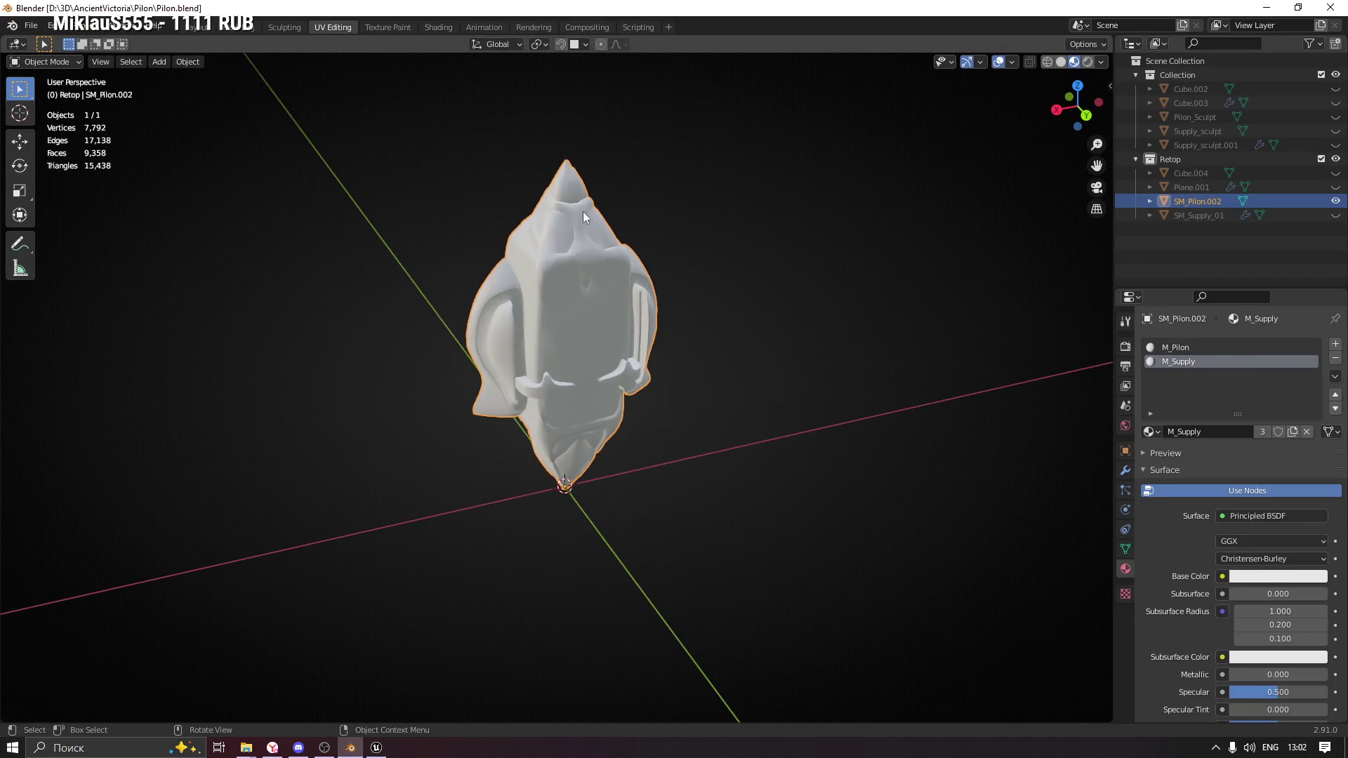
left_click_drag(740, 325, 729, 307)
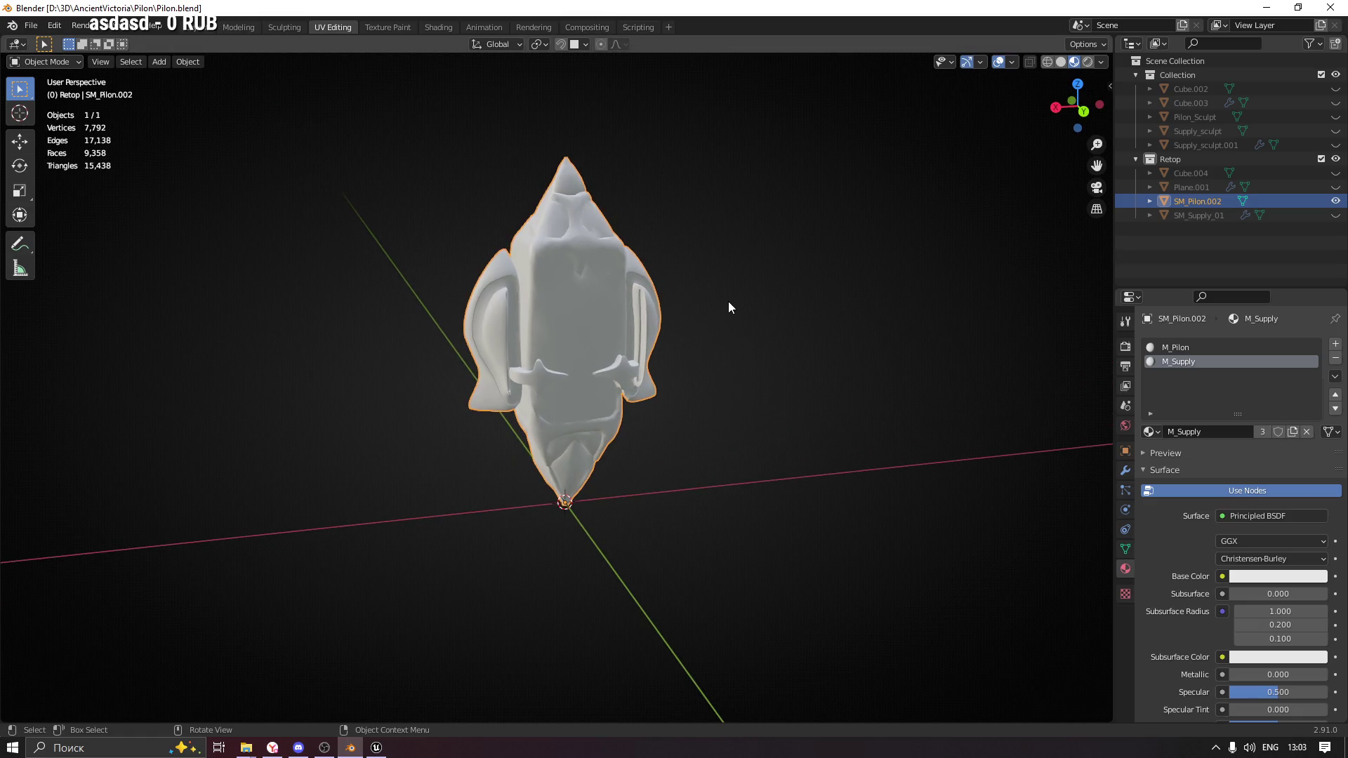
key("F2")
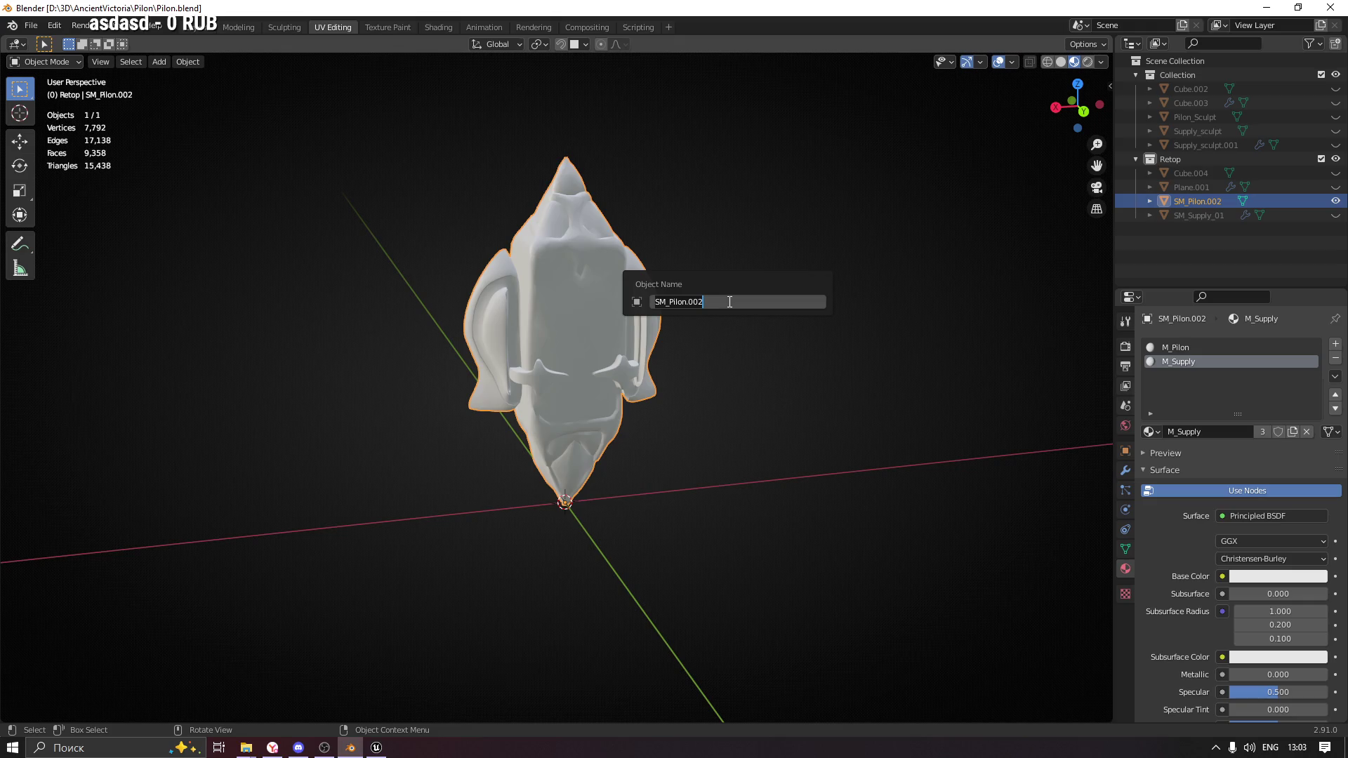
key("BackSpace")
key("BackSpace")
key("BackSpace")
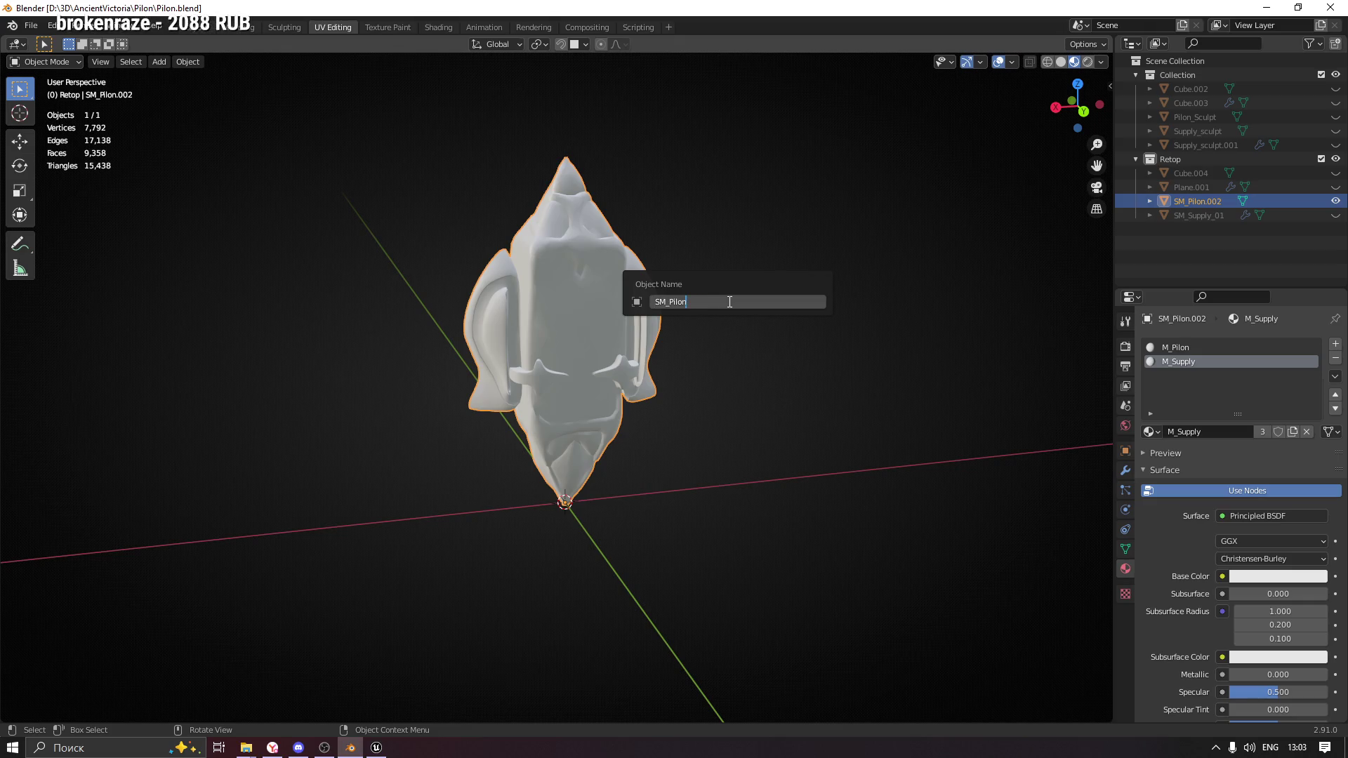
key("Return")
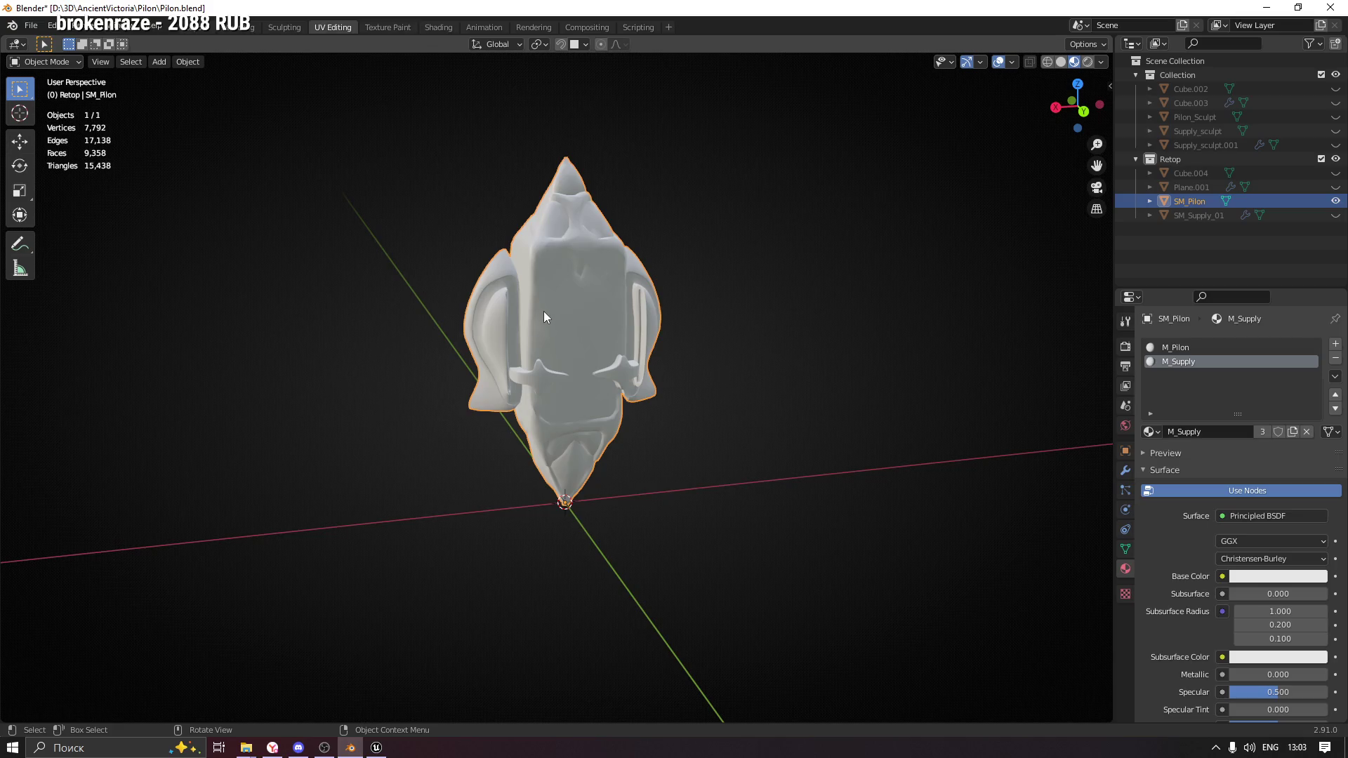
key("n")
key("n")
Export the mesh as FBX, then return to Unreal Engine.
left_click(31, 25)
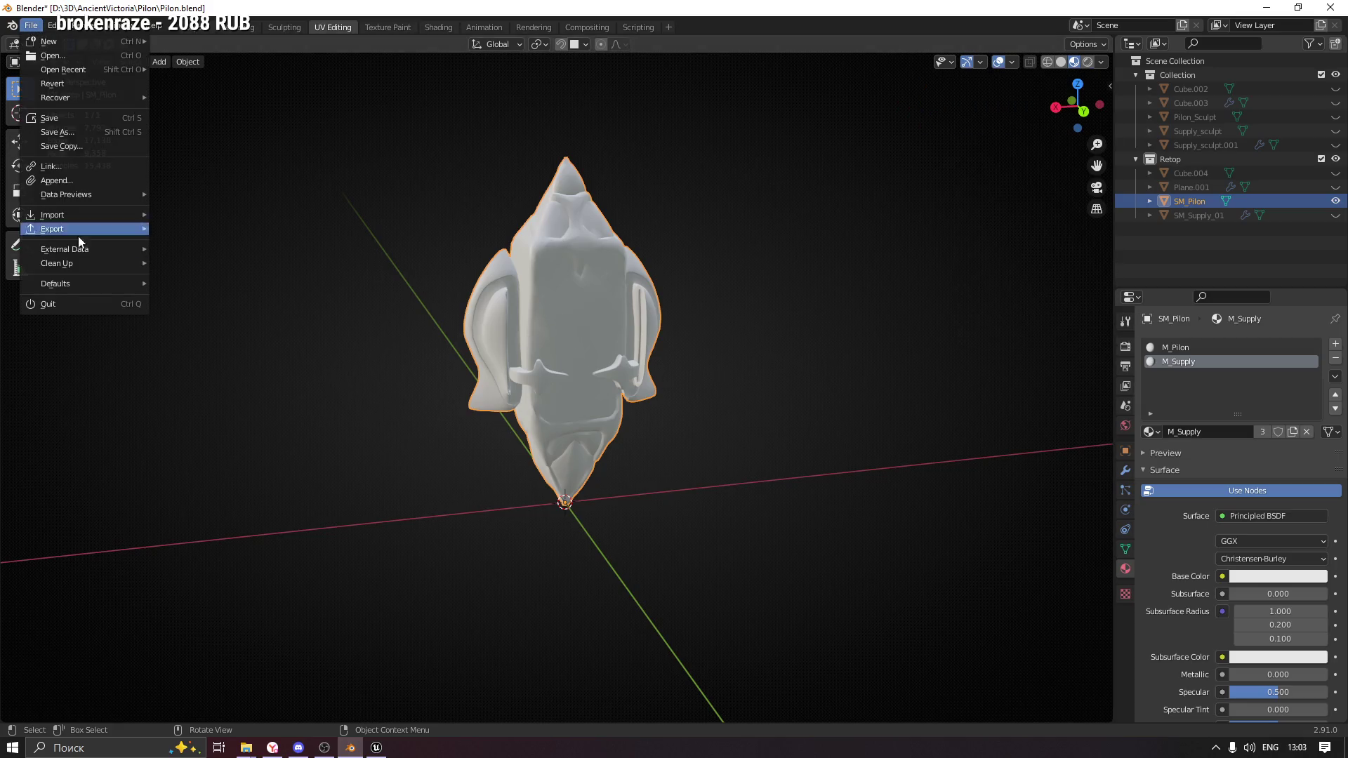
mouse_move(84, 226)
left_click(235, 313)
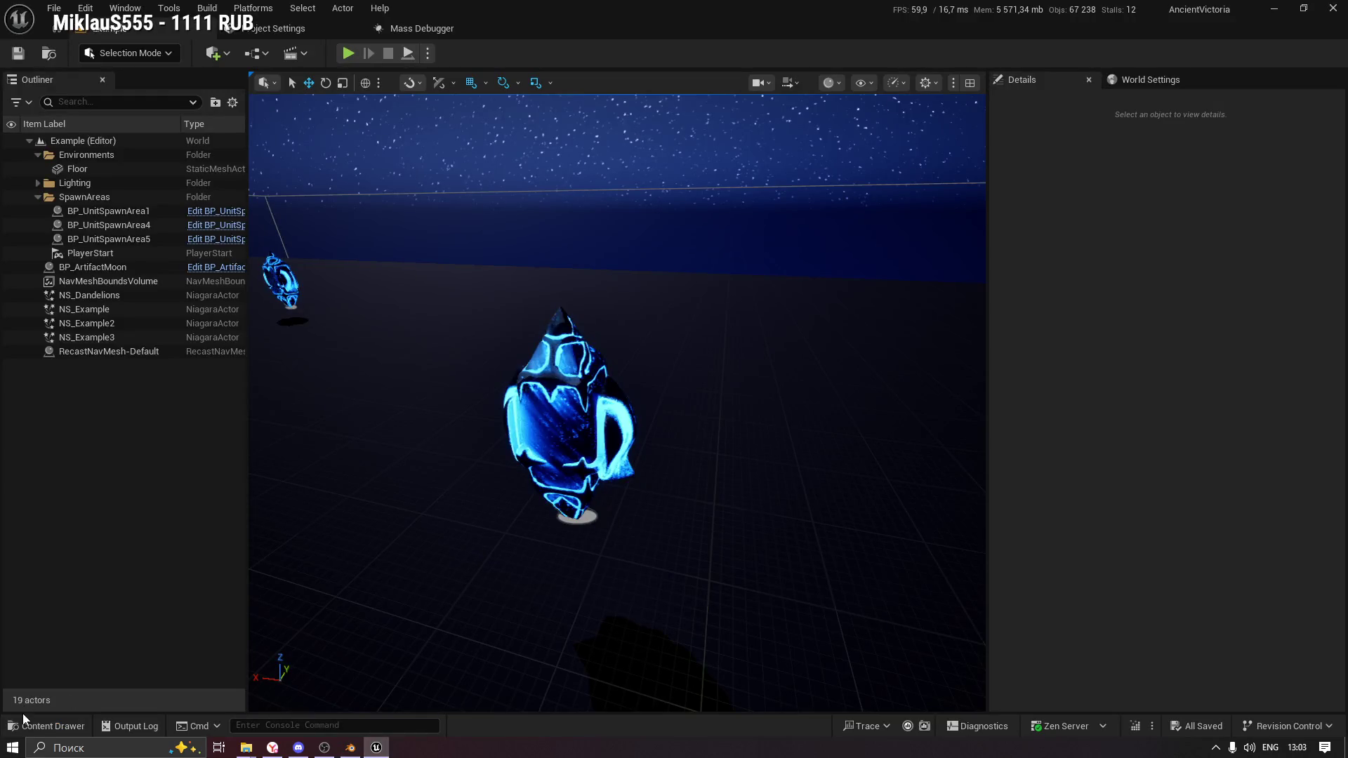
left_click(23, 720)
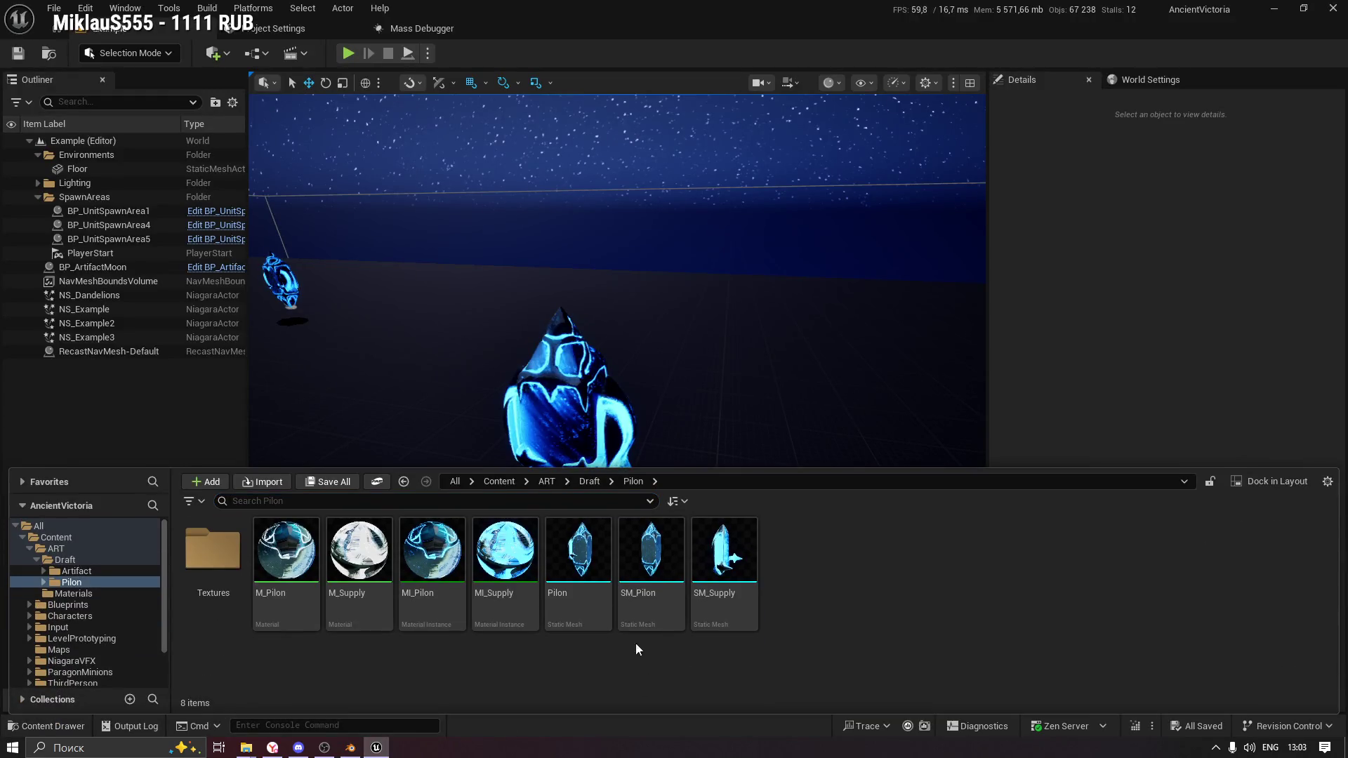
Delete the old Pilon mesh, then force-delete SM_Pilon and SM_Supply.
left_click(582, 609)
key("Delete")
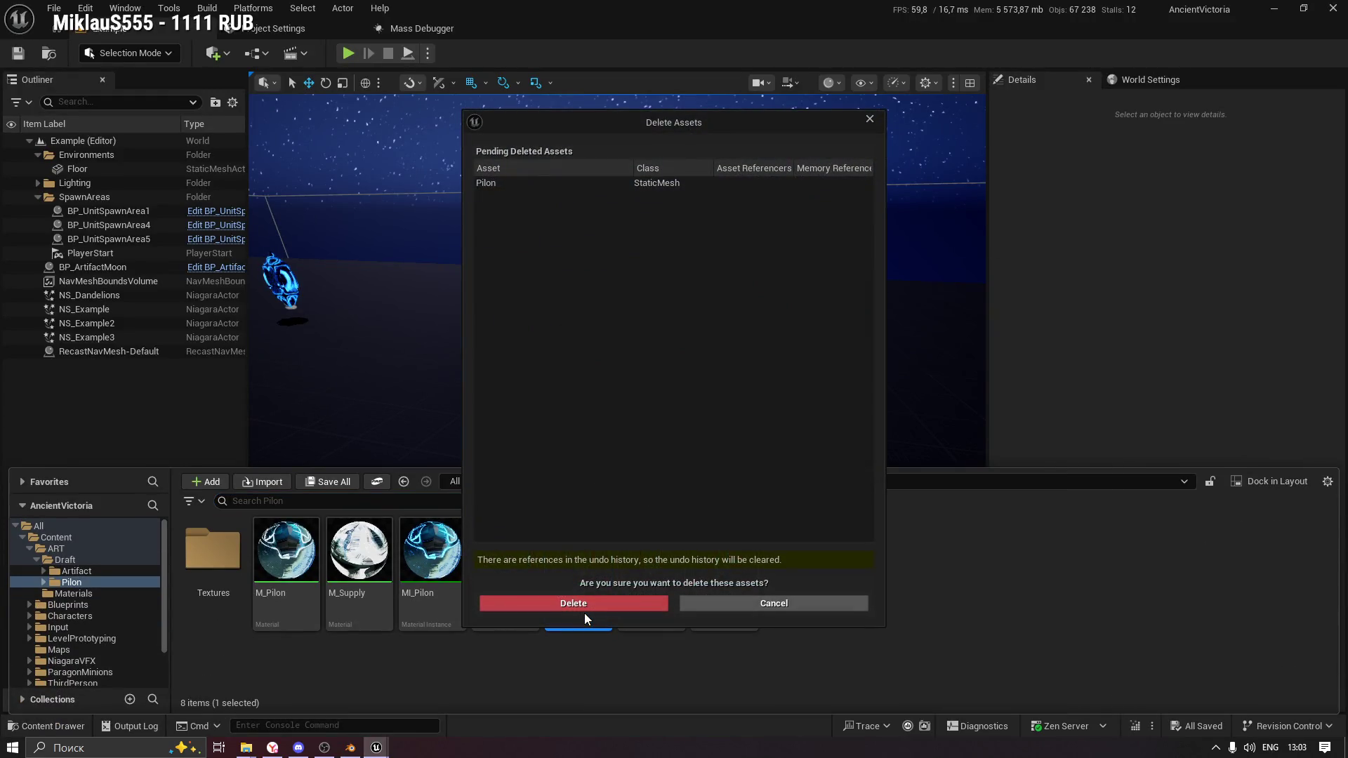
left_click(584, 613)
mouse_move(706, 605)
left_mouse_down()
mouse_move(676, 646)
mouse_move(640, 649)
mouse_move(610, 584)
left_mouse_up()
key("Delete")
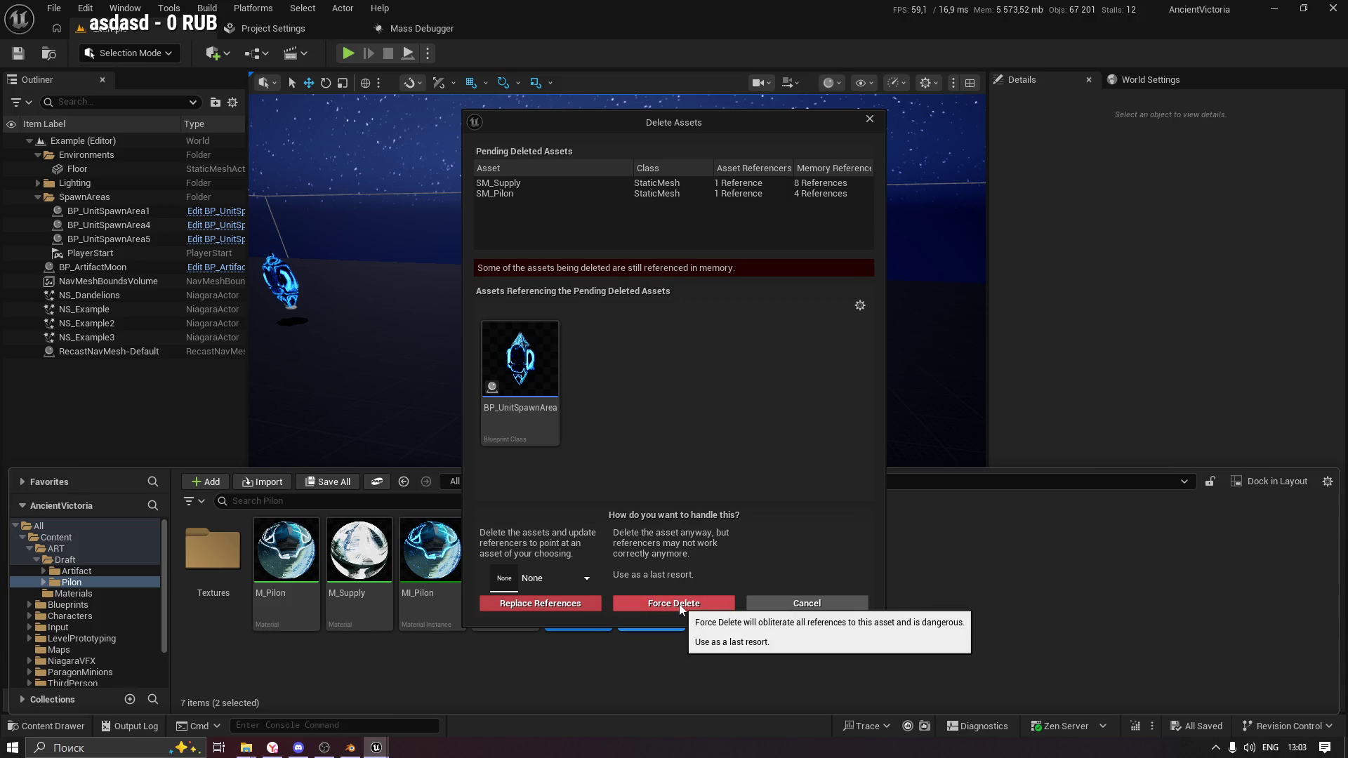
left_click(680, 604)
Import Pilon.fbx into the Pilon folder with default settings and open it.
right_click(647, 555)
mouse_move(648, 555)
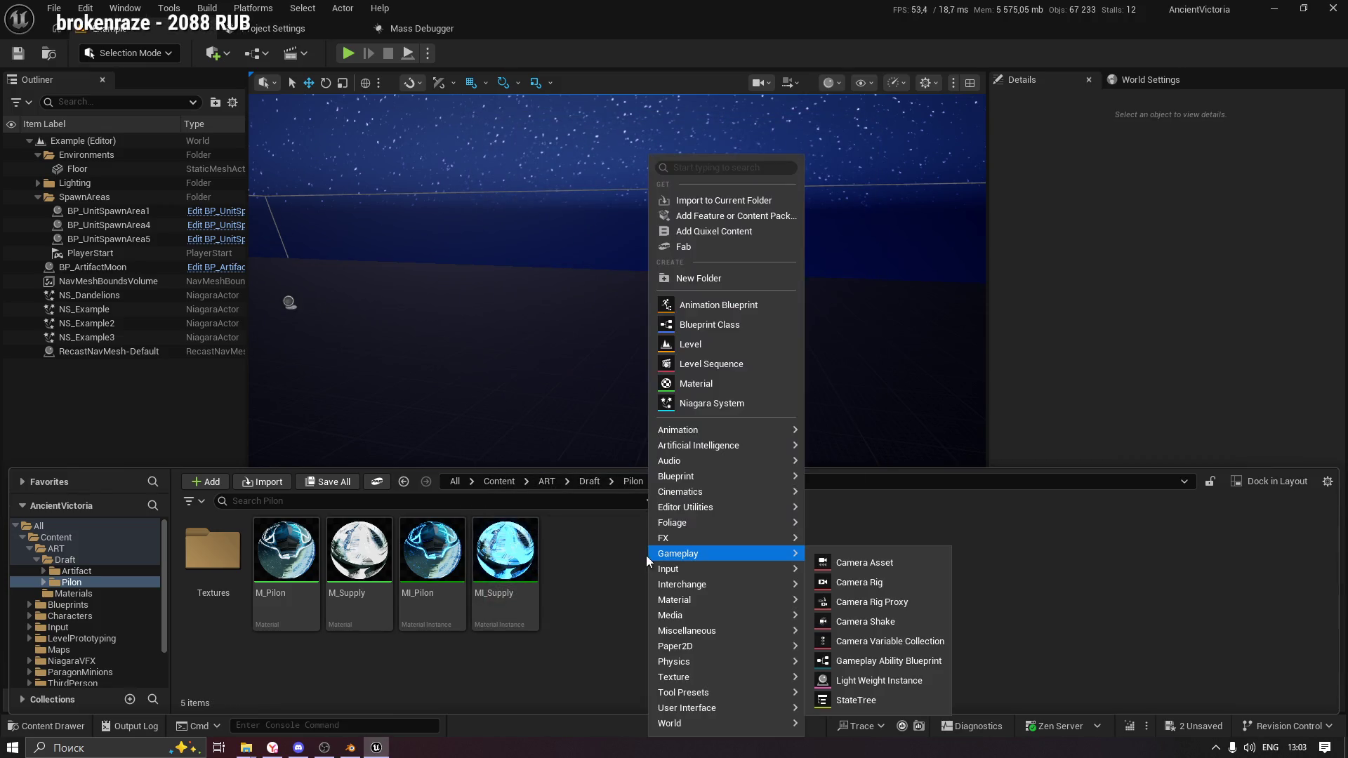
left_click(268, 482)
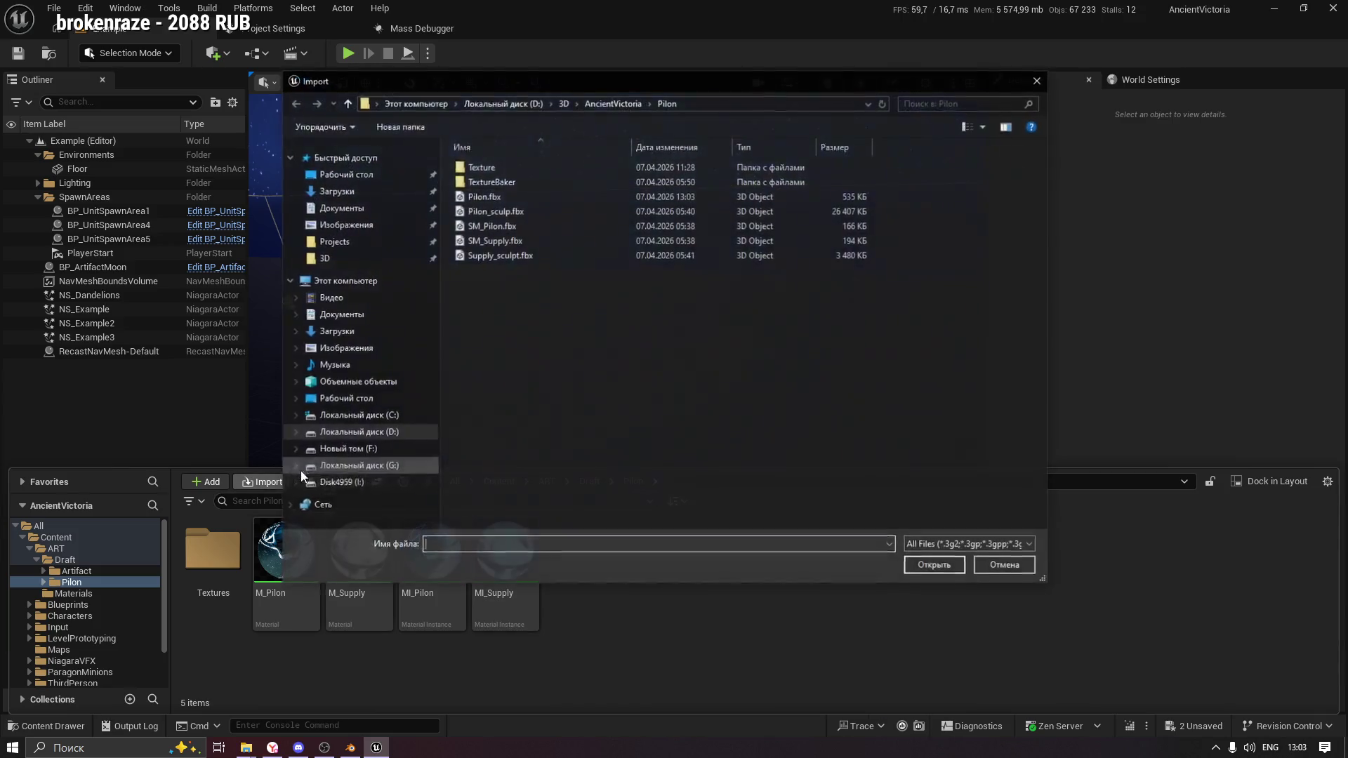
double_click(492, 196)
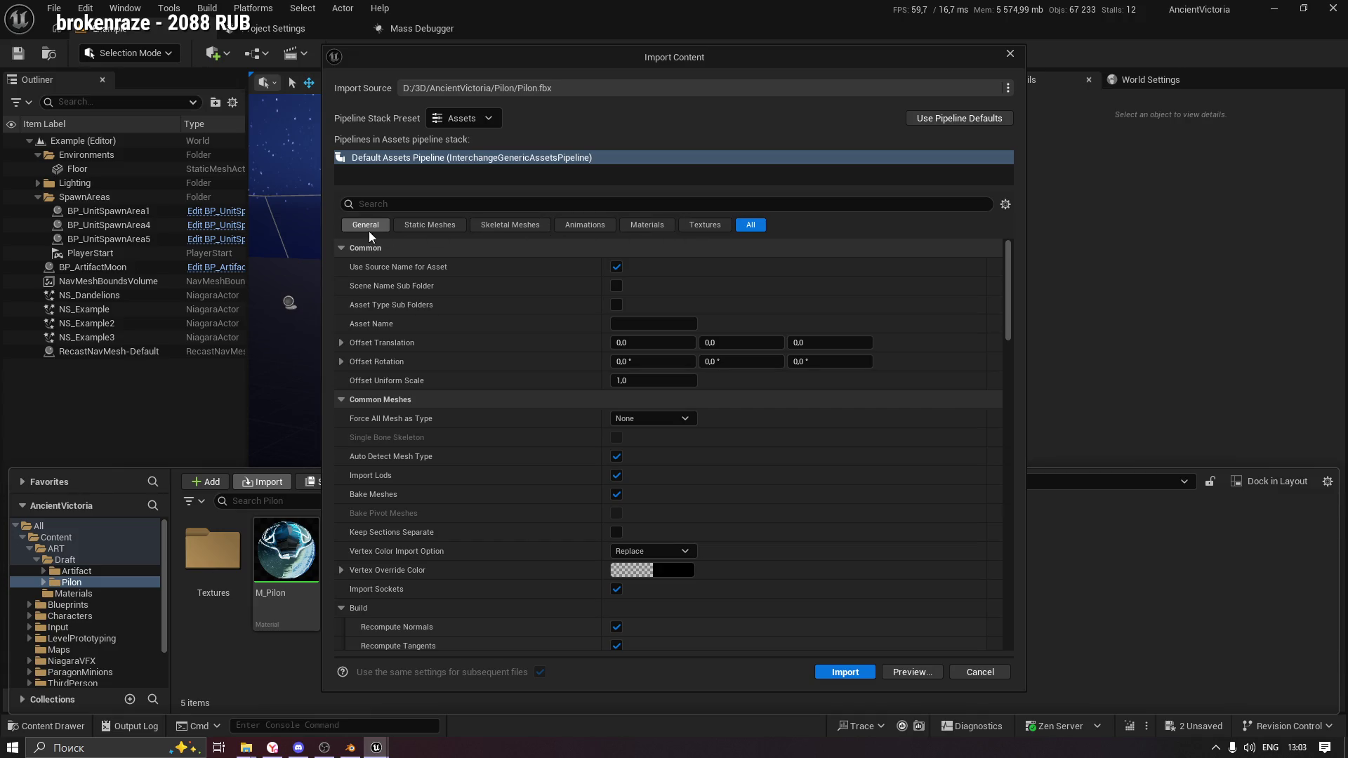
left_click(832, 673)
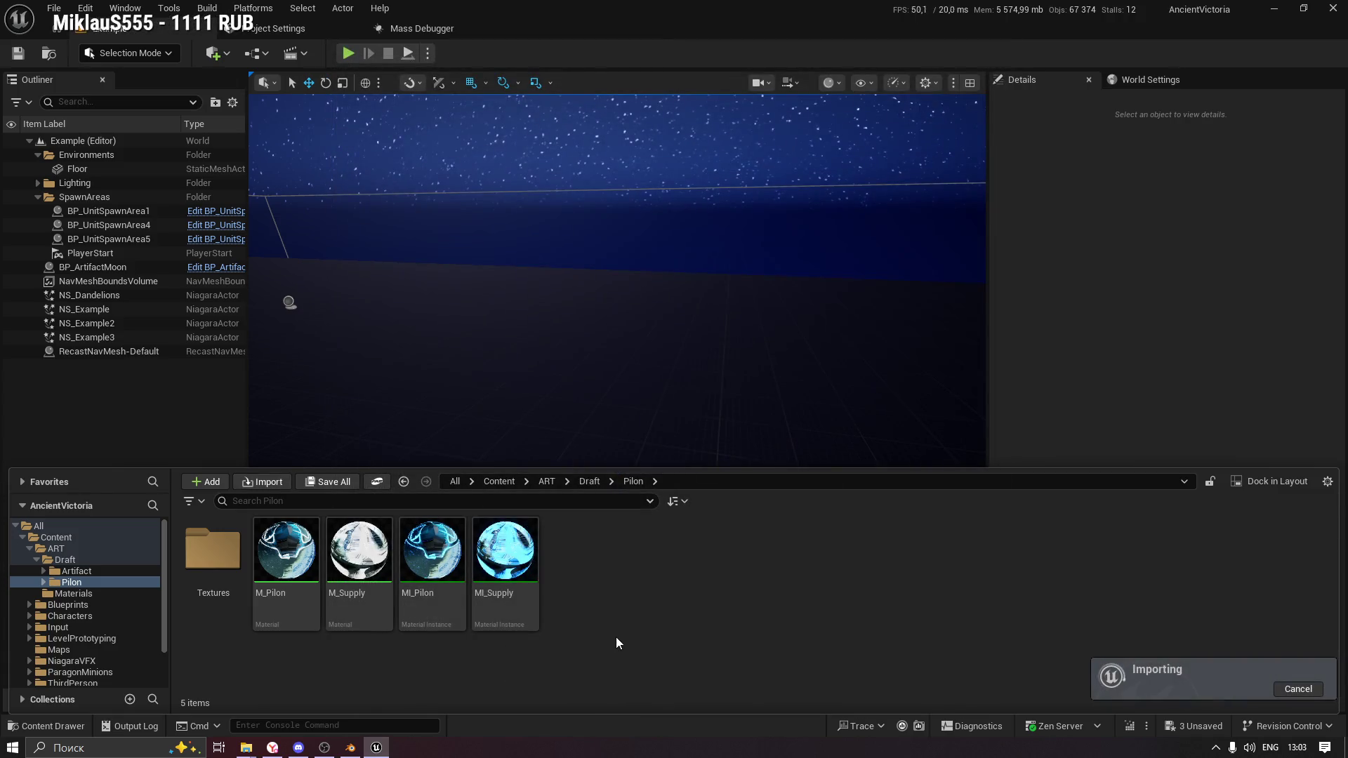
double_click(557, 561)
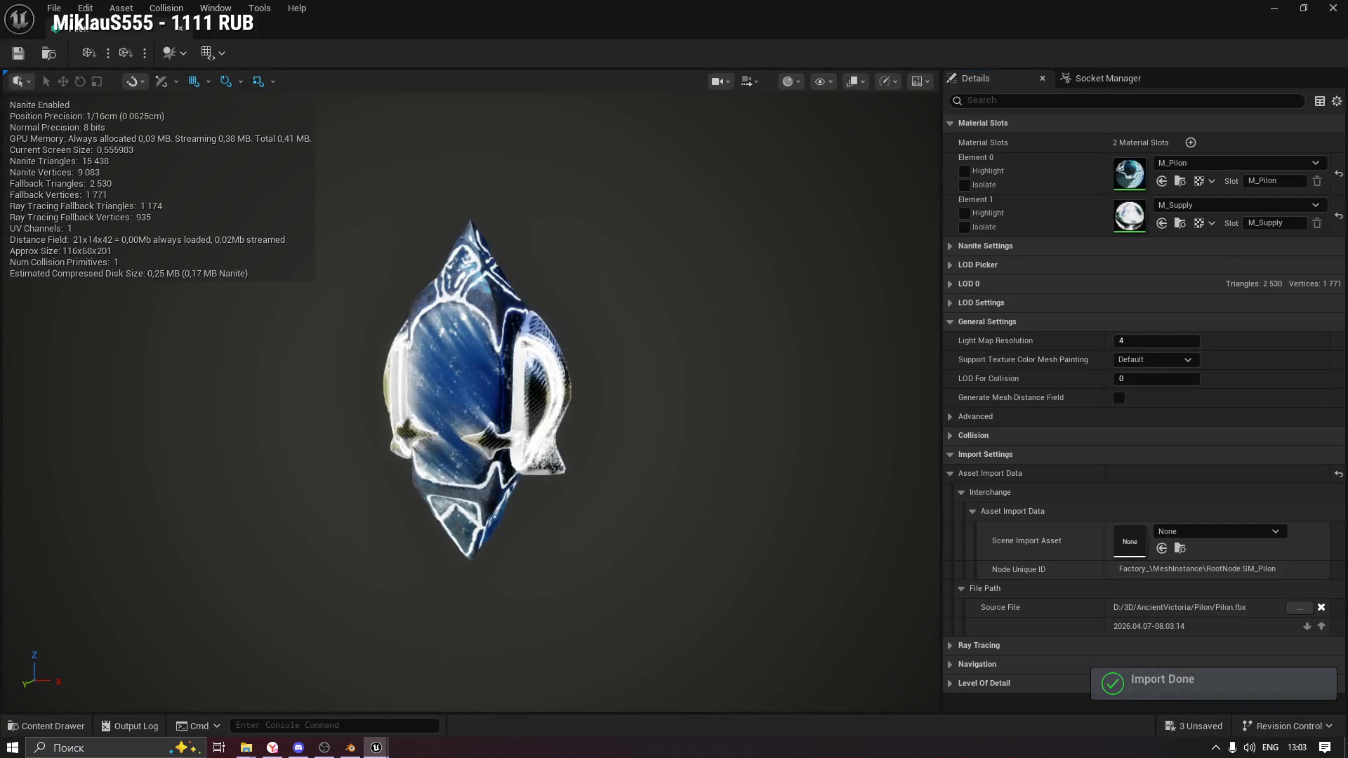
Assign MI_Pilon to material Element 0 and MI_Supply to Element 1, then save the Pilon mesh.
left_click_drag(660, 476, 779, 481)
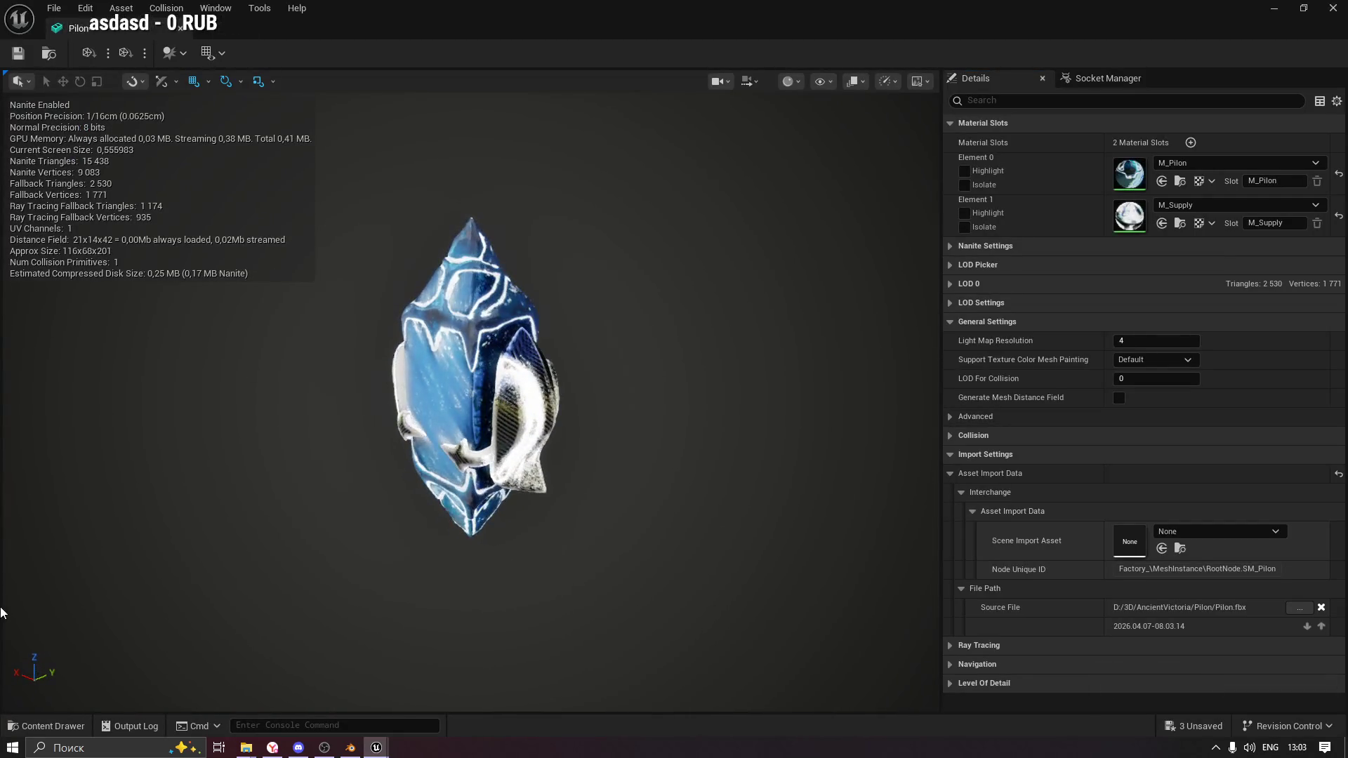
left_click(46, 727)
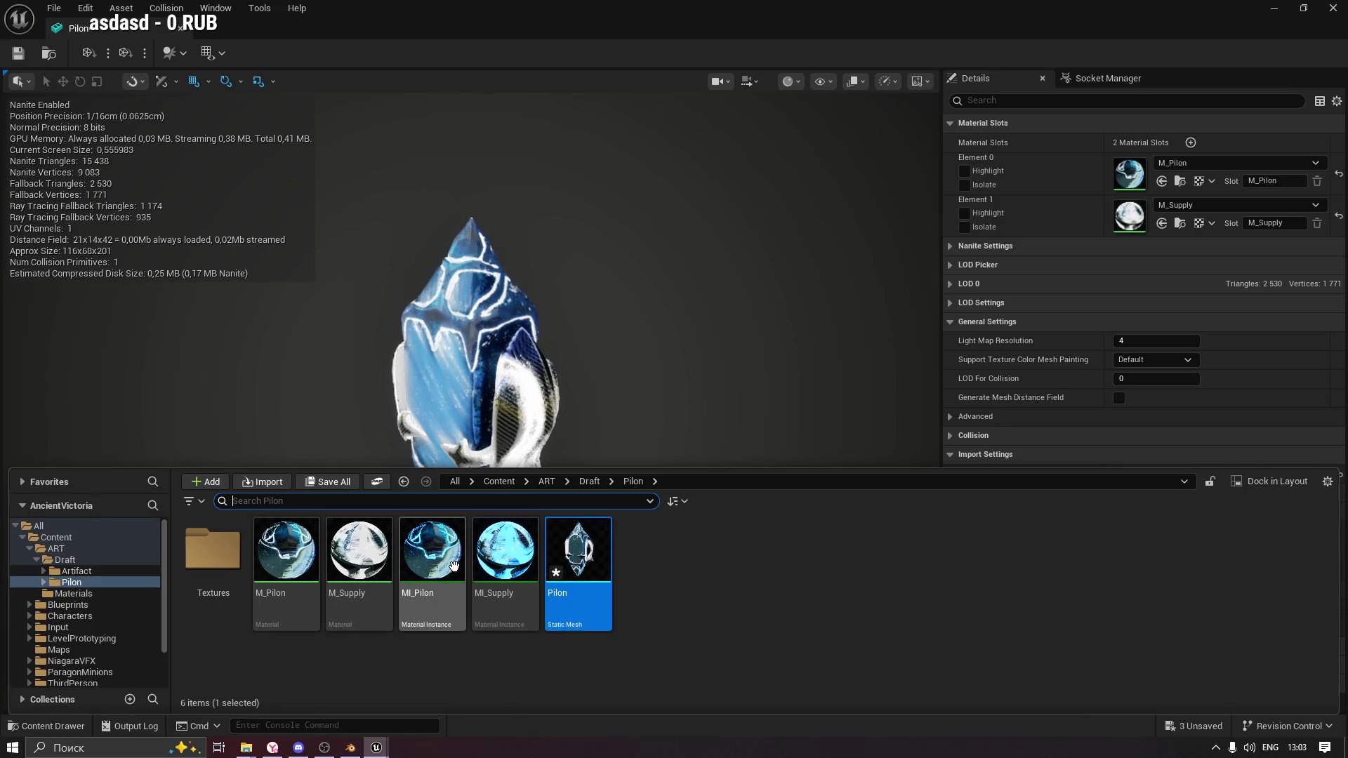
left_click_drag(431, 568, 1124, 177)
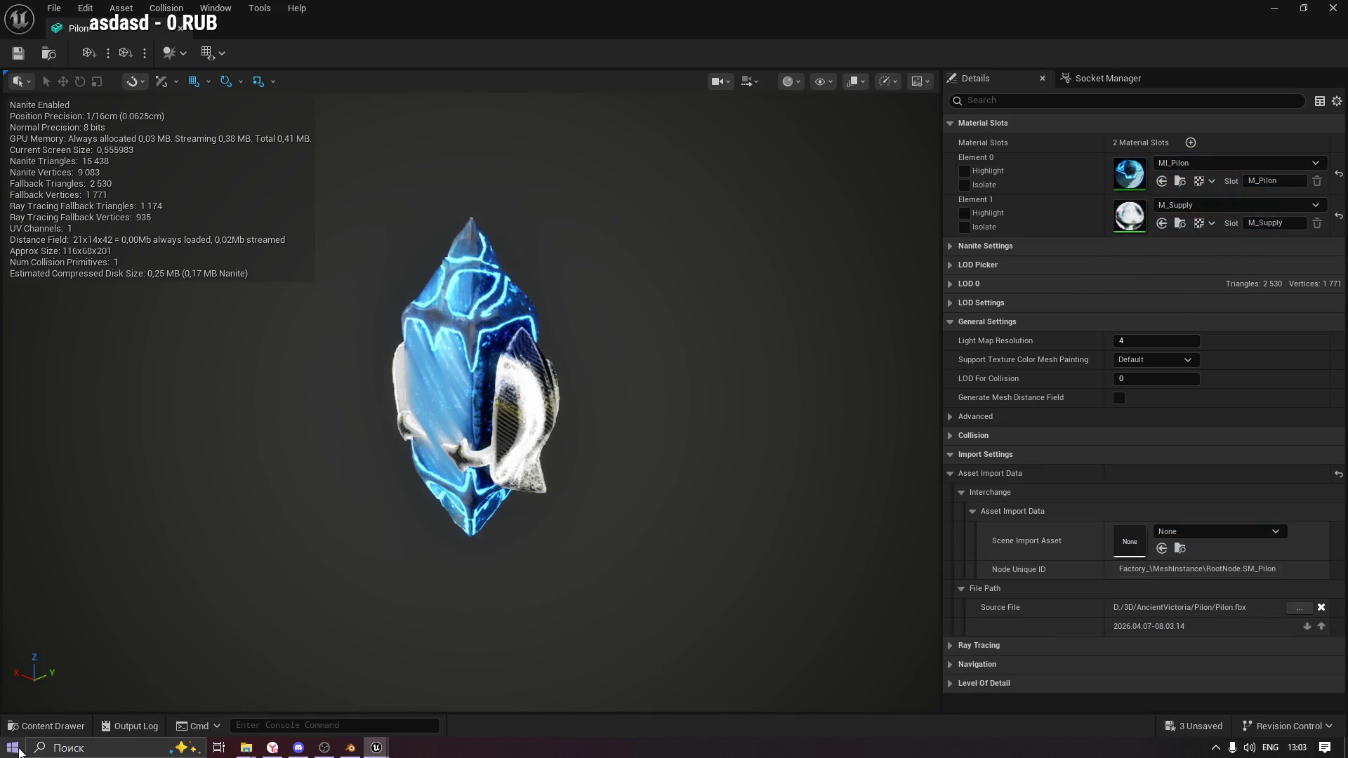
left_click(46, 726)
mouse_move(525, 565)
left_mouse_down()
mouse_move(1128, 238)
mouse_move(1152, 249)
mouse_move(1148, 239)
left_mouse_up()
left_click(28, 726)
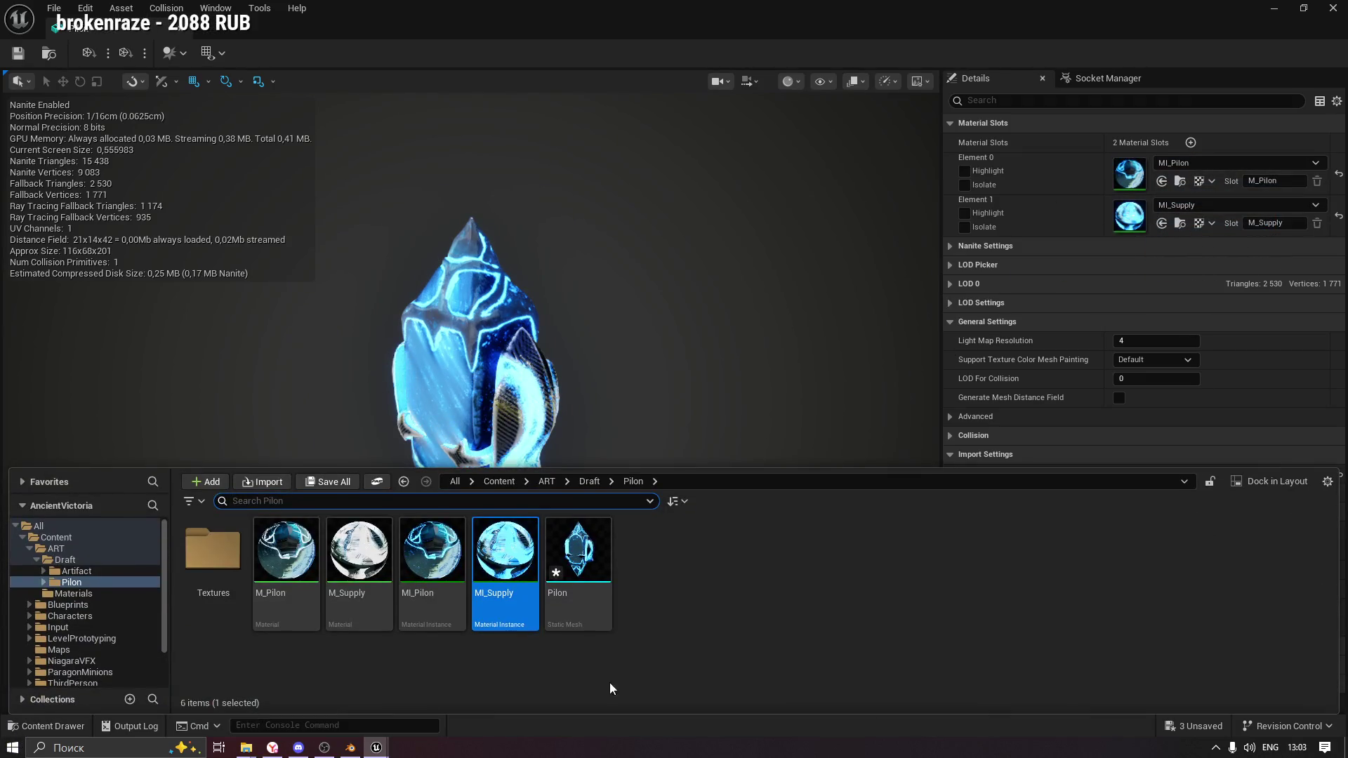
left_click(524, 693)
left_click(236, 135)
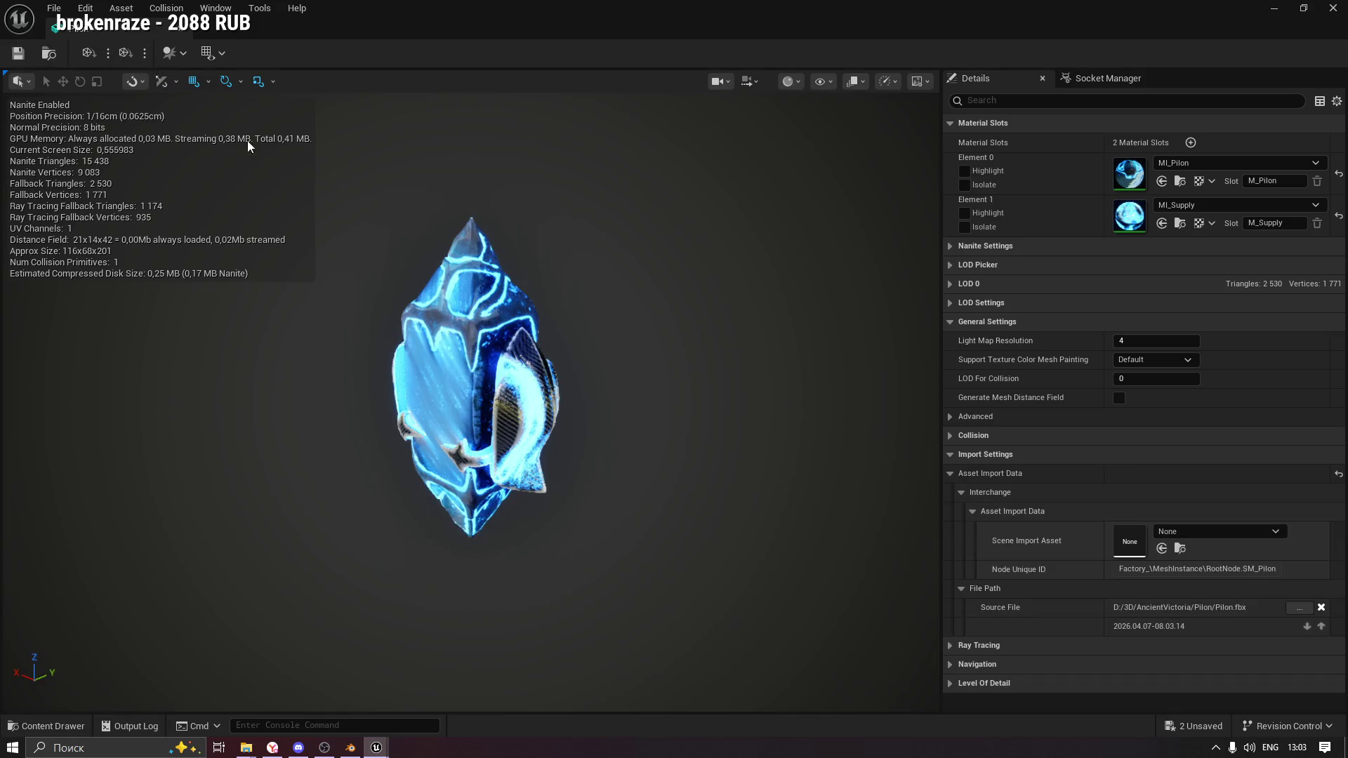
Check the new materials, close the Pilon mesh editor, and select M_Pilon in the Pilon folder.
left_click_drag(549, 258, 663, 259)
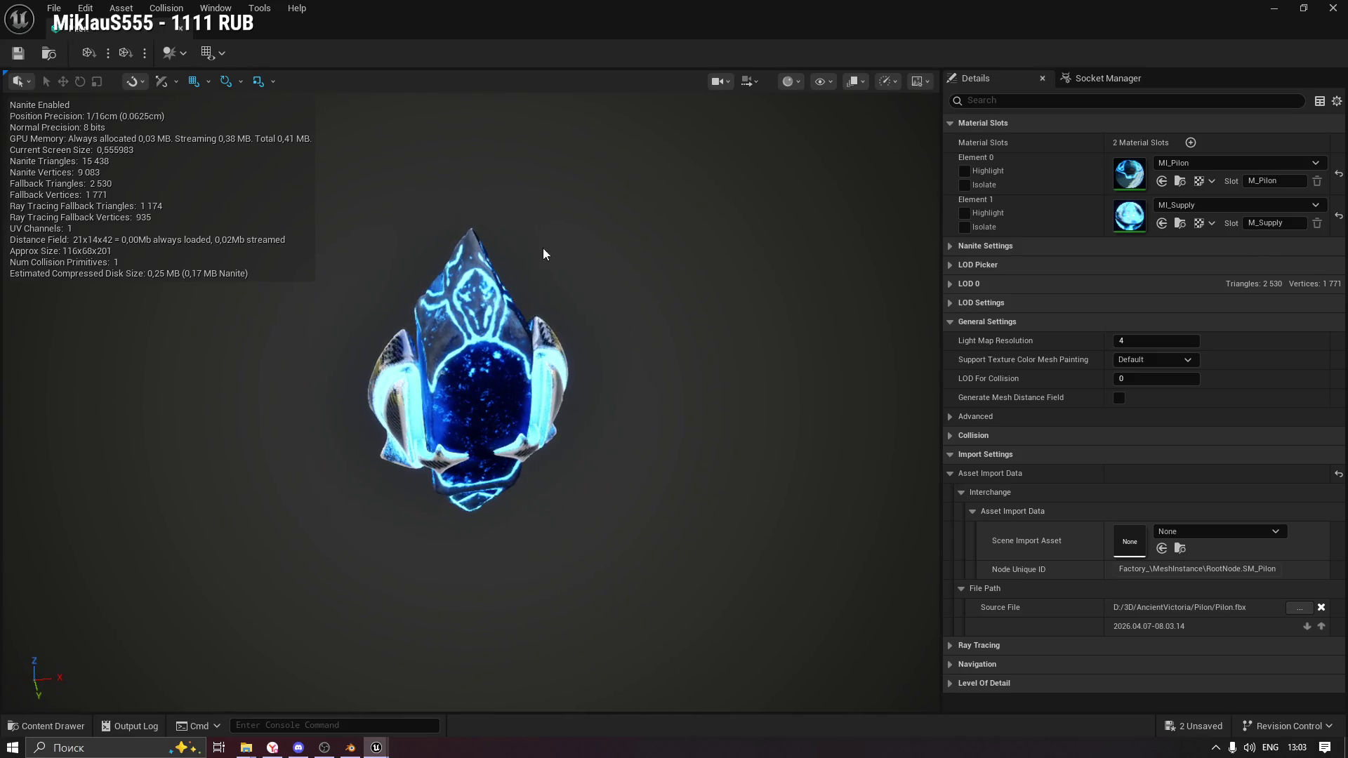
left_click(180, 27)
left_click(52, 726)
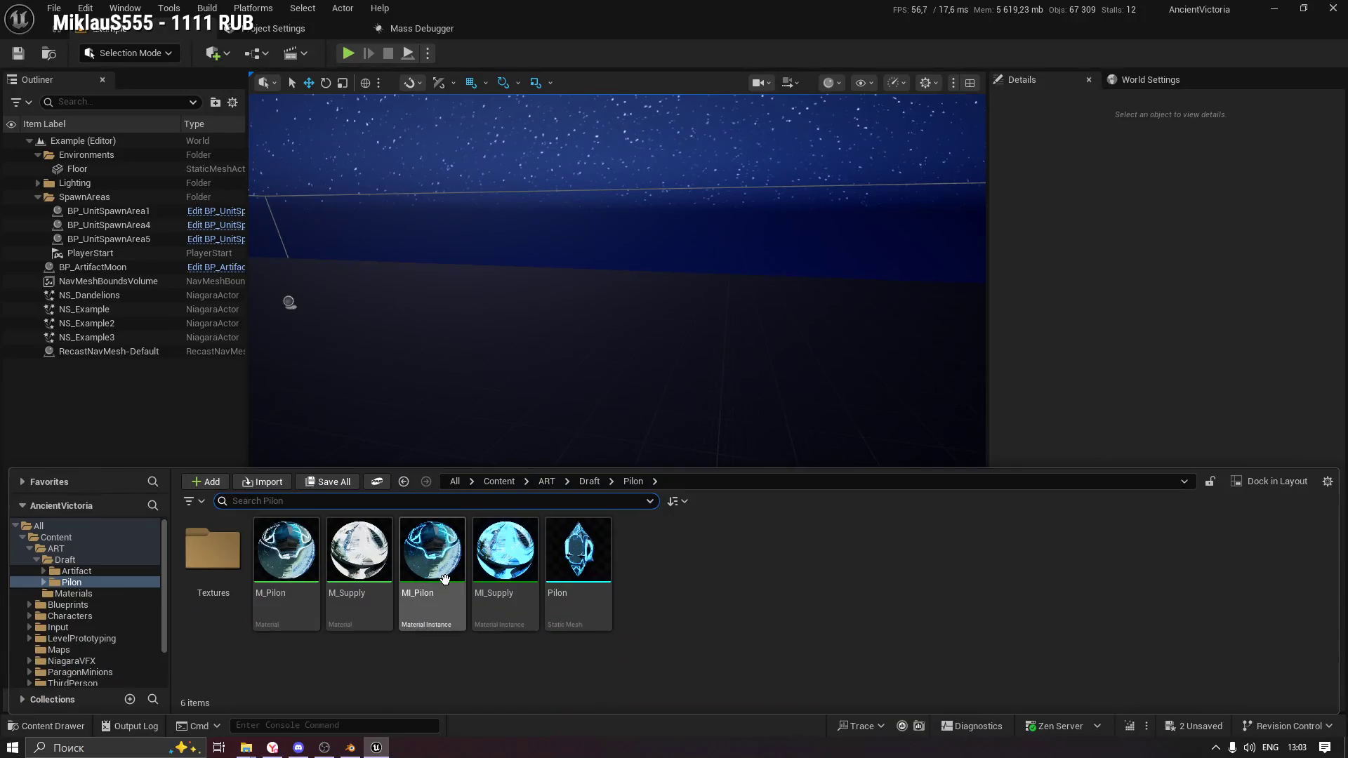
left_click(366, 566)
left_click(285, 557)
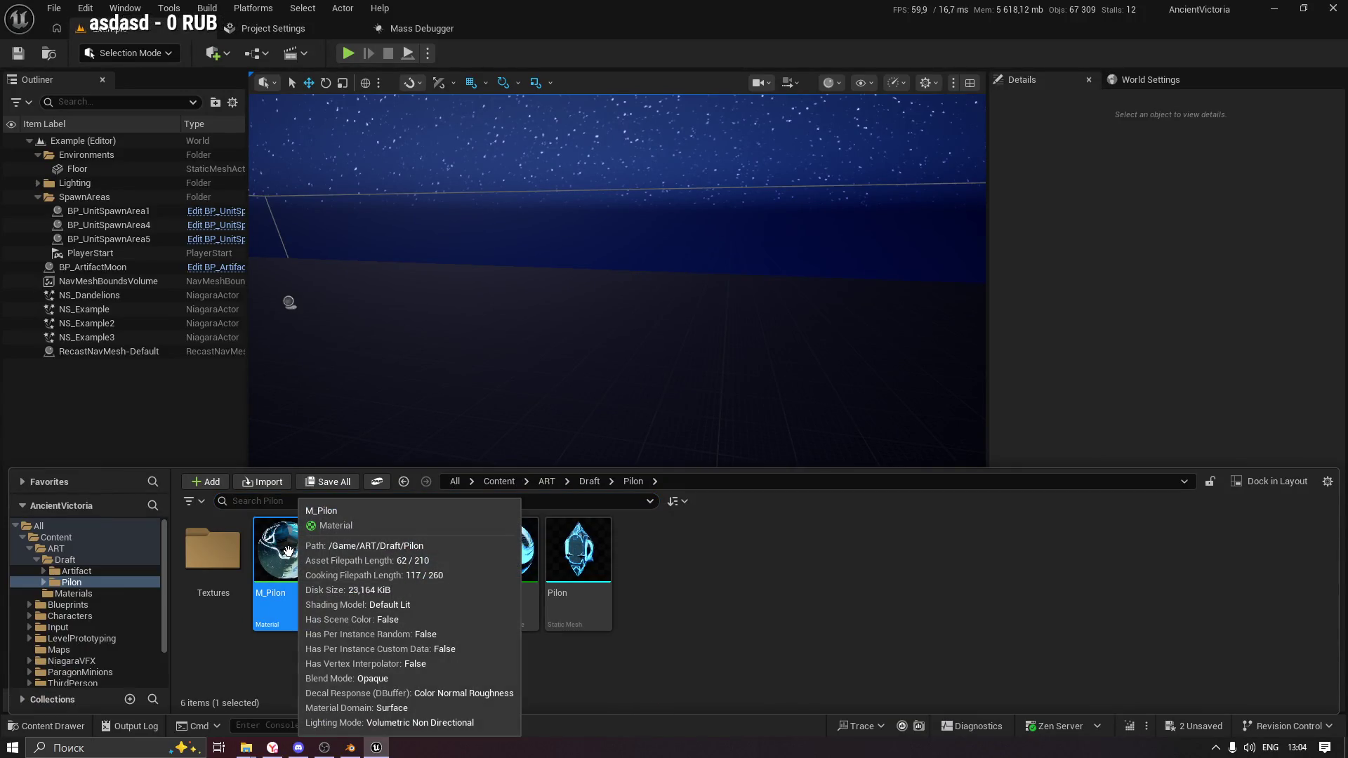
In M_Pilon, add a new constant with value 0 beside the 0.2 constant.
double_click(288, 551)
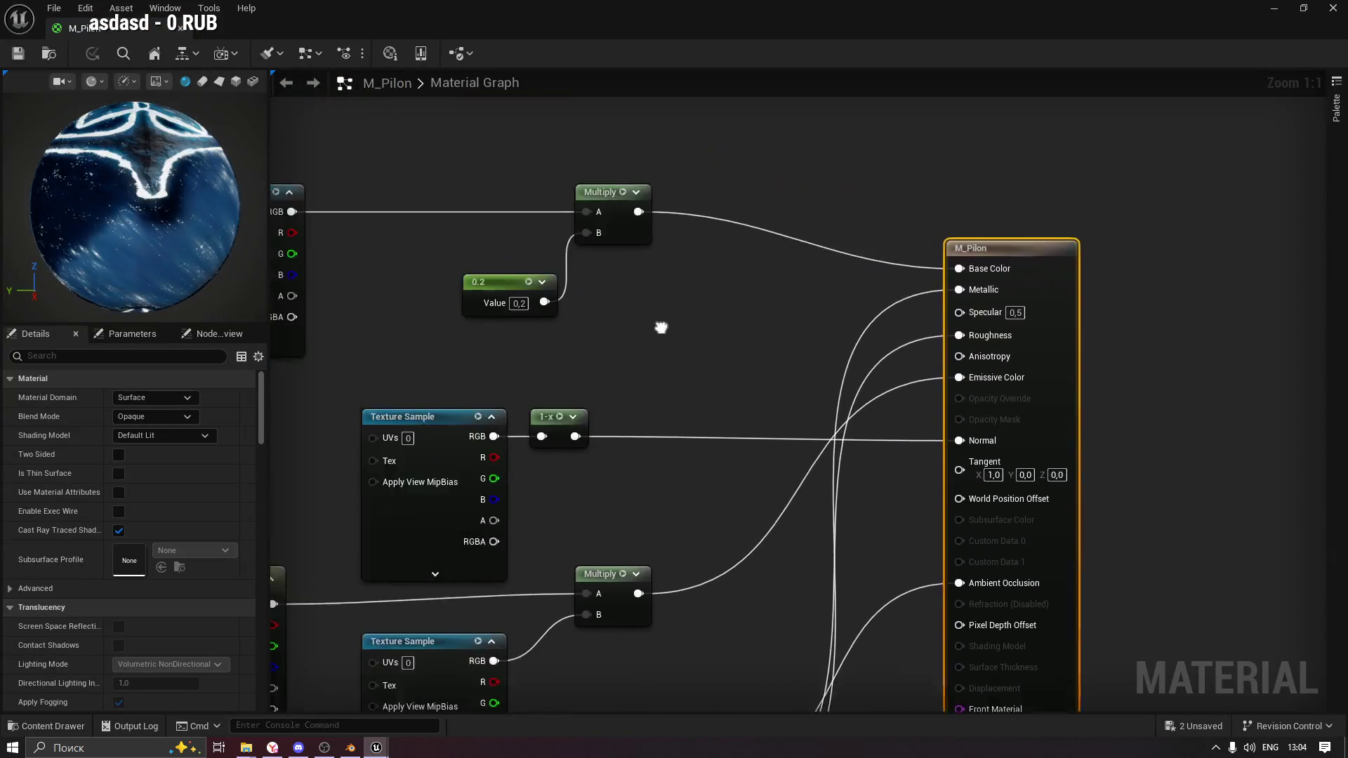
left_click_drag(588, 291, 774, 394)
left_click(591, 348)
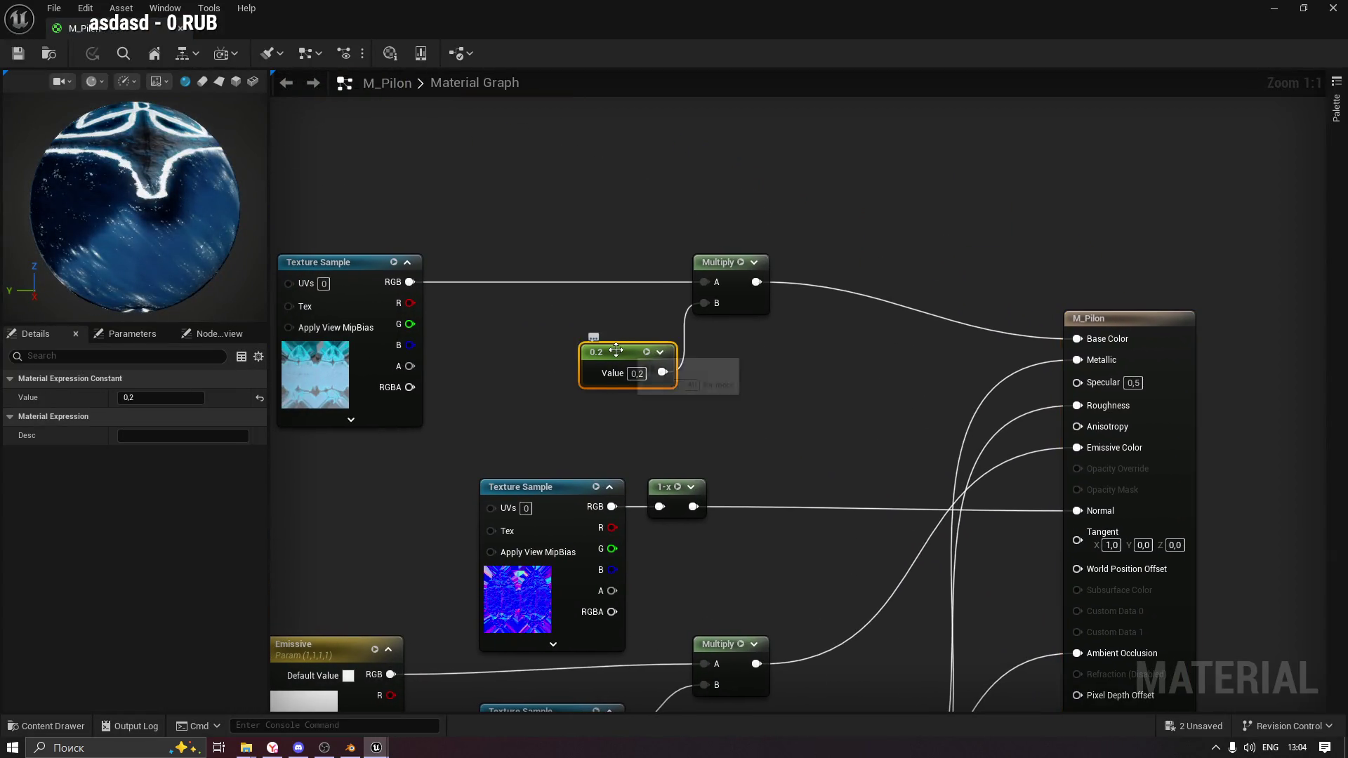
mouse_move(140, 230)
left_mouse_down()
mouse_move(112, 281)
mouse_move(163, 221)
left_mouse_up()
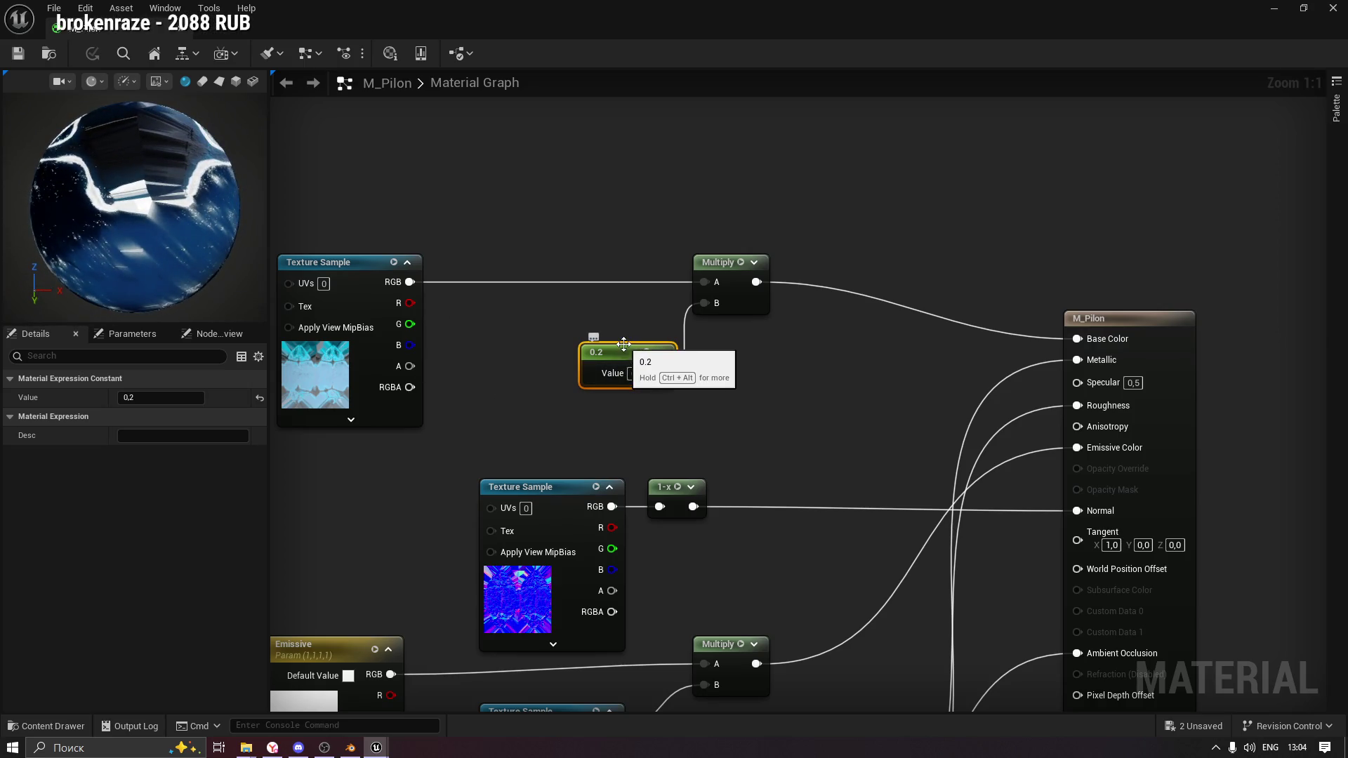
left_click(509, 330)
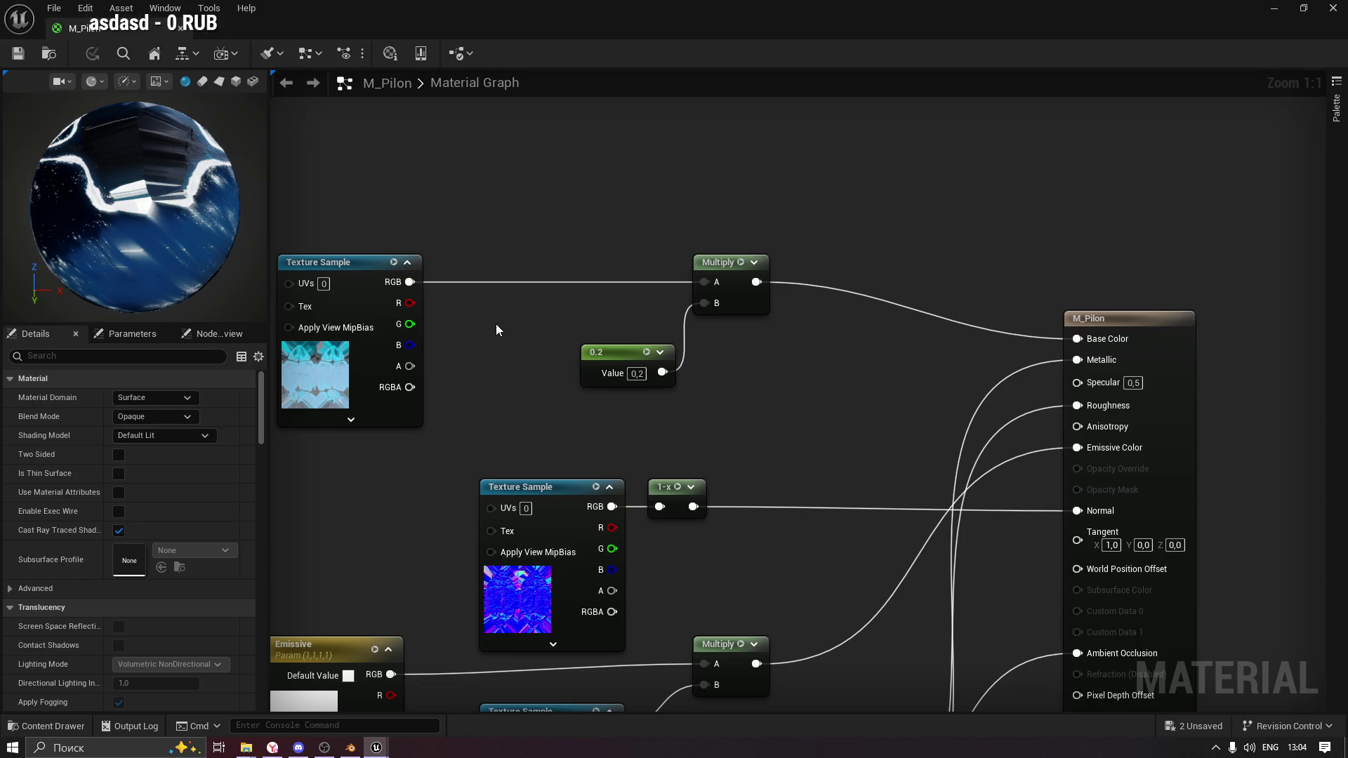
right_click(504, 325)
left_click(470, 334)
left_click(506, 341)
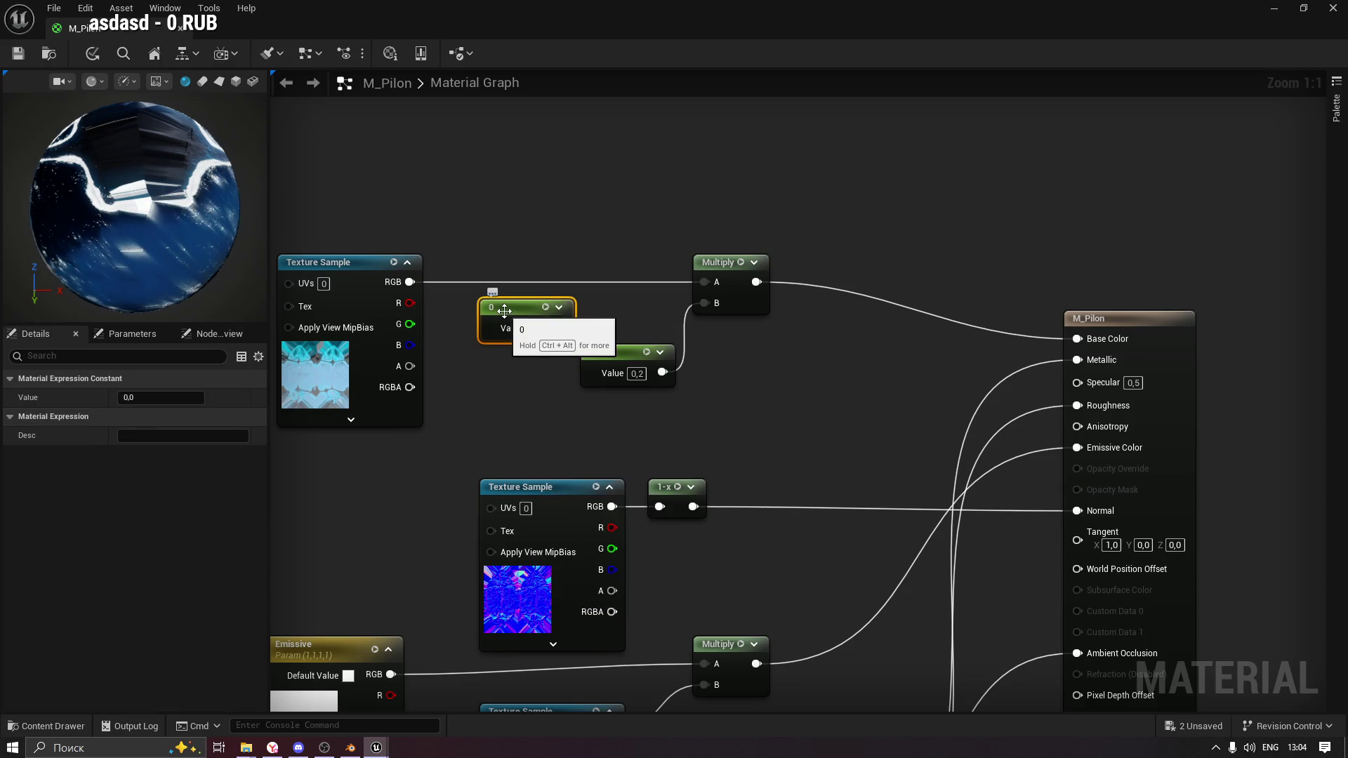
left_click_drag(507, 314, 498, 369)
left_click(543, 320)
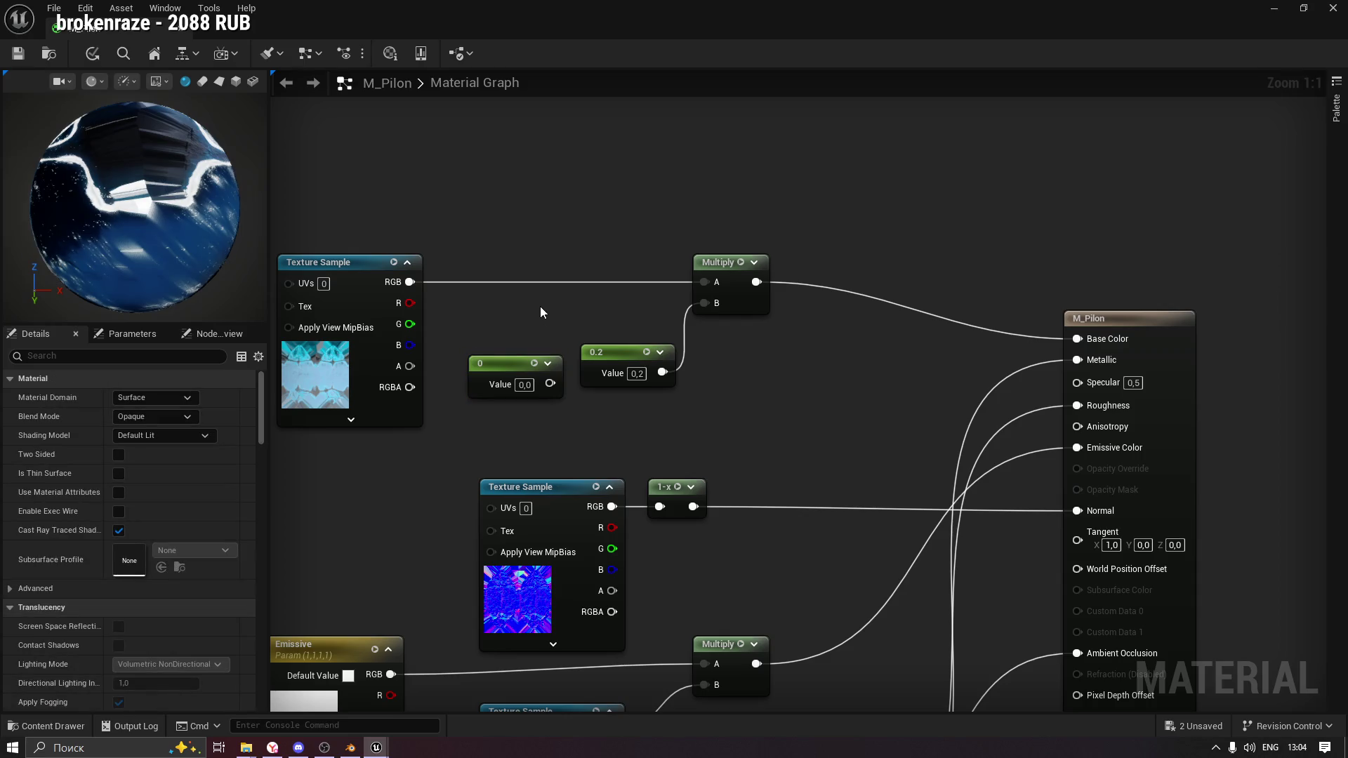
Insert a Power node between the texture and Multiply, discarding an accidental Panner.
left_click(530, 298)
left_click_drag(551, 300, 560, 239)
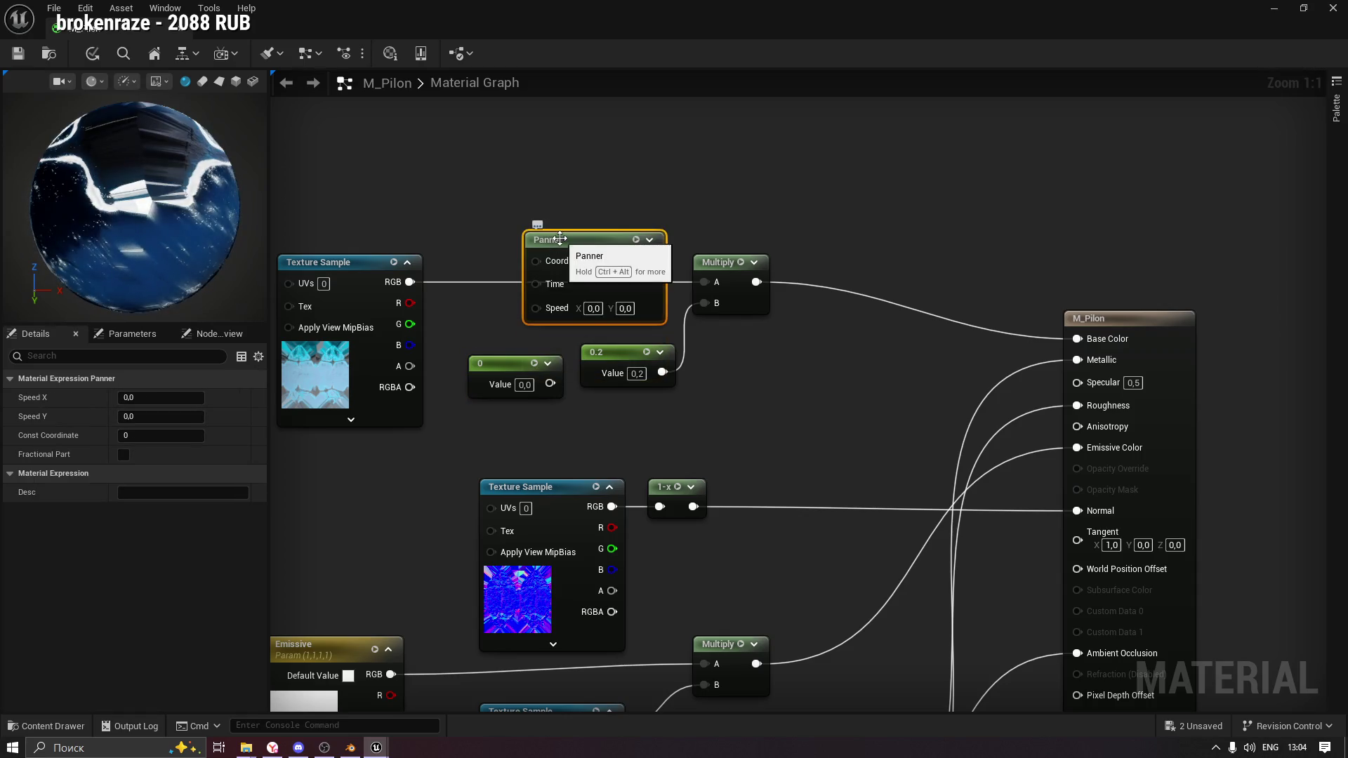
key("Delete")
right_click(559, 235)
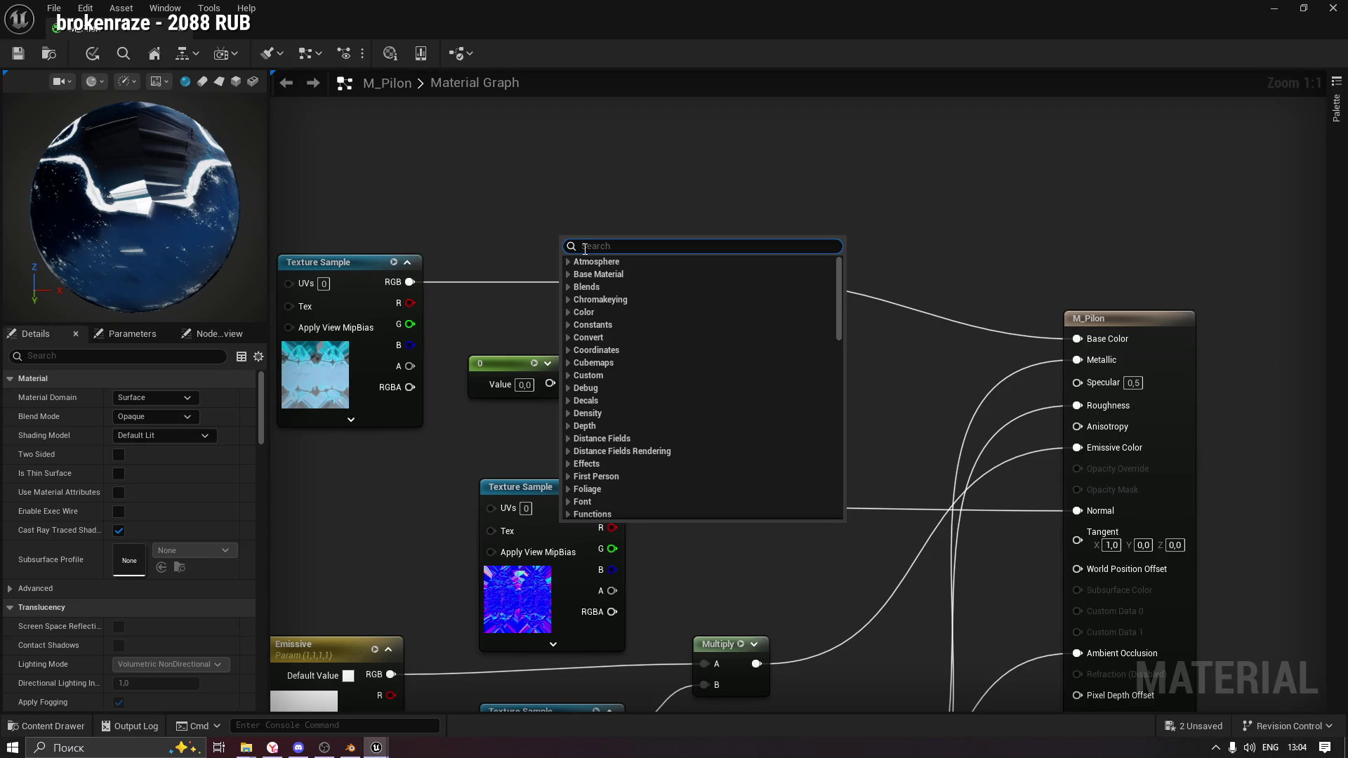
type("power")
key("Return")
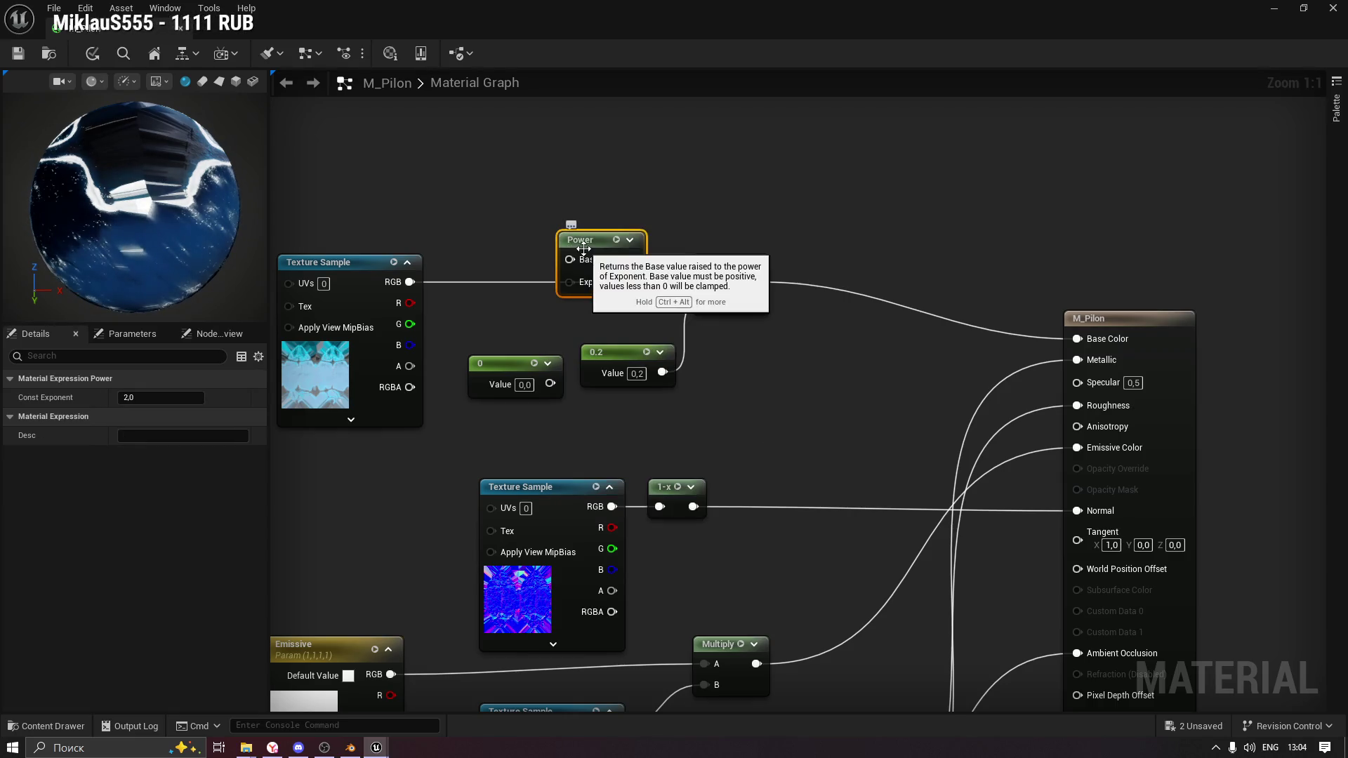
mouse_move(591, 243)
left_mouse_down()
mouse_move(580, 266)
mouse_move(596, 281)
left_mouse_up()
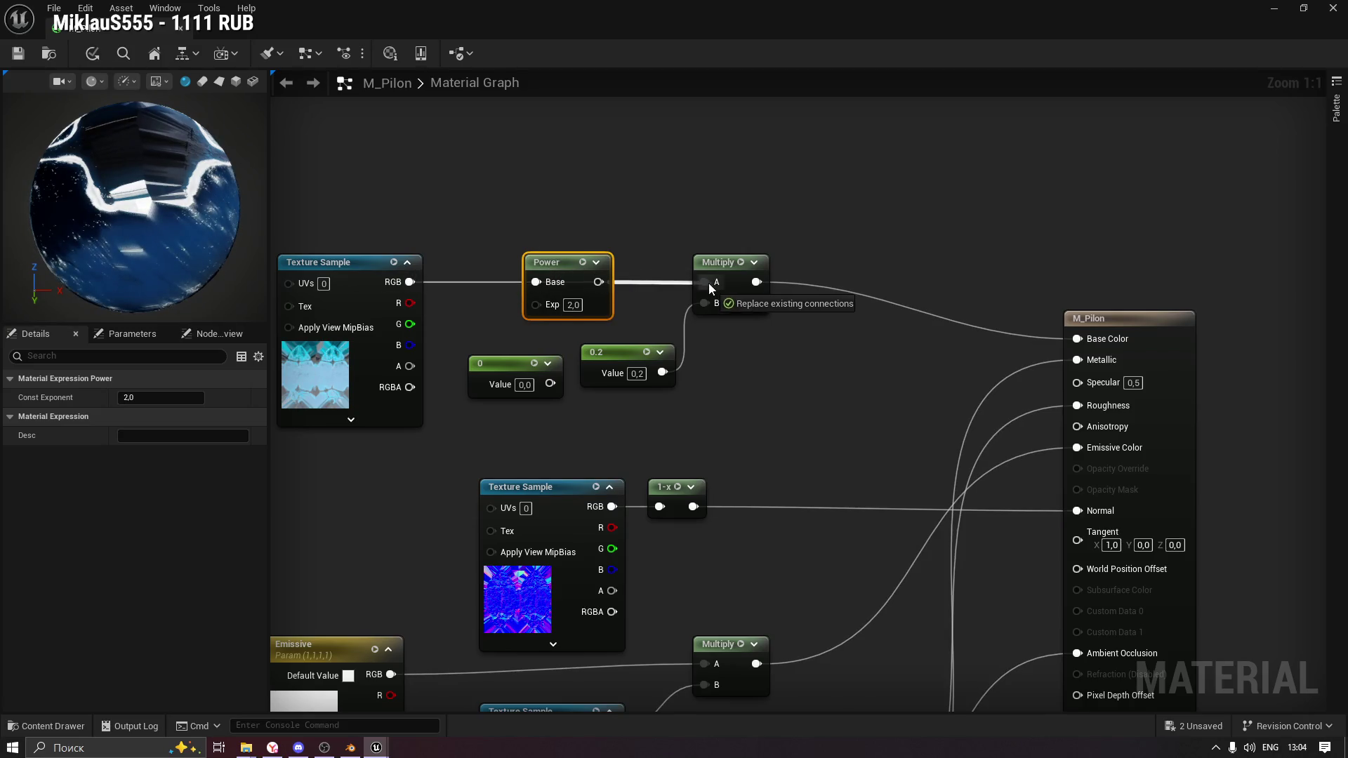
Convert the 0 constant into a scalar parameter named ColorIntensity.
left_click(494, 364)
right_click(494, 363)
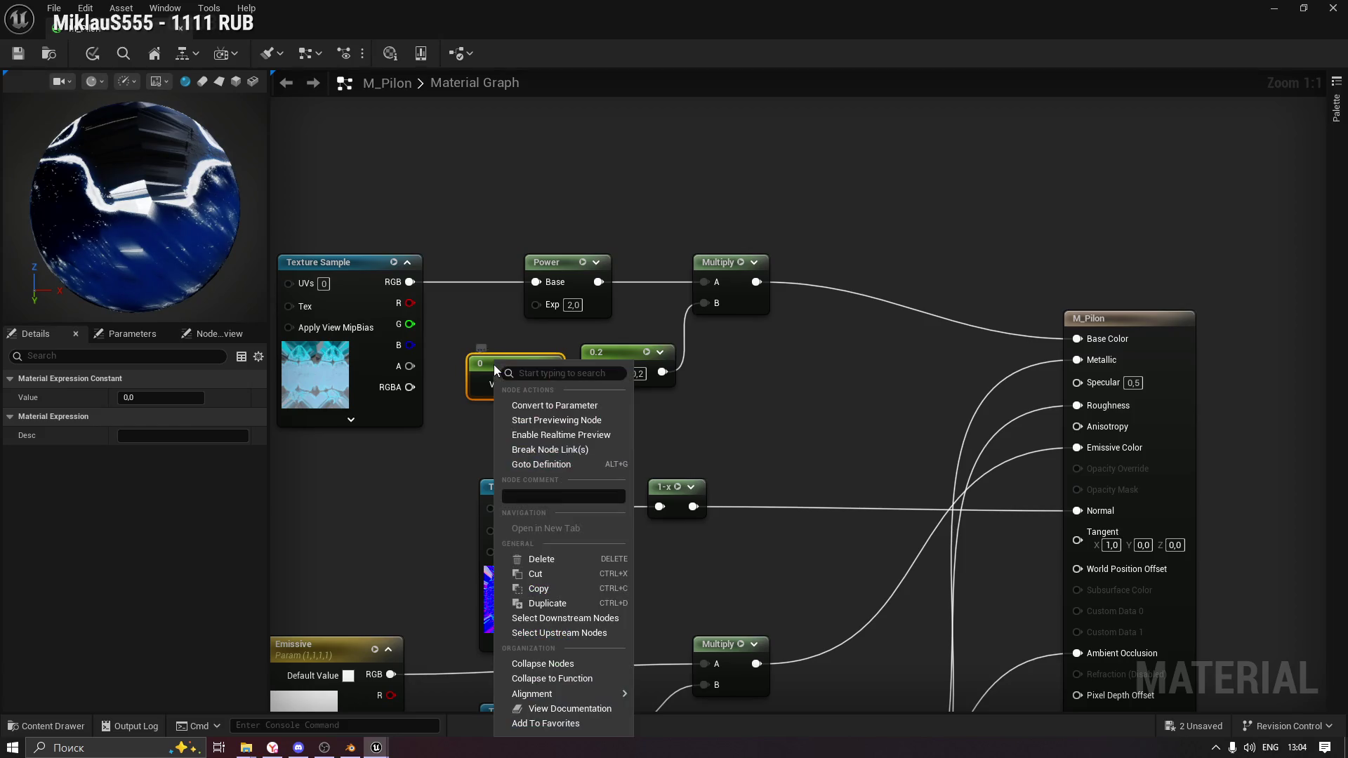
left_click(557, 406)
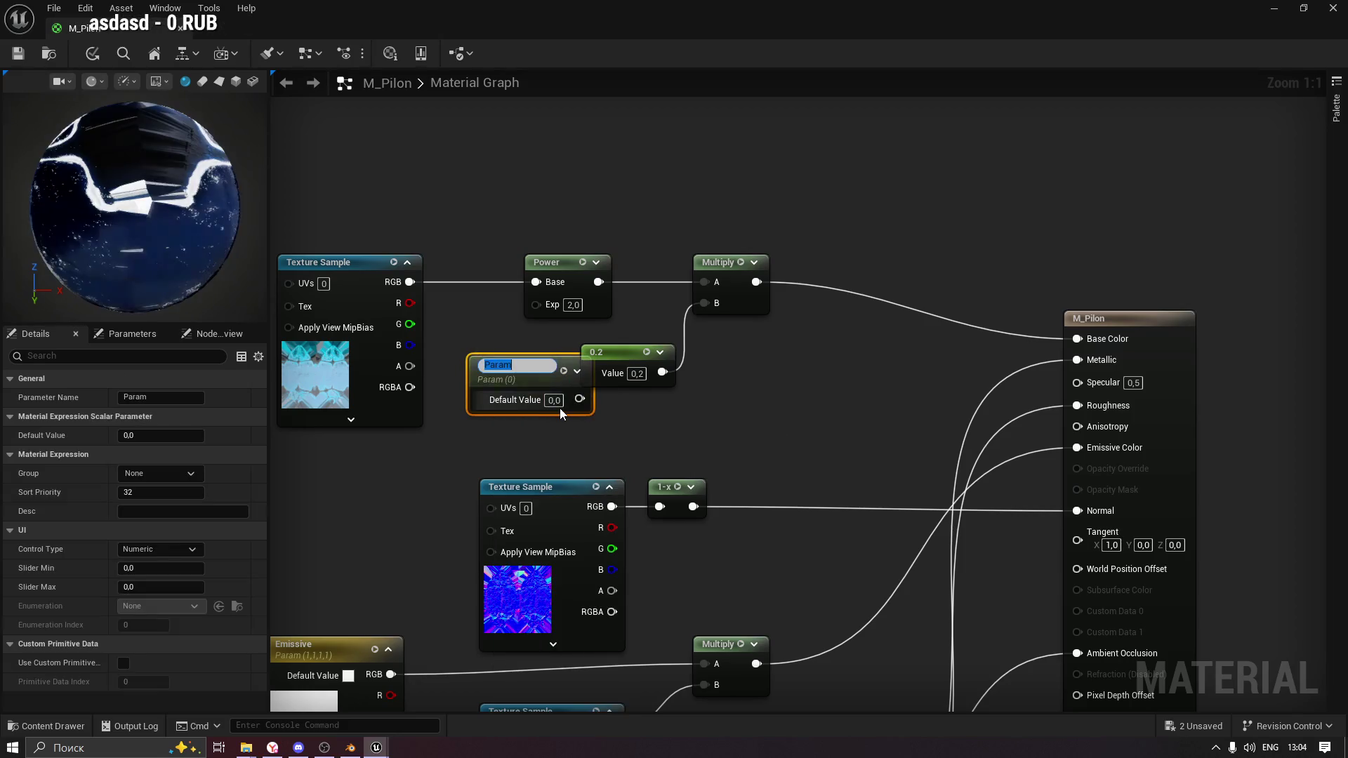
type("ColorInter")
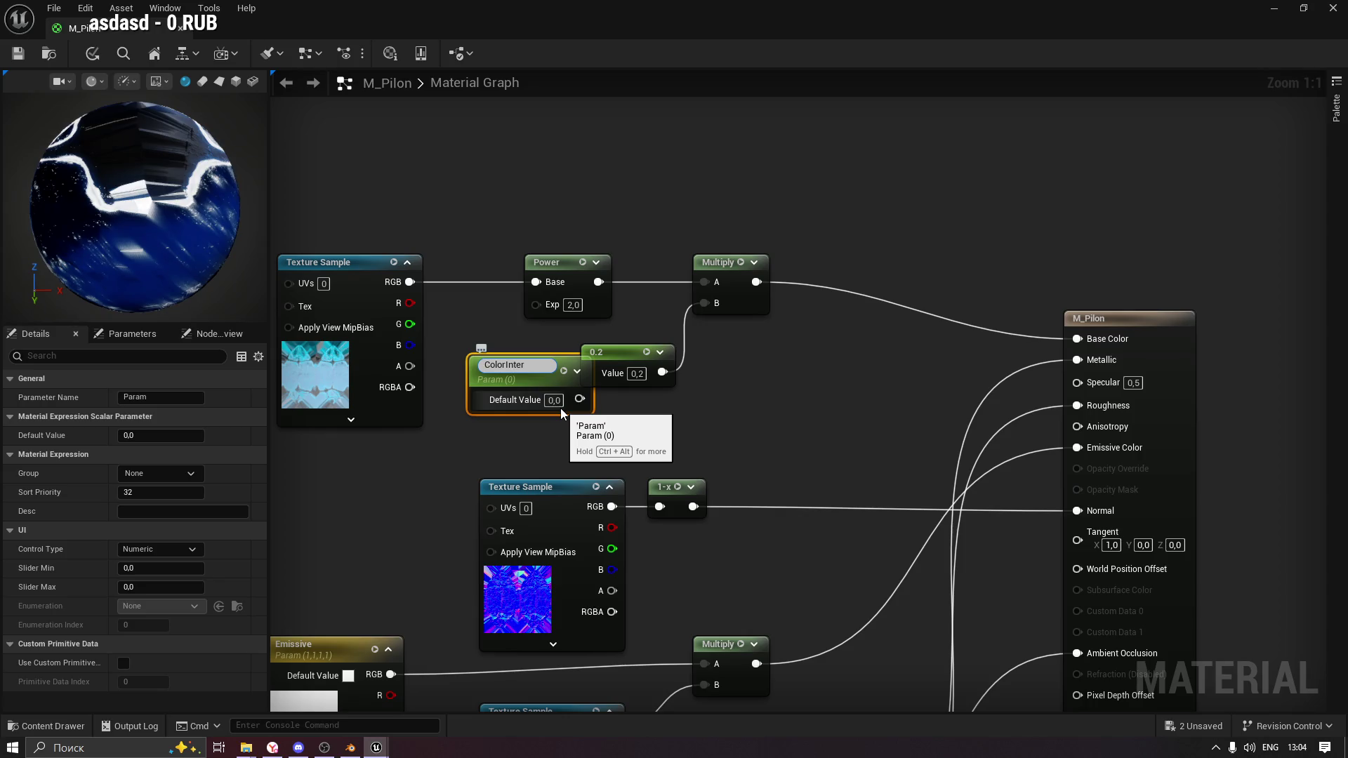
key("BackSpace")
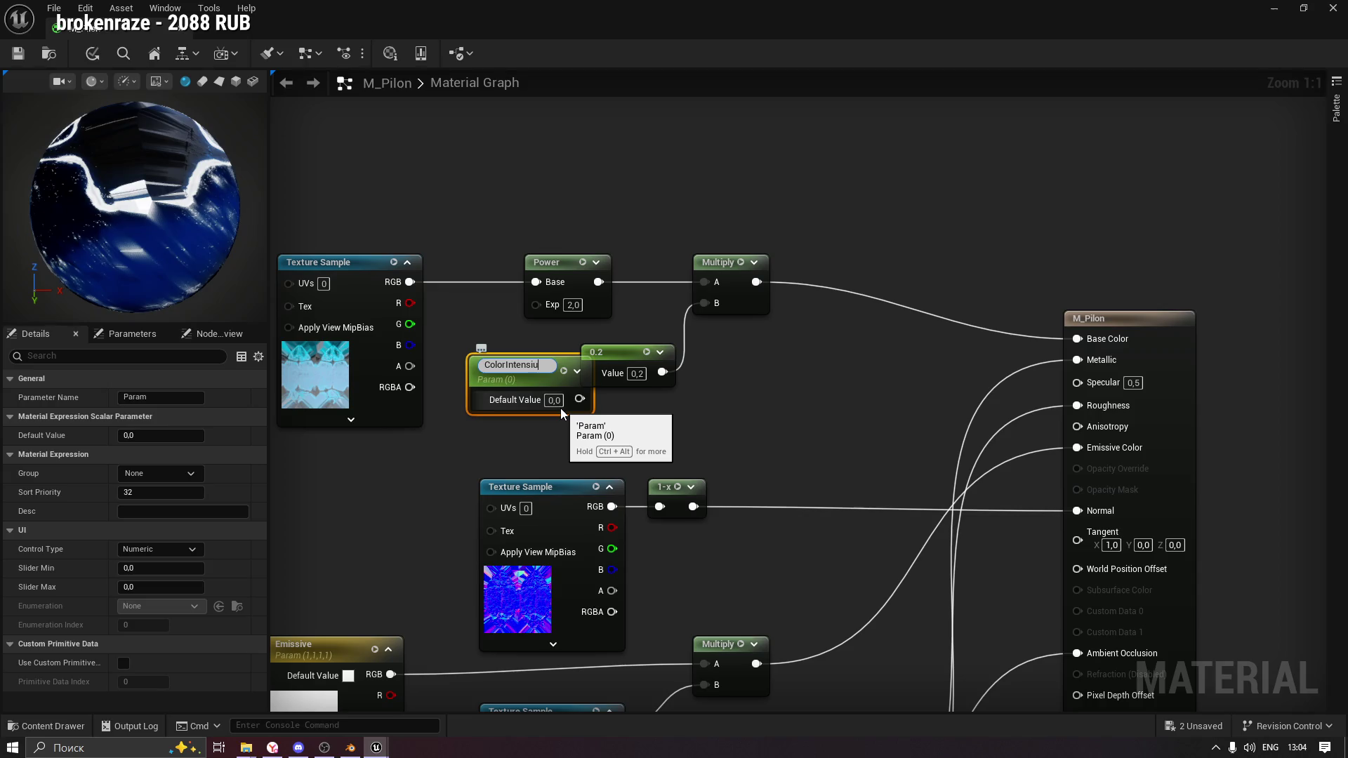
key("BackSpace")
type("y")
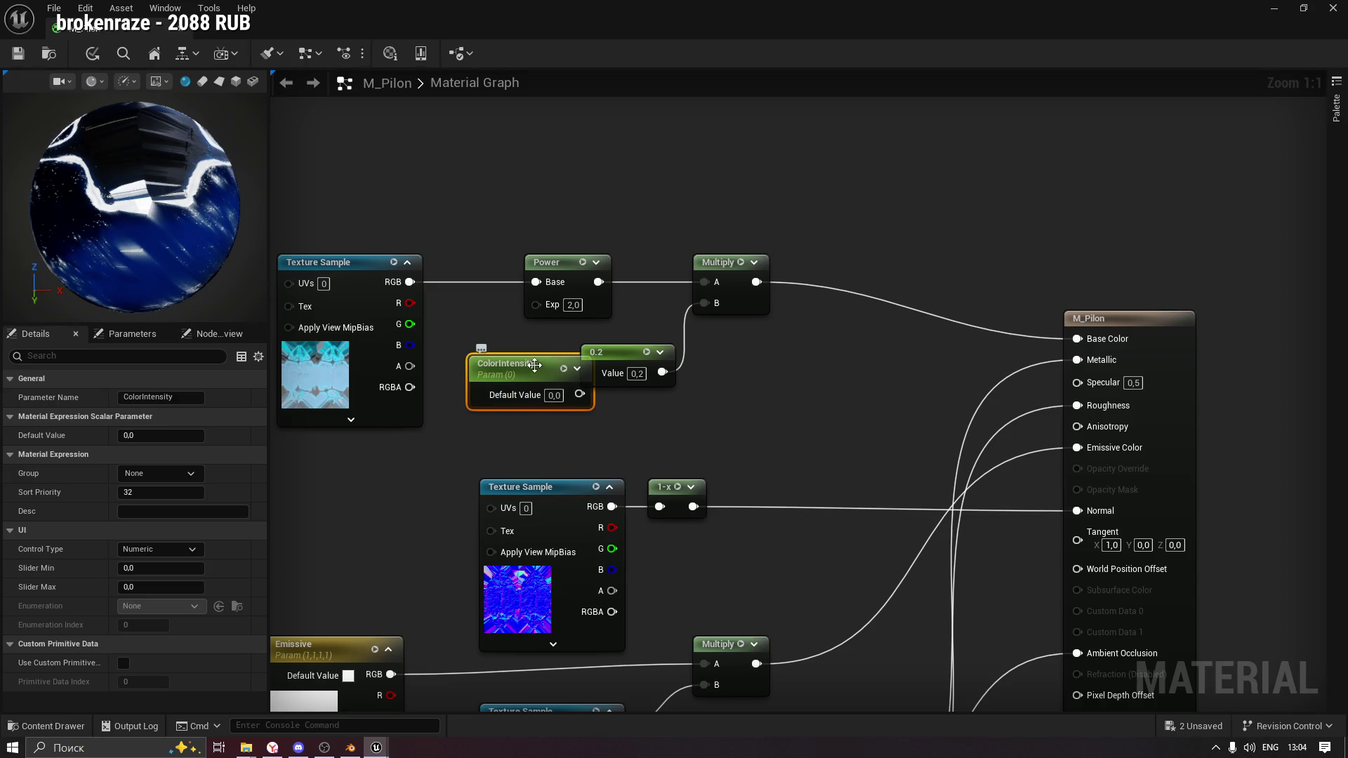
key("Return")
Give ColorIntensity a default of 1,0 and wire it into the Power exponent.
left_click(532, 384)
type("1")
left_click(566, 411)
left_click_drag(557, 383, 536, 303)
left_click(515, 363)
left_click_drag(515, 362, 504, 363)
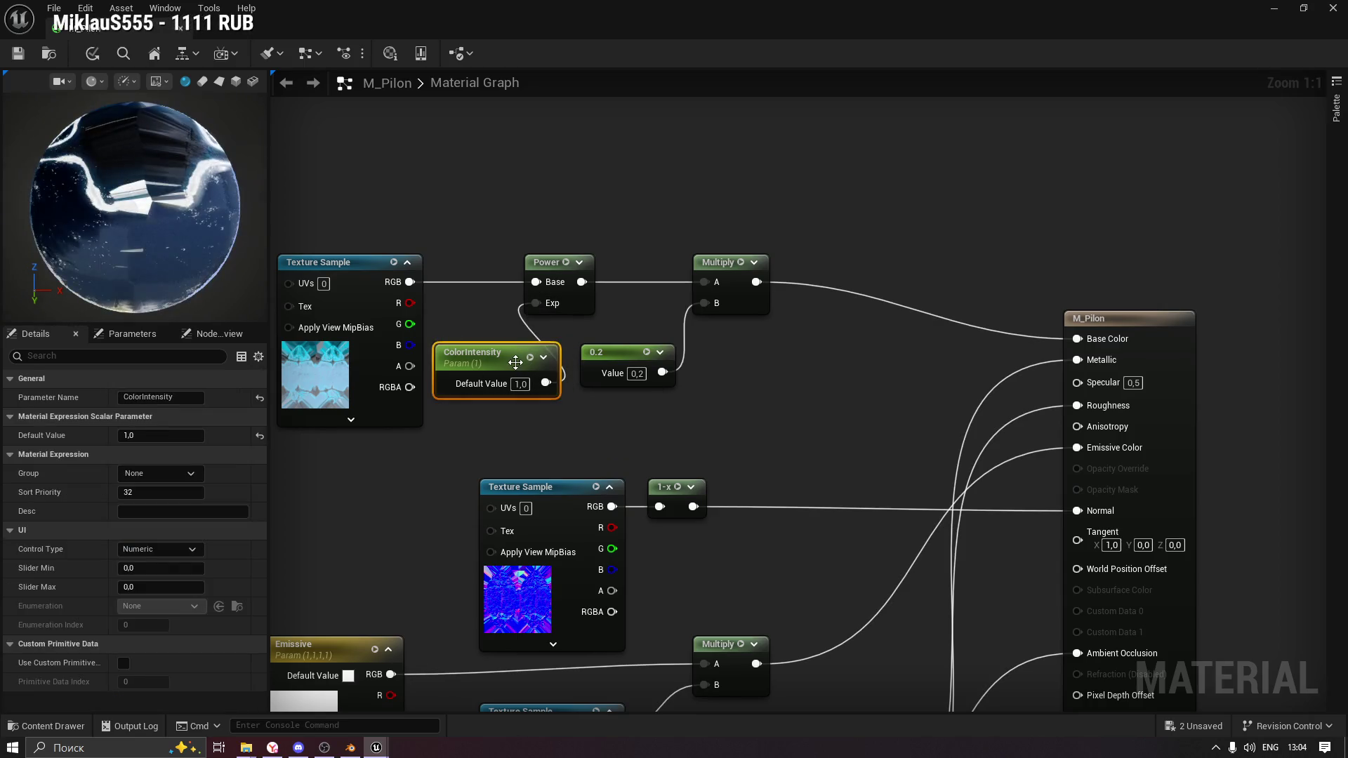
Convert the 0.2 constant into a ColorContrast parameter, apply and save, then close M_Pilon.
left_click(629, 366)
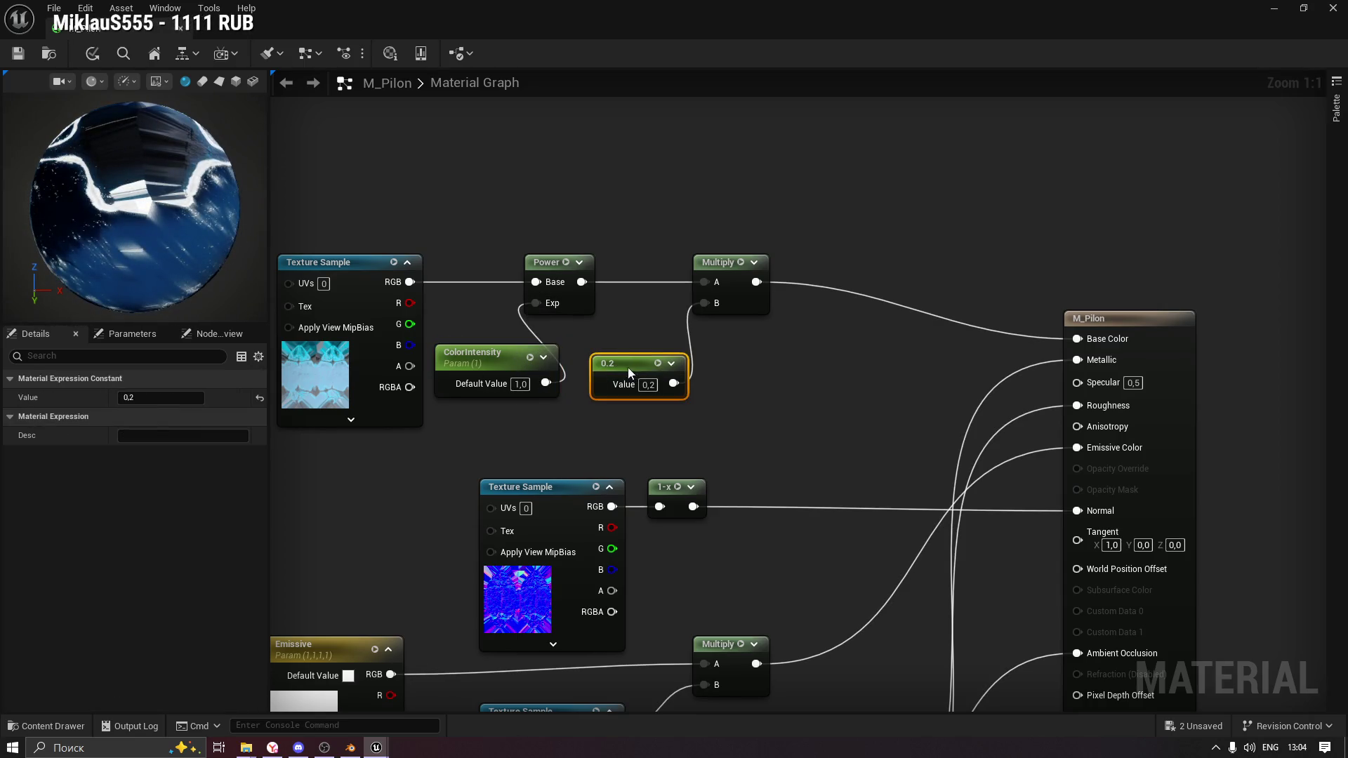
left_click(16, 55)
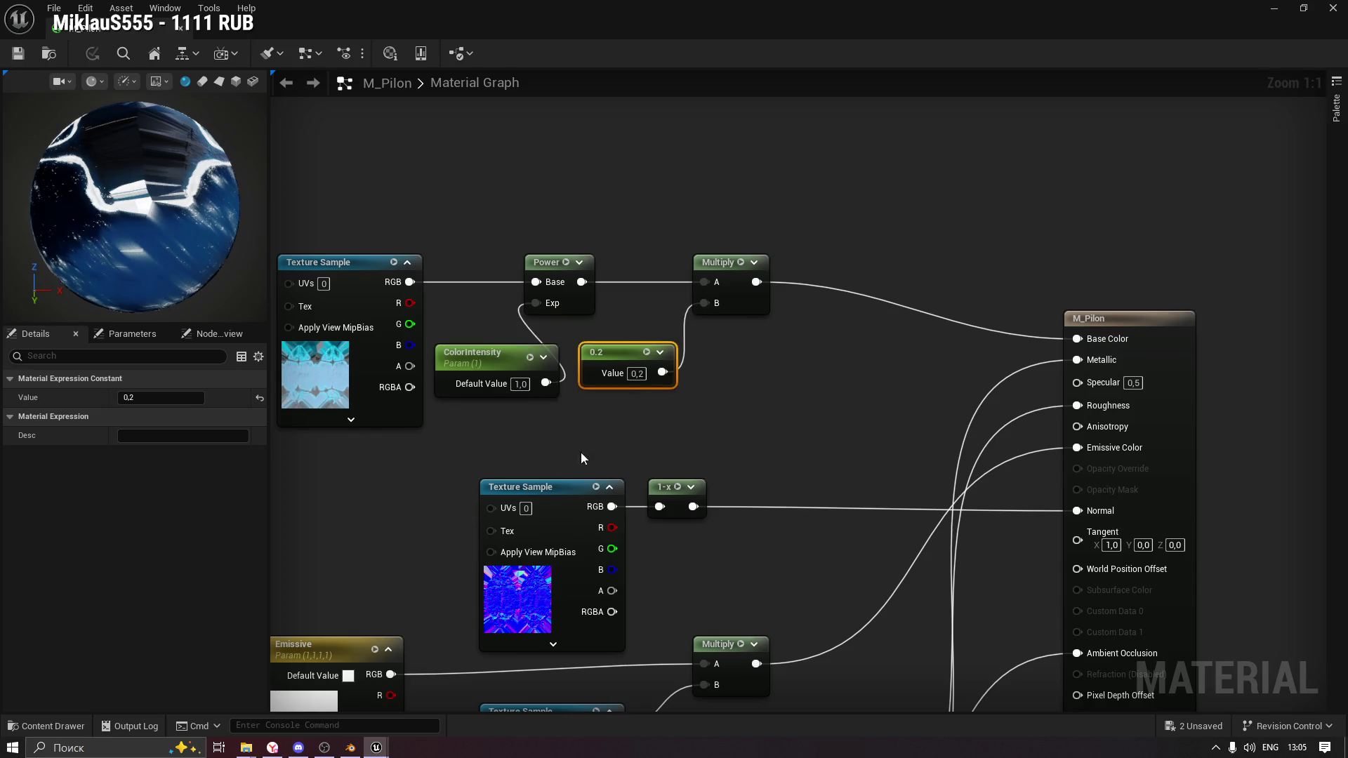
right_click(618, 349)
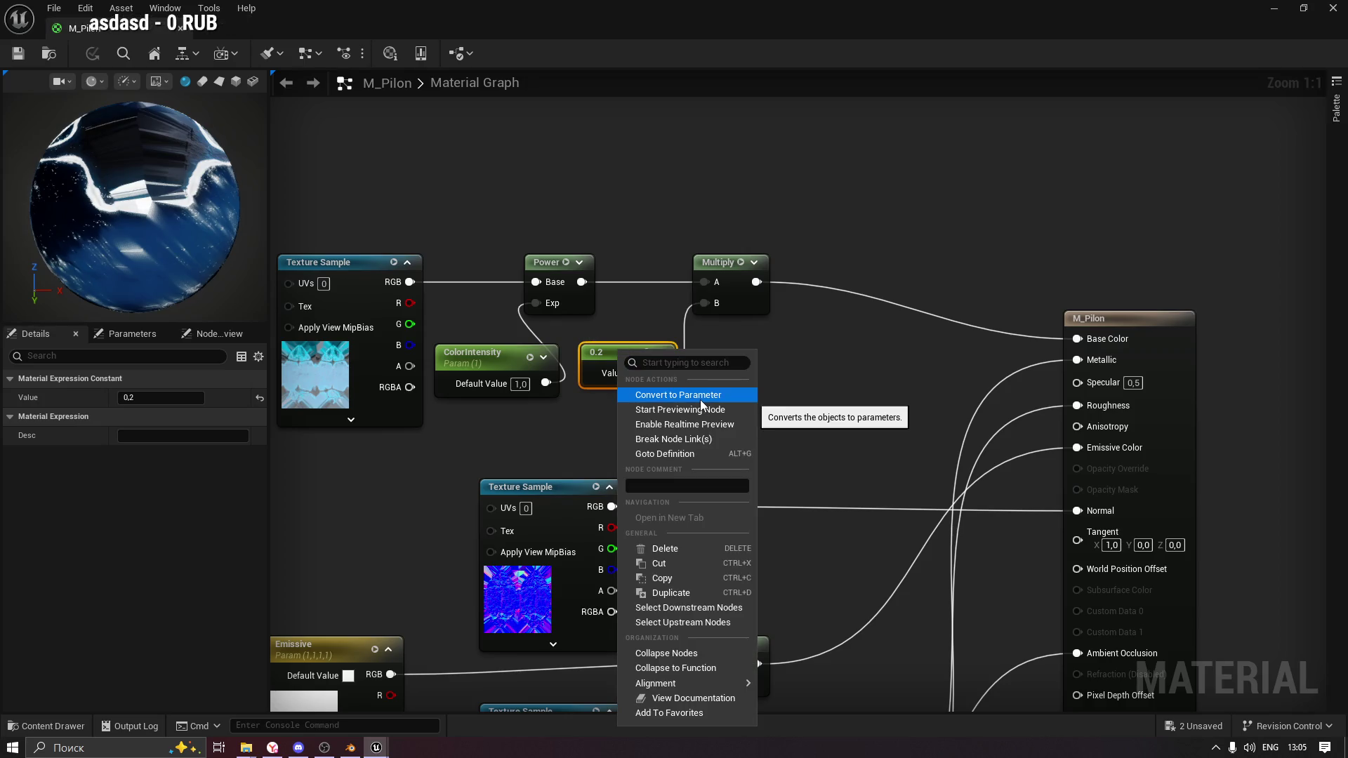
left_click(701, 396)
type("Co")
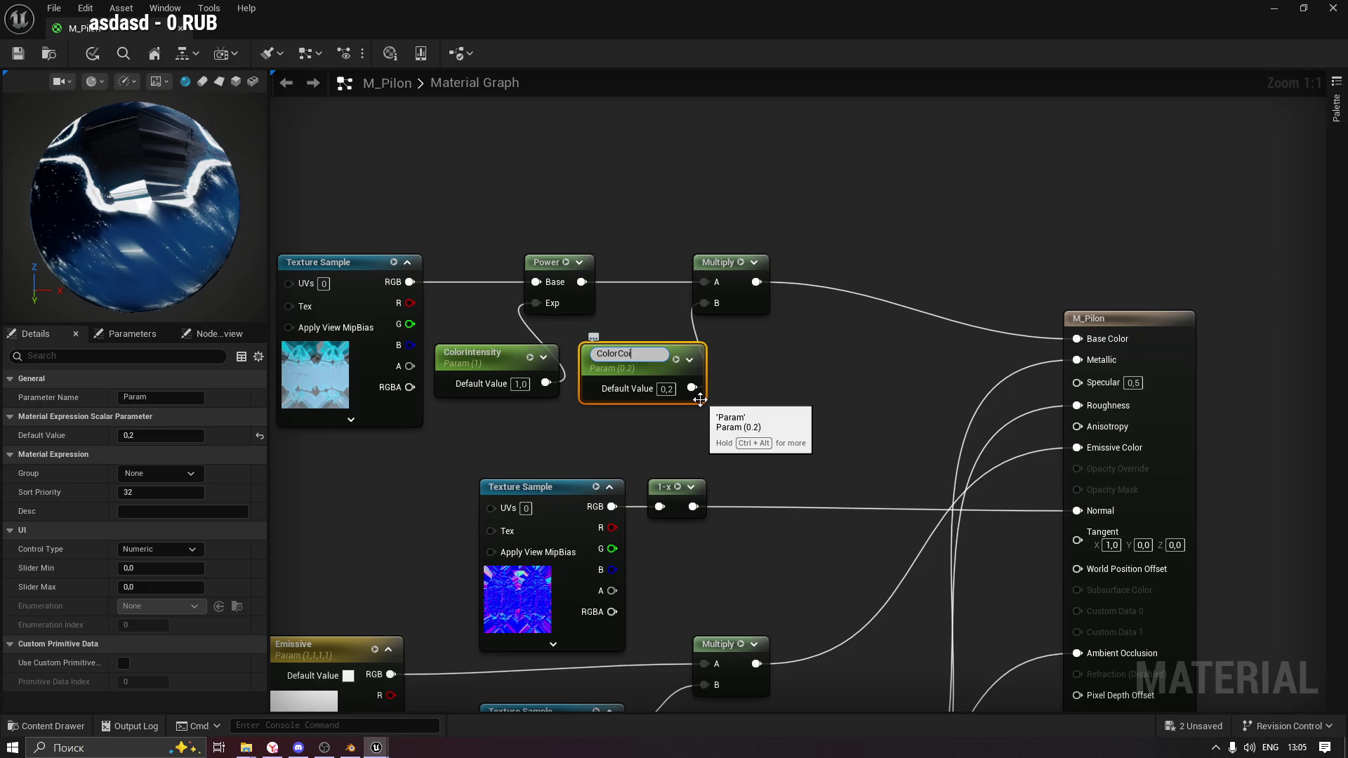
type("ntrast")
key("Return")
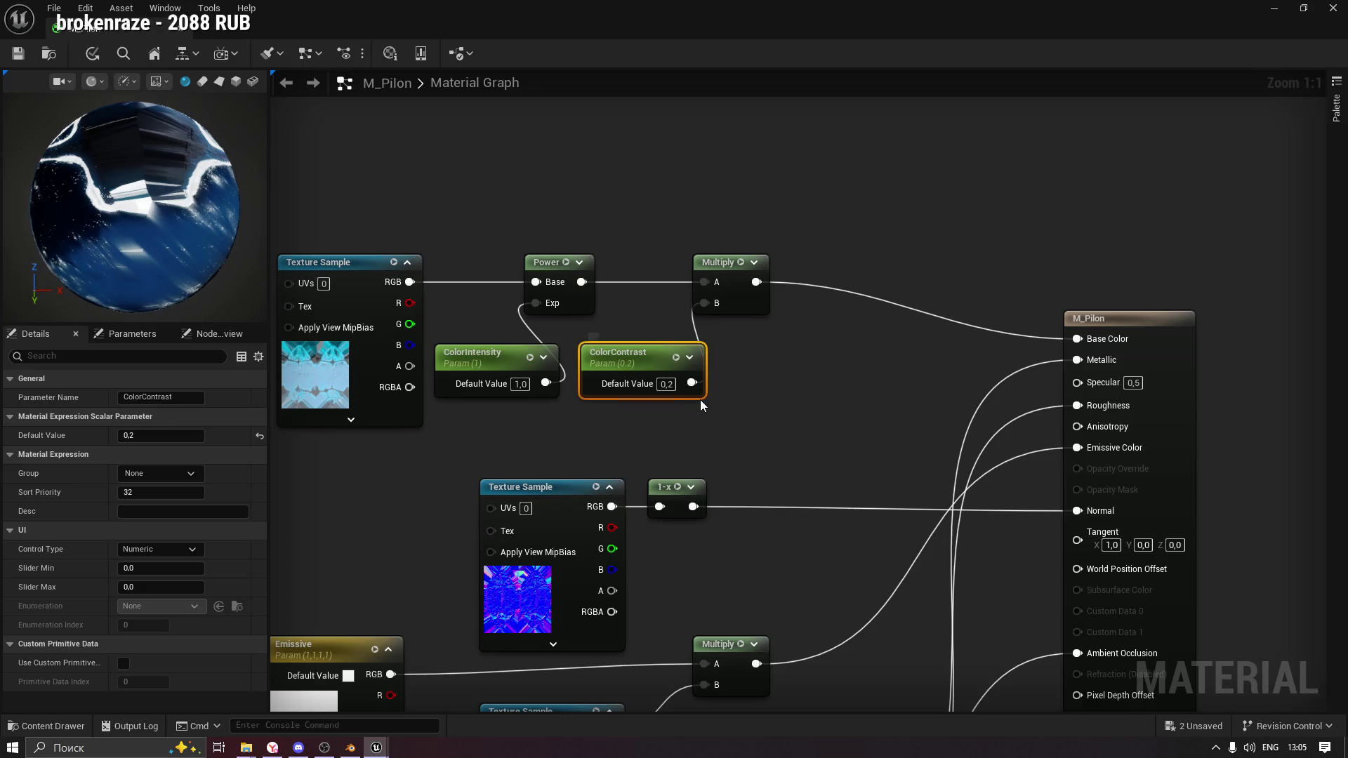
left_click(28, 61)
left_click(178, 32)
left_click(50, 726)
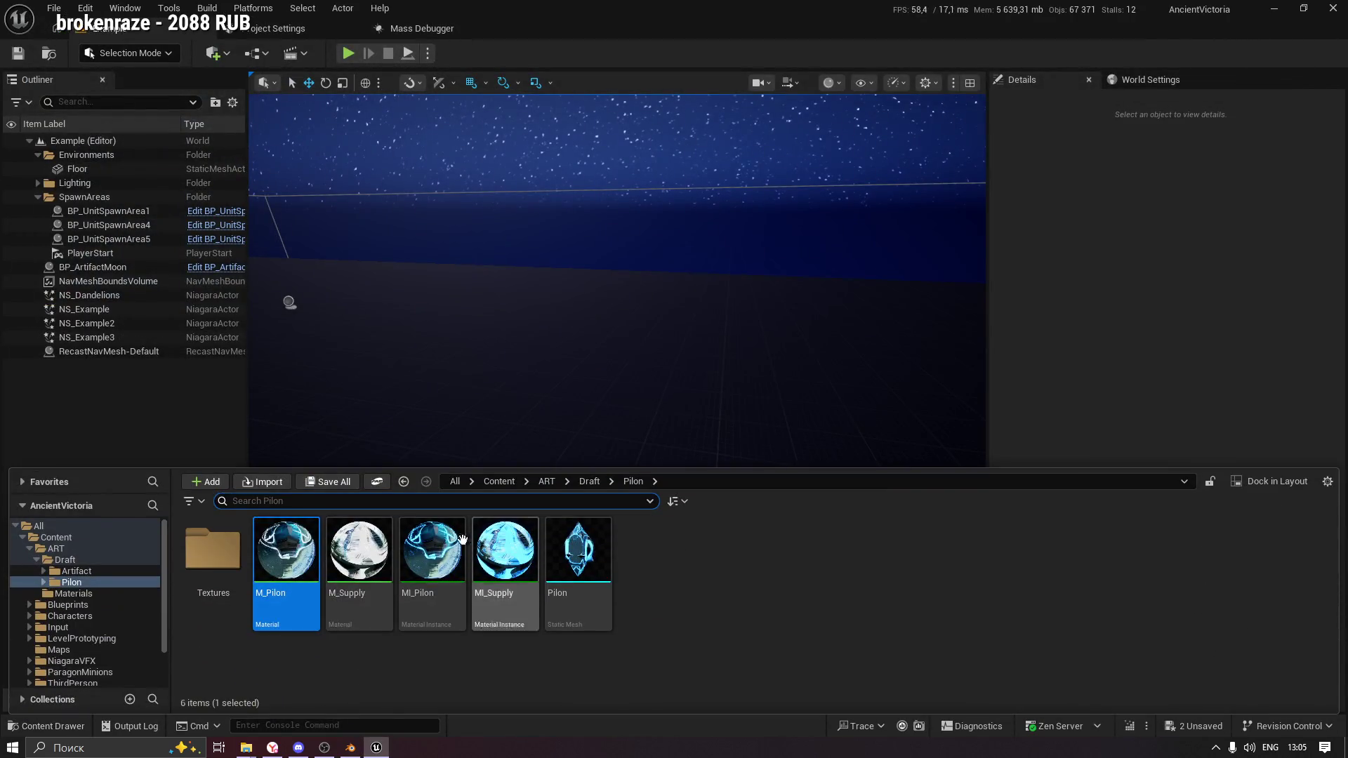
In MI_Pilon, enable ColorContrast (0,2) and ColorIntensity overrides, raising ColorIntensity to 10,819752.
double_click(423, 571)
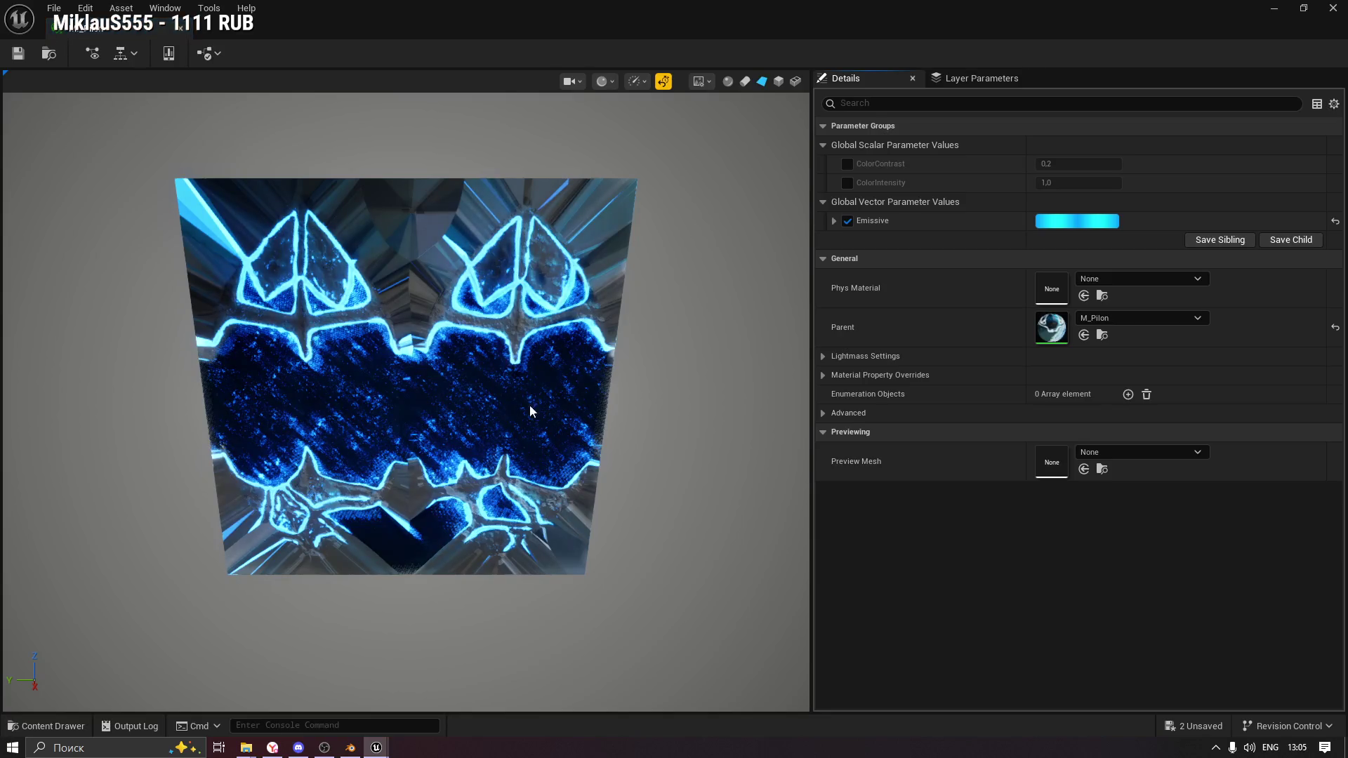
left_click(848, 163)
left_click(847, 182)
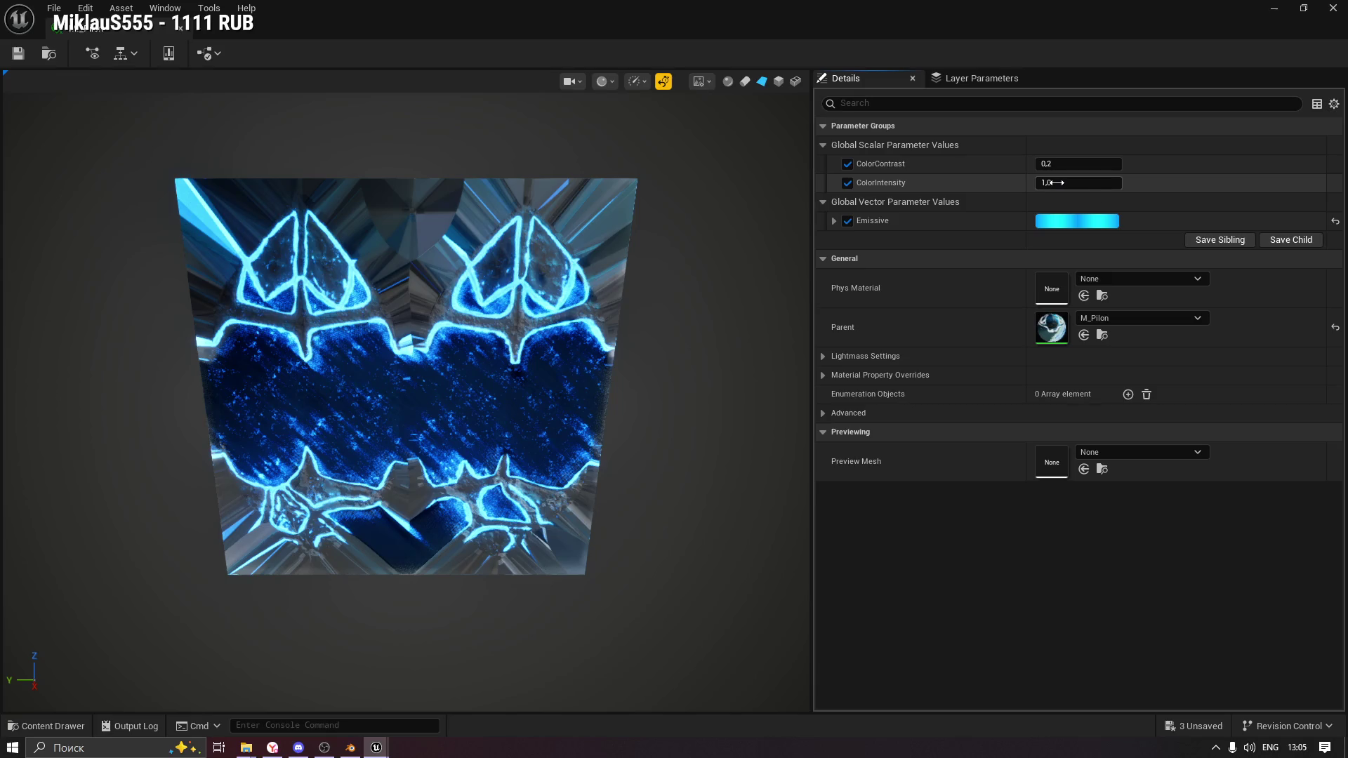
mouse_move(1053, 183)
left_mouse_down()
mouse_move(1158, 183)
mouse_move(1068, 183)
mouse_move(1102, 182)
left_mouse_up()
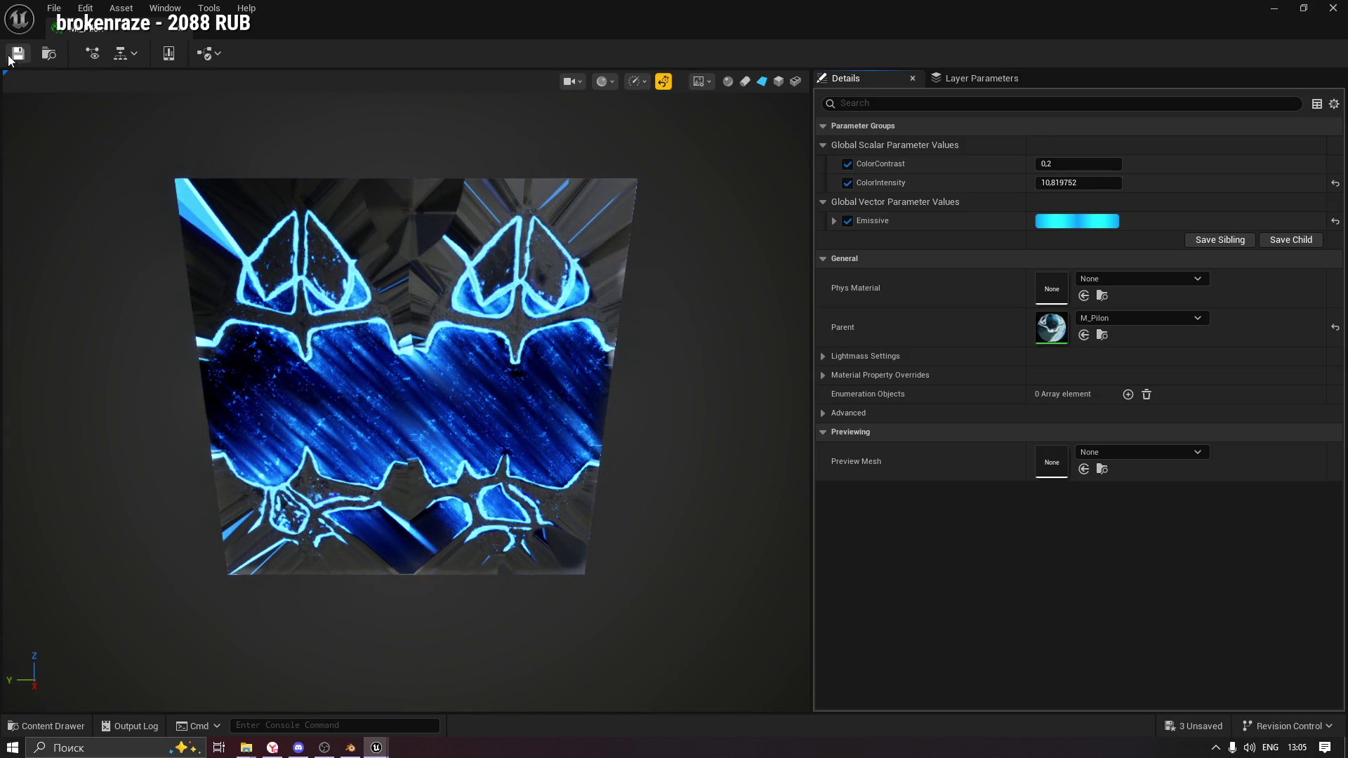
mouse_move(431, 19)
left_mouse_down()
mouse_move(981, 244)
mouse_move(1107, 244)
mouse_move(858, 174)
left_mouse_up()
left_click(892, 166)
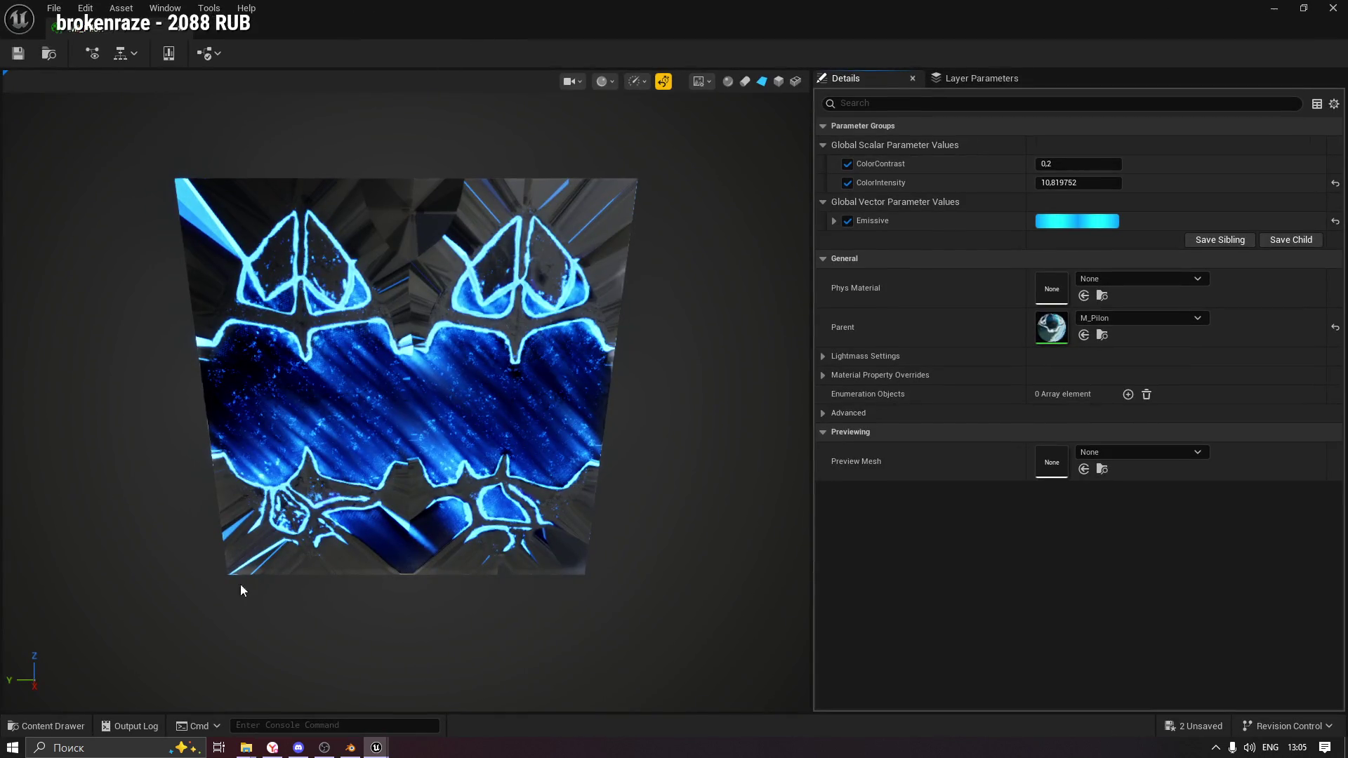
Open the Pilon static mesh to preview the instance, then float the MI_Pilon editor over the level.
left_click(46, 726)
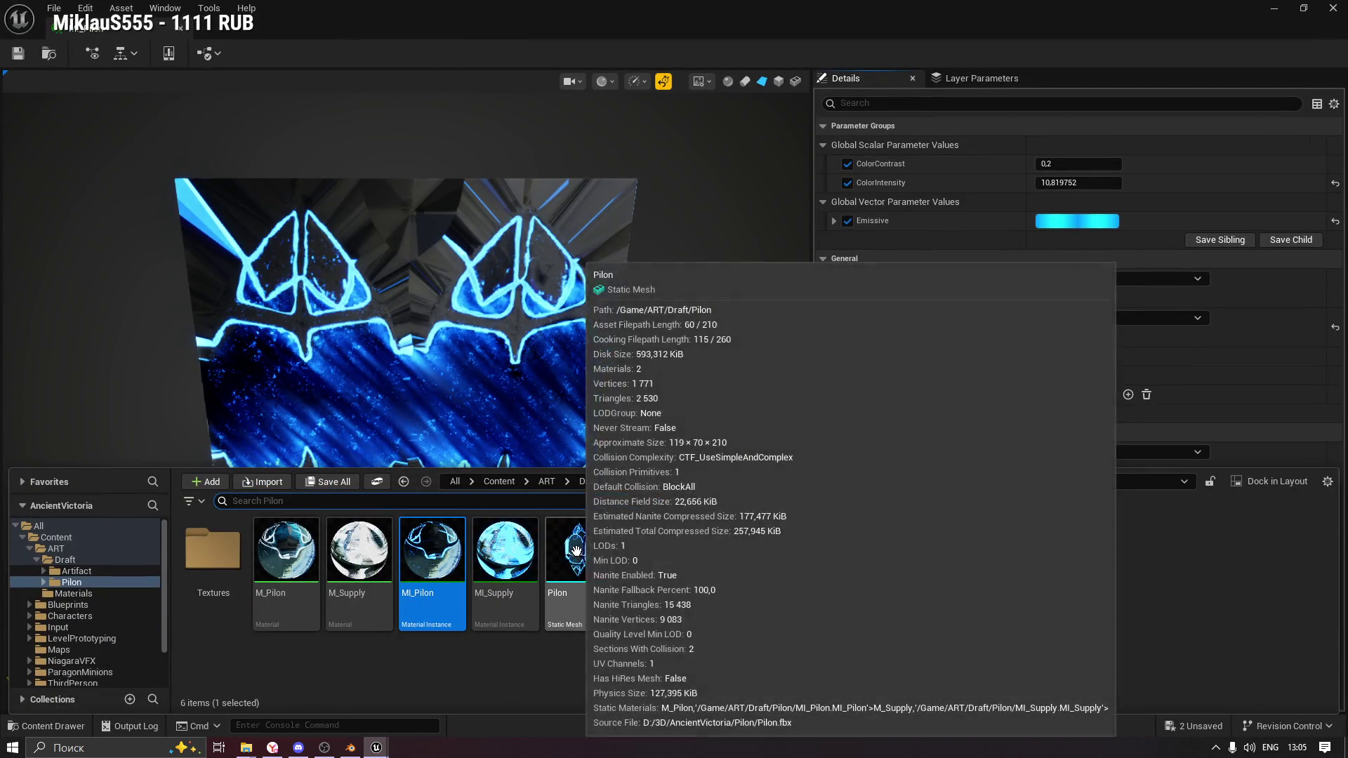
left_click(574, 553)
double_click(576, 529)
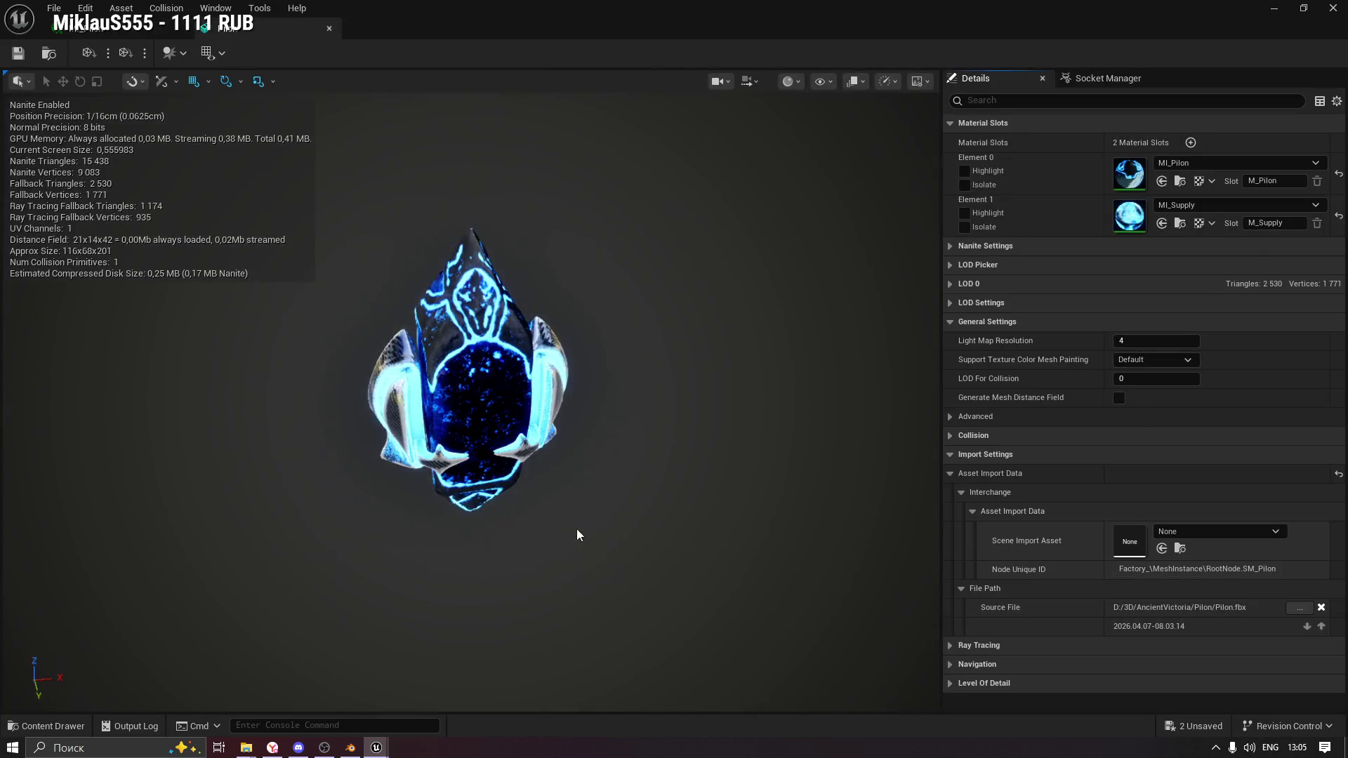
mouse_move(455, 455)
left_mouse_down()
mouse_move(527, 455)
mouse_move(356, 440)
left_mouse_up()
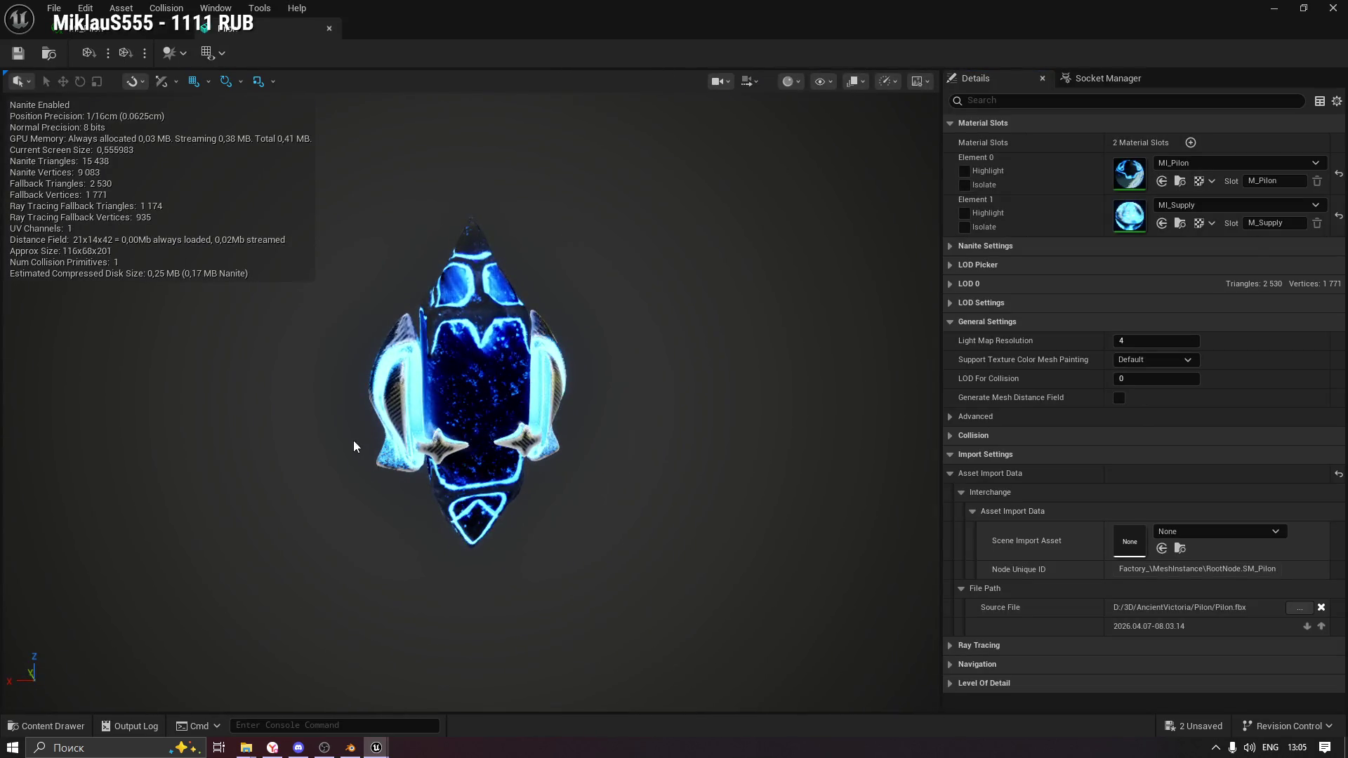
left_click(91, 30)
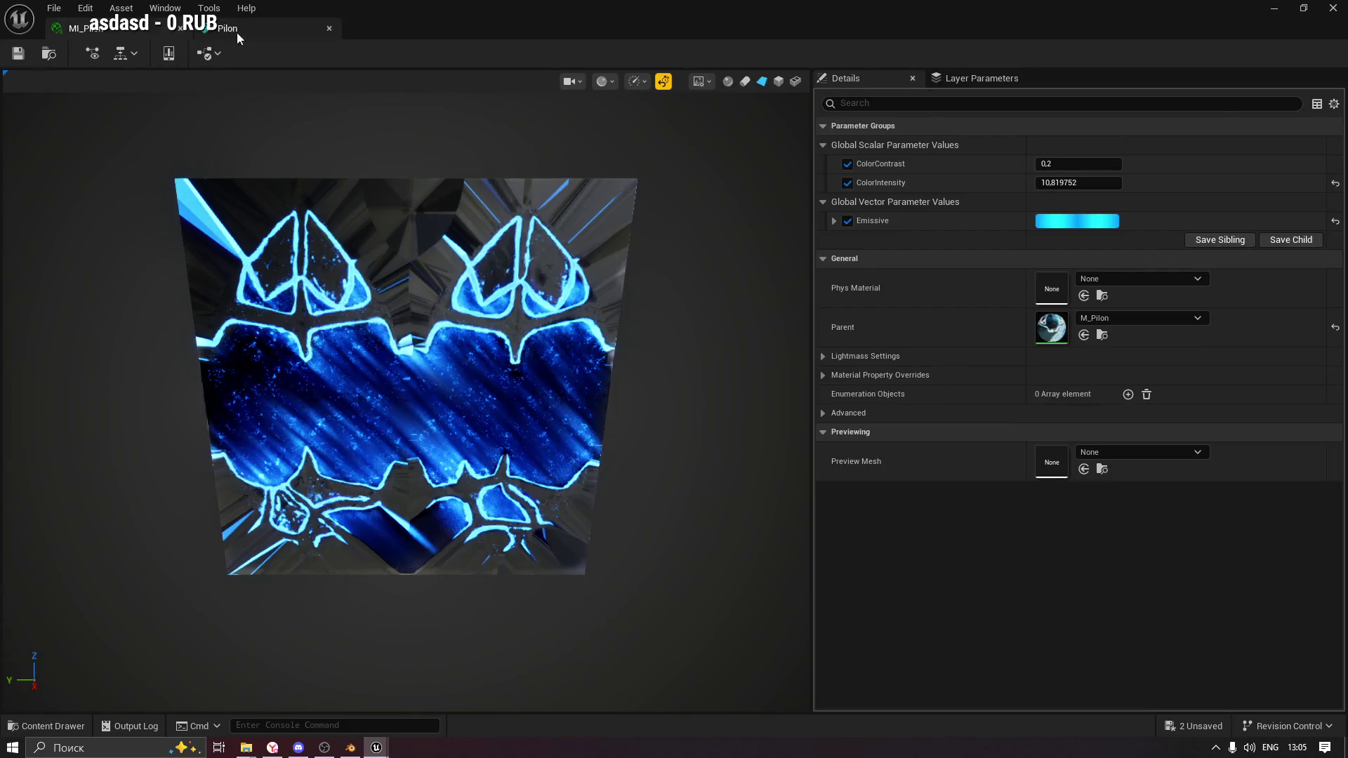
double_click(516, 8)
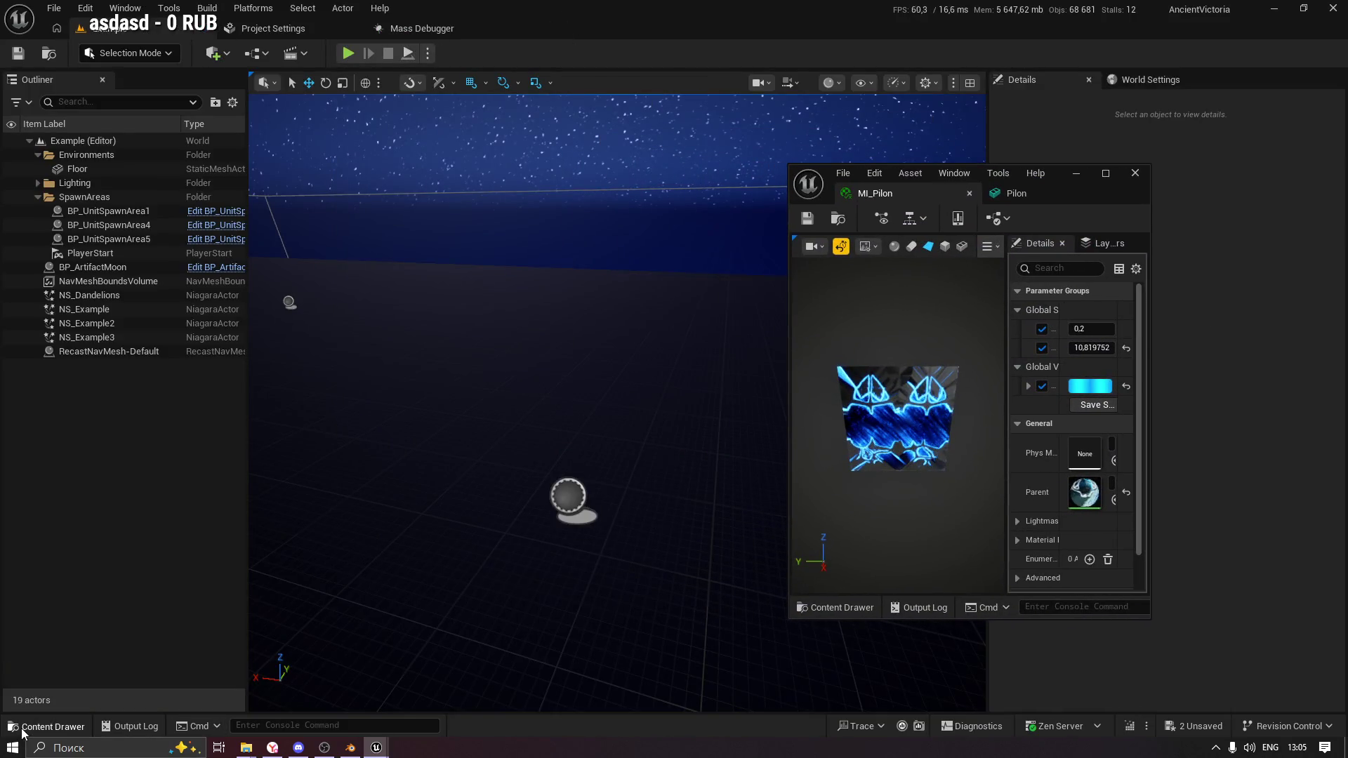
Place a Pilon actor in the level and set MI_Pilon to ColorContrast 0,381404, ColorIntensity 1,198626.
left_click(21, 727)
left_click_drag(580, 571, 485, 441)
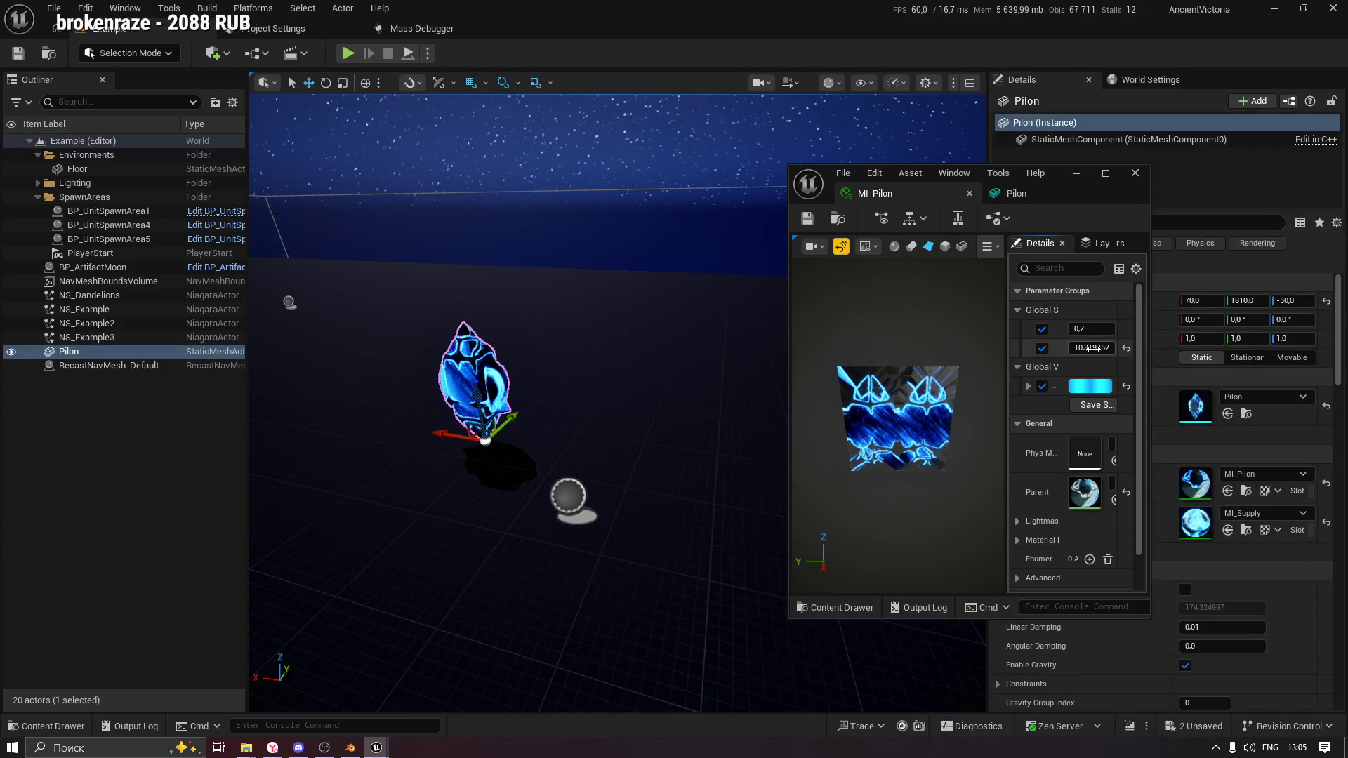
mouse_move(1092, 348)
left_mouse_down()
mouse_move(1075, 347)
mouse_move(1107, 347)
mouse_move(1082, 348)
mouse_move(1113, 329)
mouse_move(1070, 328)
left_mouse_up()
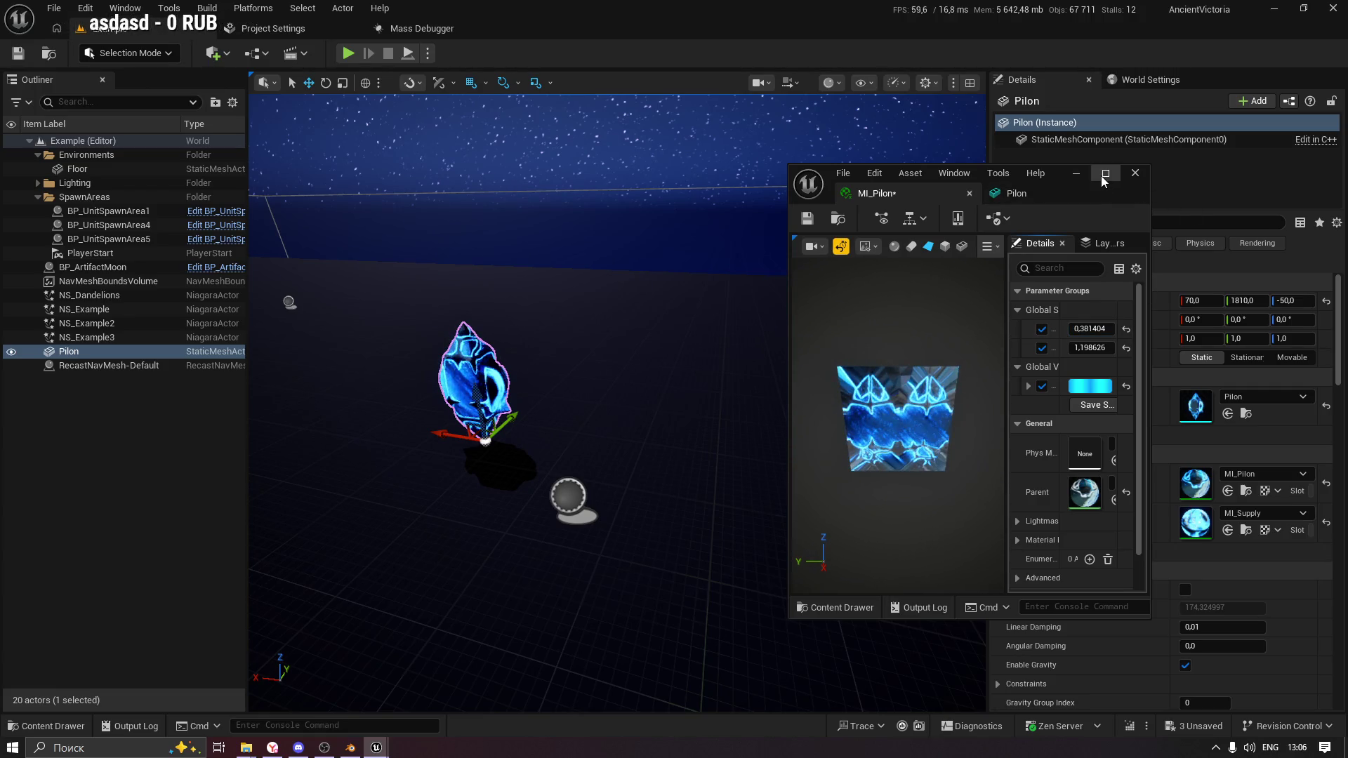
left_click(1106, 173)
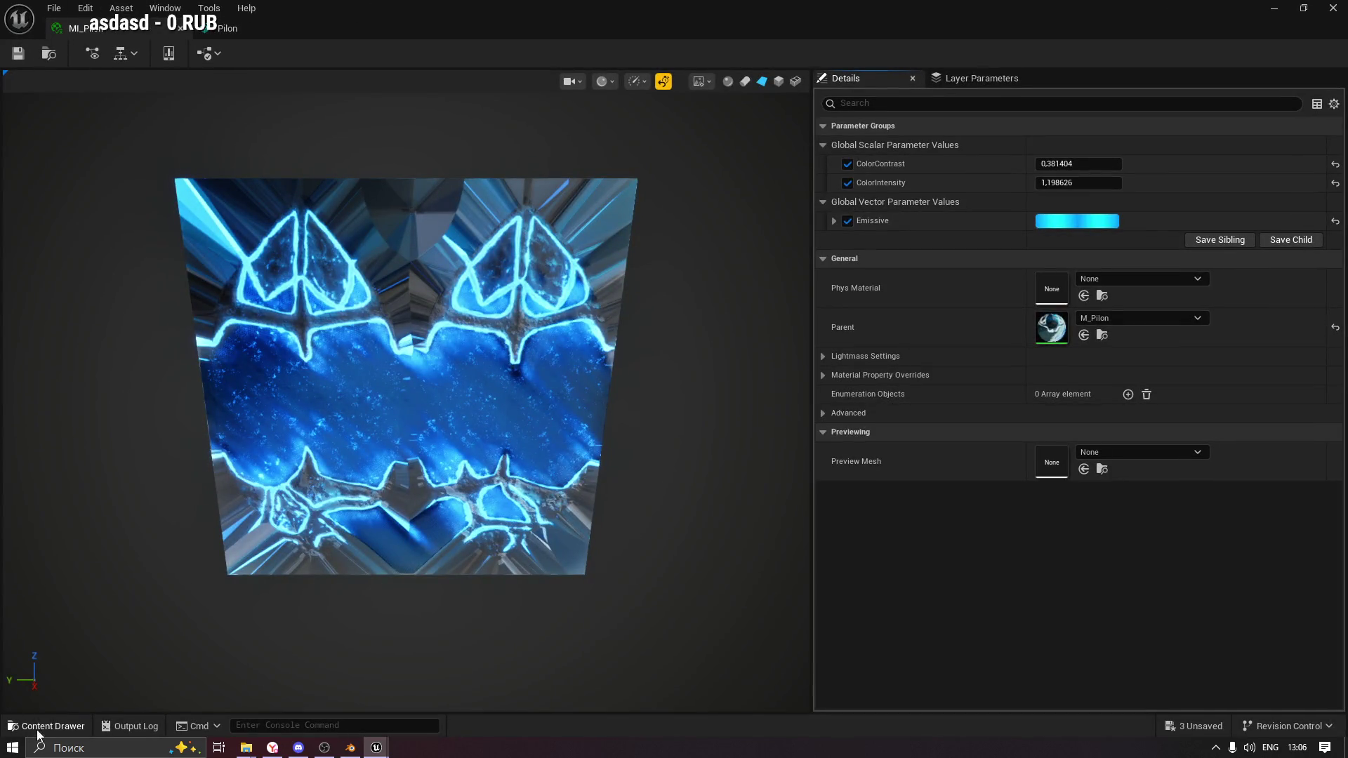
left_click(39, 730)
Add a OneMinus (1-x) node routing ColorIntensity into the Power exponent, and save M_Pilon.
left_click(286, 554)
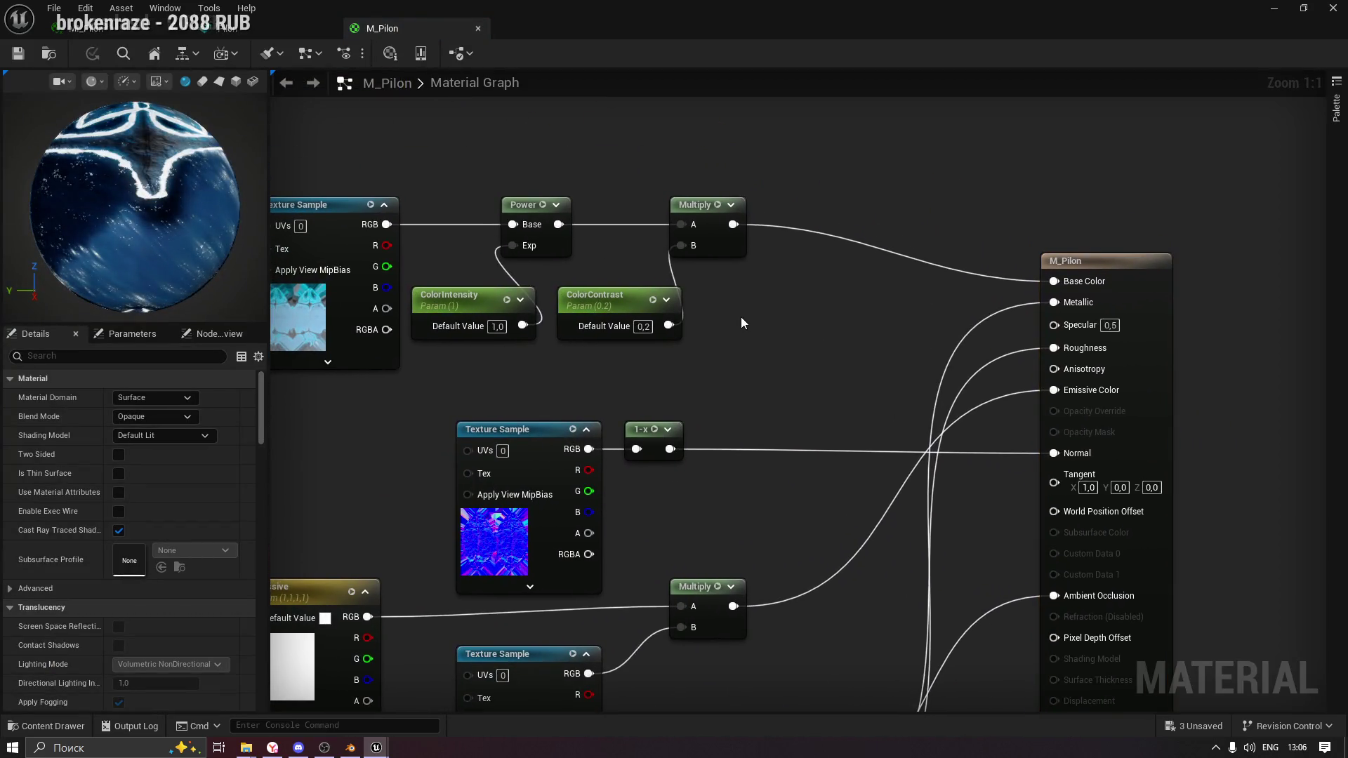
right_click(743, 322)
type("oneminus")
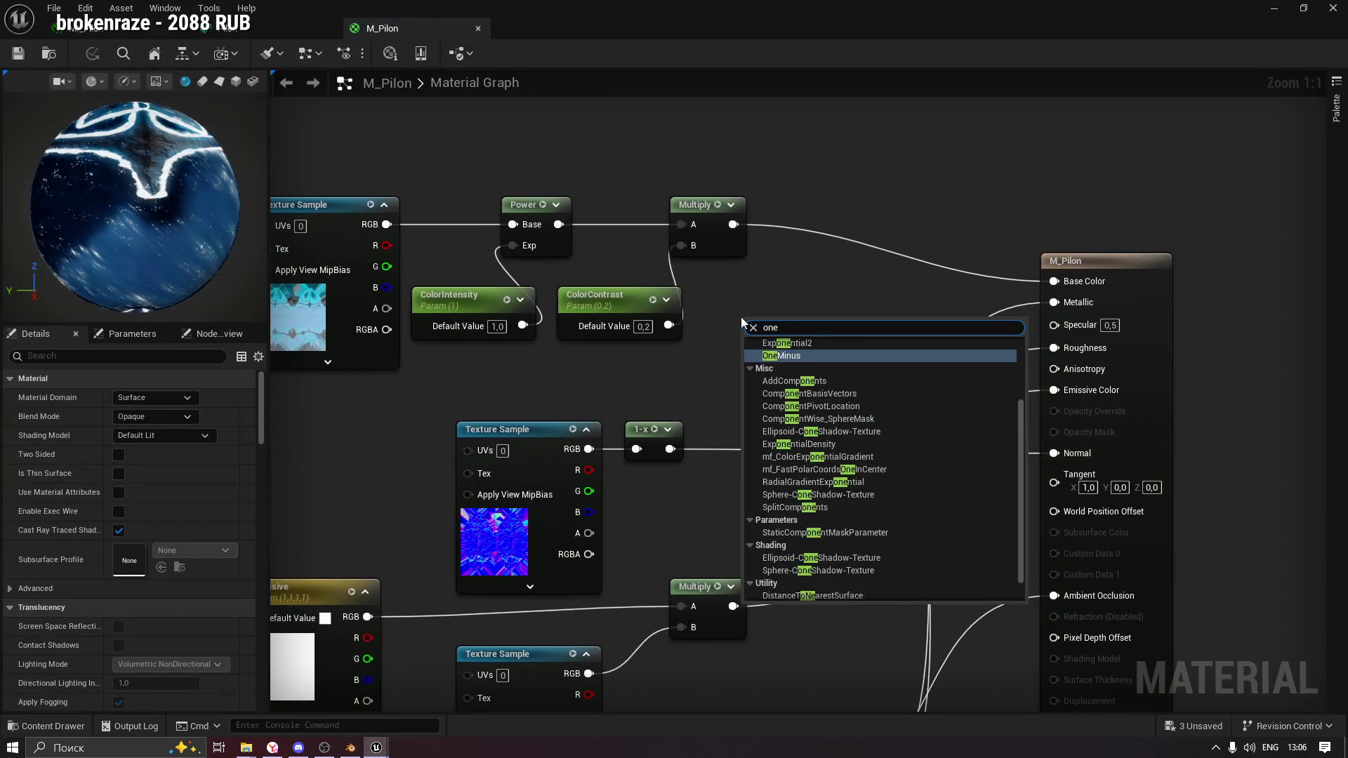
key("Return")
mouse_move(754, 318)
left_mouse_down()
mouse_move(599, 184)
mouse_move(611, 220)
mouse_move(595, 235)
mouse_move(611, 226)
left_mouse_up()
mouse_move(637, 224)
left_mouse_down()
mouse_move(698, 241)
mouse_move(601, 206)
mouse_move(602, 159)
mouse_move(567, 138)
left_mouse_up()
left_click_drag(559, 225, 708, 233)
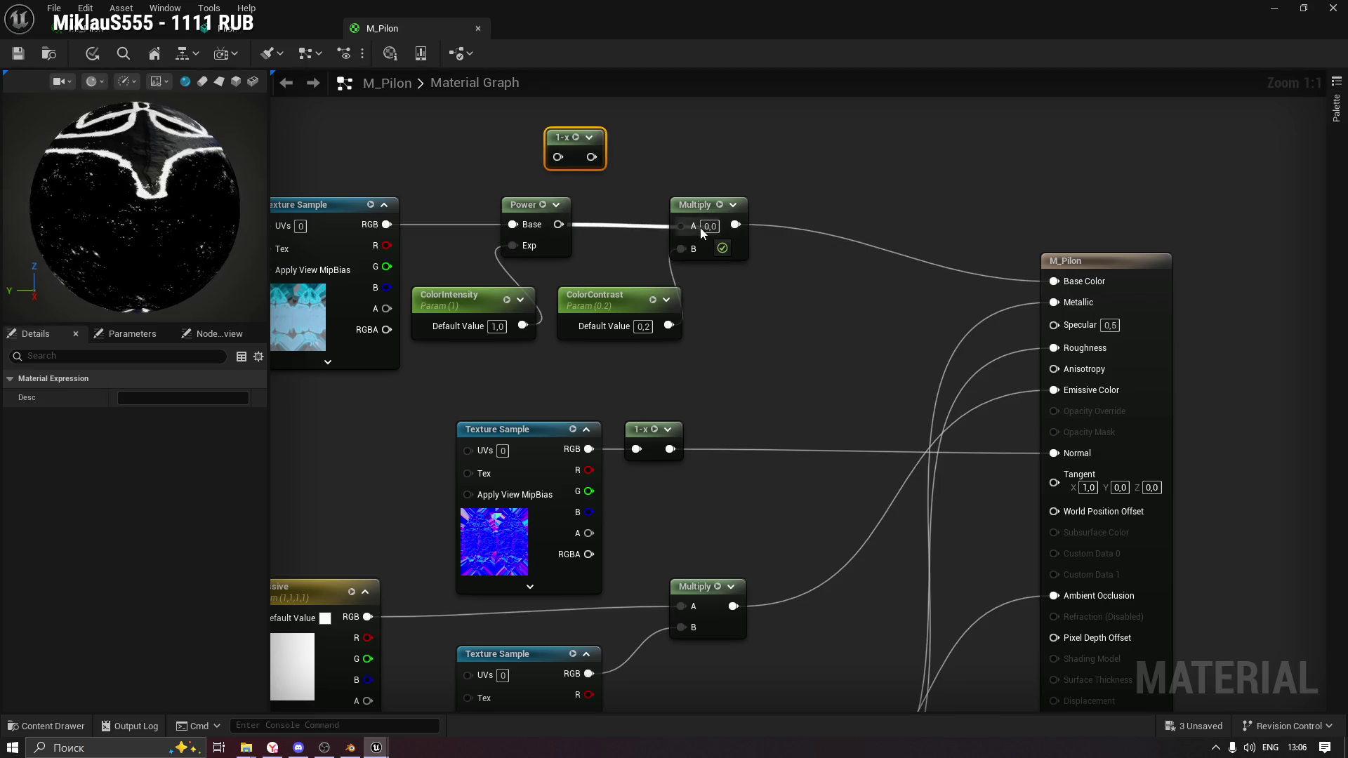
left_click_drag(565, 137, 464, 261)
mouse_move(502, 340)
left_mouse_down()
mouse_move(501, 363)
mouse_move(521, 349)
mouse_move(455, 285)
mouse_move(513, 247)
mouse_move(453, 269)
left_mouse_up()
type("0")
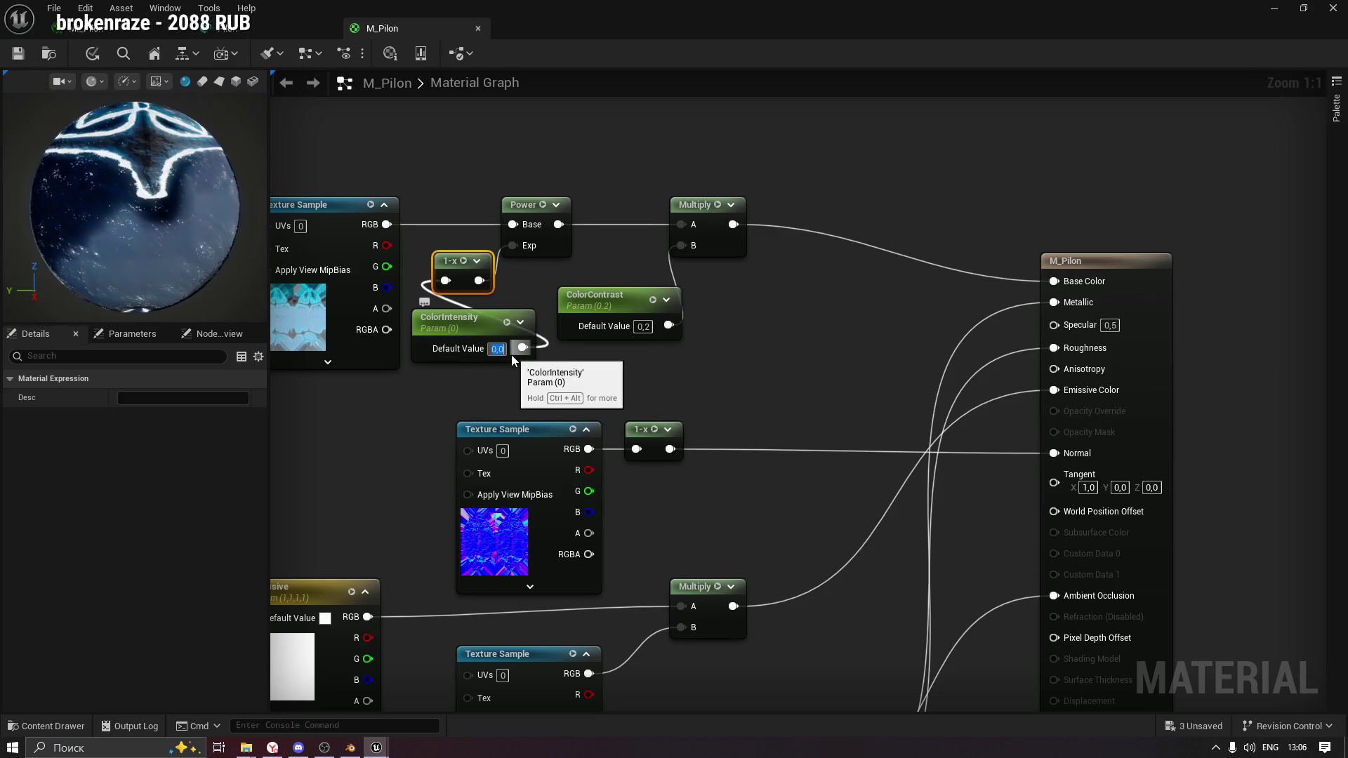
left_click(18, 53)
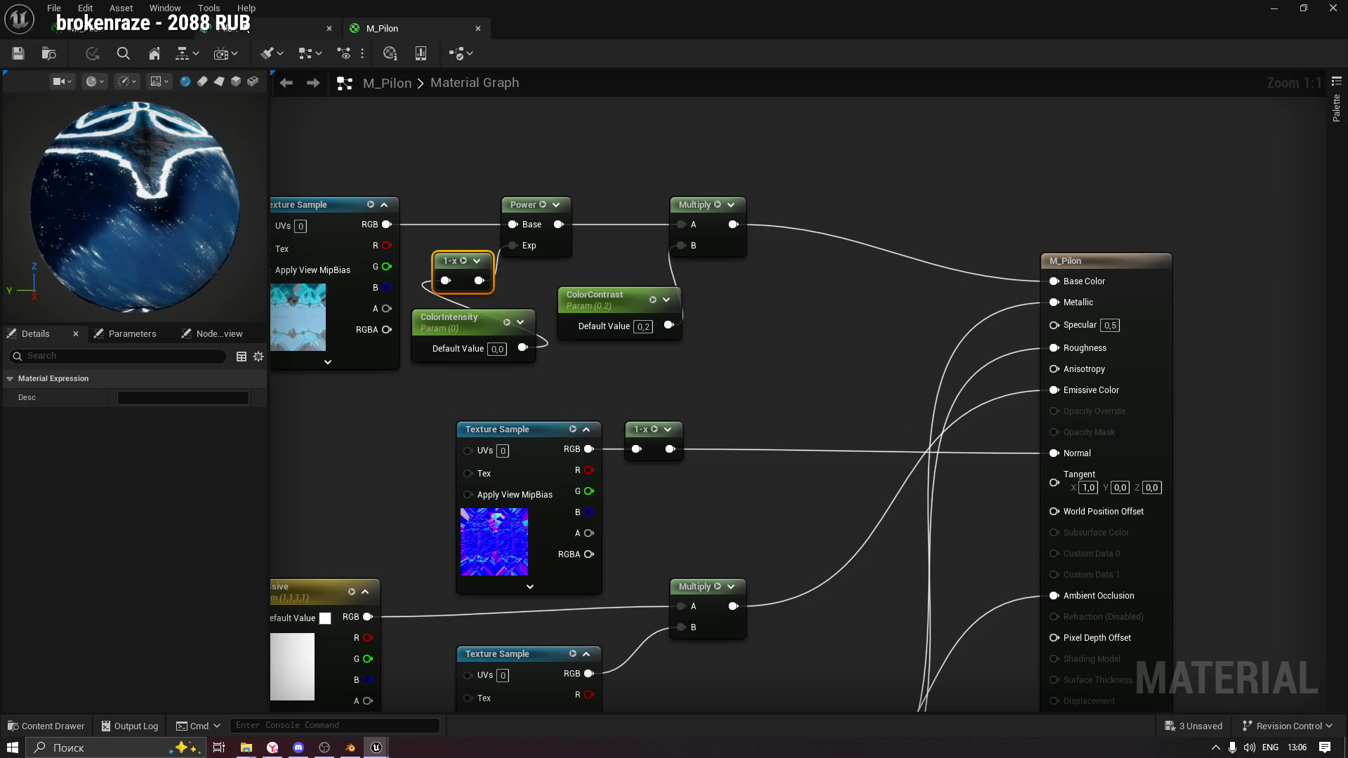
Float the Pilon static mesh editor over the level and widen its window.
left_click(121, 31)
mouse_move(112, 33)
left_mouse_down()
mouse_move(899, 81)
mouse_move(925, 119)
mouse_move(765, 149)
left_mouse_up()
left_click_drag(953, 290, 1083, 302)
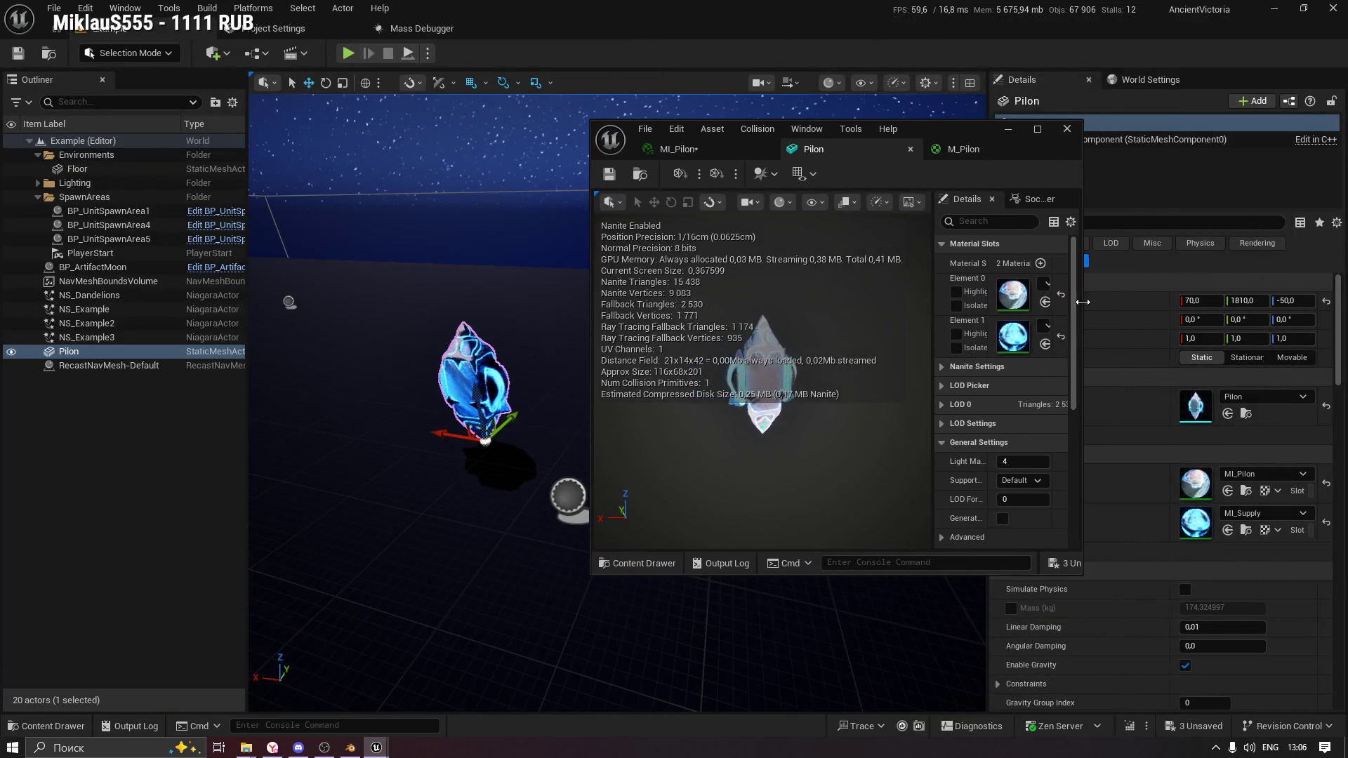
In MI_Pilon, experiment with ColorIntensity and enter ColorContrast values 0,2 then 1,0.
left_click_drag(925, 130, 983, 116)
left_click(736, 134)
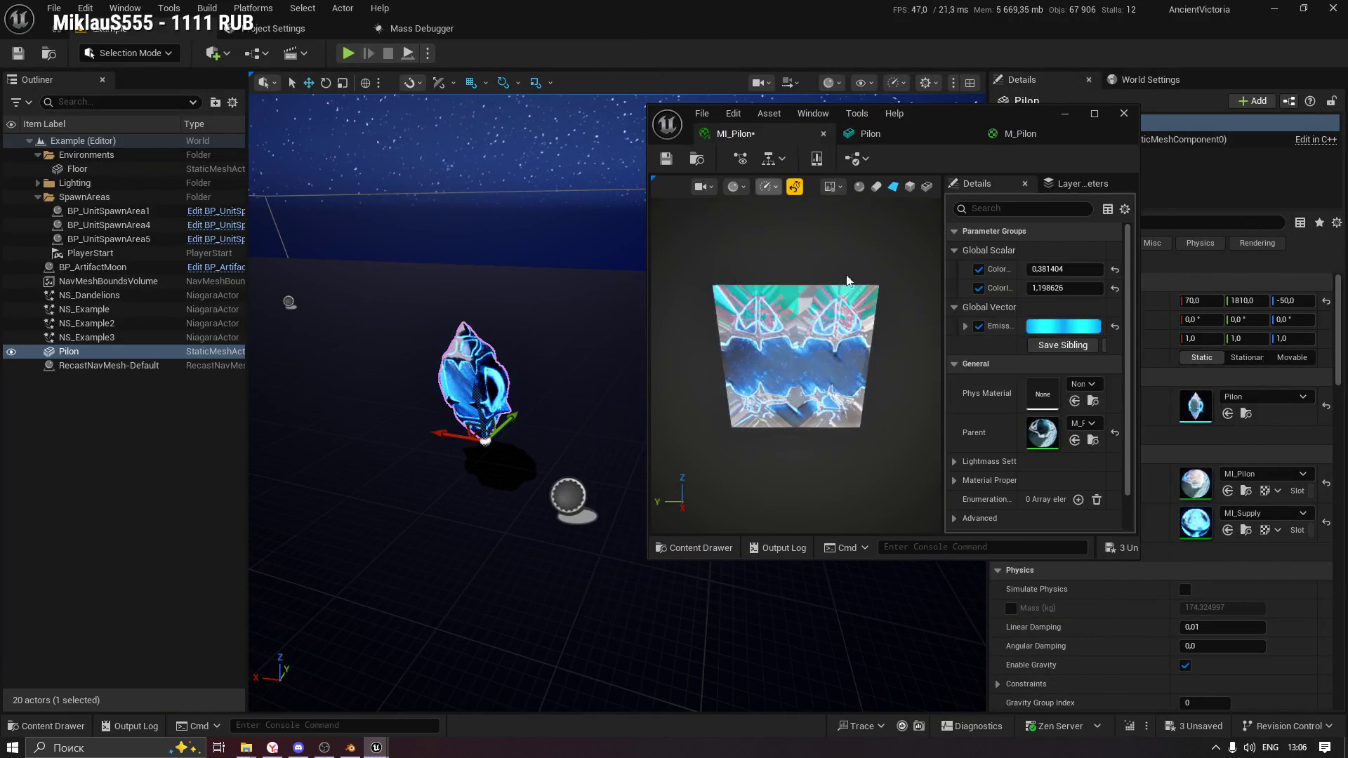
mouse_move(1059, 286)
left_mouse_down()
mouse_move(1117, 286)
mouse_move(1037, 288)
left_mouse_up()
mouse_move(391, 373)
left_mouse_down()
mouse_move(435, 330)
mouse_move(491, 312)
left_mouse_up()
double_click(1065, 269)
type("0,2")
key("Return")
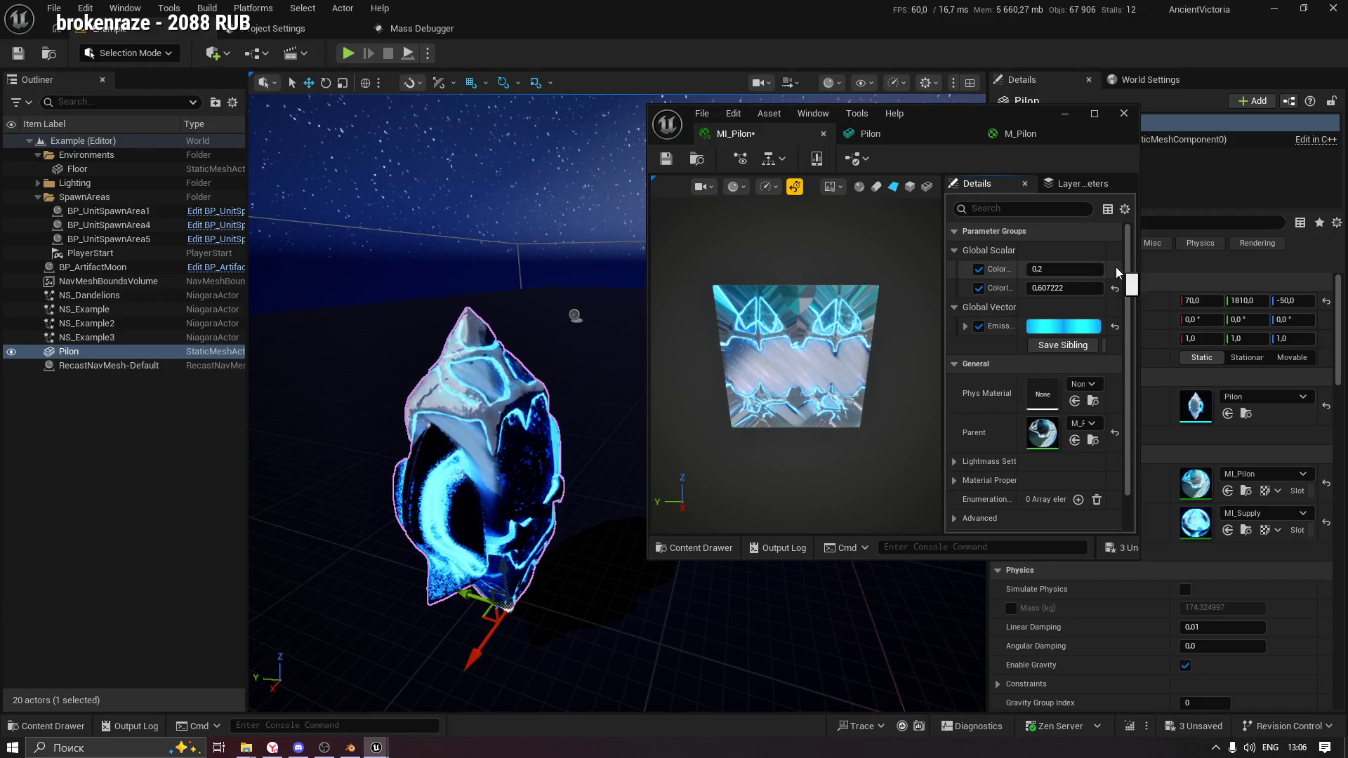
left_click(1063, 270)
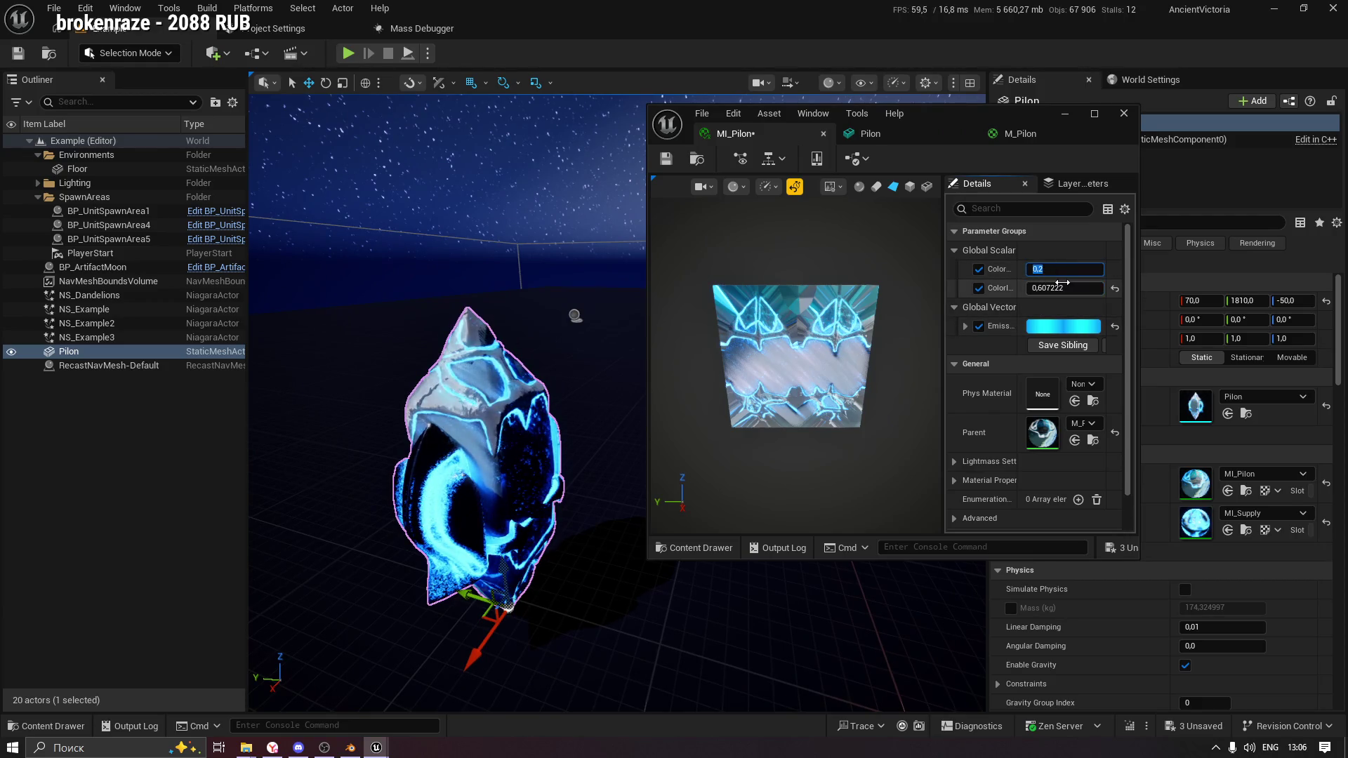
type("1")
key("Return")
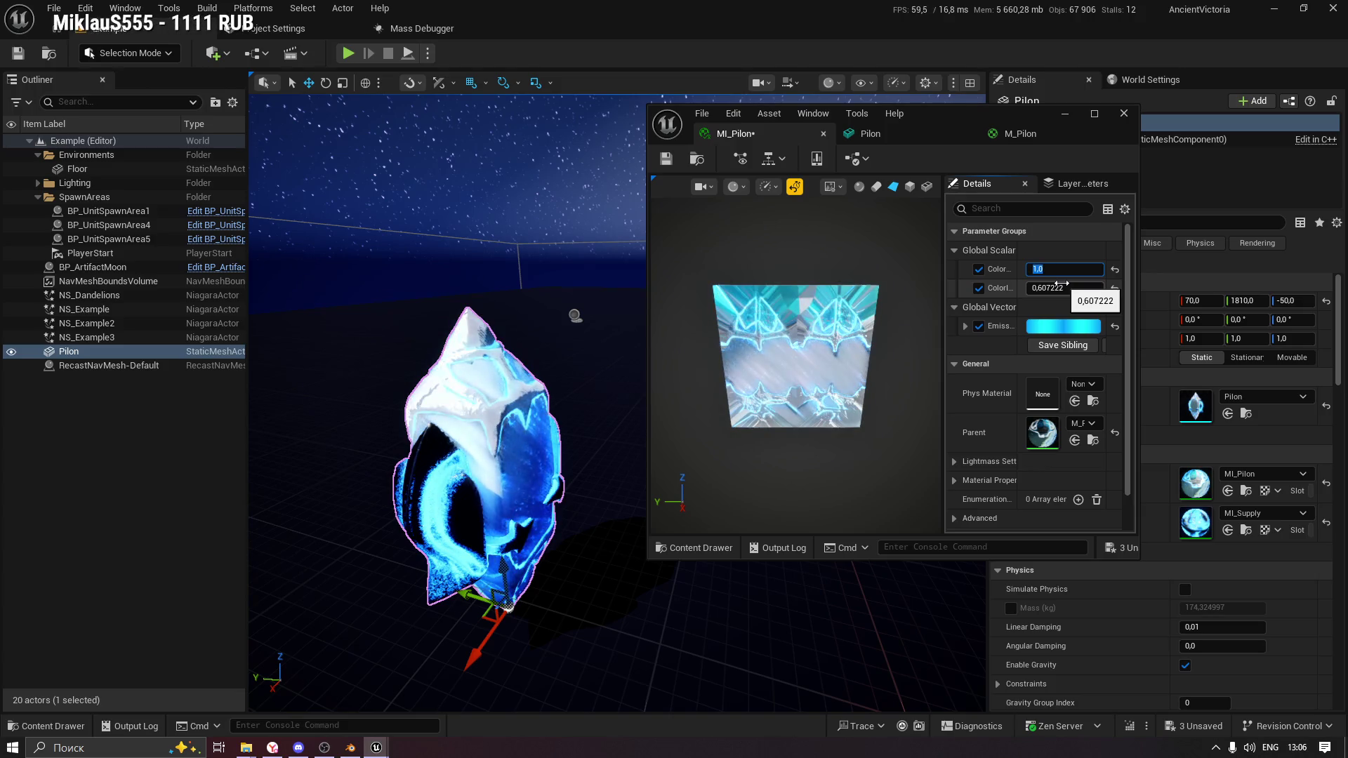
Lower ColorIntensity to -2,101215 and nudge ColorContrast to 0,836976 for a deeper blue.
mouse_move(1073, 289)
left_mouse_down()
mouse_move(968, 289)
mouse_move(1054, 289)
mouse_move(1029, 290)
left_mouse_up()
left_click_drag(476, 270, 476, 270)
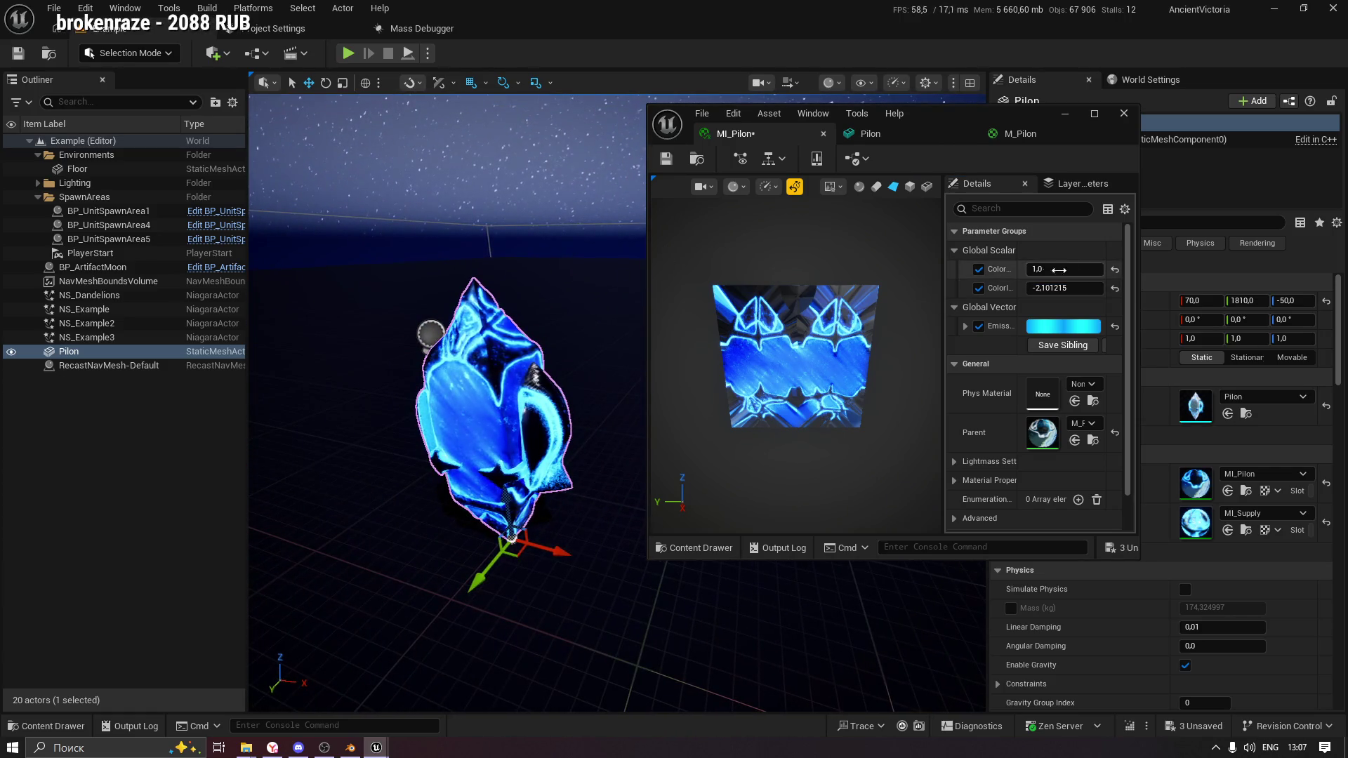
left_click_drag(1046, 269, 1053, 269)
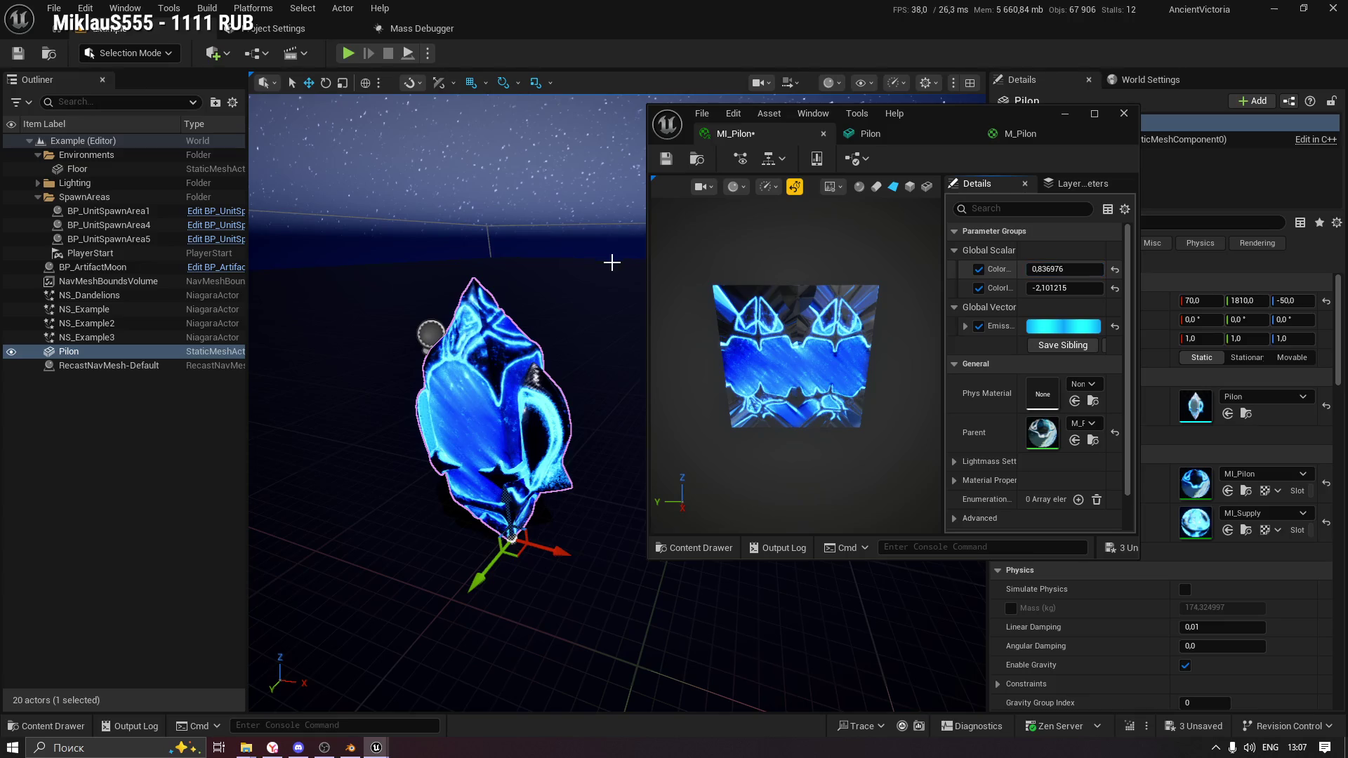
left_click_drag(575, 278, 696, 281)
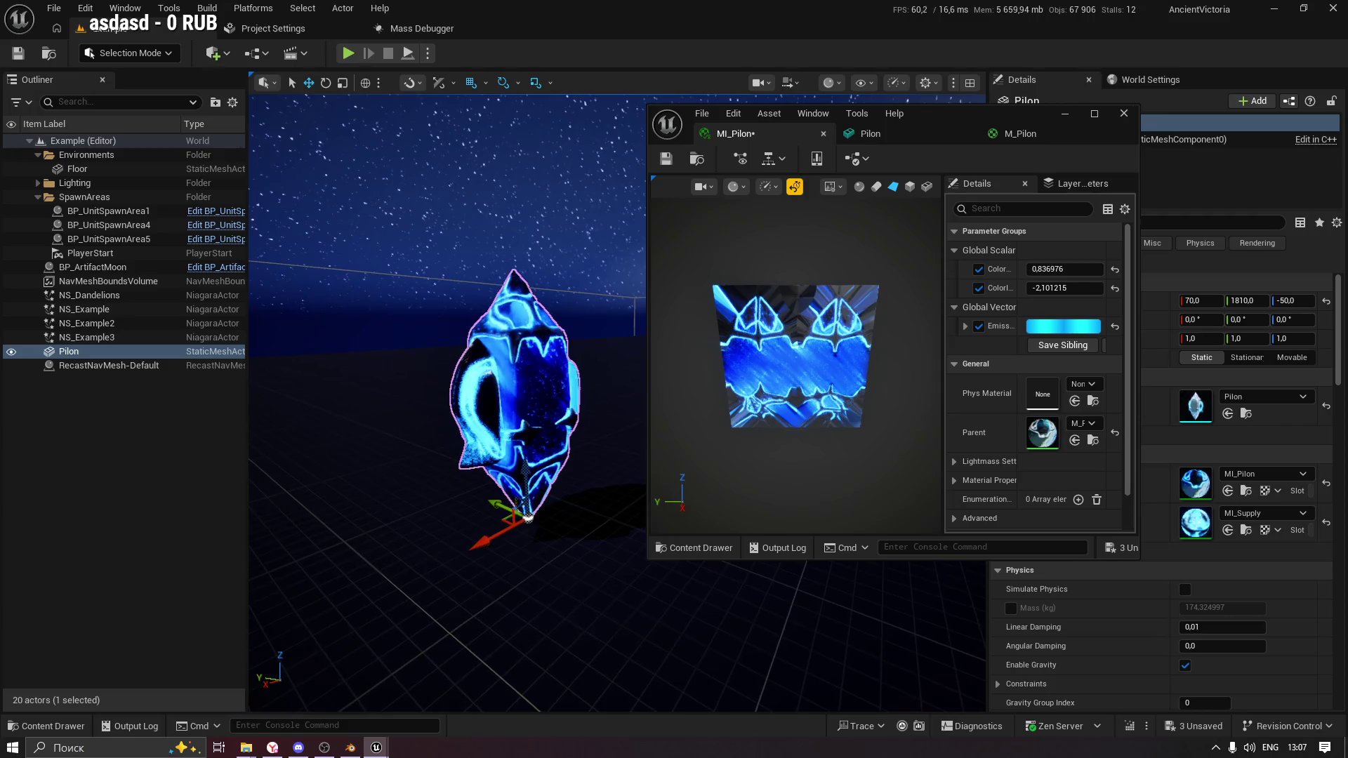
left_click_drag(602, 203, 602, 229)
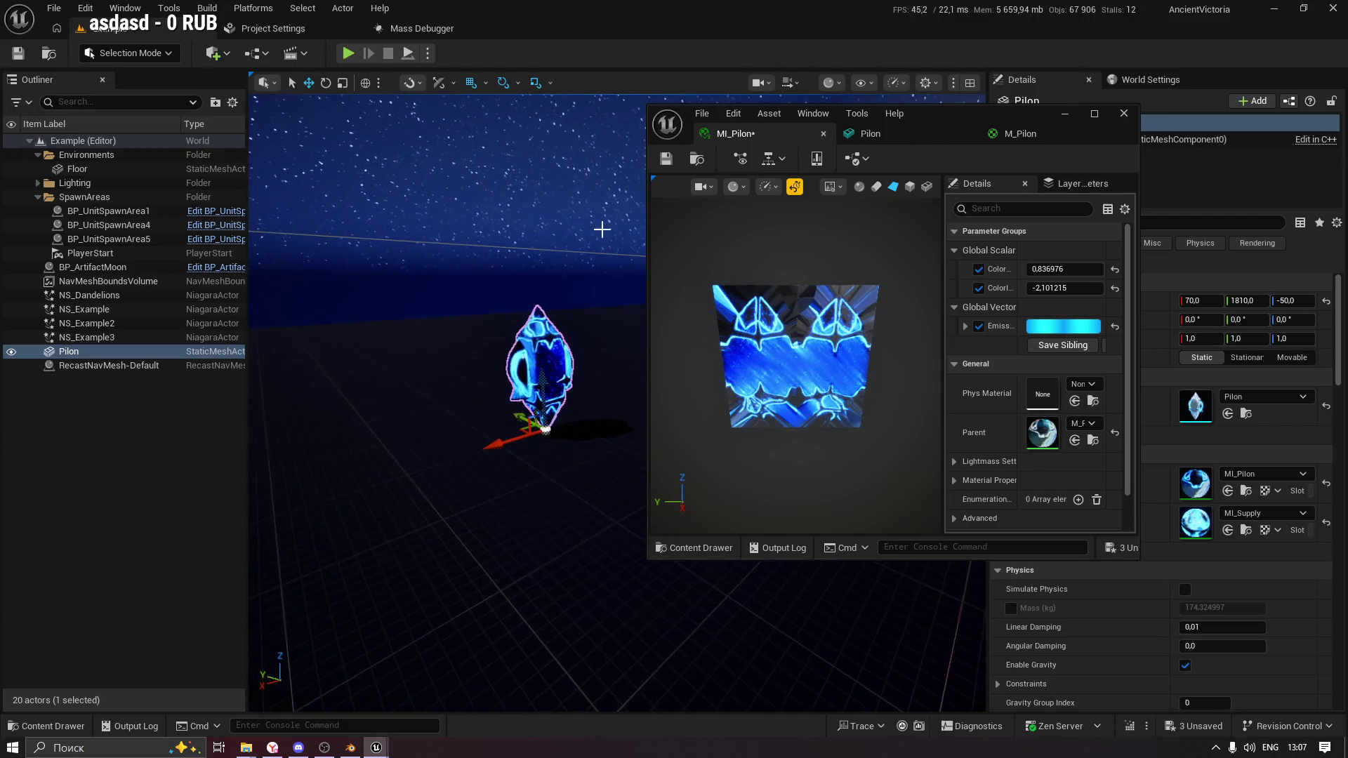
Close the M_Pilon and static mesh editors and save all modified assets with Ctrl+S.
double_click(1106, 128)
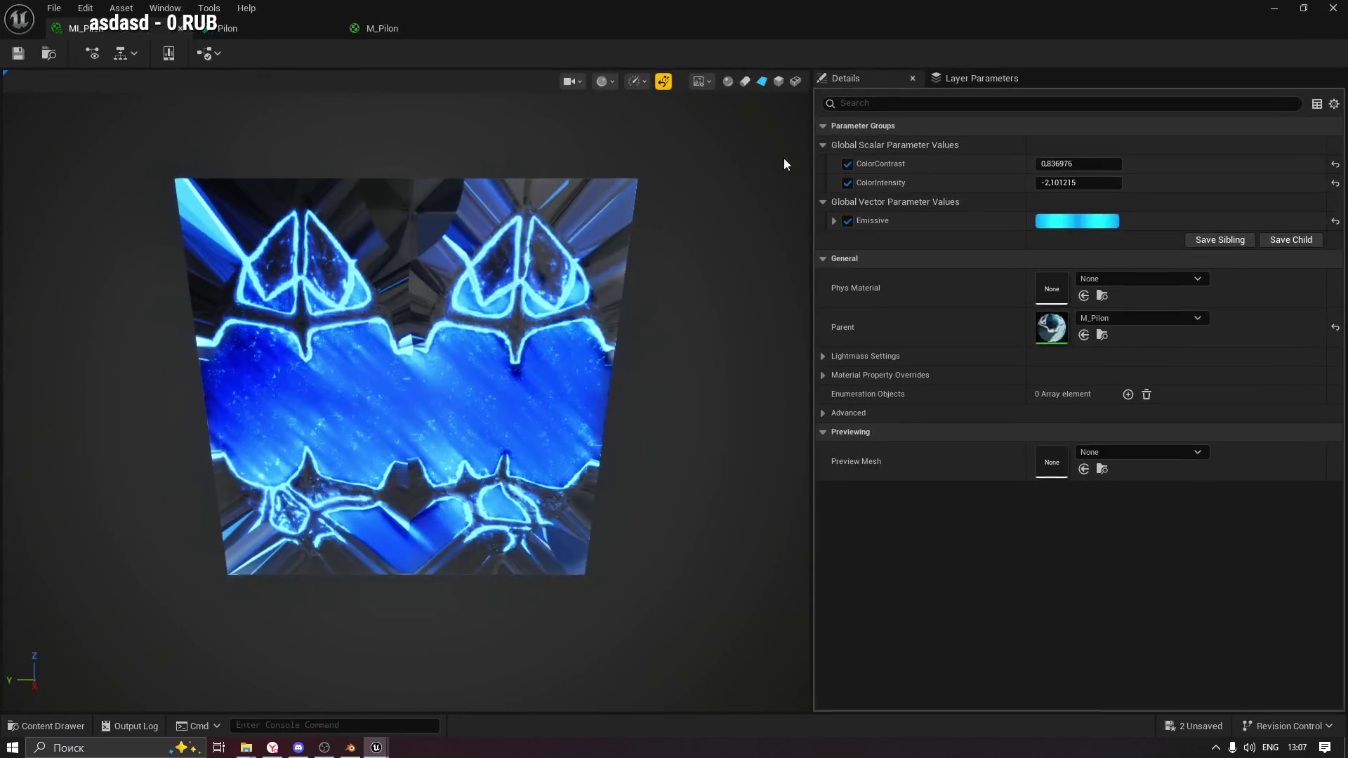
left_click(471, 30)
left_click(478, 29)
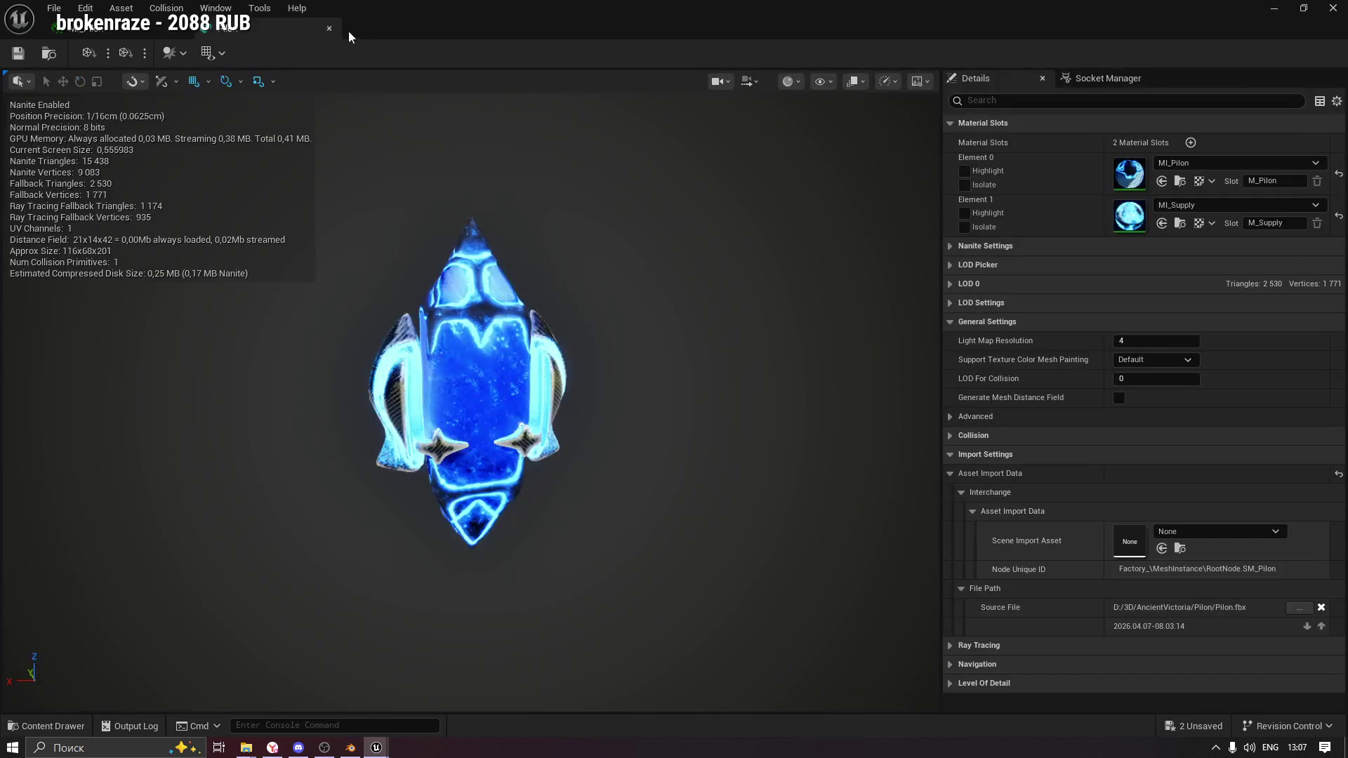
left_click(179, 29)
key("ctrl+s")
Frame the Pilon actor in the viewport and bring up the Pilon mesh asset's actions.
scroll(593, 226, "up", 3)
key("f")
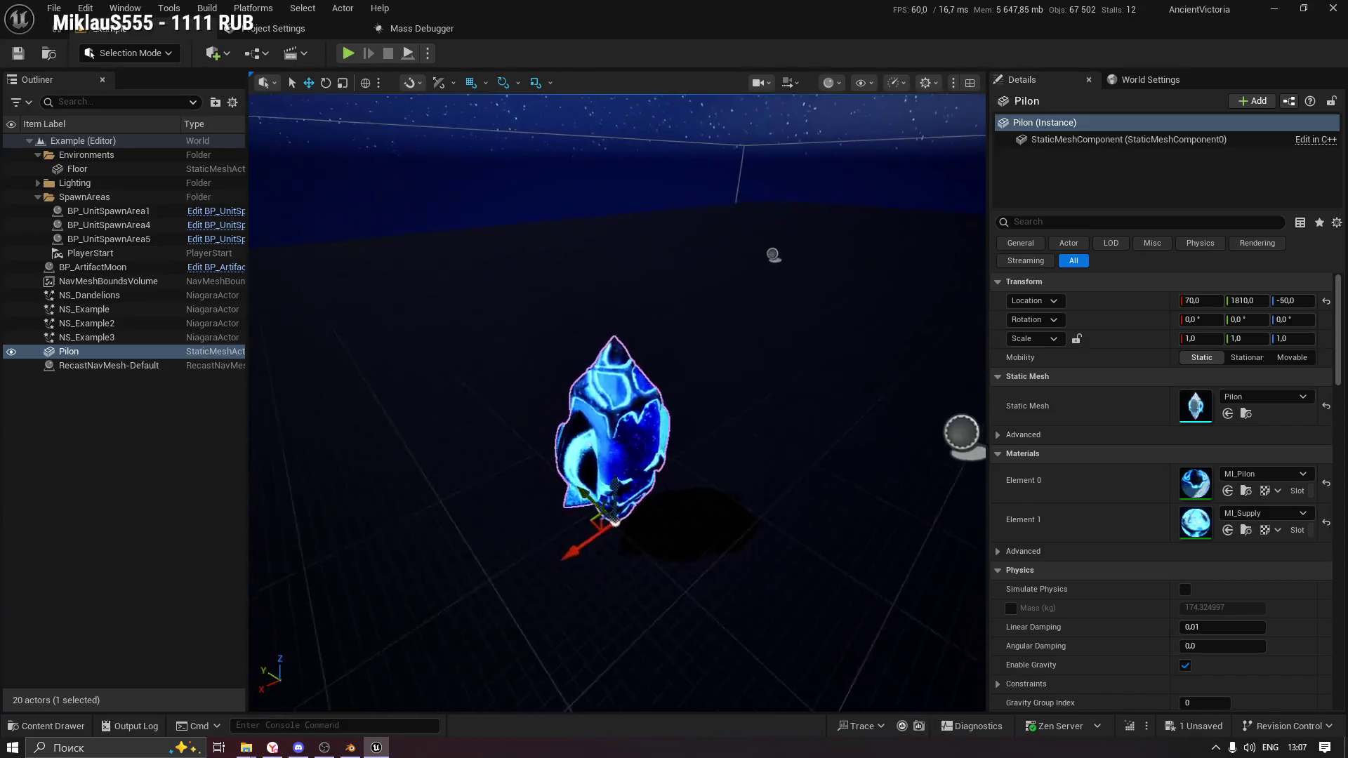
left_click(54, 727)
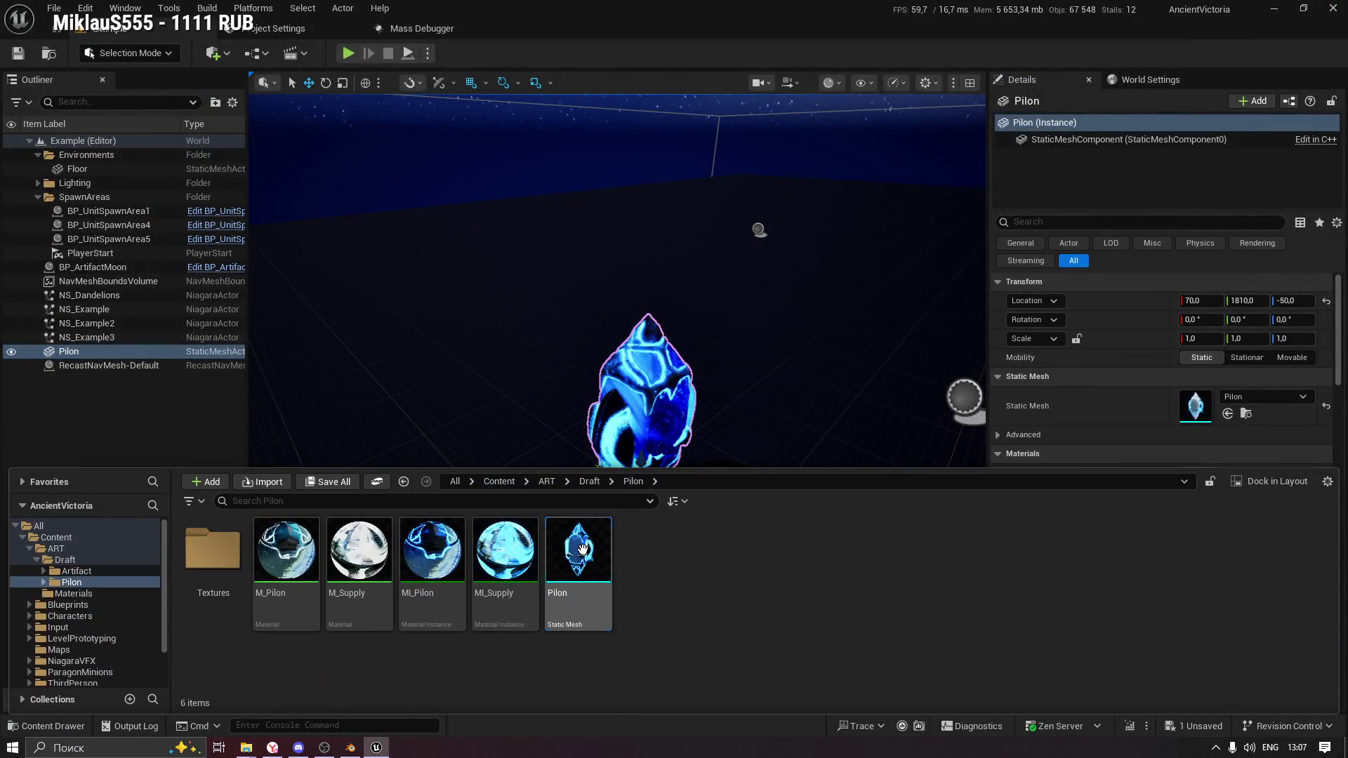
right_click(582, 549)
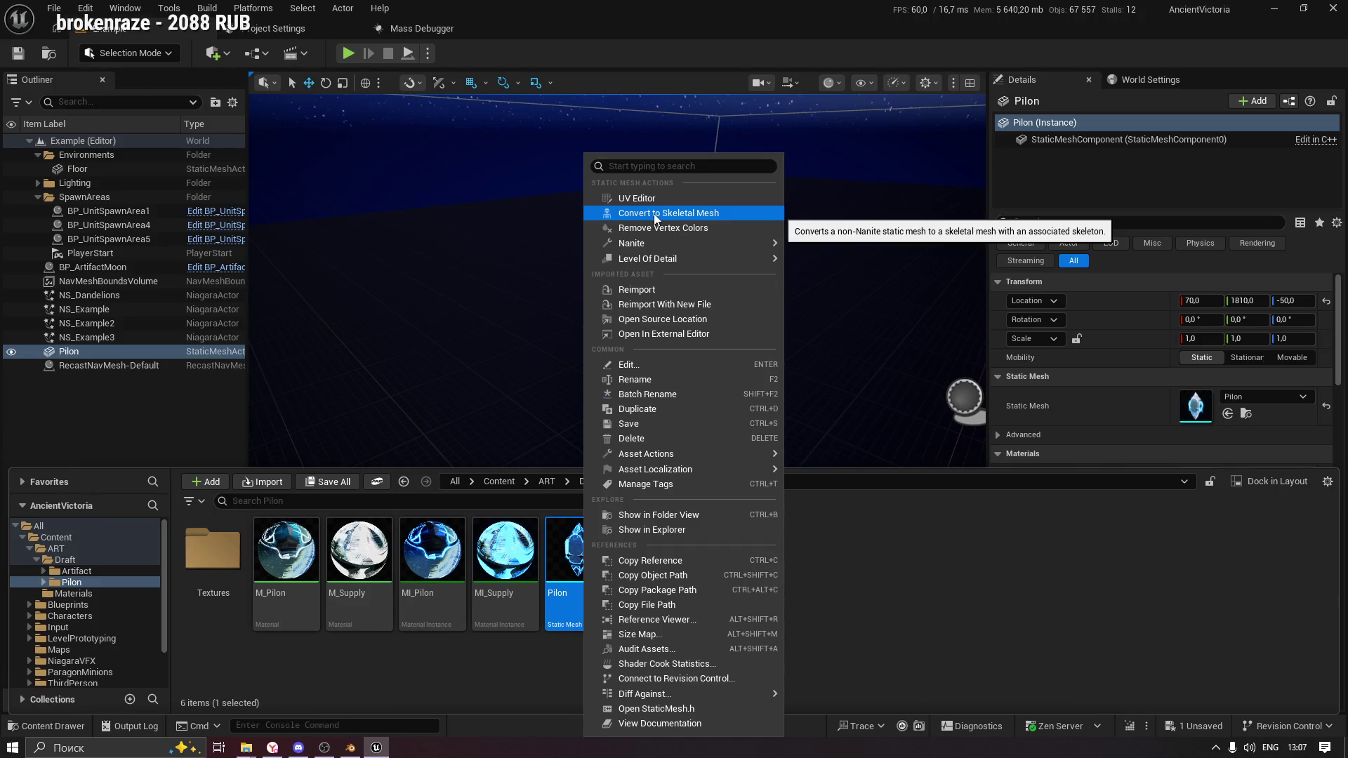
Convert Pilon to a skeletal mesh with a newly created skeleton and chosen root bone placement.
left_click(656, 214)
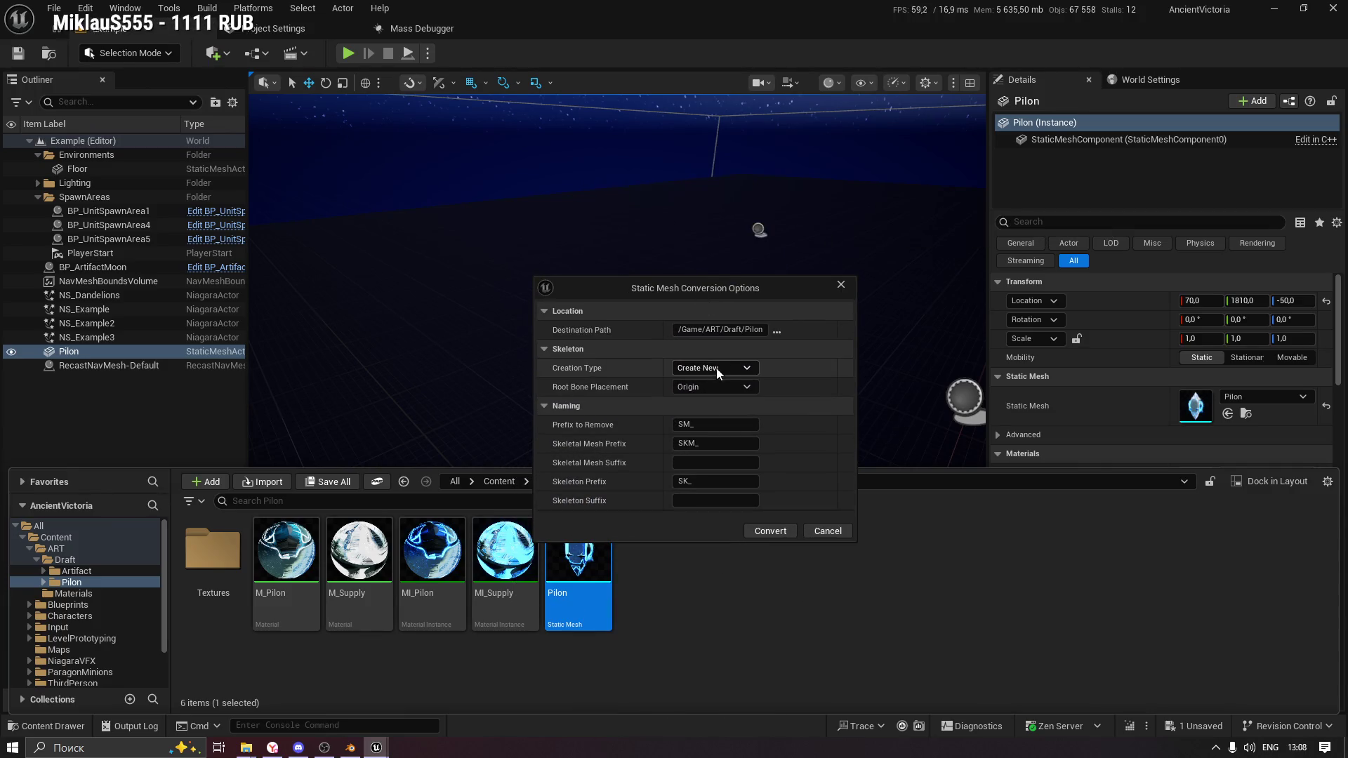
left_click(716, 368)
left_click(733, 381)
left_click(698, 386)
left_click(708, 427)
left_click(712, 368)
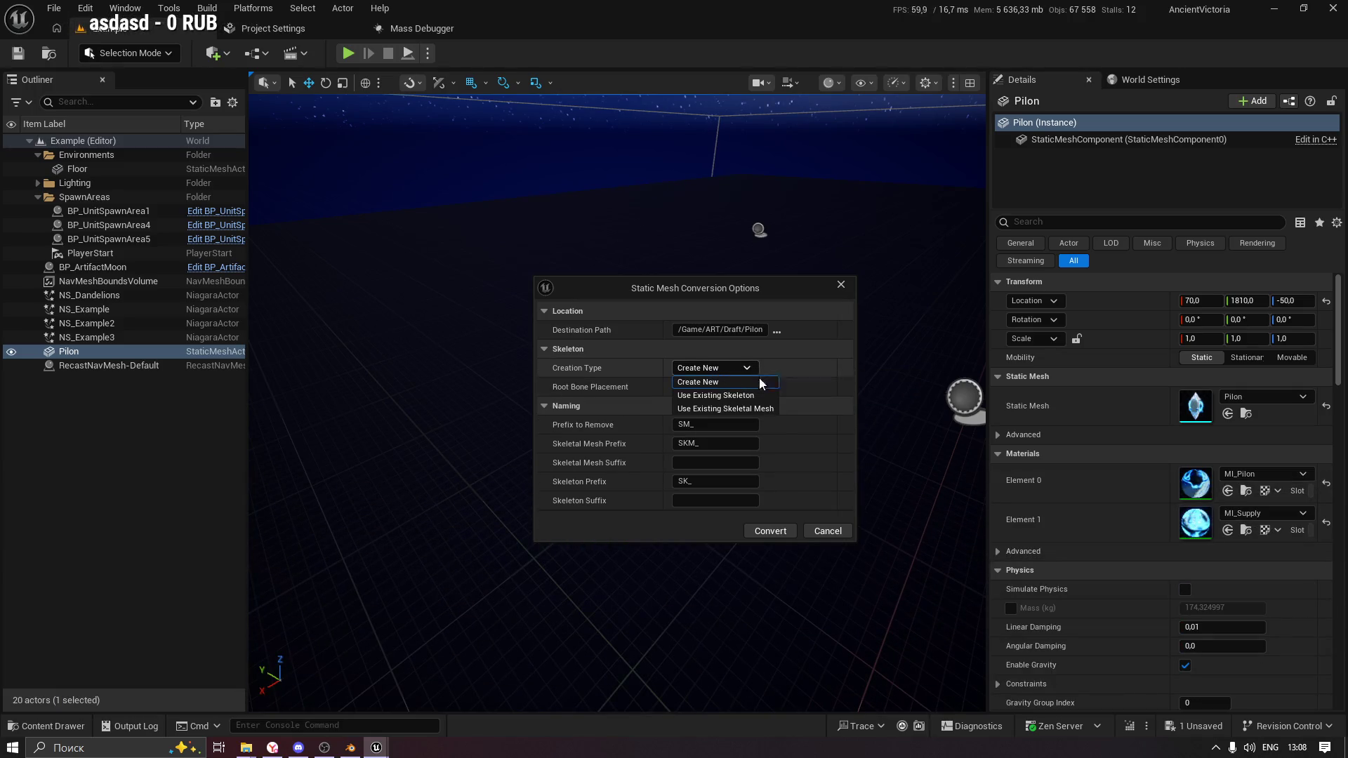
left_click(727, 381)
left_click(771, 531)
Find the new SKM_Pilon skeletal mesh in the content drawer and open it.
left_click(15, 727)
left_click(15, 727)
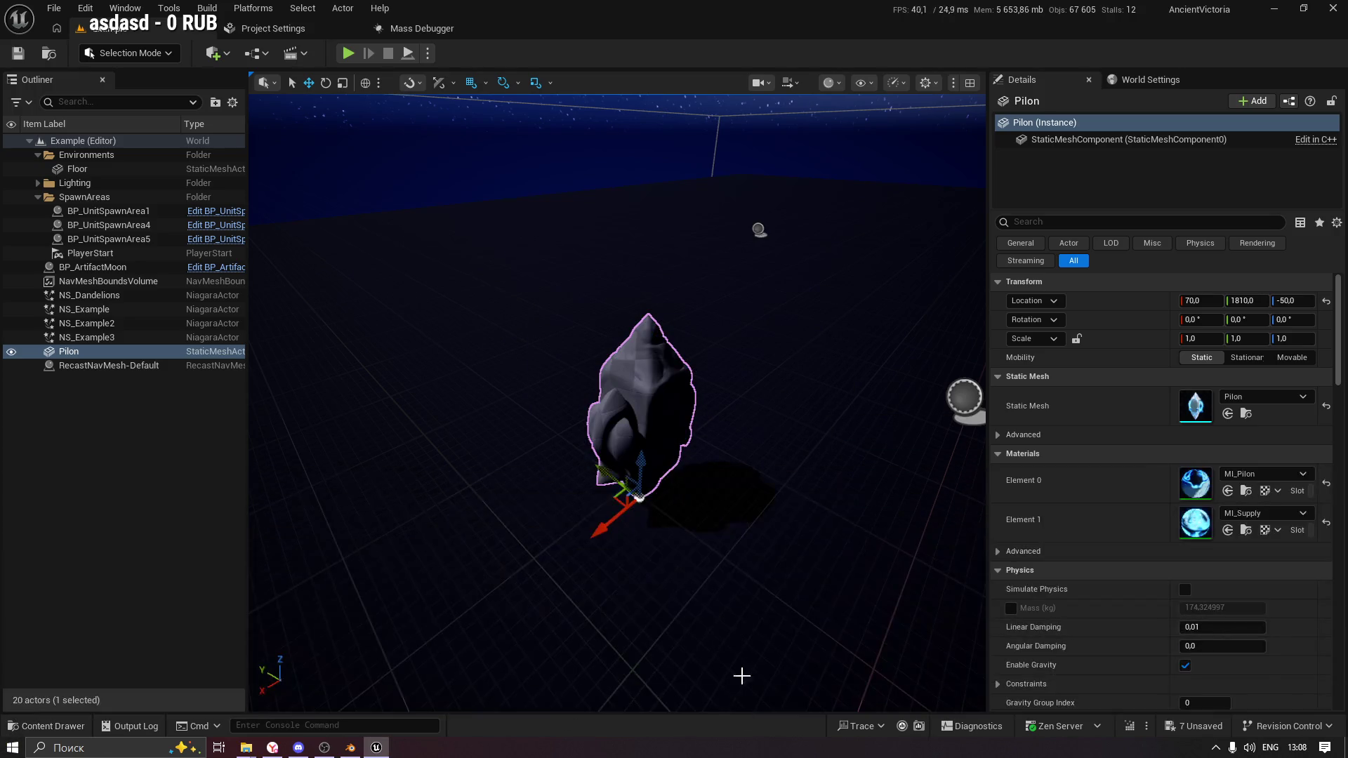
left_click(32, 727)
left_click(652, 555)
double_click(717, 548)
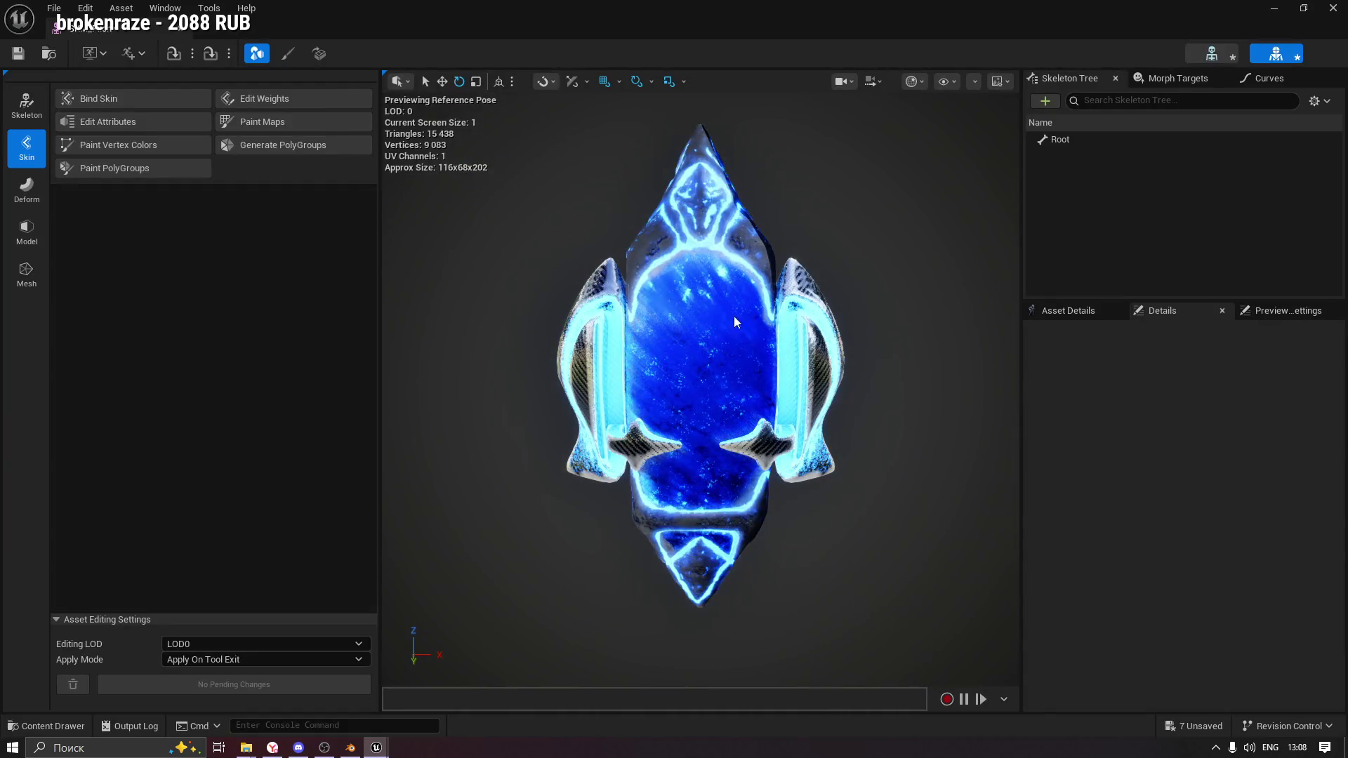
mouse_move(837, 282)
left_mouse_down()
mouse_move(709, 232)
mouse_move(671, 168)
left_mouse_up()
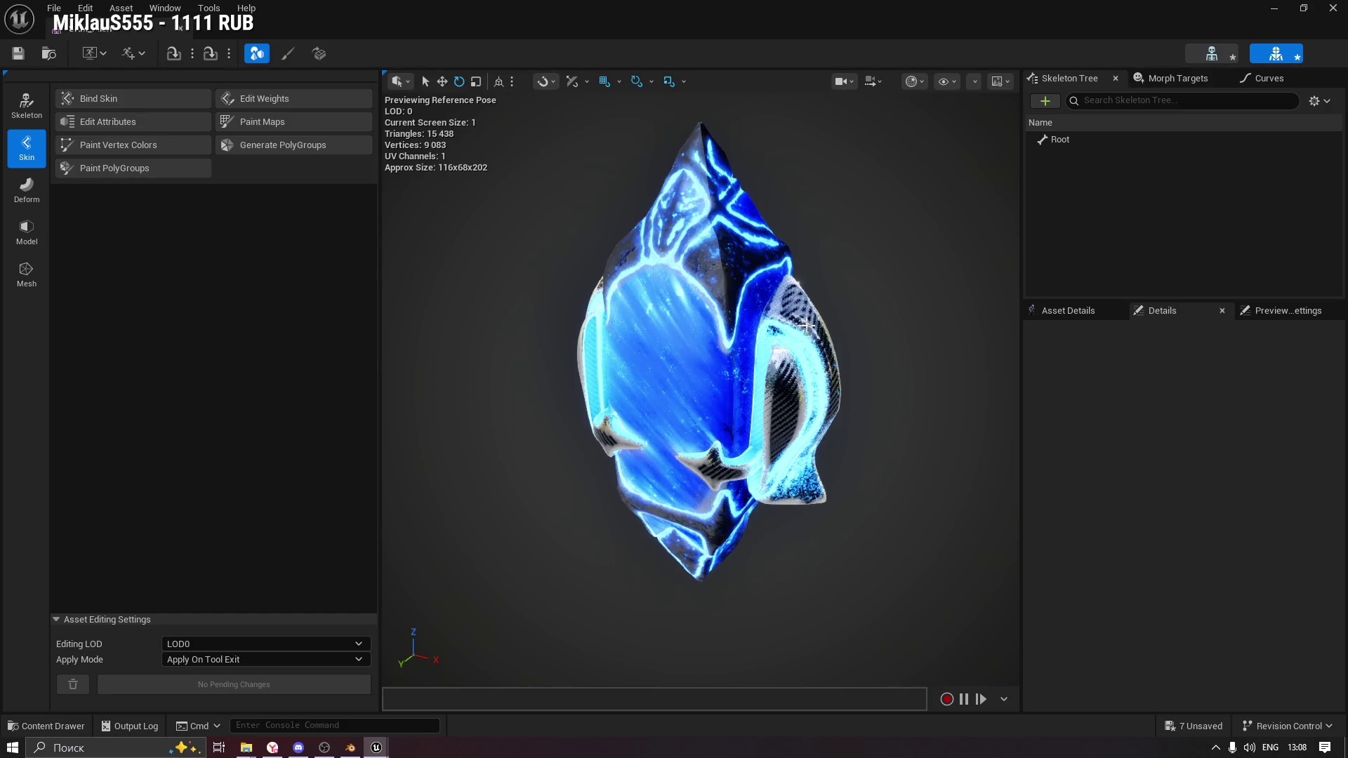
left_click(1276, 8)
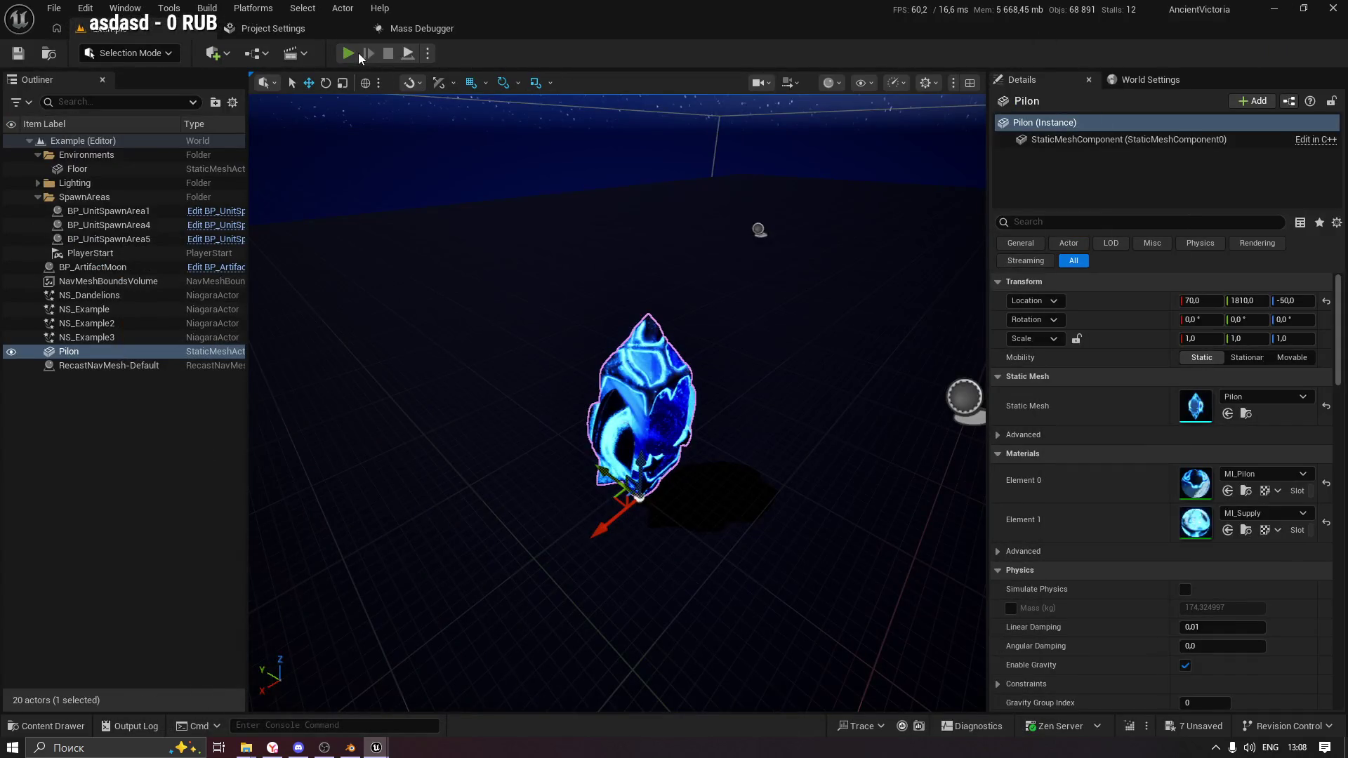
left_click(358, 53)
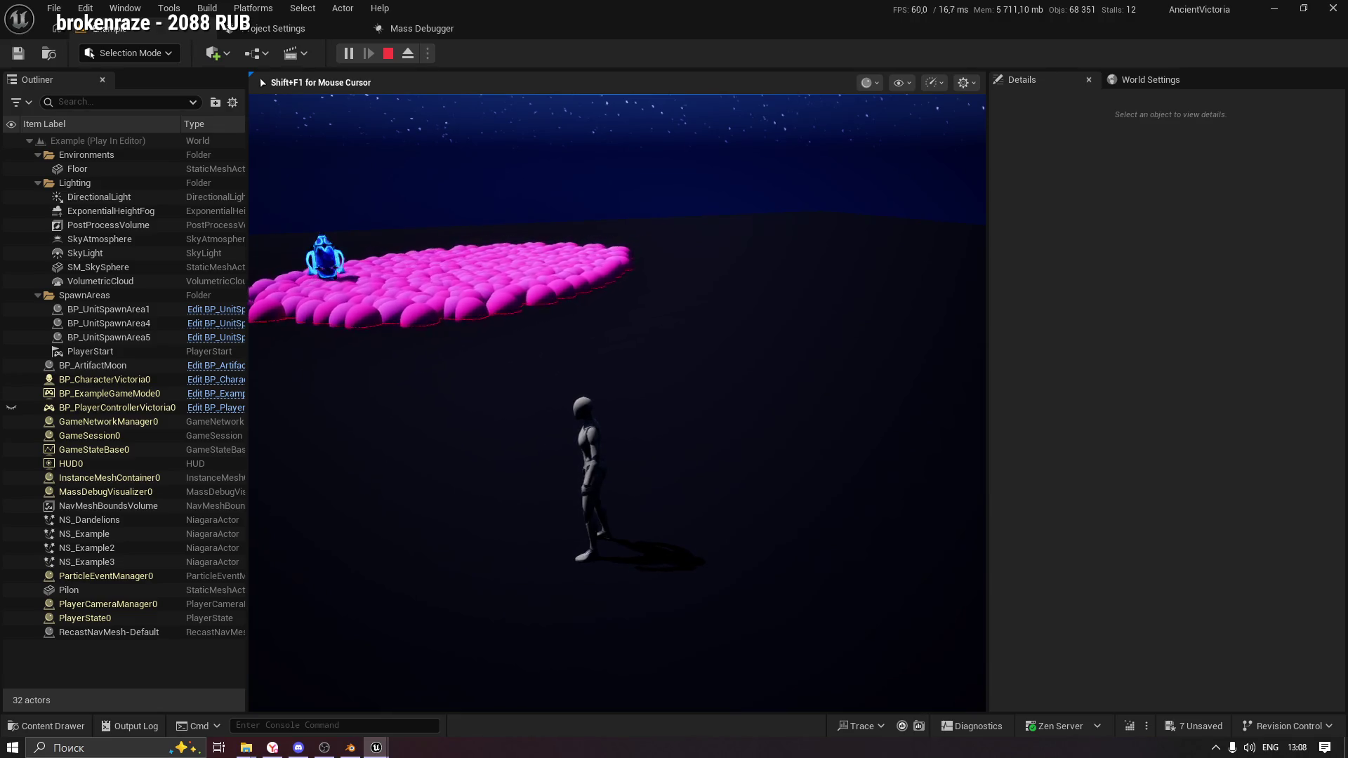
key("w")
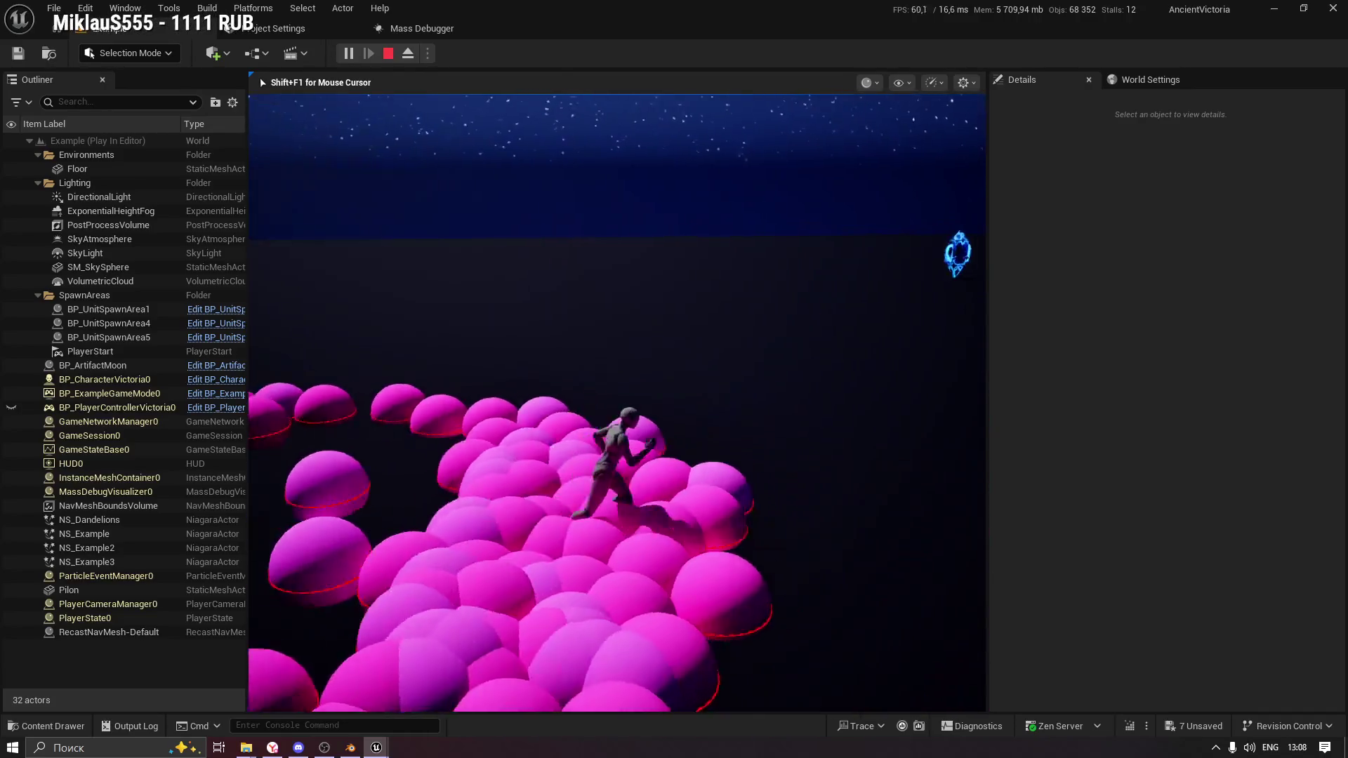
key("Escape")
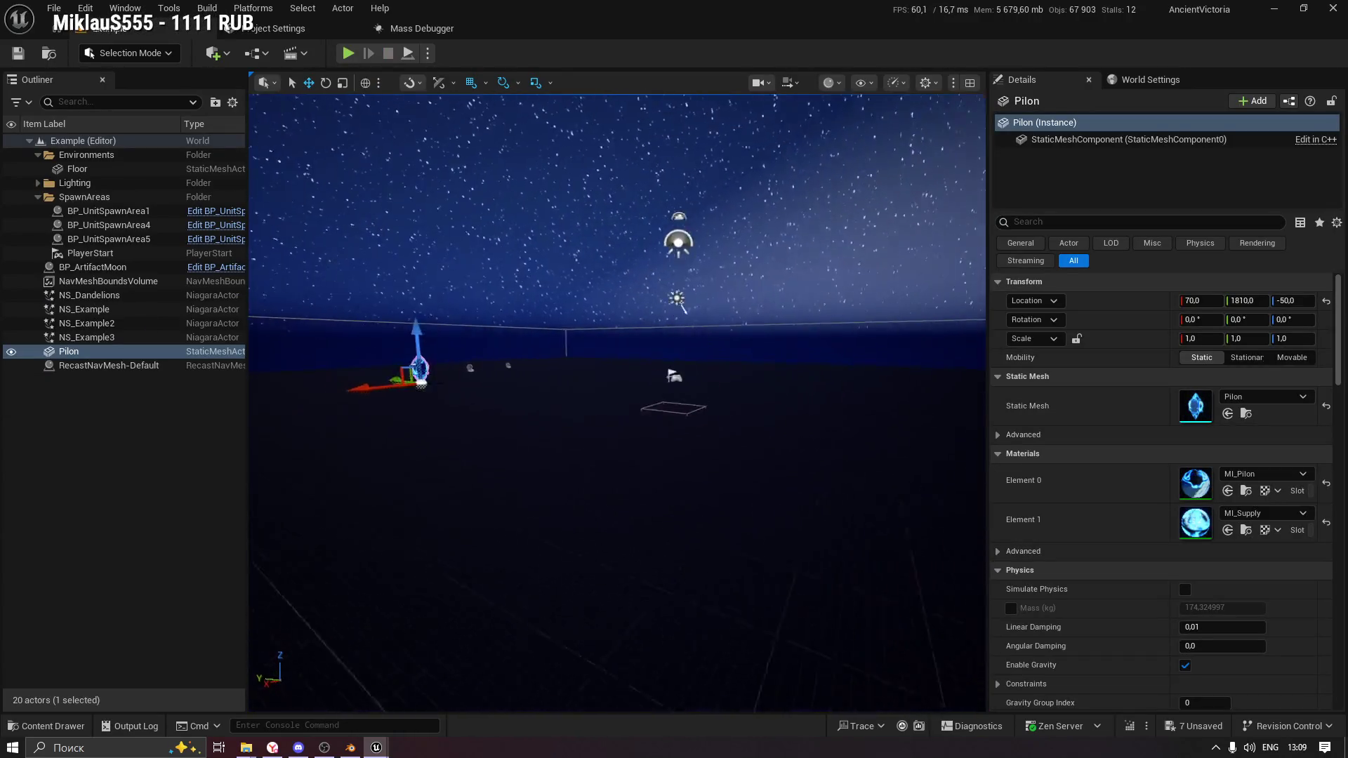
key("f")
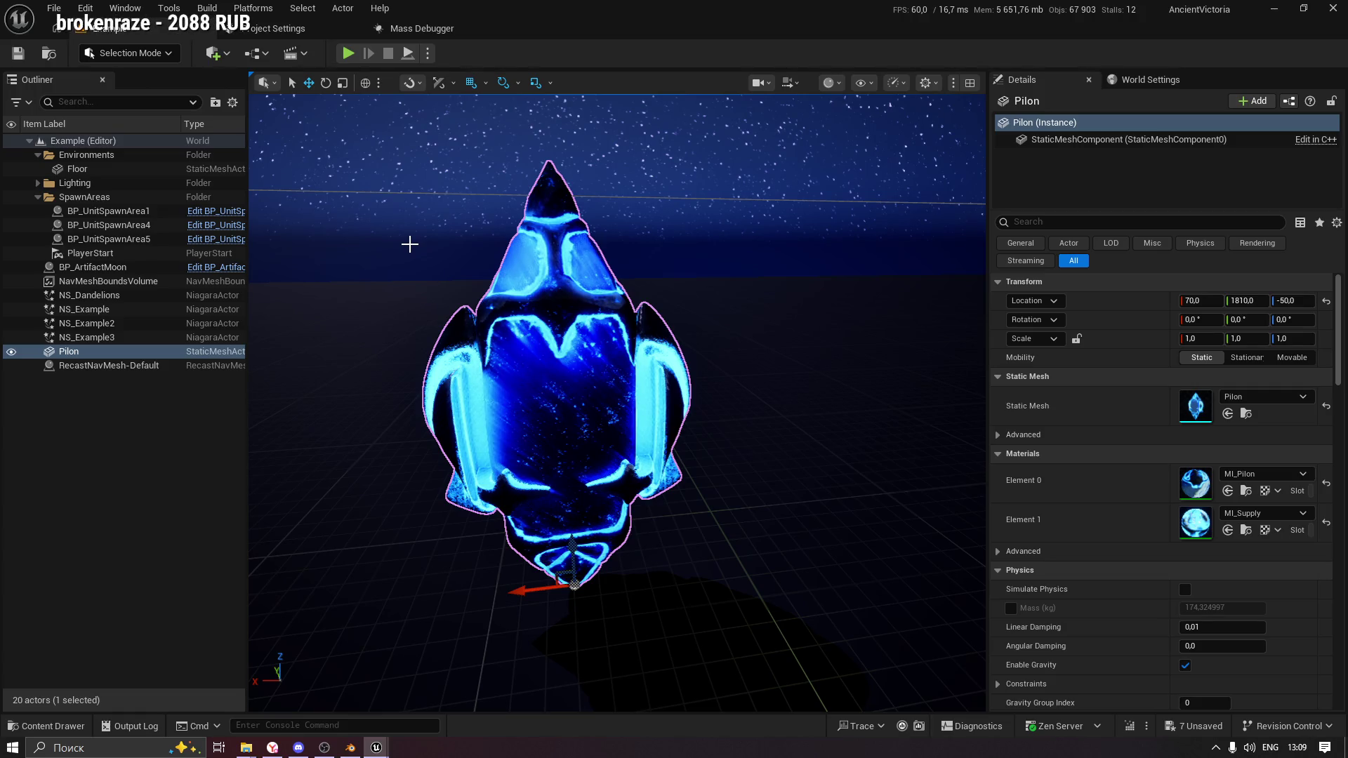
Orbit around the Pilon and open the Content Drawer on the Pilon folder.
mouse_move(482, 204)
left_mouse_down()
mouse_move(504, 288)
mouse_move(432, 207)
left_mouse_up()
left_click(44, 726)
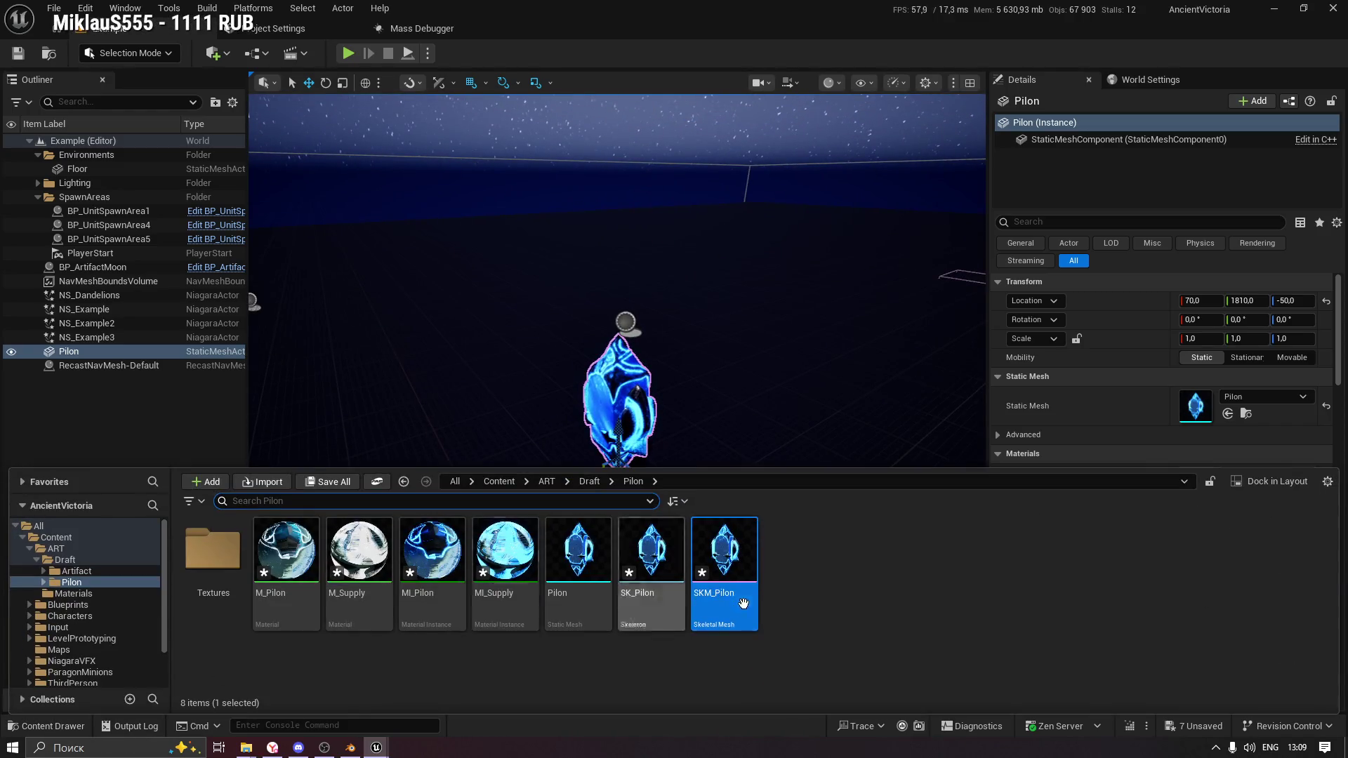
Save SKM_Pilon and start Edit Skeleton in Skeleton mode, showing the bone projection options.
mouse_move(376, 748)
left_click(491, 685)
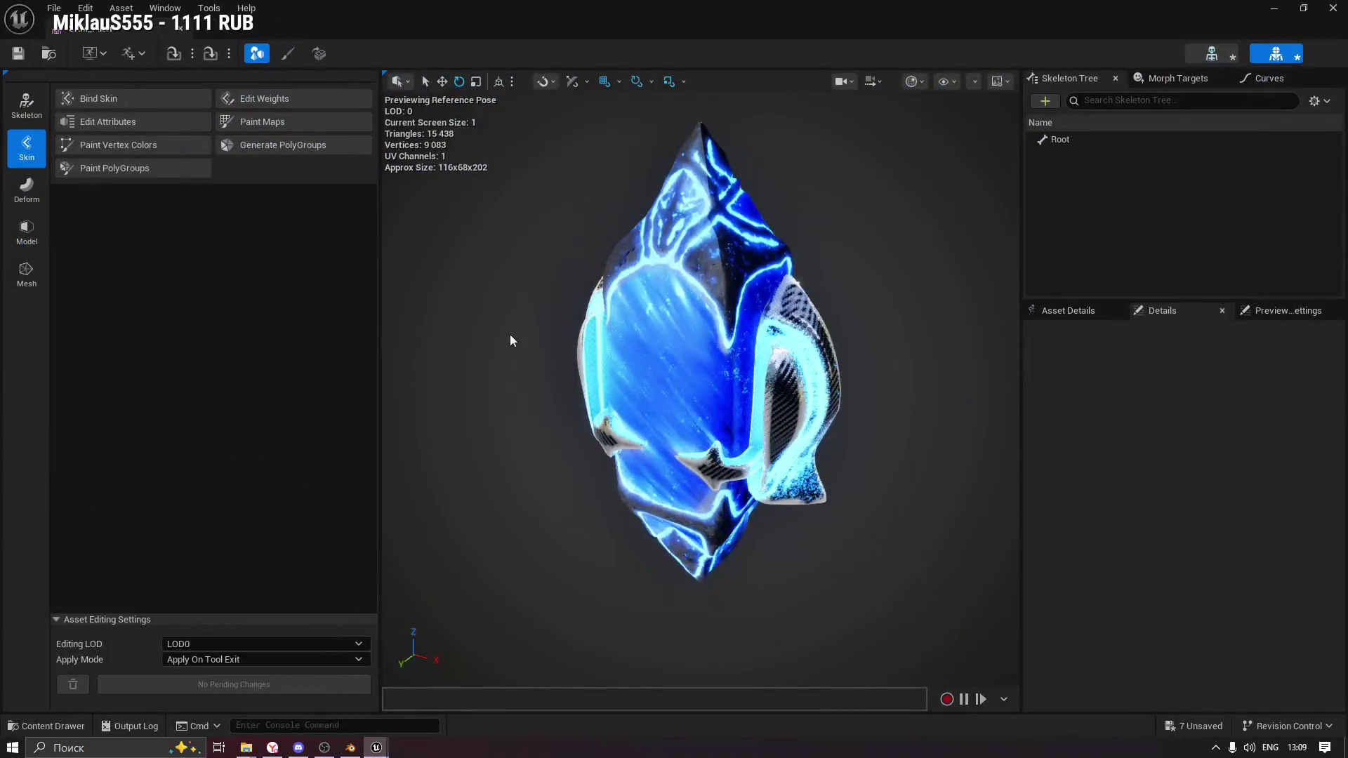
left_click_drag(520, 317, 518, 315)
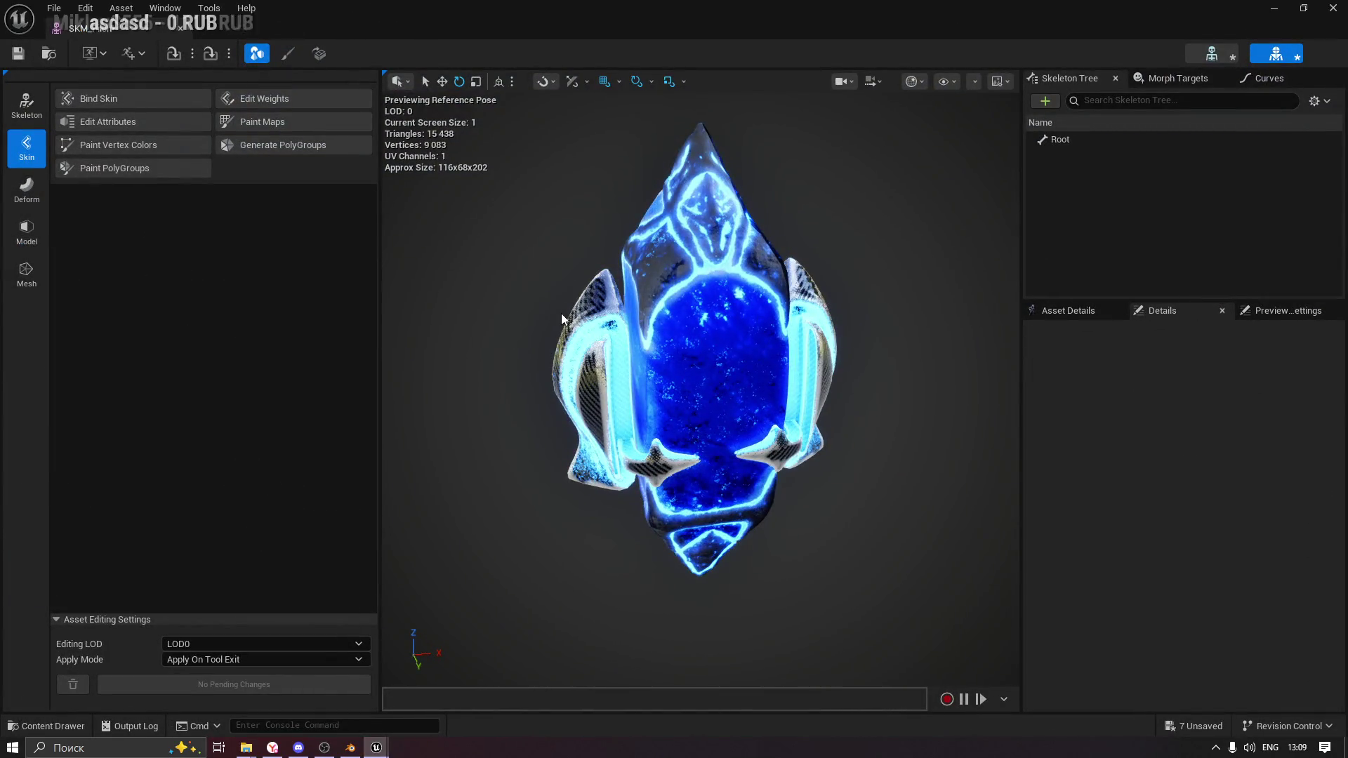
left_click(16, 54)
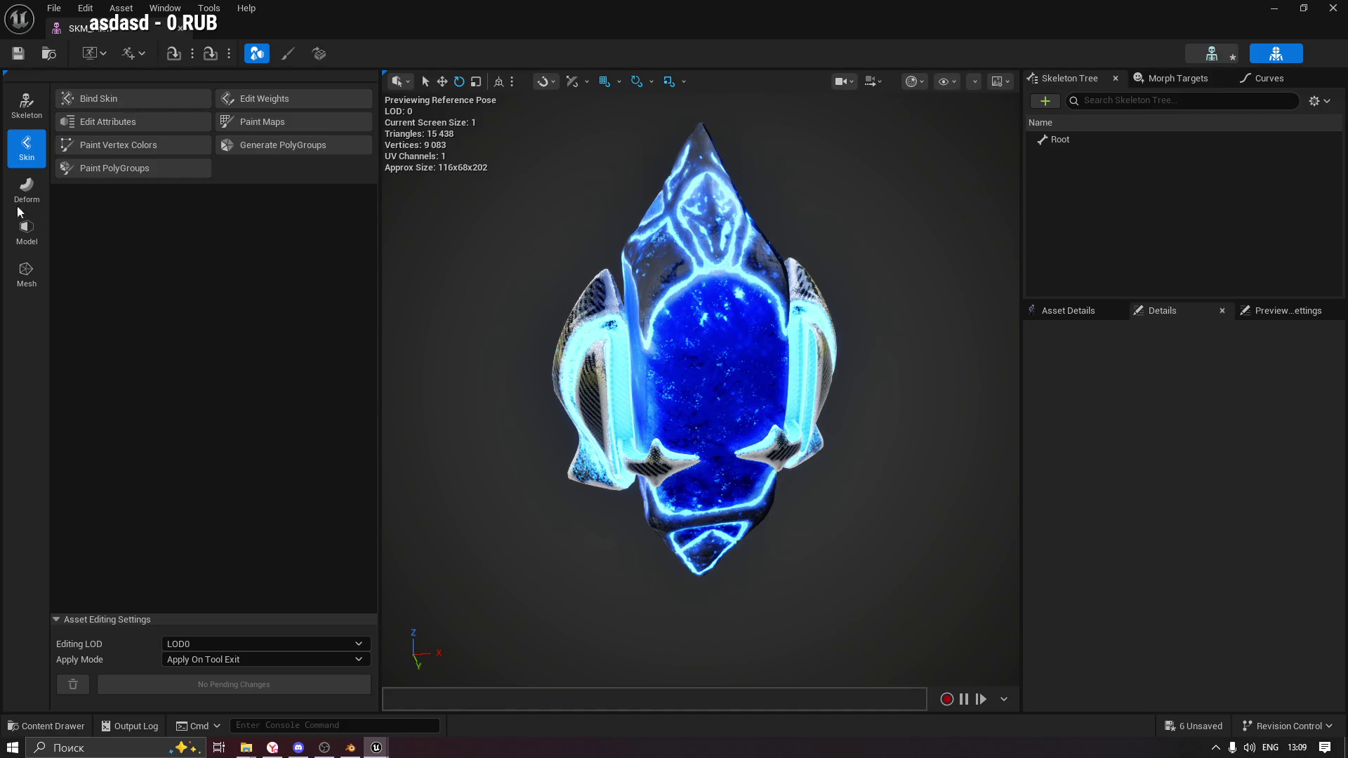
left_click(26, 106)
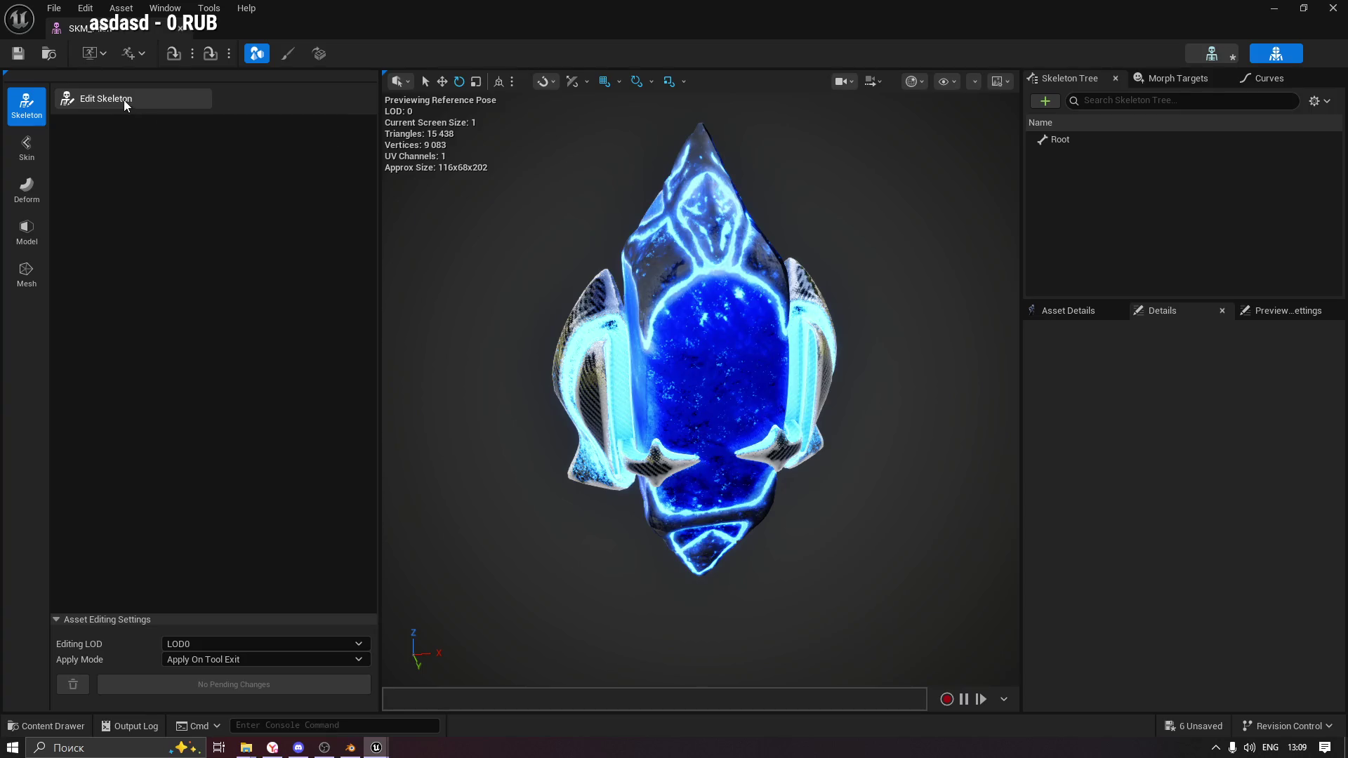
left_click(127, 100)
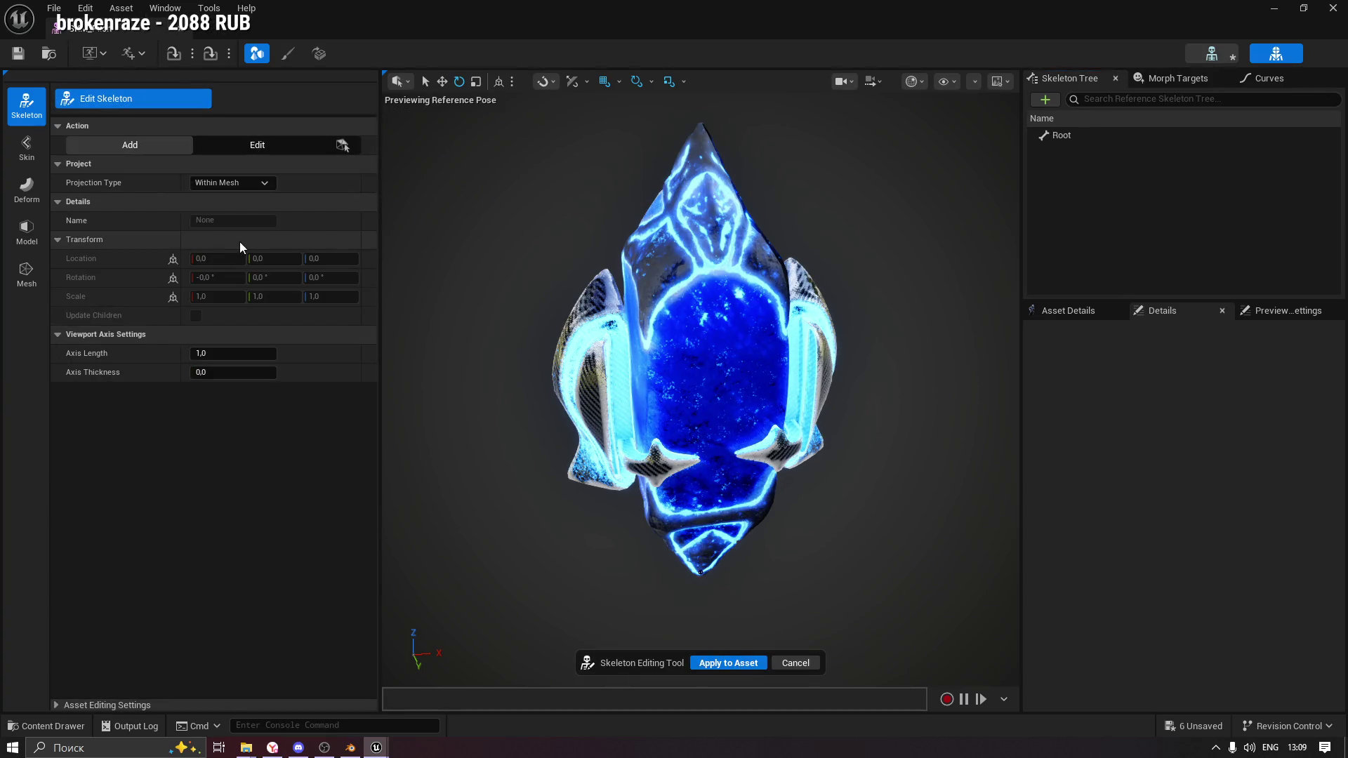
left_click(226, 182)
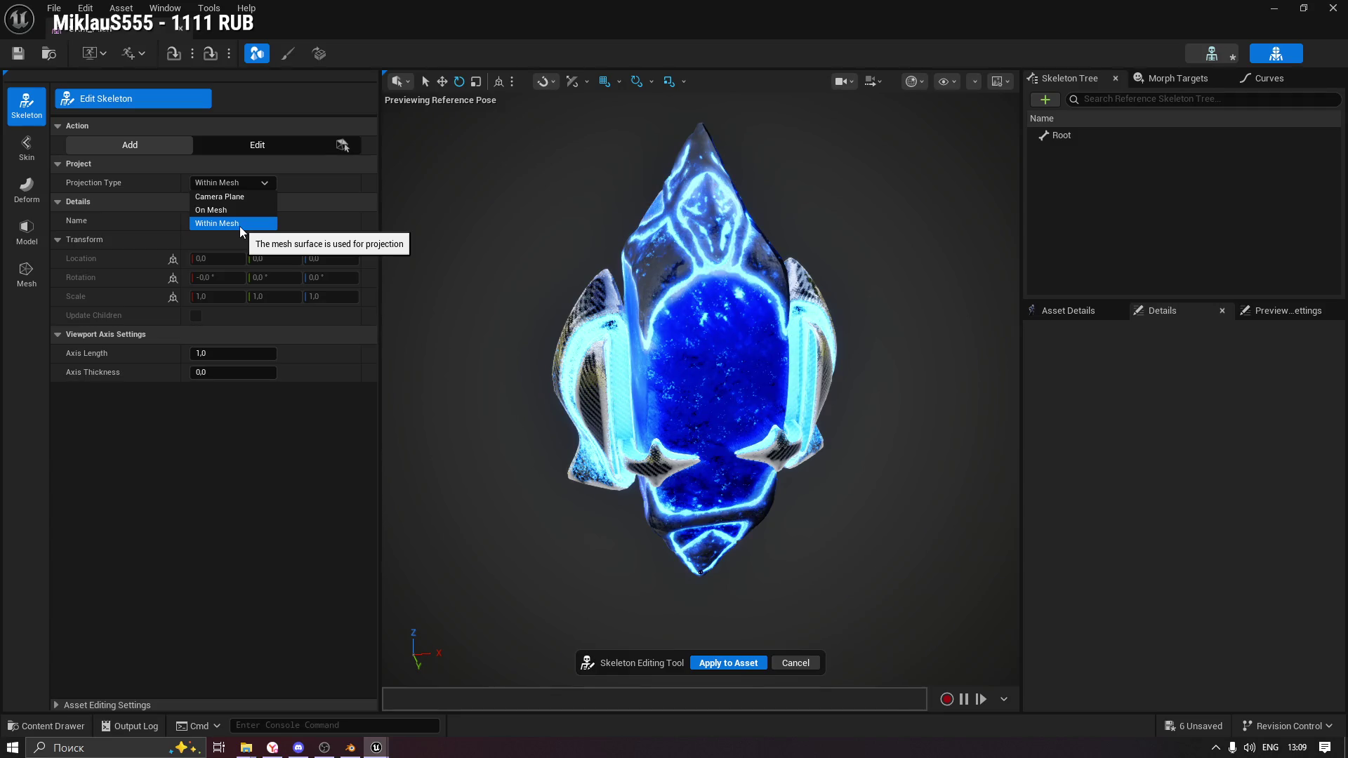
Keep projection Within Mesh, view the mask head-on, and undo a trial Root bone move.
left_click(240, 227)
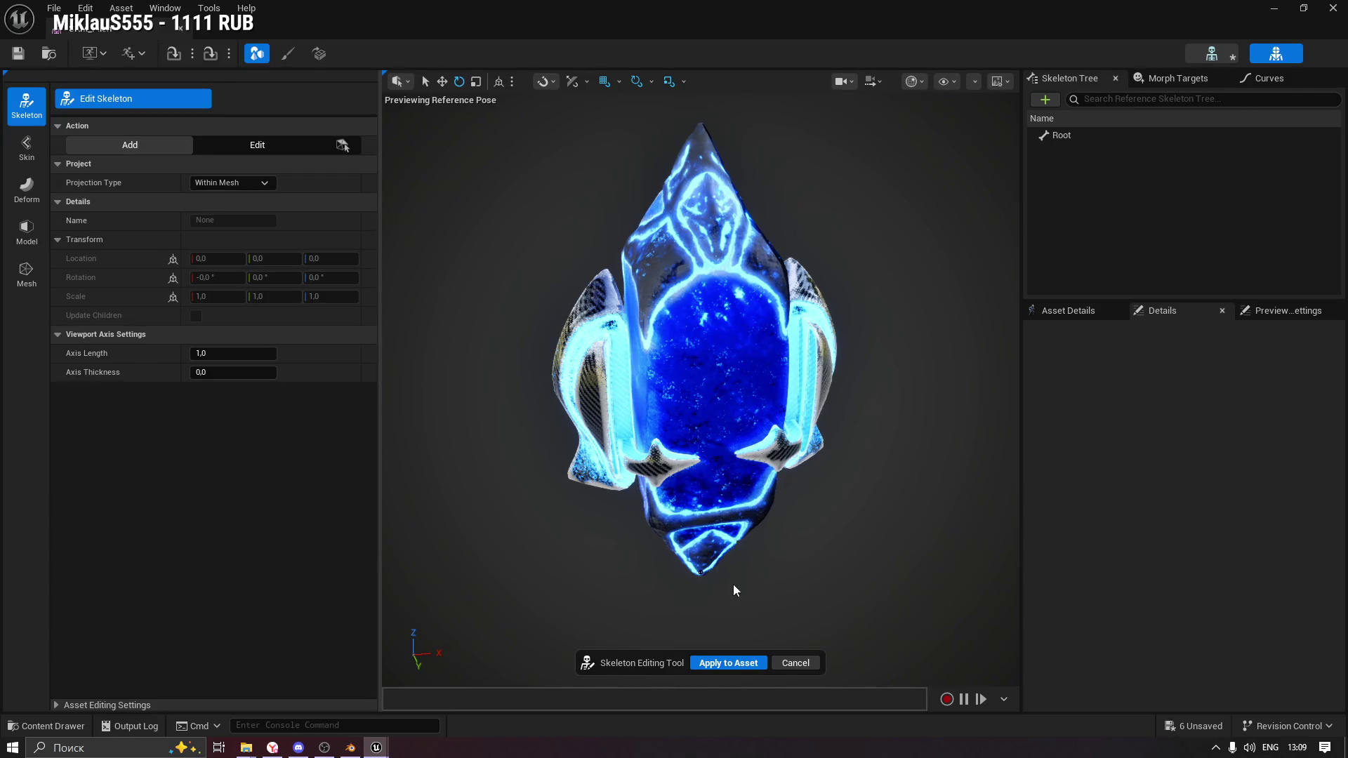
left_click_drag(734, 590, 733, 561)
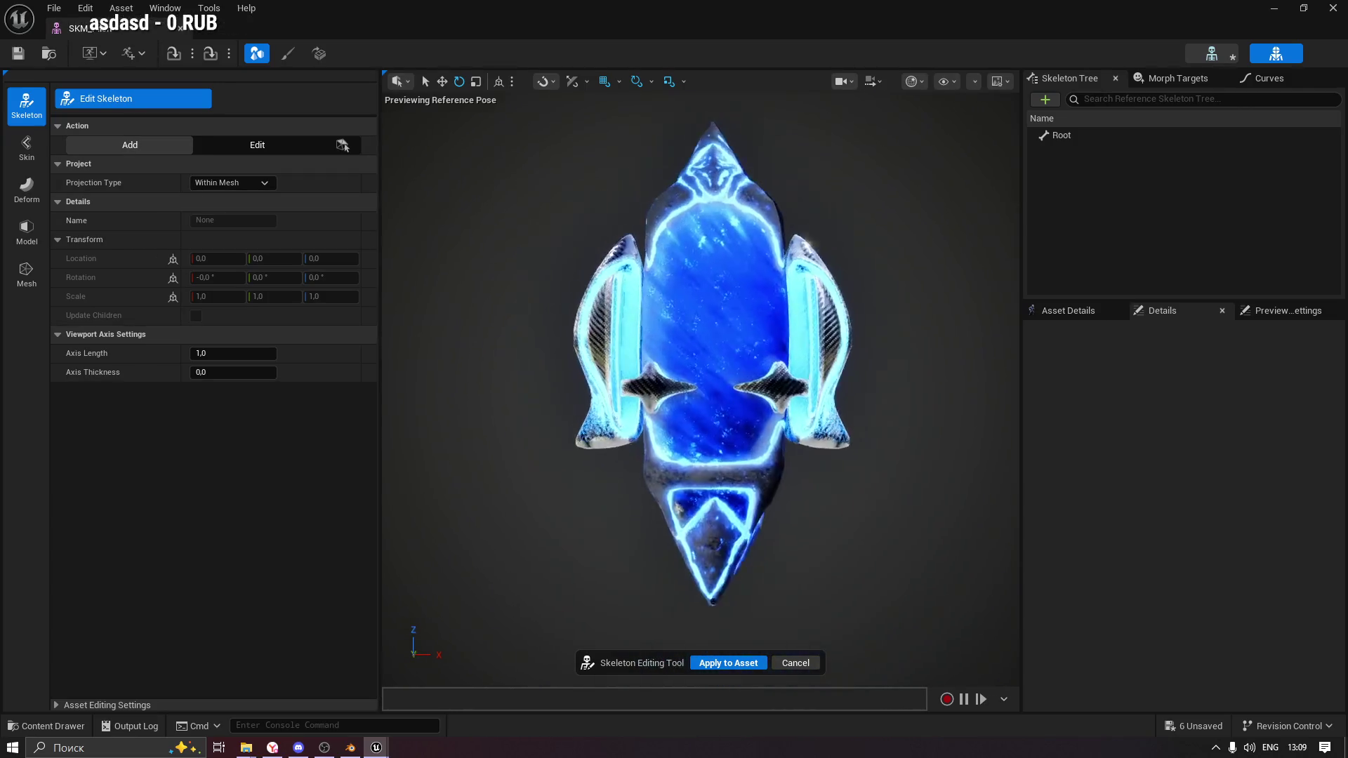
left_click_drag(851, 667, 852, 644)
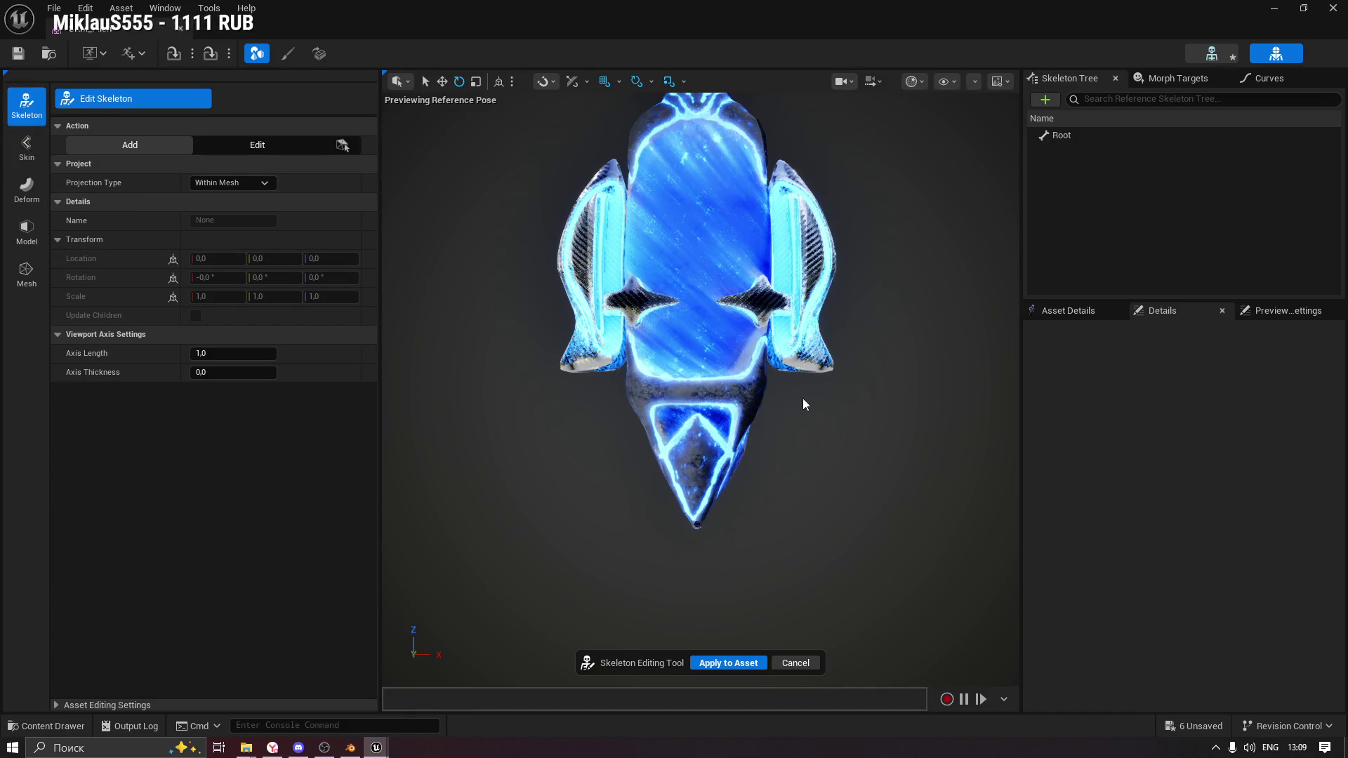
mouse_move(805, 266)
left_mouse_down()
mouse_move(702, 267)
mouse_move(735, 314)
left_mouse_up()
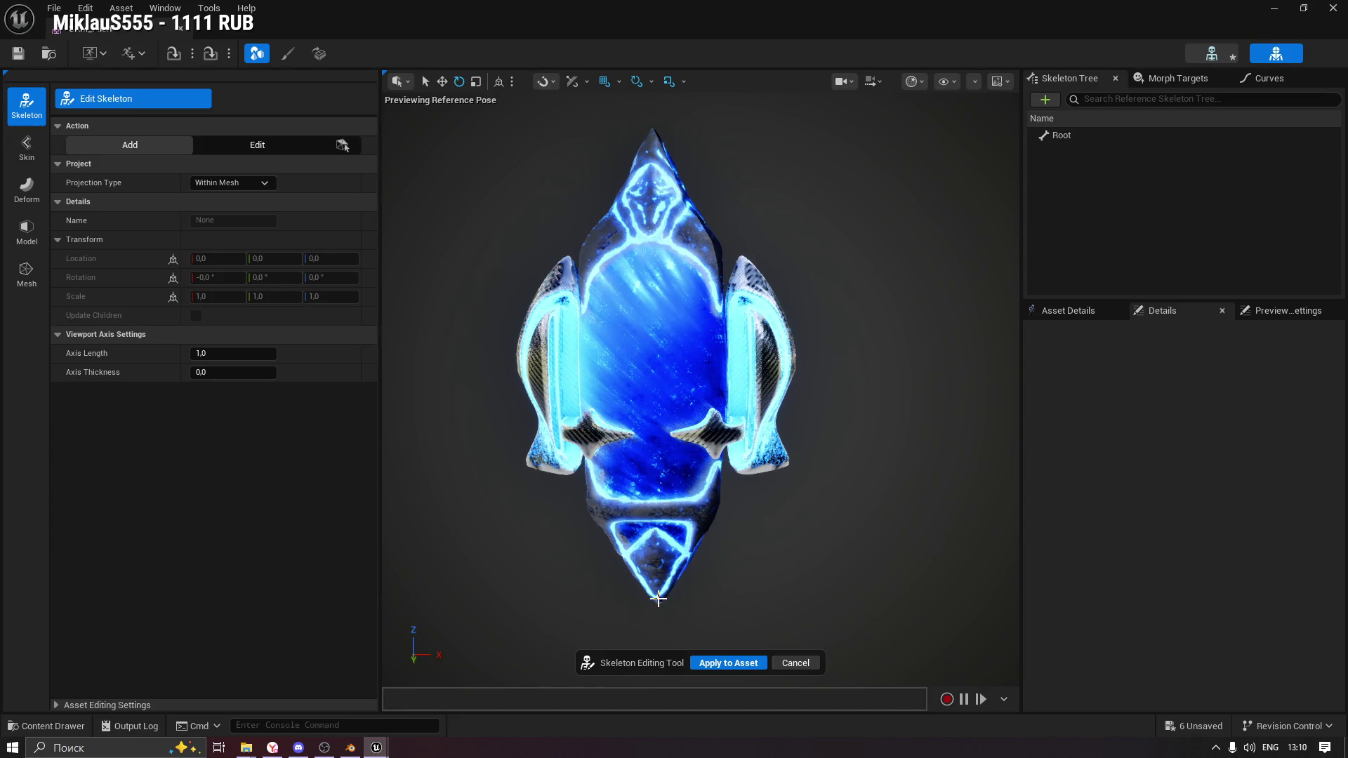
left_click_drag(660, 601, 664, 322)
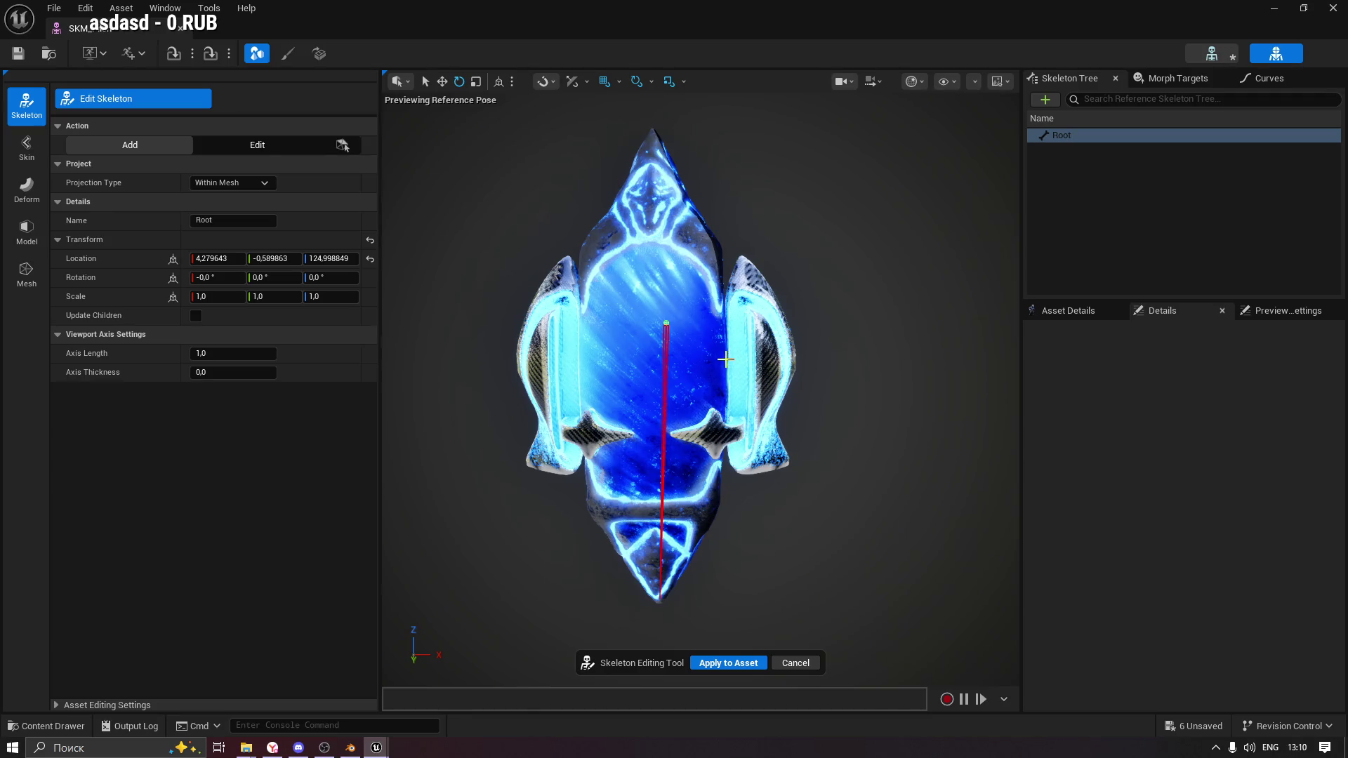
key("ctrl+z")
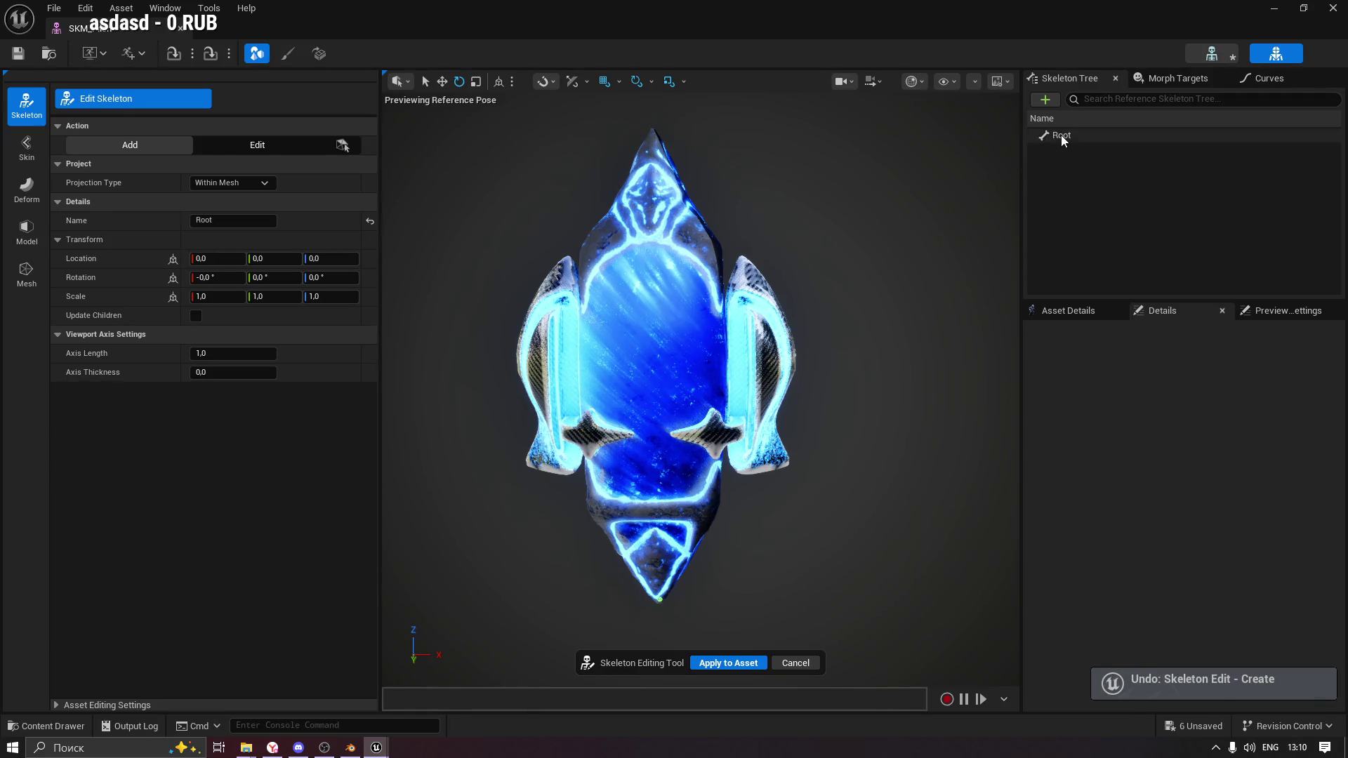
left_click(1062, 137)
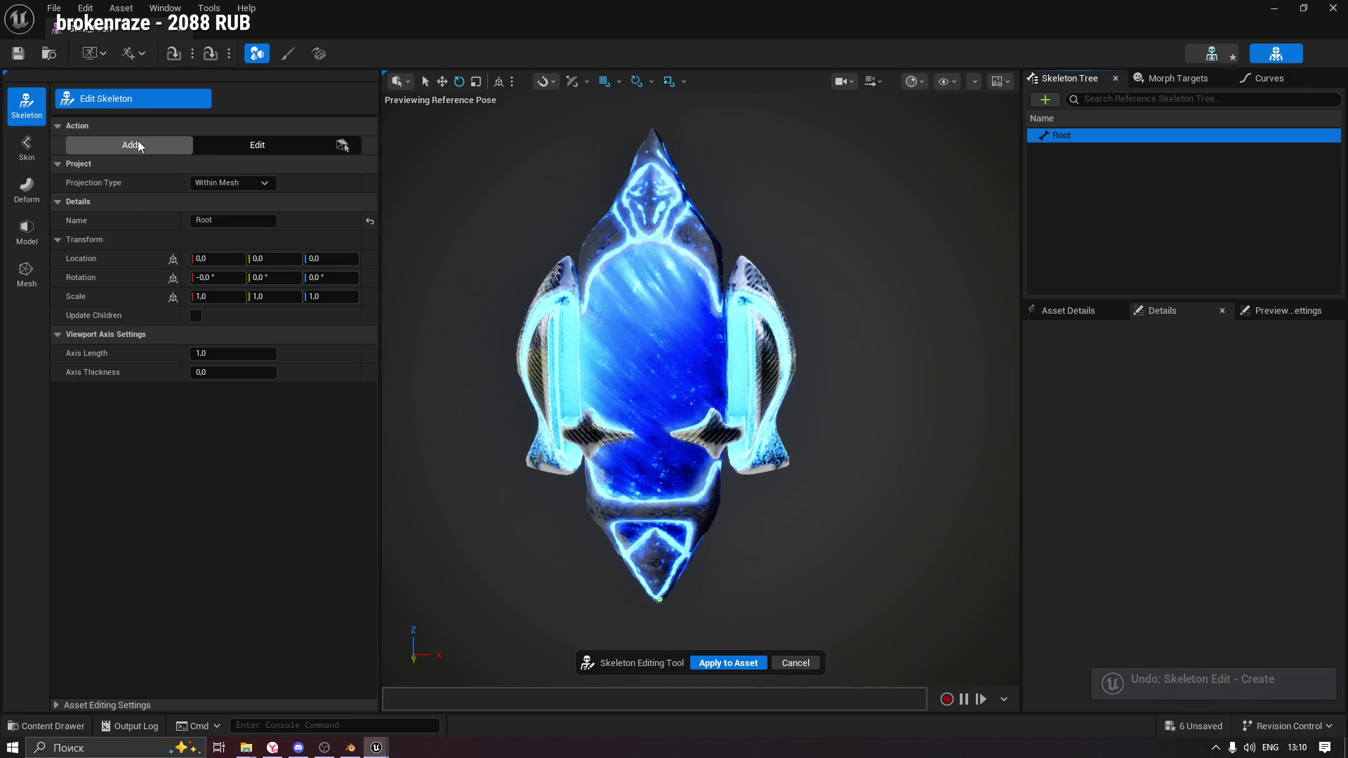
left_click(166, 151)
Add a new bone under Root, reset its location and set Z to 200.
left_click_drag(658, 432, 648, 251)
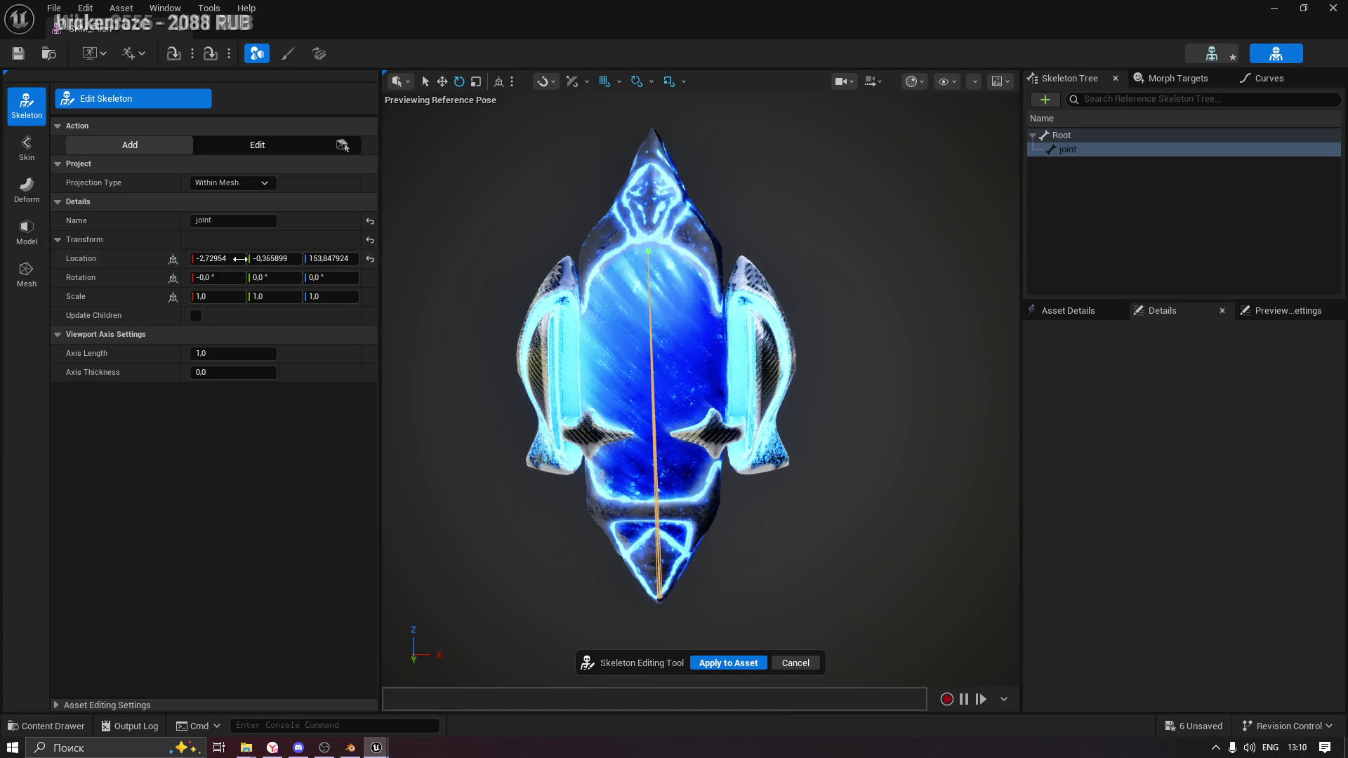
left_click(370, 258)
left_click(357, 255)
type("200")
key("Return")
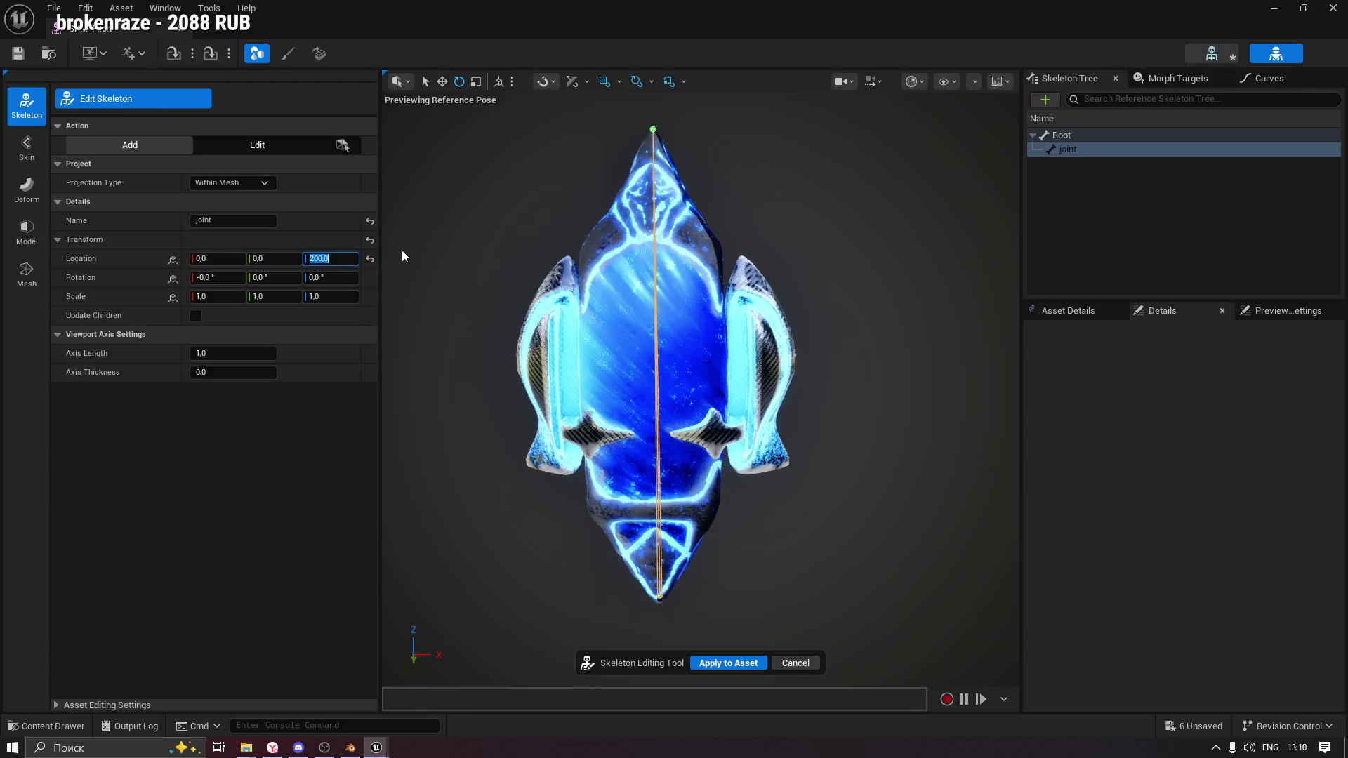
left_click(231, 437)
Rename the new joint bone to Pilon in the Skeleton Tree.
left_click(225, 220)
left_click(1079, 155)
left_click(1085, 152)
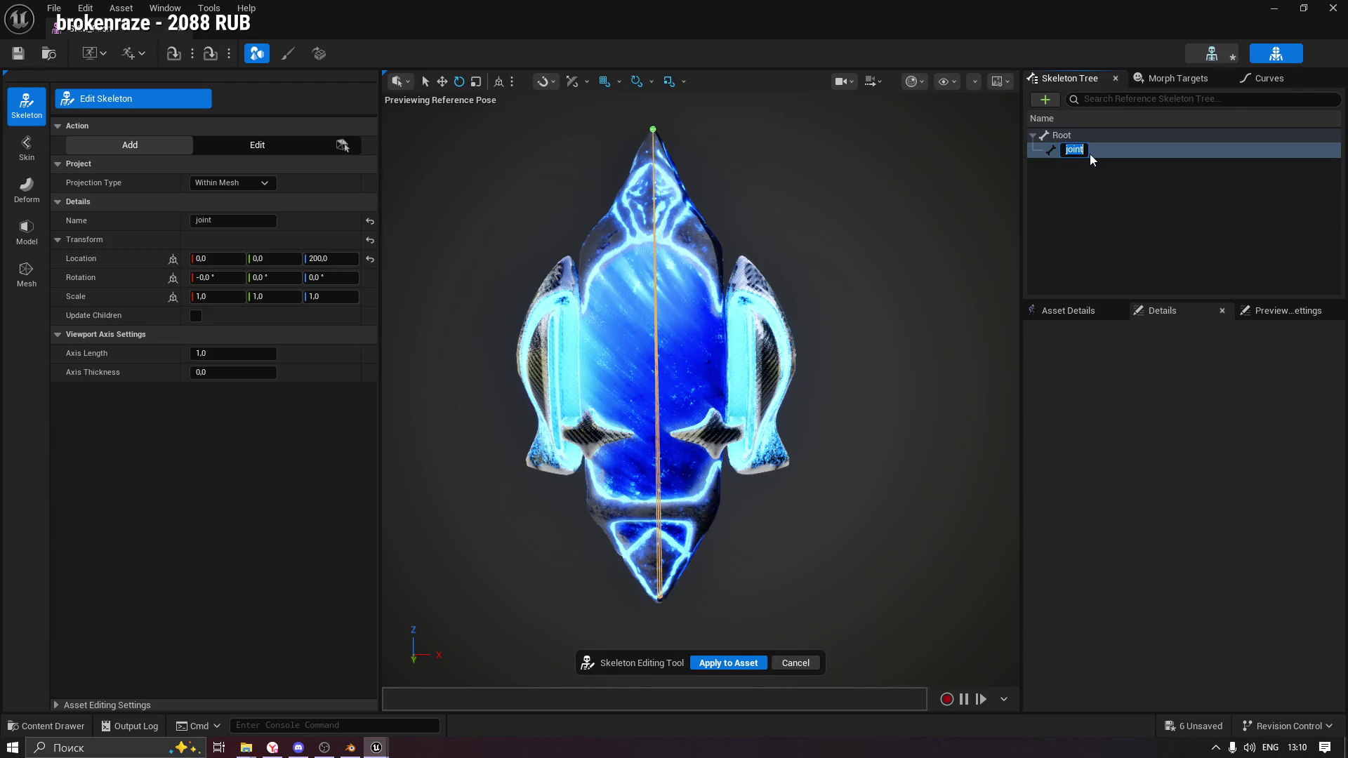
type("Pilon")
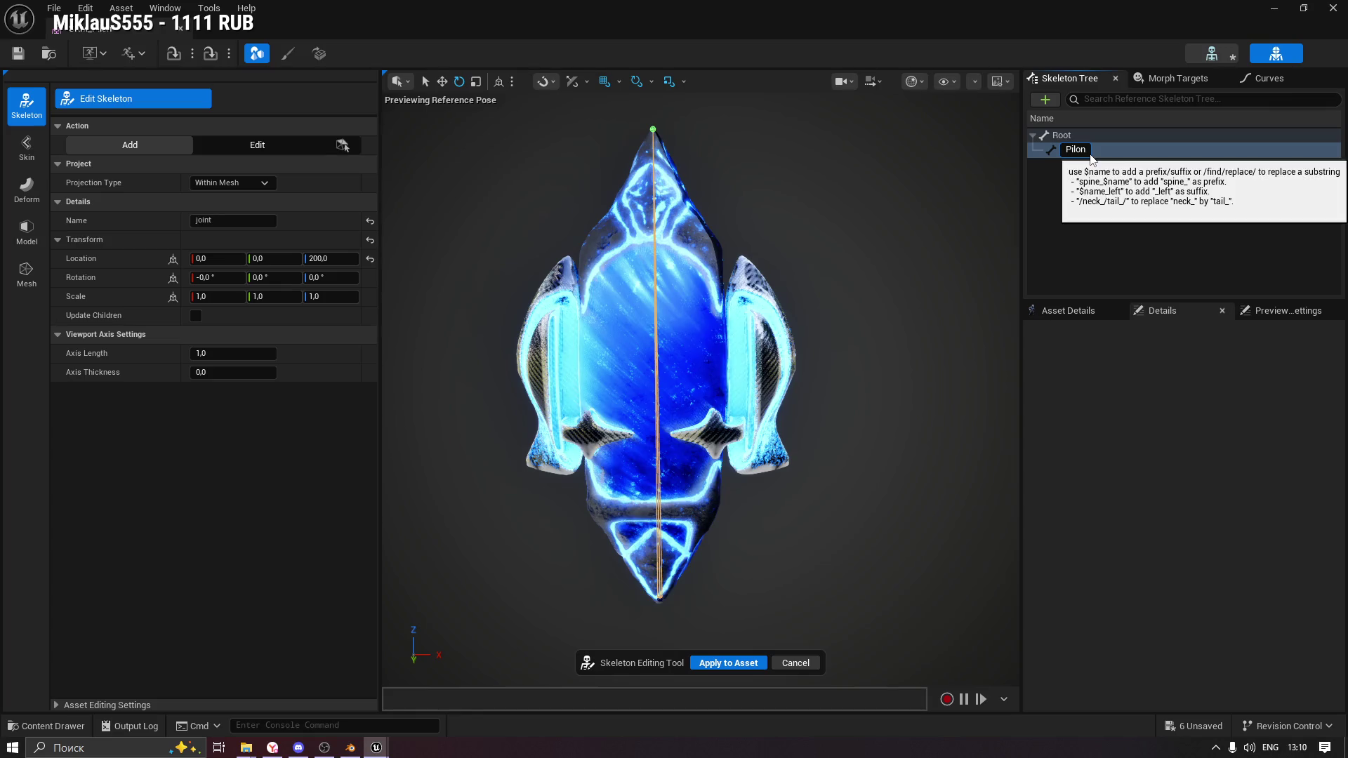
key("Return")
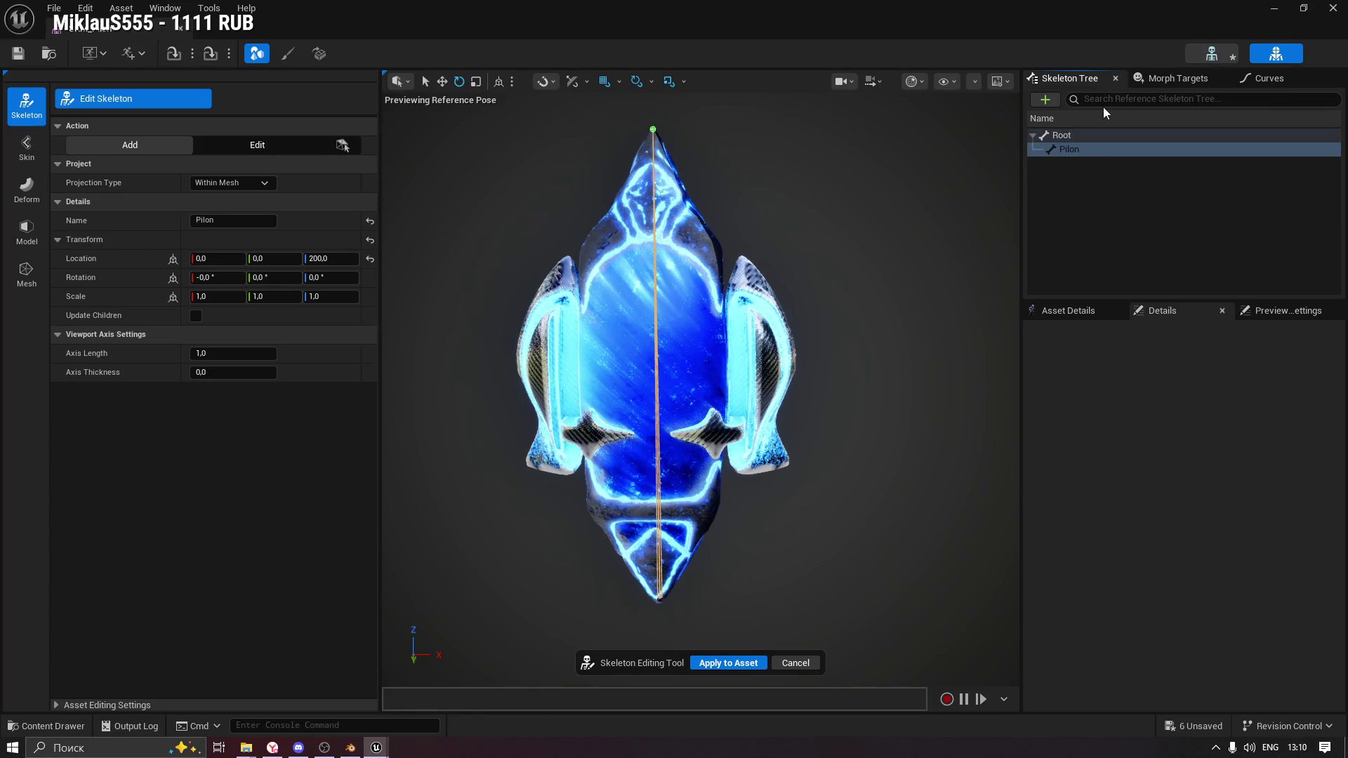
left_click(1071, 150)
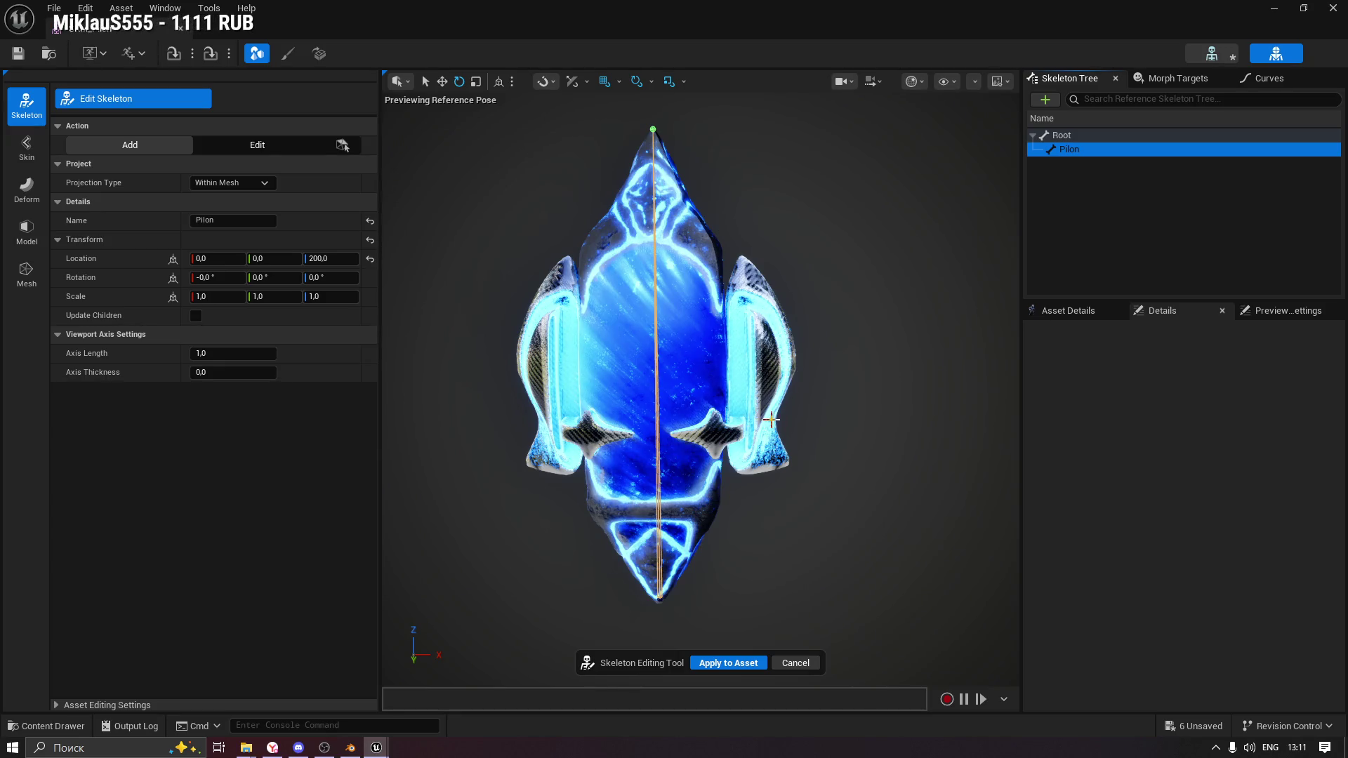
Add a child bone under Pilon, then move Pilon's Location Z to 100.
left_click(774, 420)
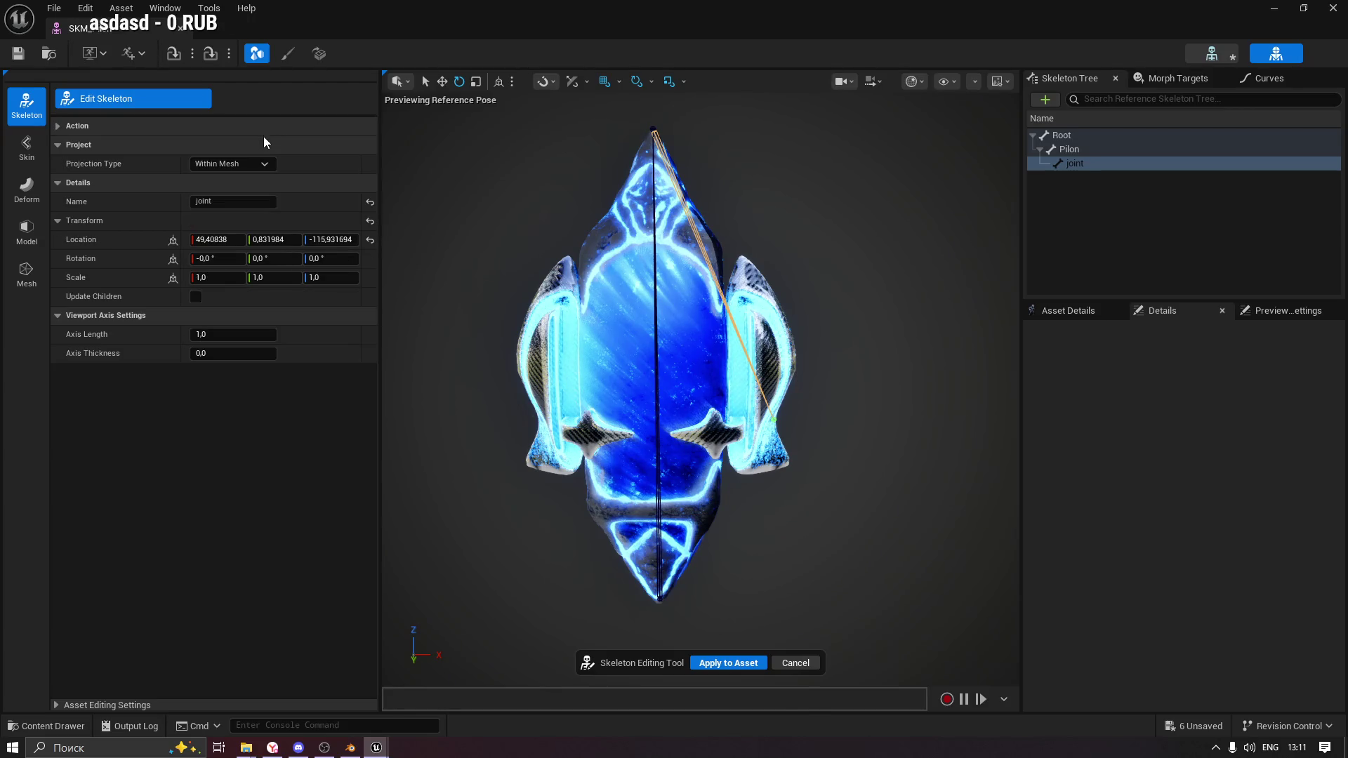
left_click(288, 144)
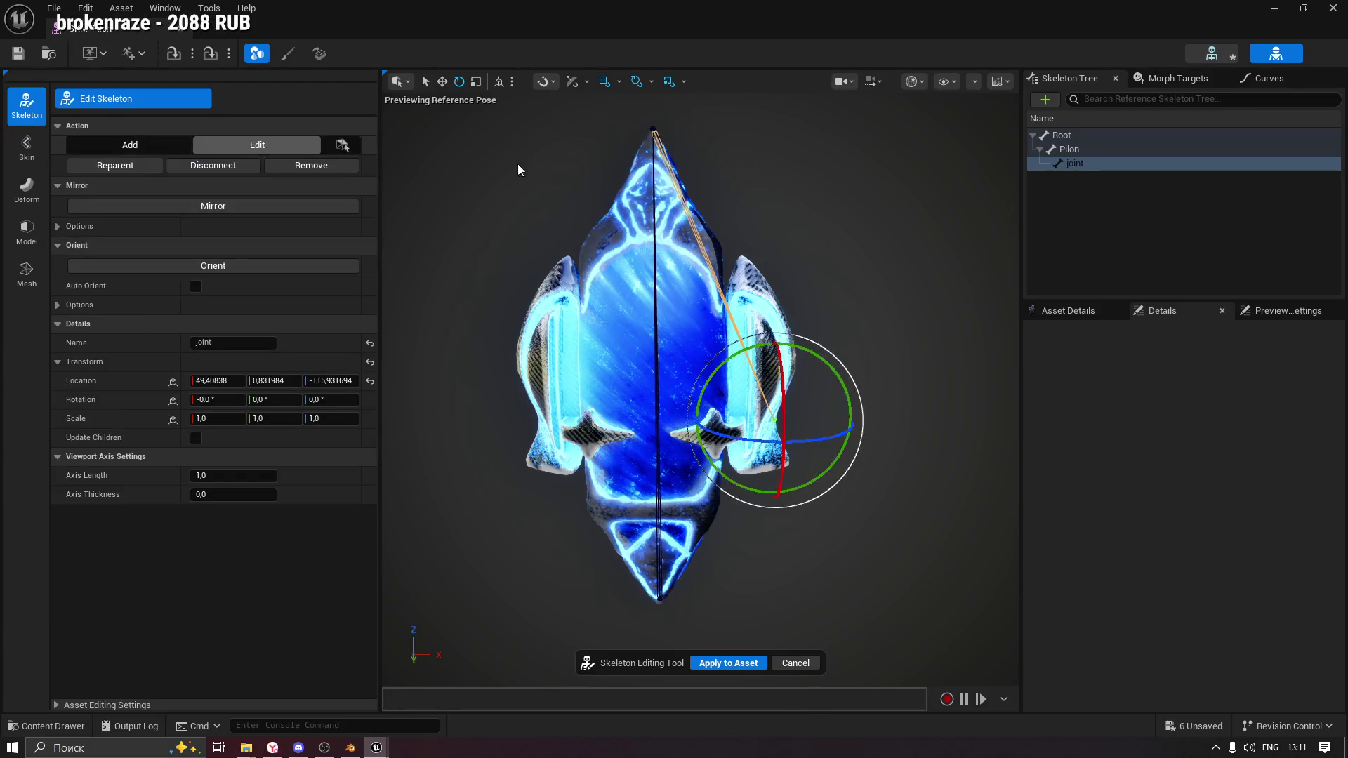
left_click(652, 126)
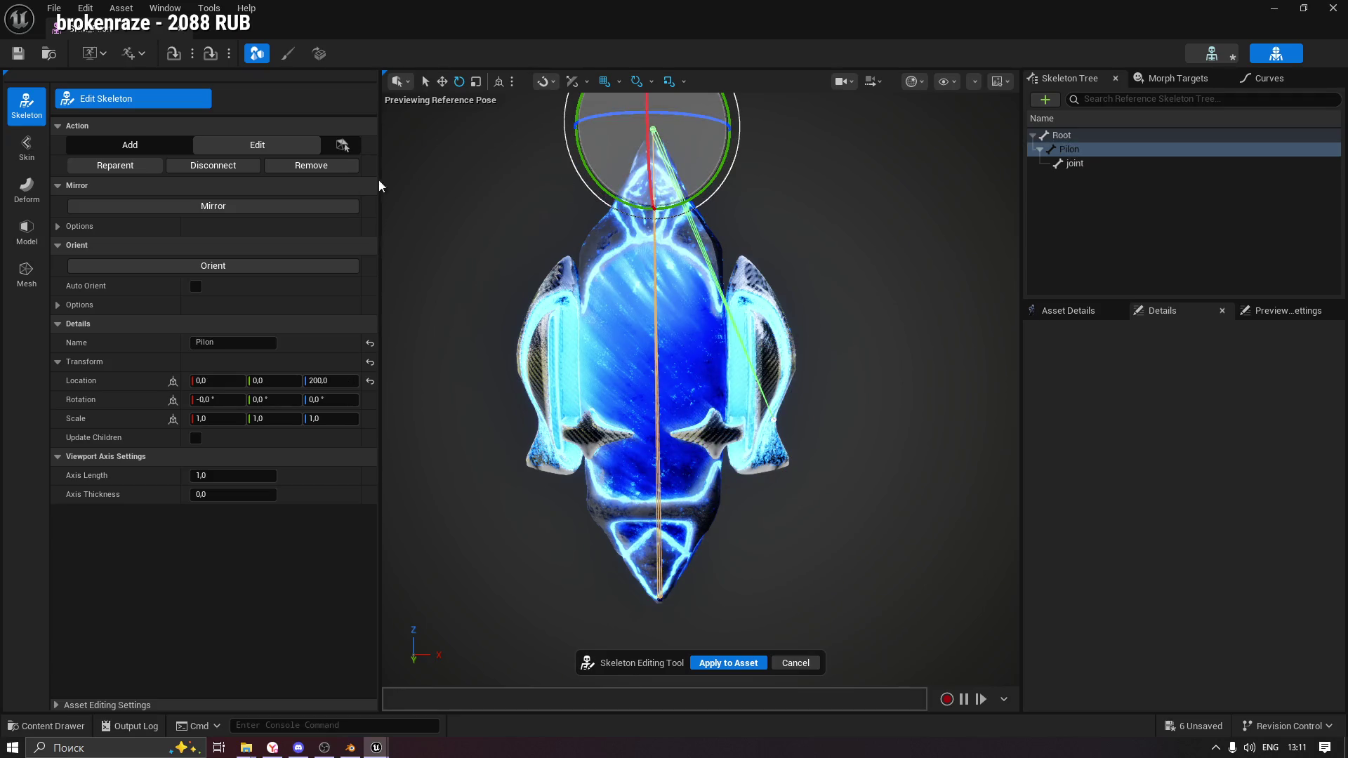
left_click(314, 380)
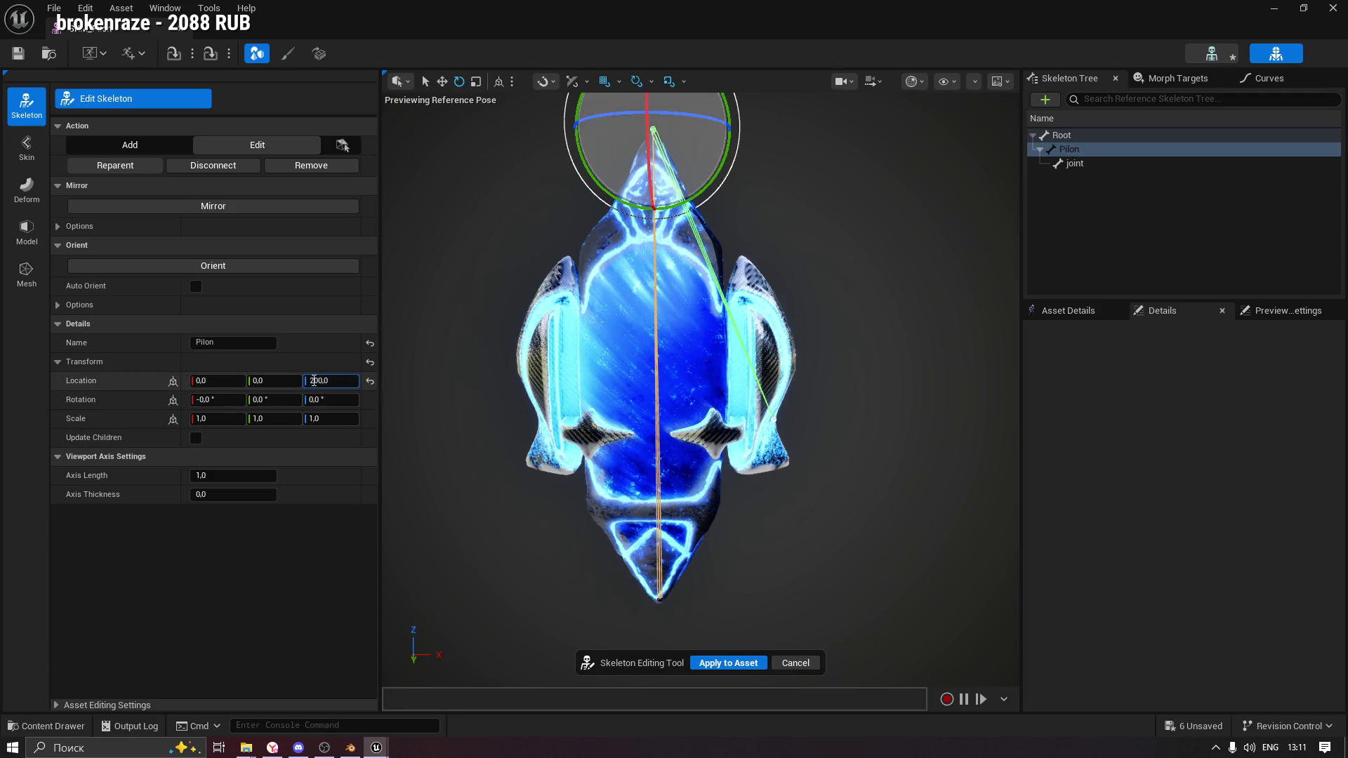
type("1")
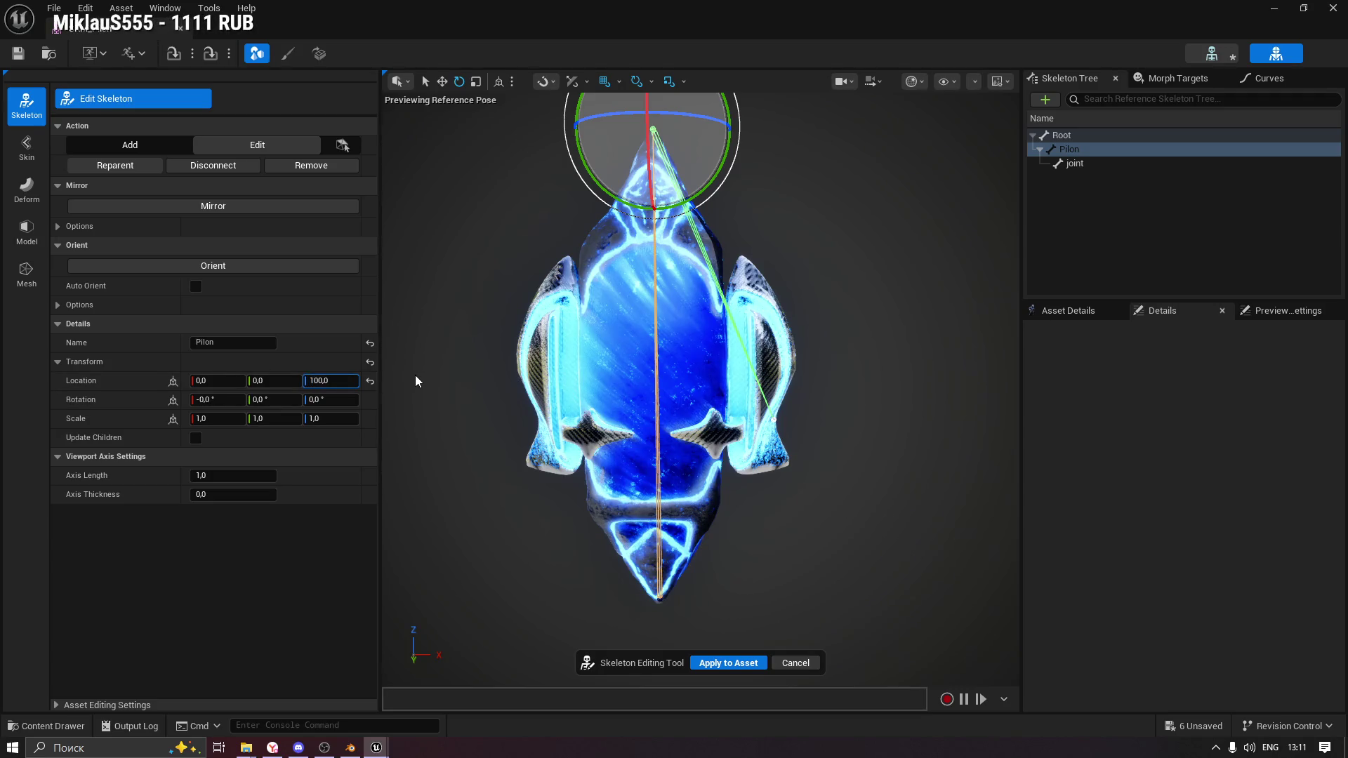
key("Return")
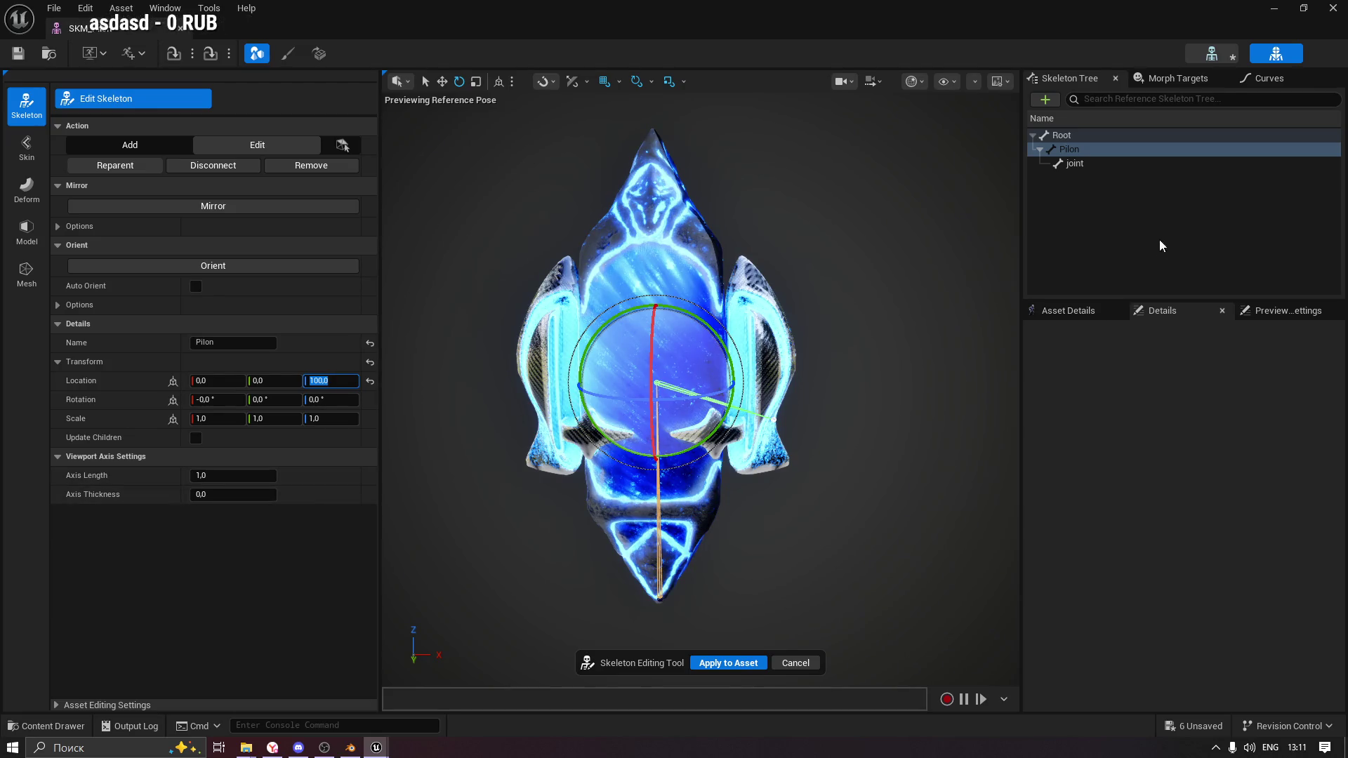
Set the joint bone's Location to 50, 0, 0 and reselect Pilon as parent.
left_click(1070, 164)
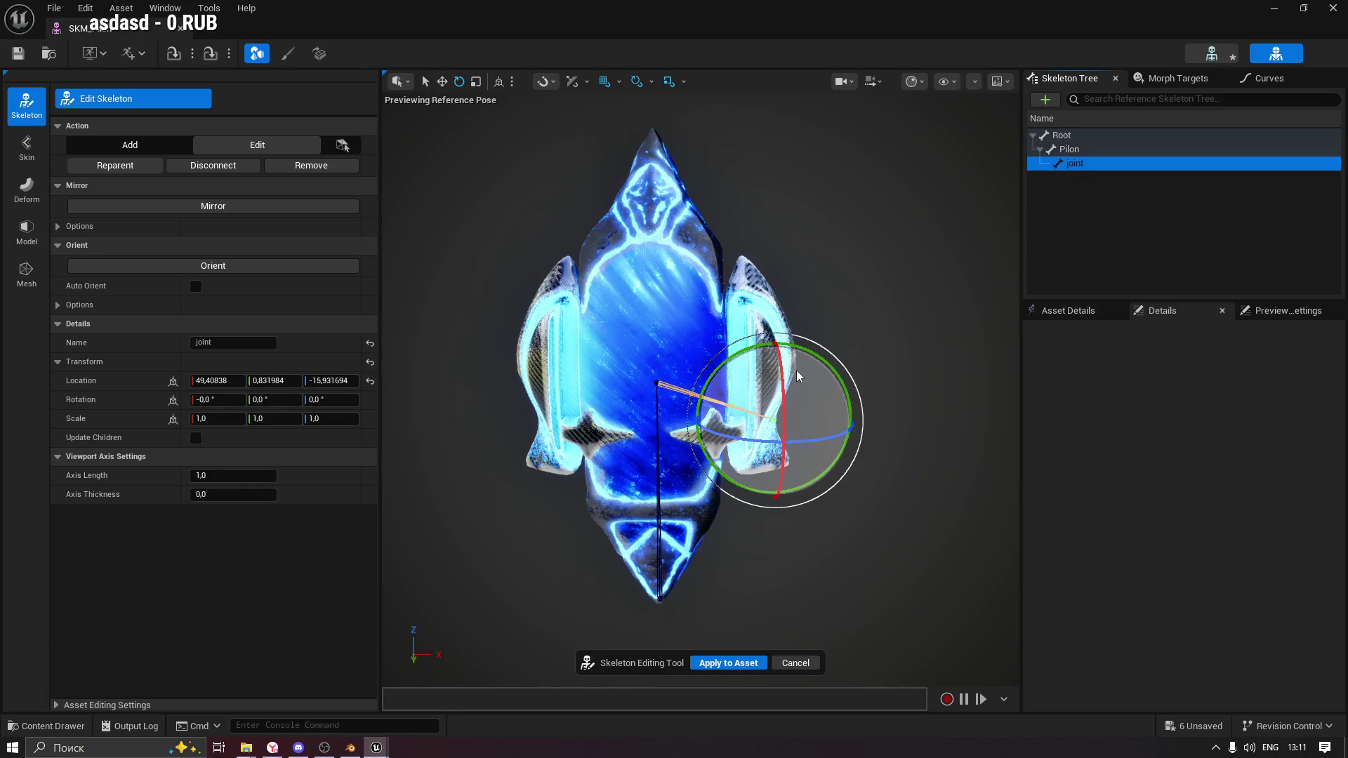
left_click(213, 381)
left_click(212, 380)
type("50")
left_click(272, 380)
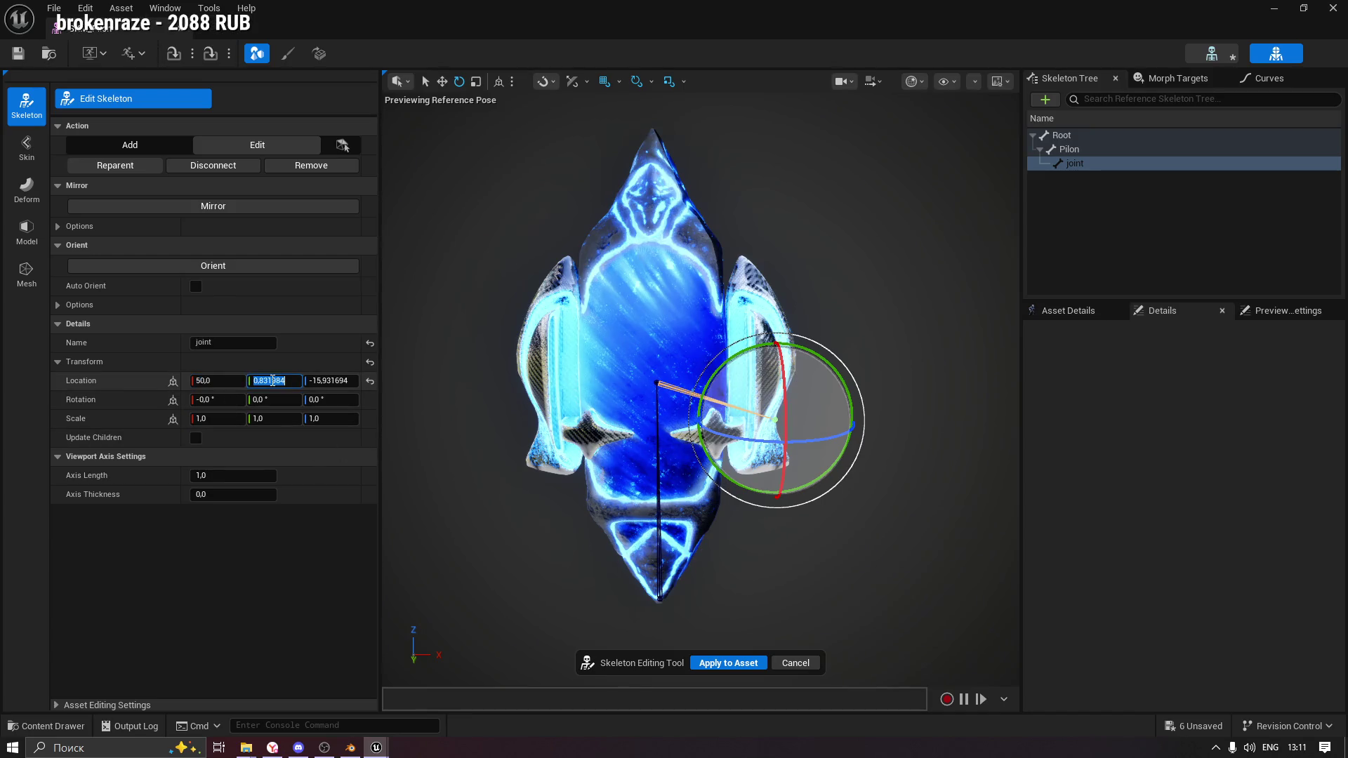
type("0")
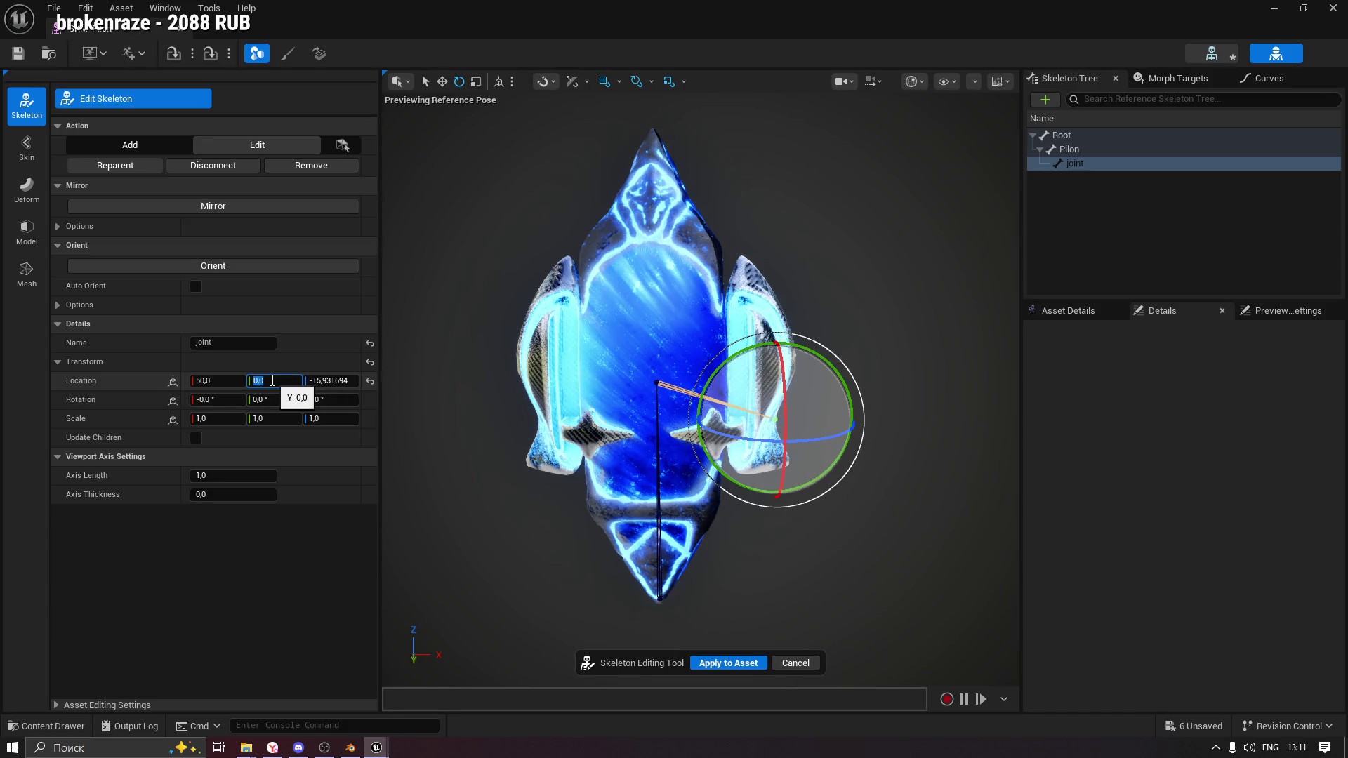
left_click(323, 381)
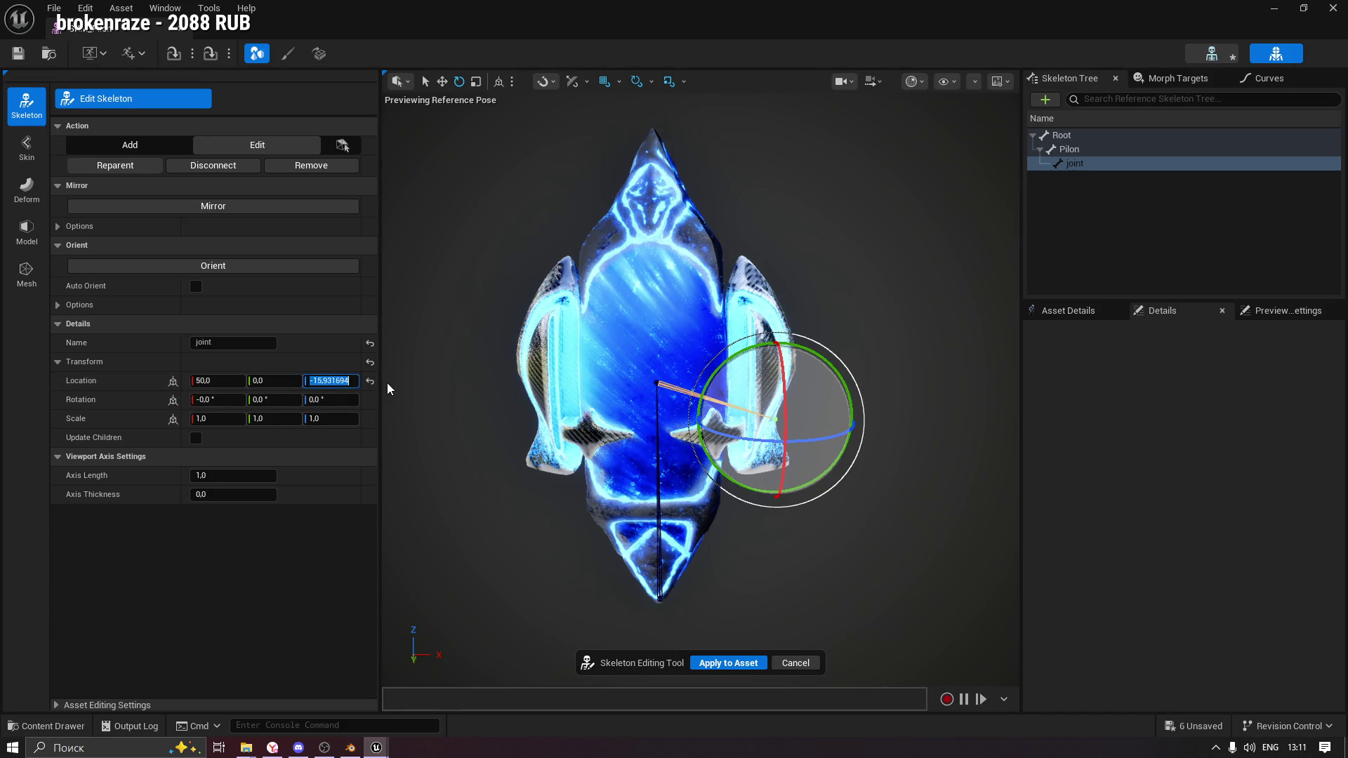
type("0")
key("Return")
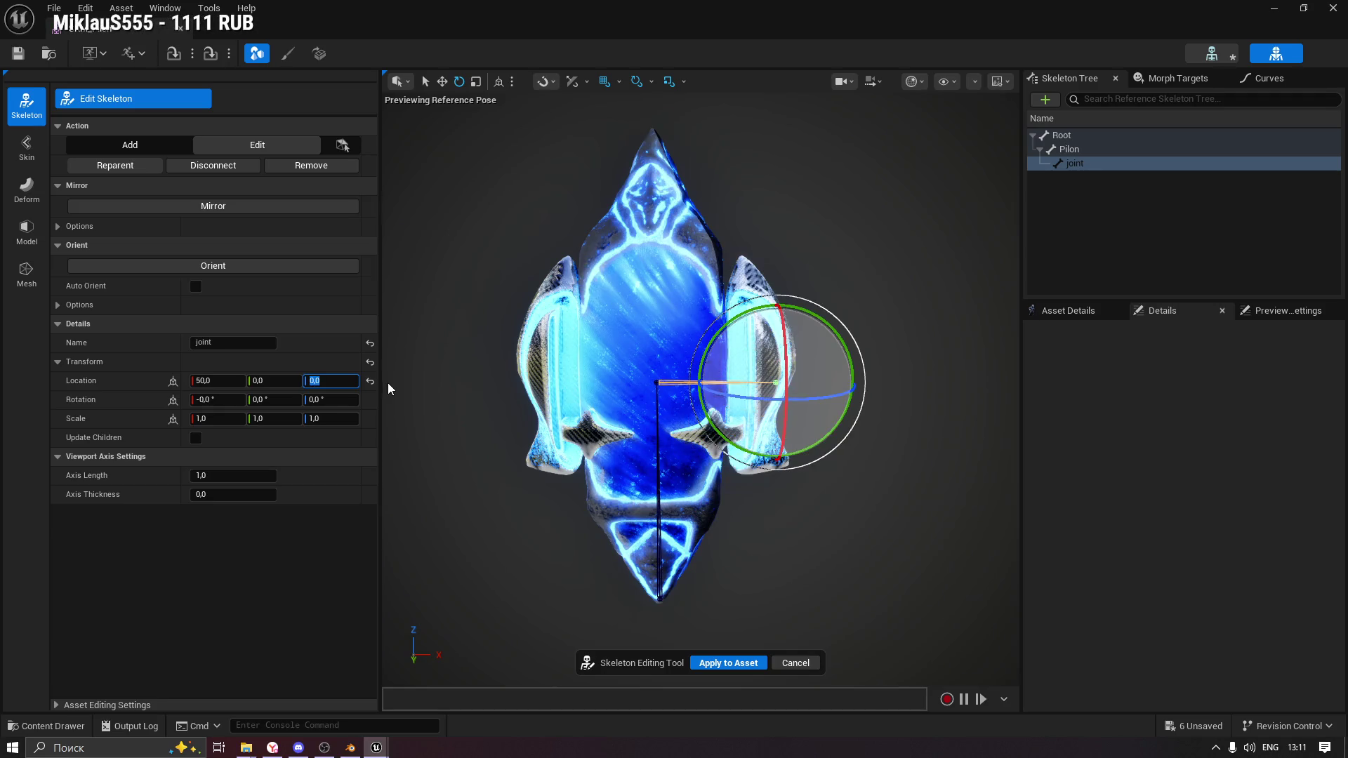
left_click(308, 519)
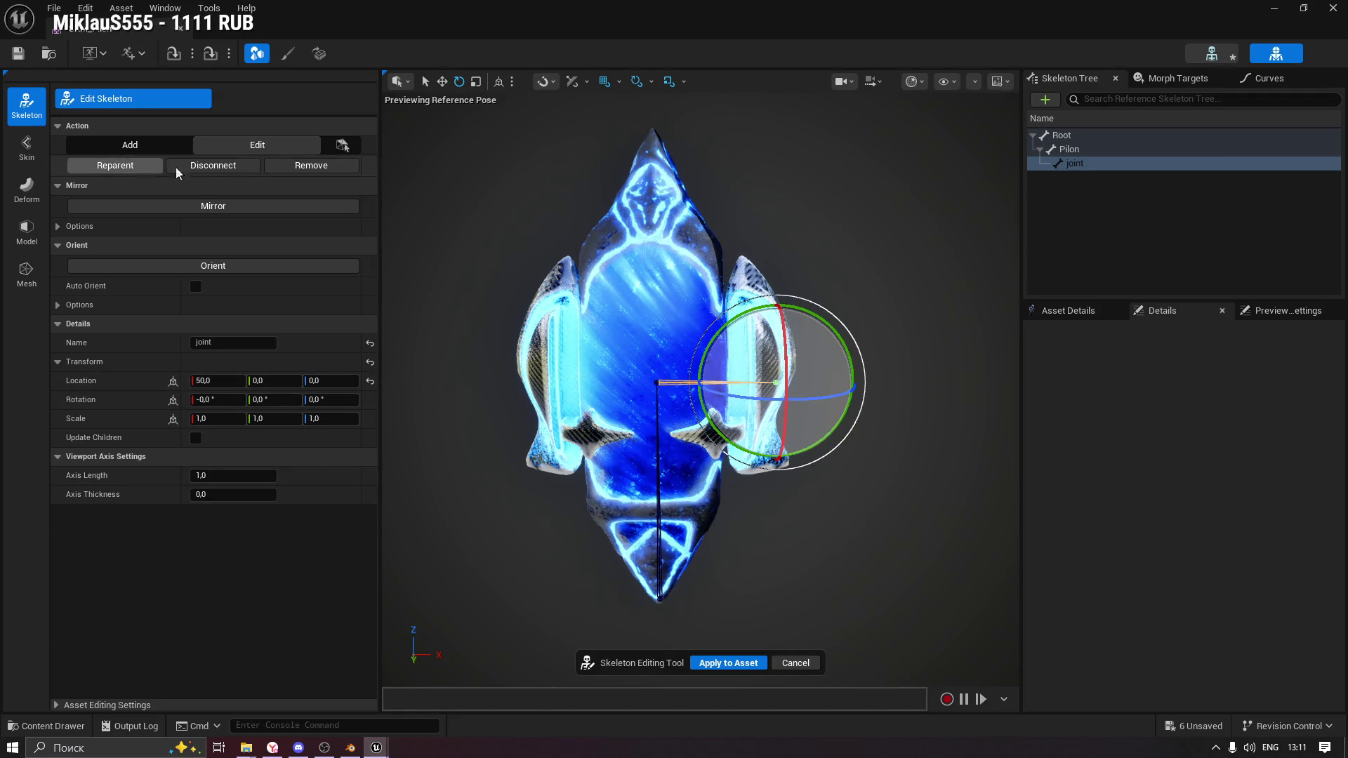
left_click(122, 146)
left_click(1071, 150)
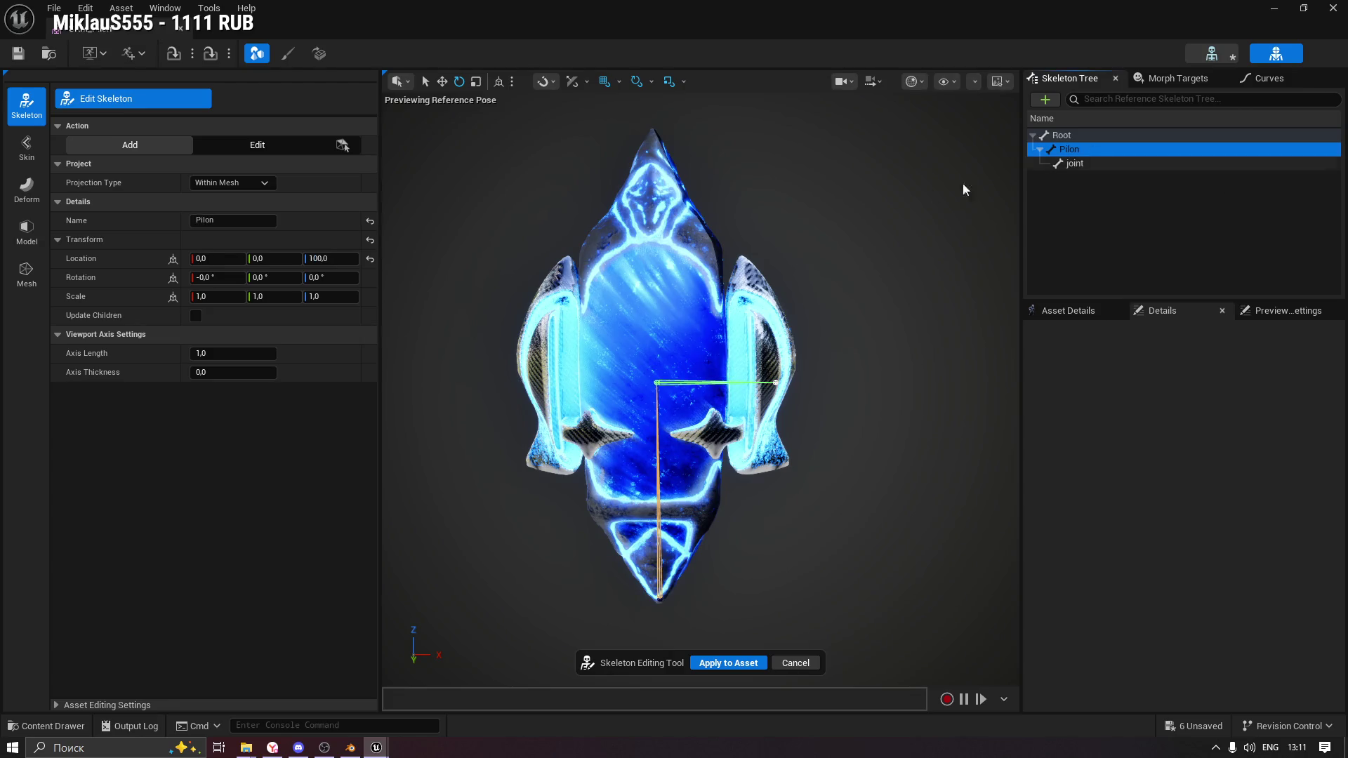
Add joint1 under Pilon and set its Location to -50, 0, 0.
left_click(533, 382)
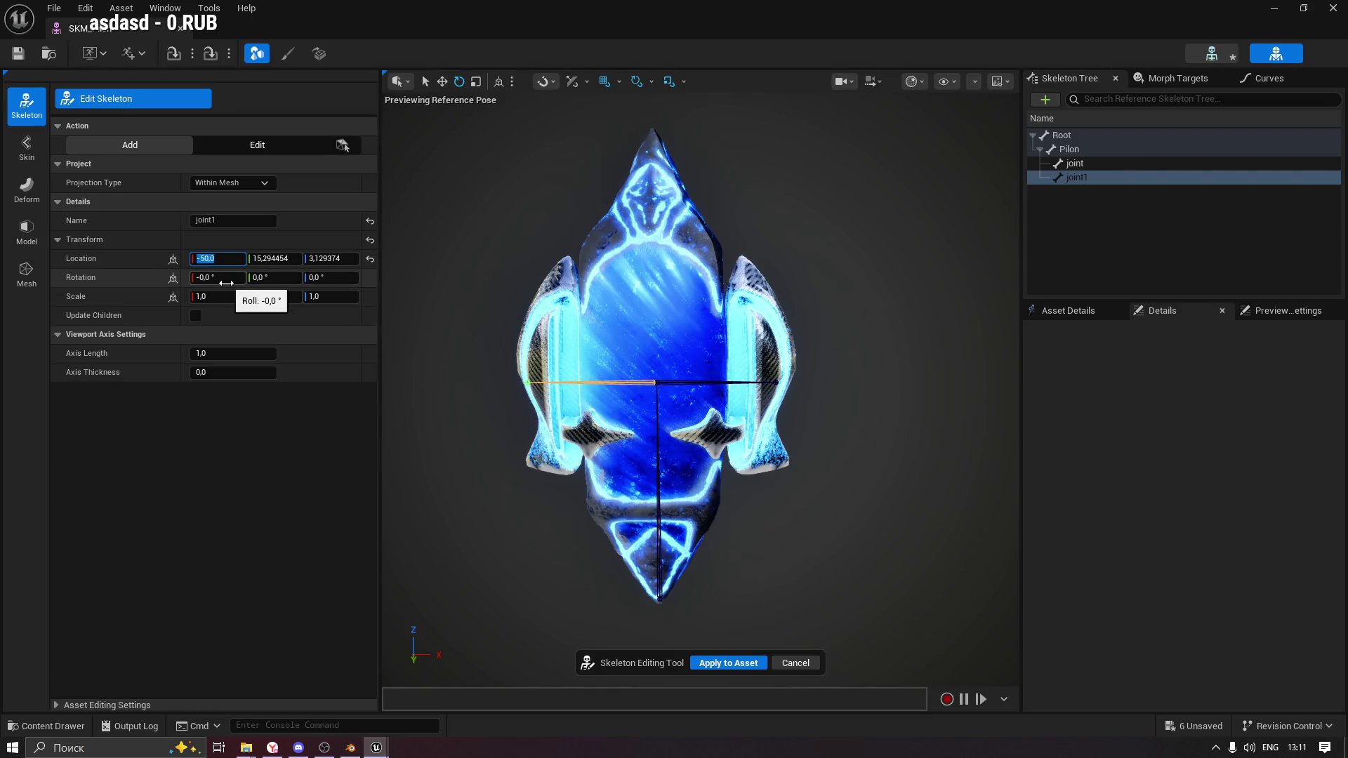
left_click(257, 262)
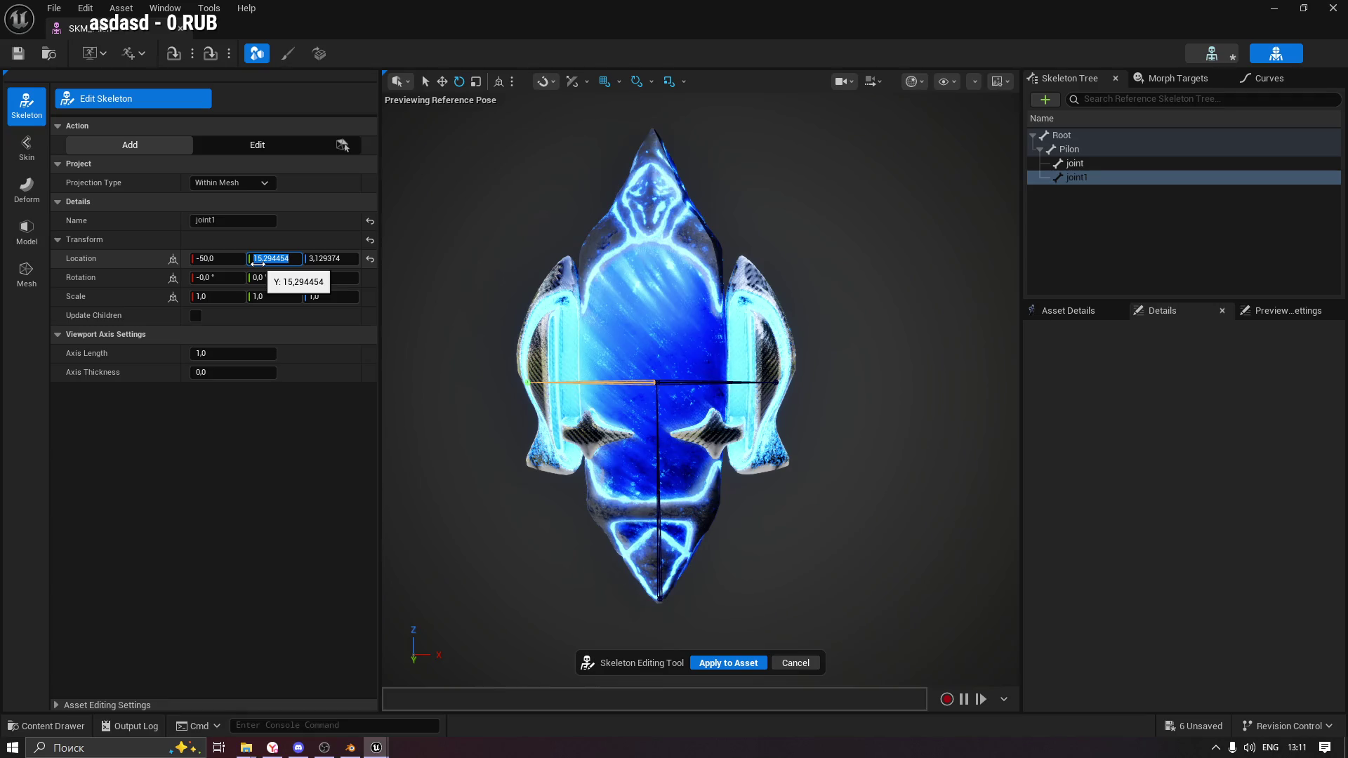
type("0")
left_click(337, 260)
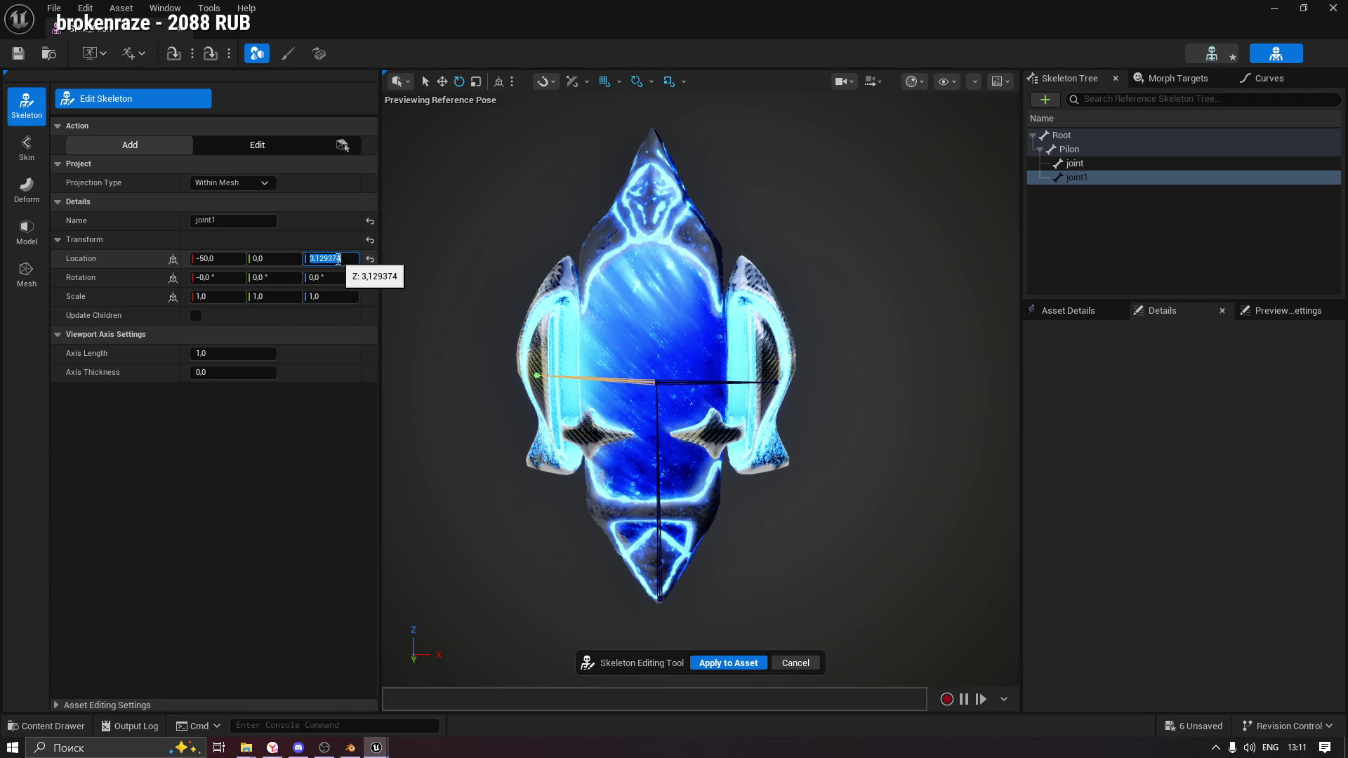
type("0")
key("Return")
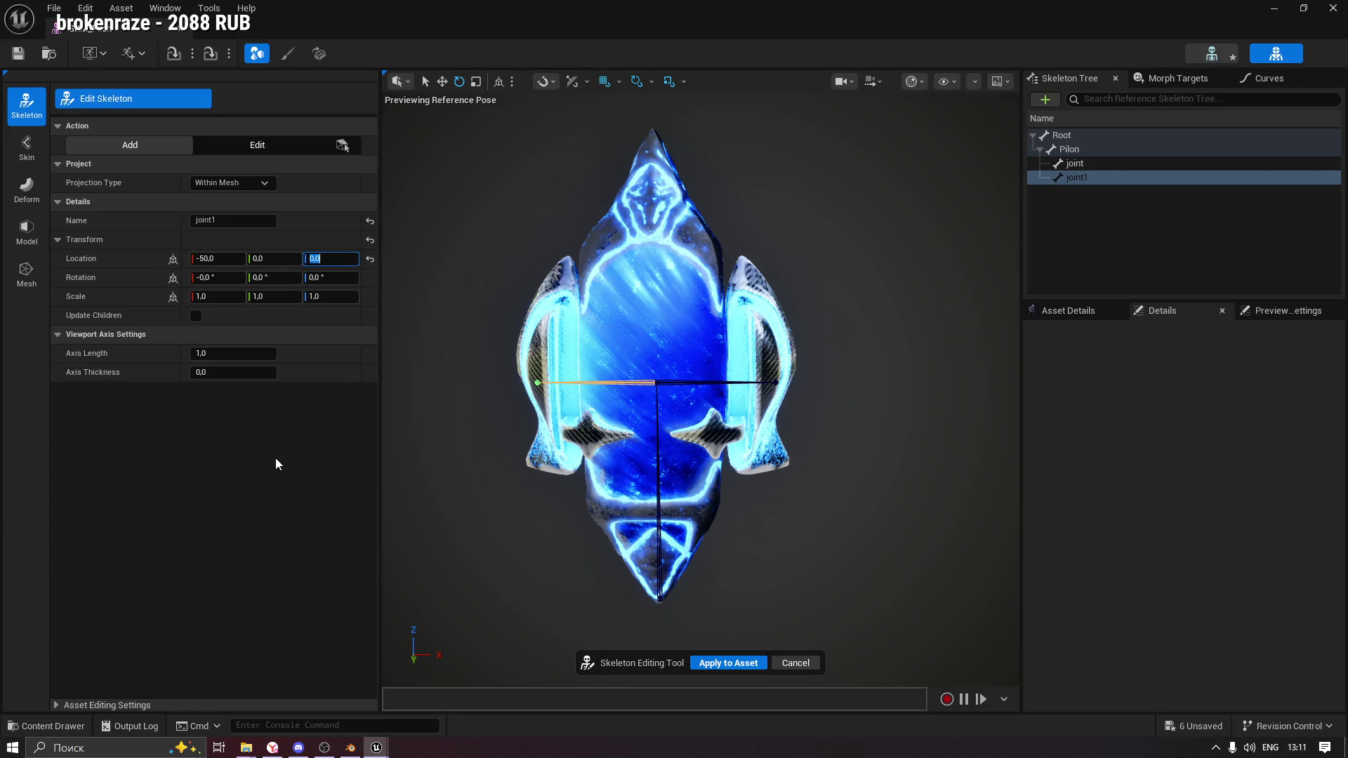
left_click(276, 458)
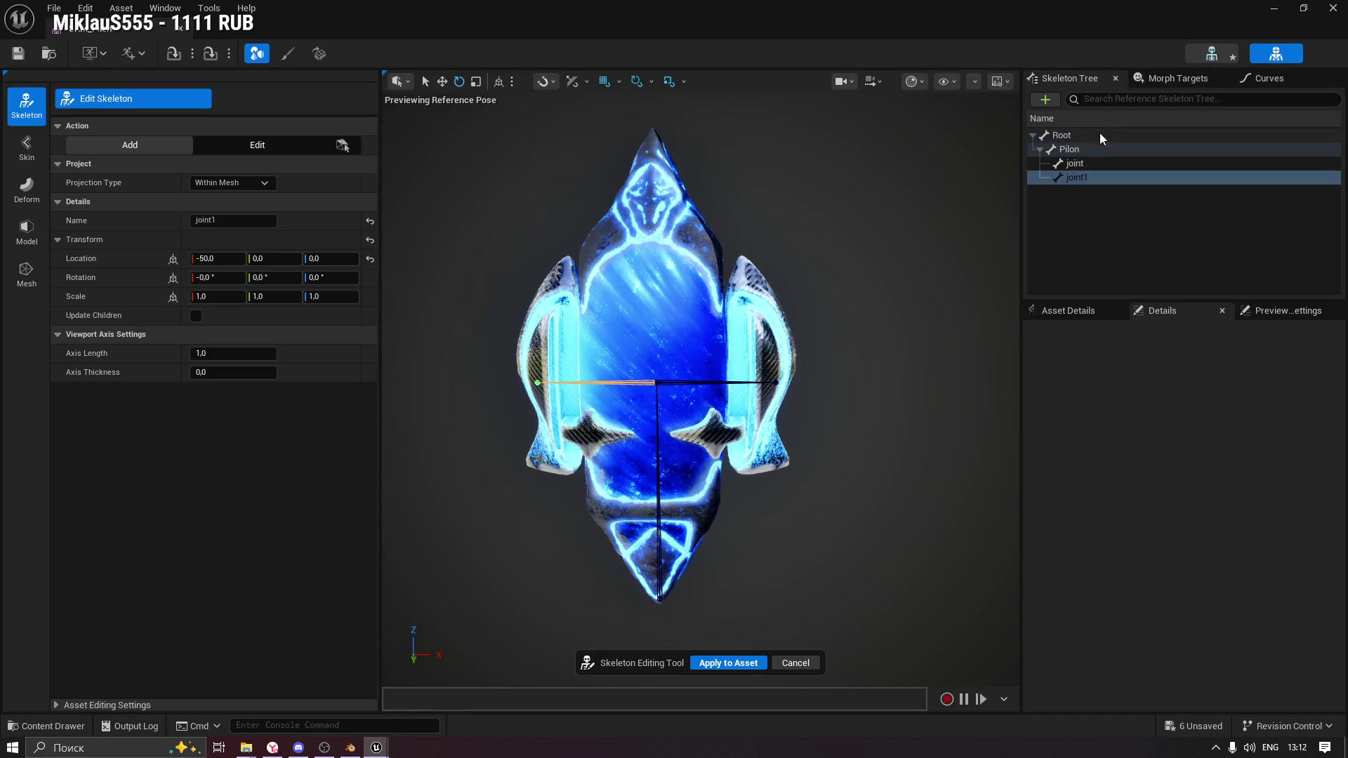
left_click(1081, 135)
left_click(1081, 148)
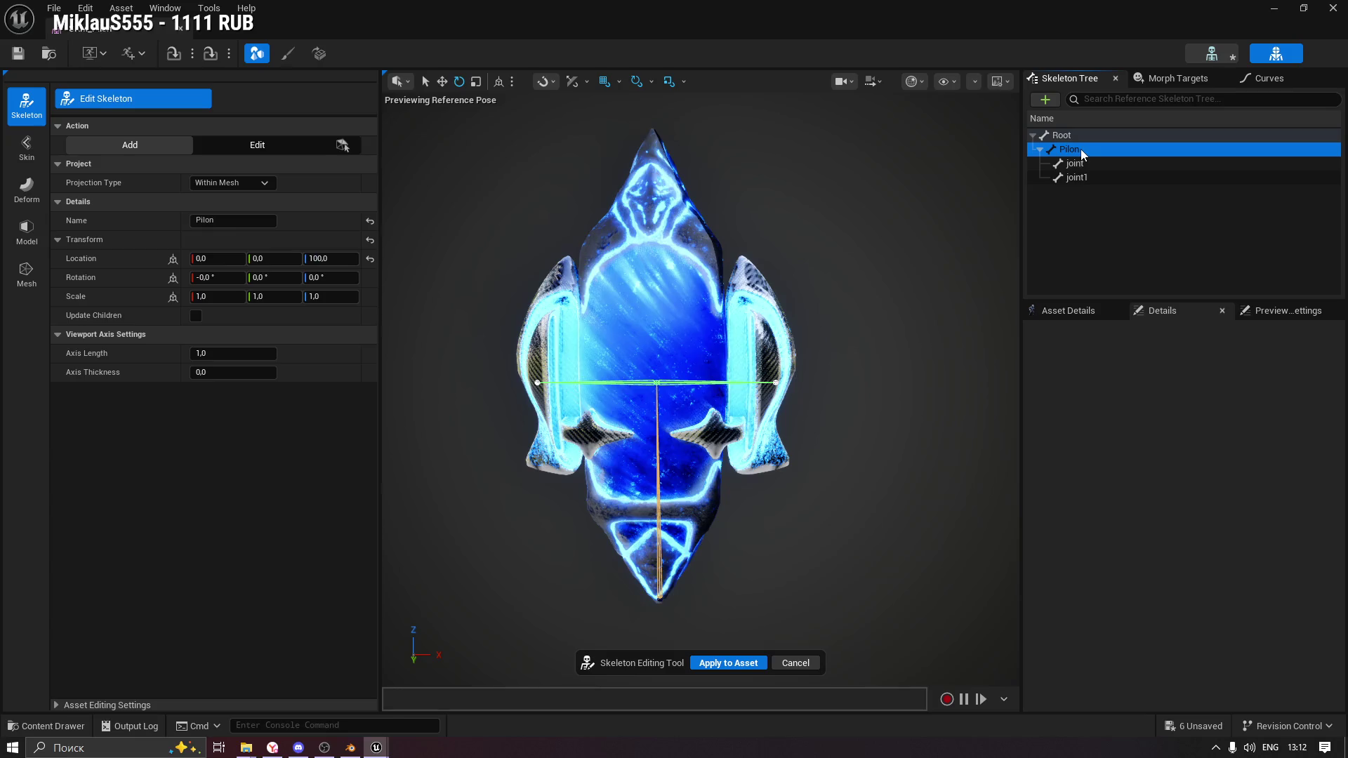
left_click(1090, 163)
left_click(1100, 179)
left_click(1114, 163)
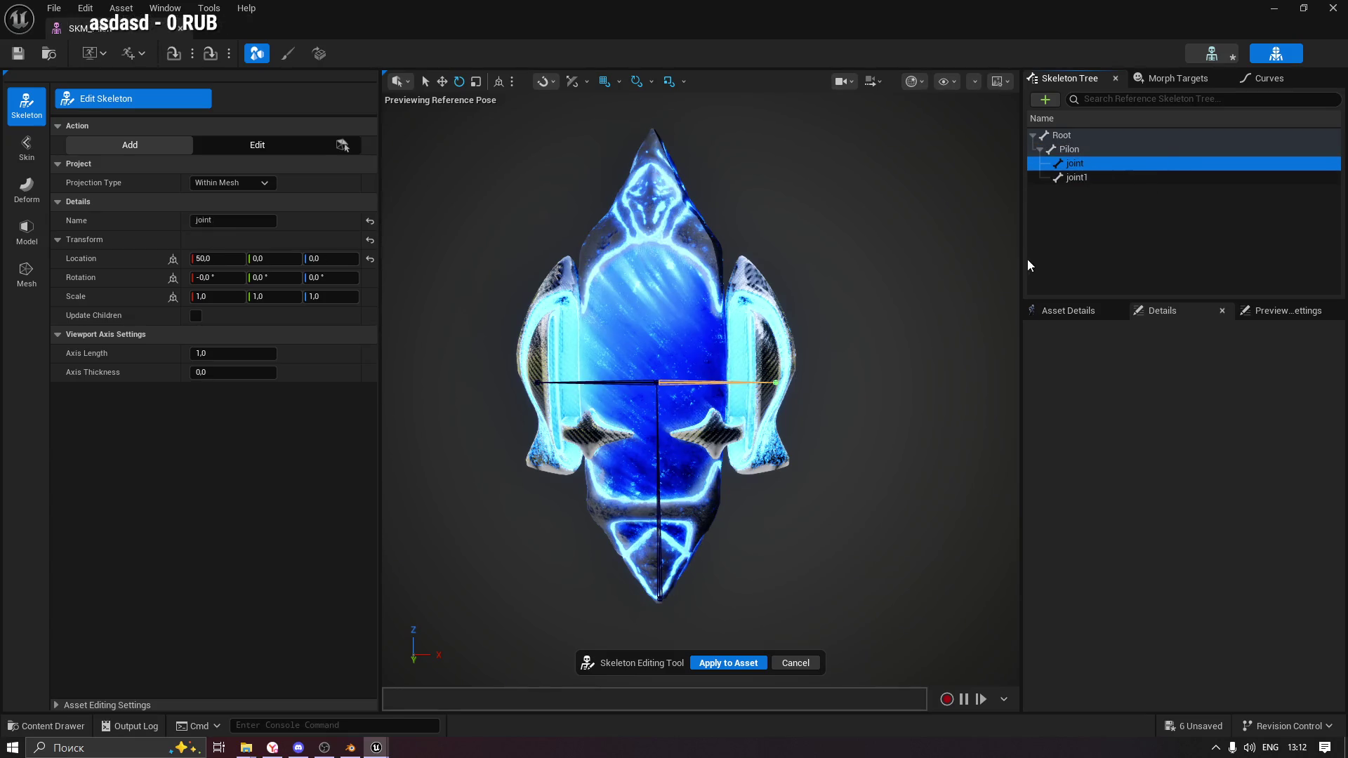
key("F2")
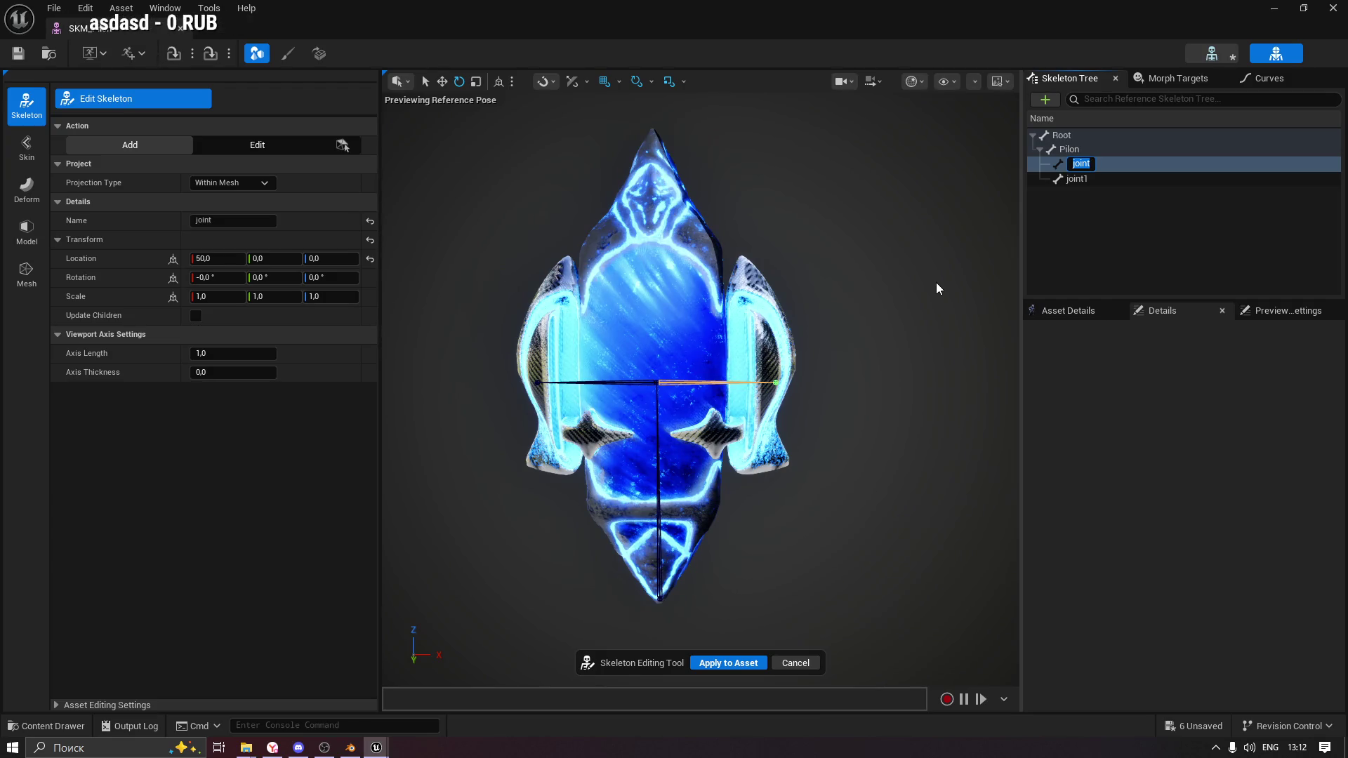
left_click_drag(931, 240, 906, 323)
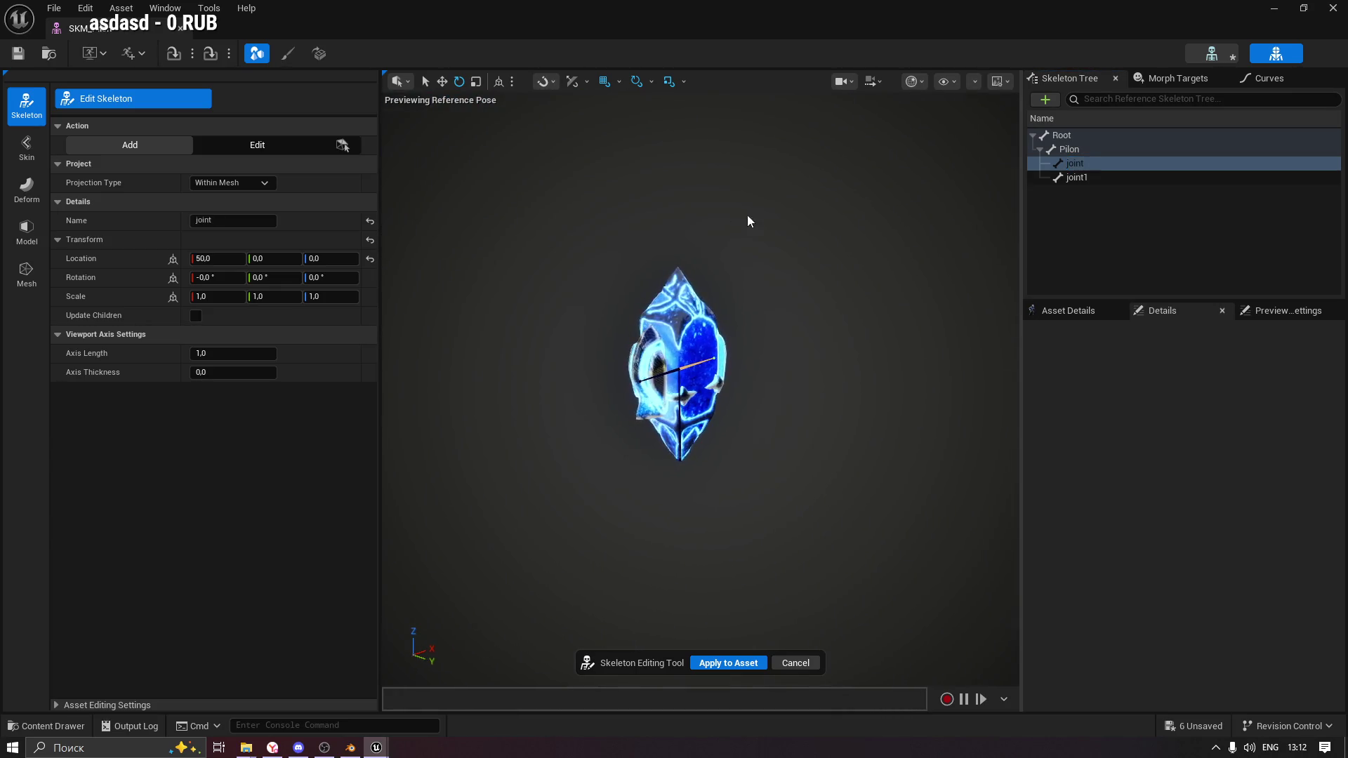
left_click(1333, 8)
Raise the Pilon actor in the level from Z -50 to -30.
left_click_drag(618, 400, 562, 414)
mouse_move(656, 443)
left_mouse_down()
mouse_move(643, 439)
mouse_move(656, 443)
left_mouse_up()
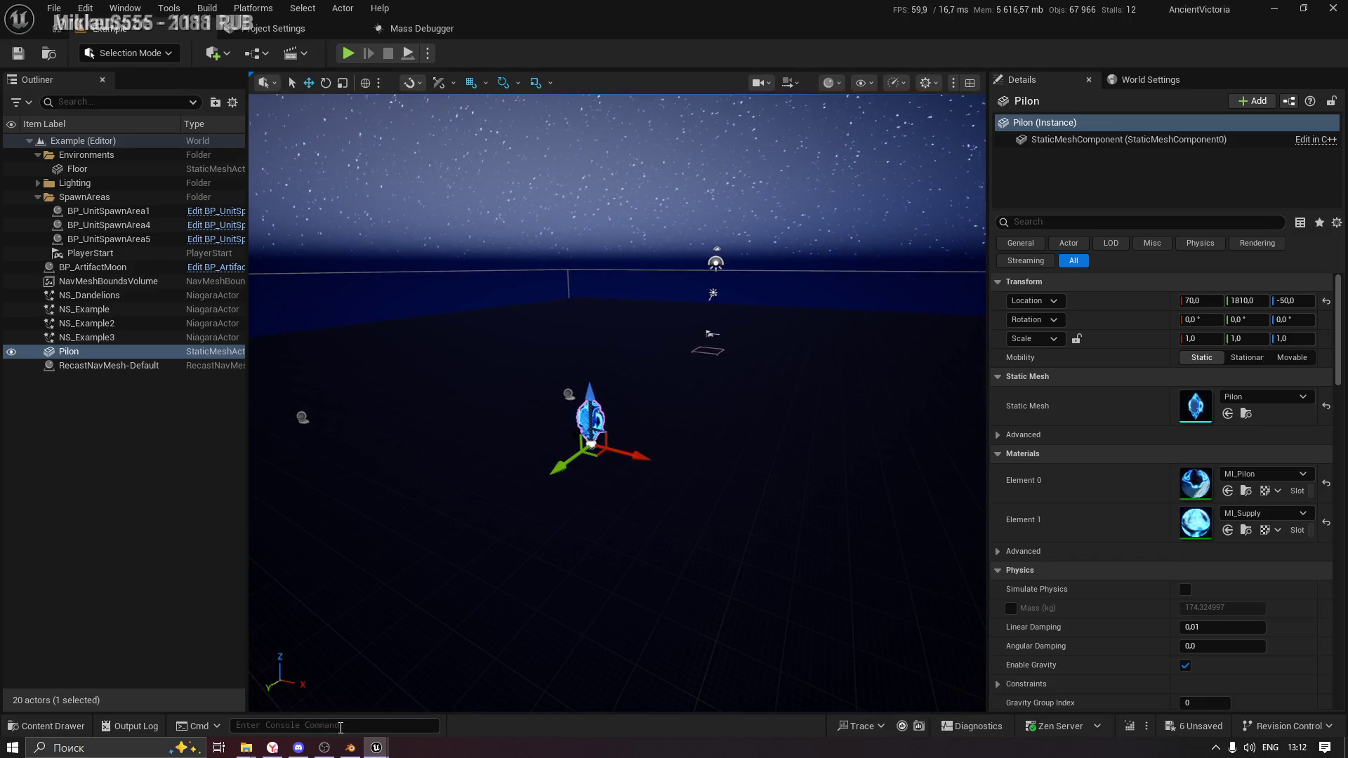
mouse_move(744, 352)
left_mouse_down()
mouse_move(667, 323)
mouse_move(660, 281)
mouse_move(604, 267)
left_mouse_up()
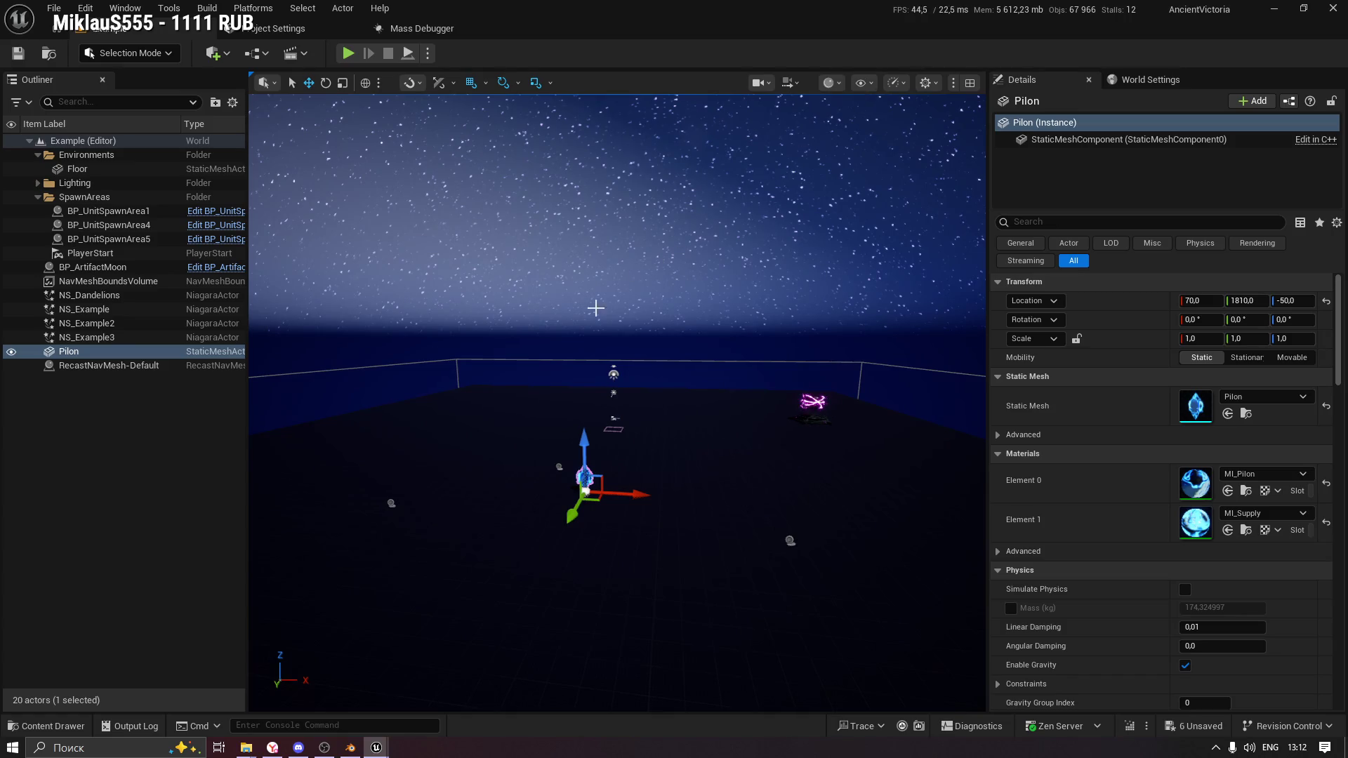
left_click_drag(713, 394, 707, 281)
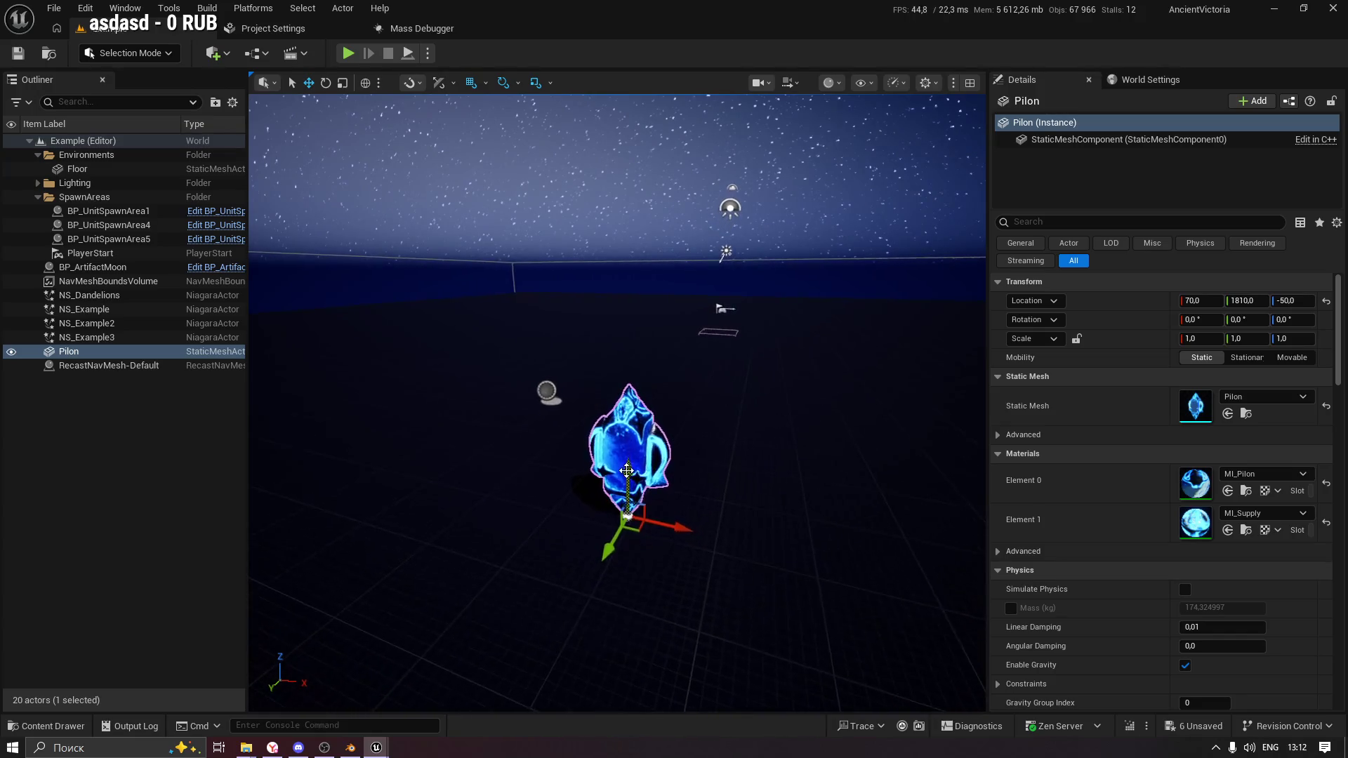
left_click_drag(629, 485, 676, 450)
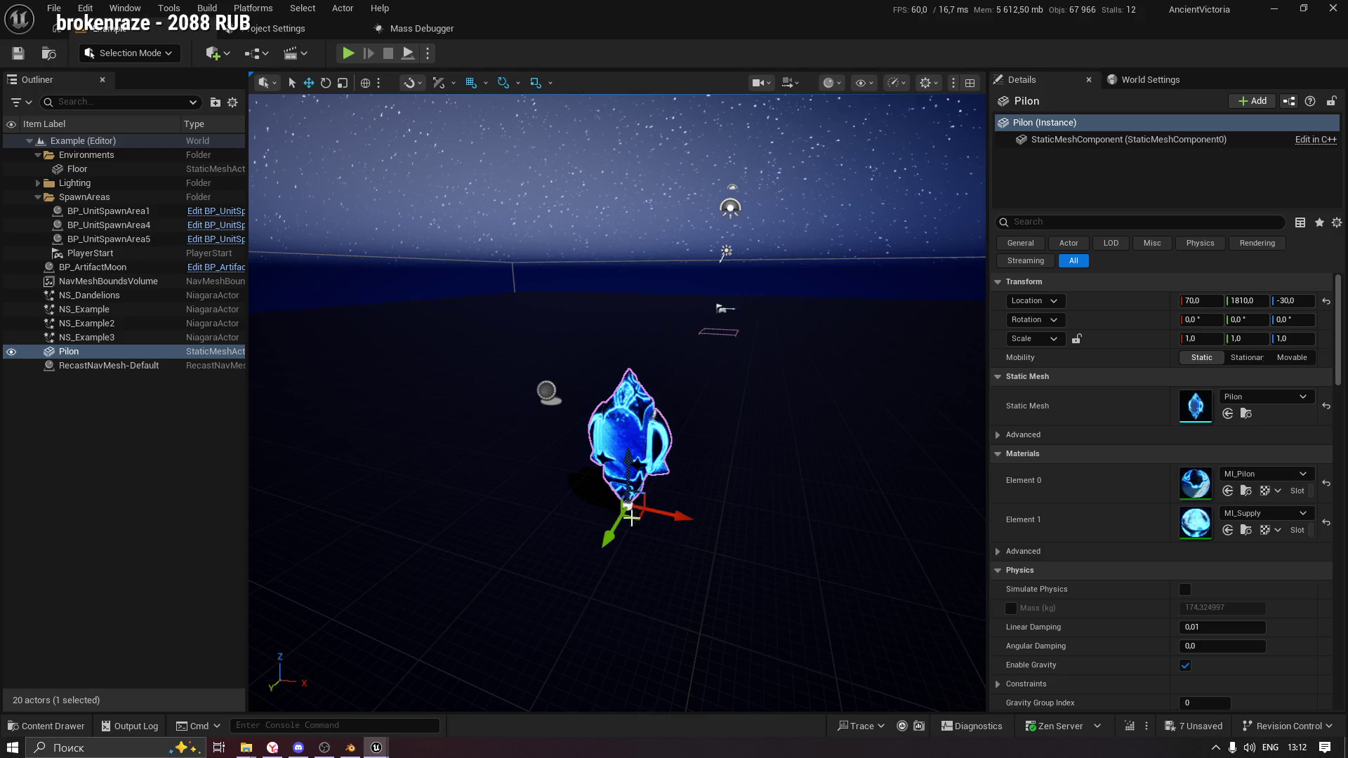
mouse_move(804, 325)
left_mouse_down()
mouse_move(731, 376)
mouse_move(632, 337)
mouse_move(553, 329)
left_mouse_up()
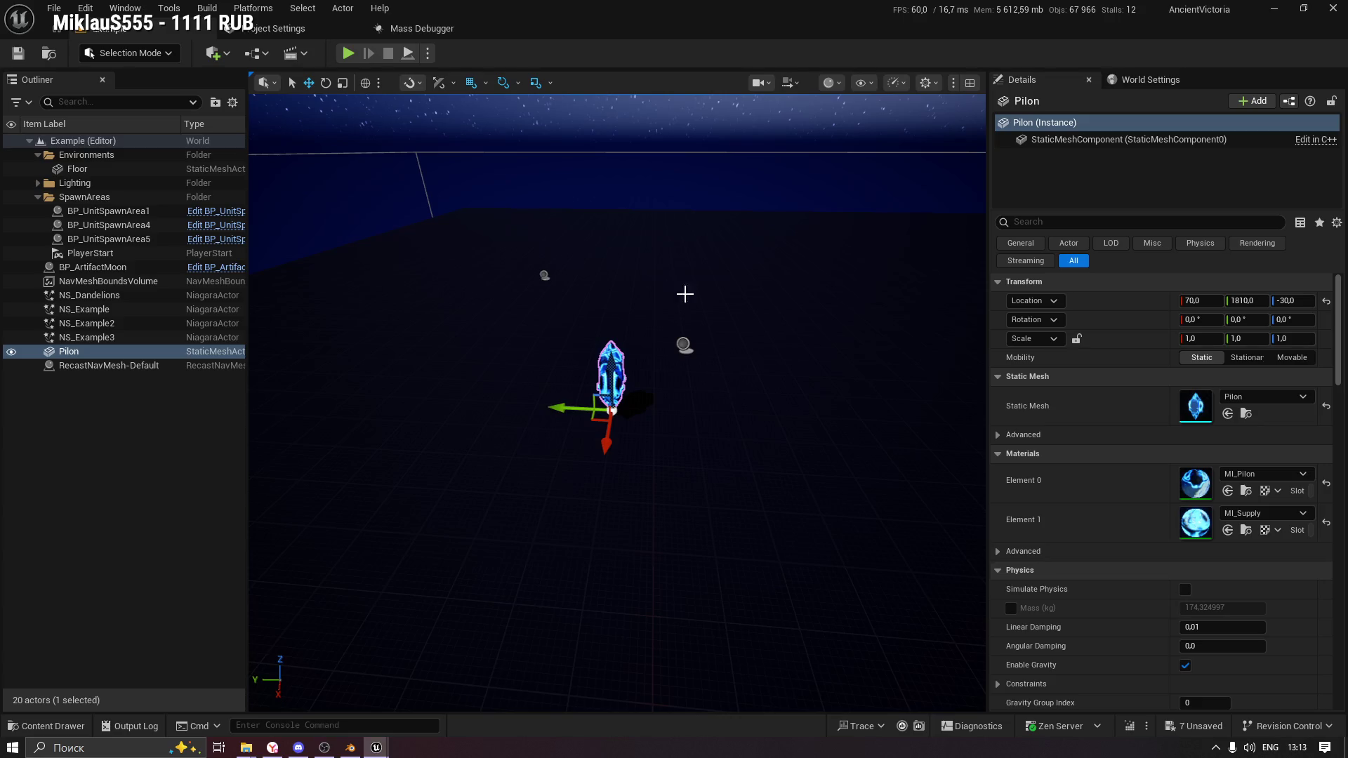
key("f")
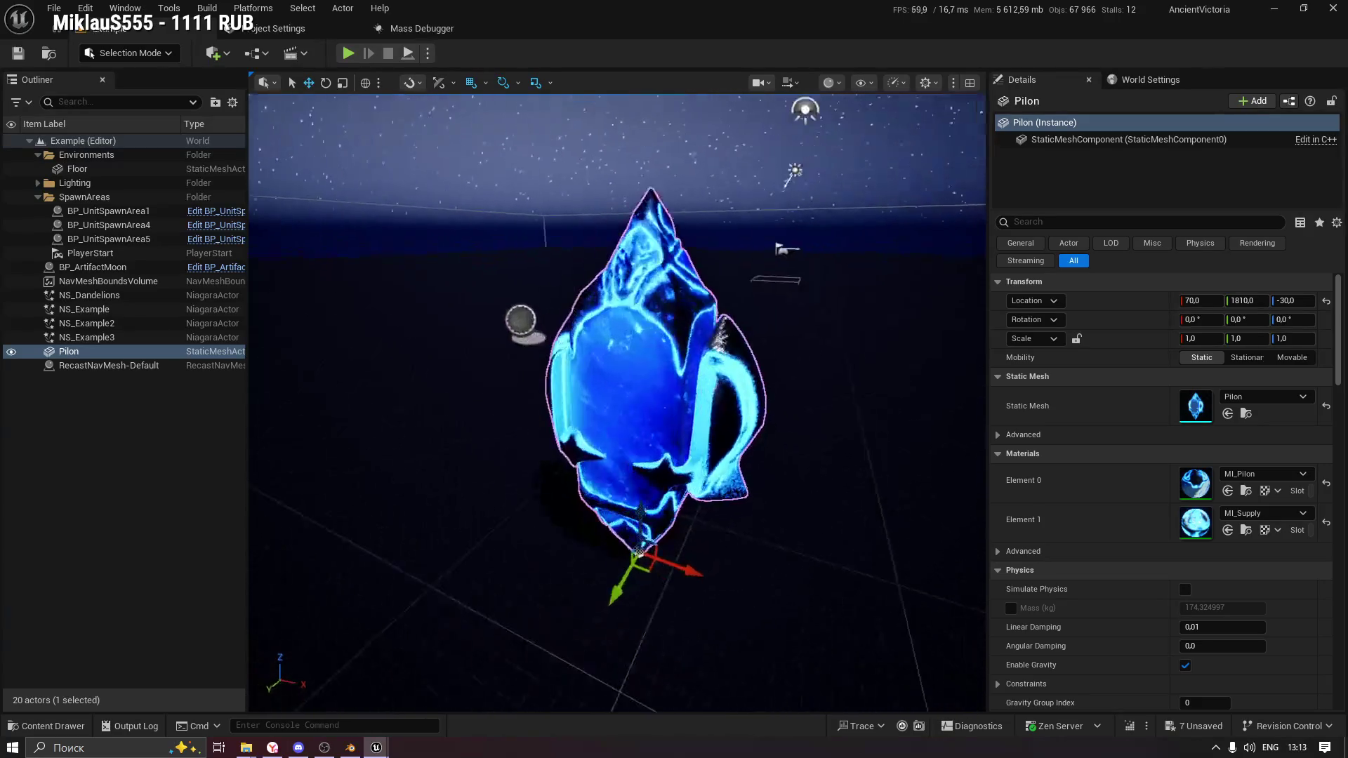
scroll(646, 279, "down", 10)
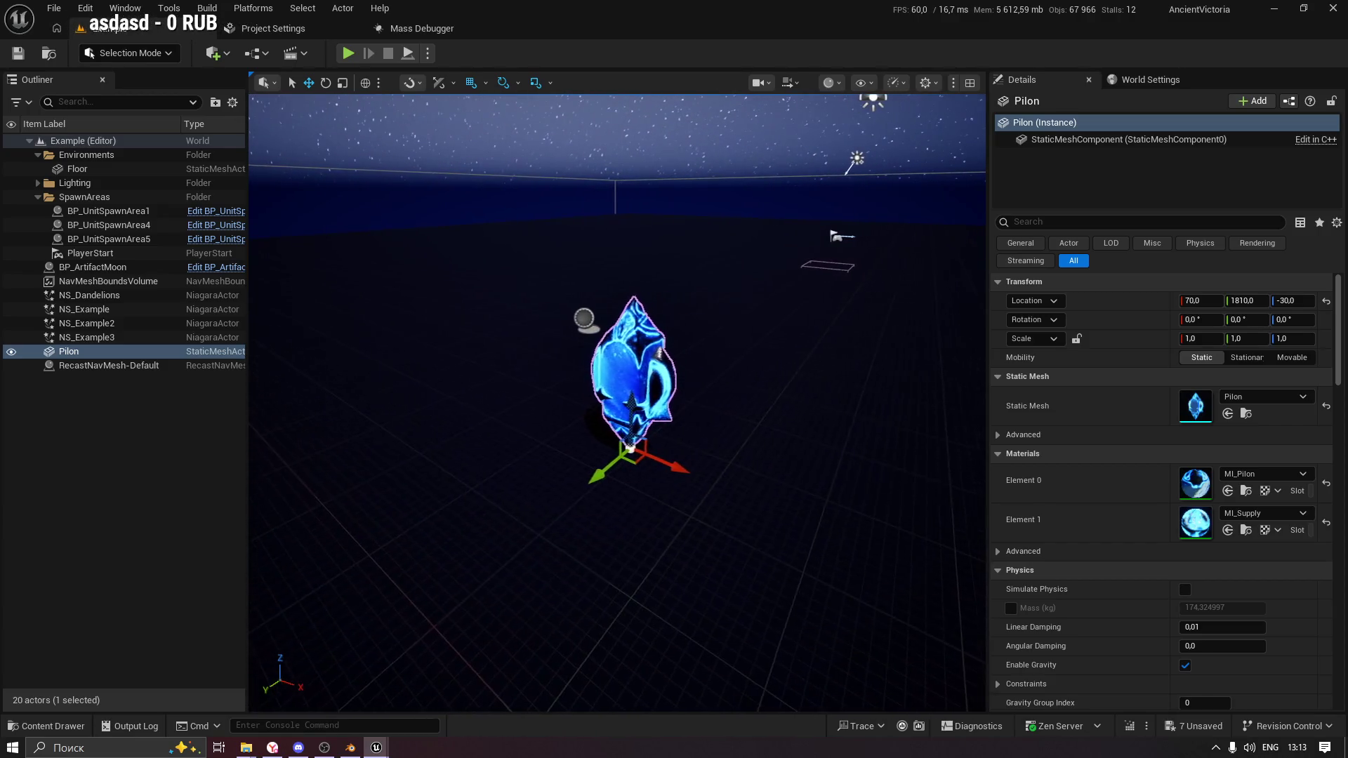
scroll(617, 404, "up", 15)
scroll(590, 353, "down", 10)
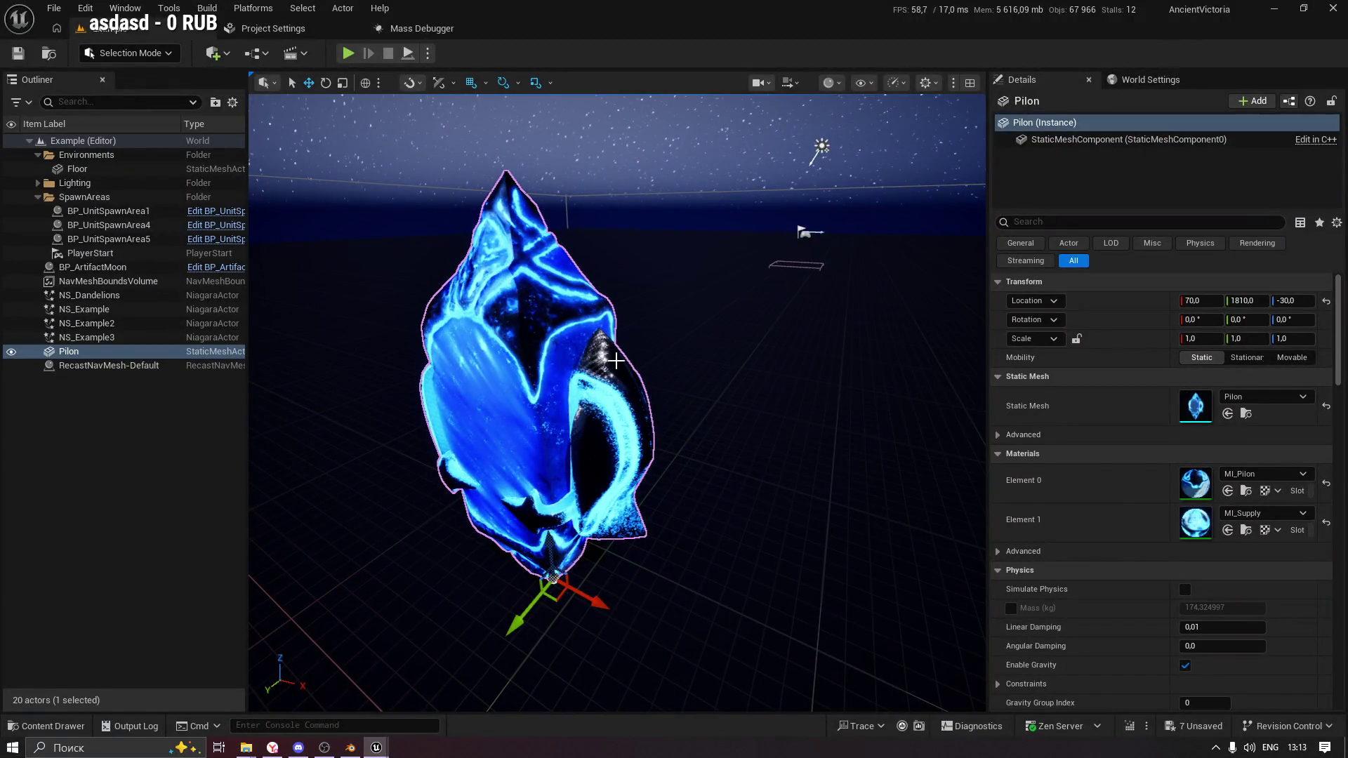
mouse_move(572, 286)
left_mouse_down()
mouse_move(632, 309)
mouse_move(475, 472)
mouse_move(486, 548)
mouse_move(670, 337)
left_mouse_up()
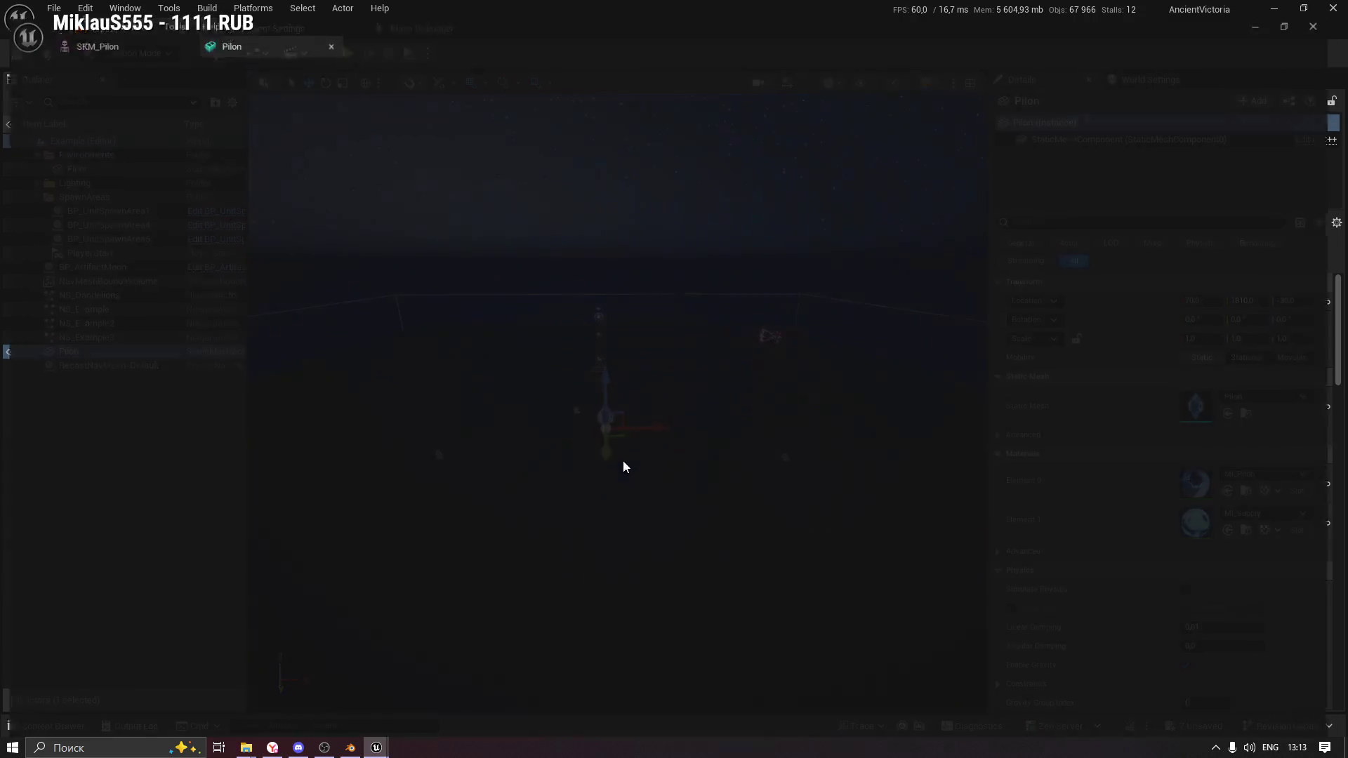
Inspect the Pilon static mesh by isolating Element 0 and Element 1, then close it.
double_click(623, 461)
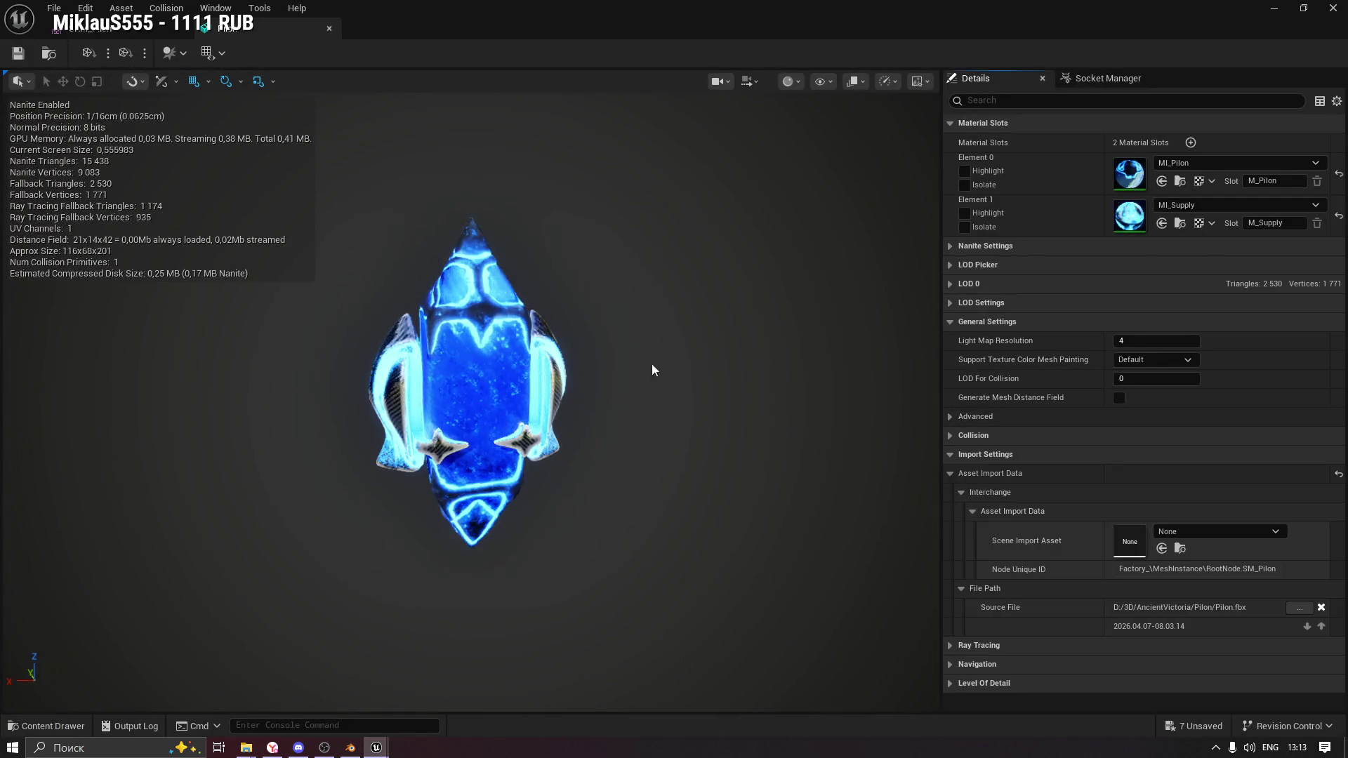
left_click(965, 185)
left_click(964, 185)
left_click(965, 226)
left_click(967, 225)
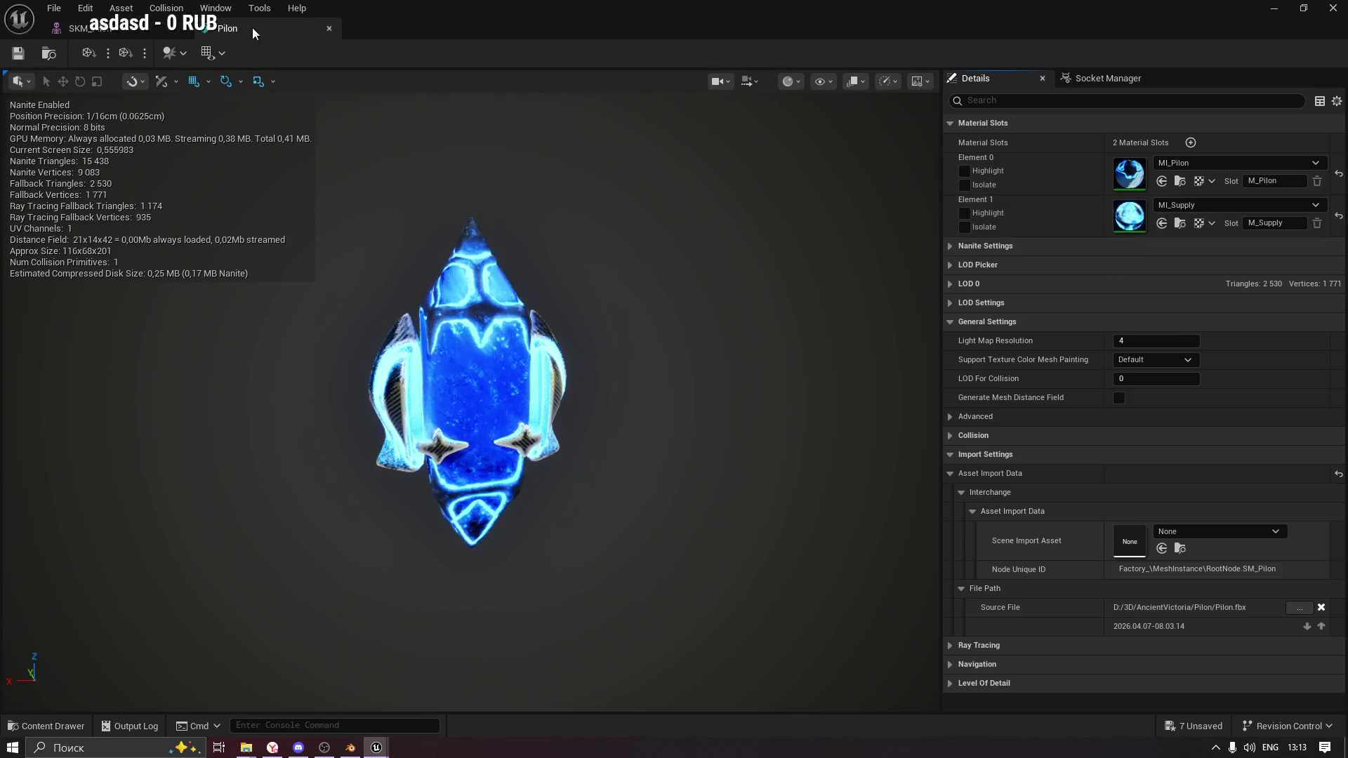
left_click(328, 29)
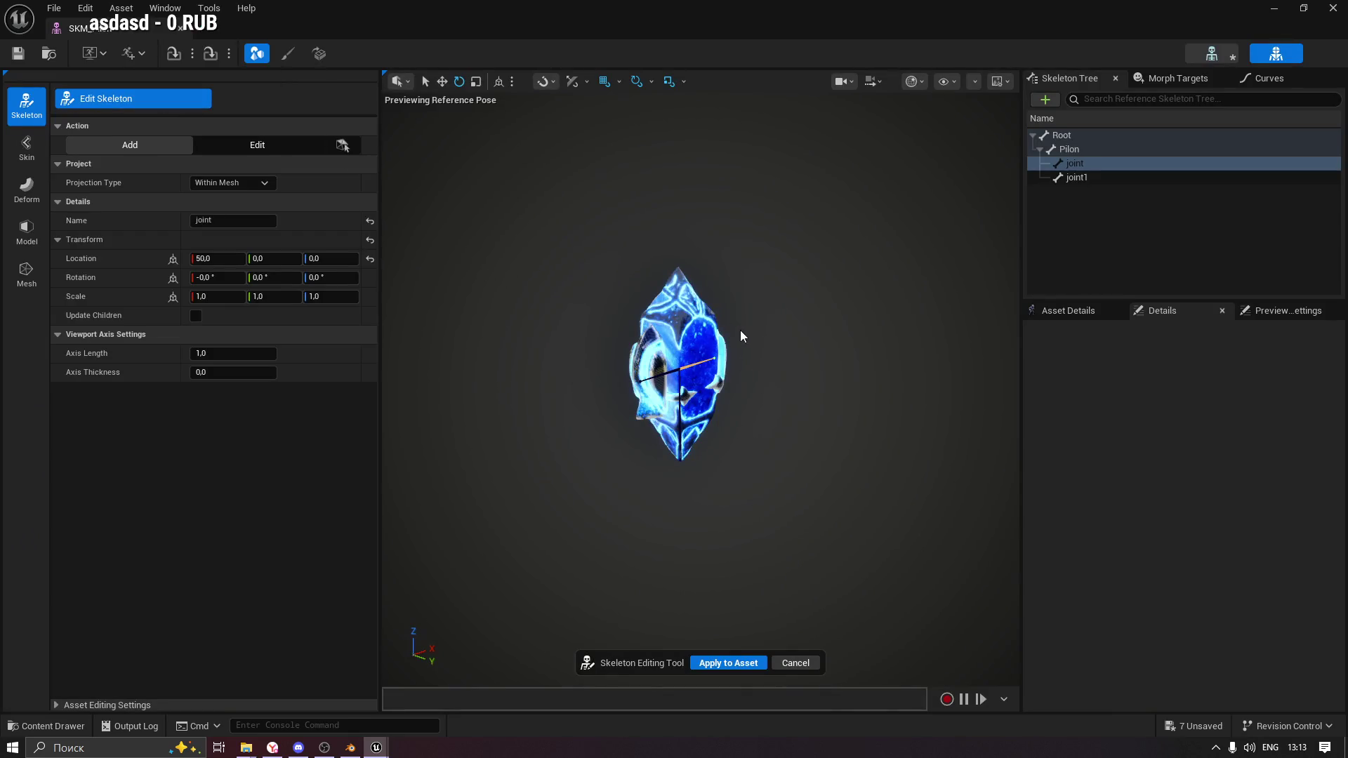
scroll(741, 330, "up", 4)
mouse_move(754, 312)
left_mouse_down()
mouse_move(710, 313)
mouse_move(745, 316)
left_mouse_up()
scroll(700, 390, "up", 6)
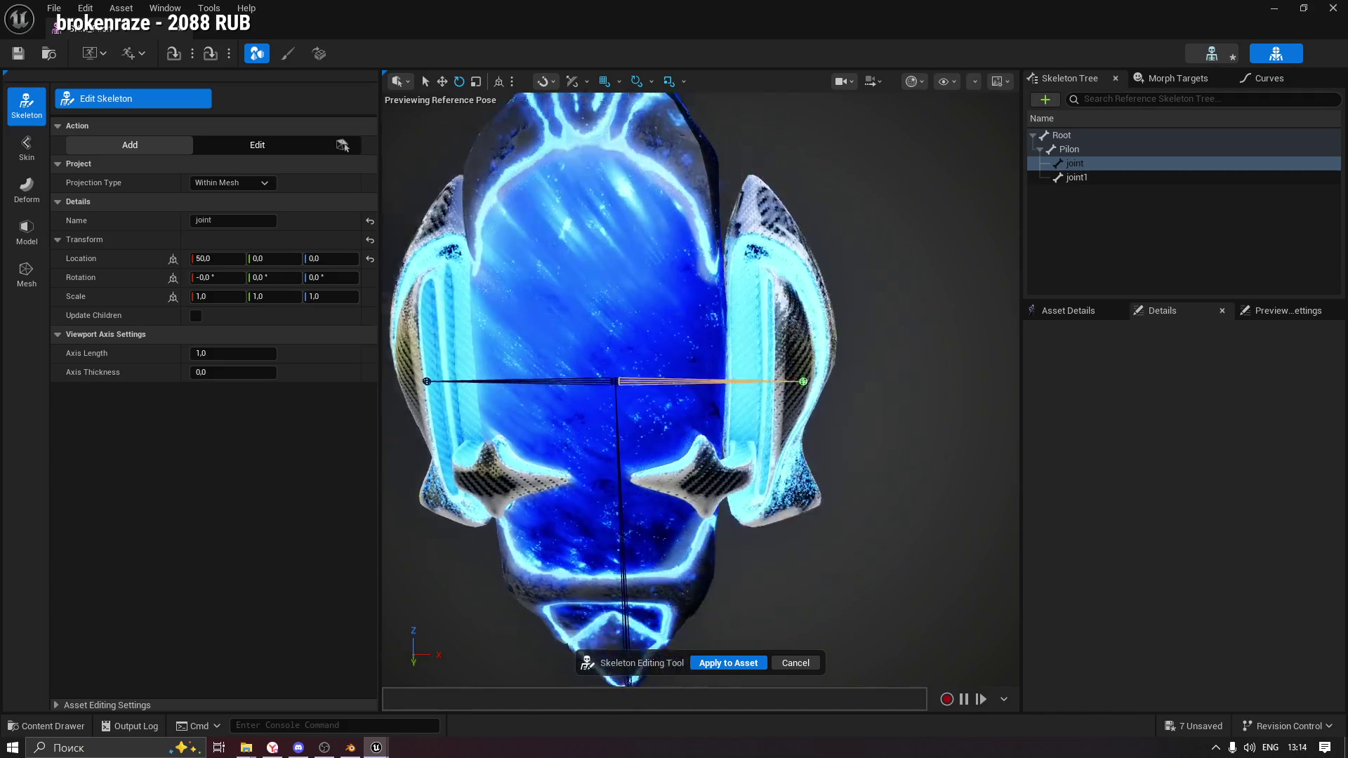
scroll(700, 390, "down", 5)
mouse_move(700, 390)
left_mouse_down()
mouse_move(744, 390)
mouse_move(653, 393)
left_mouse_up()
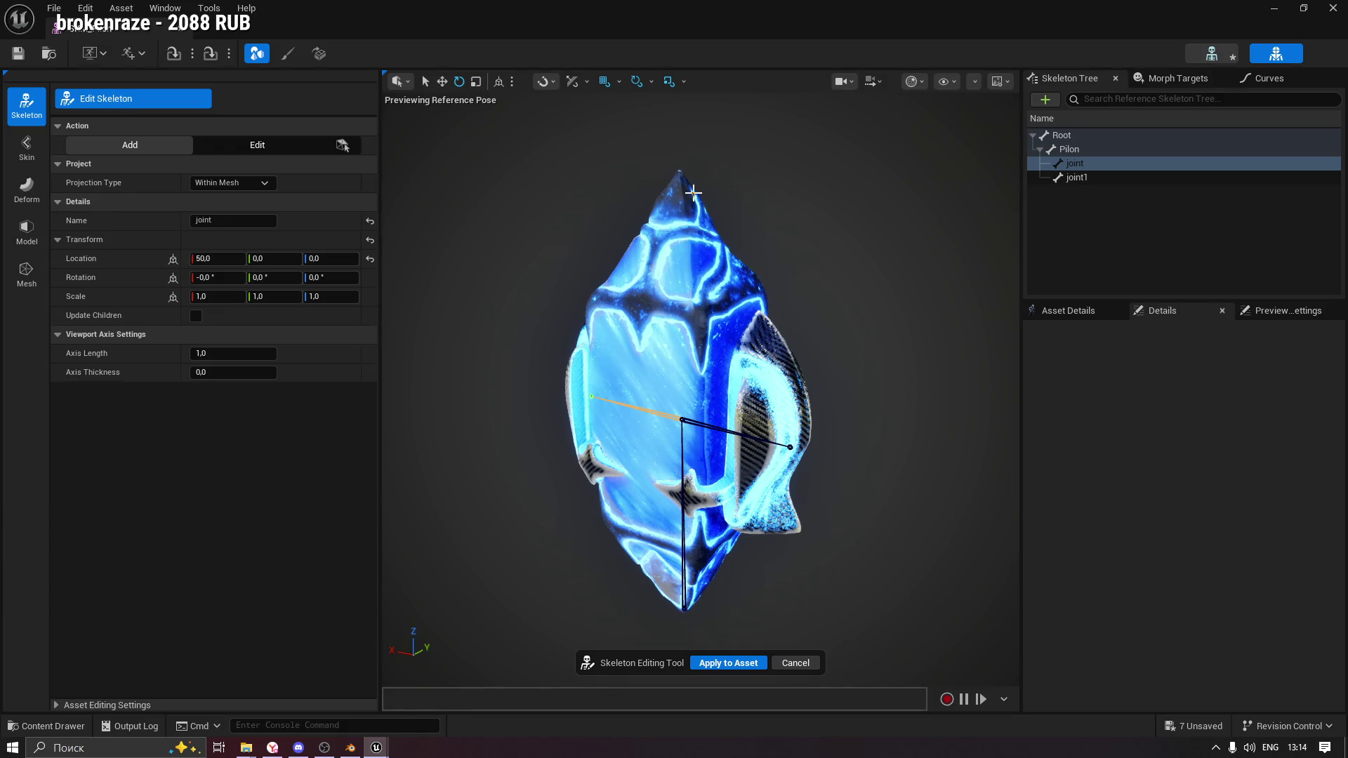
mouse_move(827, 230)
left_mouse_down()
mouse_move(667, 235)
mouse_move(839, 233)
mouse_move(801, 233)
mouse_move(801, 154)
mouse_move(831, 244)
left_mouse_up()
scroll(725, 299, "down", 5)
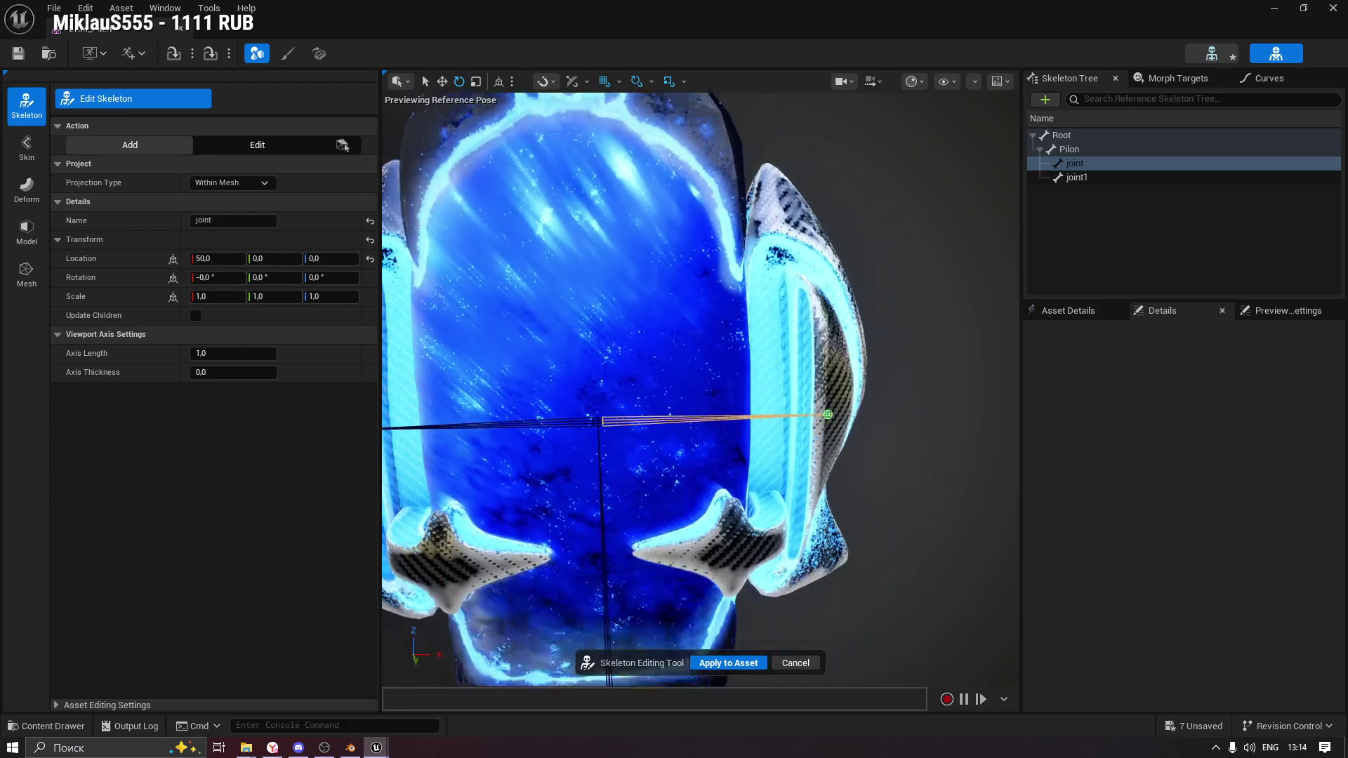
scroll(782, 224, "up", 3)
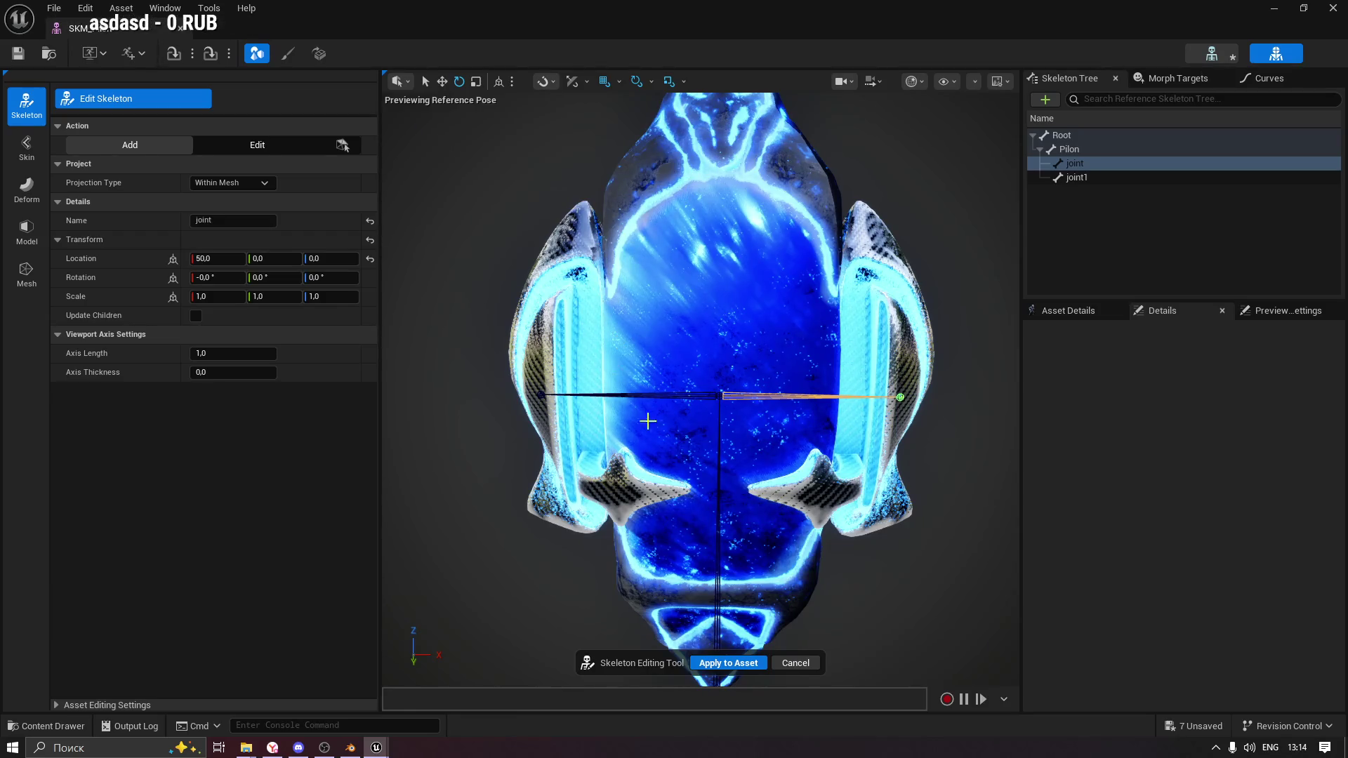
scroll(651, 284, "down", 4)
left_click_drag(651, 284, 702, 284)
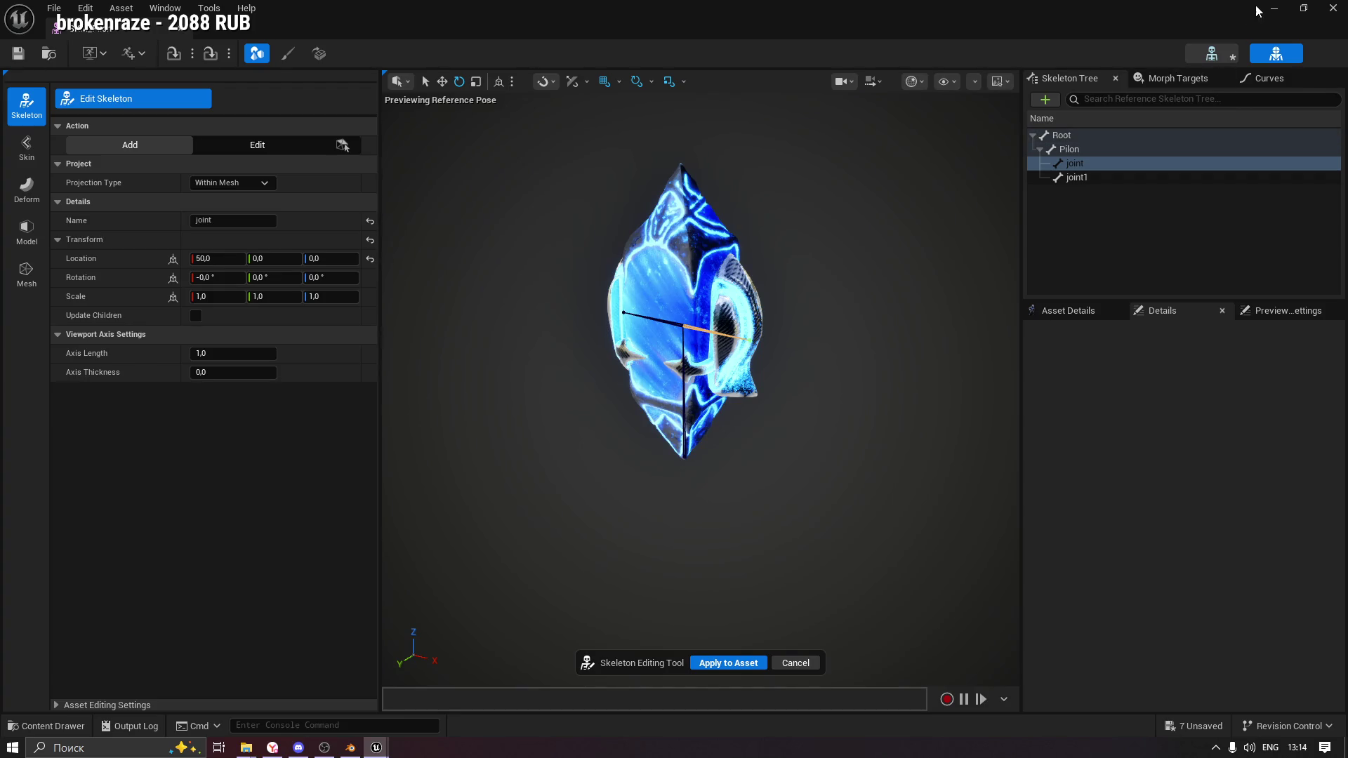
left_click_drag(981, 143, 941, 126)
mouse_move(675, 331)
left_mouse_down()
mouse_move(653, 329)
mouse_move(675, 331)
left_mouse_up()
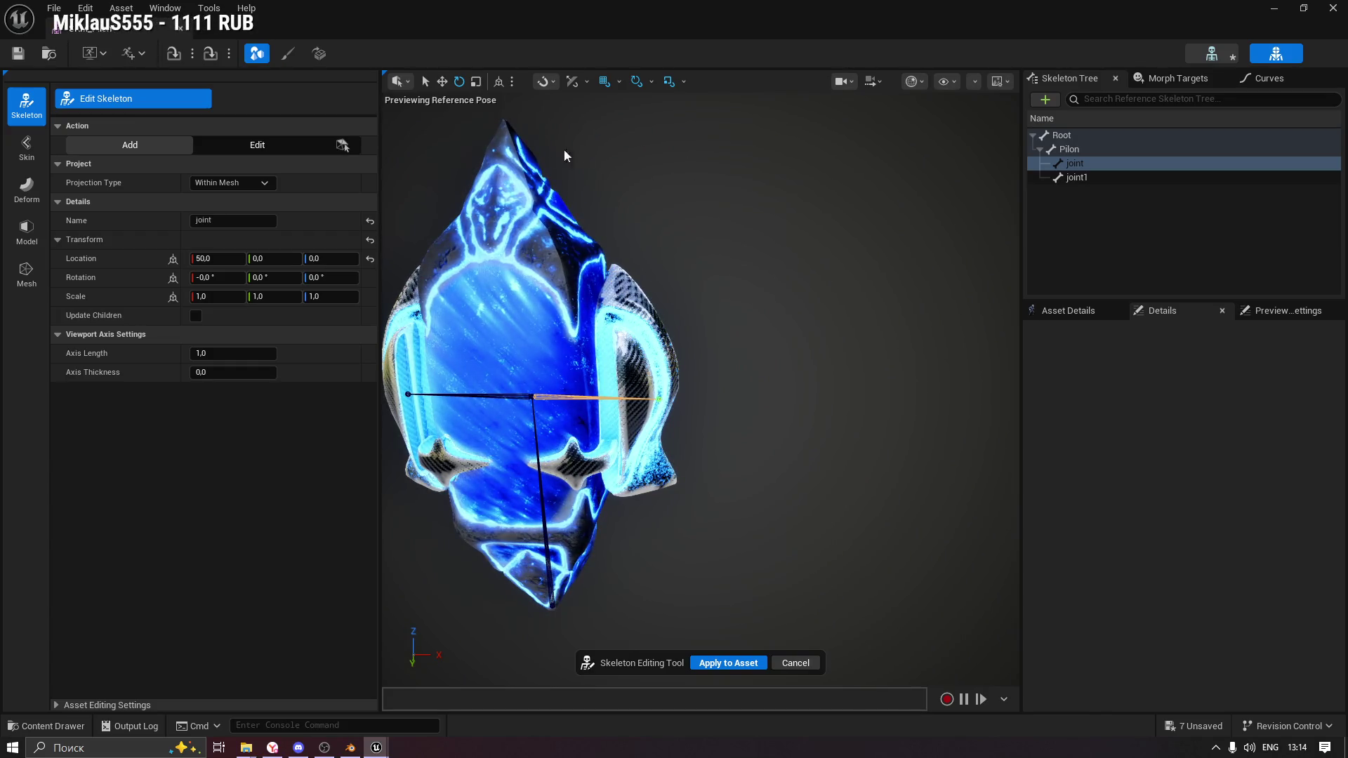
left_click_drag(581, 329, 534, 334)
mouse_move(632, 309)
left_mouse_down()
mouse_move(604, 309)
mouse_move(647, 289)
mouse_move(573, 343)
left_mouse_up()
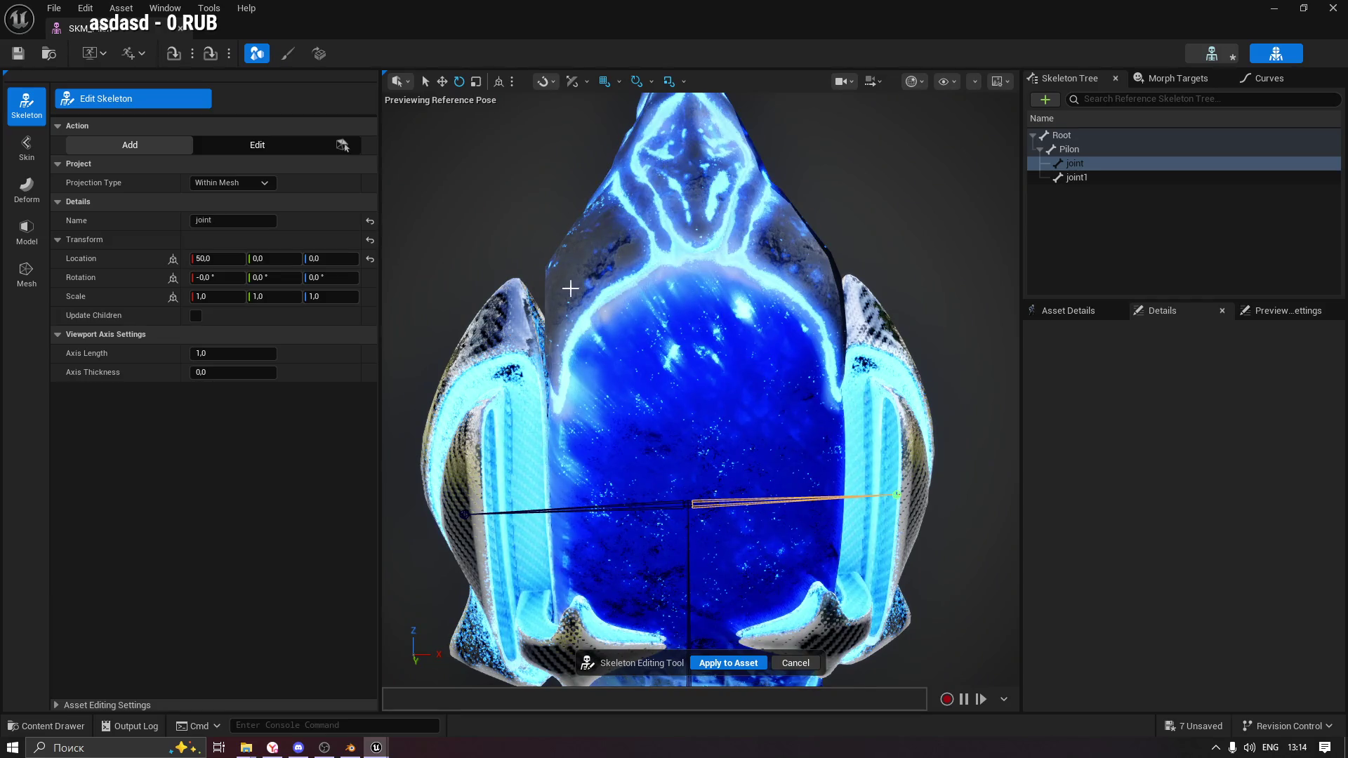
left_click_drag(542, 332, 758, 354)
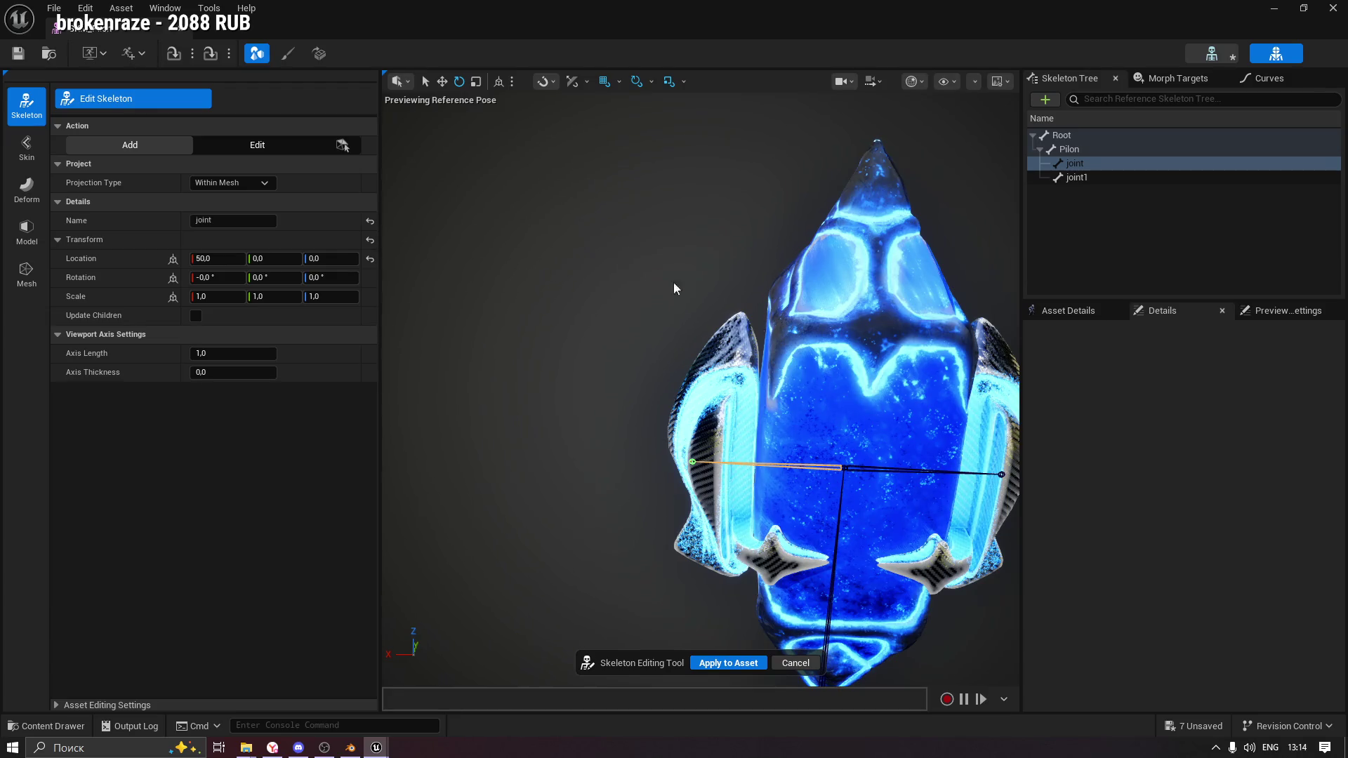
left_click_drag(772, 328, 778, 330)
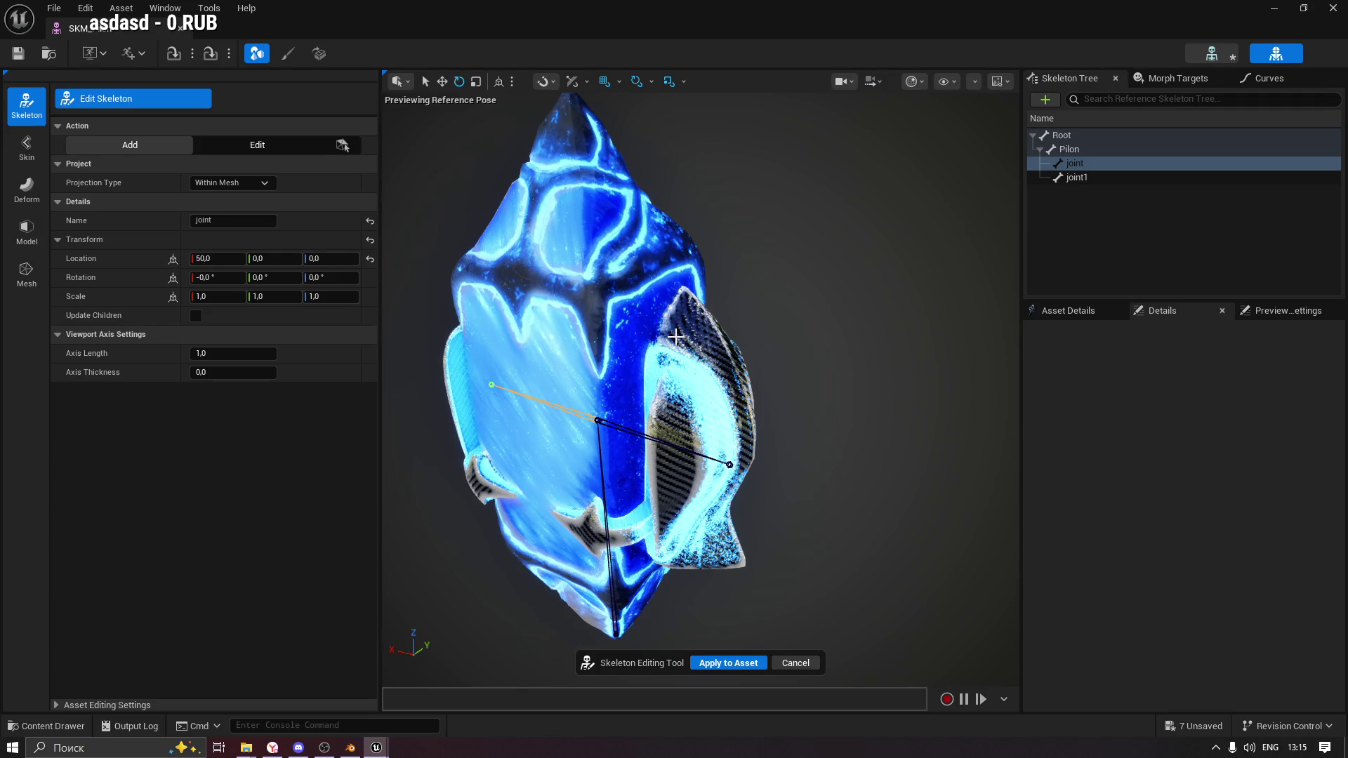
mouse_move(846, 305)
left_mouse_down()
mouse_move(846, 330)
mouse_move(709, 330)
mouse_move(685, 357)
mouse_move(471, 357)
left_mouse_up()
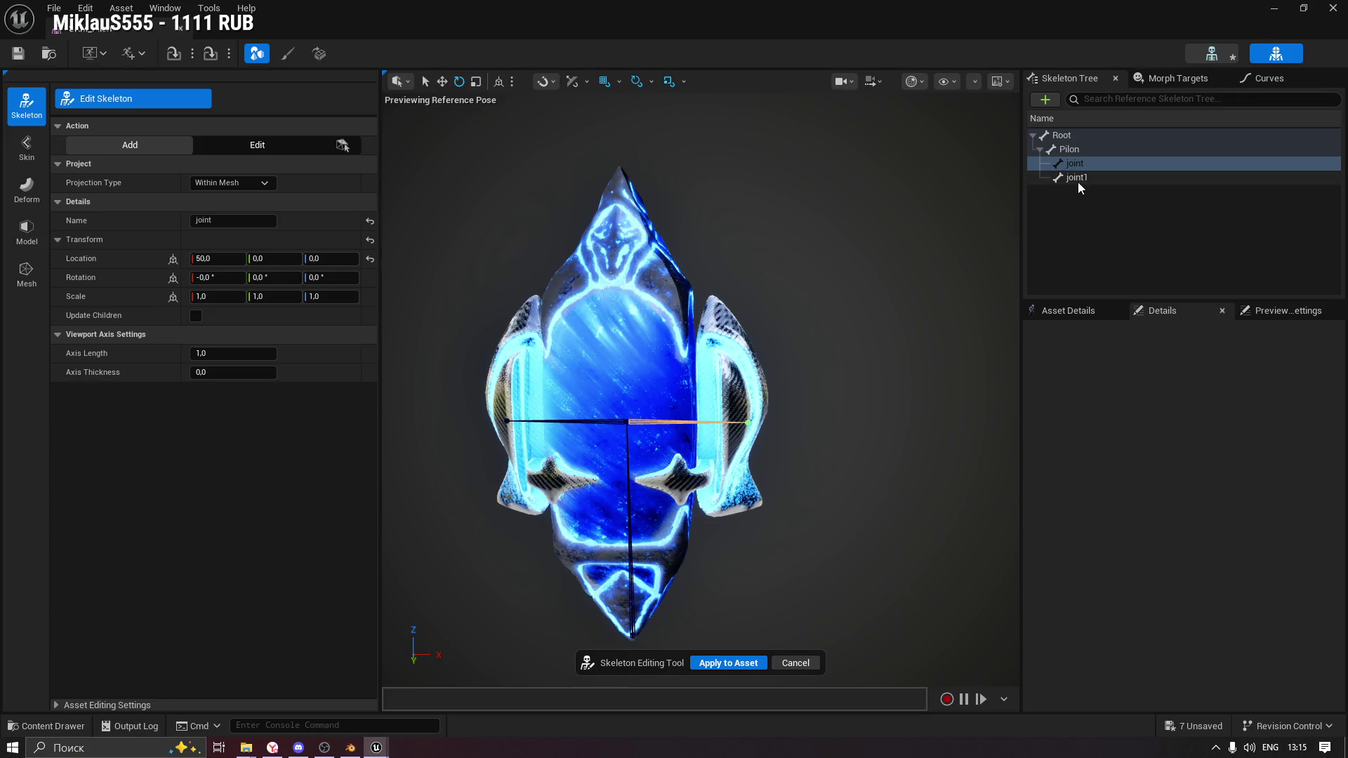
Rename joint to Supply_Left and joint1 to Supply_Right, then apply the skeleton changes.
left_click(1090, 162)
left_click(1090, 160)
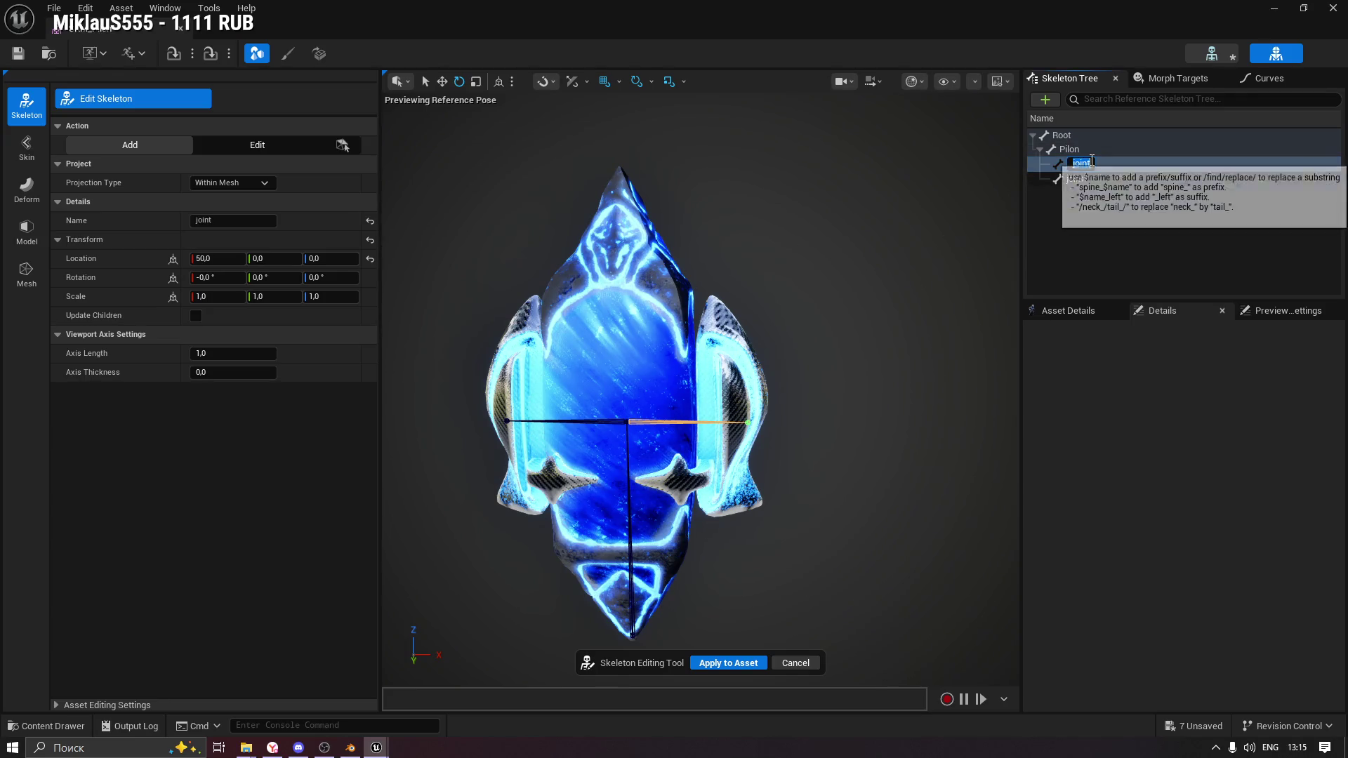
type("Sun")
type("duk")
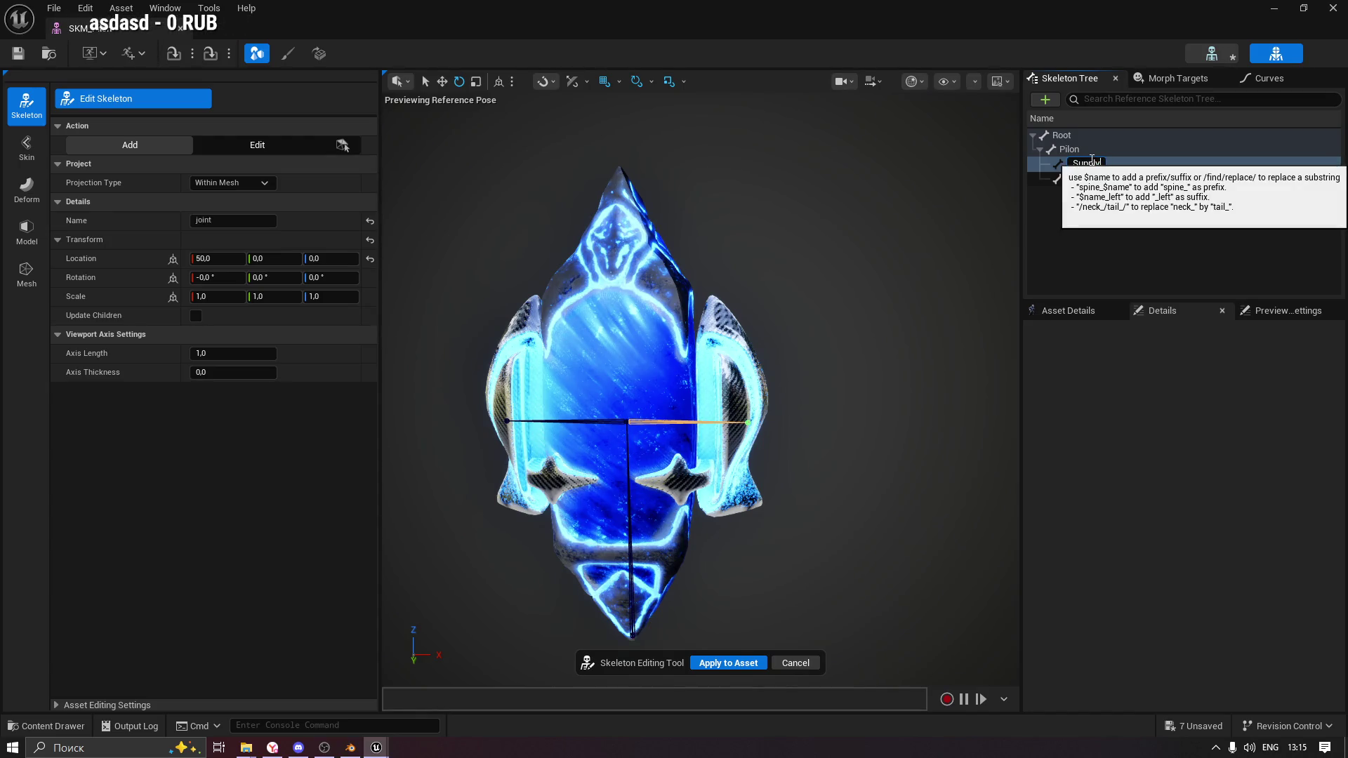
type("eft")
key("Return")
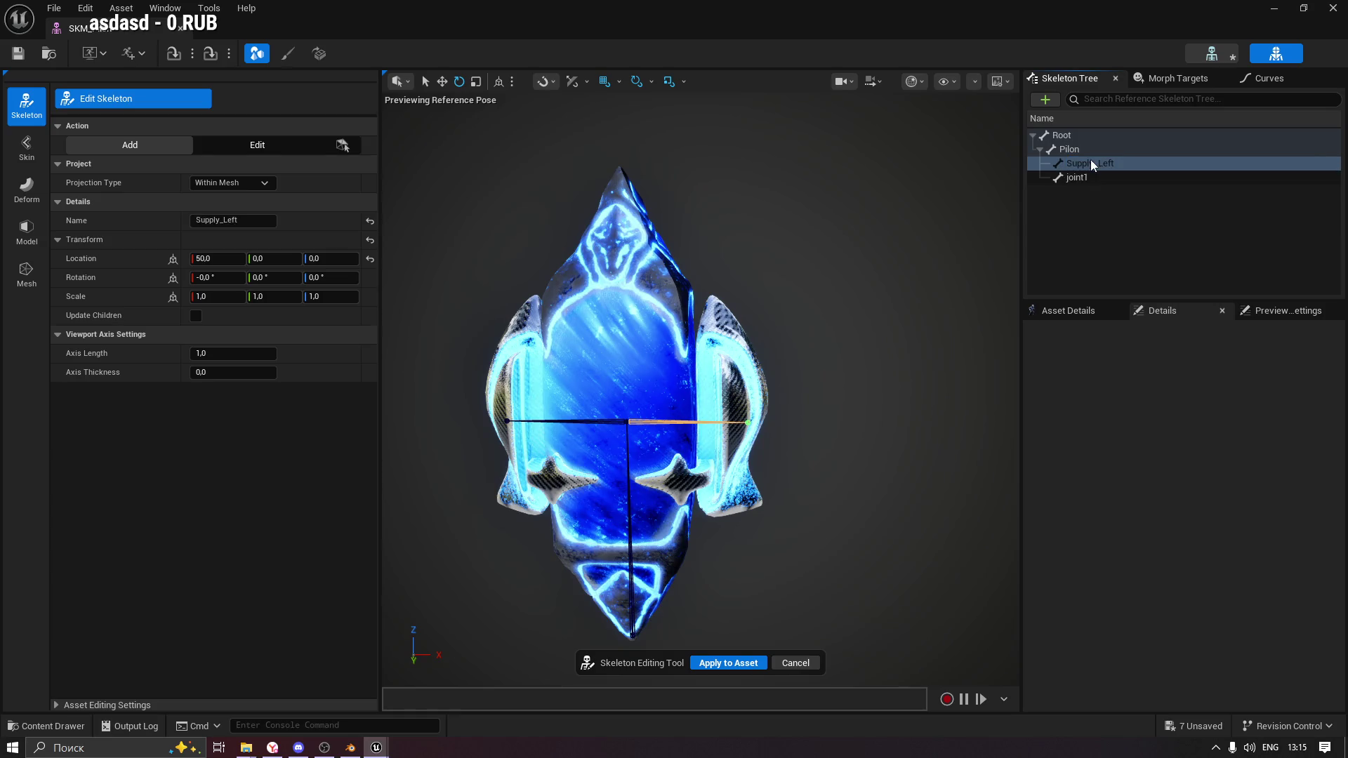
left_click(1079, 180)
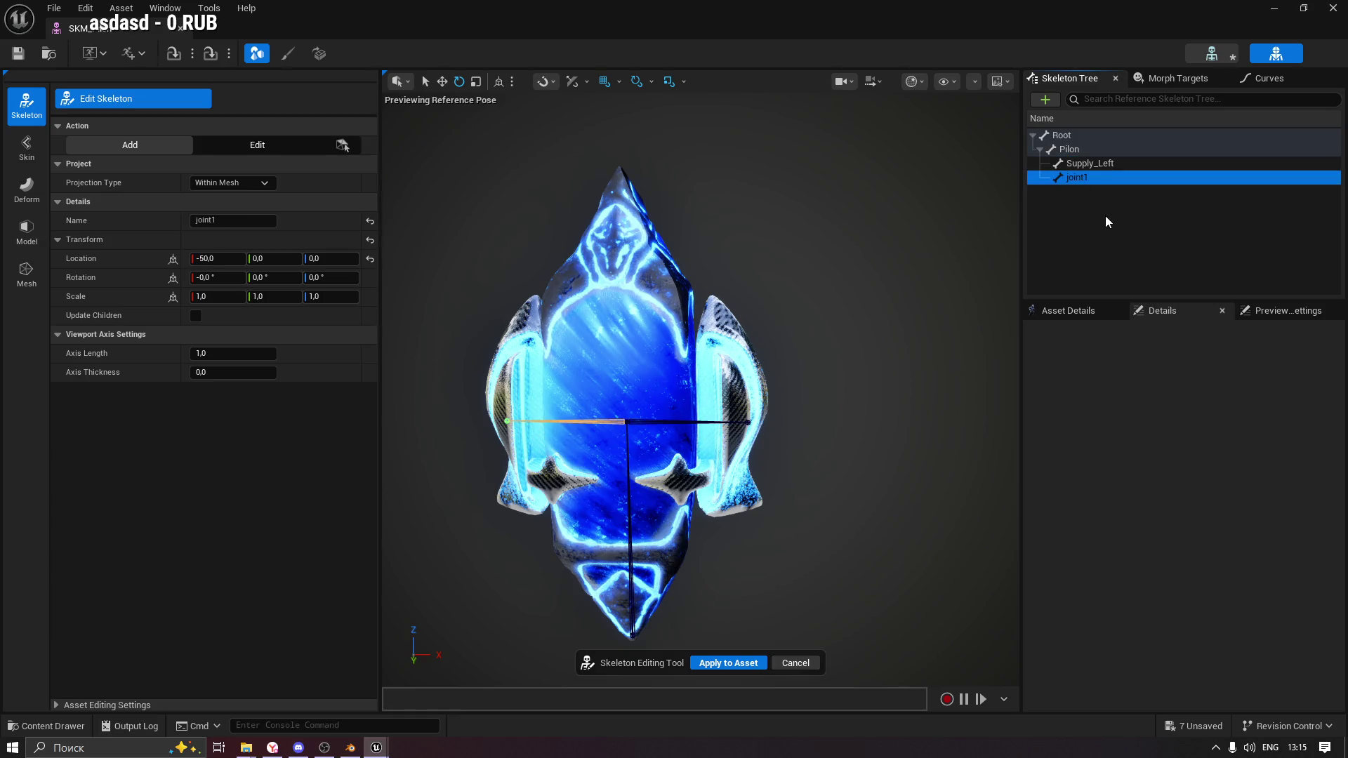
key("F2")
type("uu")
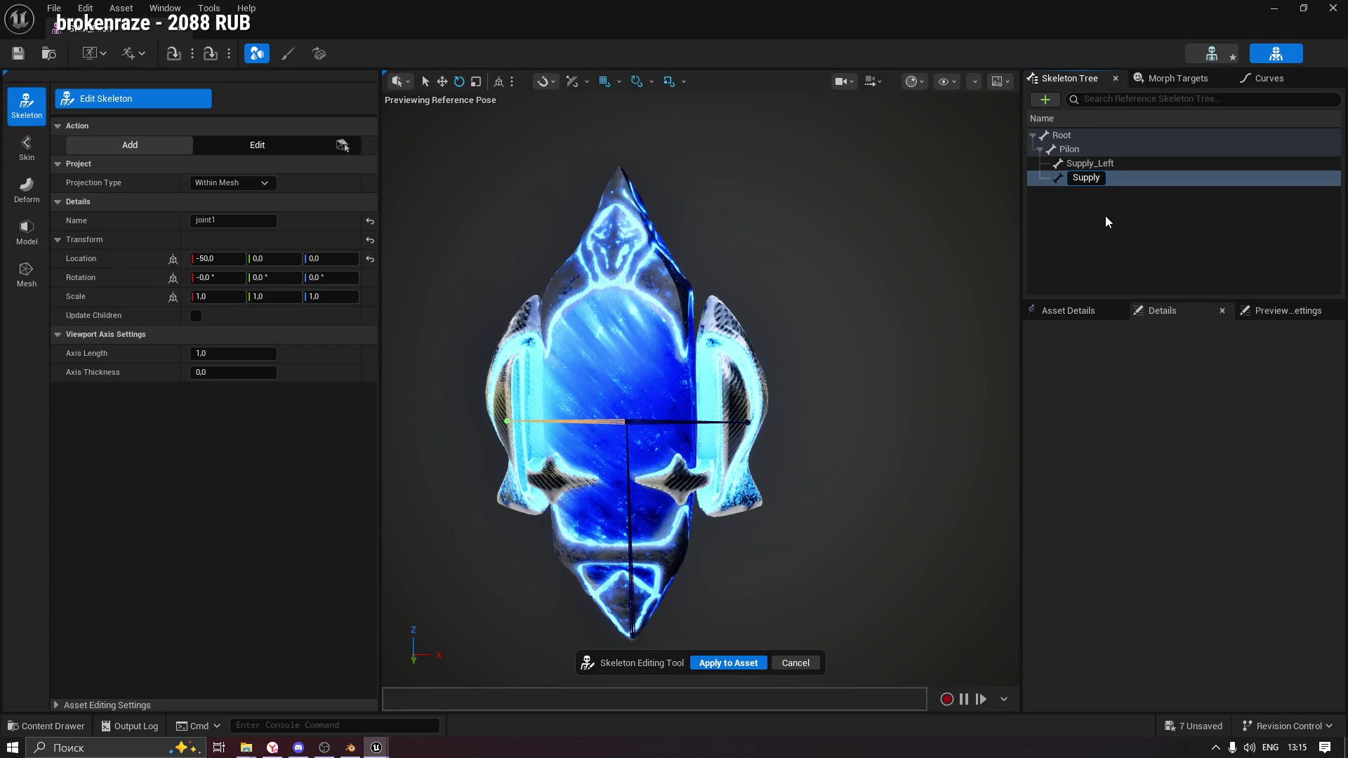
type("ght")
key("Return")
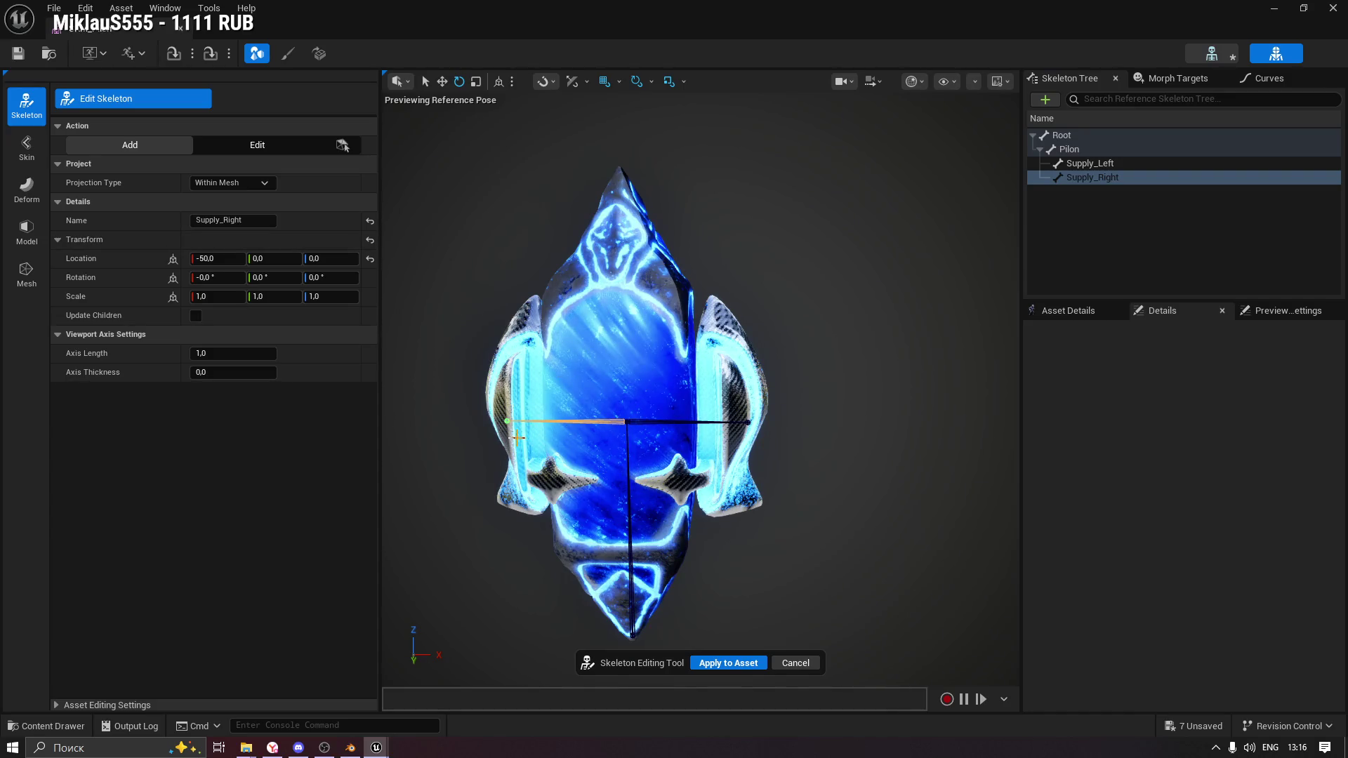
left_click(724, 664)
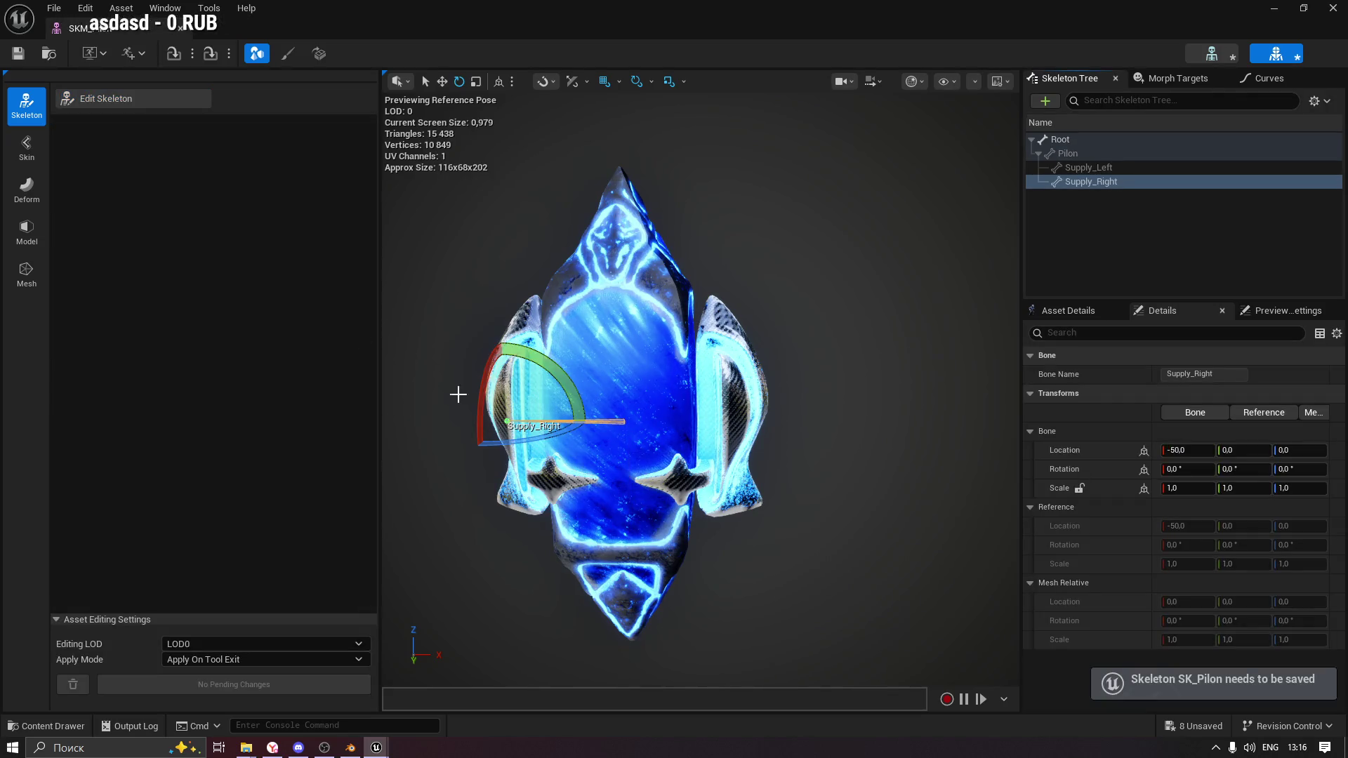
In the Skin tools, select the Pilon bone and start Edit Weights on SKM_Pilon.
left_click(28, 151)
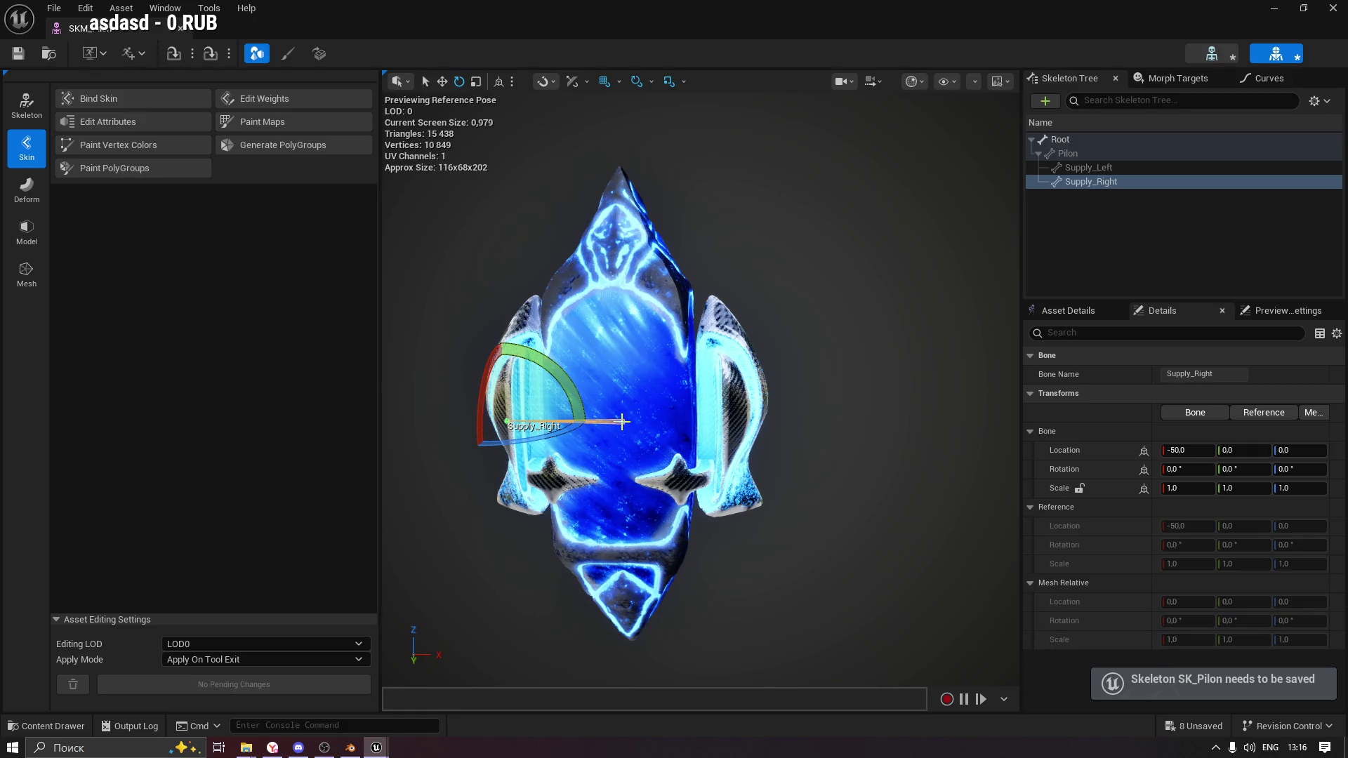
left_click(626, 453)
left_click(1093, 152)
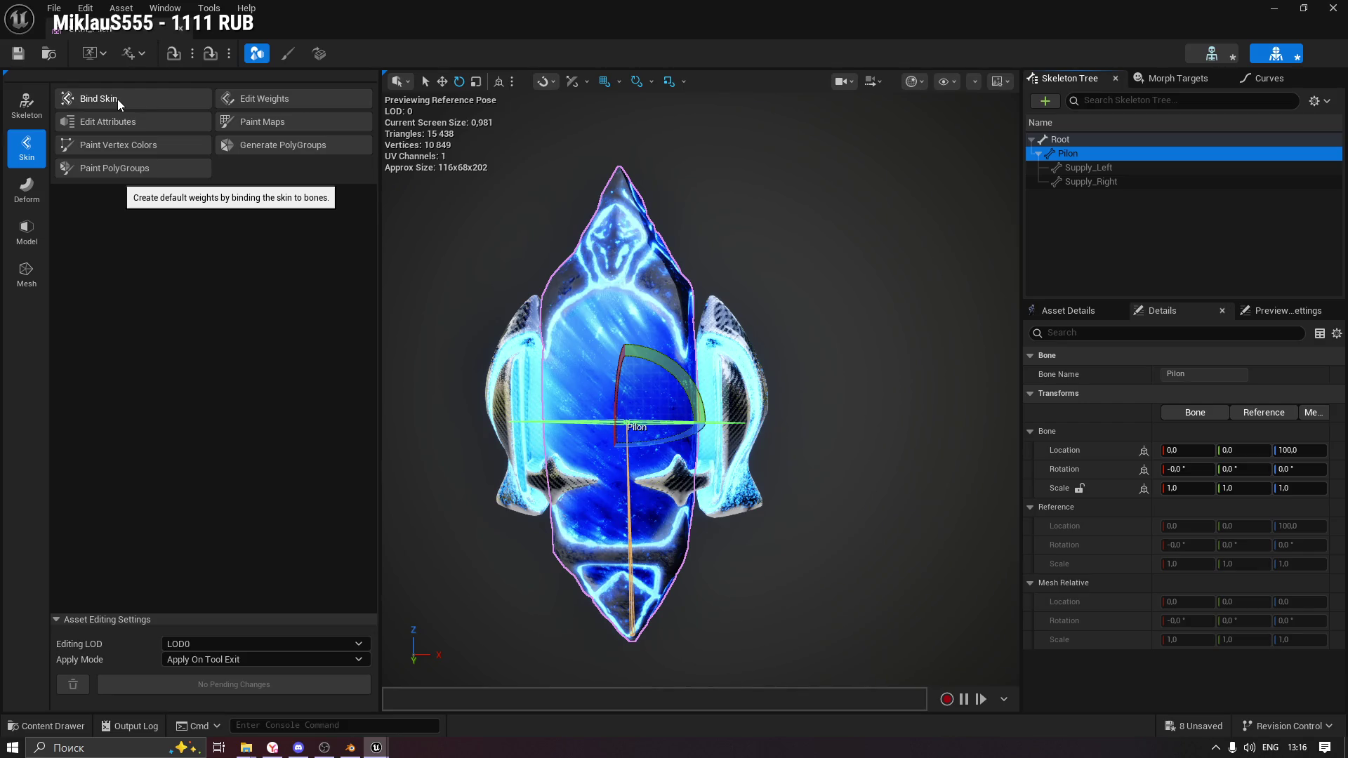
left_click(254, 99)
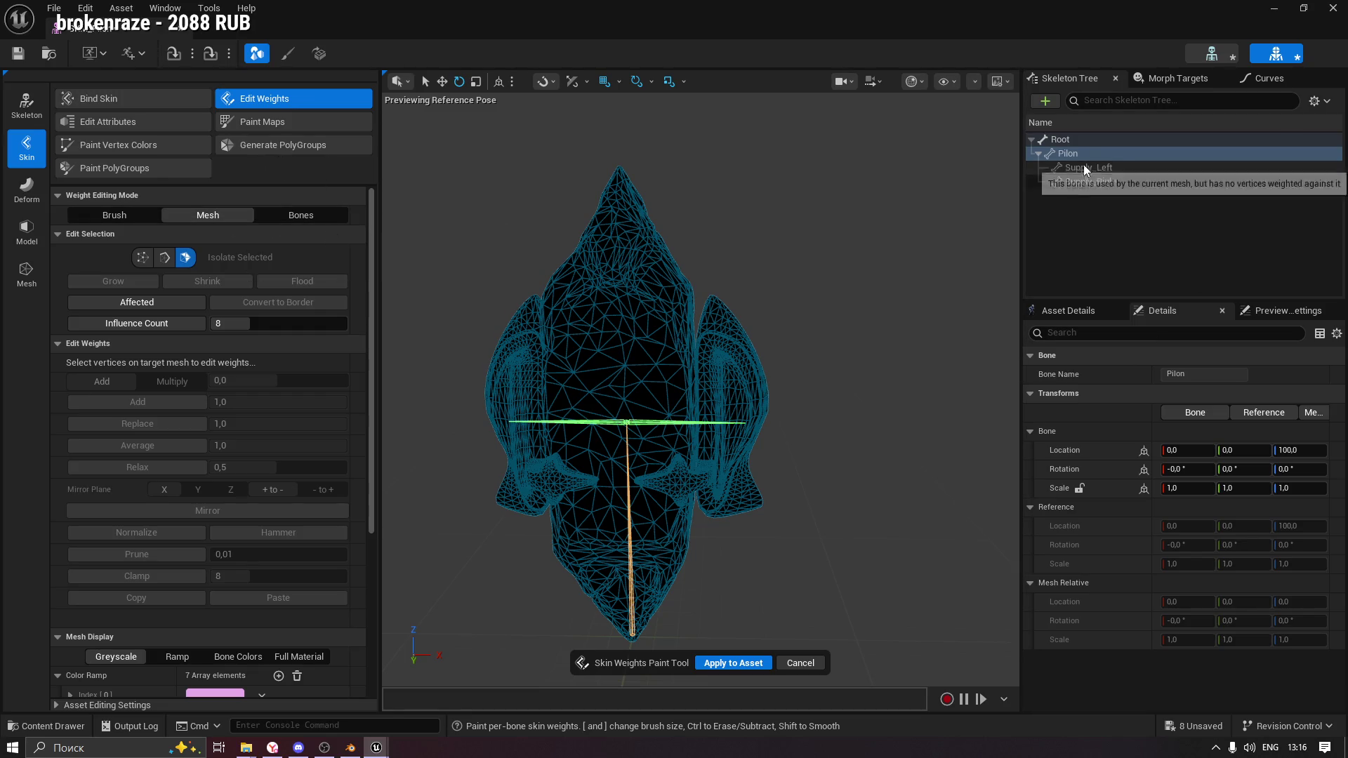
left_click(629, 328)
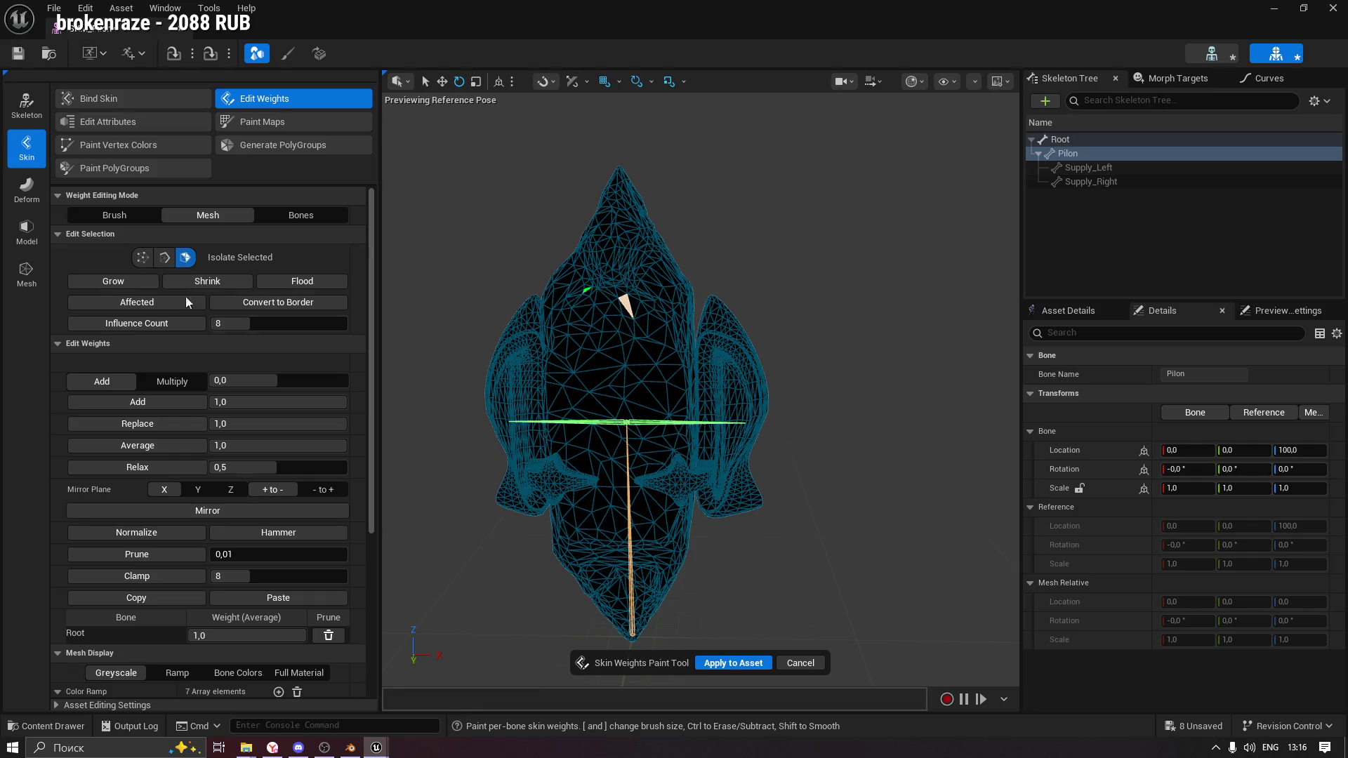
left_click(296, 284)
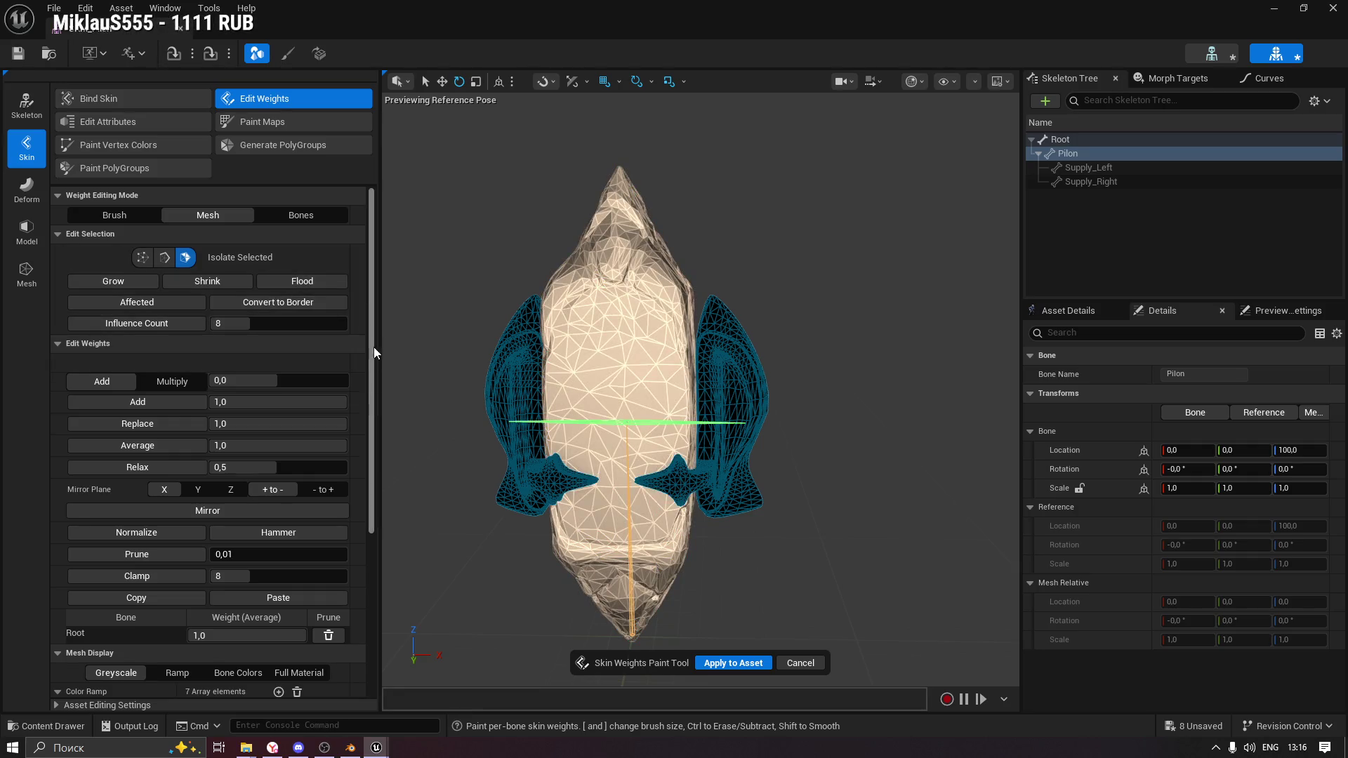
mouse_move(372, 381)
left_mouse_down()
mouse_move(374, 485)
mouse_move(359, 533)
left_mouse_up()
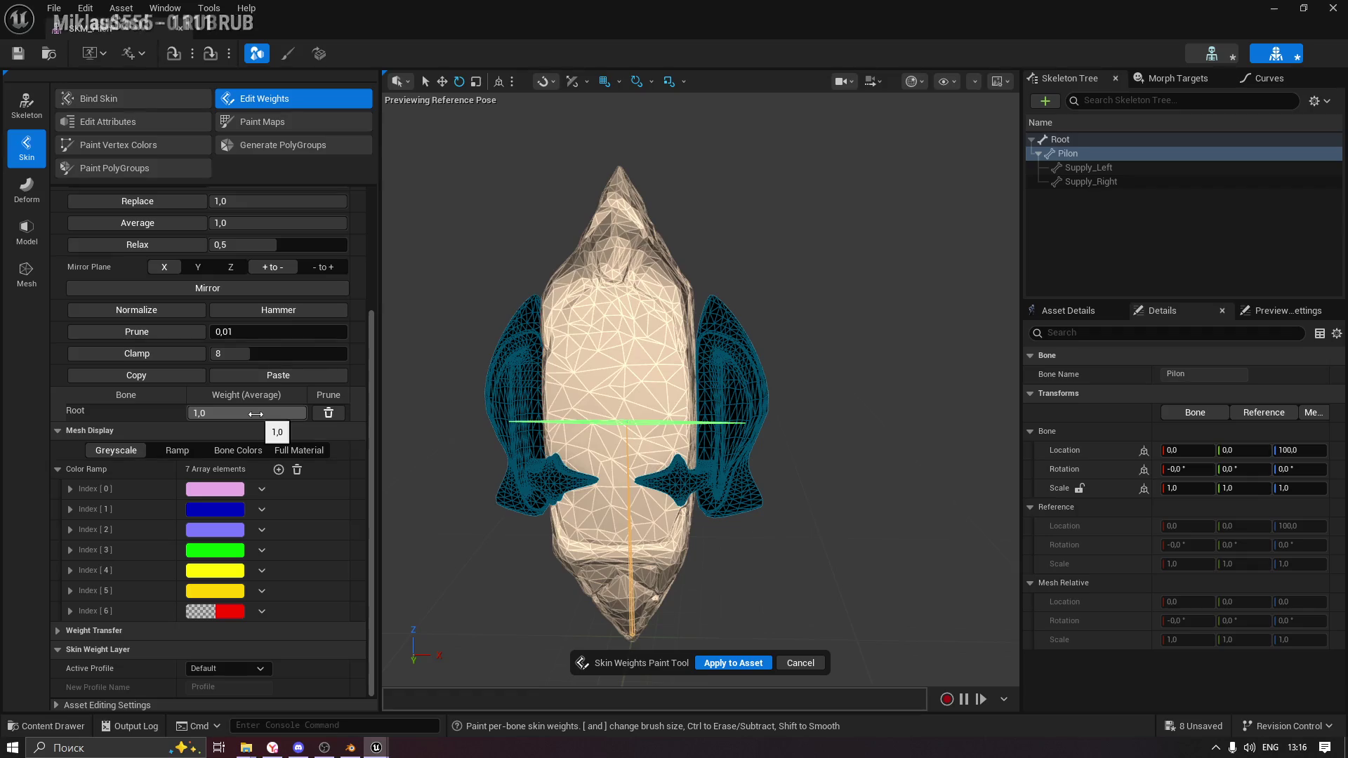
scroll(298, 555, "up", 3)
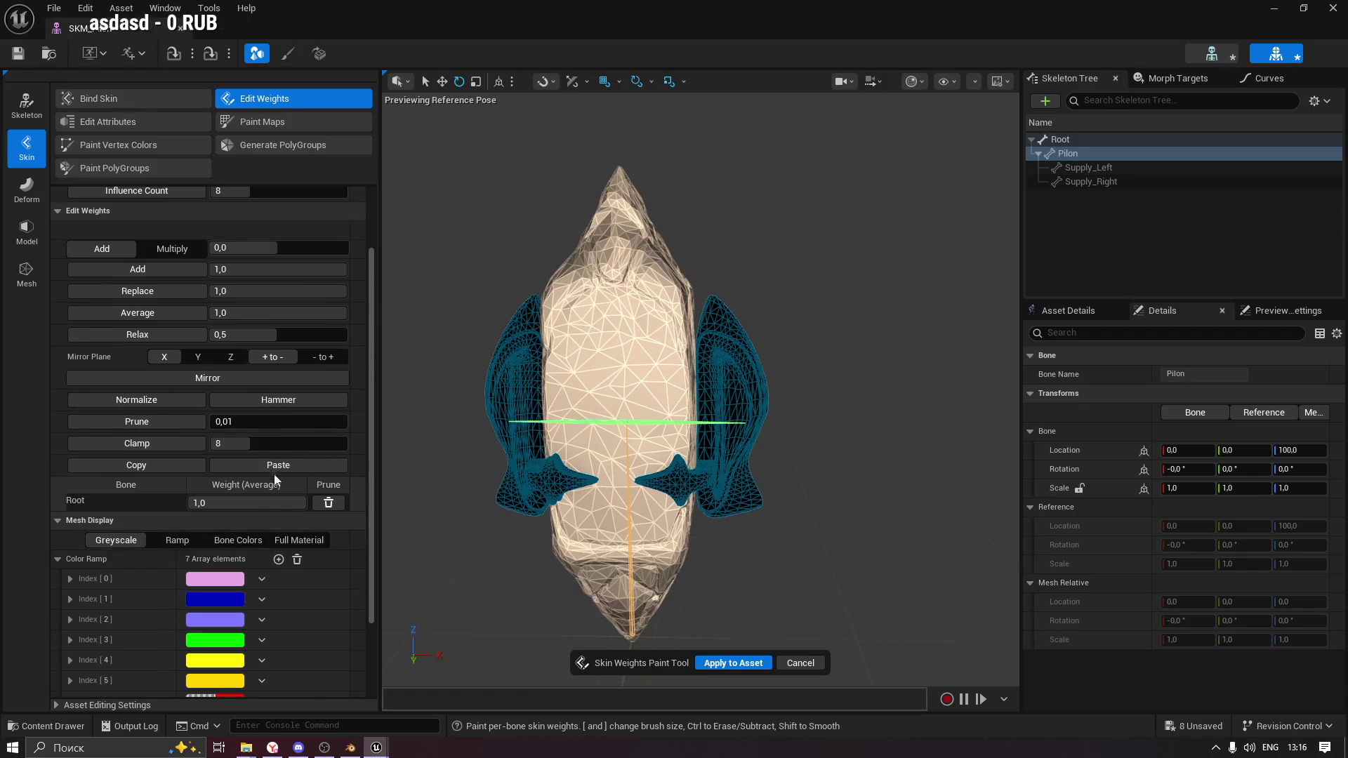
scroll(274, 467, "up", 3)
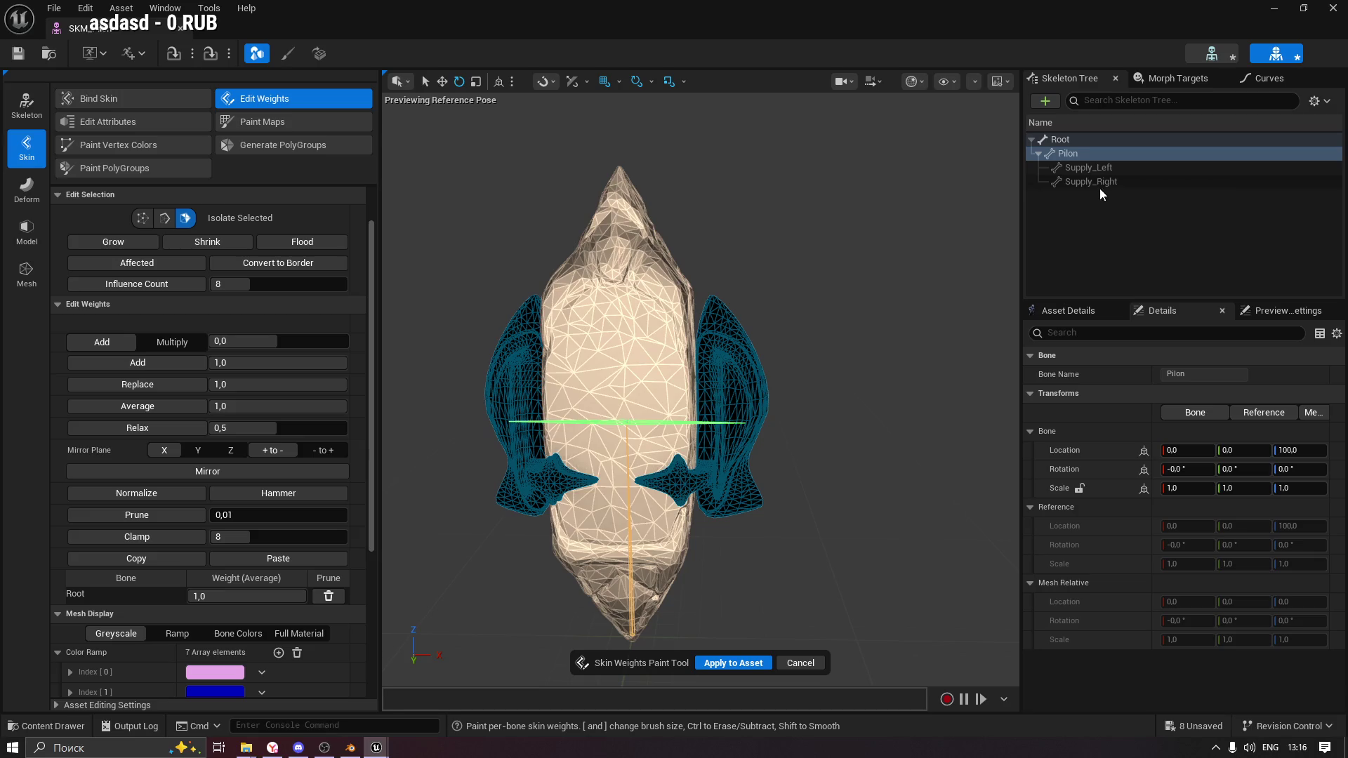
left_click(1089, 169)
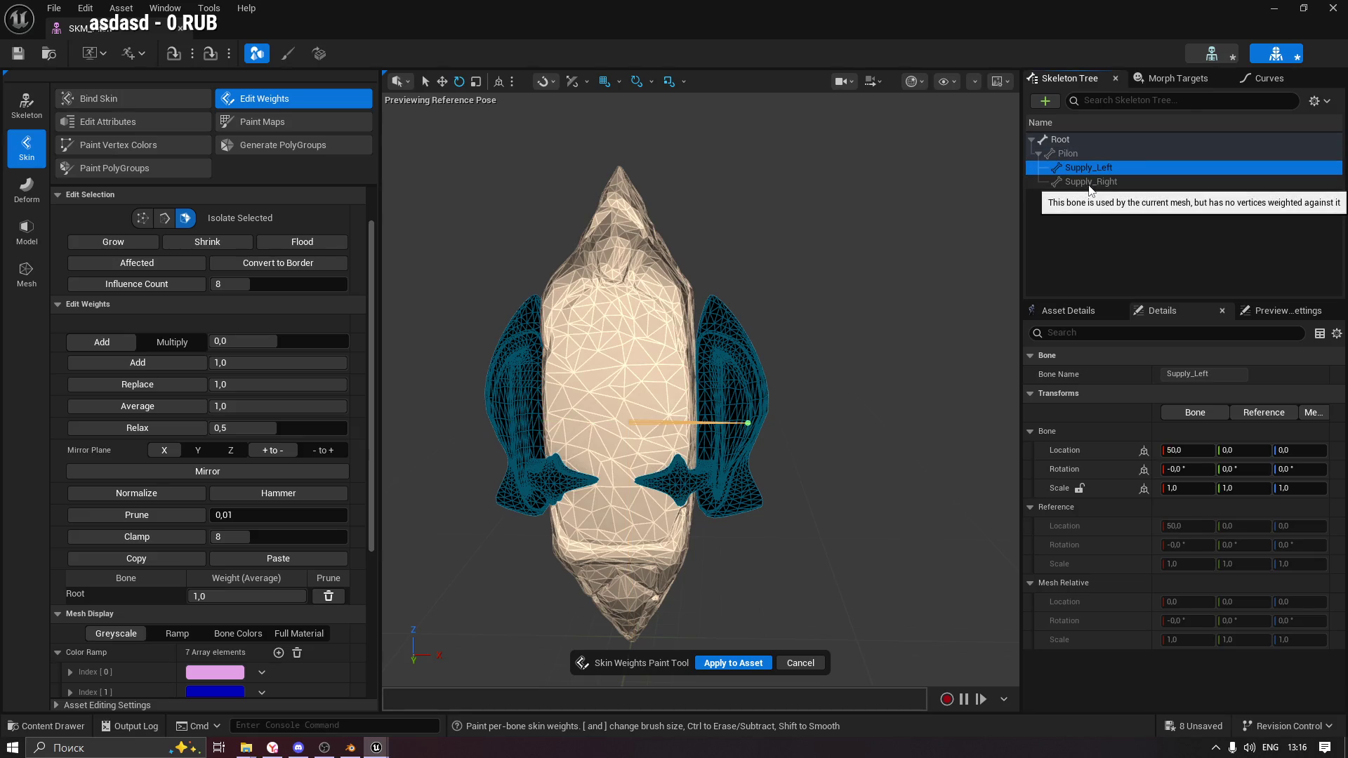
scroll(328, 472, "down", 2)
scroll(328, 472, "up", 3)
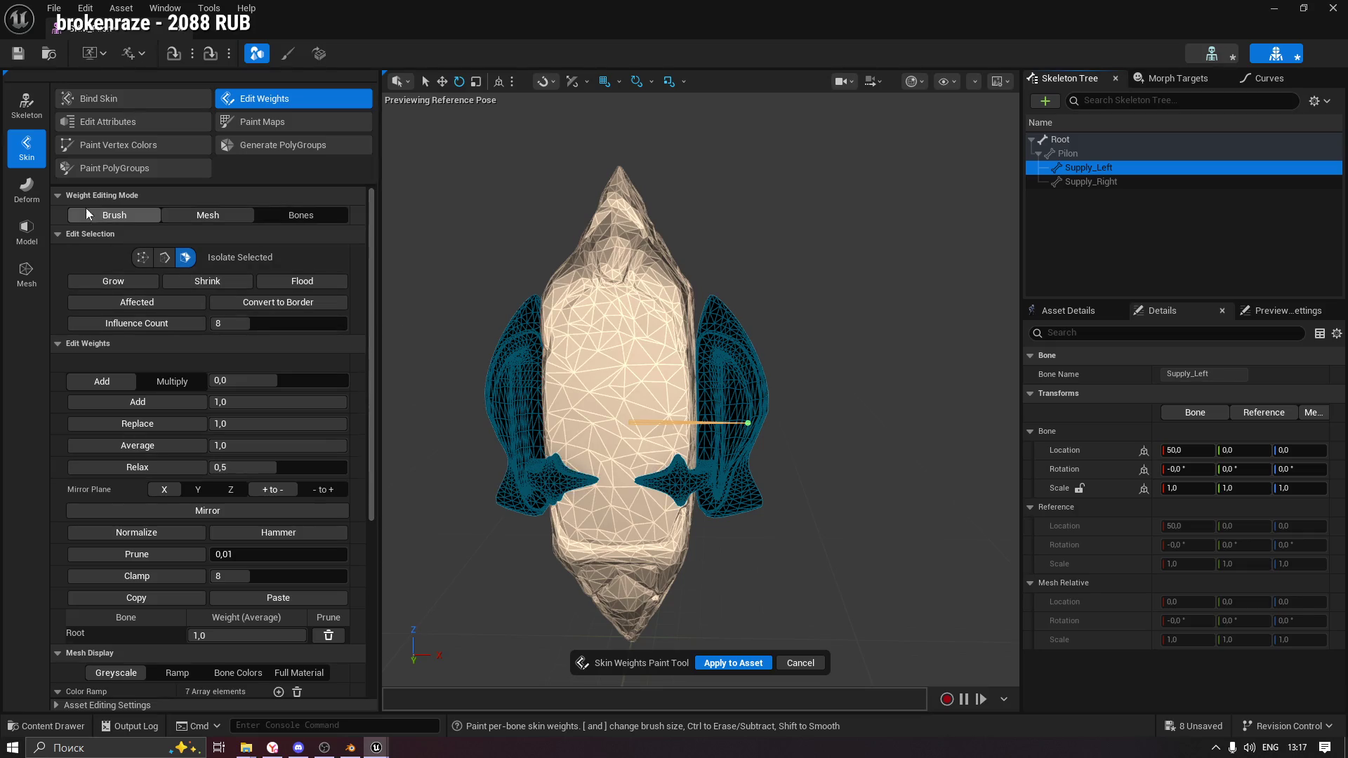
left_click(303, 217)
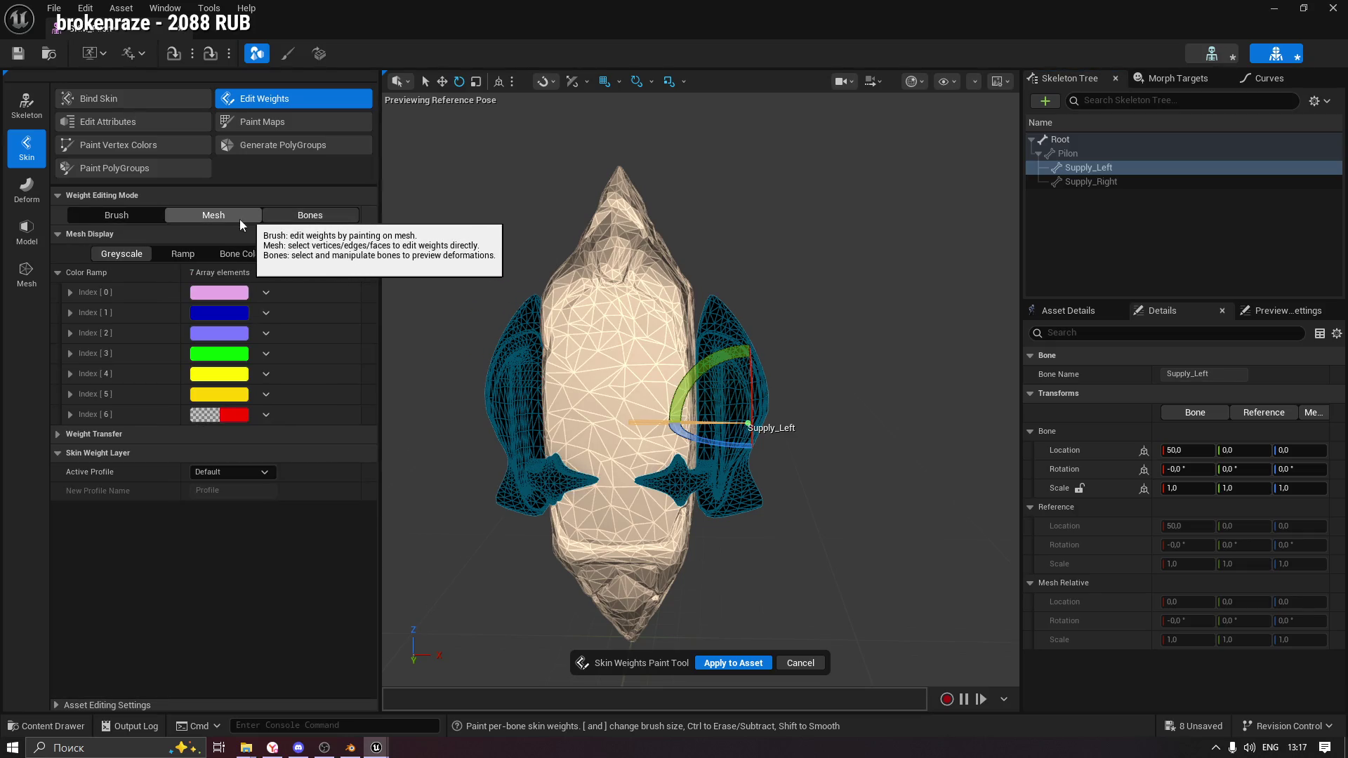
left_click(243, 218)
scroll(306, 534, "down", 5)
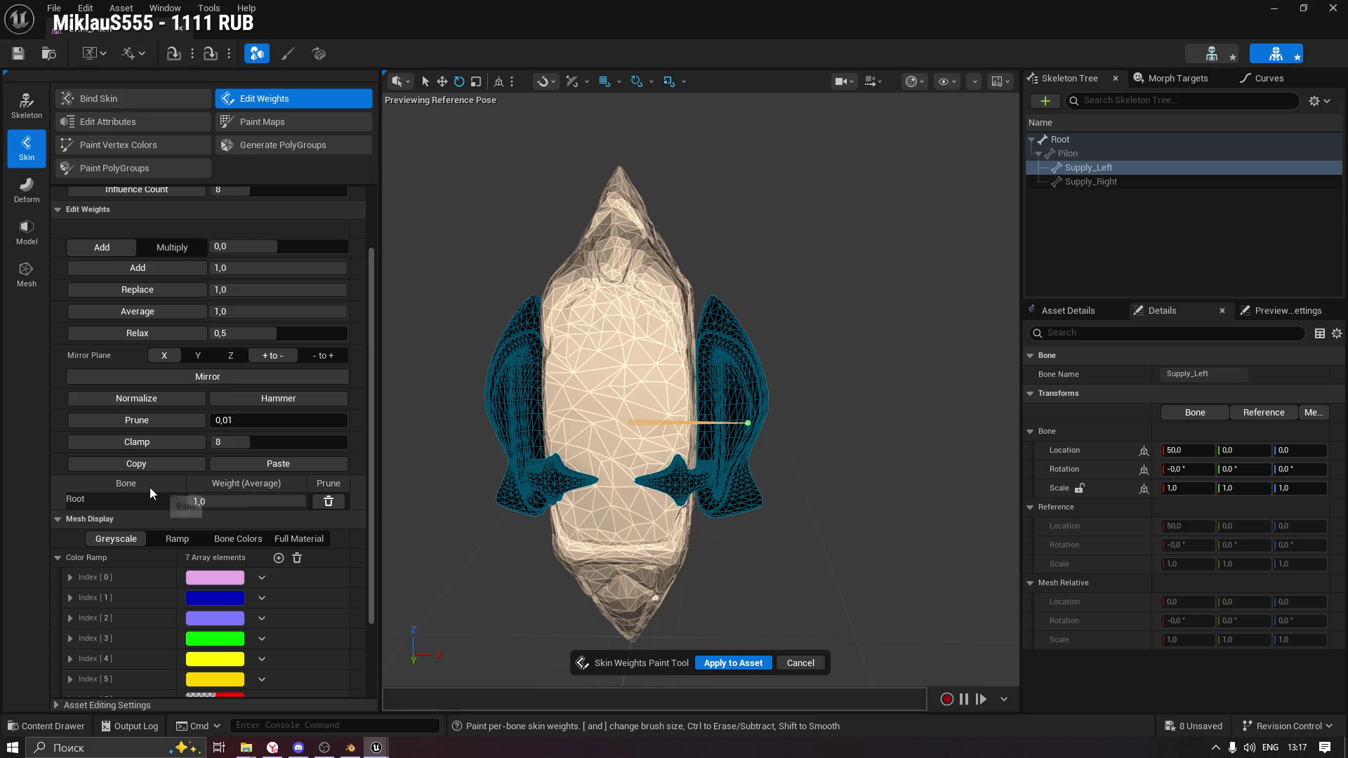
scroll(230, 461, "up", 2)
scroll(231, 460, "up", 1)
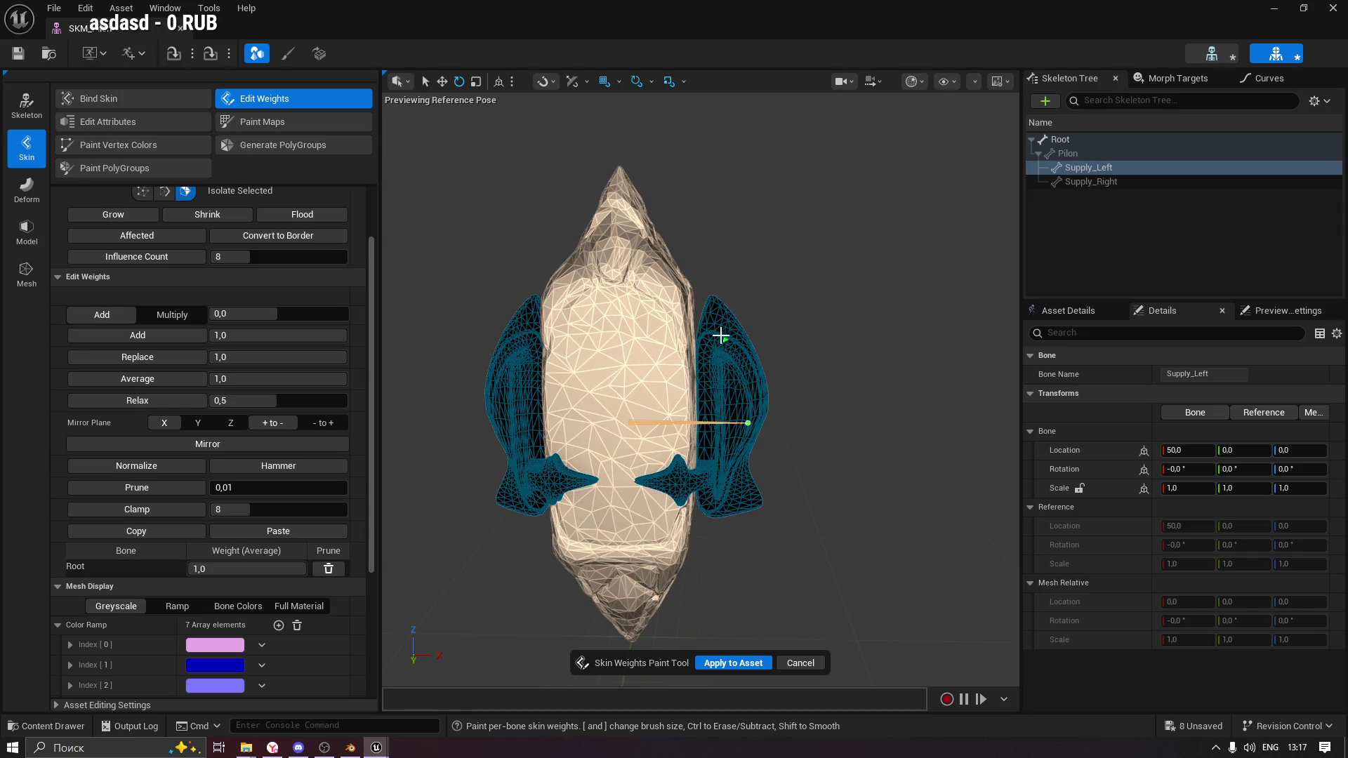
left_click(731, 356)
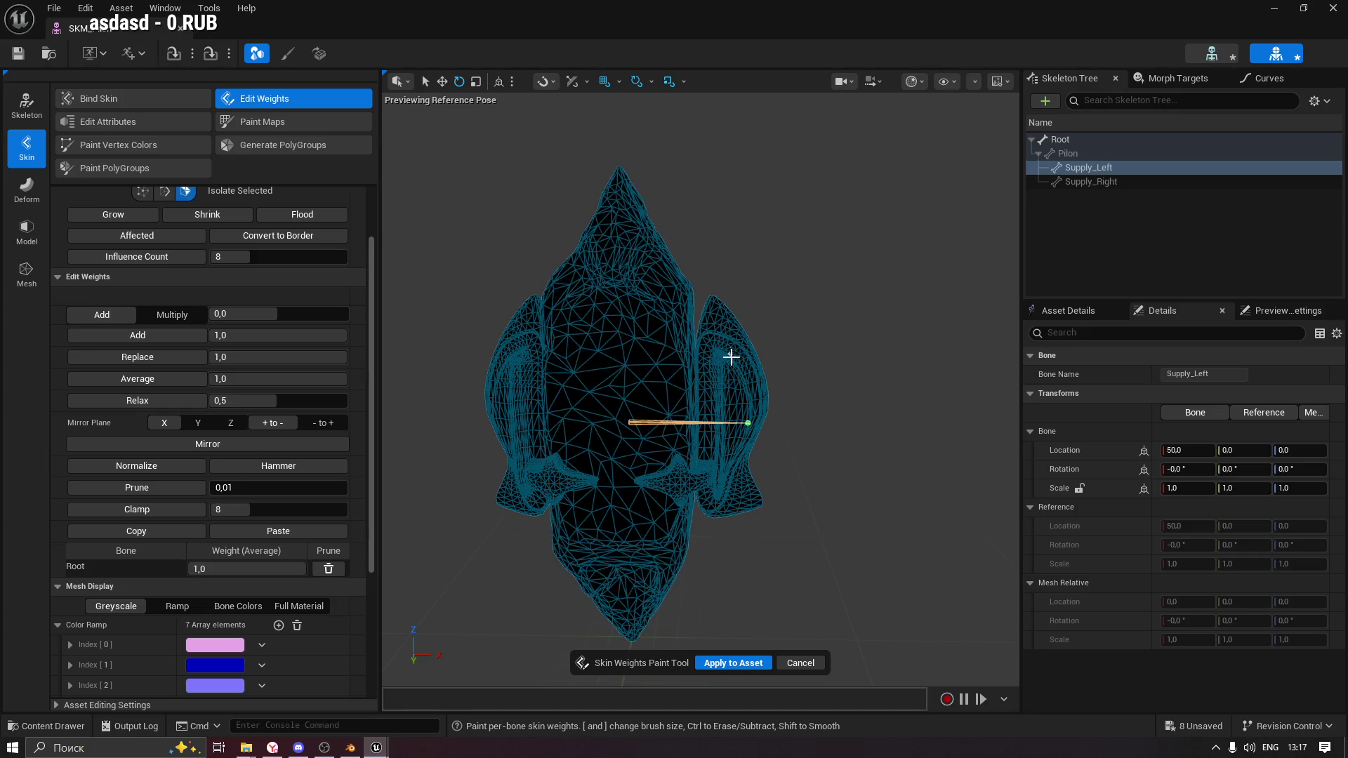
Select the entire right wing and check the Pilon, Supply_Left and Supply_Right bones.
left_click(322, 214)
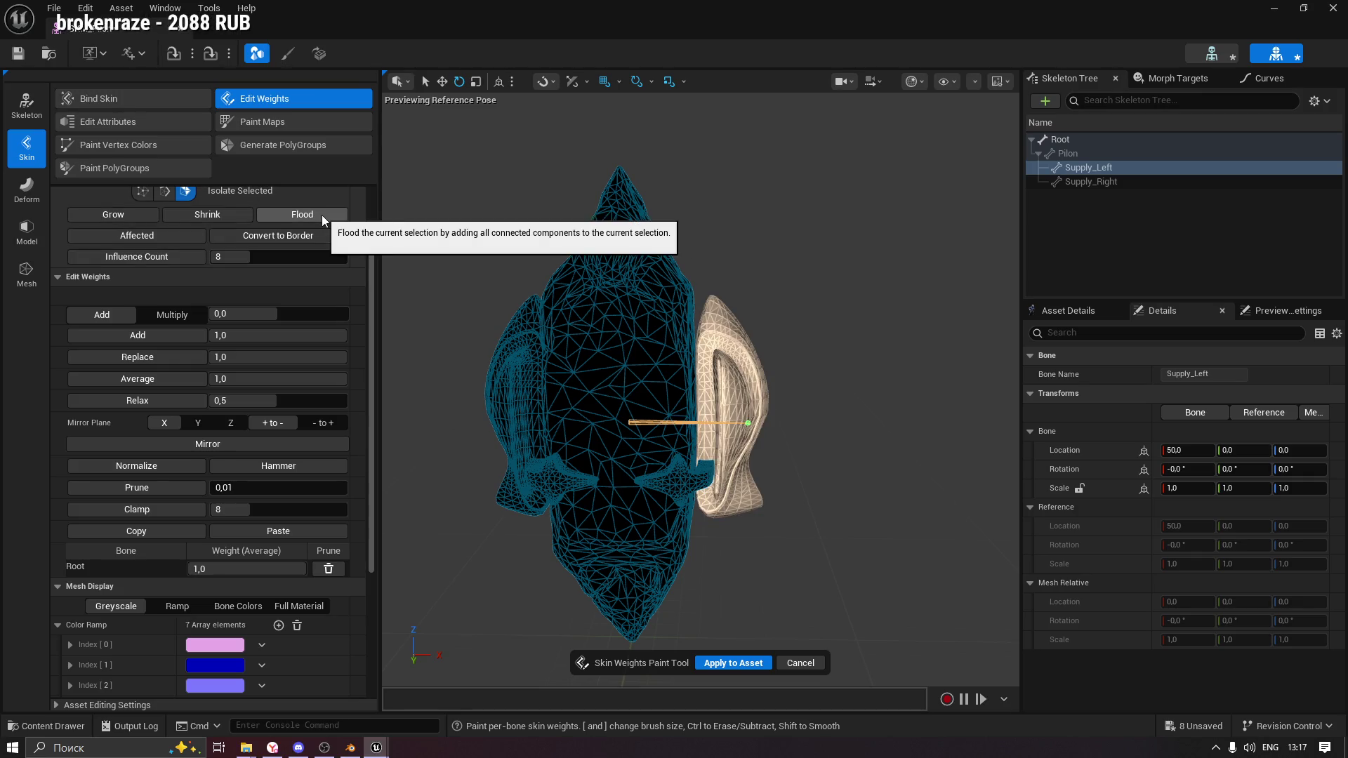
left_click(1063, 154)
left_click(1080, 167)
left_click(1087, 182)
left_click(1081, 166)
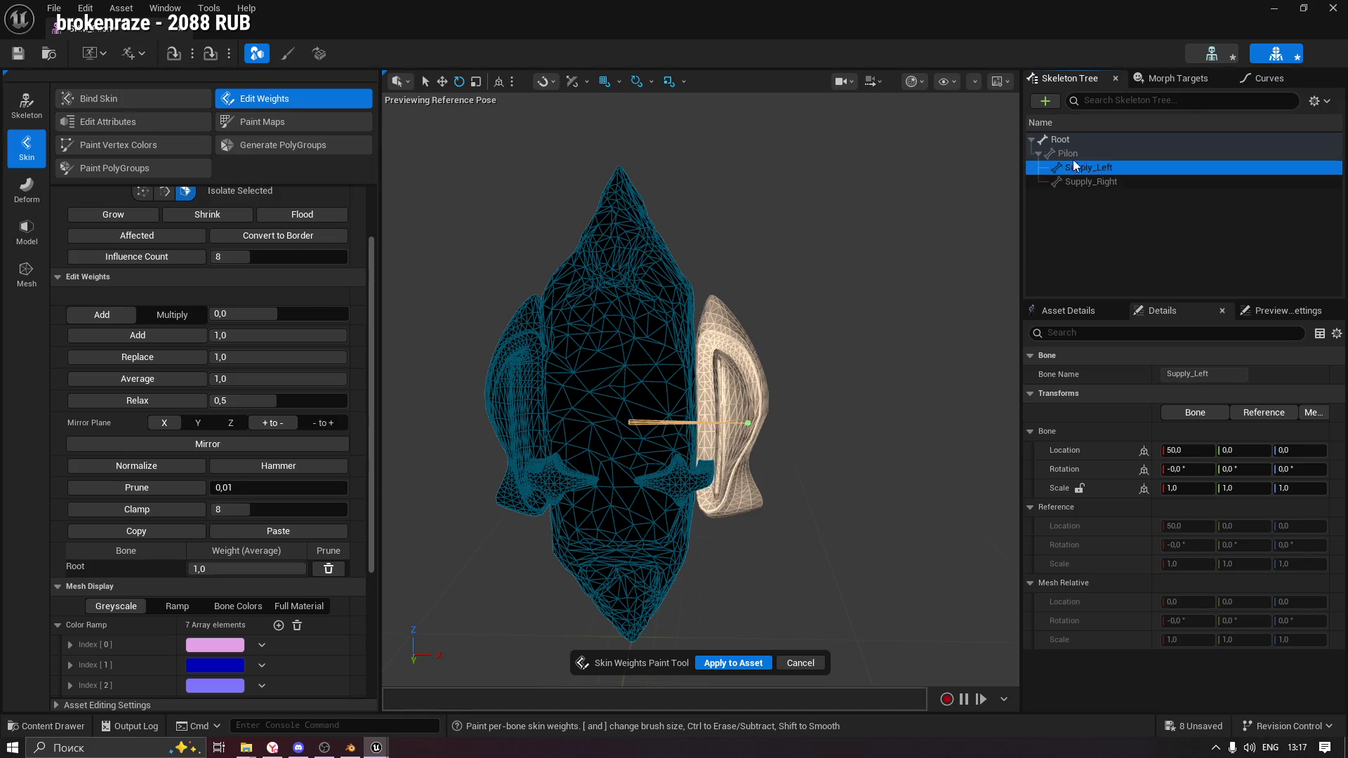
scroll(210, 316, "up", 2)
Switch Weight Editing Mode to Bones and review each bone's weights.
left_click(310, 215)
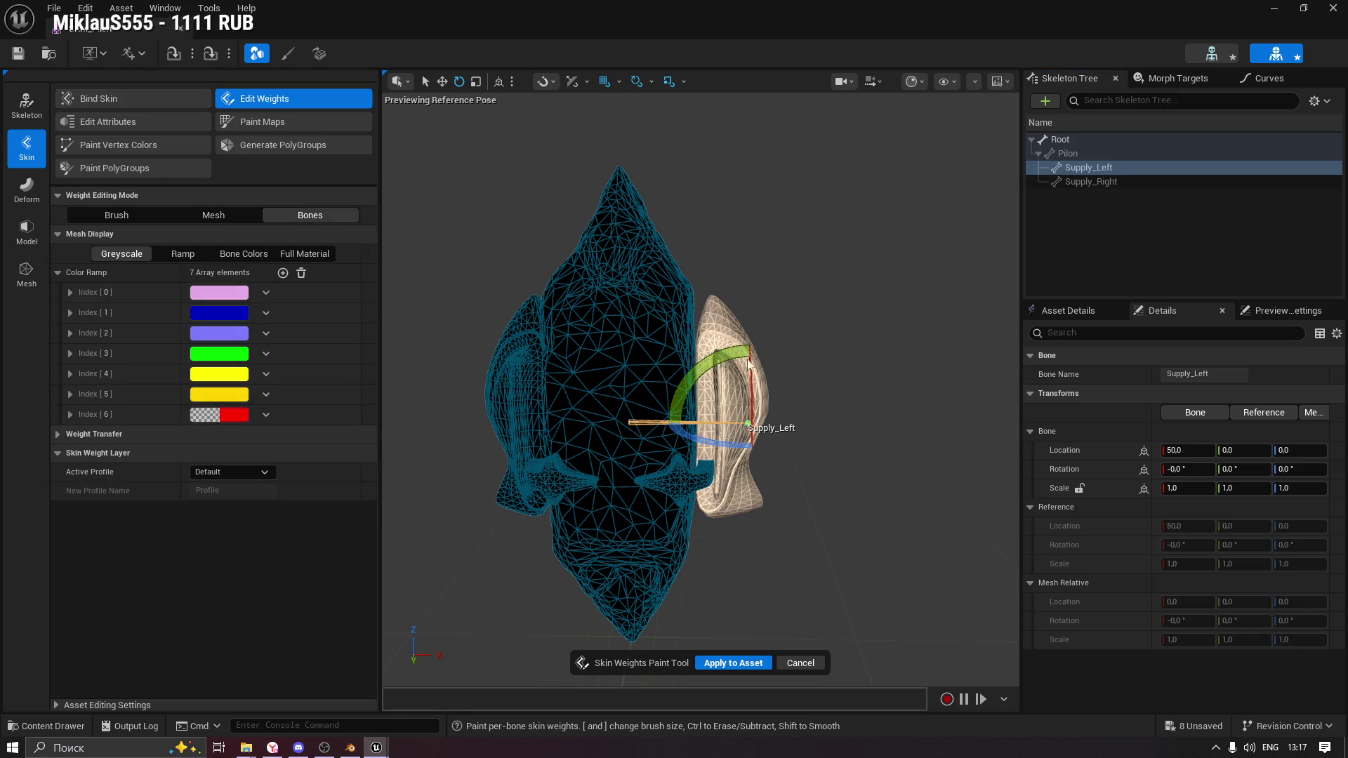
left_click(1090, 182)
left_click(1093, 168)
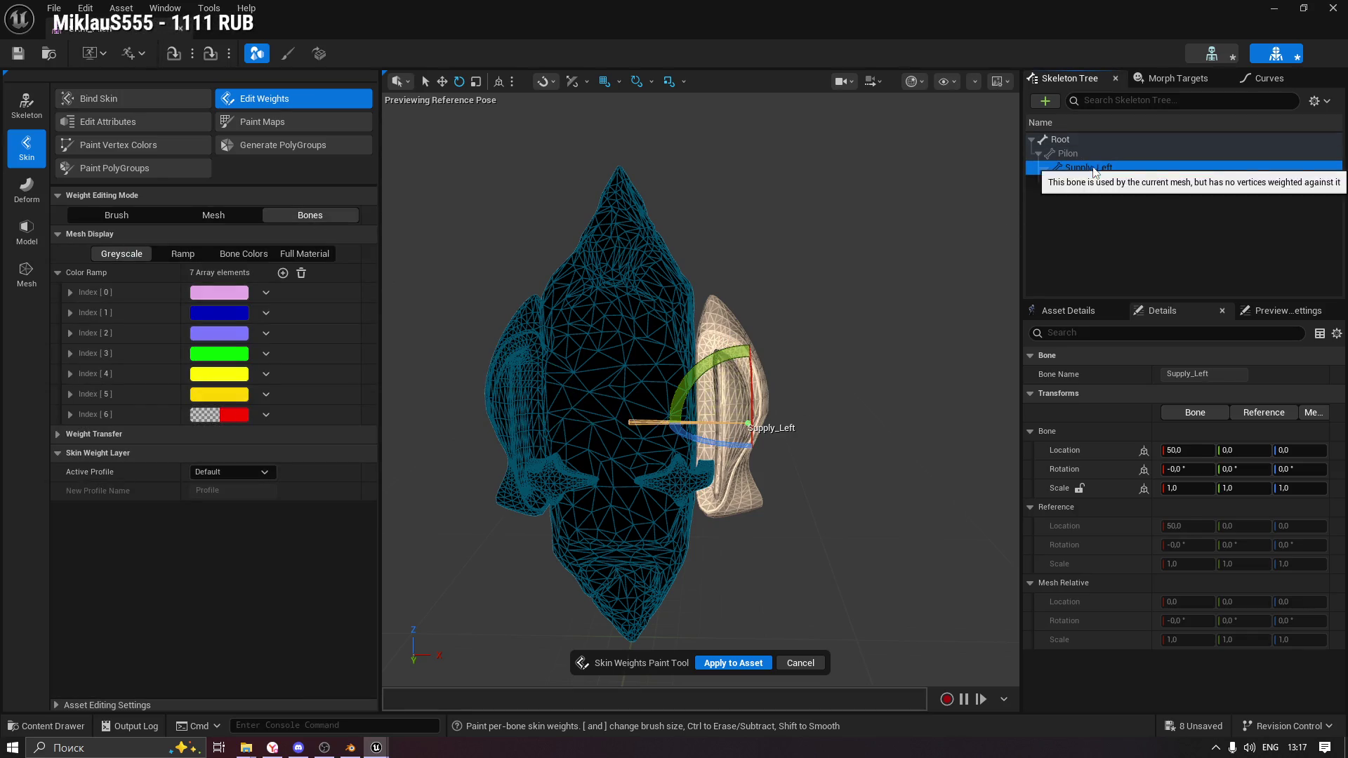
left_click(734, 325)
left_click(1103, 184)
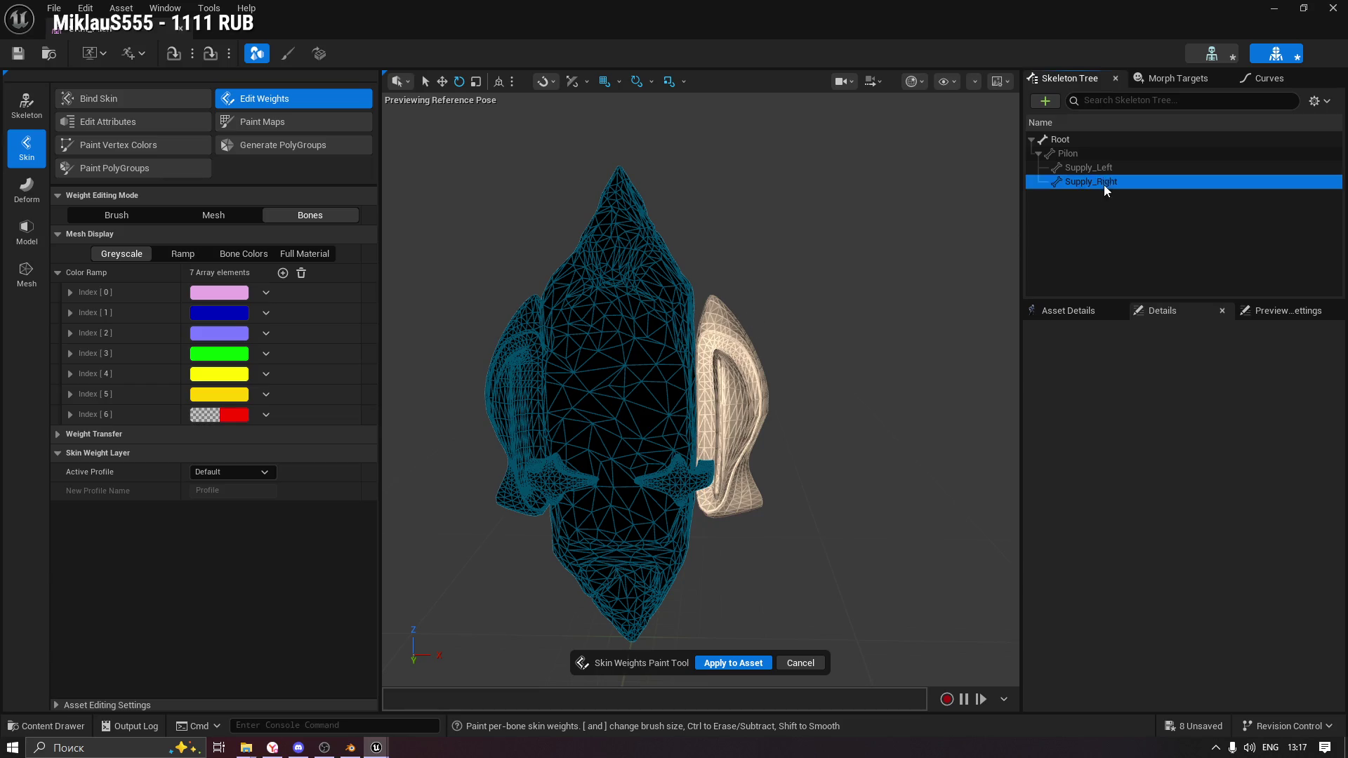
left_click(1073, 156)
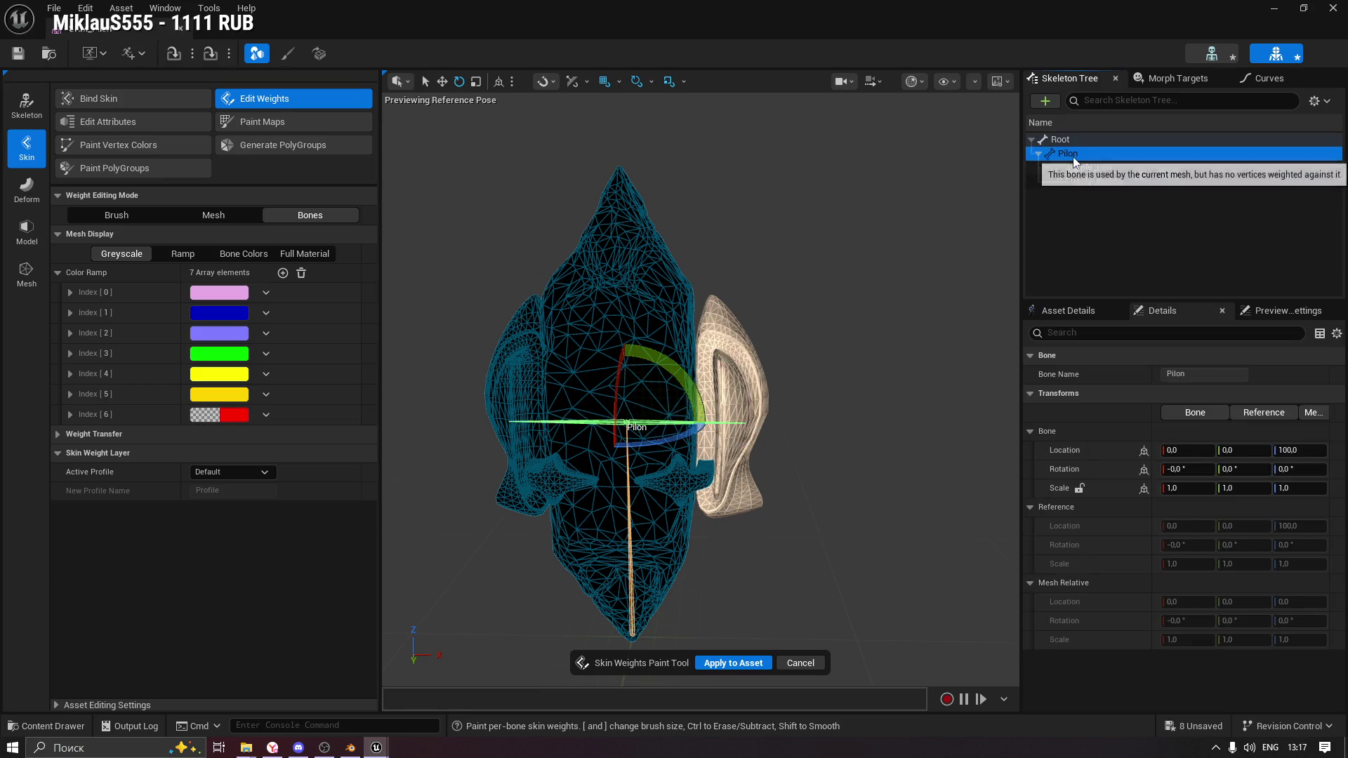
left_click(128, 103)
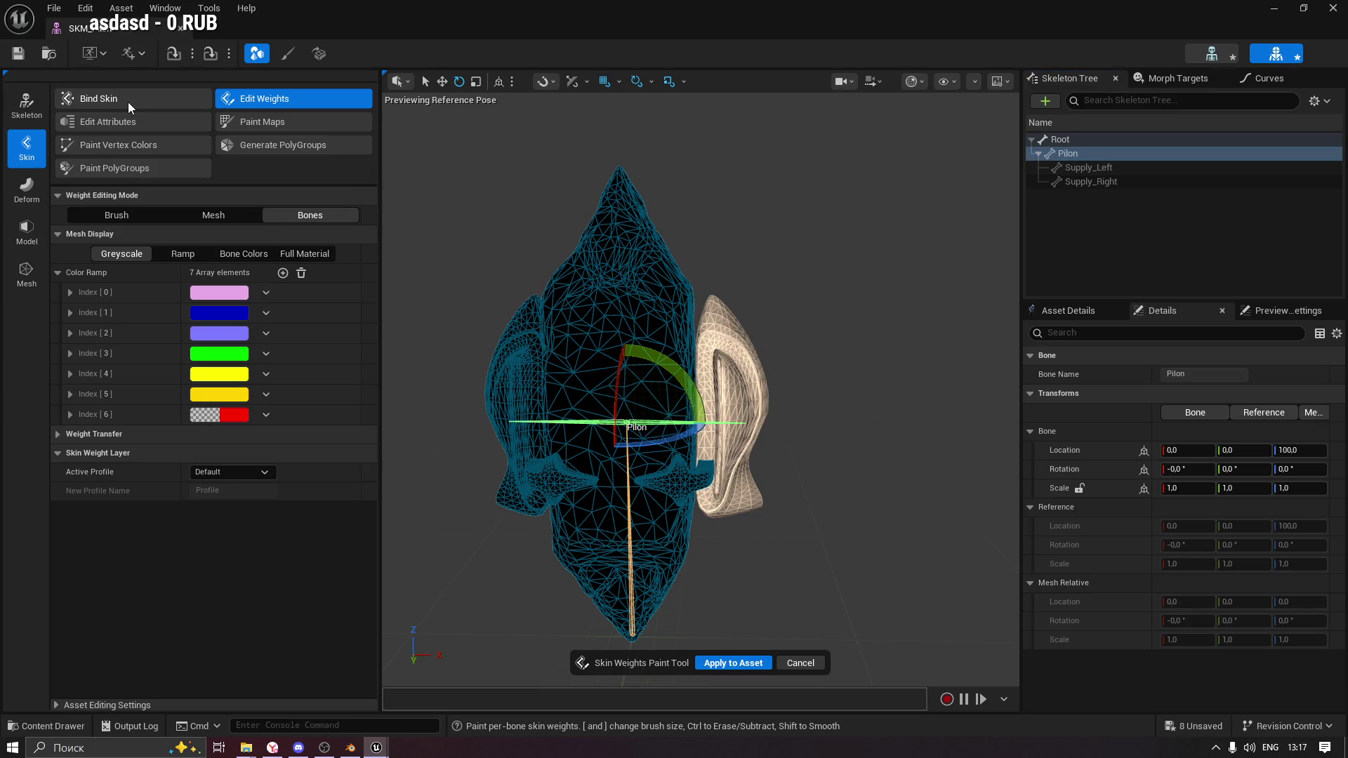
Bind the skin with Geodesic Voxel binding, apply it to the asset, and inspect the weights.
left_click(128, 102)
left_click(702, 663)
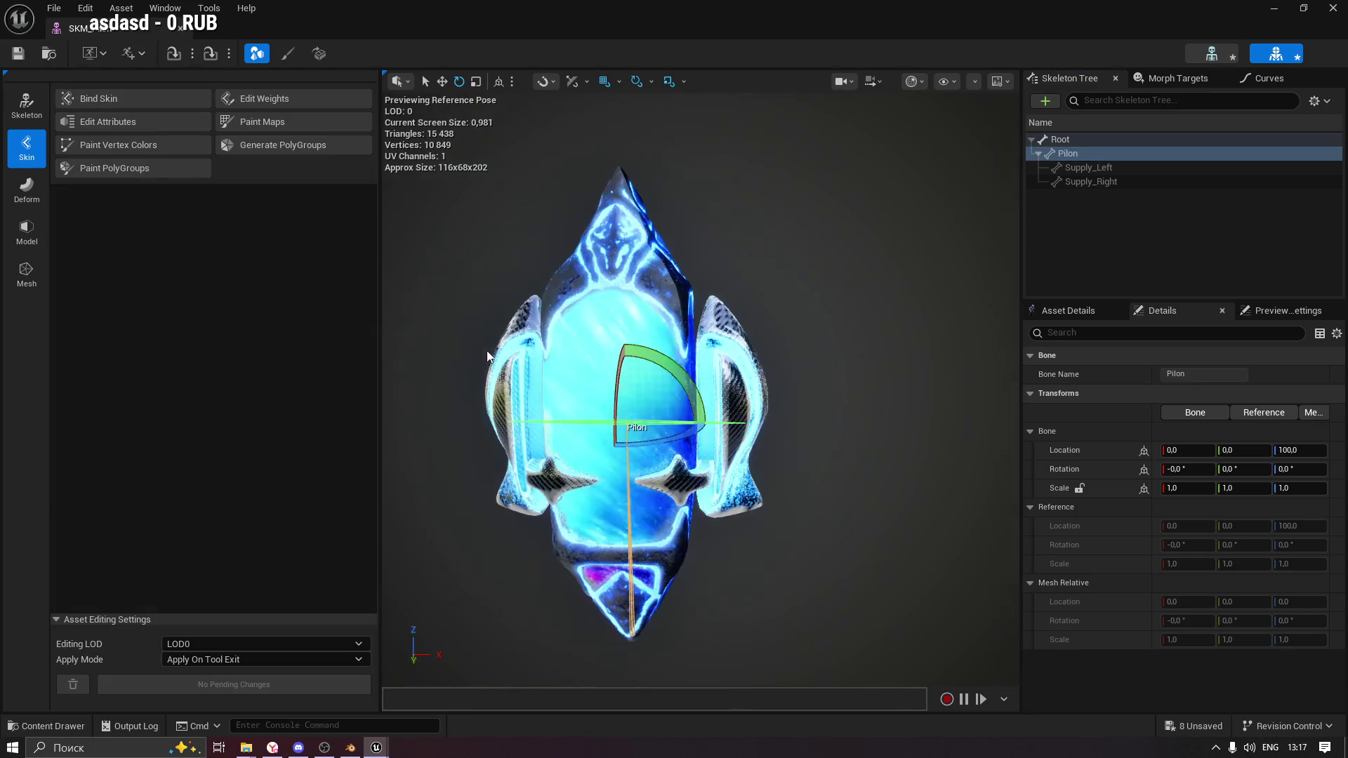
left_click(112, 99)
left_click(232, 214)
left_click(214, 237)
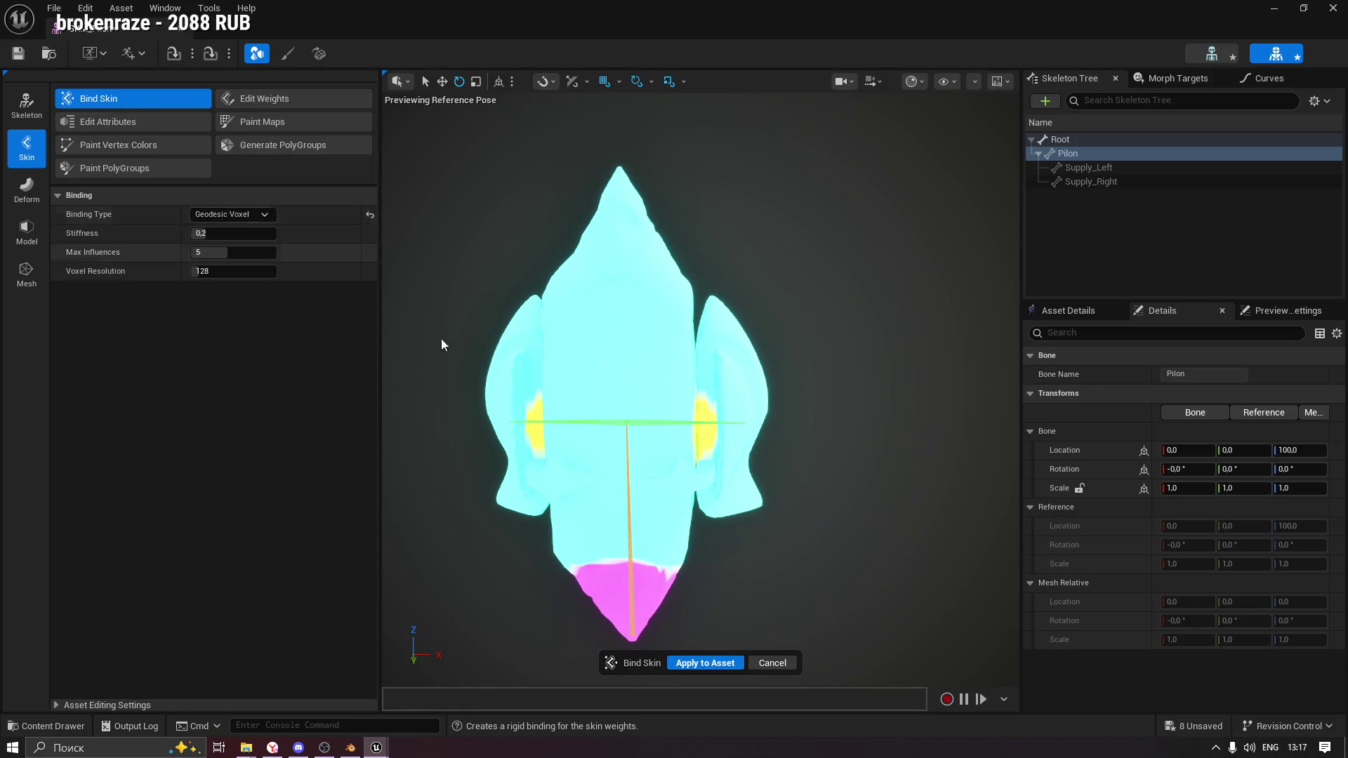
left_click(703, 663)
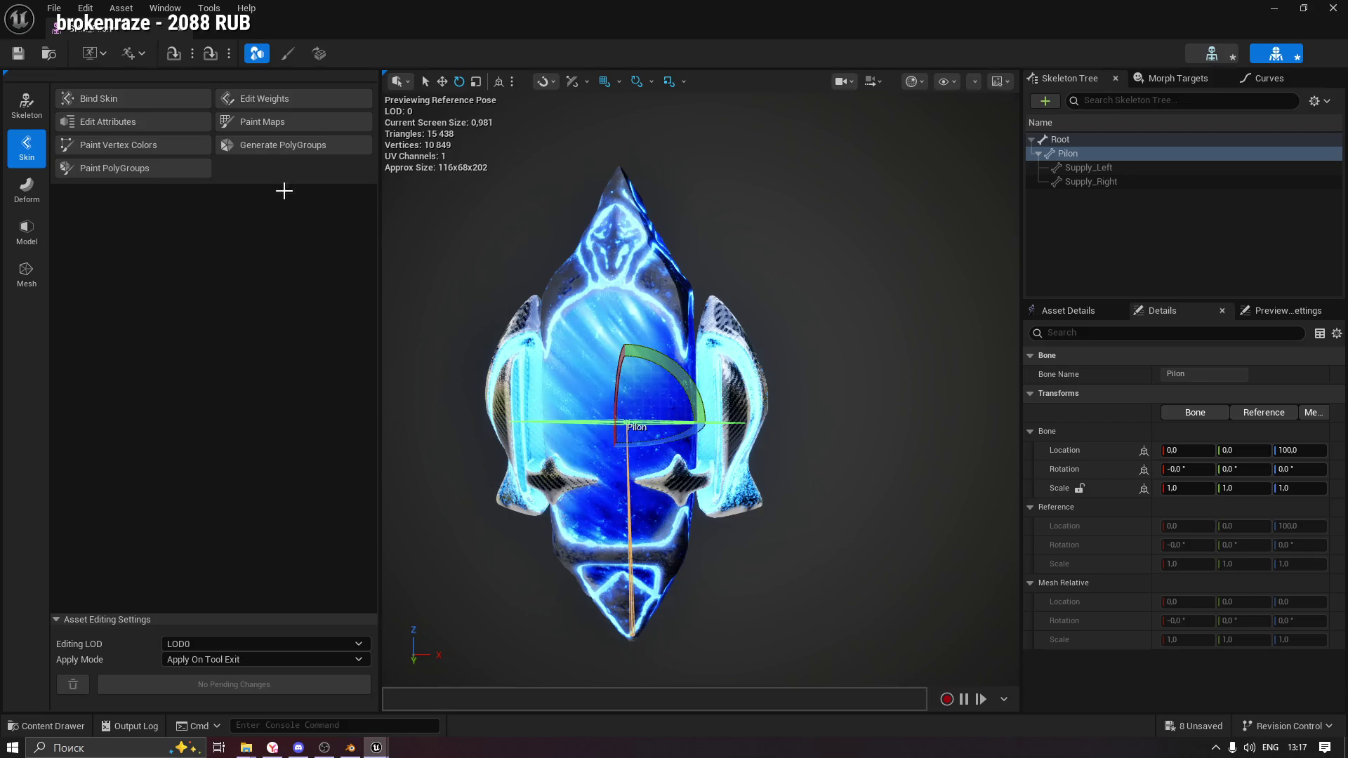
left_click(289, 102)
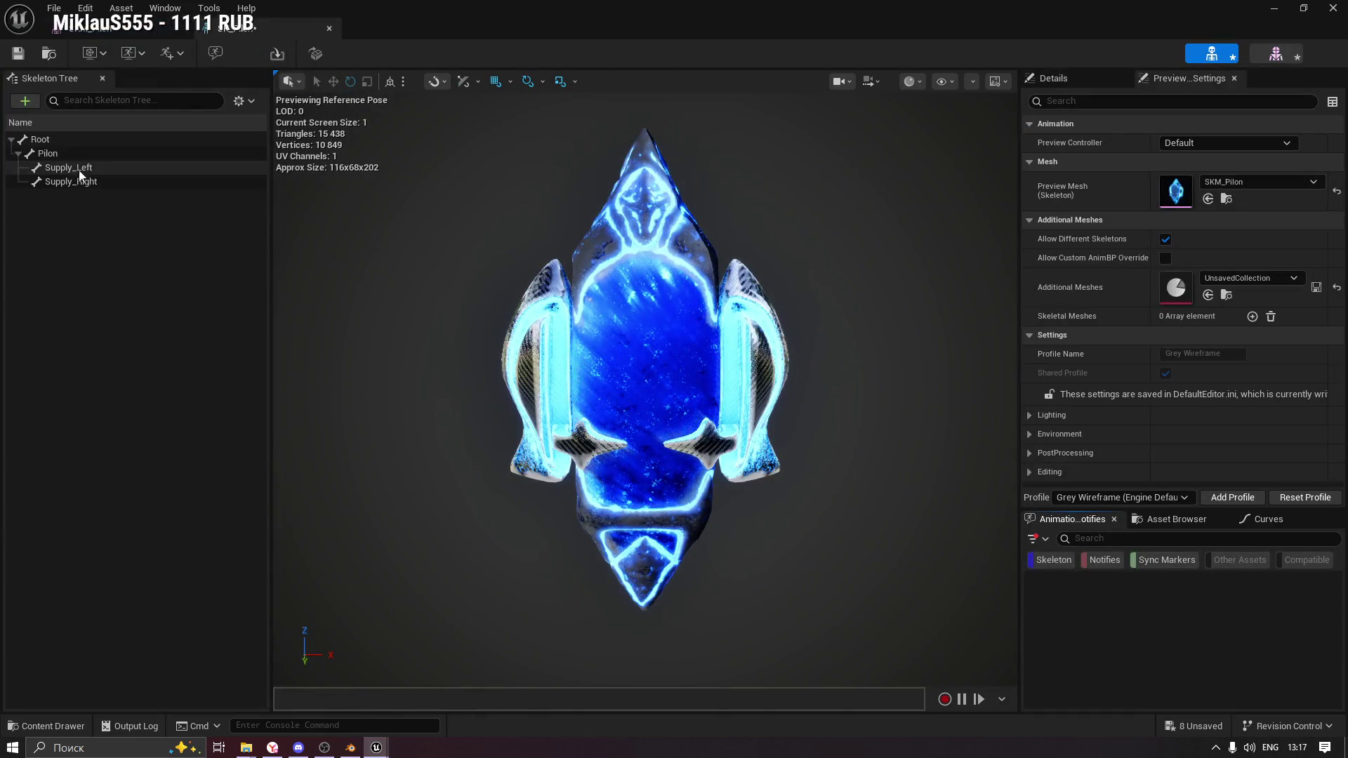
Test-rotate the Pilon bone to check deformation, then undo the rotation.
left_click(69, 167)
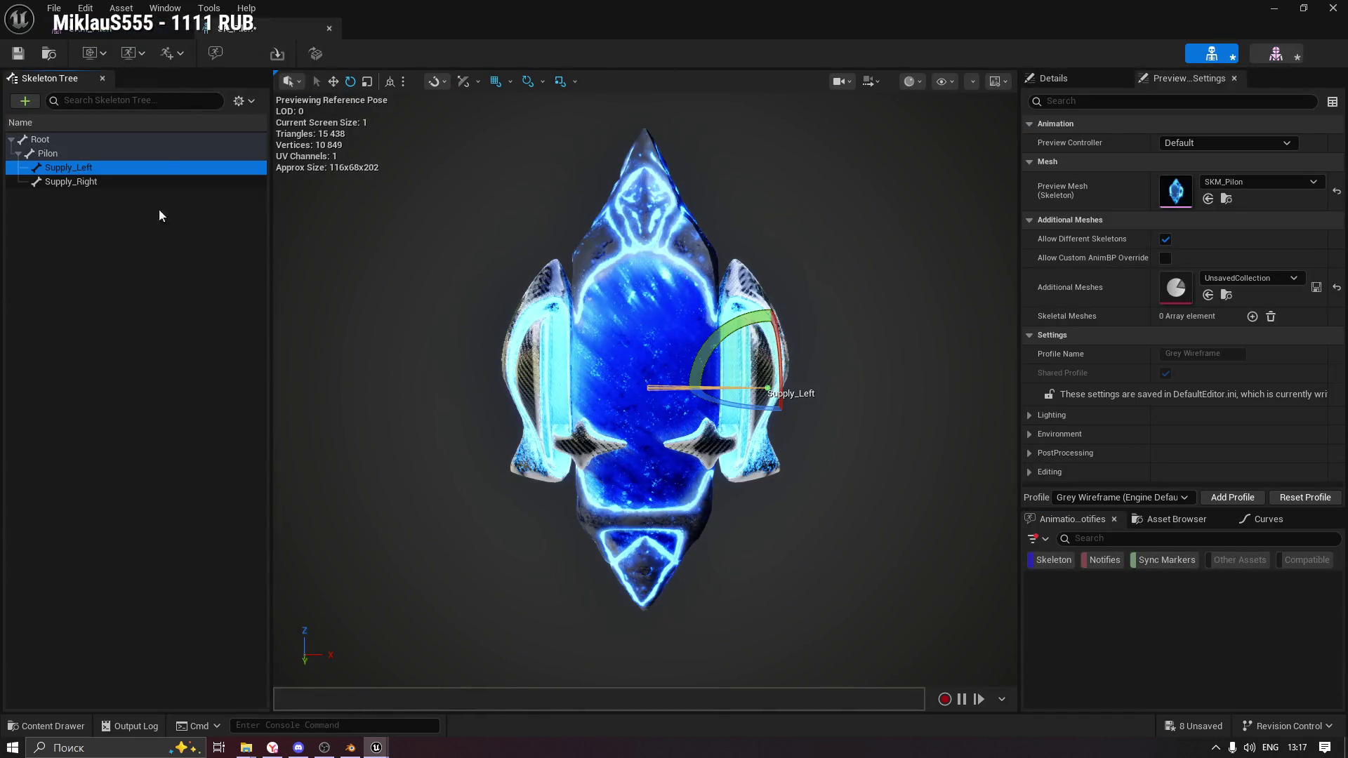
left_click(66, 154)
mouse_move(620, 406)
left_mouse_down()
mouse_move(731, 405)
mouse_move(590, 405)
mouse_move(733, 383)
left_mouse_up()
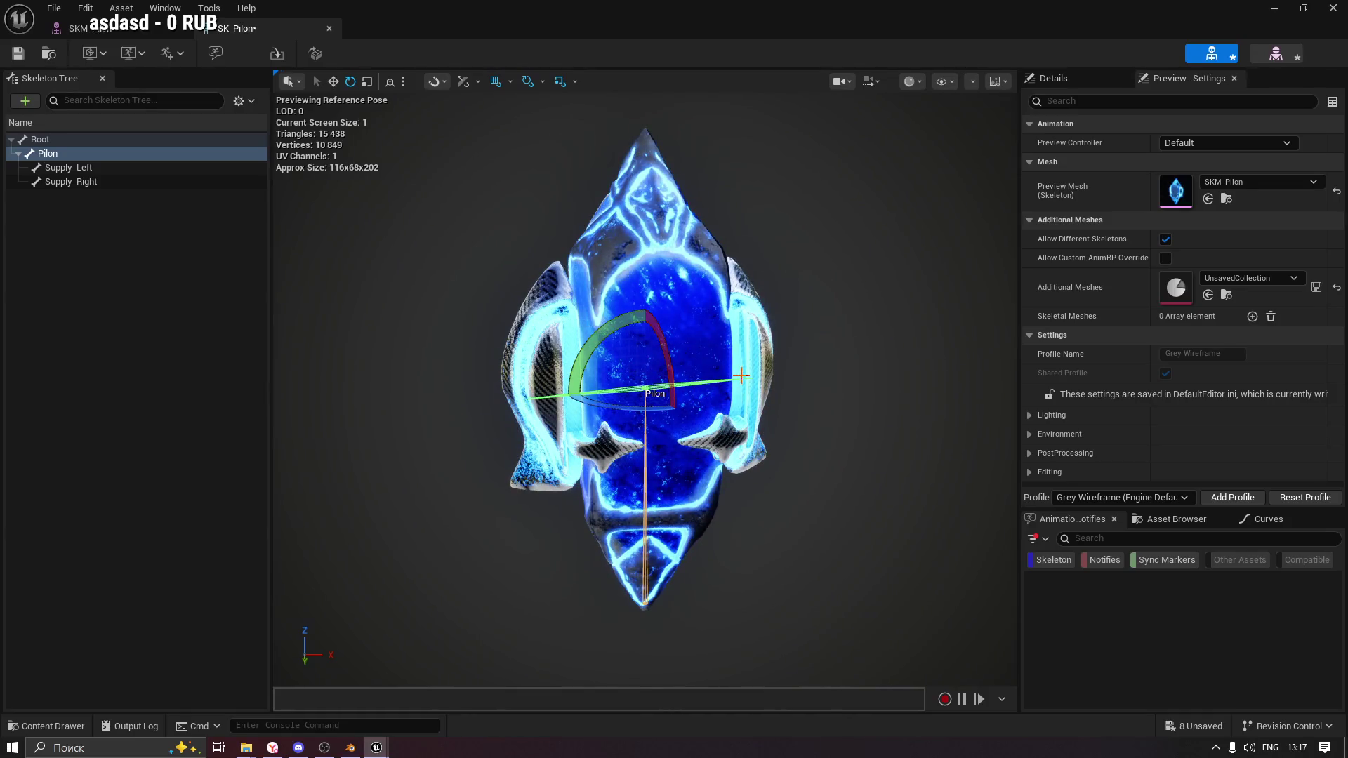
key("ctrl+z")
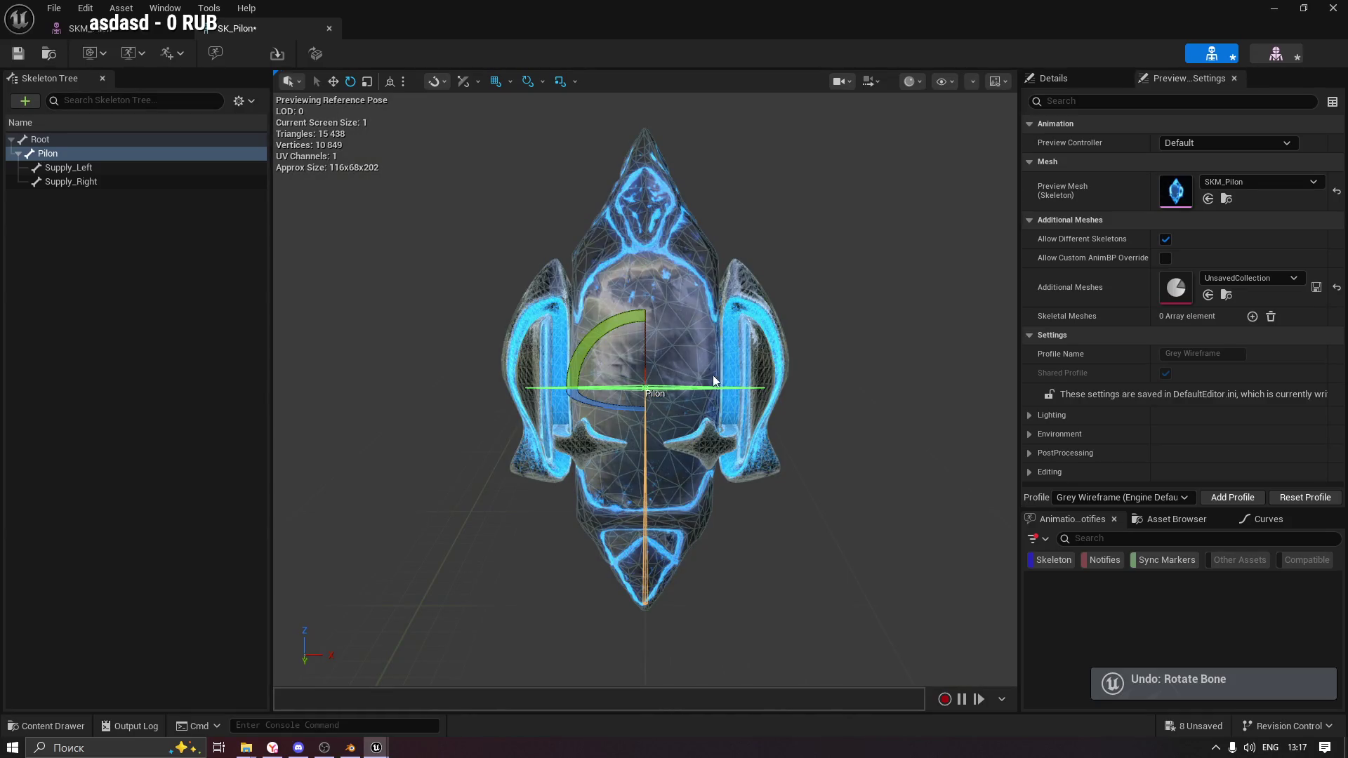
left_click(769, 364)
Test-rotate Supply_Right, confirm it remains at -50, 0, 0 with zero rotation.
left_click(68, 167)
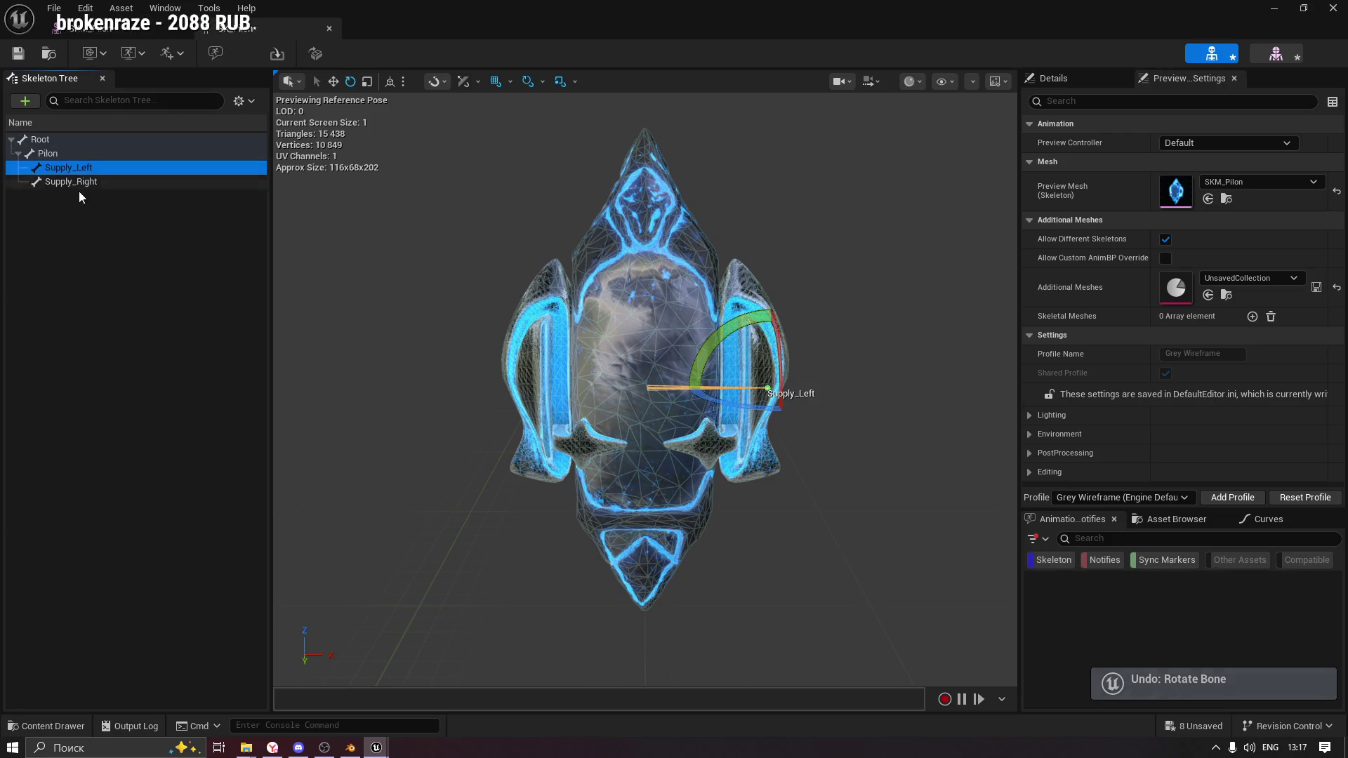
left_click(77, 181)
left_click_drag(528, 318, 559, 382)
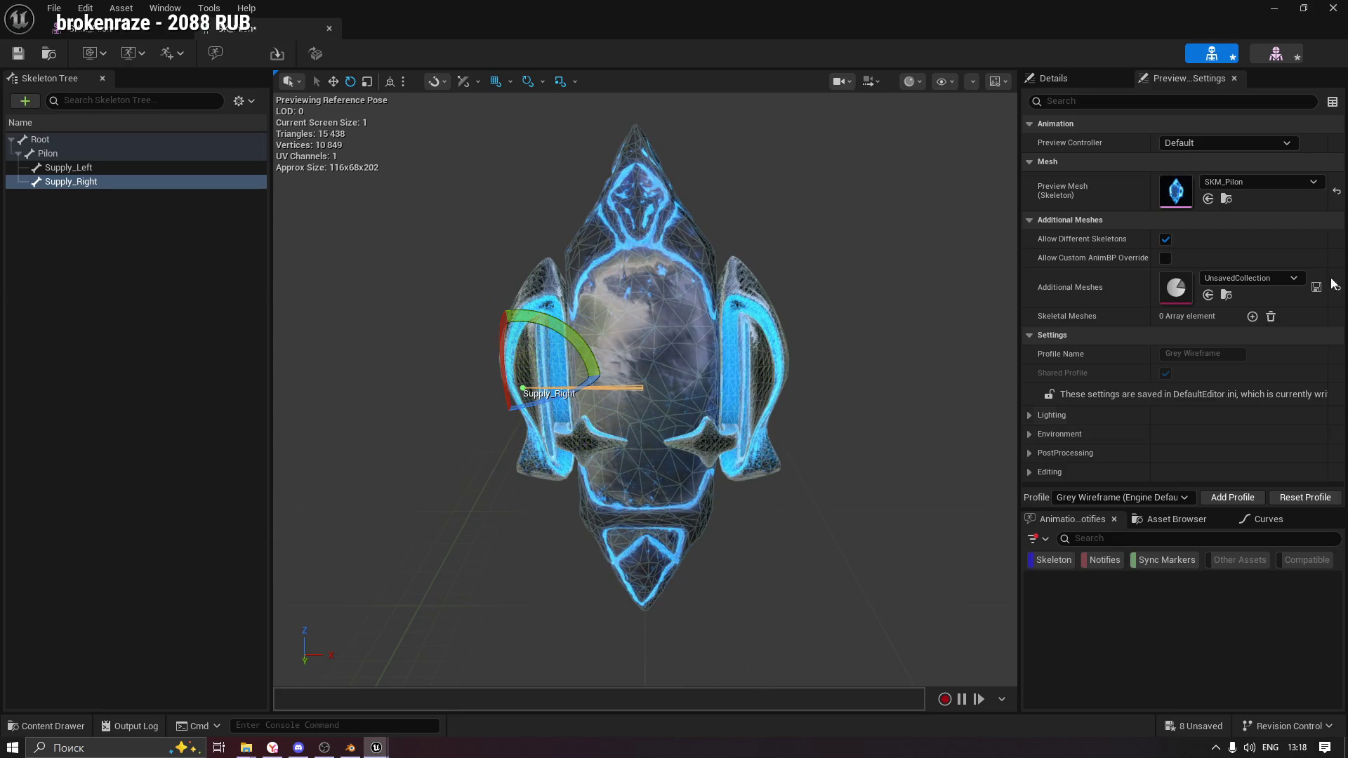
left_click(1081, 78)
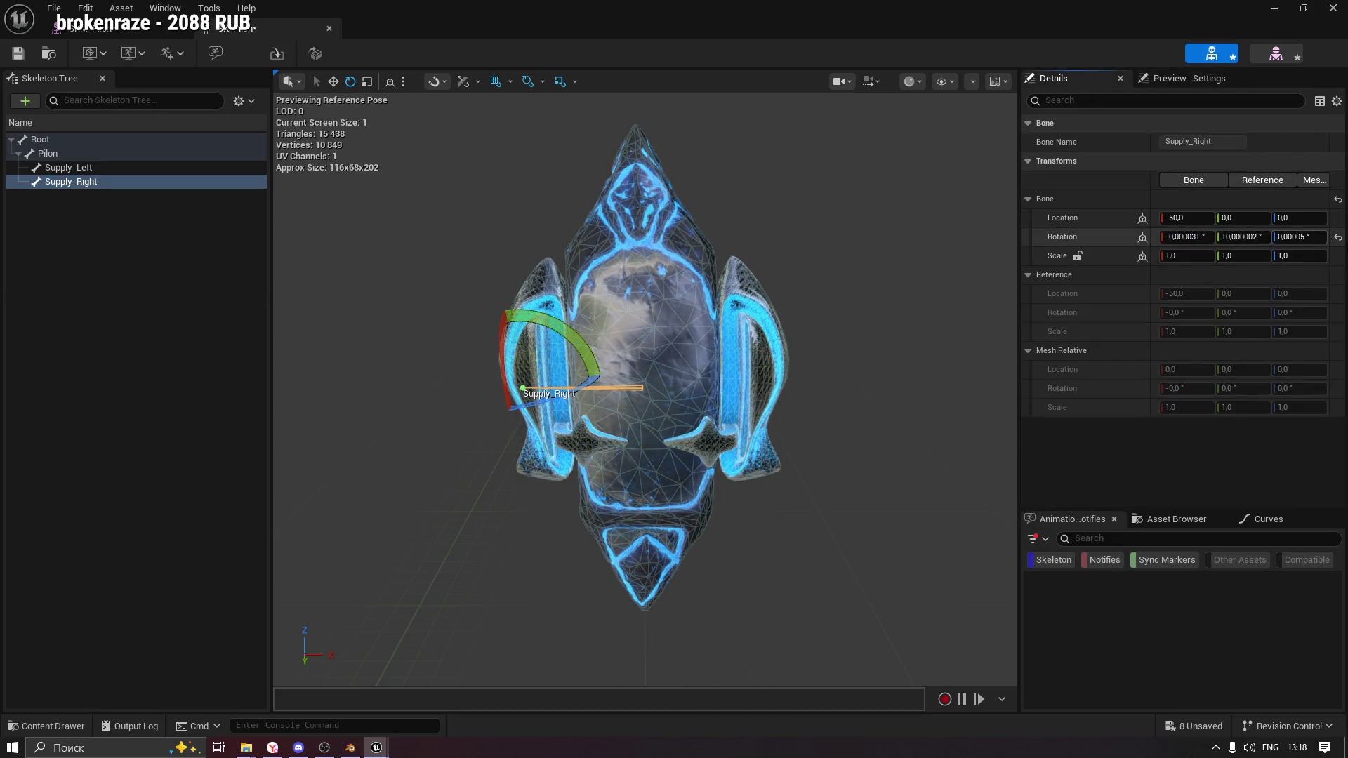
left_click(103, 152)
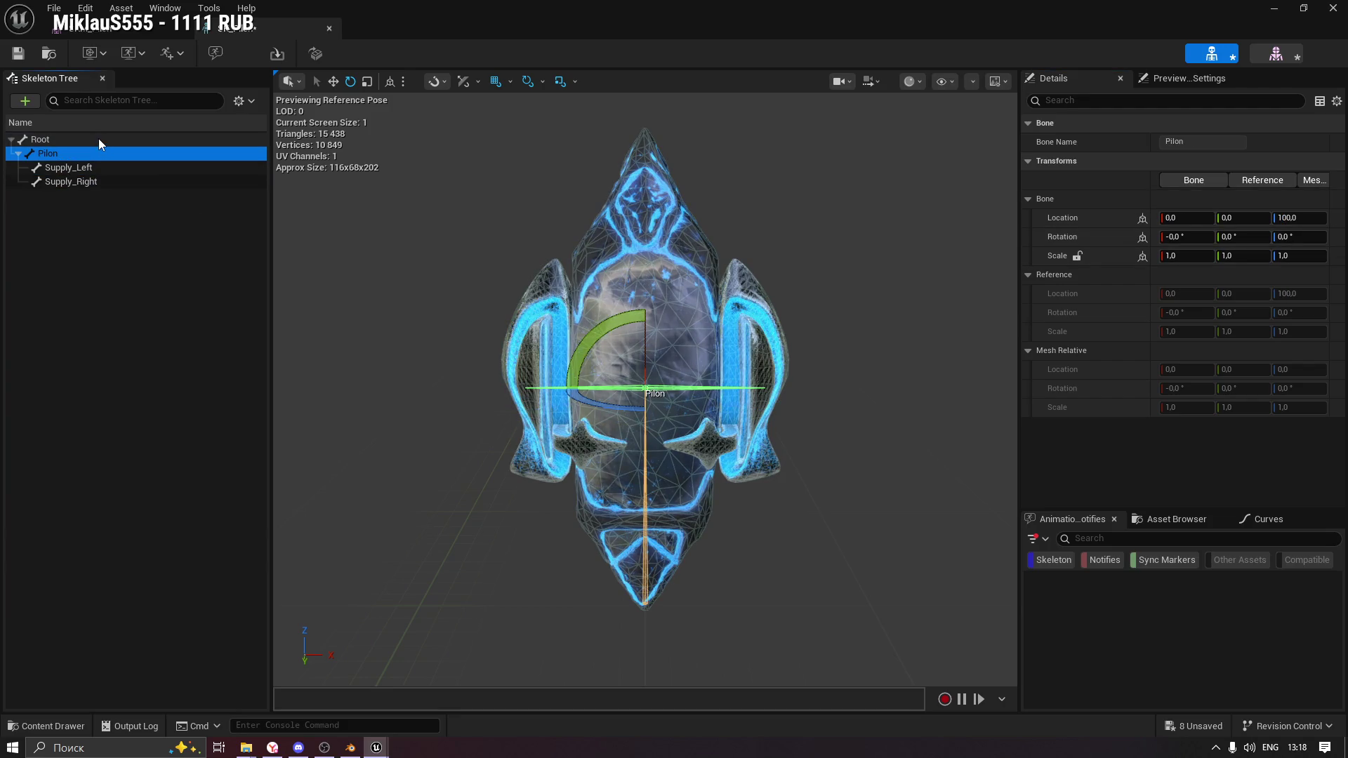
left_click(99, 138)
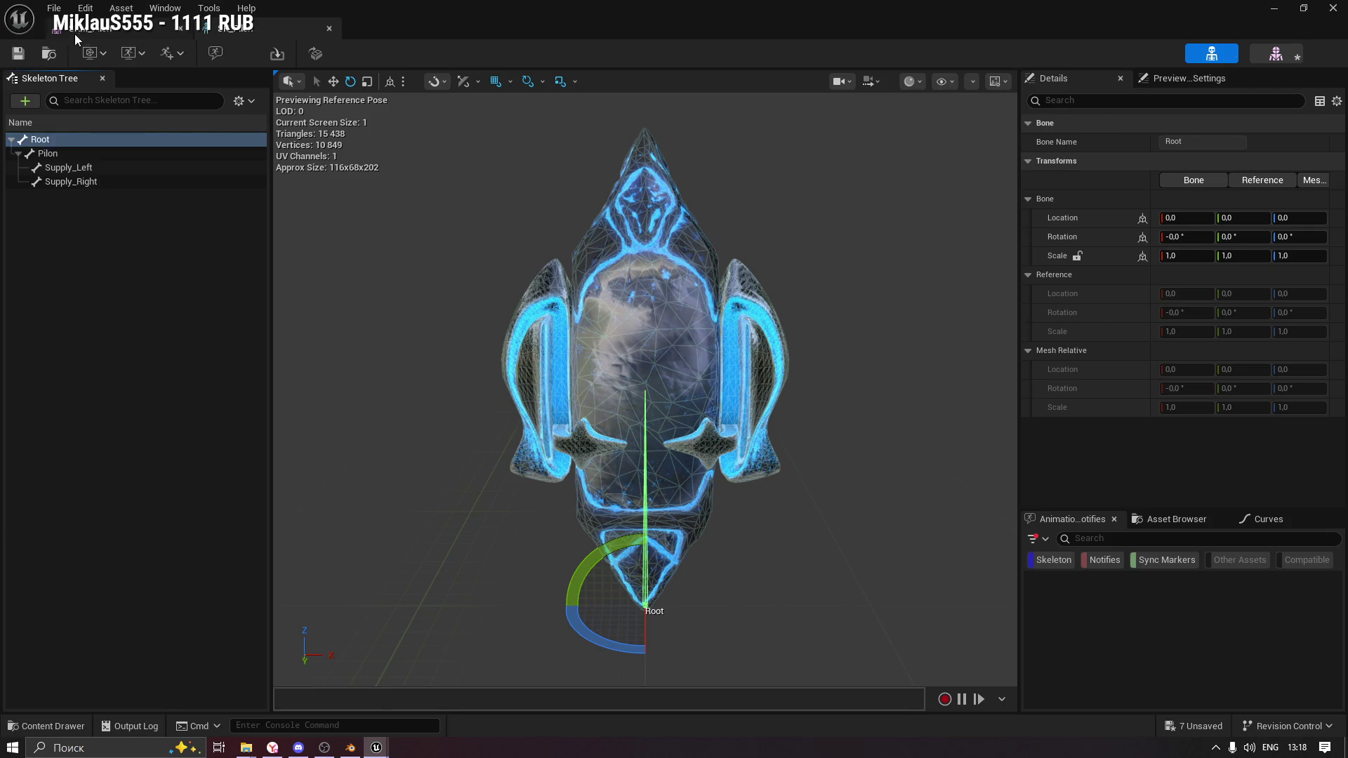
left_click(71, 35)
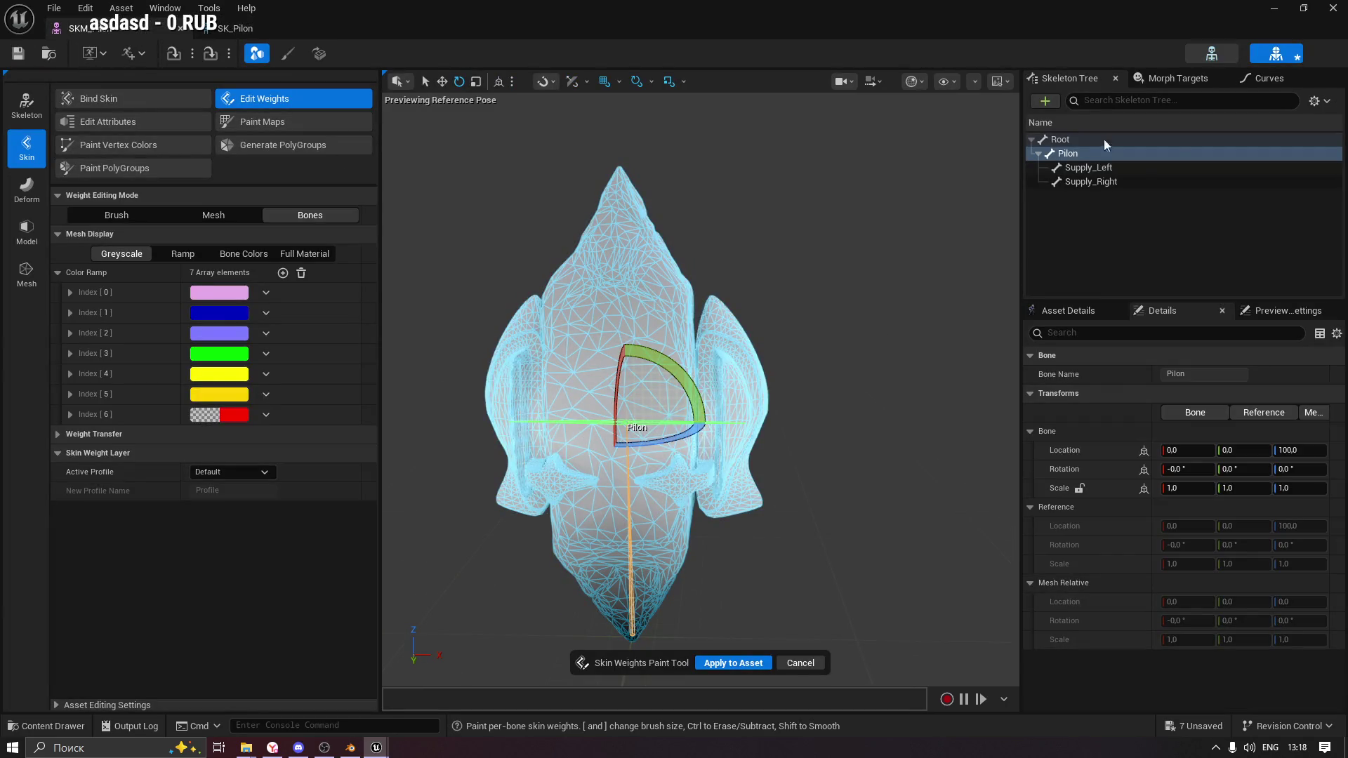
Switch Weight Editing Mode to Mesh with the Pilon bone selected.
left_click(1107, 167)
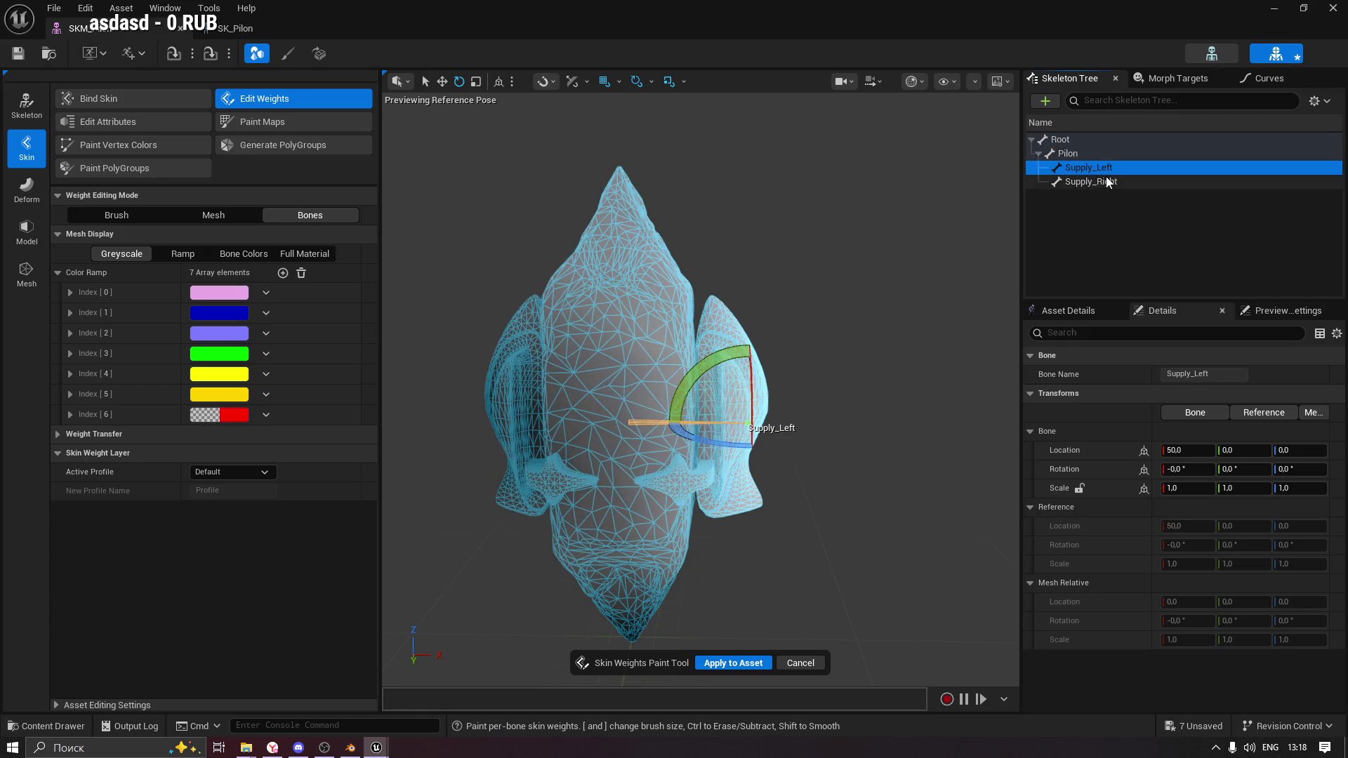
left_click(1080, 155)
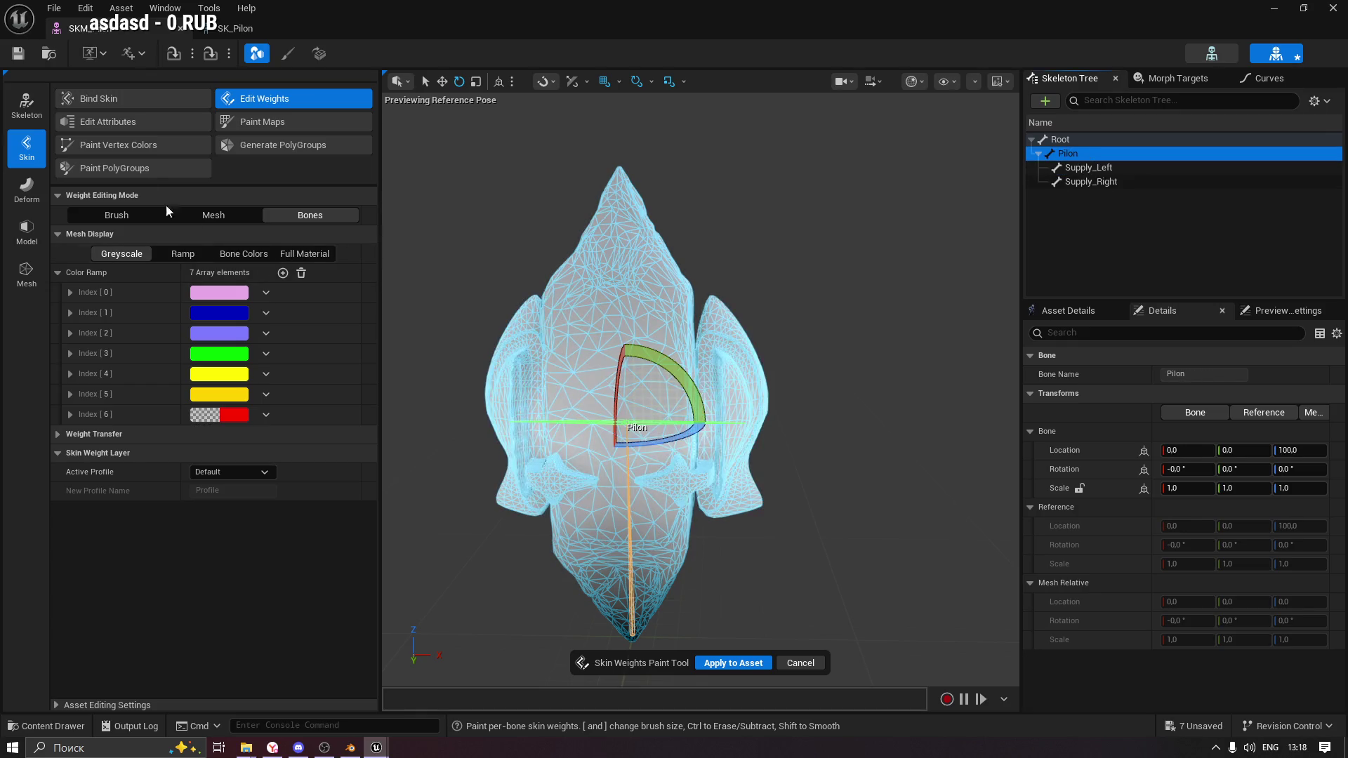
left_click(271, 96)
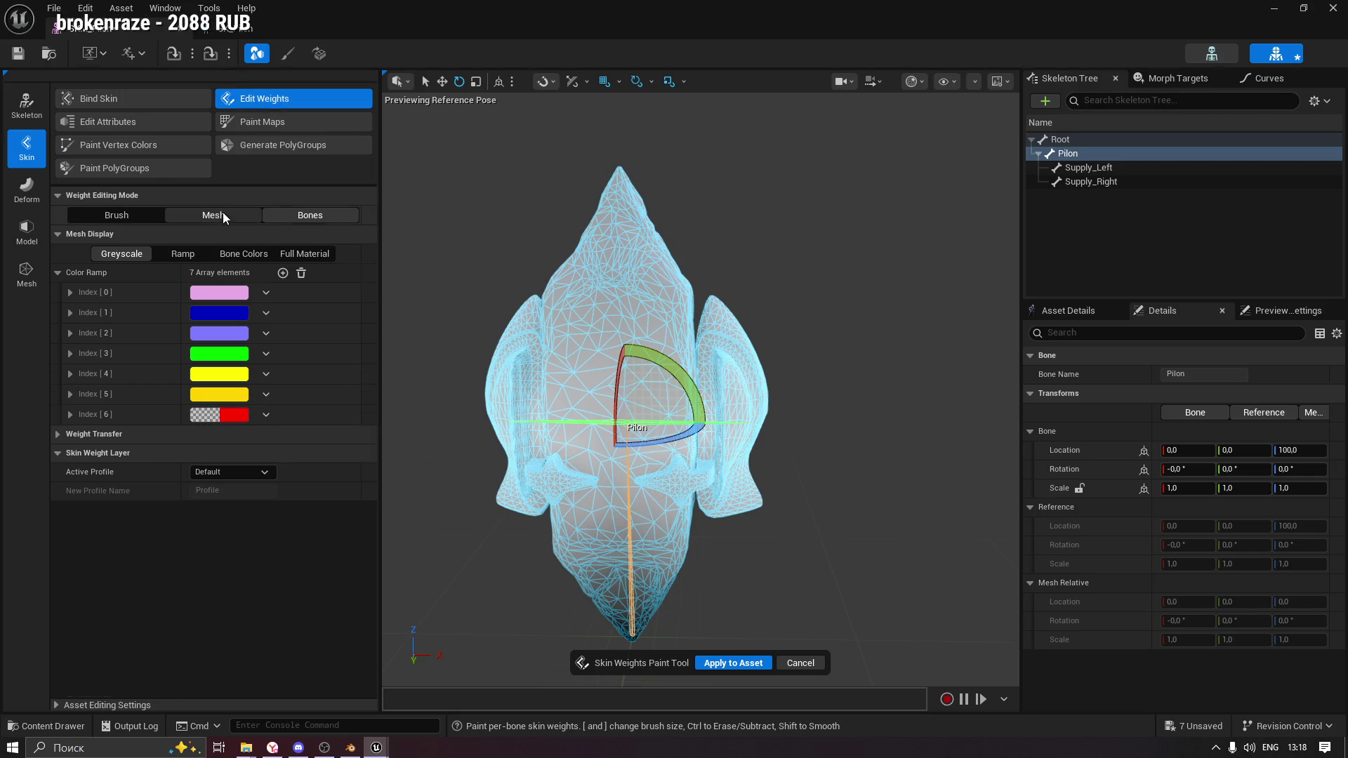
left_click(222, 212)
left_click(1070, 156)
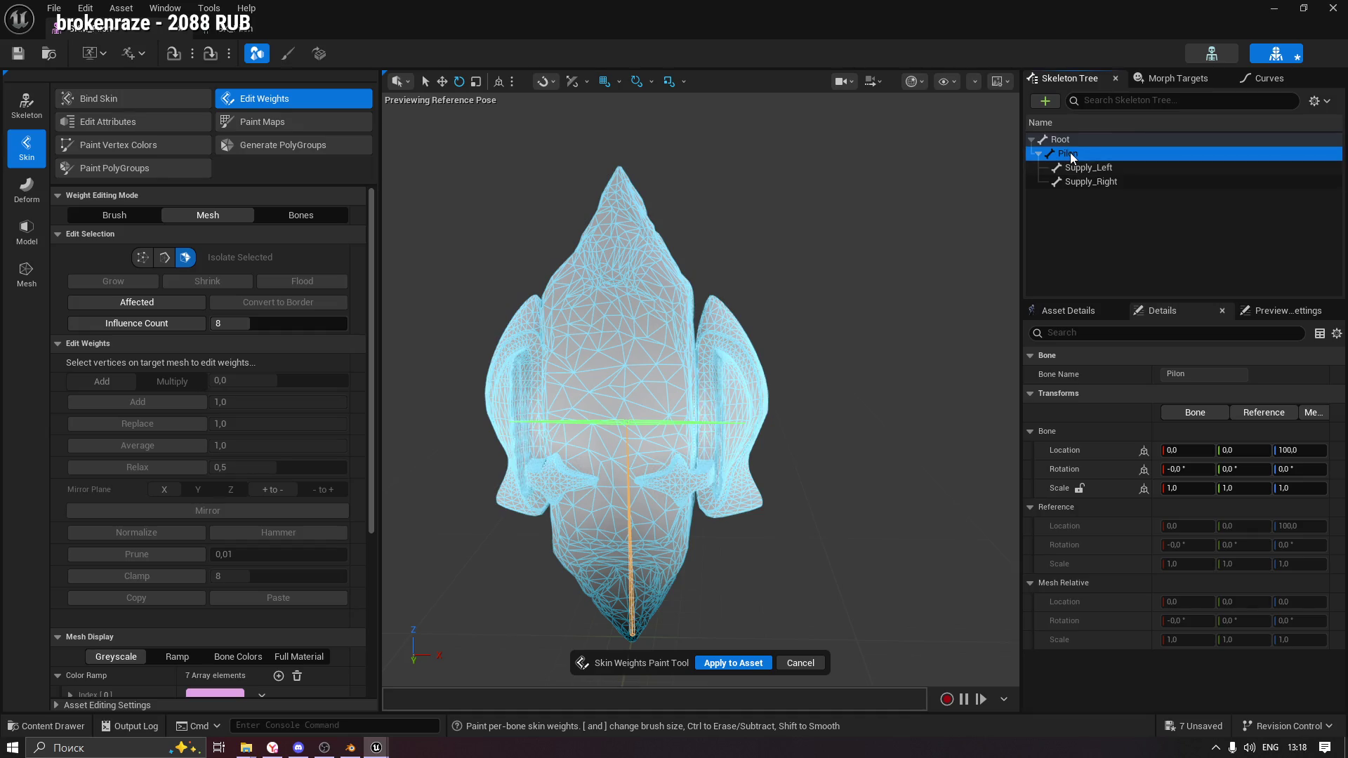
Prune Supply_Right influence from a selected body triangle, then clear the selection.
left_click(642, 358)
scroll(337, 377, "down", 1)
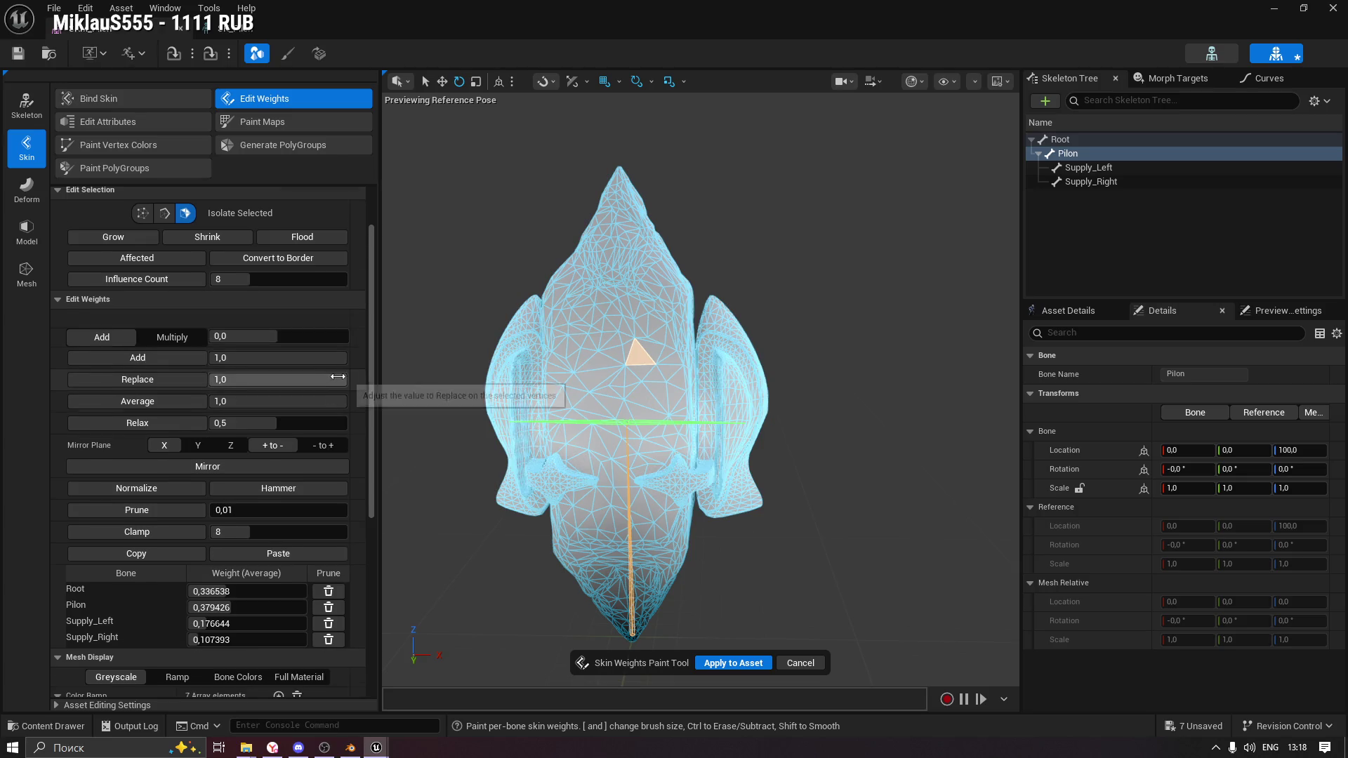
left_click(330, 623)
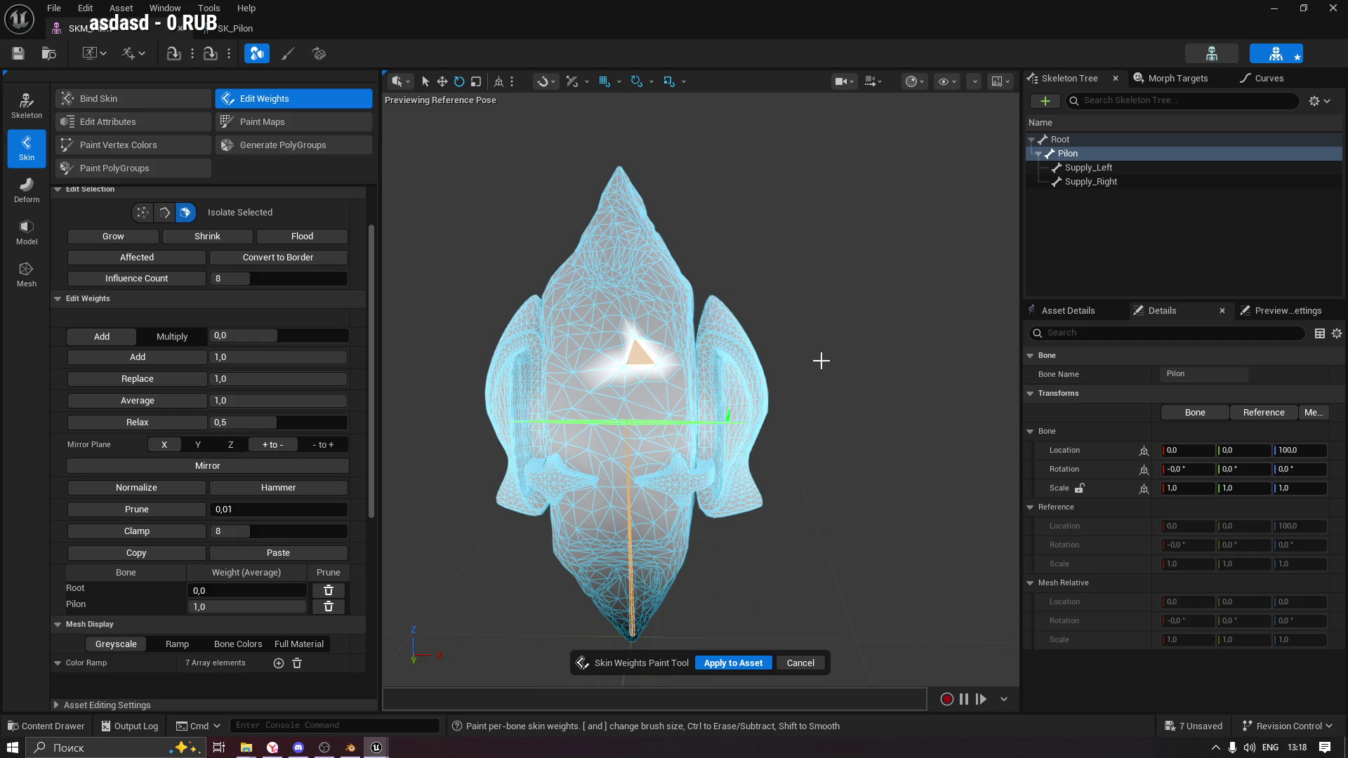
left_click(637, 359)
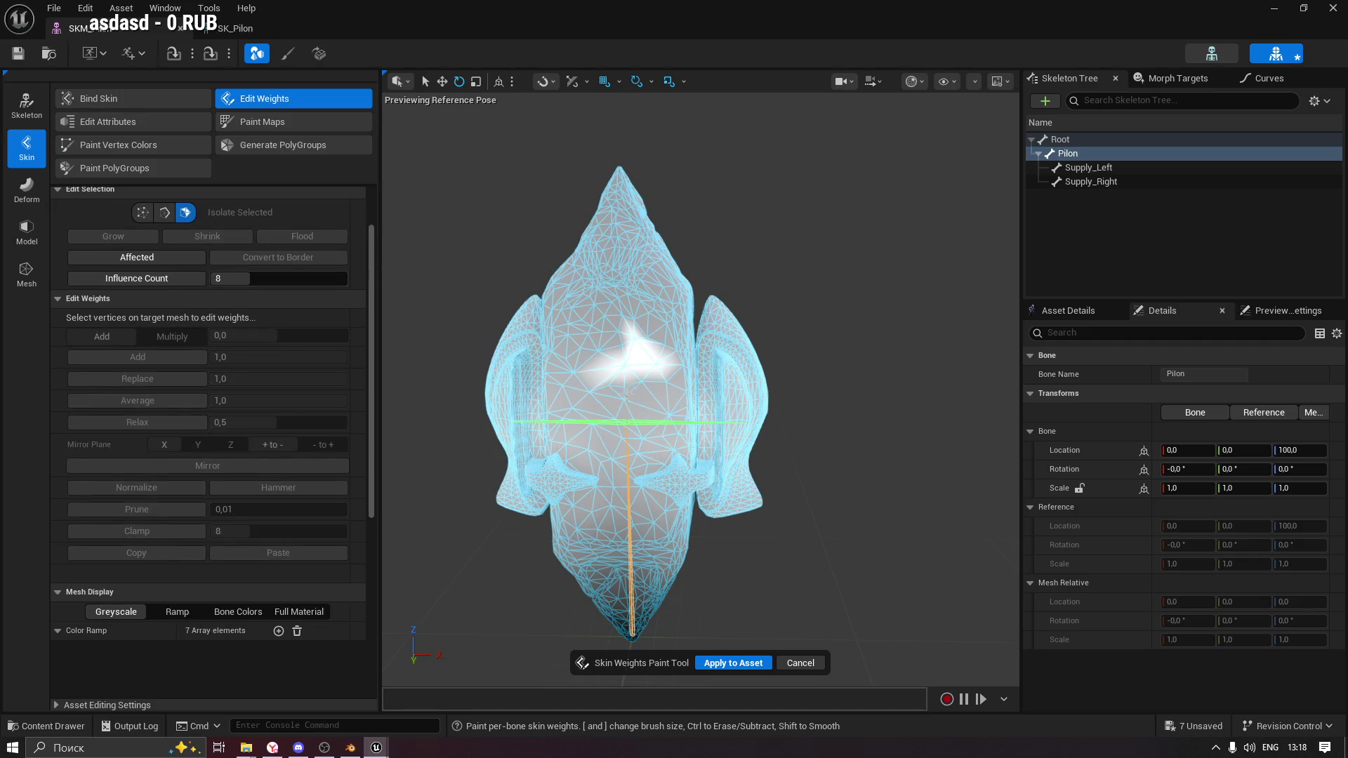
Flood-select the central body, prune Supply_Left and Supply_Right, and set Pilon weight to 1,0.
left_click(640, 397)
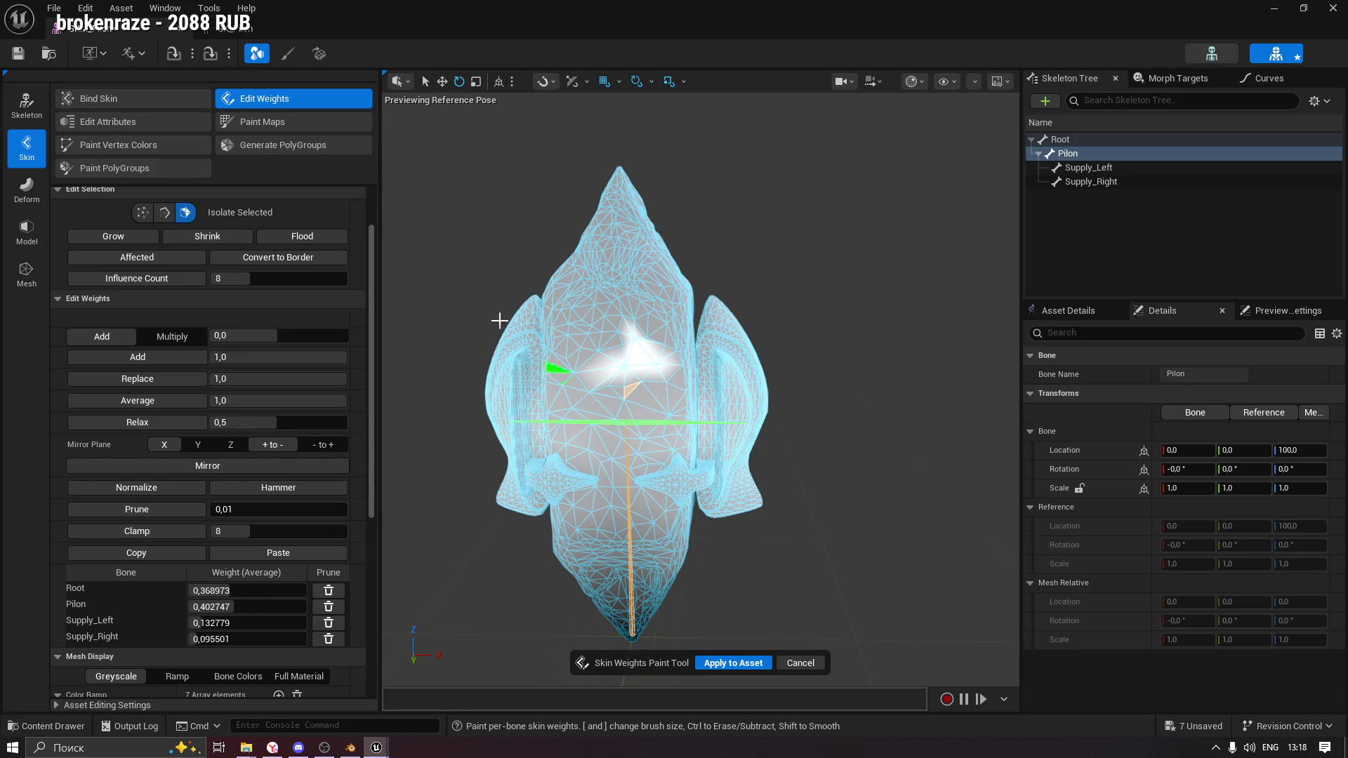
left_click(316, 236)
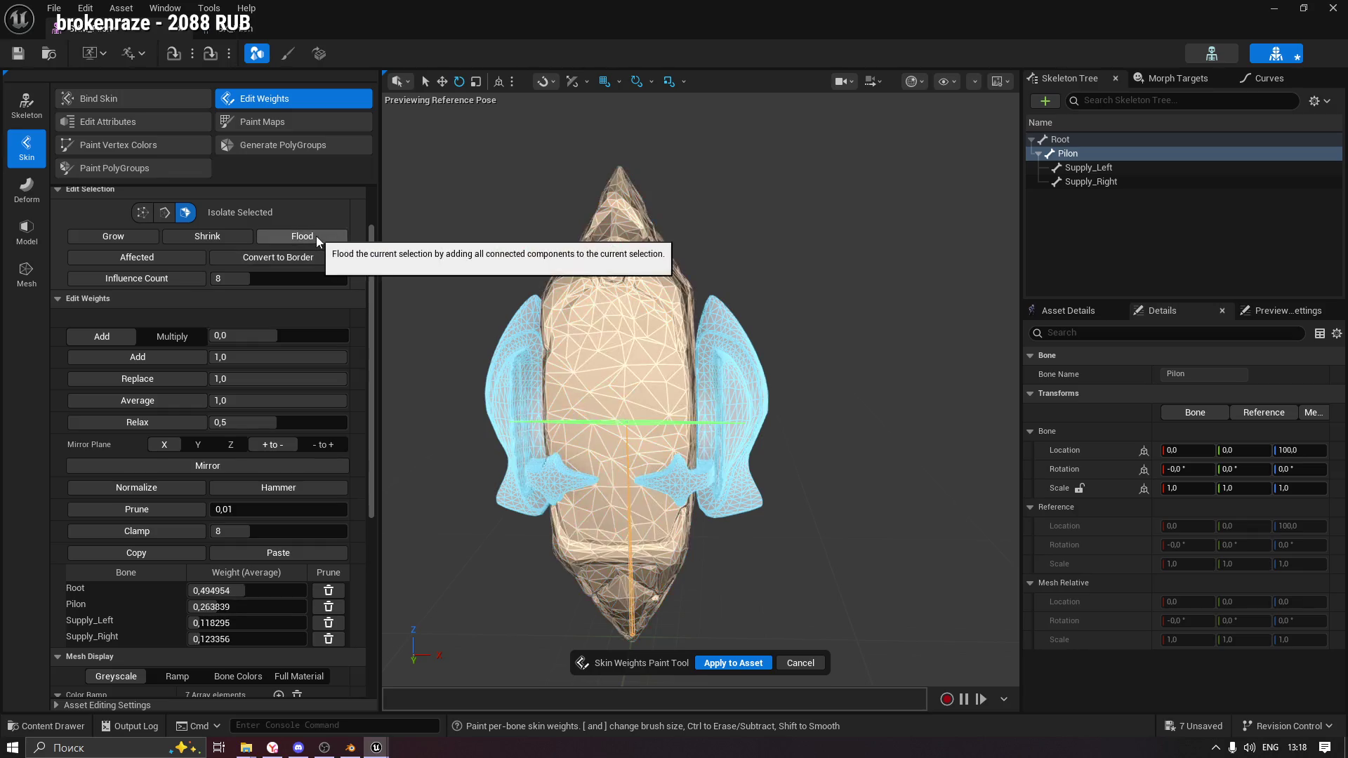
left_click(328, 623)
left_click(328, 623)
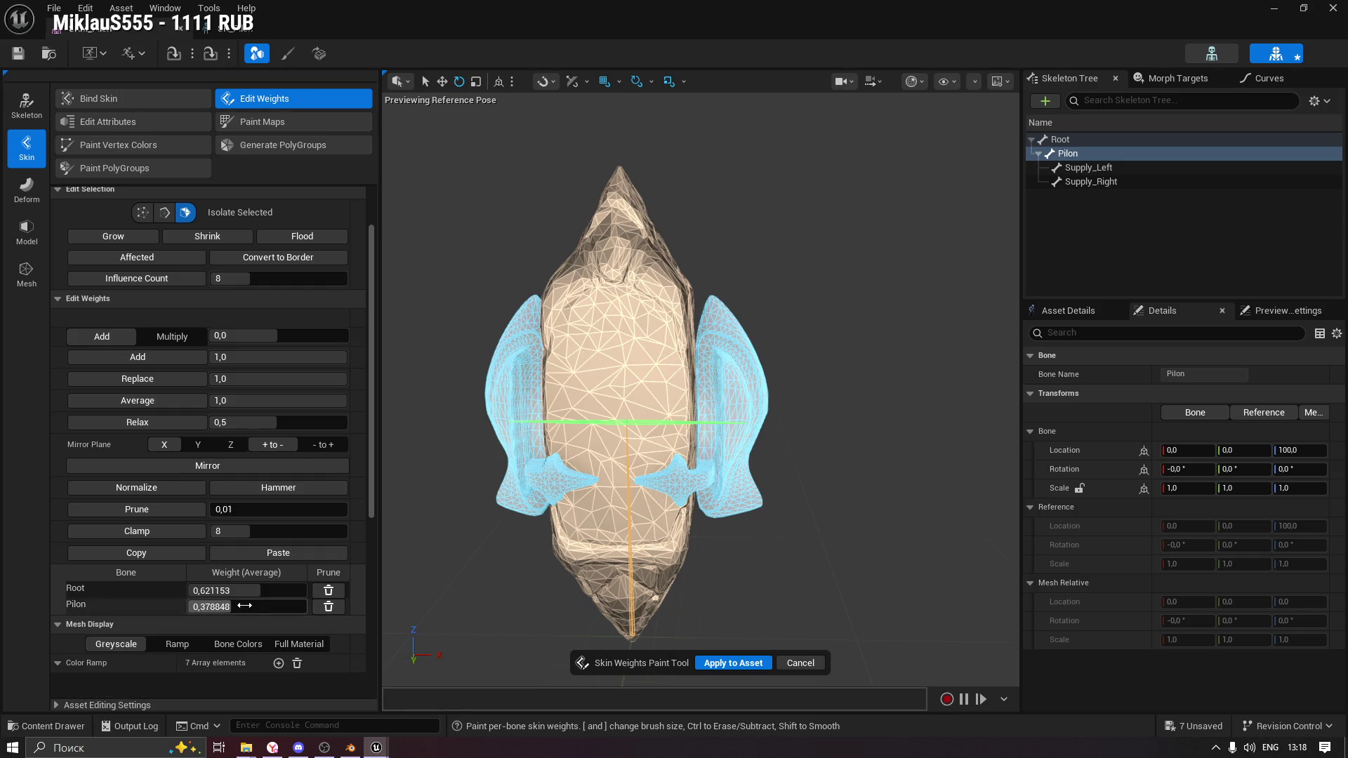
left_click_drag(223, 606, 398, 614)
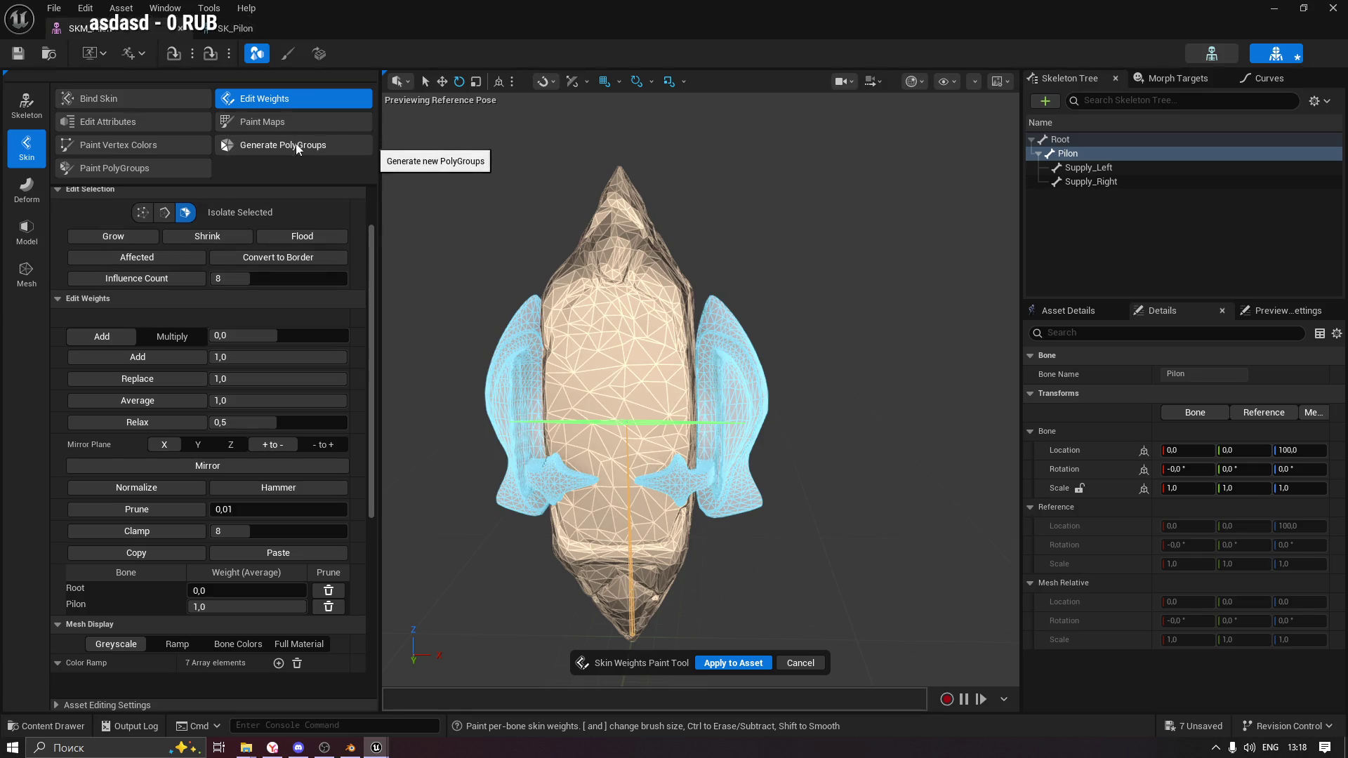
With Supply_Left selected, flood-select the right wing and prune its Pilon and Supply_Right influences.
left_click(1088, 170)
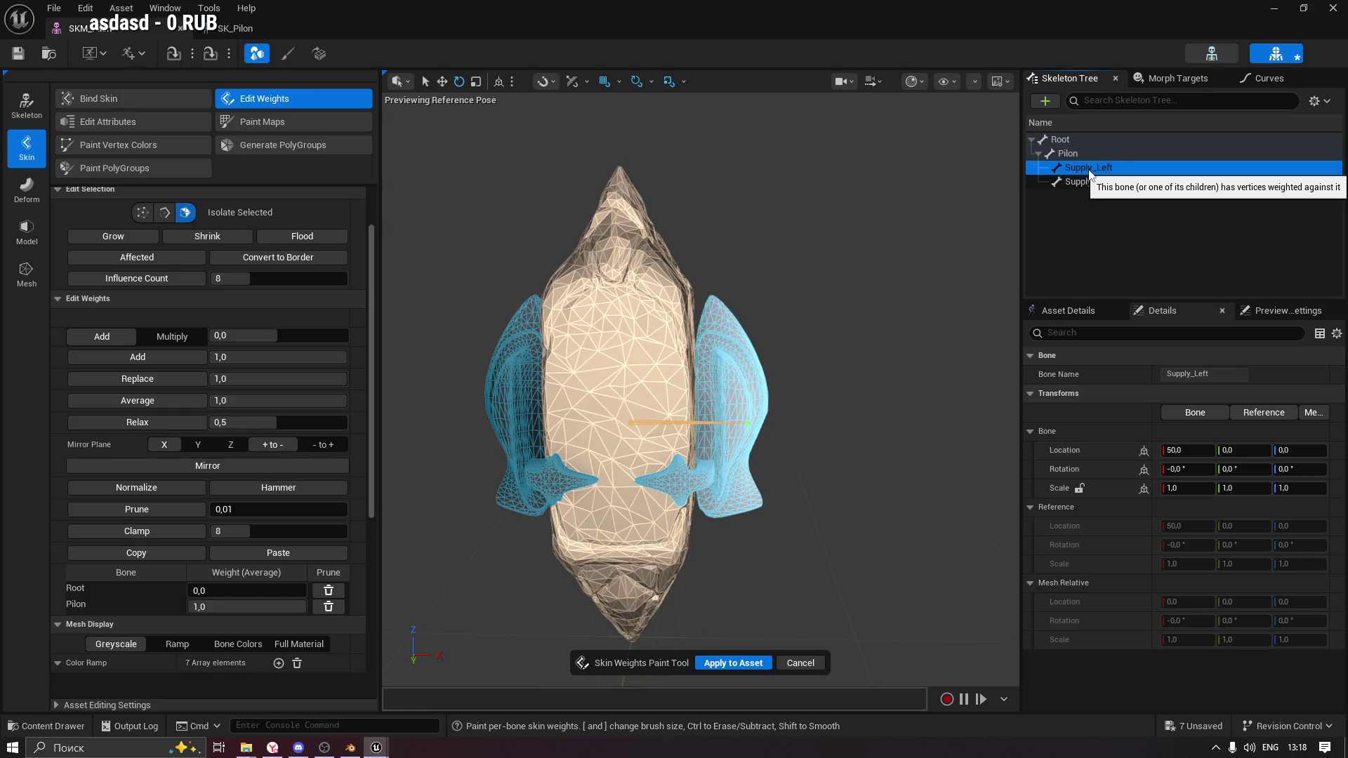
left_click(739, 378)
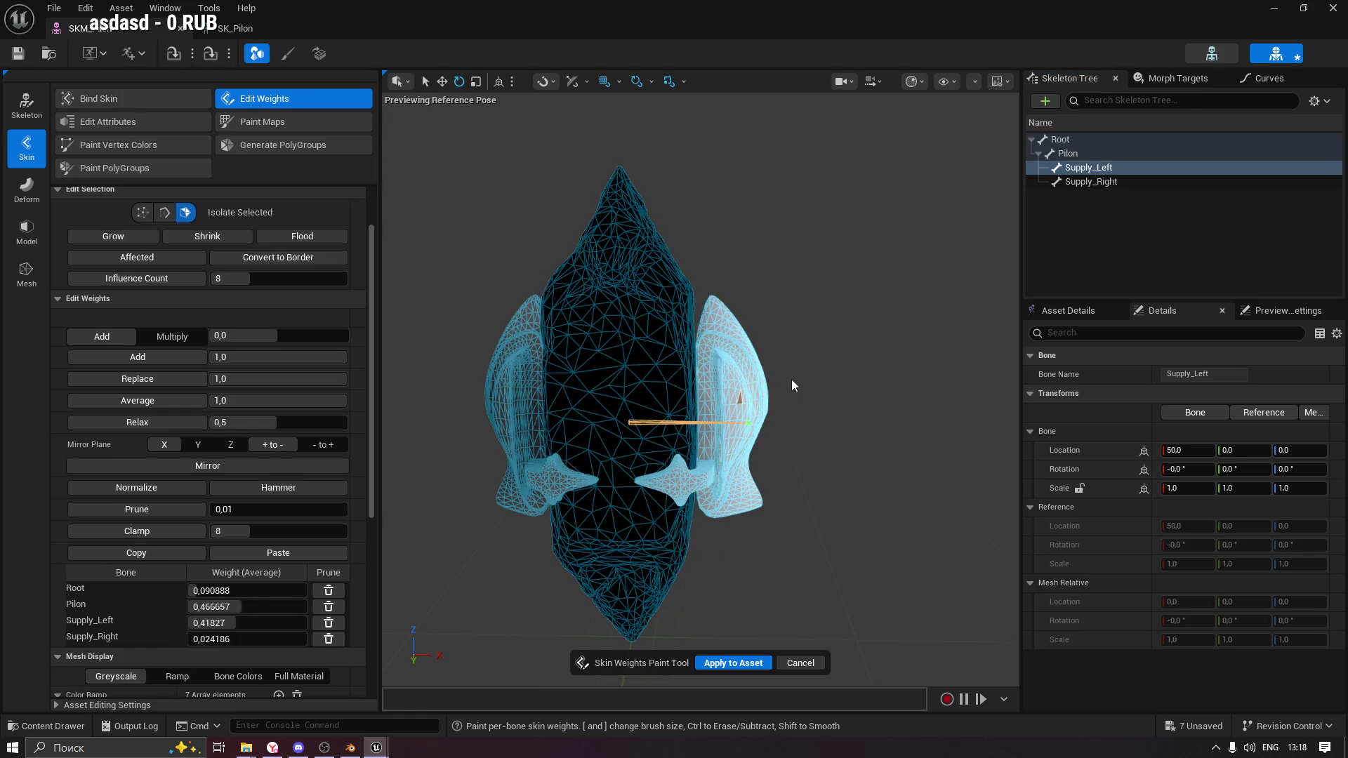
left_click(640, 355)
left_click(751, 399)
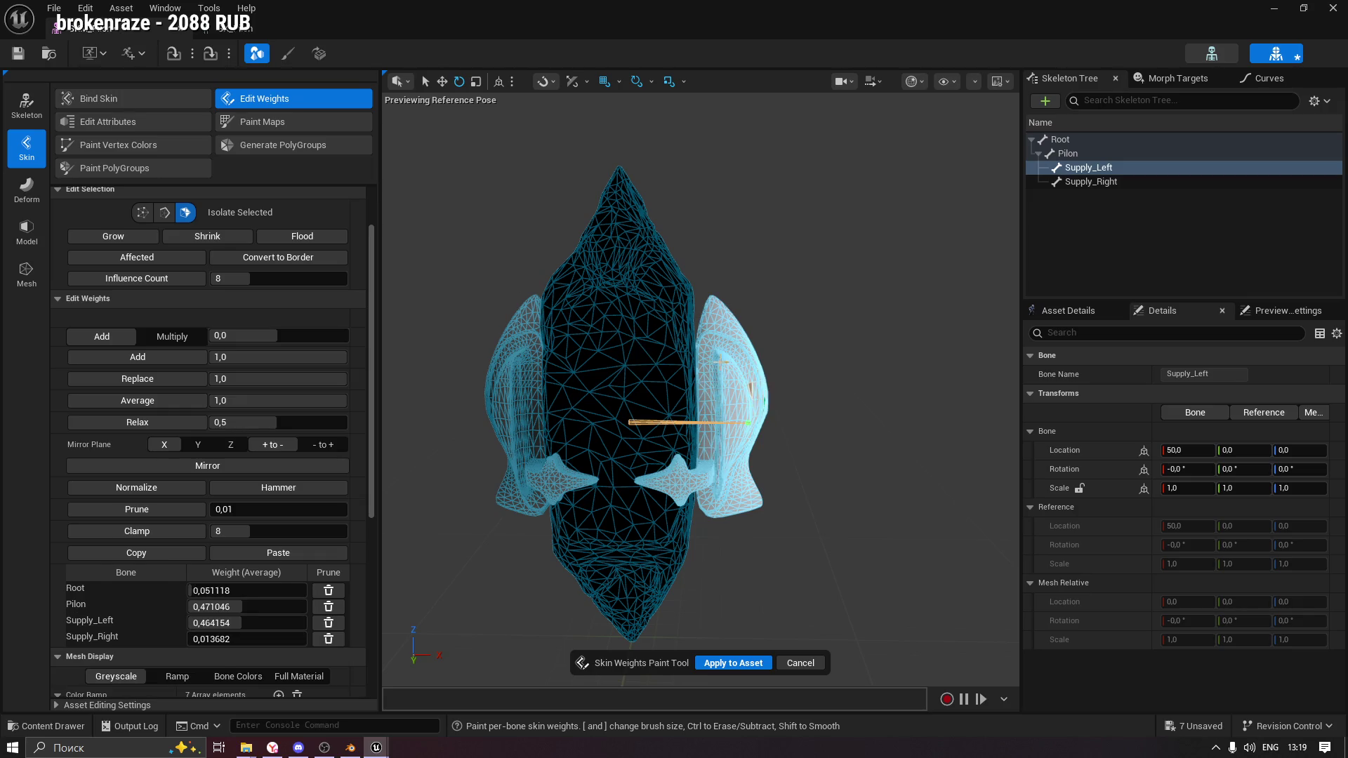
left_click(304, 237)
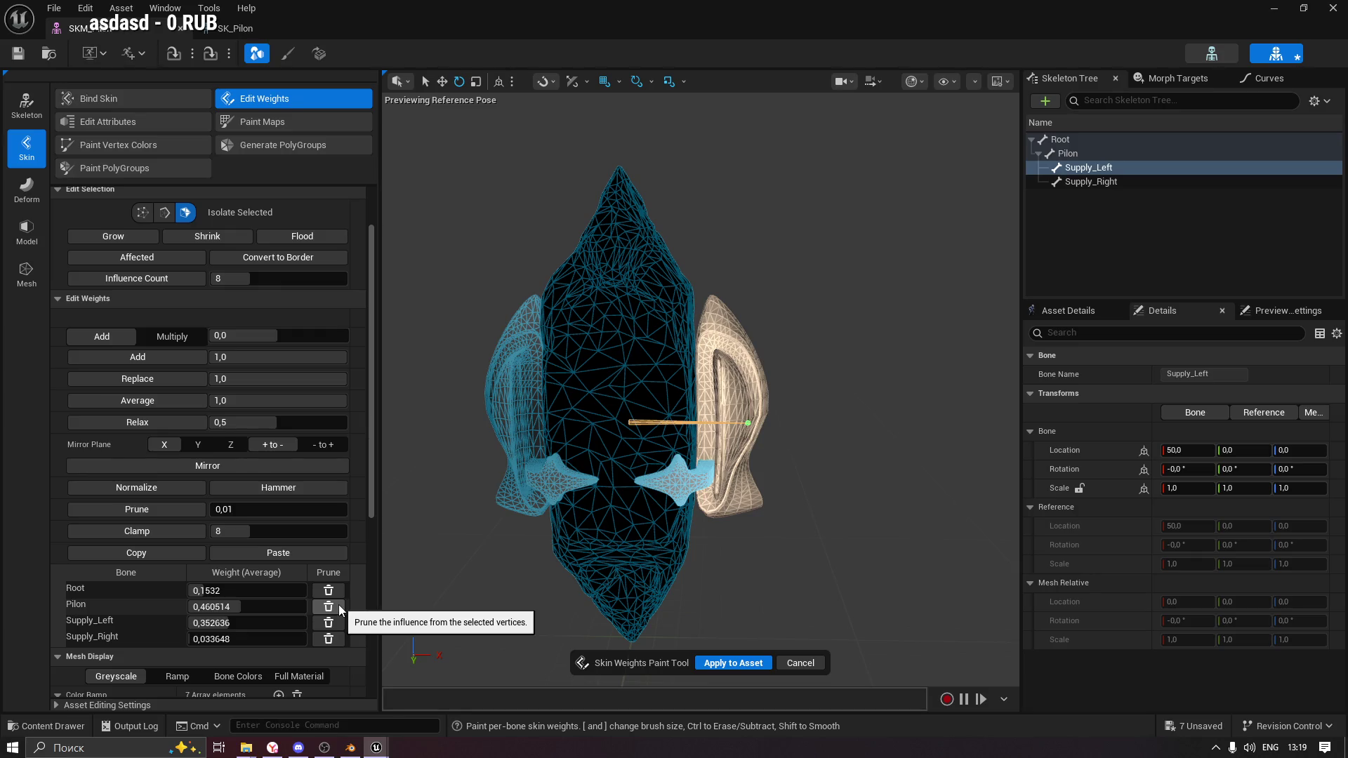
left_click(339, 606)
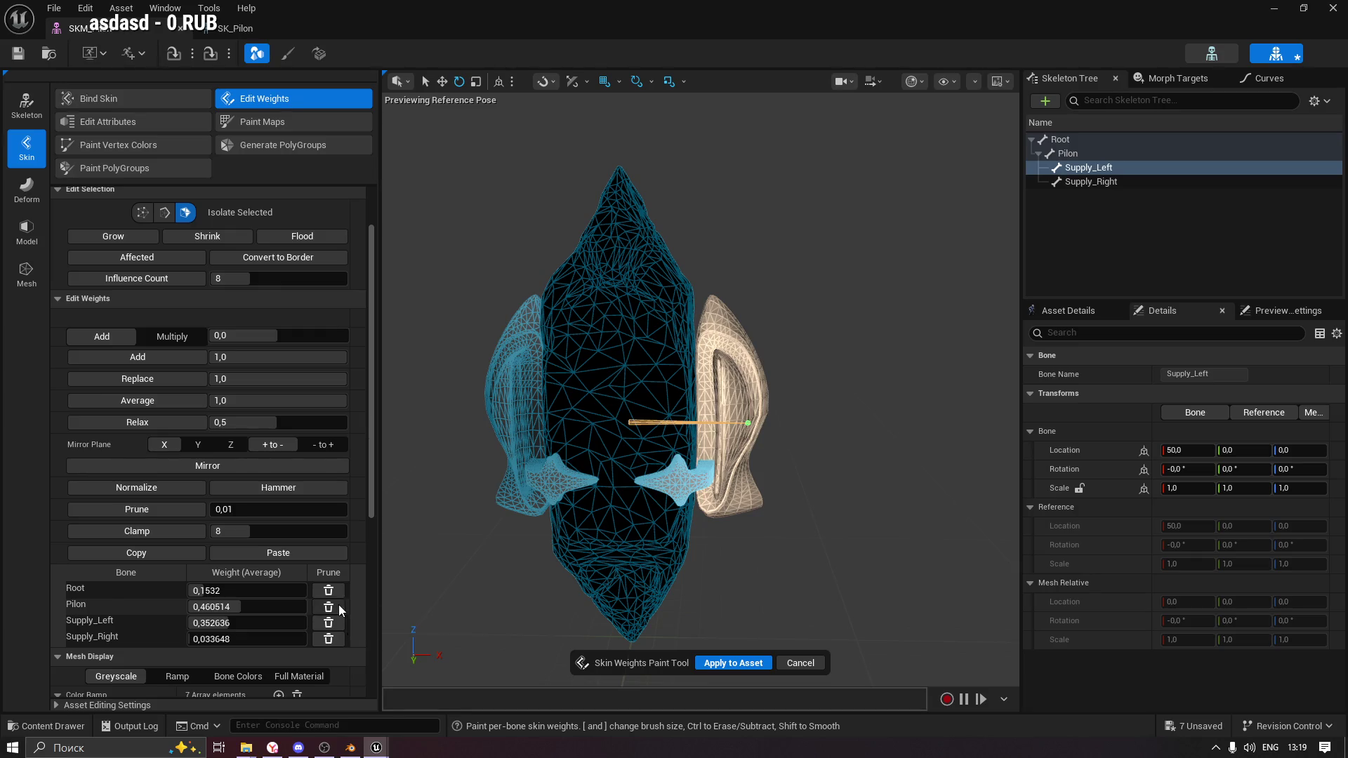
left_click(335, 622)
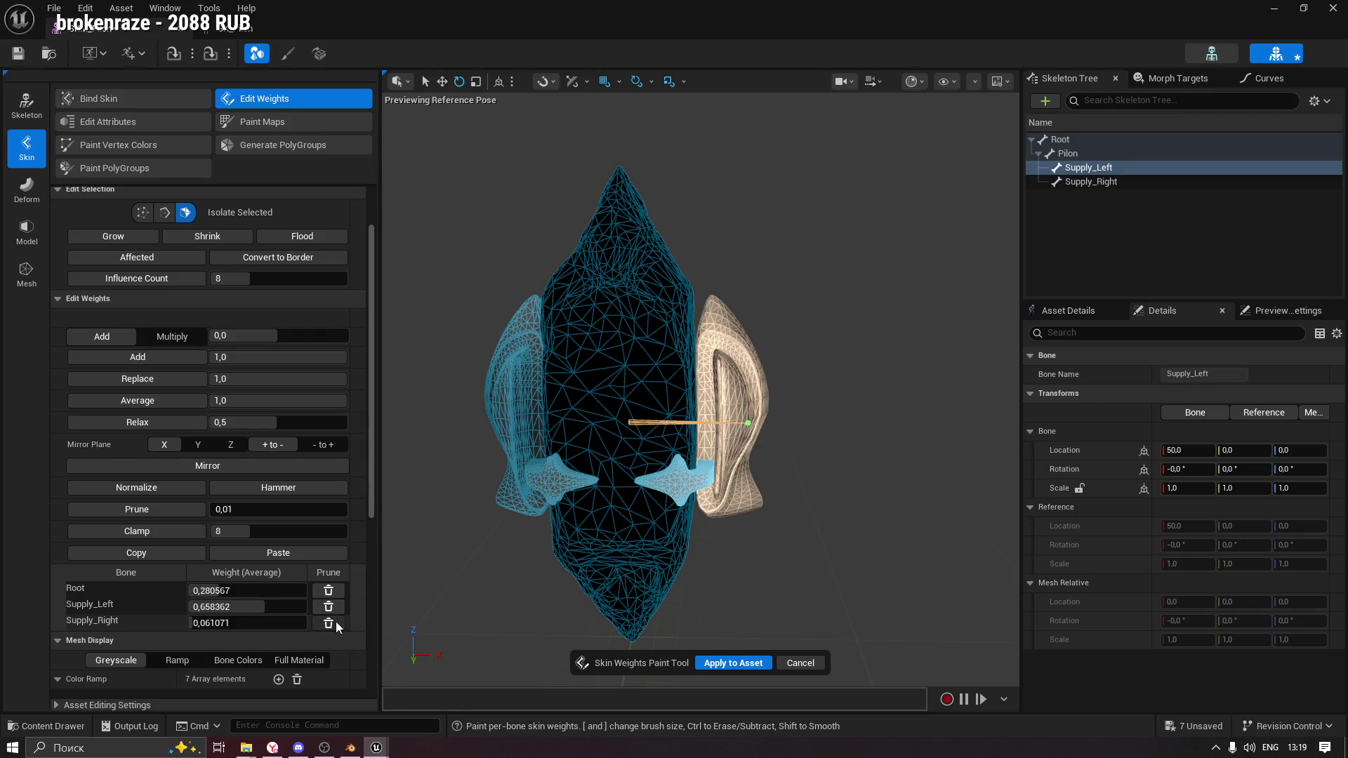